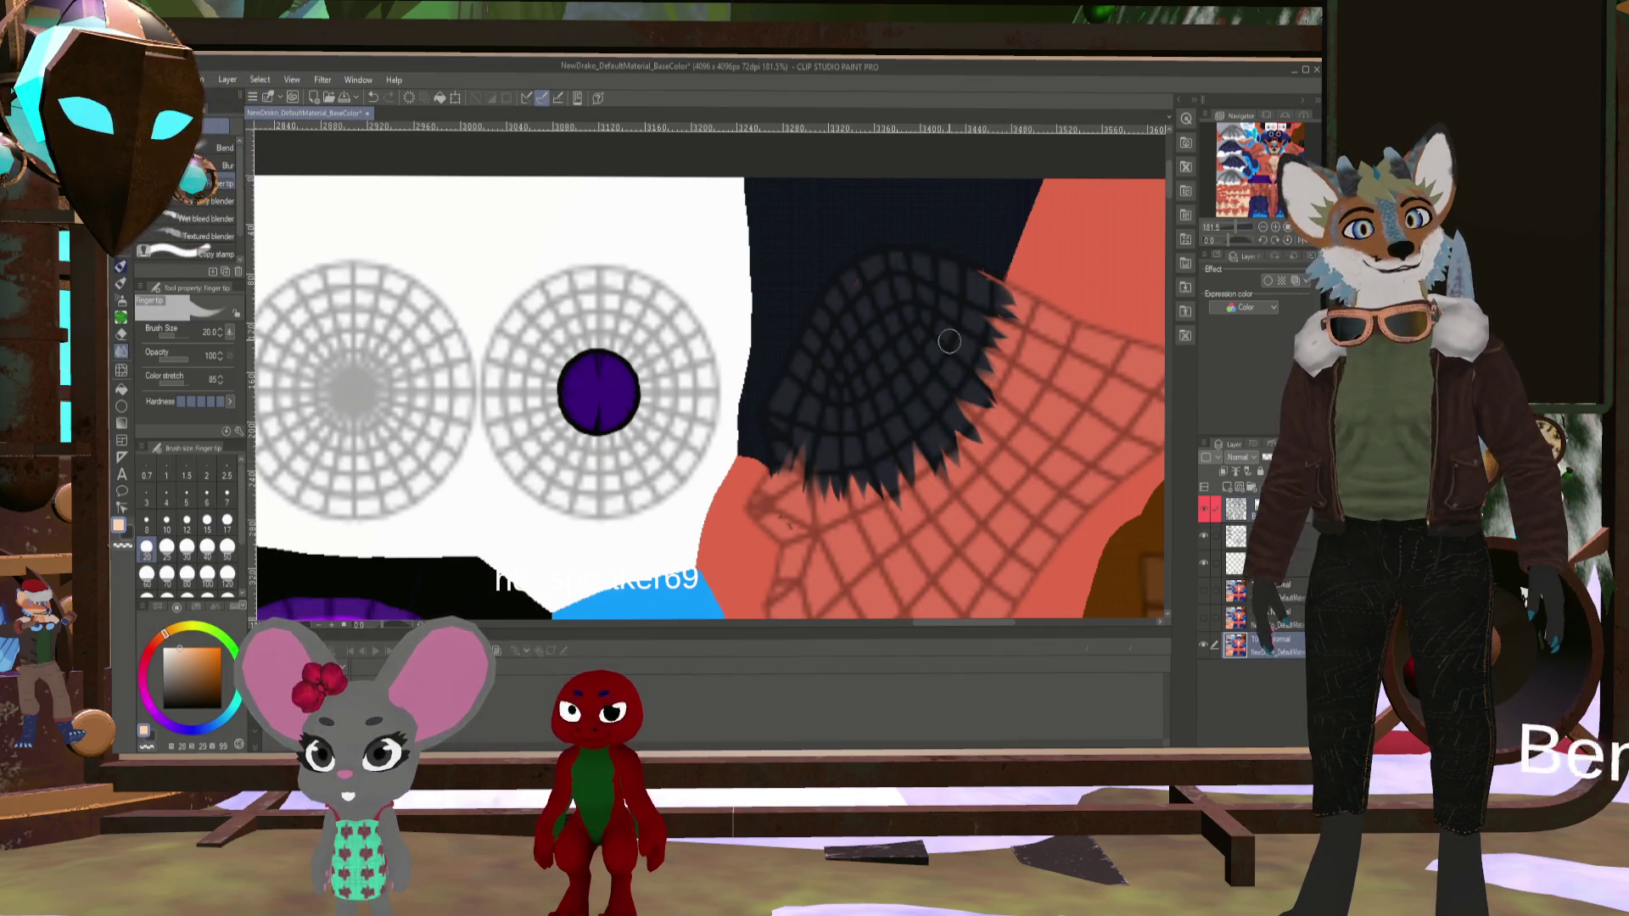
- Hide the UV wireframe overlay on the fox texture and switch to the Blender window
{"action": "key", "text": "ctrl+z"}
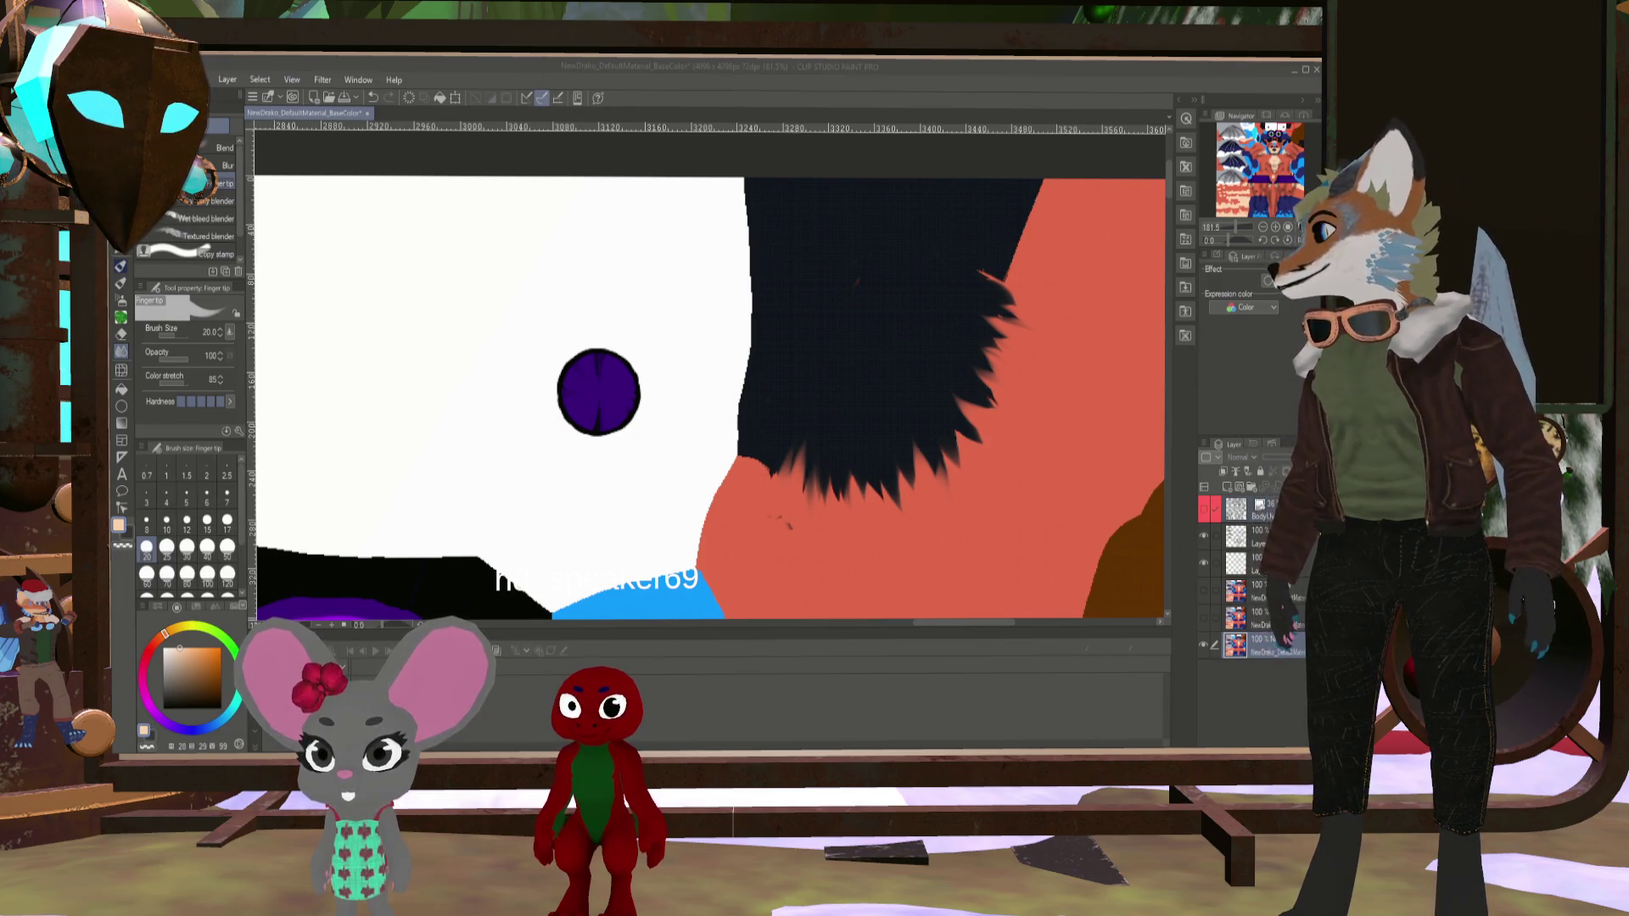
{"action": "key", "text": "alt+Tab"}
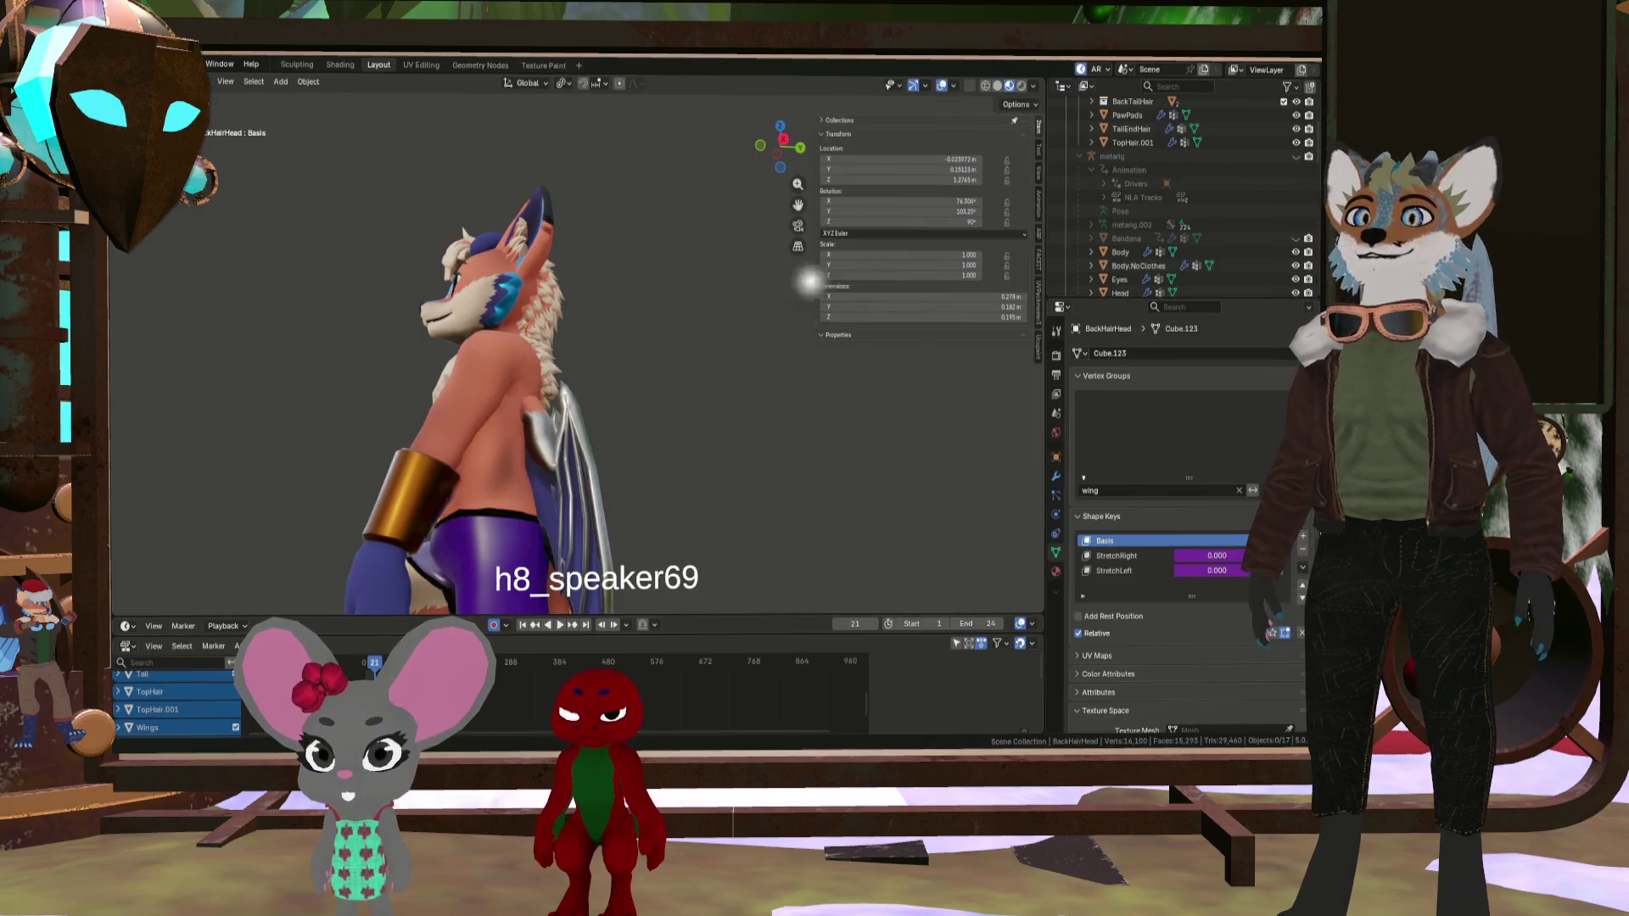
- Orbit and zoom around the fox model to view it from behind, the side and the front
{"action": "mouse_move", "coordinate": [629, 309]}
{"action": "middle_mouse_down"}
{"action": "mouse_move", "coordinate": [526, 300]}
{"action": "mouse_move", "coordinate": [509, 322]}
{"action": "mouse_move", "coordinate": [540, 328]}
{"action": "middle_mouse_up"}
{"action": "scroll", "coordinate": [540, 327], "scroll_direction": "up", "scroll_amount": 3}
{"action": "scroll", "coordinate": [540, 327], "scroll_direction": "down", "scroll_amount": 3}
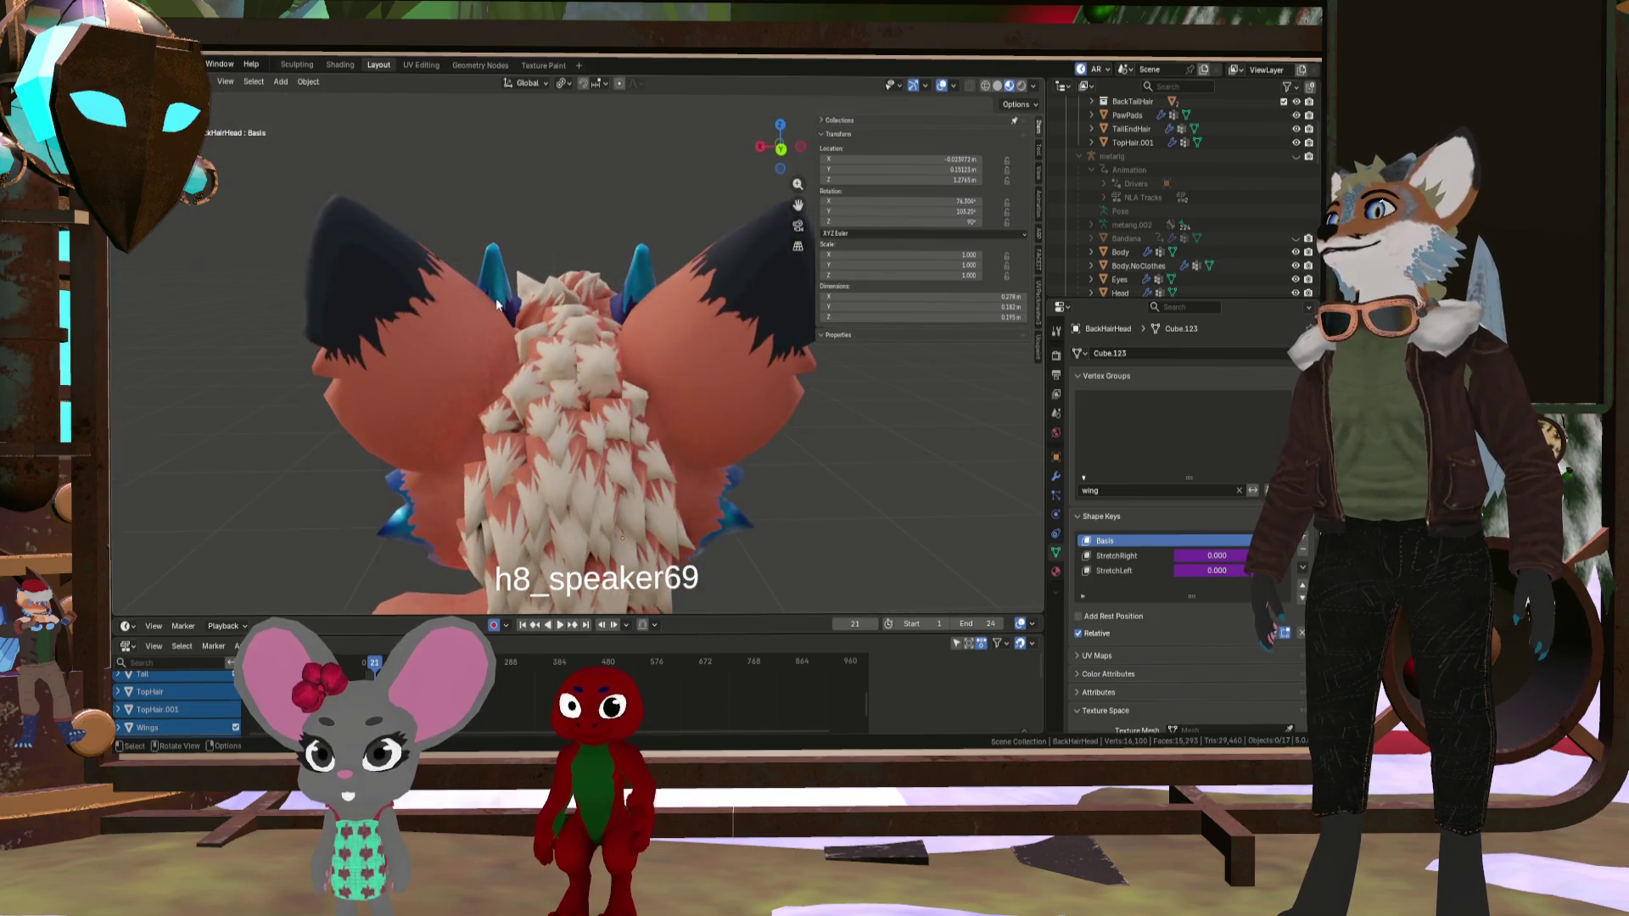
{"action": "scroll", "coordinate": [619, 364], "scroll_direction": "down", "scroll_amount": 3}
{"action": "mouse_move", "coordinate": [619, 364]}
{"action": "middle_mouse_down"}
{"action": "mouse_move", "coordinate": [409, 354]}
{"action": "mouse_move", "coordinate": [695, 375]}
{"action": "mouse_move", "coordinate": [809, 434]}
{"action": "mouse_move", "coordinate": [882, 443]}
{"action": "mouse_move", "coordinate": [683, 414]}
{"action": "mouse_move", "coordinate": [614, 354]}
{"action": "mouse_move", "coordinate": [624, 410]}
{"action": "mouse_move", "coordinate": [686, 430]}
{"action": "mouse_move", "coordinate": [488, 458]}
{"action": "mouse_move", "coordinate": [603, 411]}
{"action": "mouse_move", "coordinate": [573, 514]}
{"action": "mouse_move", "coordinate": [612, 366]}
{"action": "mouse_move", "coordinate": [705, 393]}
{"action": "mouse_move", "coordinate": [629, 400]}
{"action": "middle_mouse_up"}
{"action": "scroll", "coordinate": [614, 355], "scroll_direction": "up", "scroll_amount": 3}
{"action": "scroll", "coordinate": [628, 400], "scroll_direction": "down", "scroll_amount": 3}
{"action": "mouse_move", "coordinate": [481, 426]}
{"action": "middle_mouse_down"}
{"action": "mouse_move", "coordinate": [401, 460]}
{"action": "mouse_move", "coordinate": [517, 501]}
{"action": "mouse_move", "coordinate": [572, 444]}
{"action": "mouse_move", "coordinate": [516, 385]}
{"action": "mouse_move", "coordinate": [606, 393]}
{"action": "mouse_move", "coordinate": [598, 368]}
{"action": "mouse_move", "coordinate": [436, 395]}
{"action": "mouse_move", "coordinate": [475, 399]}
{"action": "mouse_move", "coordinate": [396, 343]}
{"action": "mouse_move", "coordinate": [528, 444]}
{"action": "mouse_move", "coordinate": [619, 431]}
{"action": "mouse_move", "coordinate": [638, 659]}
{"action": "middle_mouse_up"}
- Play the fox's animation, pause it at frame 22, and return to Clip Studio Paint
{"action": "left_click", "coordinate": [567, 625]}
{"action": "mouse_move", "coordinate": [585, 509]}
{"action": "middle_mouse_down"}
{"action": "mouse_move", "coordinate": [587, 455]}
{"action": "mouse_move", "coordinate": [583, 507]}
{"action": "middle_mouse_up"}
{"action": "scroll", "coordinate": [531, 497], "scroll_direction": "up", "scroll_amount": 10}
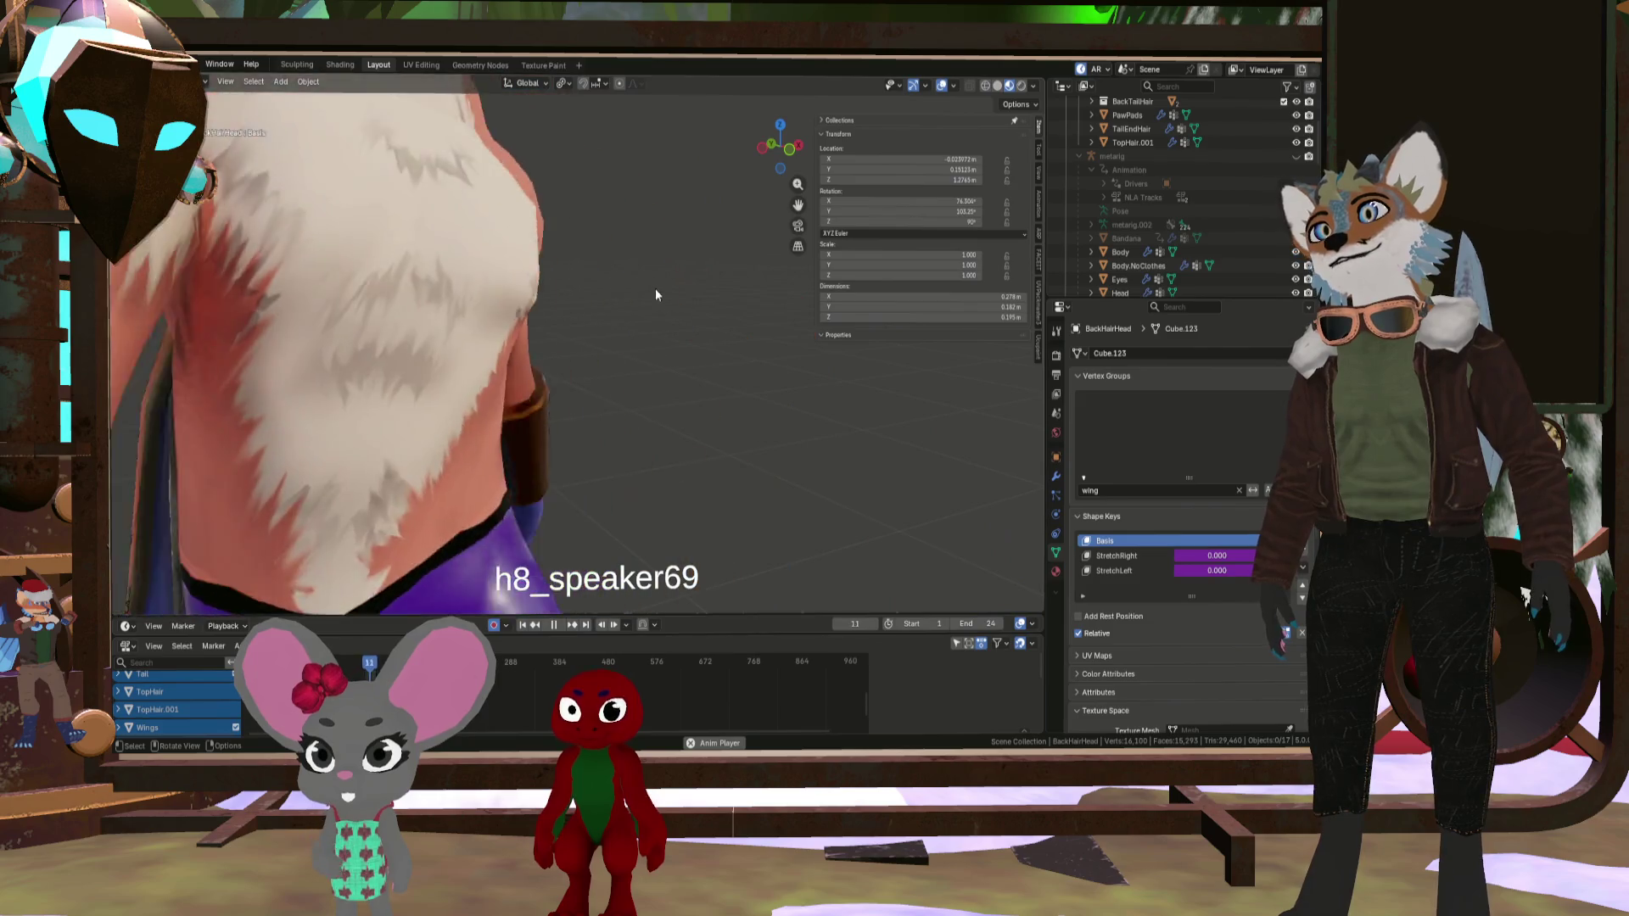
{"action": "left_click", "coordinate": [558, 626]}
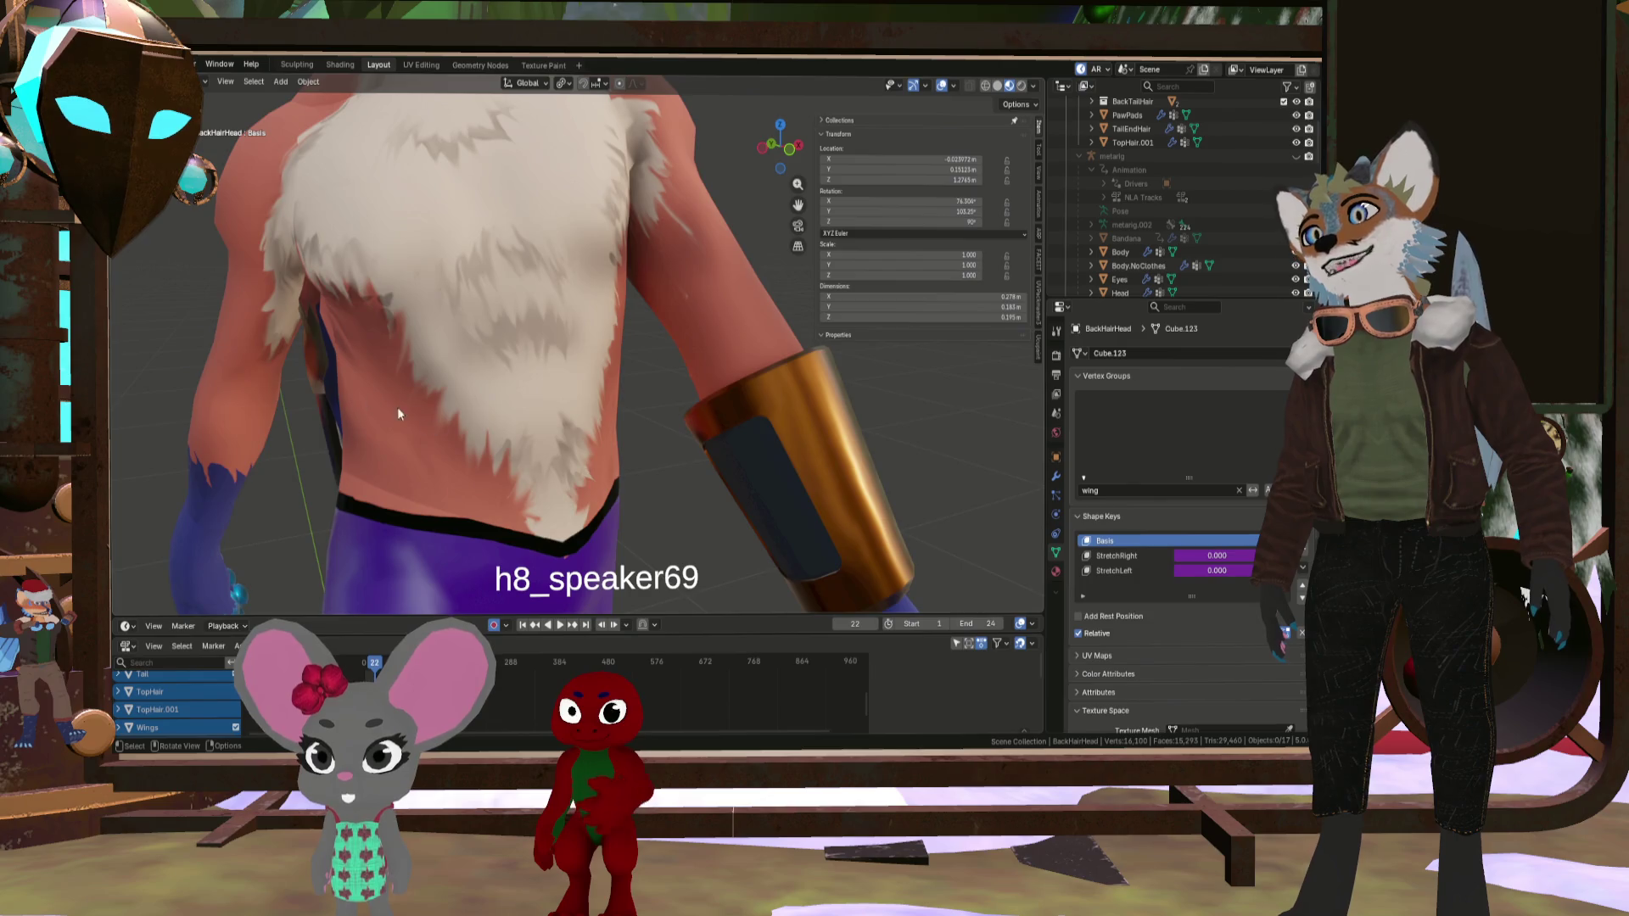
{"action": "scroll", "coordinate": [399, 414], "scroll_direction": "down", "scroll_amount": 5}
{"action": "mouse_move", "coordinate": [370, 444]}
{"action": "middle_mouse_down"}
{"action": "mouse_move", "coordinate": [453, 399]}
{"action": "mouse_move", "coordinate": [470, 364]}
{"action": "mouse_move", "coordinate": [530, 344]}
{"action": "mouse_move", "coordinate": [499, 332]}
{"action": "mouse_move", "coordinate": [379, 419]}
{"action": "mouse_move", "coordinate": [317, 391]}
{"action": "mouse_move", "coordinate": [351, 315]}
{"action": "mouse_move", "coordinate": [567, 243]}
{"action": "mouse_move", "coordinate": [378, 365]}
{"action": "mouse_move", "coordinate": [504, 325]}
{"action": "mouse_move", "coordinate": [441, 413]}
{"action": "mouse_move", "coordinate": [526, 308]}
{"action": "mouse_move", "coordinate": [257, 348]}
{"action": "middle_mouse_up"}
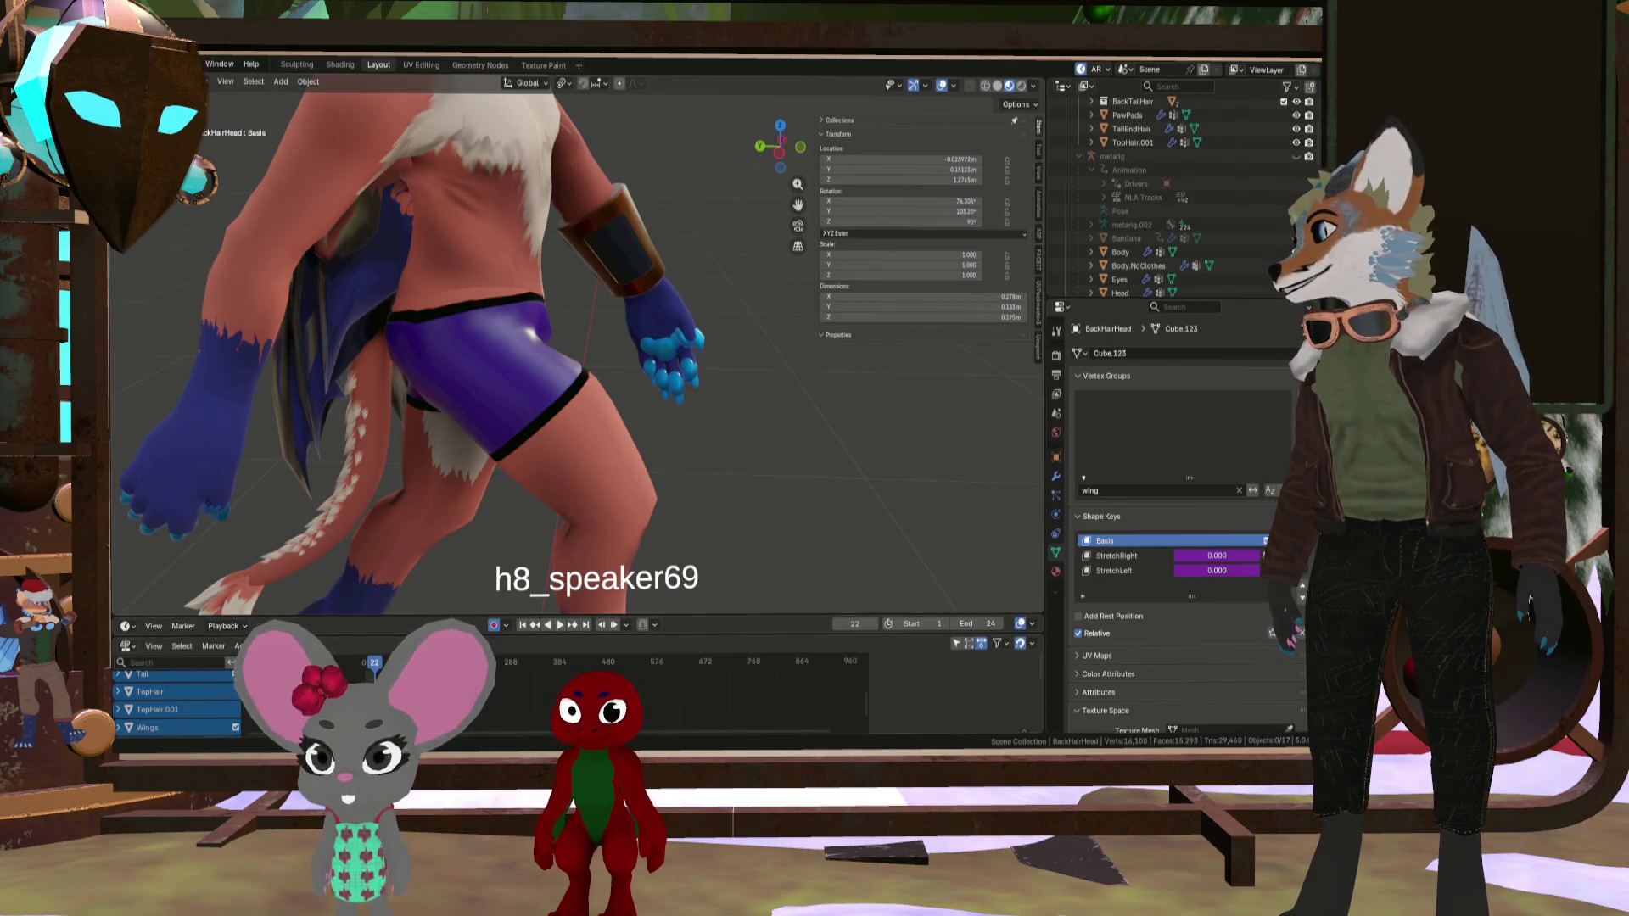
{"action": "key", "text": "alt+Tab"}
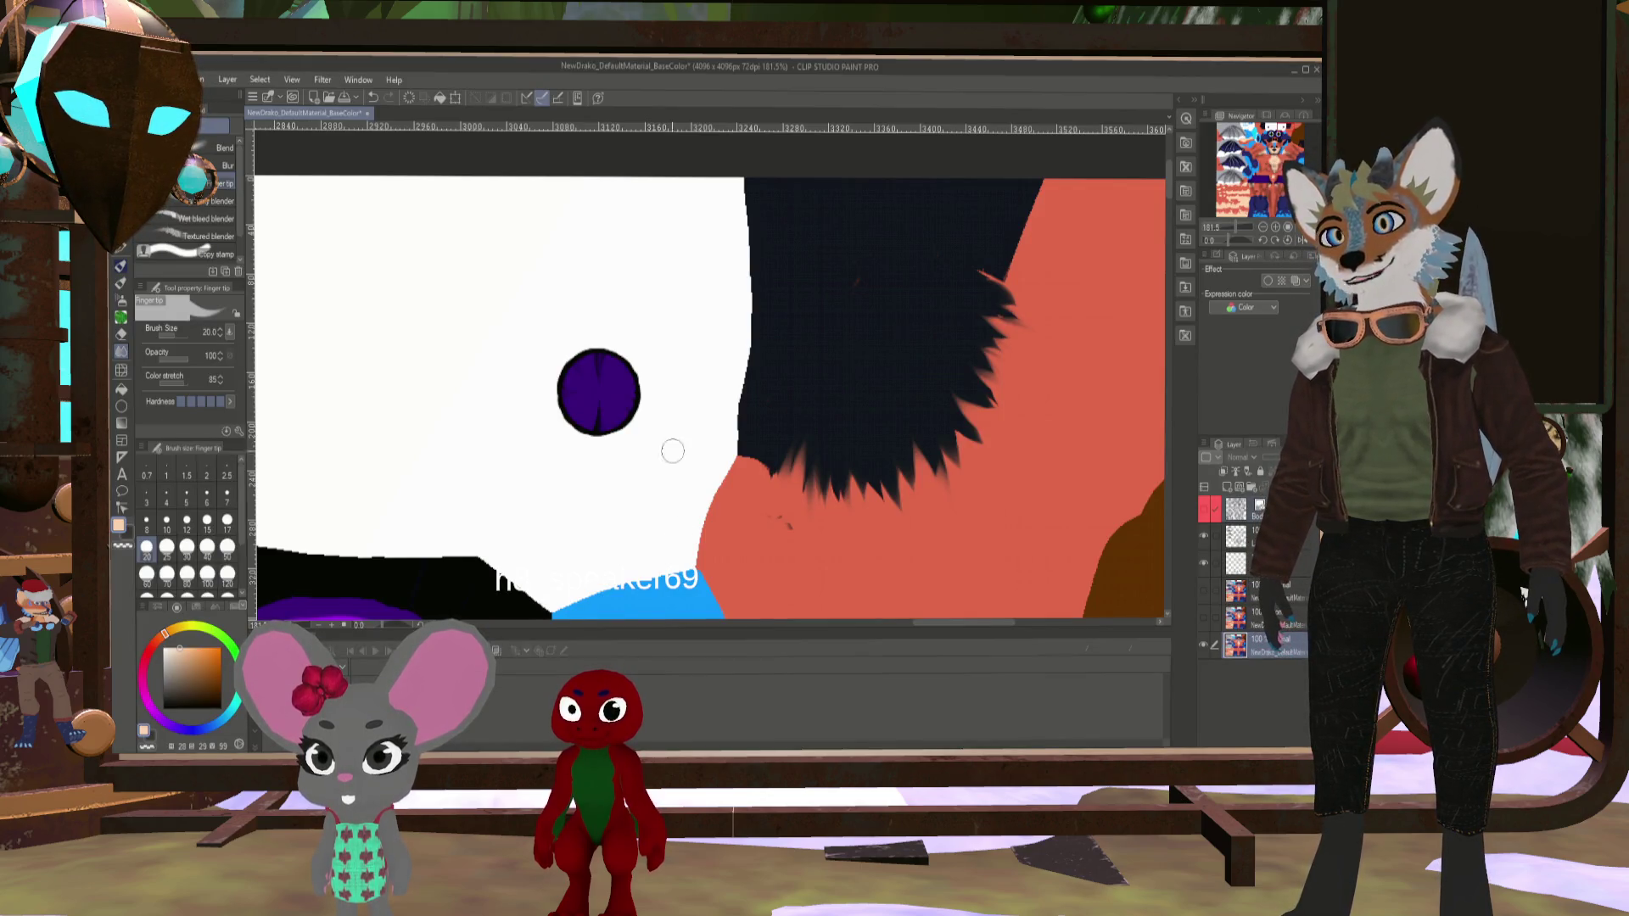
- Zoom in and out on the fox texture and recentre the whole texture in view
{"action": "scroll", "coordinate": [672, 447], "scroll_direction": "down", "scroll_amount": 6}
{"action": "scroll", "coordinate": [509, 560], "scroll_direction": "up", "scroll_amount": 5}
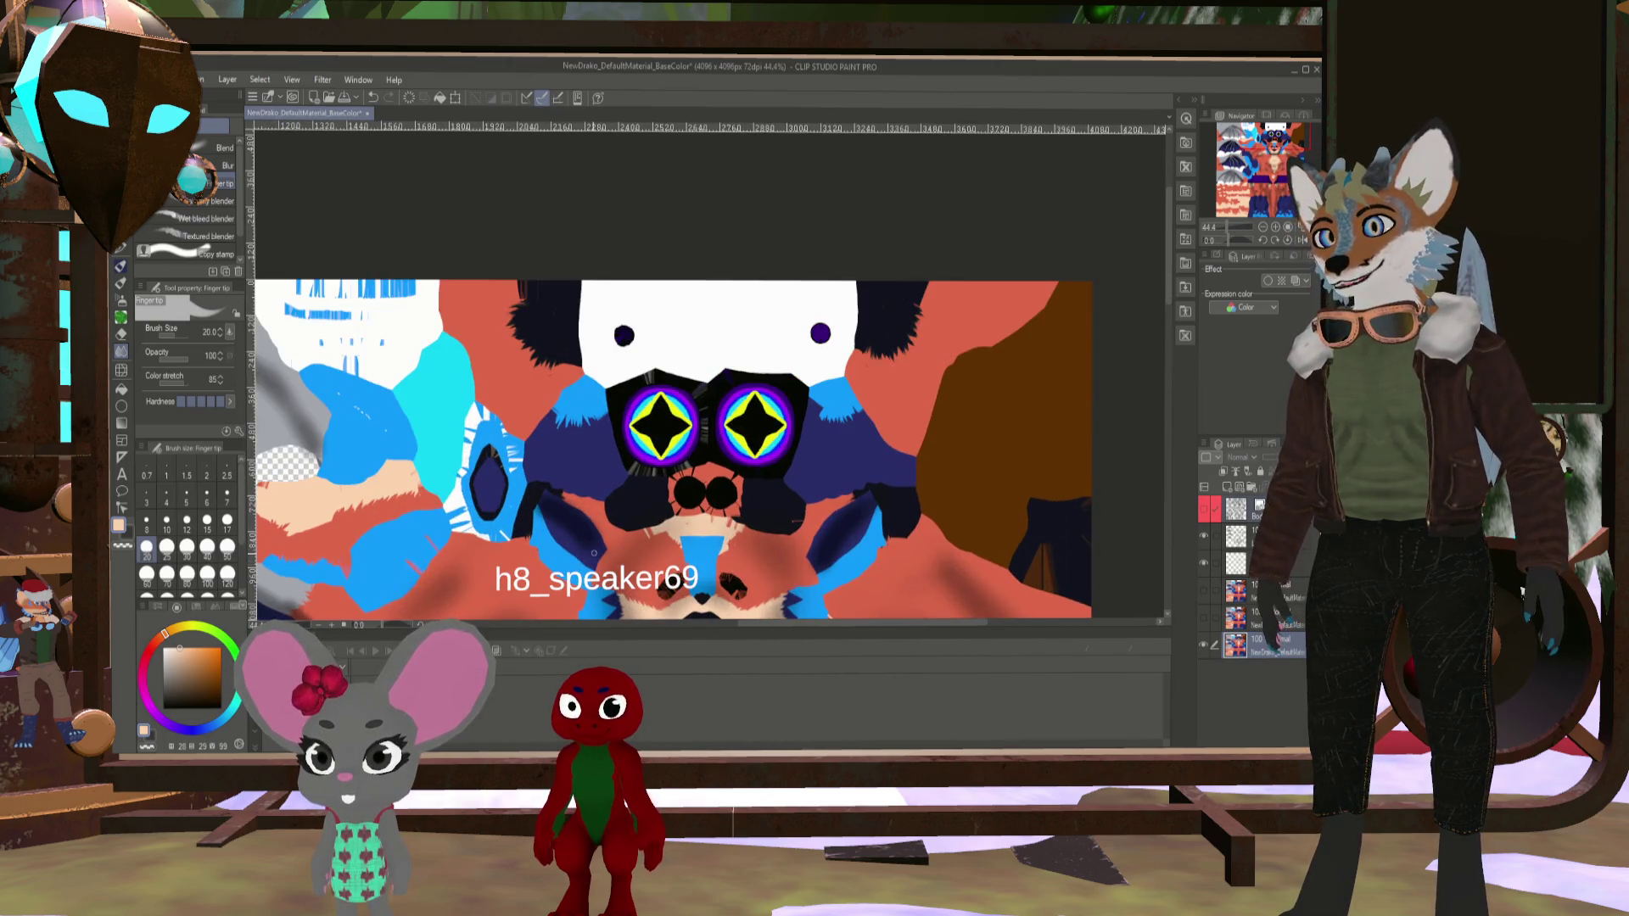
{"action": "scroll", "coordinate": [594, 518], "scroll_direction": "down", "scroll_amount": 3}
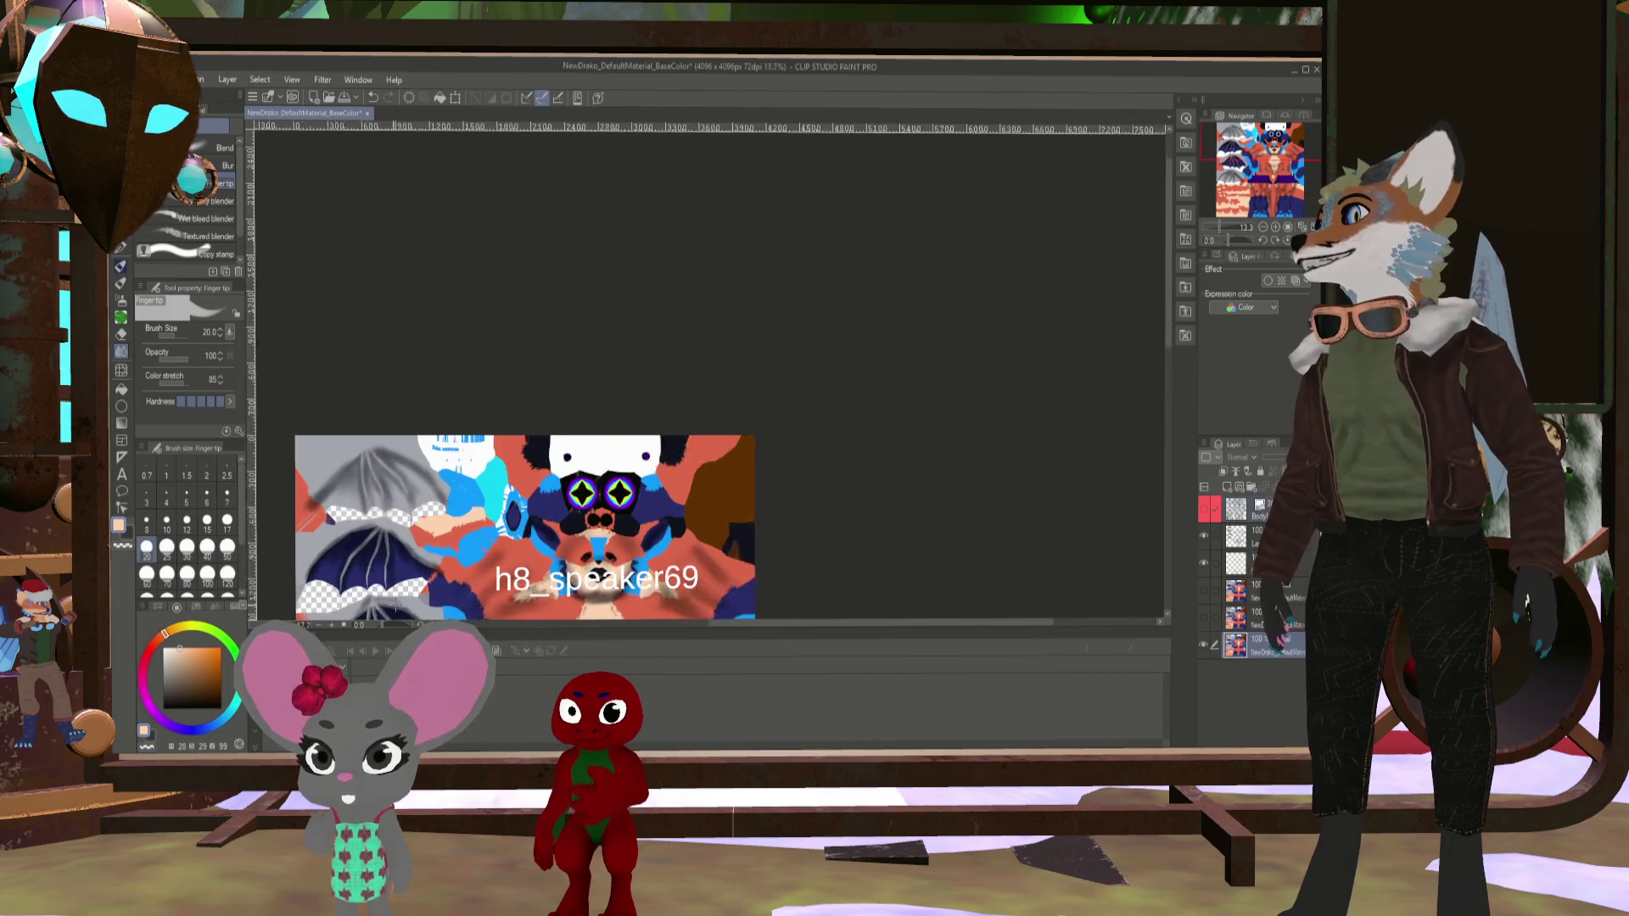
{"action": "scroll", "coordinate": [639, 442], "scroll_direction": "up", "scroll_amount": 5}
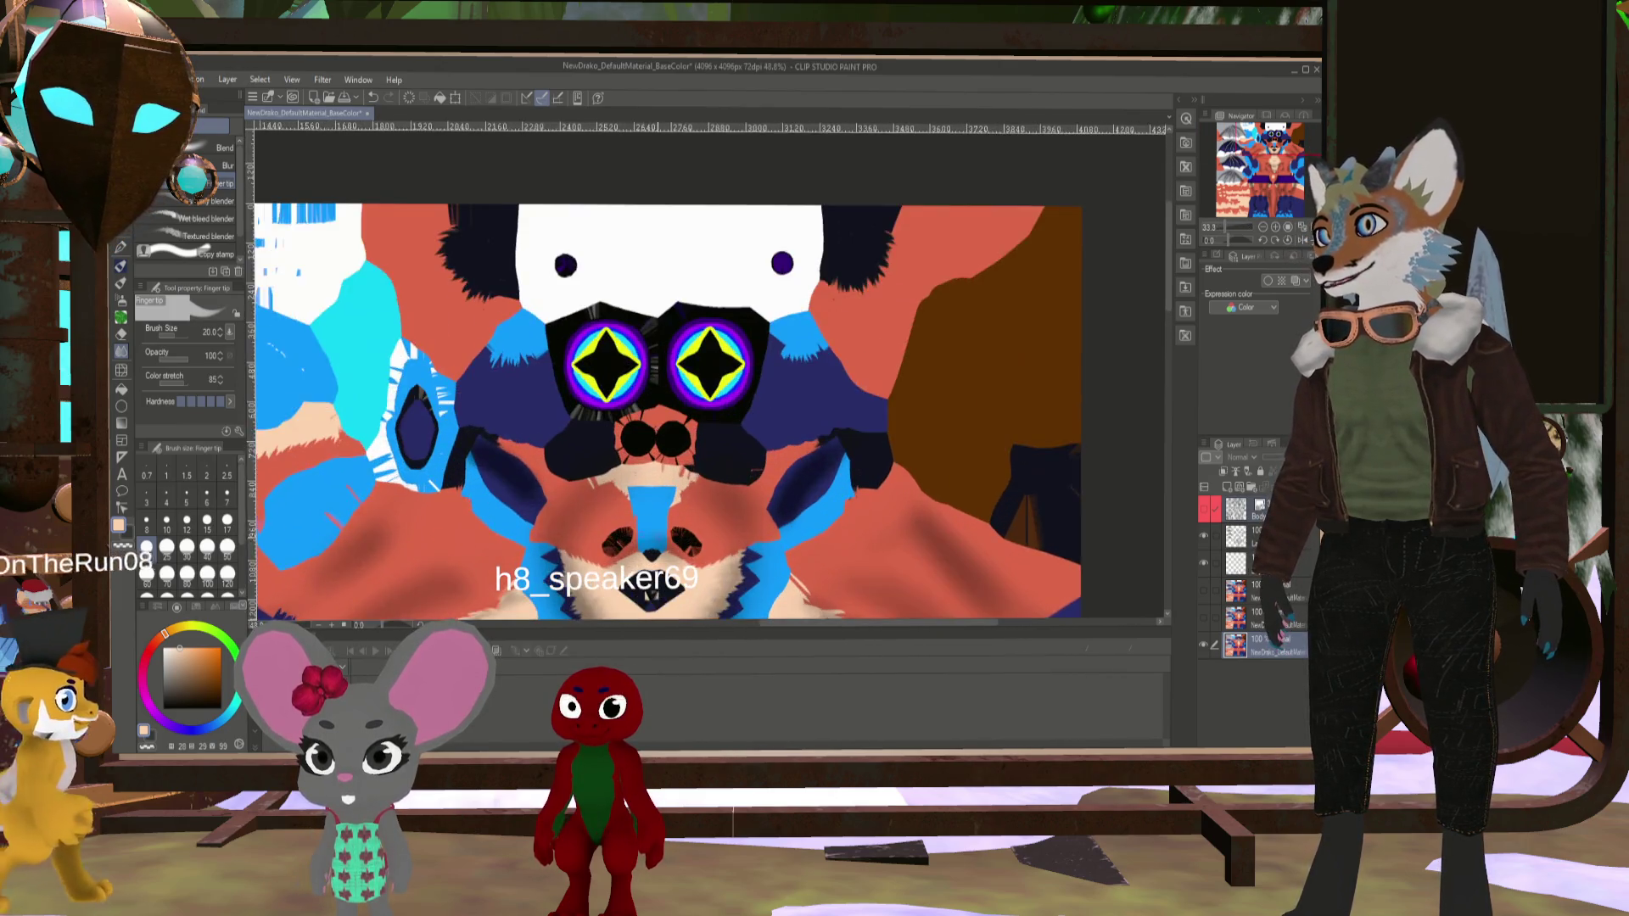
{"action": "scroll", "coordinate": [639, 442], "scroll_direction": "down", "scroll_amount": 5}
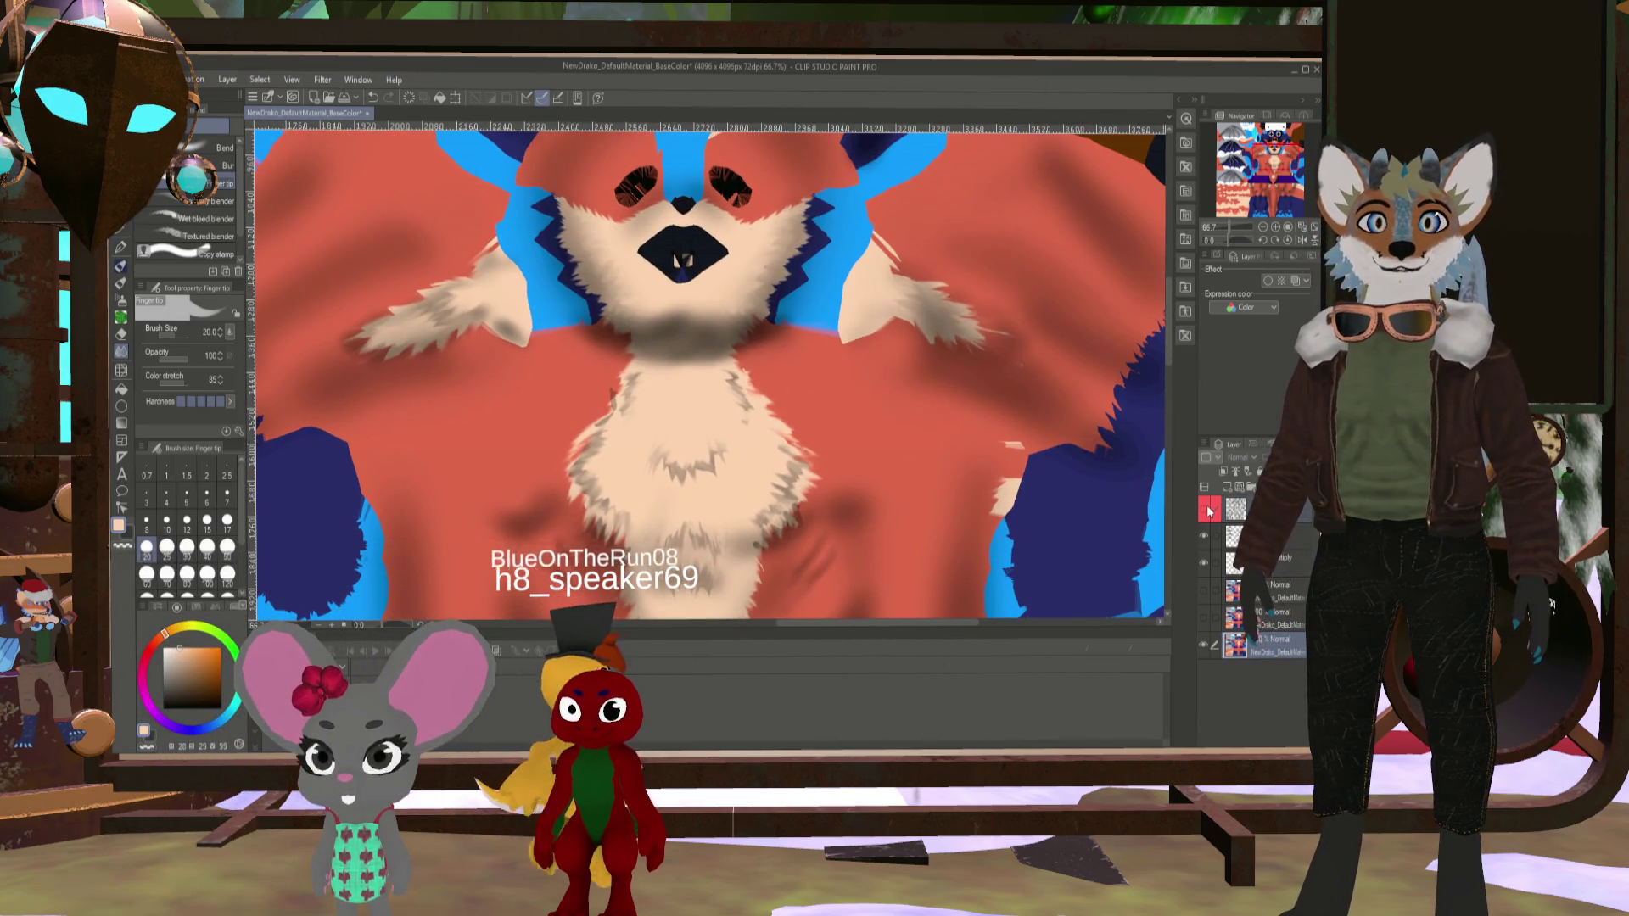
{"action": "scroll", "coordinate": [819, 549], "scroll_direction": "down", "scroll_amount": 2}
{"action": "scroll", "coordinate": [790, 480], "scroll_direction": "down", "scroll_amount": 1}
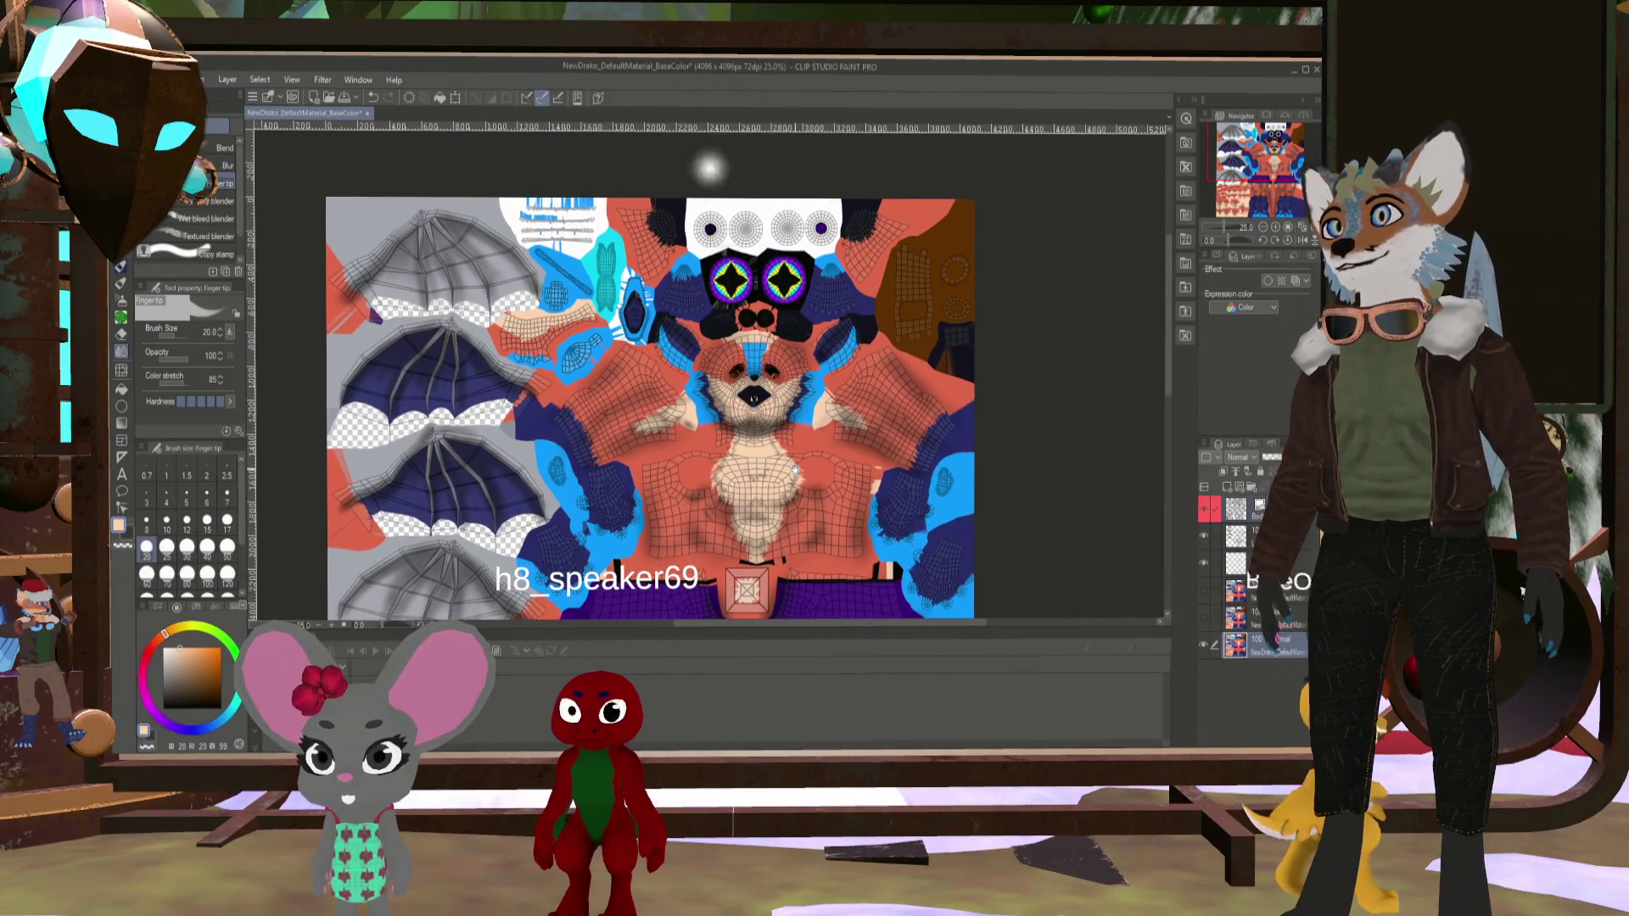
{"action": "mouse_move", "coordinate": [789, 481]}
{"action": "left_mouse_down"}
{"action": "mouse_move", "coordinate": [818, 517]}
{"action": "mouse_move", "coordinate": [919, 552]}
{"action": "left_mouse_up"}
{"action": "scroll", "coordinate": [629, 404], "scroll_direction": "up", "scroll_amount": 4}
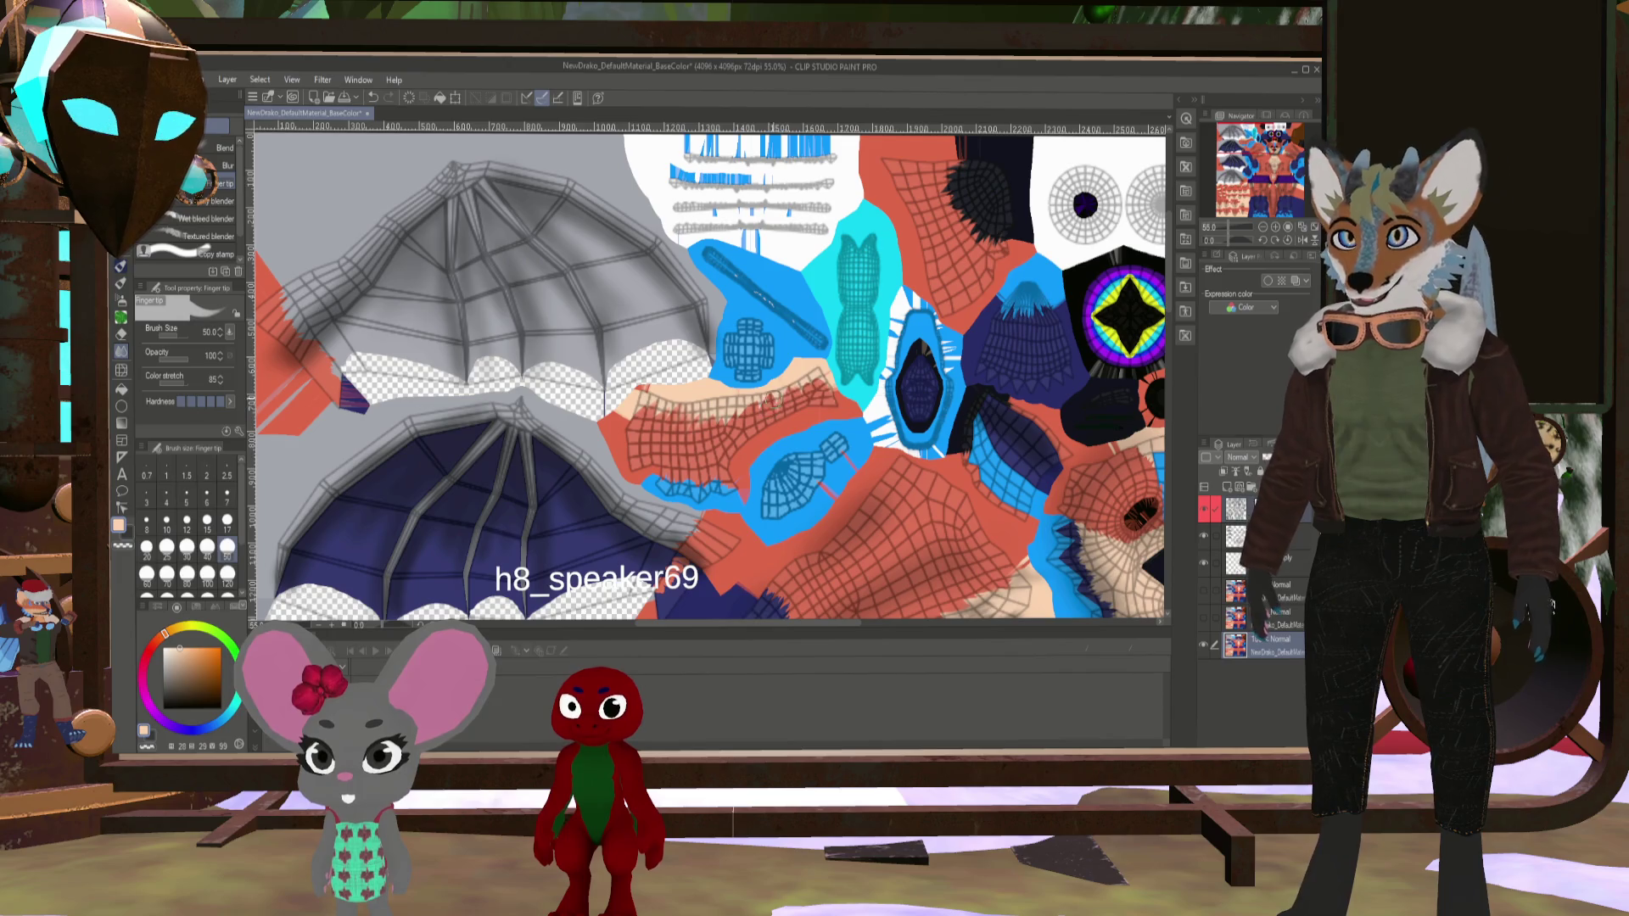
- Pan across the texture to the fox face area, then hide the UV wireframe layer
{"action": "mouse_move", "coordinate": [846, 397]}
{"action": "left_mouse_down"}
{"action": "mouse_move", "coordinate": [543, 374]}
{"action": "mouse_move", "coordinate": [475, 306]}
{"action": "mouse_move", "coordinate": [526, 324]}
{"action": "mouse_move", "coordinate": [1009, 307]}
{"action": "mouse_move", "coordinate": [1086, 326]}
{"action": "mouse_move", "coordinate": [1089, 424]}
{"action": "mouse_move", "coordinate": [1086, 324]}
{"action": "mouse_move", "coordinate": [1162, 288]}
{"action": "mouse_move", "coordinate": [693, 283]}
{"action": "mouse_move", "coordinate": [550, 405]}
{"action": "mouse_move", "coordinate": [795, 179]}
{"action": "mouse_move", "coordinate": [899, 135]}
{"action": "mouse_move", "coordinate": [758, 246]}
{"action": "left_mouse_up"}
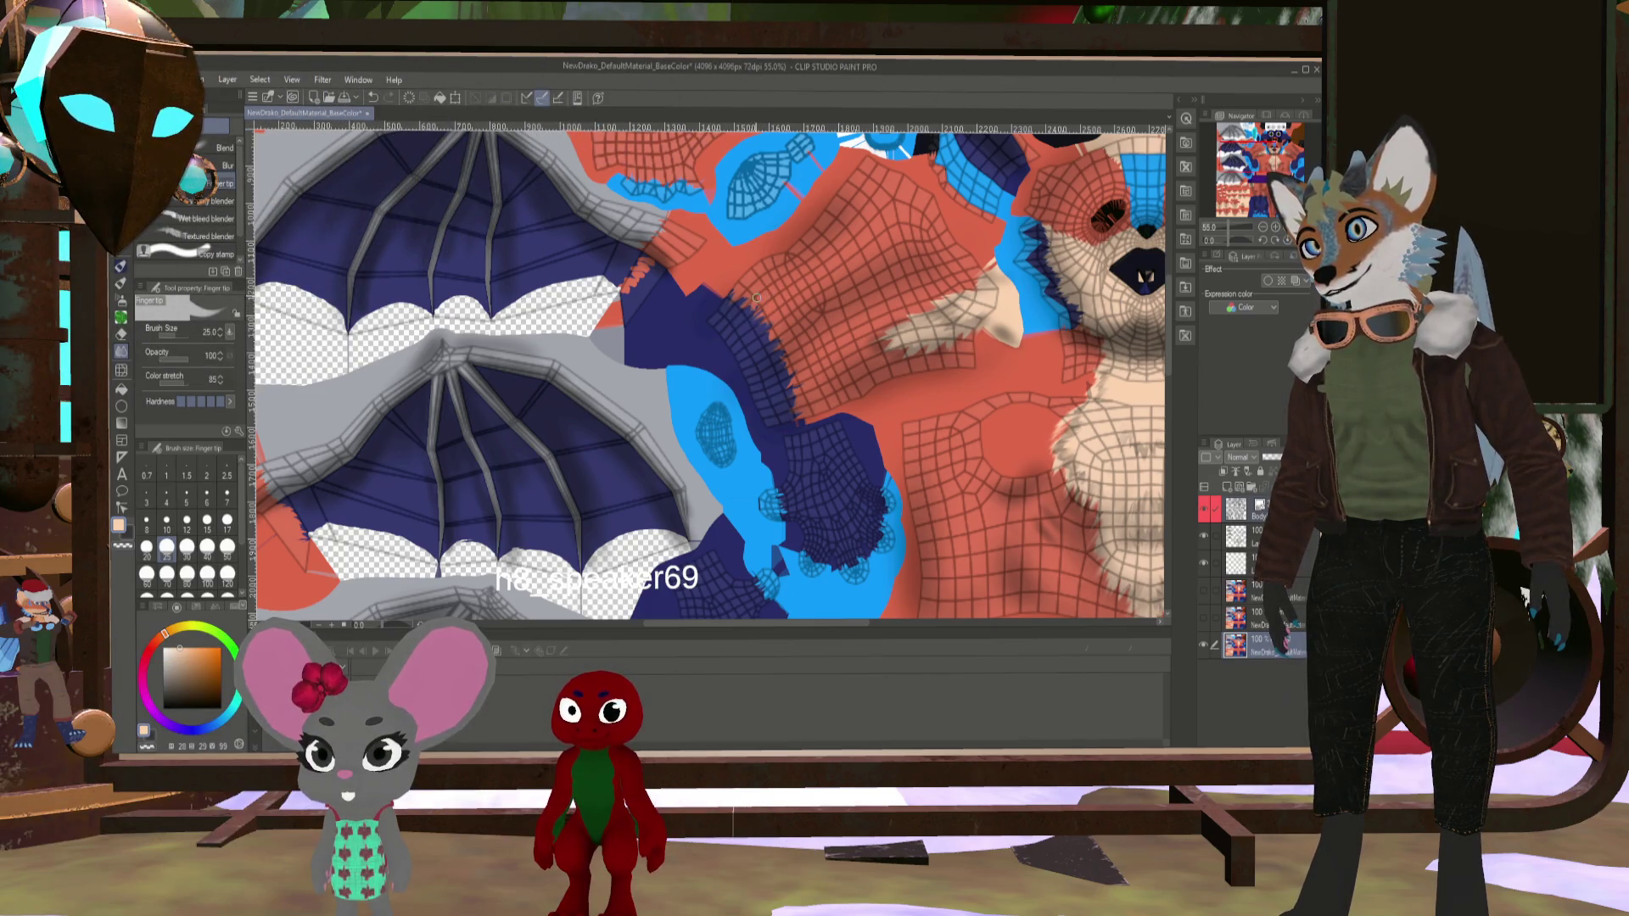
{"action": "mouse_move", "coordinate": [981, 376]}
{"action": "left_mouse_down"}
{"action": "mouse_move", "coordinate": [593, 407]}
{"action": "mouse_move", "coordinate": [976, 408]}
{"action": "mouse_move", "coordinate": [725, 435]}
{"action": "left_mouse_up"}
{"action": "left_click_drag", "start_coordinate": [754, 353], "coordinate": [752, 432]}
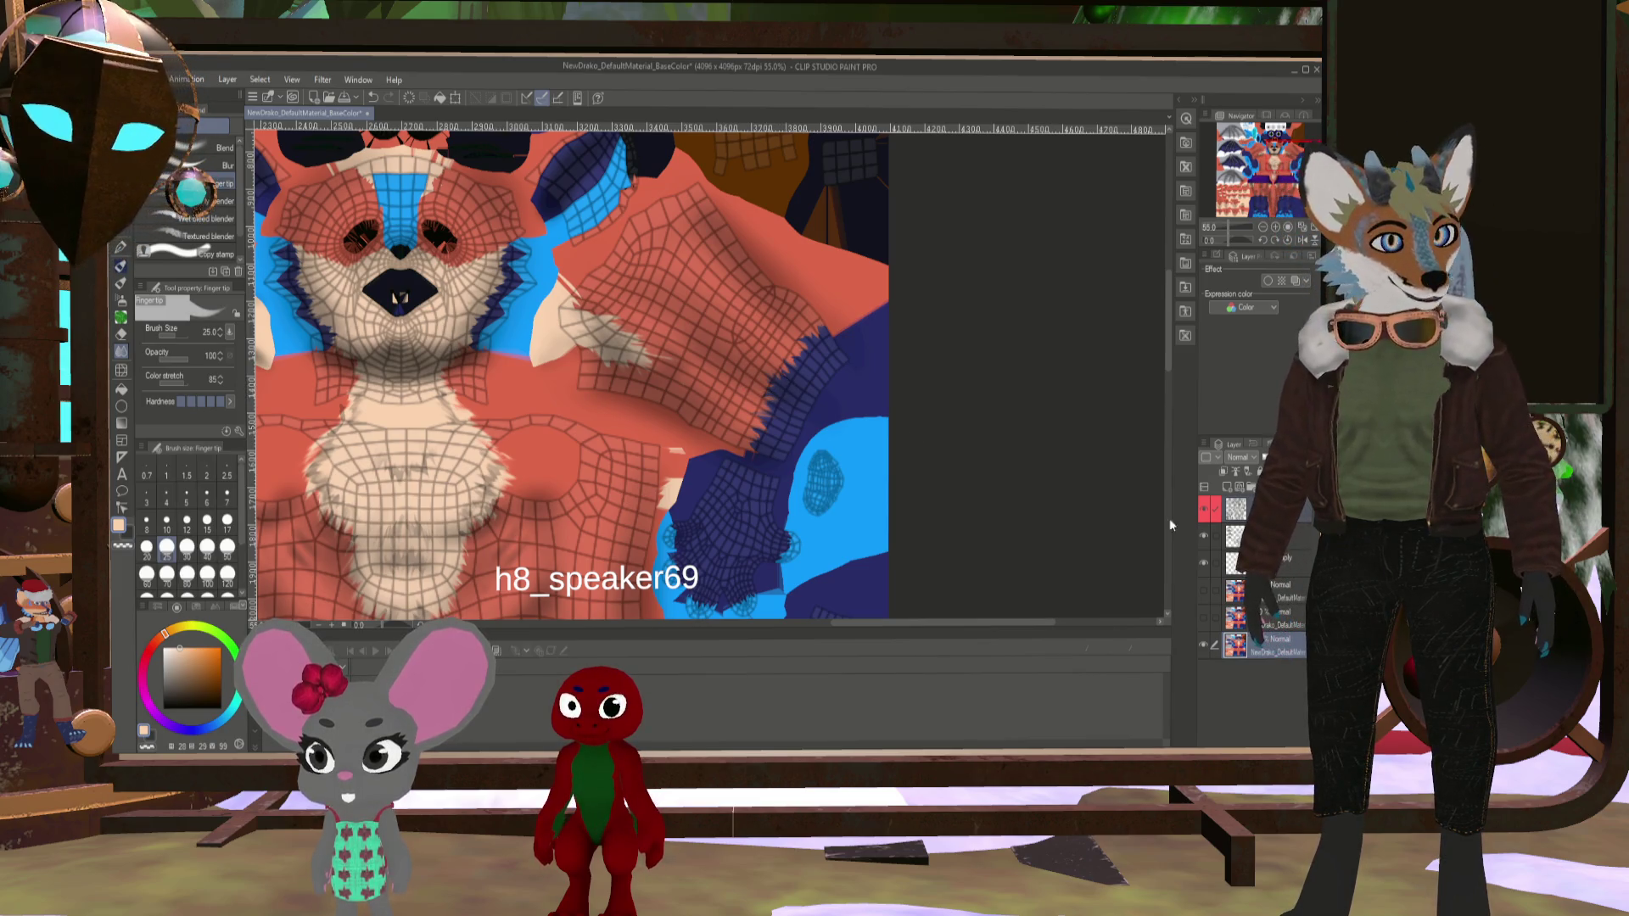
{"action": "left_click", "coordinate": [1204, 511]}
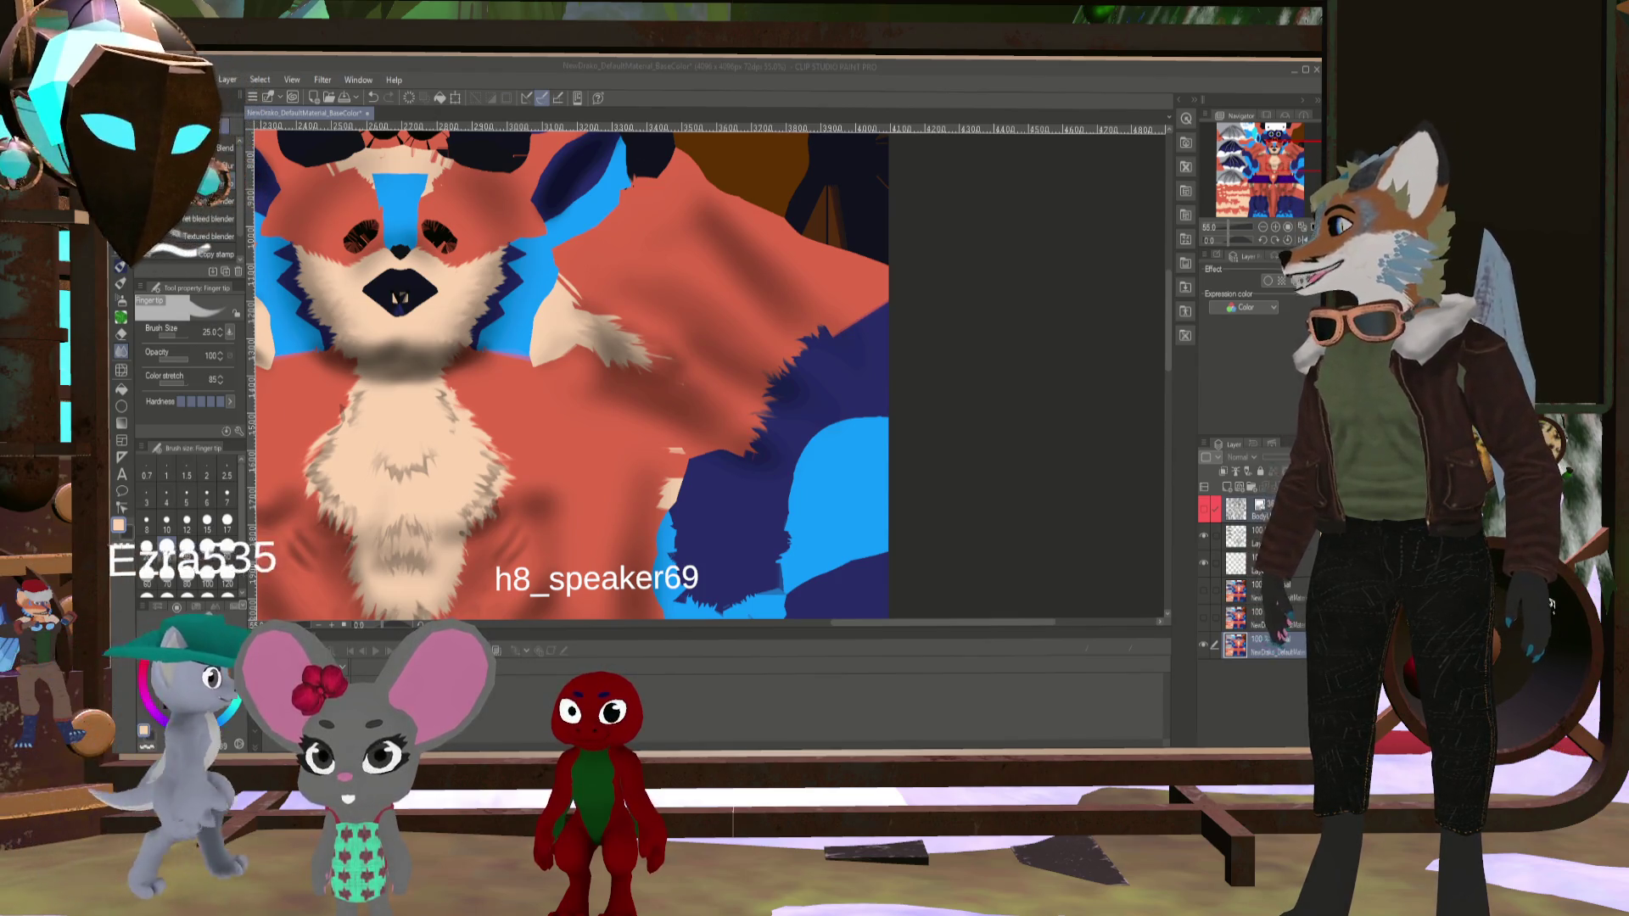
- In Blender, orbit and zoom around the fox's hips from front and side views
{"action": "key", "text": "alt+Tab"}
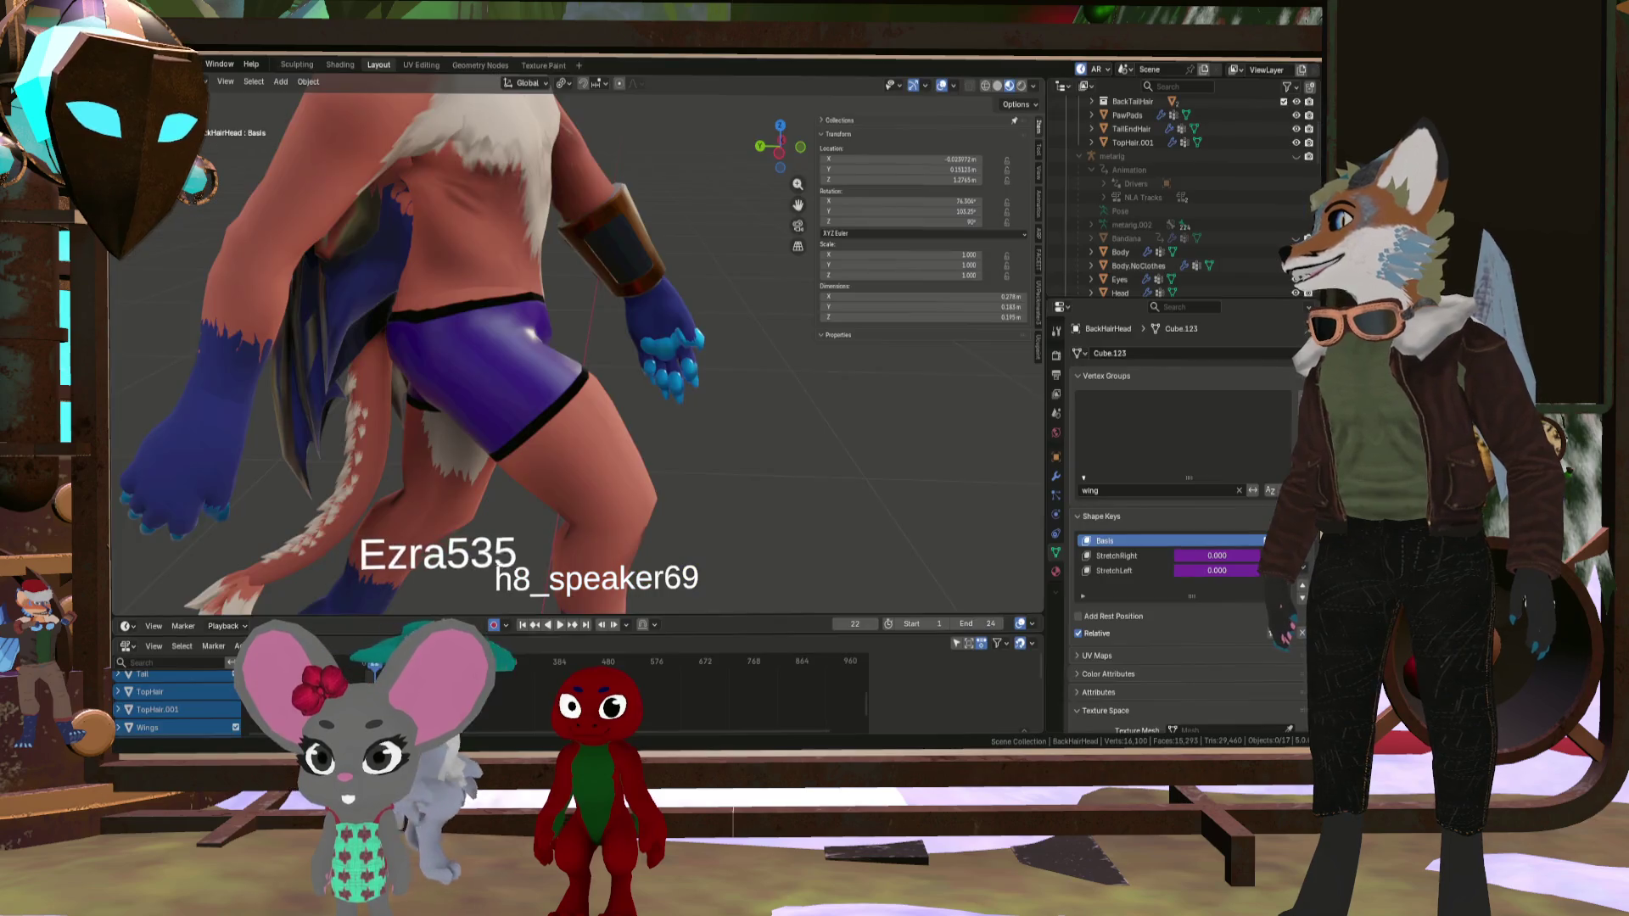
{"action": "scroll", "coordinate": [321, 463], "scroll_direction": "up", "scroll_amount": 10}
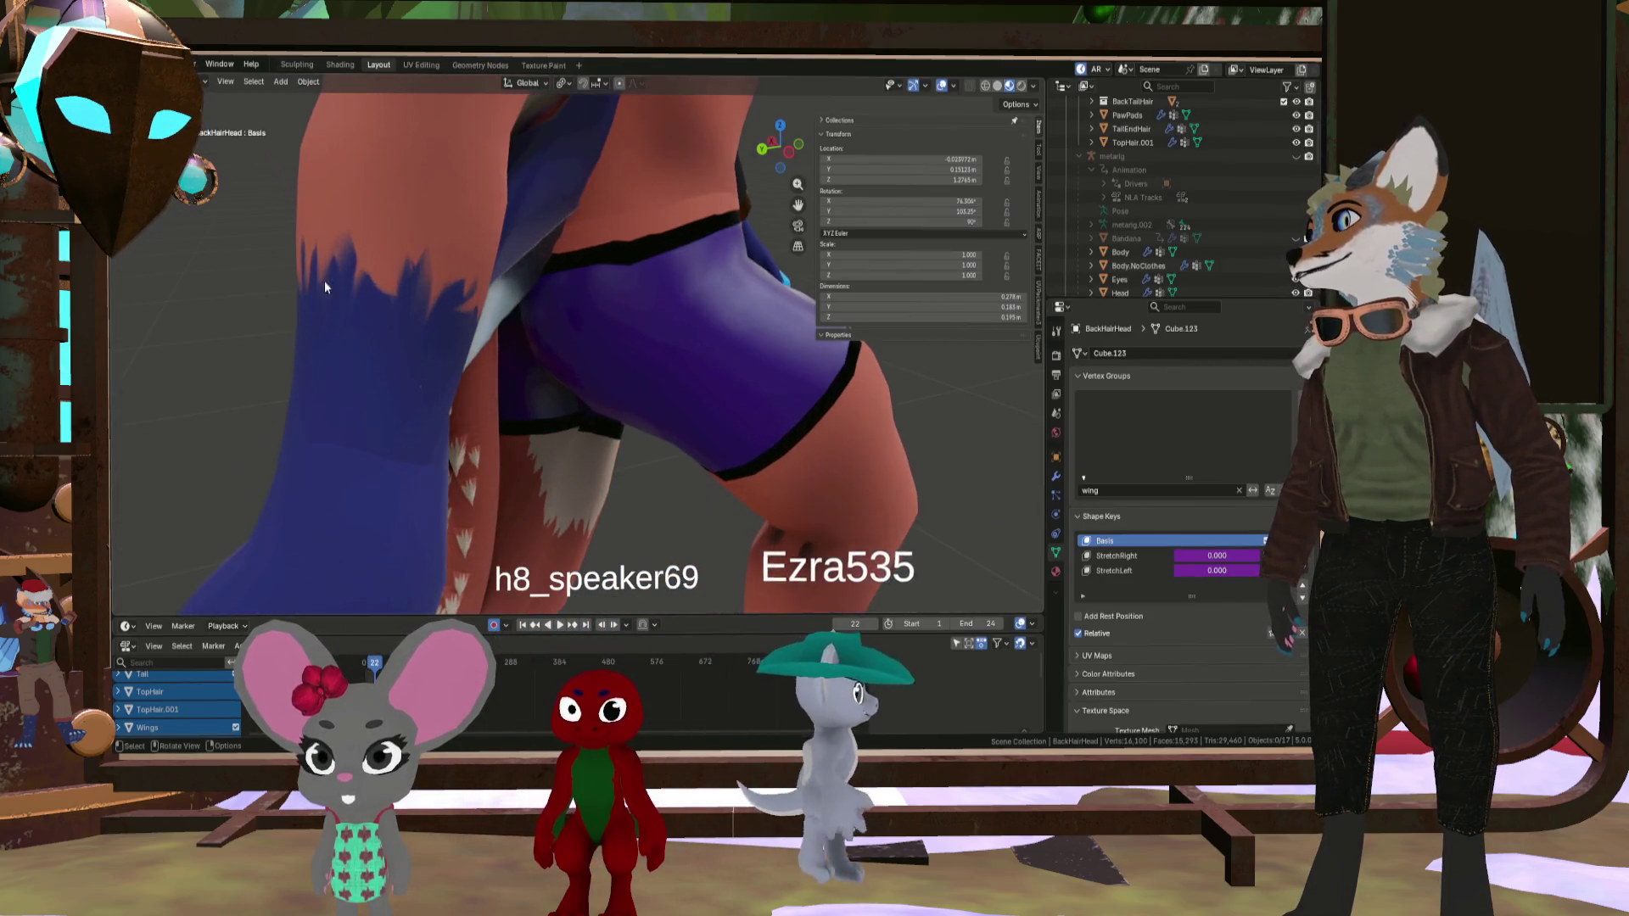
{"action": "scroll", "coordinate": [304, 319], "scroll_direction": "down", "scroll_amount": 5}
{"action": "mouse_move", "coordinate": [465, 320]}
{"action": "middle_mouse_down"}
{"action": "mouse_move", "coordinate": [307, 361]}
{"action": "mouse_move", "coordinate": [312, 282]}
{"action": "mouse_move", "coordinate": [373, 338]}
{"action": "mouse_move", "coordinate": [304, 337]}
{"action": "mouse_move", "coordinate": [414, 359]}
{"action": "mouse_move", "coordinate": [289, 370]}
{"action": "middle_mouse_up"}
{"action": "scroll", "coordinate": [414, 358], "scroll_direction": "down", "scroll_amount": 5}
{"action": "scroll", "coordinate": [288, 370], "scroll_direction": "up", "scroll_amount": 6}
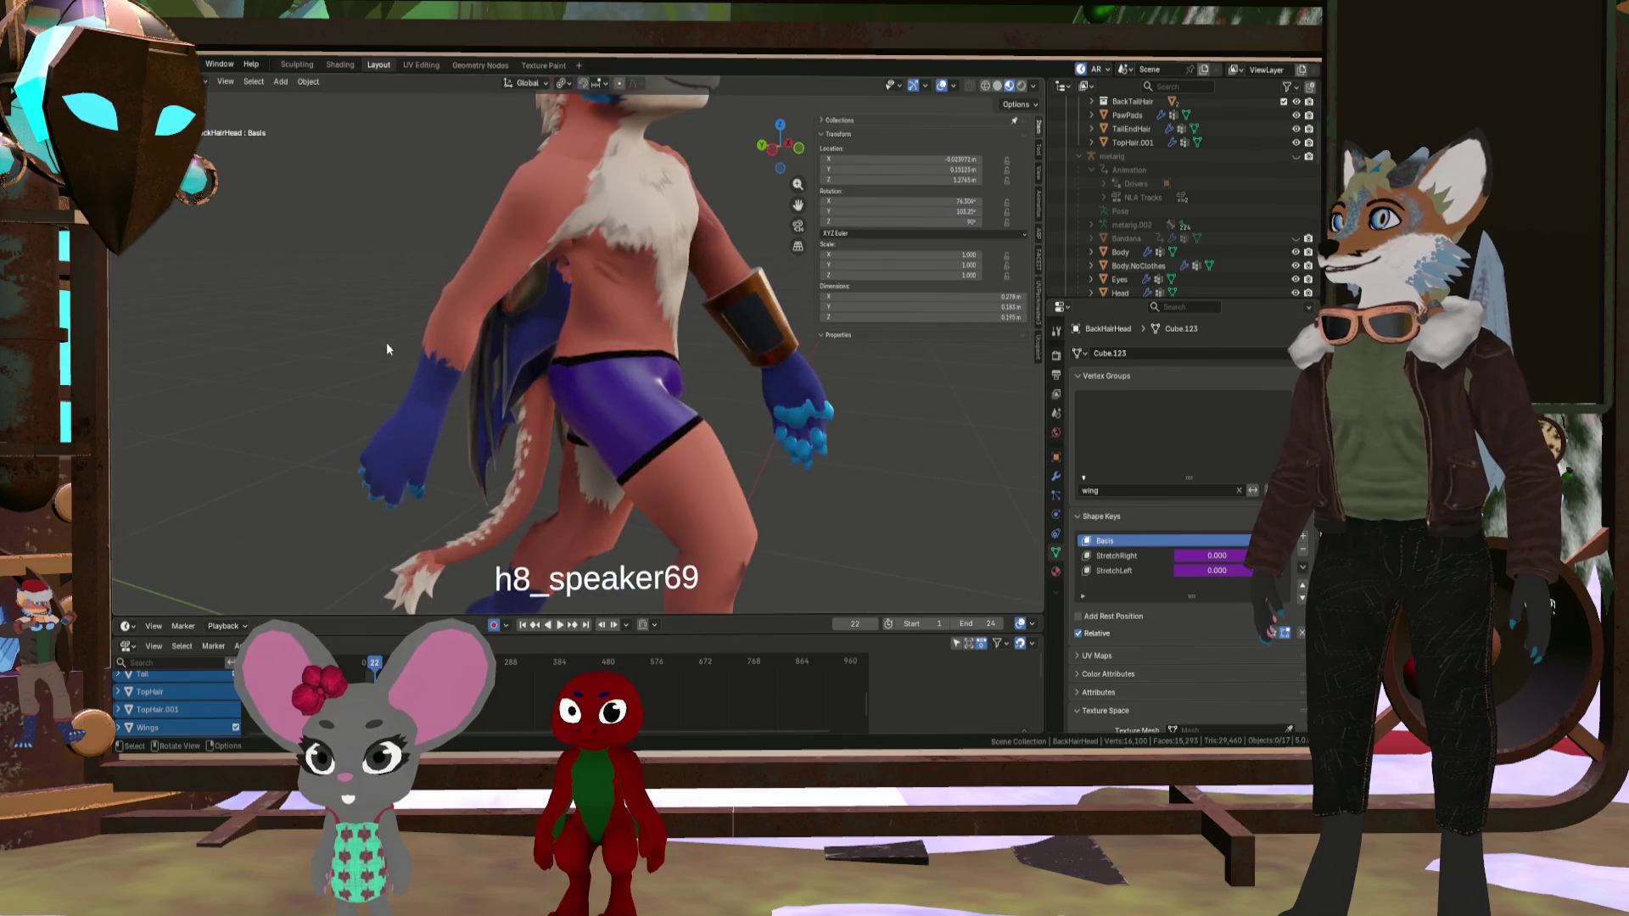
{"action": "mouse_move", "coordinate": [385, 342]}
{"action": "middle_mouse_down"}
{"action": "mouse_move", "coordinate": [324, 360]}
{"action": "mouse_move", "coordinate": [440, 323]}
{"action": "middle_mouse_up"}
{"action": "scroll", "coordinate": [324, 362], "scroll_direction": "down", "scroll_amount": 5}
{"action": "scroll", "coordinate": [359, 455], "scroll_direction": "up", "scroll_amount": 5}
{"action": "mouse_move", "coordinate": [359, 454]}
{"action": "middle_mouse_down"}
{"action": "mouse_move", "coordinate": [381, 436]}
{"action": "mouse_move", "coordinate": [449, 455]}
{"action": "mouse_move", "coordinate": [131, 451]}
{"action": "mouse_move", "coordinate": [301, 450]}
{"action": "mouse_move", "coordinate": [484, 422]}
{"action": "mouse_move", "coordinate": [441, 419]}
{"action": "middle_mouse_up"}
{"action": "scroll", "coordinate": [301, 450], "scroll_direction": "down", "scroll_amount": 5}
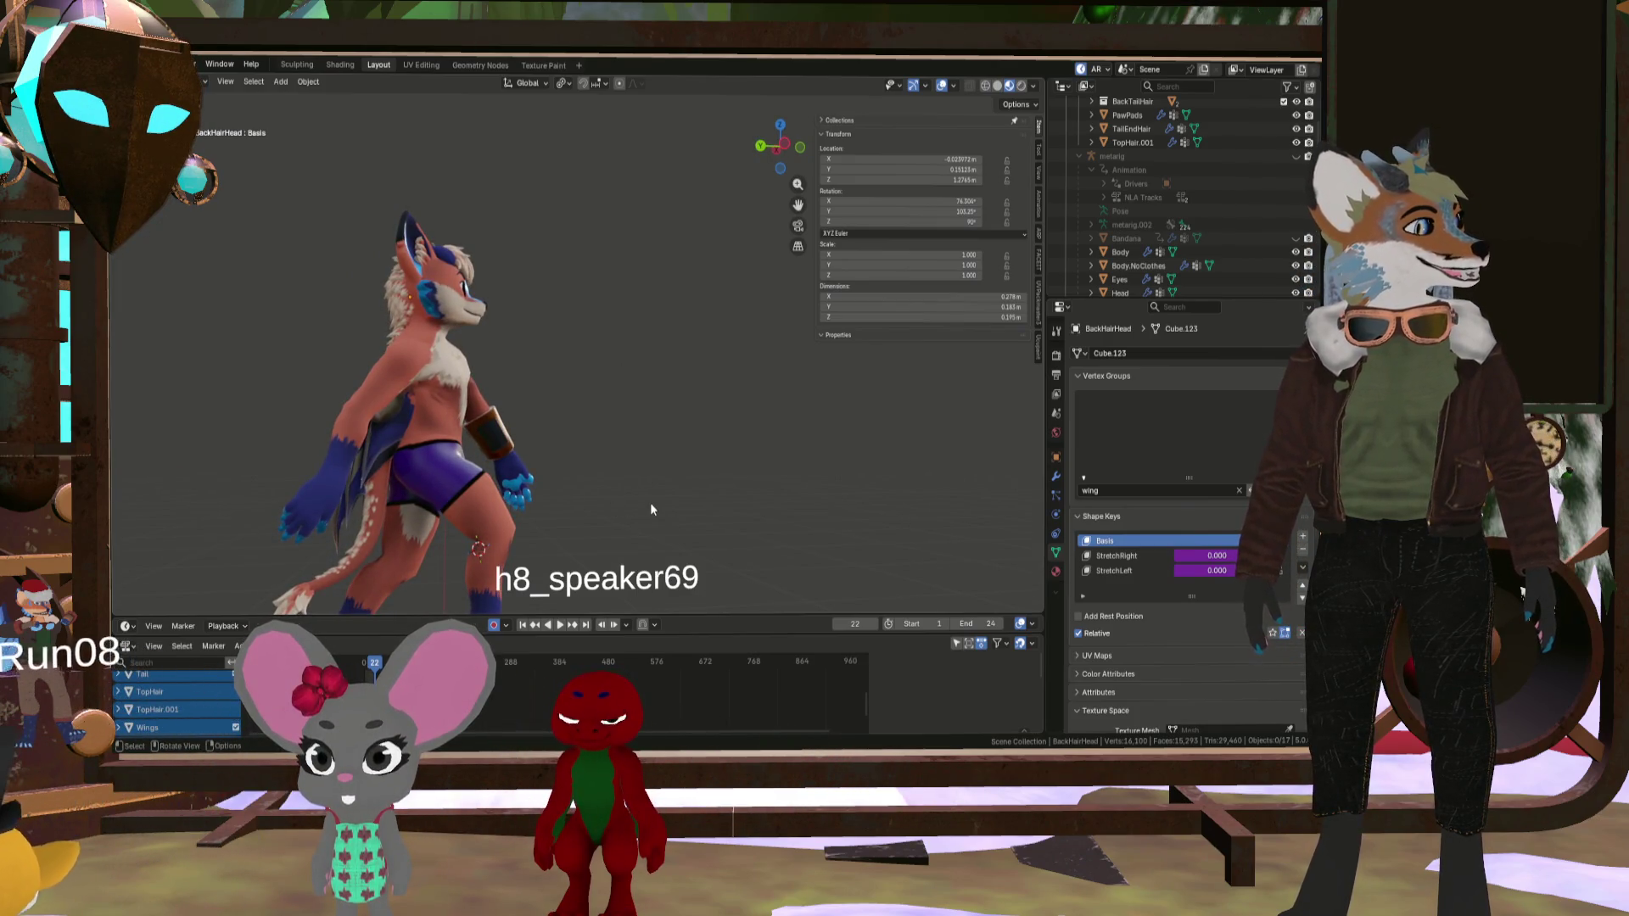
- Play the fox animation while orbiting to its side profile, then stop playback at frame 1
{"action": "left_click", "coordinate": [560, 625]}
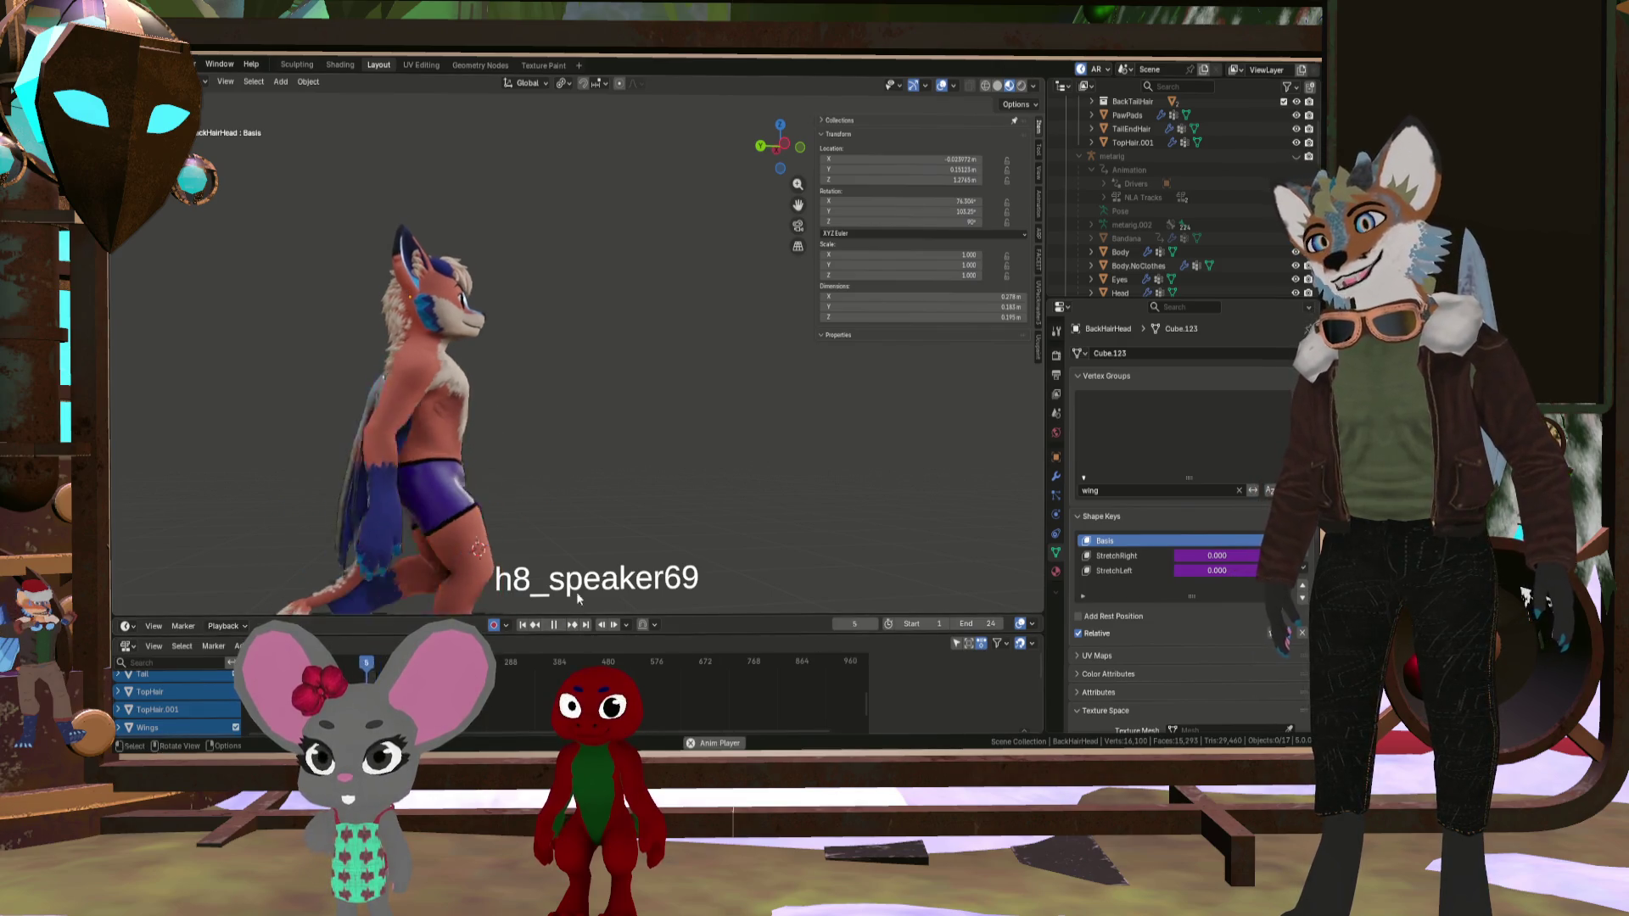
{"action": "mouse_move", "coordinate": [577, 592]}
{"action": "middle_mouse_down"}
{"action": "mouse_move", "coordinate": [587, 523]}
{"action": "mouse_move", "coordinate": [627, 508]}
{"action": "mouse_move", "coordinate": [608, 498]}
{"action": "middle_mouse_up"}
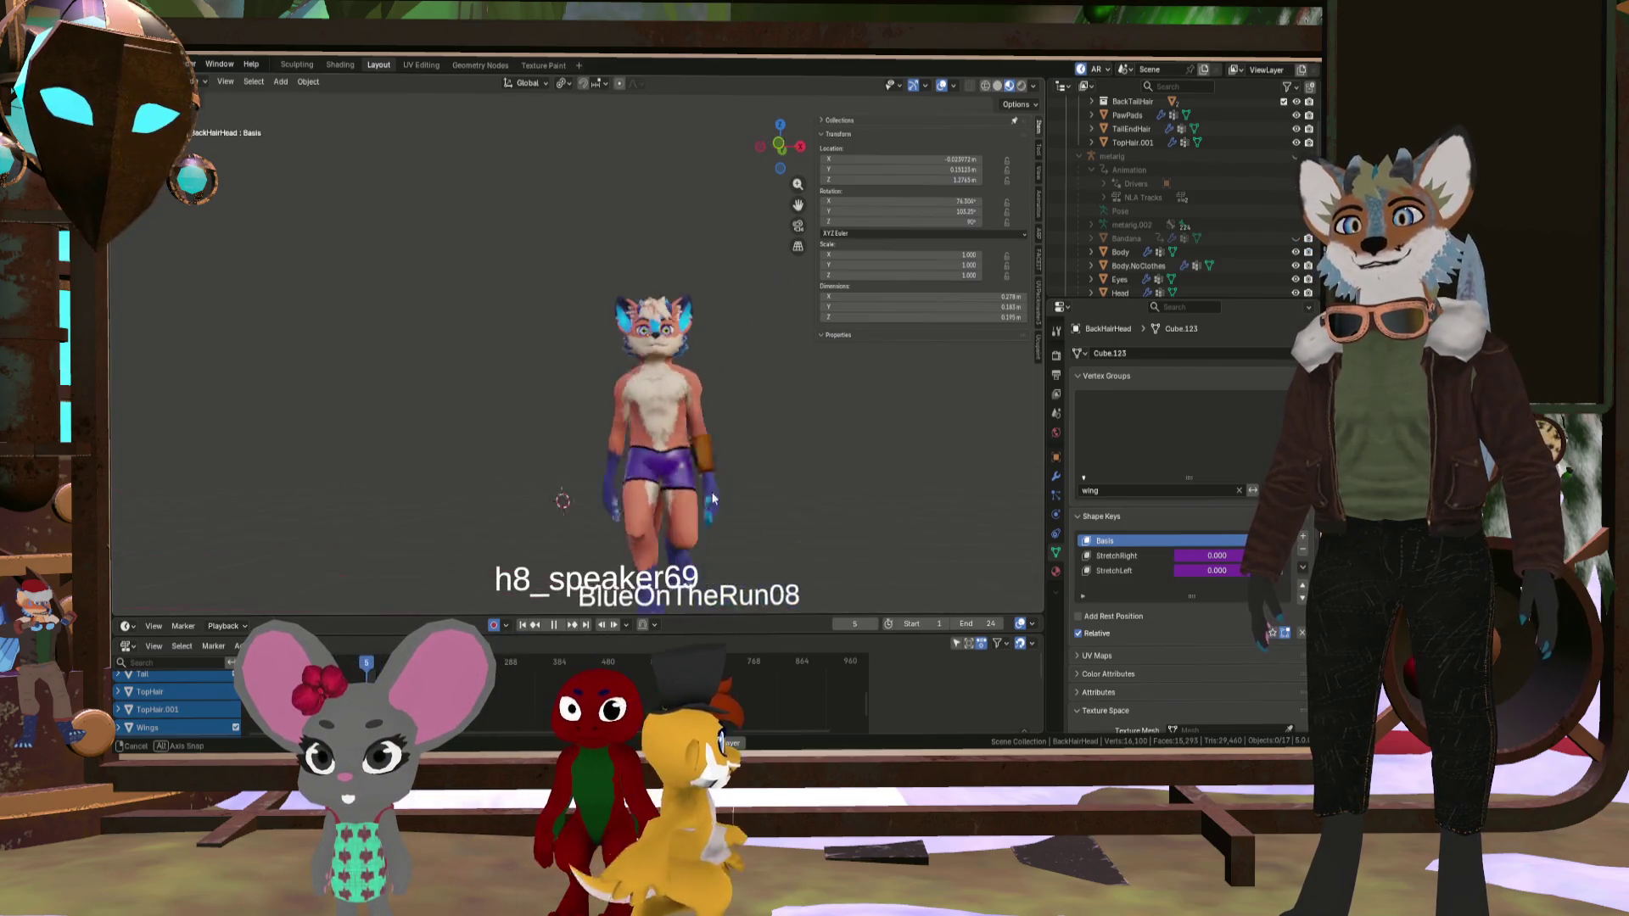
{"action": "mouse_move", "coordinate": [686, 497]}
{"action": "middle_mouse_down"}
{"action": "mouse_move", "coordinate": [726, 501]}
{"action": "mouse_move", "coordinate": [574, 496]}
{"action": "mouse_move", "coordinate": [701, 463]}
{"action": "mouse_move", "coordinate": [617, 454]}
{"action": "mouse_move", "coordinate": [608, 469]}
{"action": "mouse_move", "coordinate": [635, 488]}
{"action": "mouse_move", "coordinate": [851, 472]}
{"action": "mouse_move", "coordinate": [600, 534]}
{"action": "mouse_move", "coordinate": [664, 531]}
{"action": "mouse_move", "coordinate": [640, 467]}
{"action": "middle_mouse_up"}
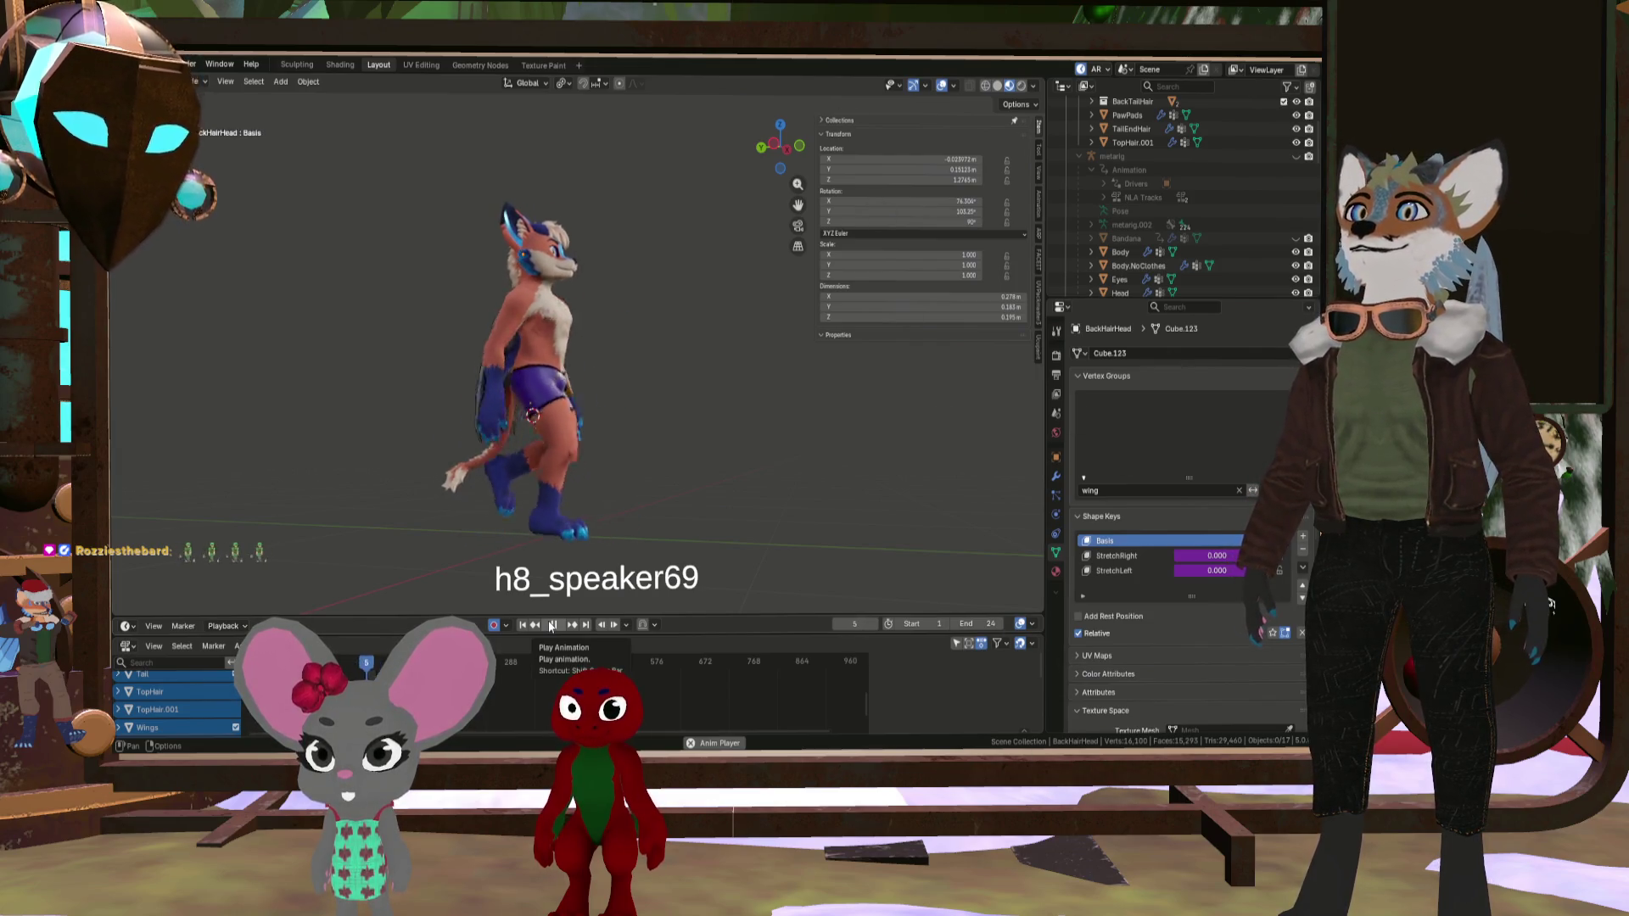
{"action": "left_click", "coordinate": [552, 625]}
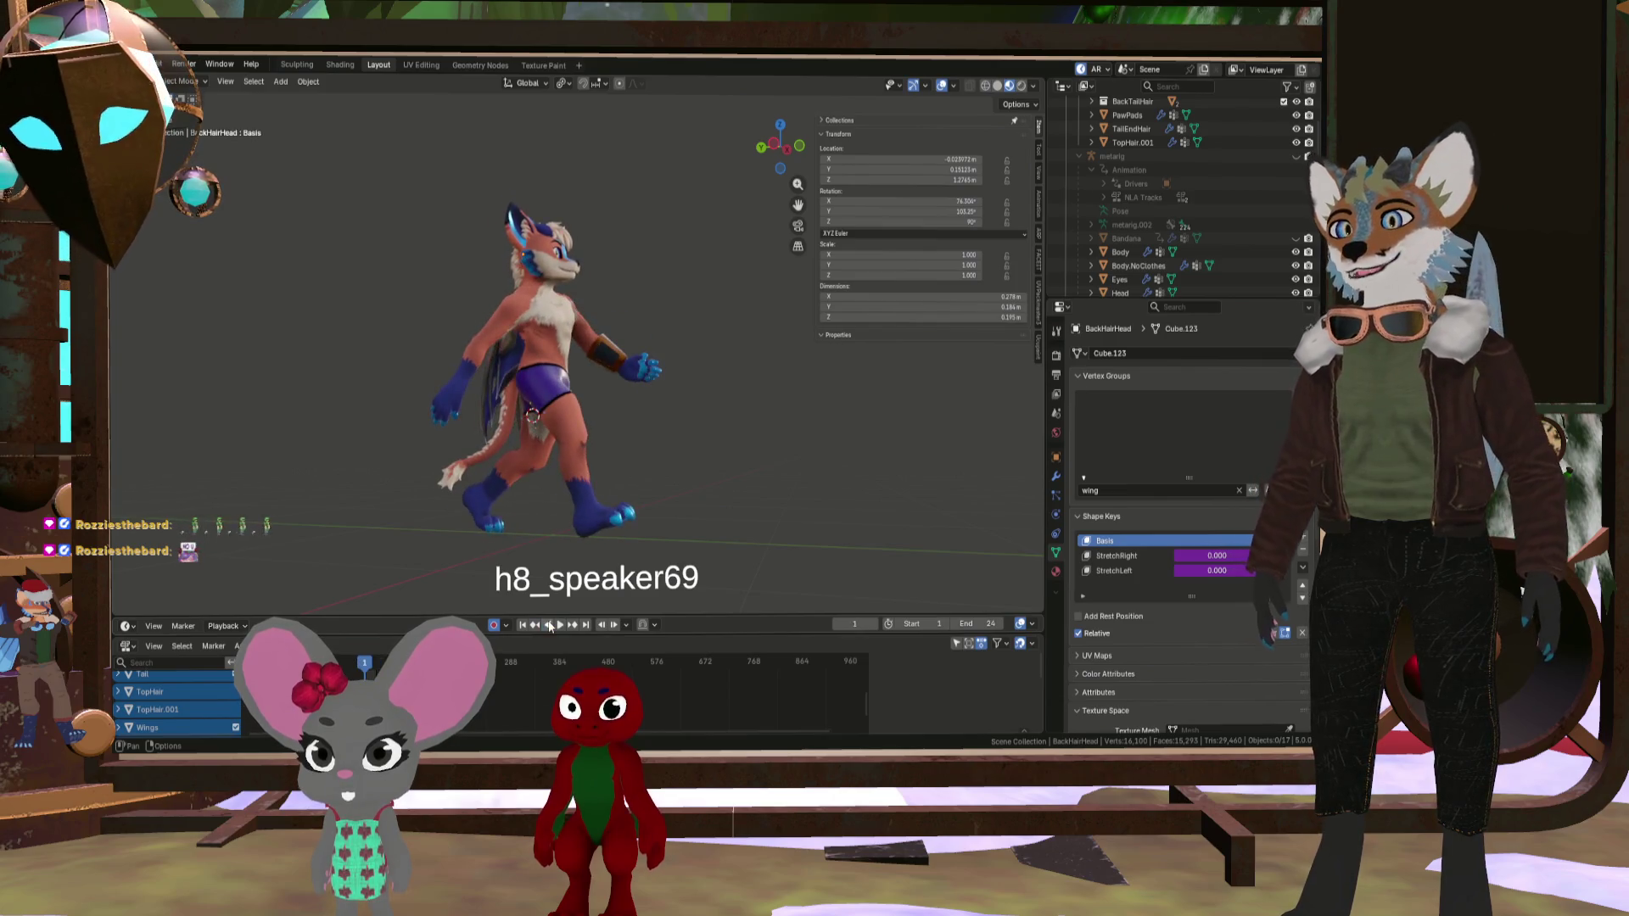
{"action": "scroll", "coordinate": [604, 373], "scroll_direction": "up", "scroll_amount": 5}
{"action": "mouse_move", "coordinate": [482, 318]}
{"action": "middle_mouse_down"}
{"action": "mouse_move", "coordinate": [413, 334]}
{"action": "mouse_move", "coordinate": [480, 302]}
{"action": "mouse_move", "coordinate": [477, 390]}
{"action": "mouse_move", "coordinate": [278, 392]}
{"action": "mouse_move", "coordinate": [307, 414]}
{"action": "mouse_move", "coordinate": [457, 419]}
{"action": "mouse_move", "coordinate": [469, 451]}
{"action": "middle_mouse_up"}
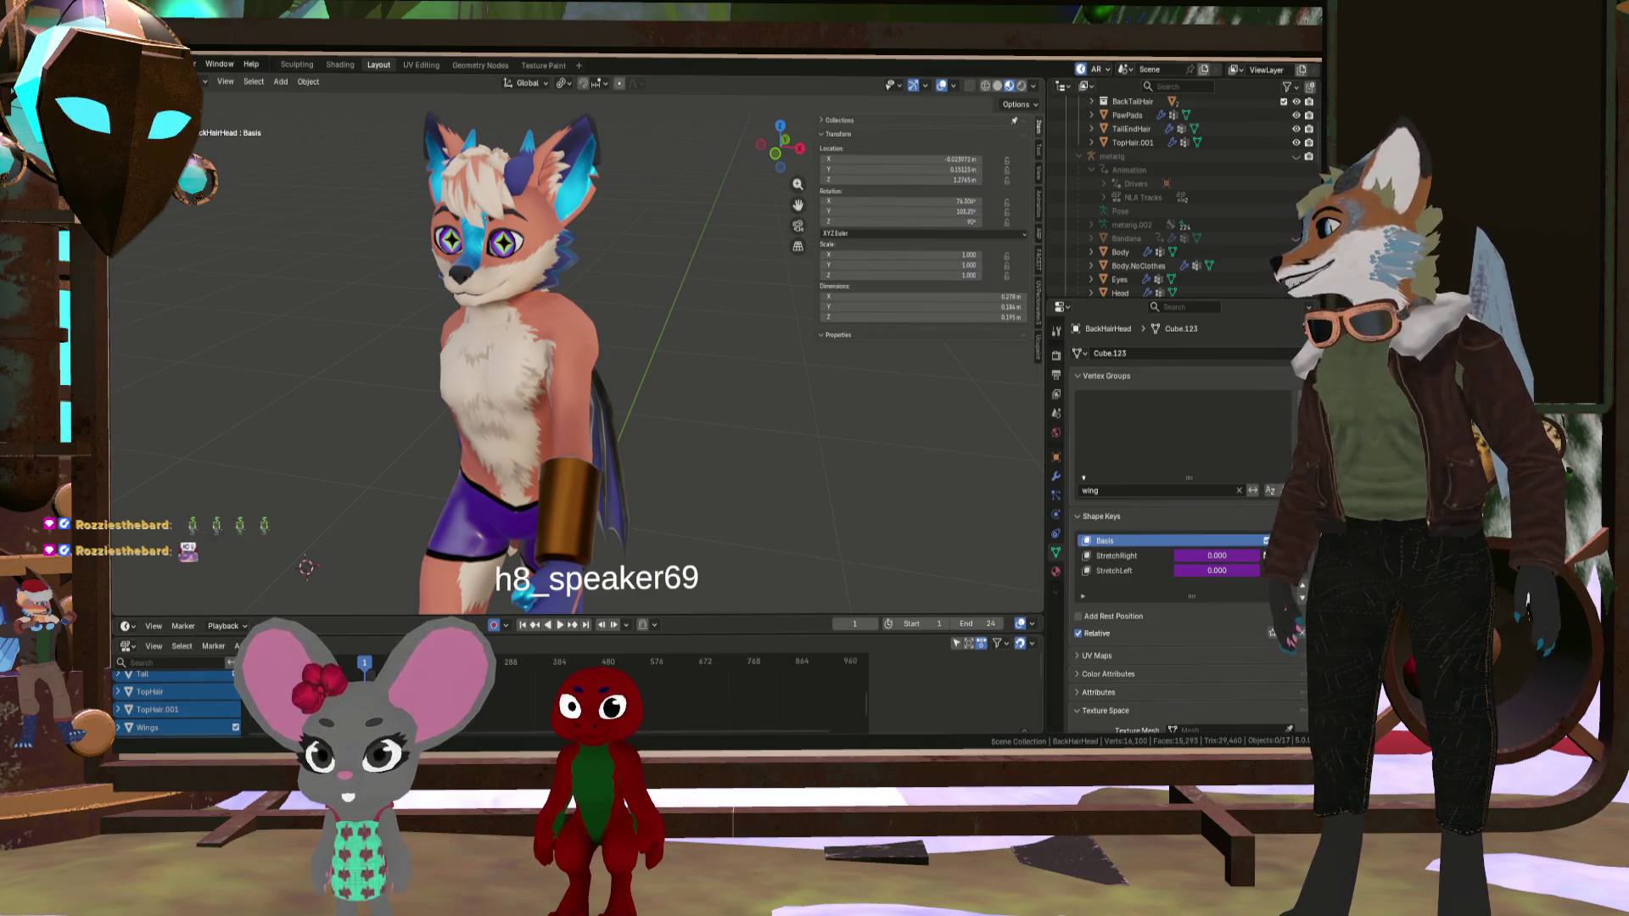
- Back in Clip Studio Paint, show the UV wireframe over the fox texture
{"action": "key", "text": "alt+Tab"}
{"action": "scroll", "coordinate": [420, 428], "scroll_direction": "down", "scroll_amount": 5}
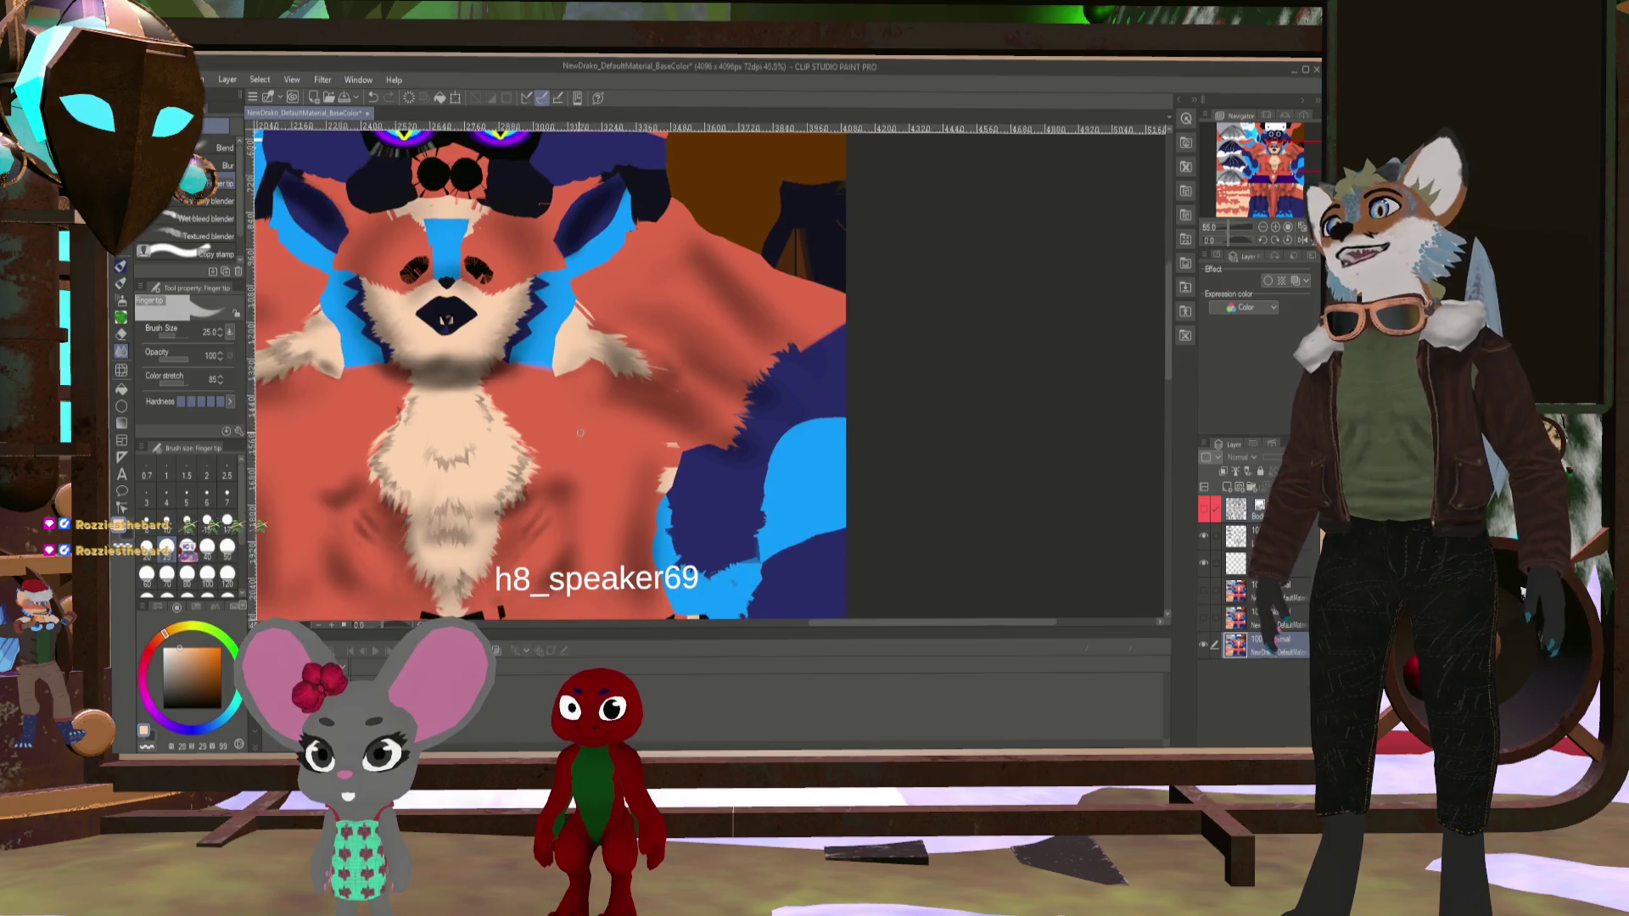
{"action": "scroll", "coordinate": [510, 438], "scroll_direction": "up", "scroll_amount": 10}
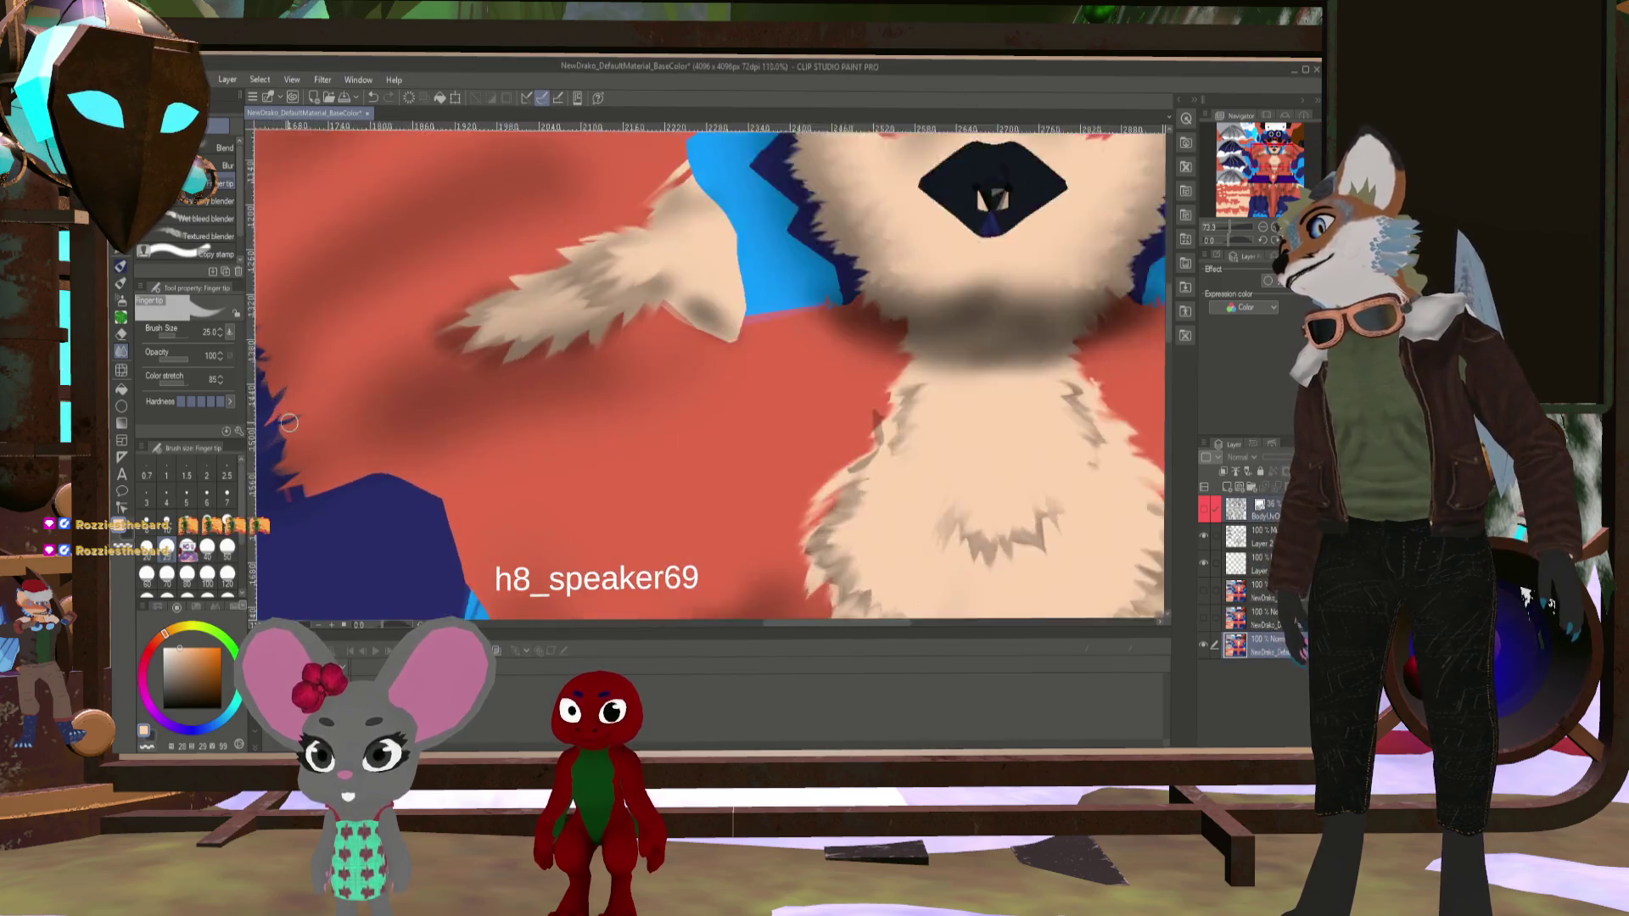
{"action": "scroll", "coordinate": [511, 439], "scroll_direction": "up", "scroll_amount": 2}
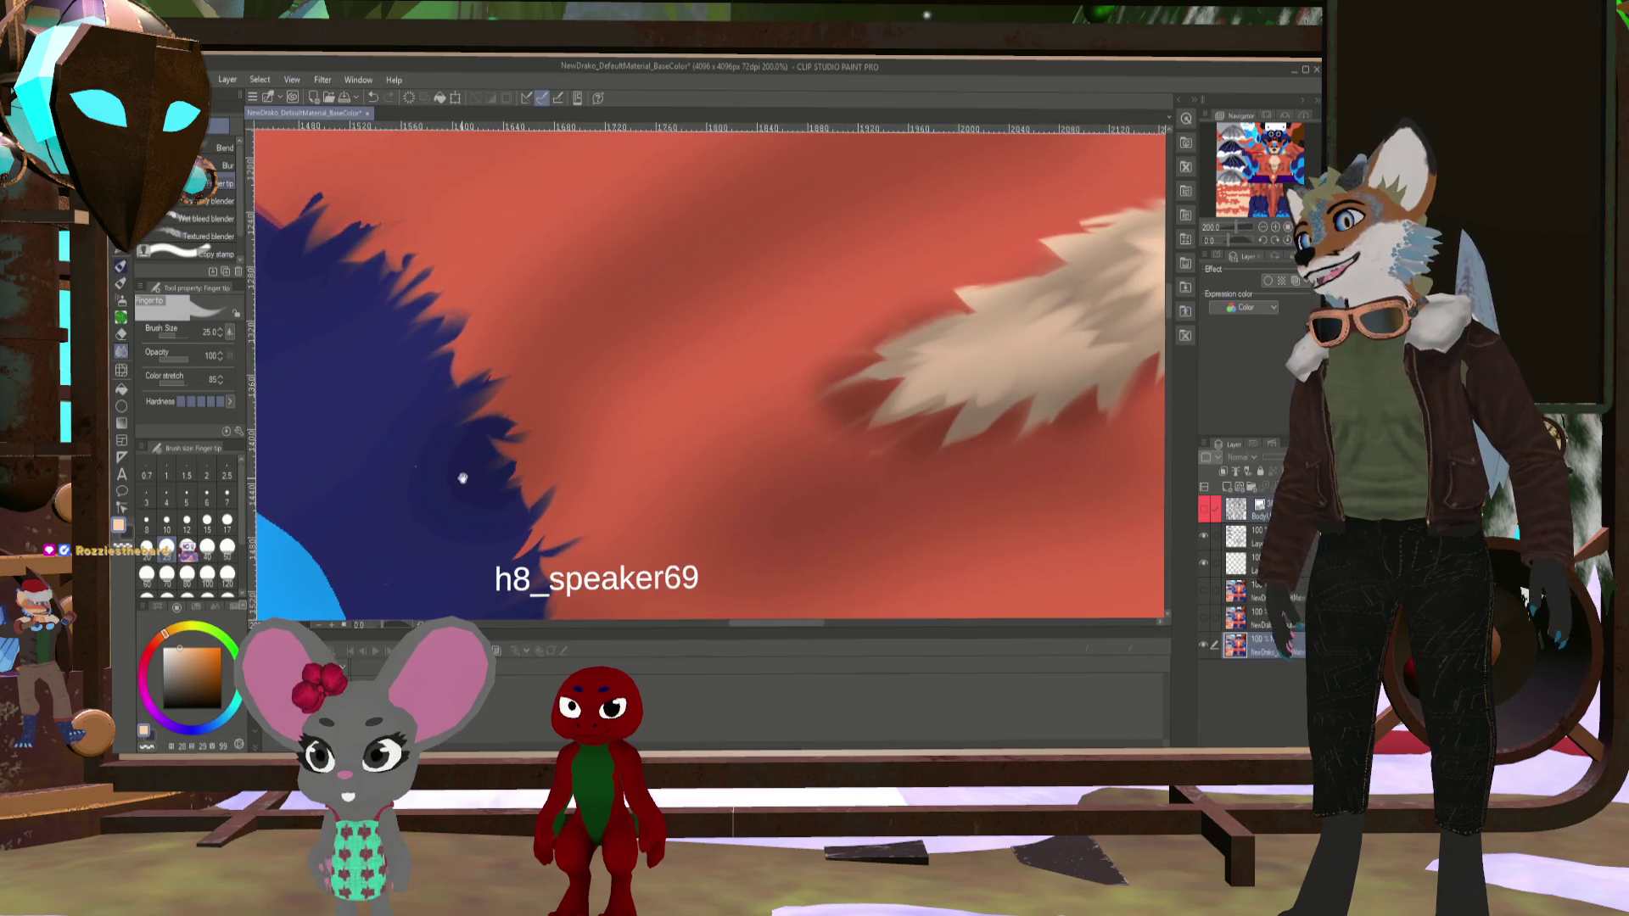
{"action": "left_click", "coordinate": [1203, 509]}
{"action": "scroll", "coordinate": [764, 398], "scroll_direction": "down", "scroll_amount": 2}
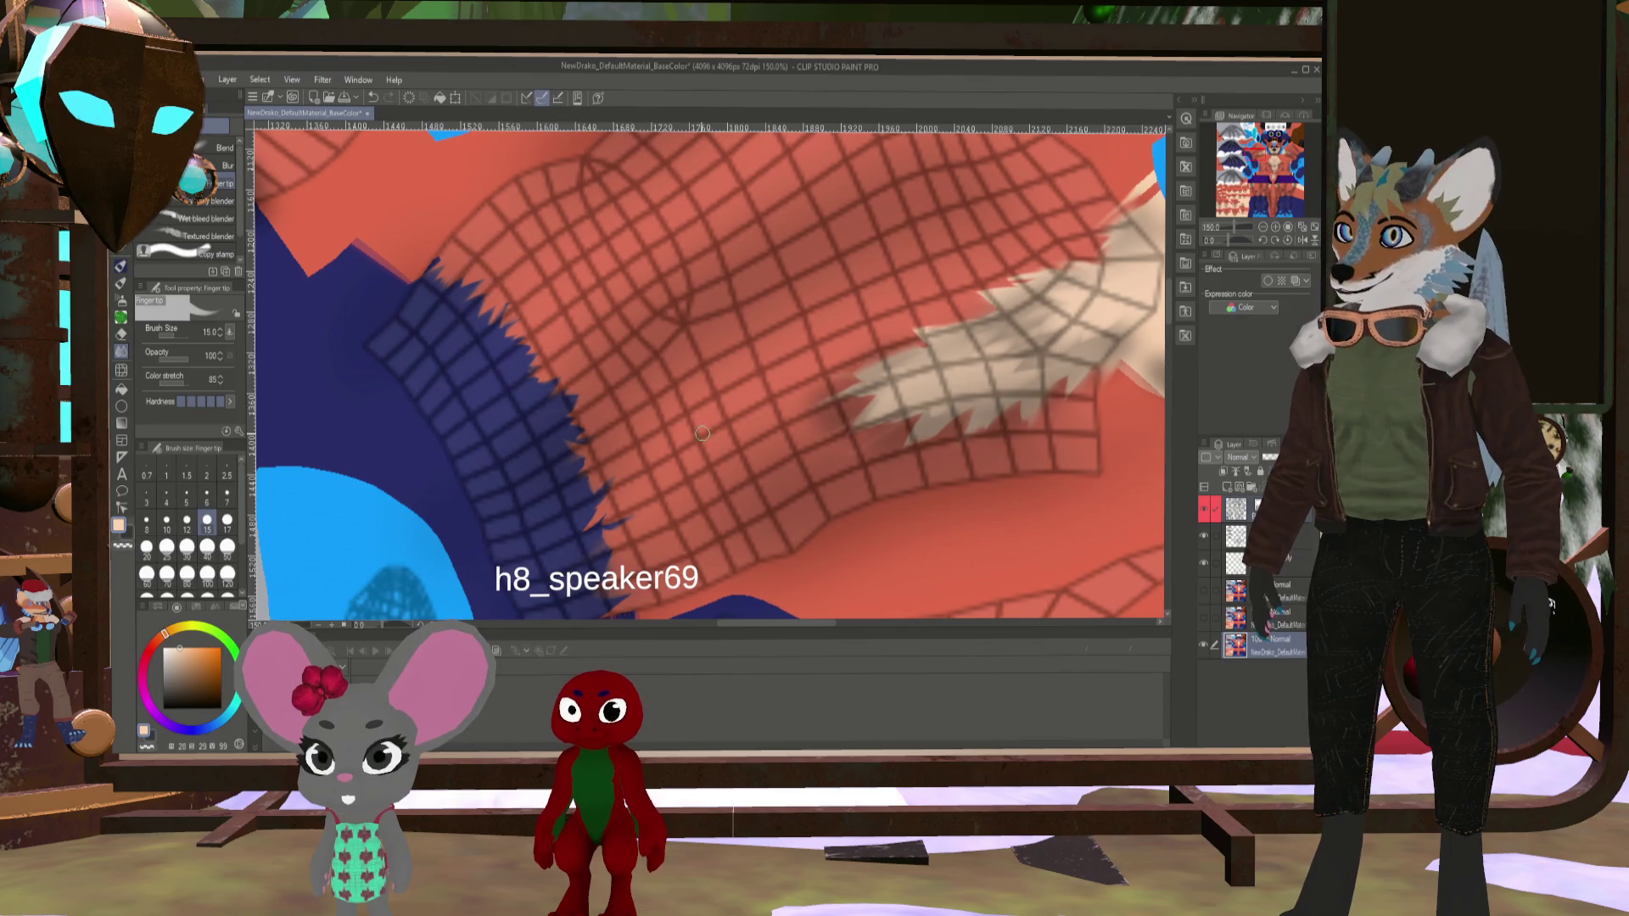
- Pan along the blue seam by the shoulder and zoom out to 66.7%
{"action": "left_click_drag", "start_coordinate": [702, 434], "coordinate": [618, 338]}
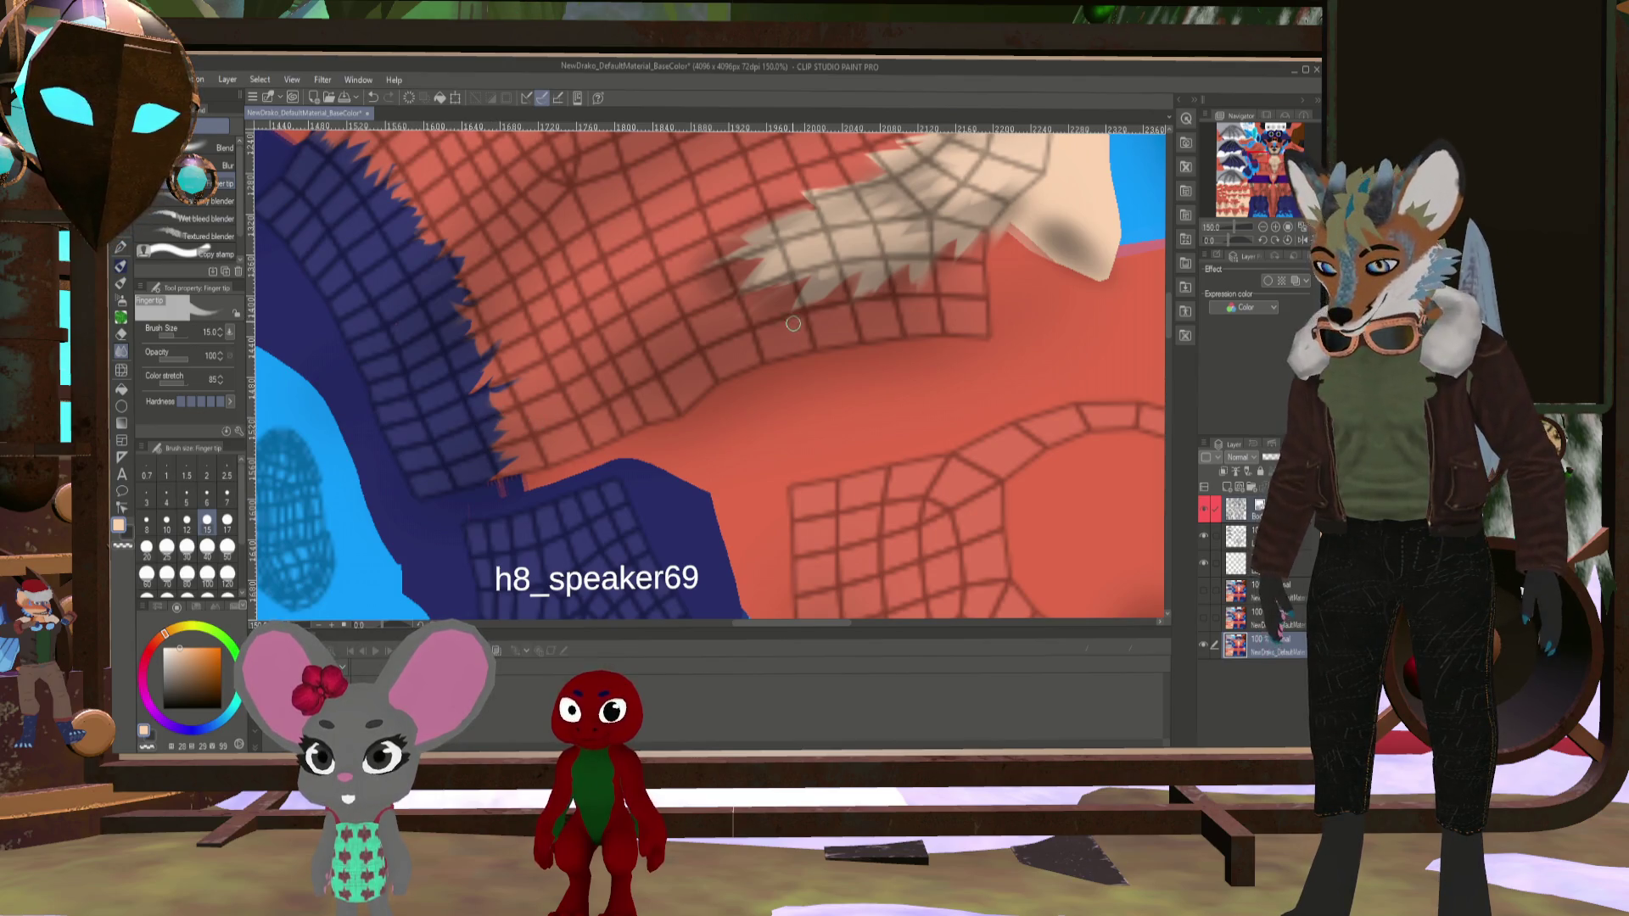
{"action": "scroll", "coordinate": [528, 229], "scroll_direction": "down", "scroll_amount": 5}
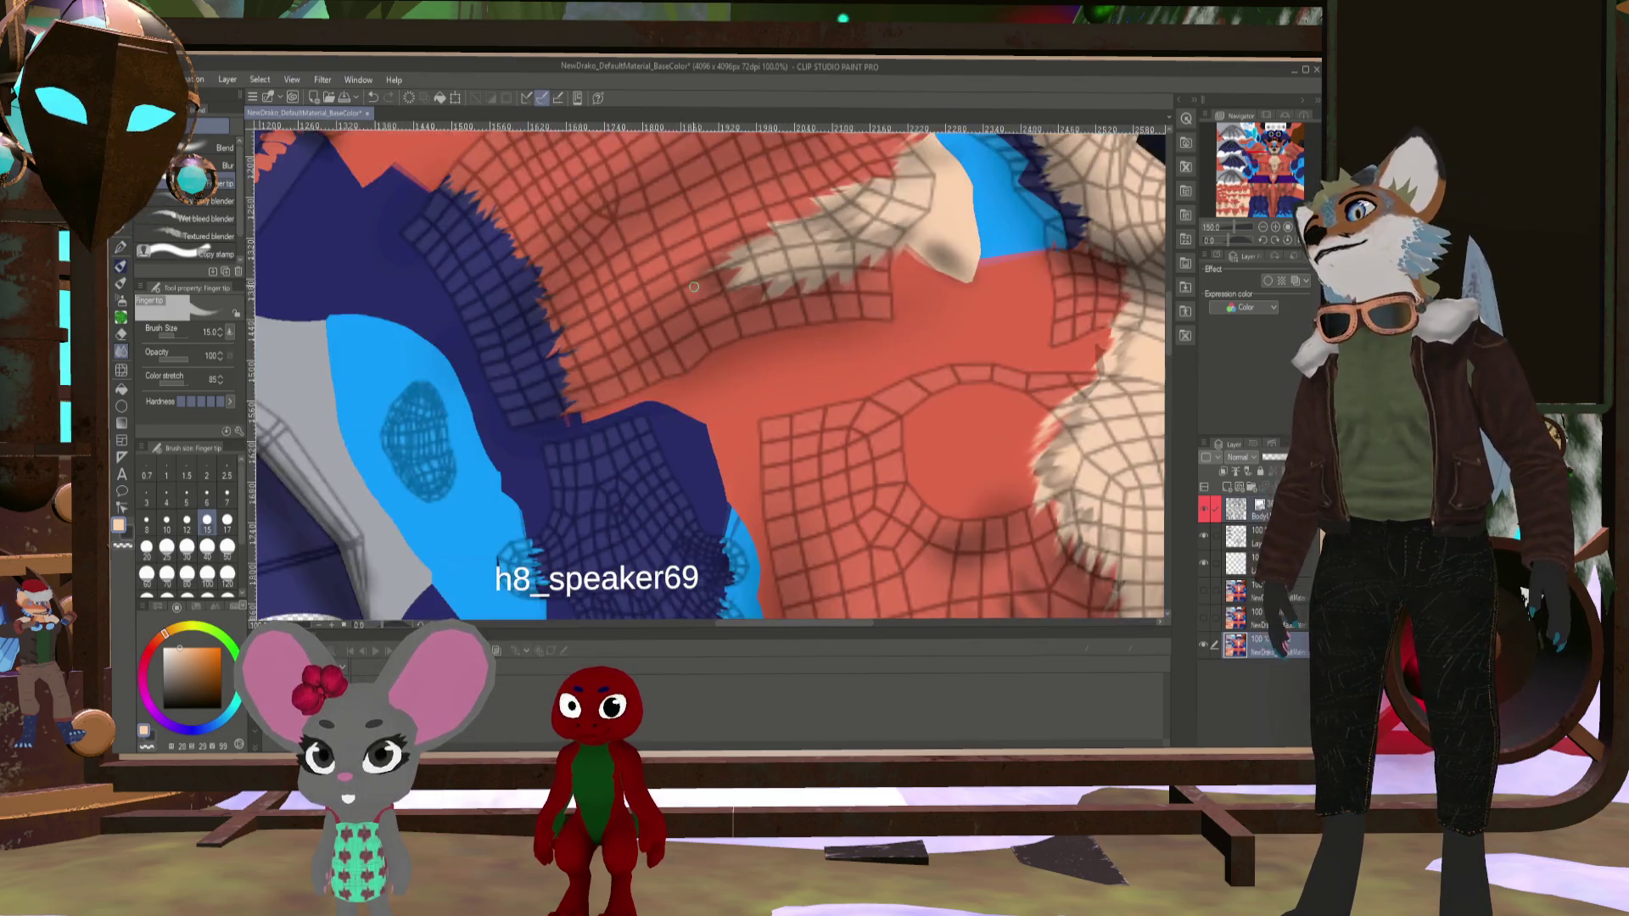
{"action": "scroll", "coordinate": [710, 343], "scroll_direction": "up", "scroll_amount": 5}
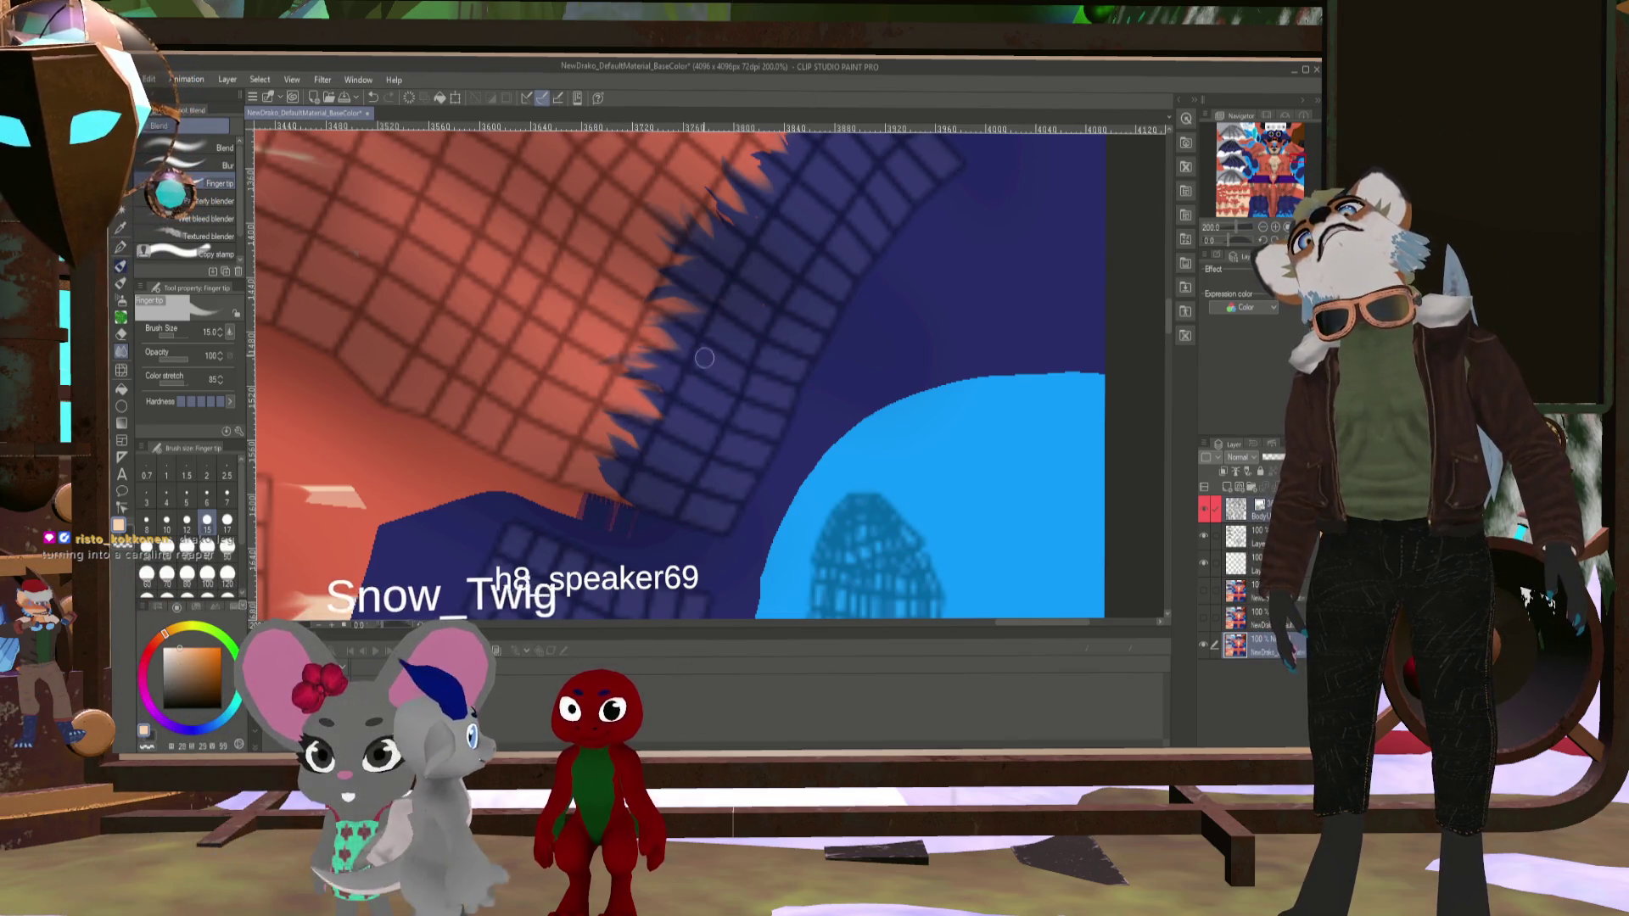
{"action": "left_click_drag", "start_coordinate": [727, 309], "coordinate": [696, 407]}
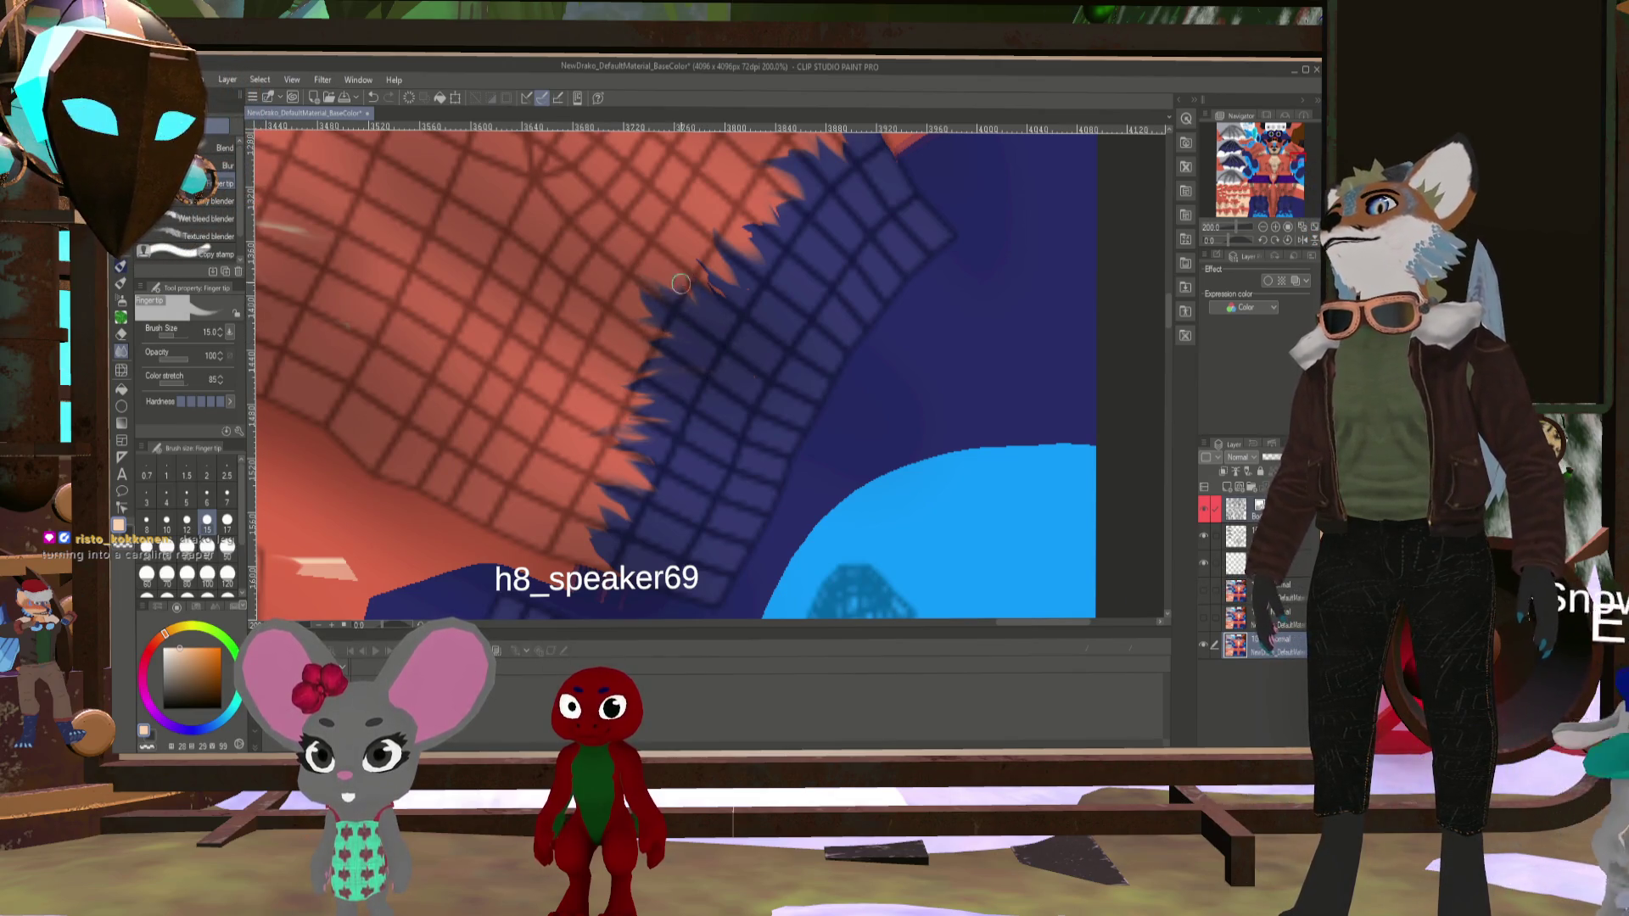
{"action": "scroll", "coordinate": [755, 340], "scroll_direction": "up", "scroll_amount": 3}
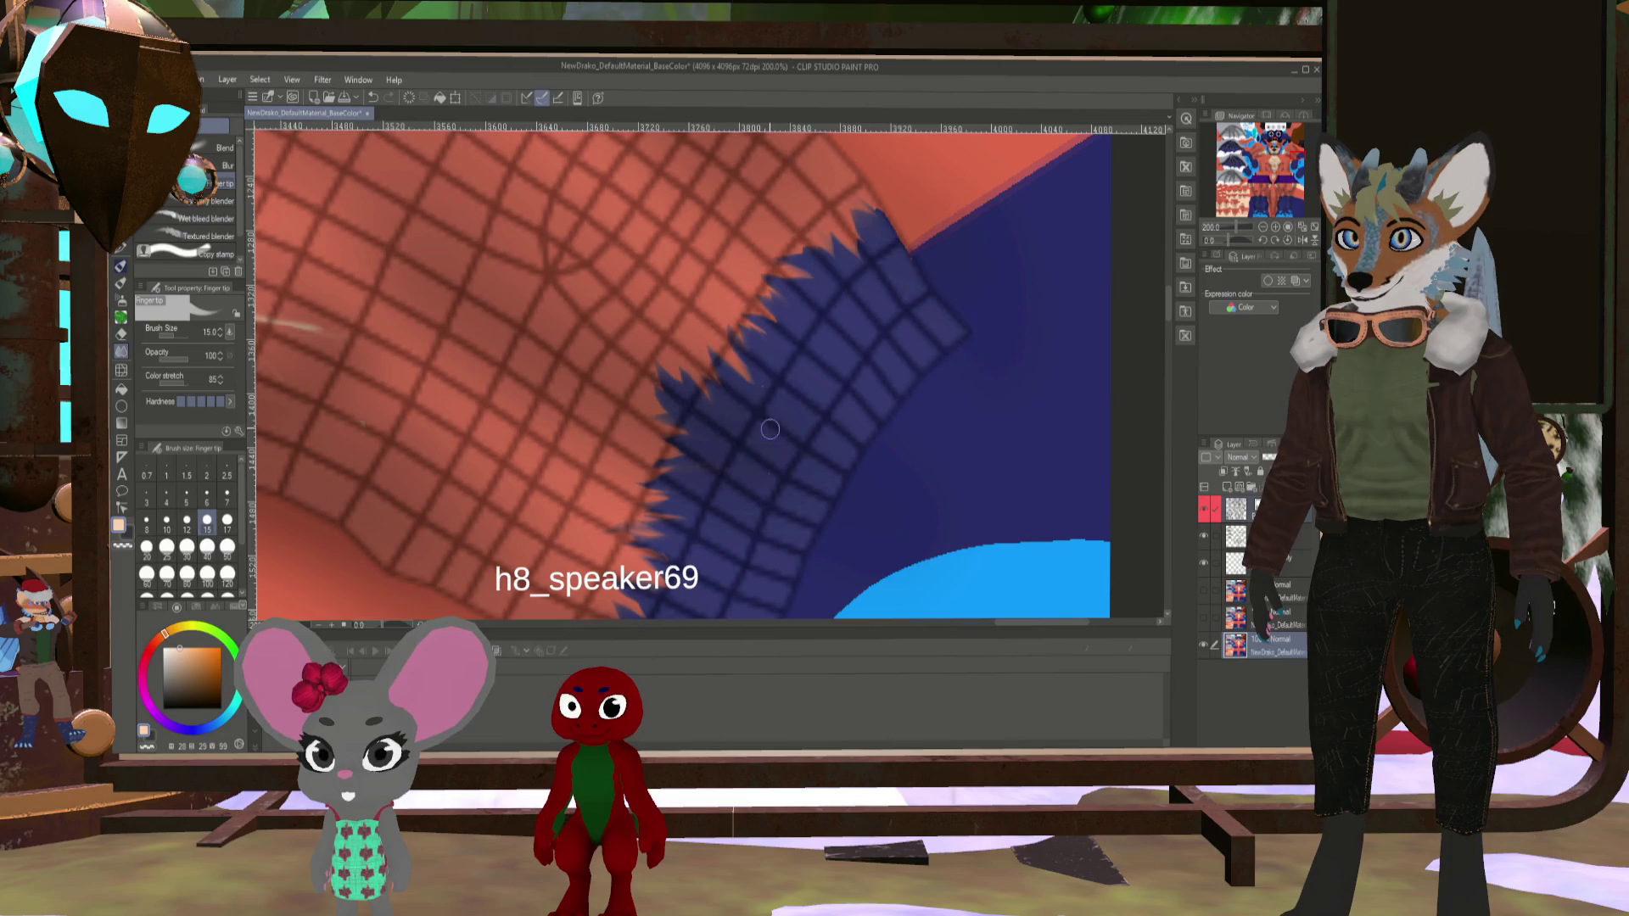
- Raise the Finger tip brush size to 30 and zoom around the texture to the chest fur
{"action": "scroll", "coordinate": [448, 308], "scroll_direction": "down", "scroll_amount": 5}
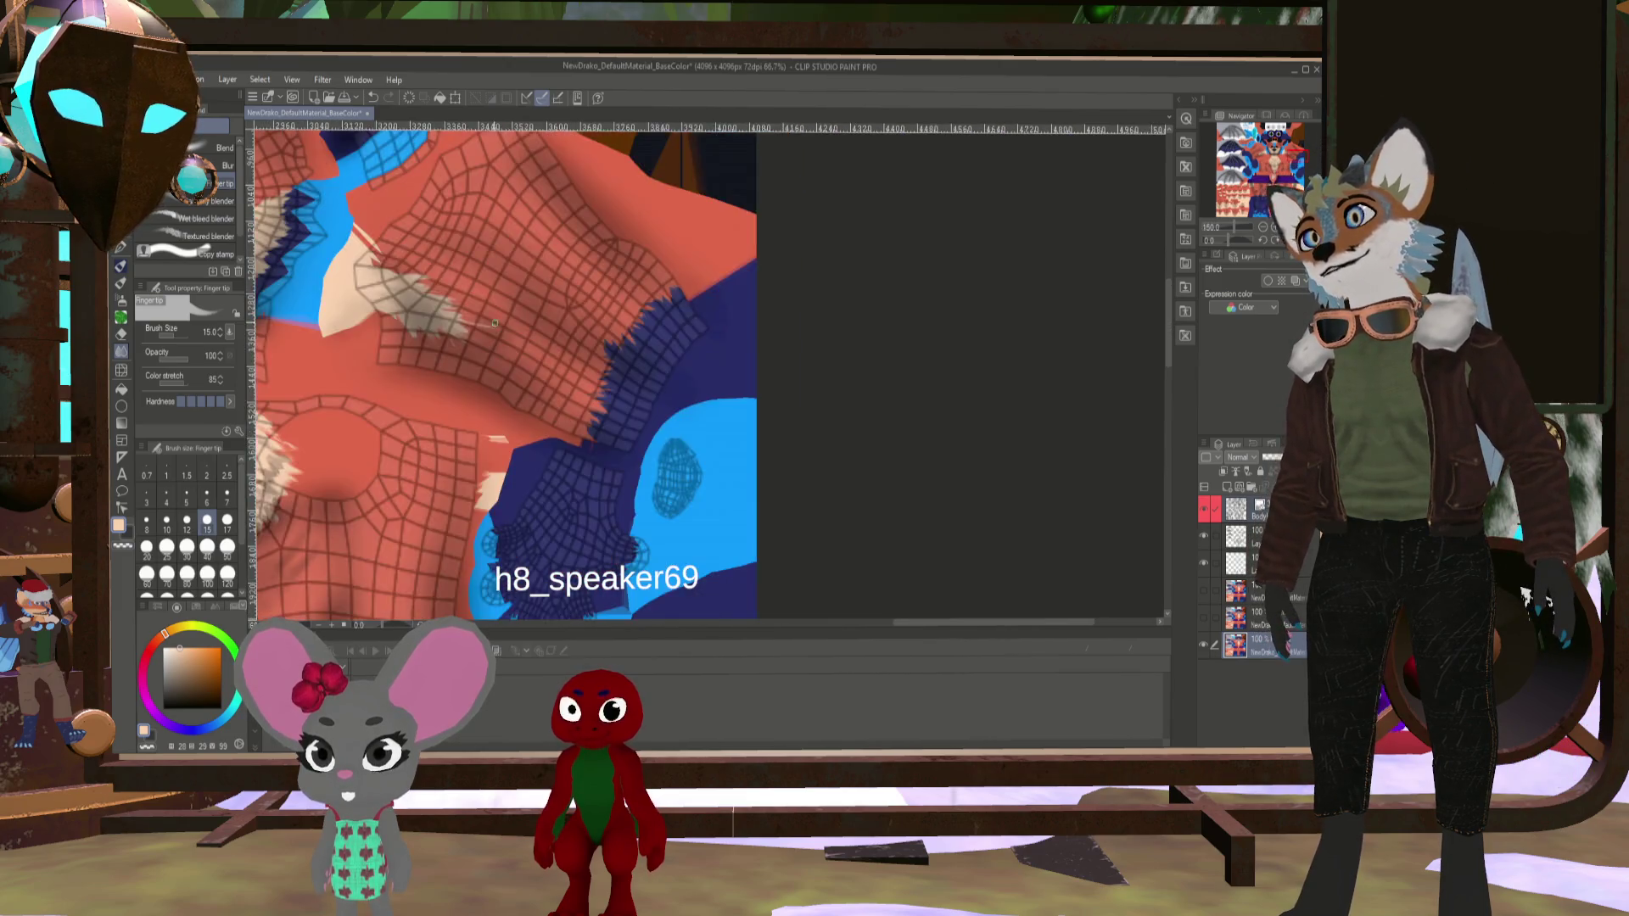
{"action": "scroll", "coordinate": [448, 308], "scroll_direction": "up", "scroll_amount": 1}
{"action": "key", "text": "bracketright"}
{"action": "key", "text": "bracketright"}
{"action": "key", "text": "bracketright"}
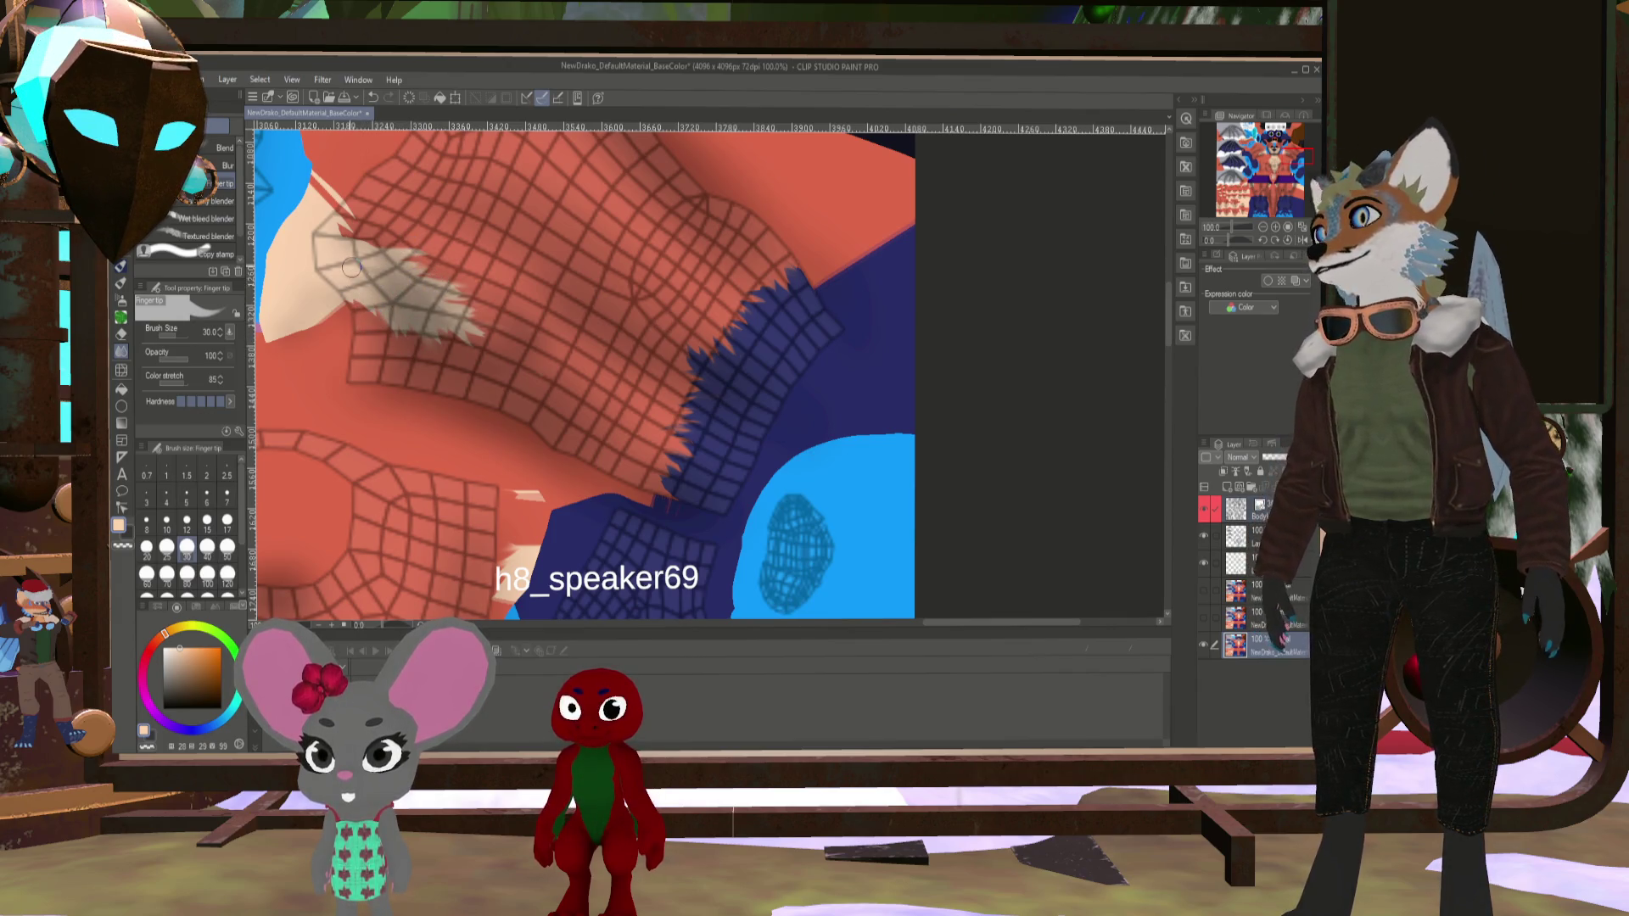
{"action": "scroll", "coordinate": [351, 268], "scroll_direction": "down", "scroll_amount": 10}
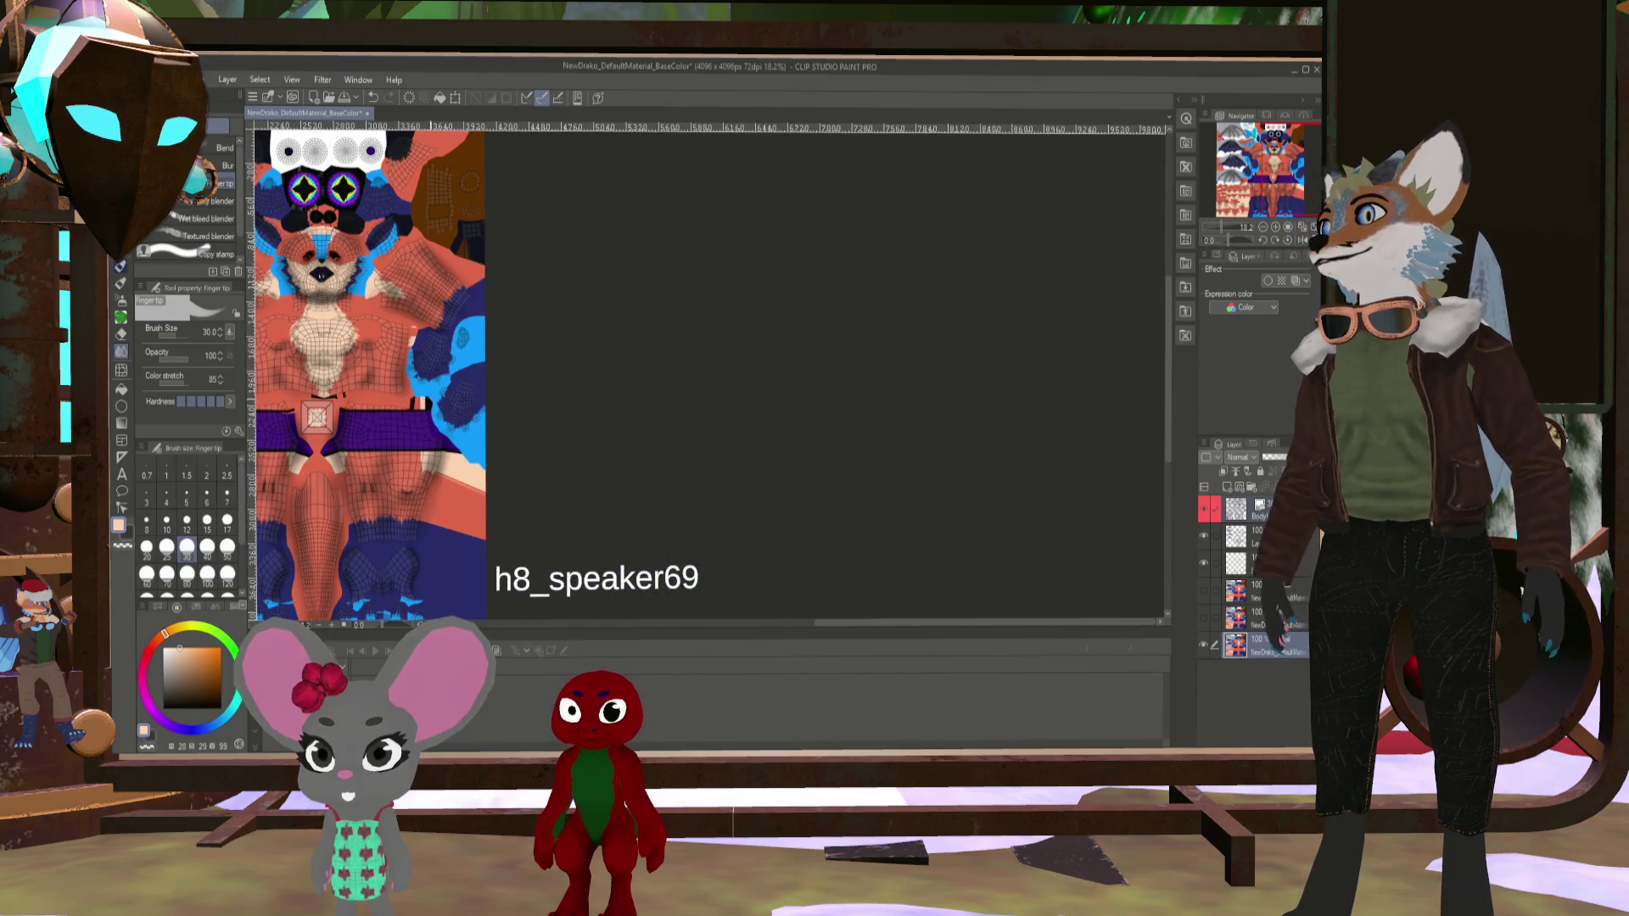
{"action": "scroll", "coordinate": [553, 433], "scroll_direction": "up", "scroll_amount": 5}
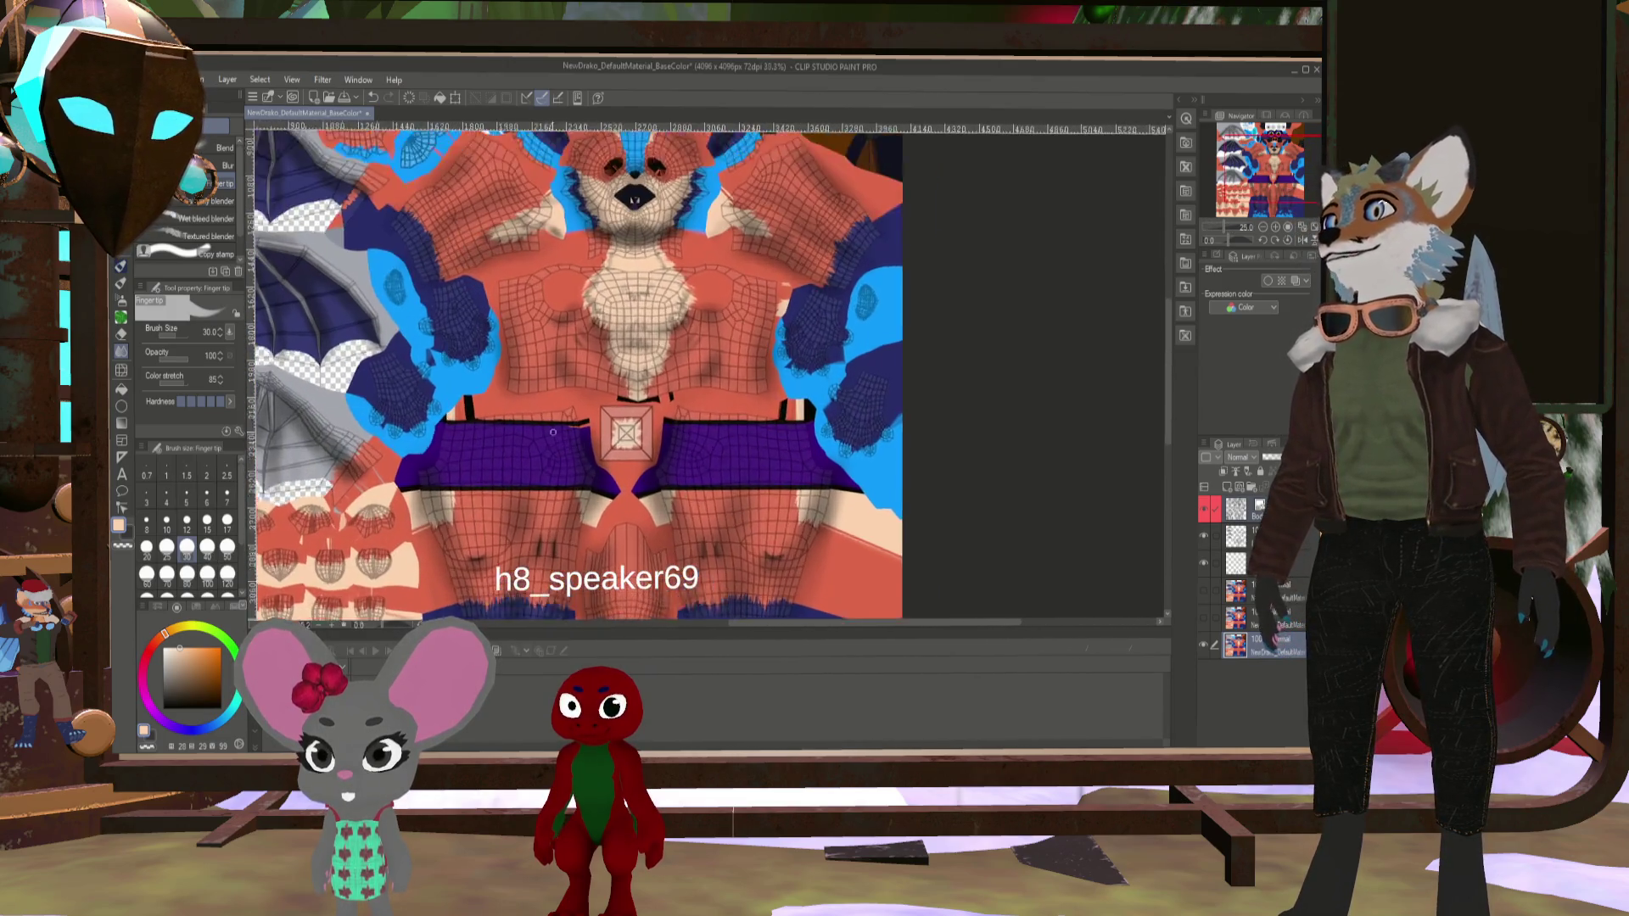
{"action": "scroll", "coordinate": [552, 432], "scroll_direction": "down", "scroll_amount": 3}
{"action": "scroll", "coordinate": [745, 587], "scroll_direction": "up", "scroll_amount": 2}
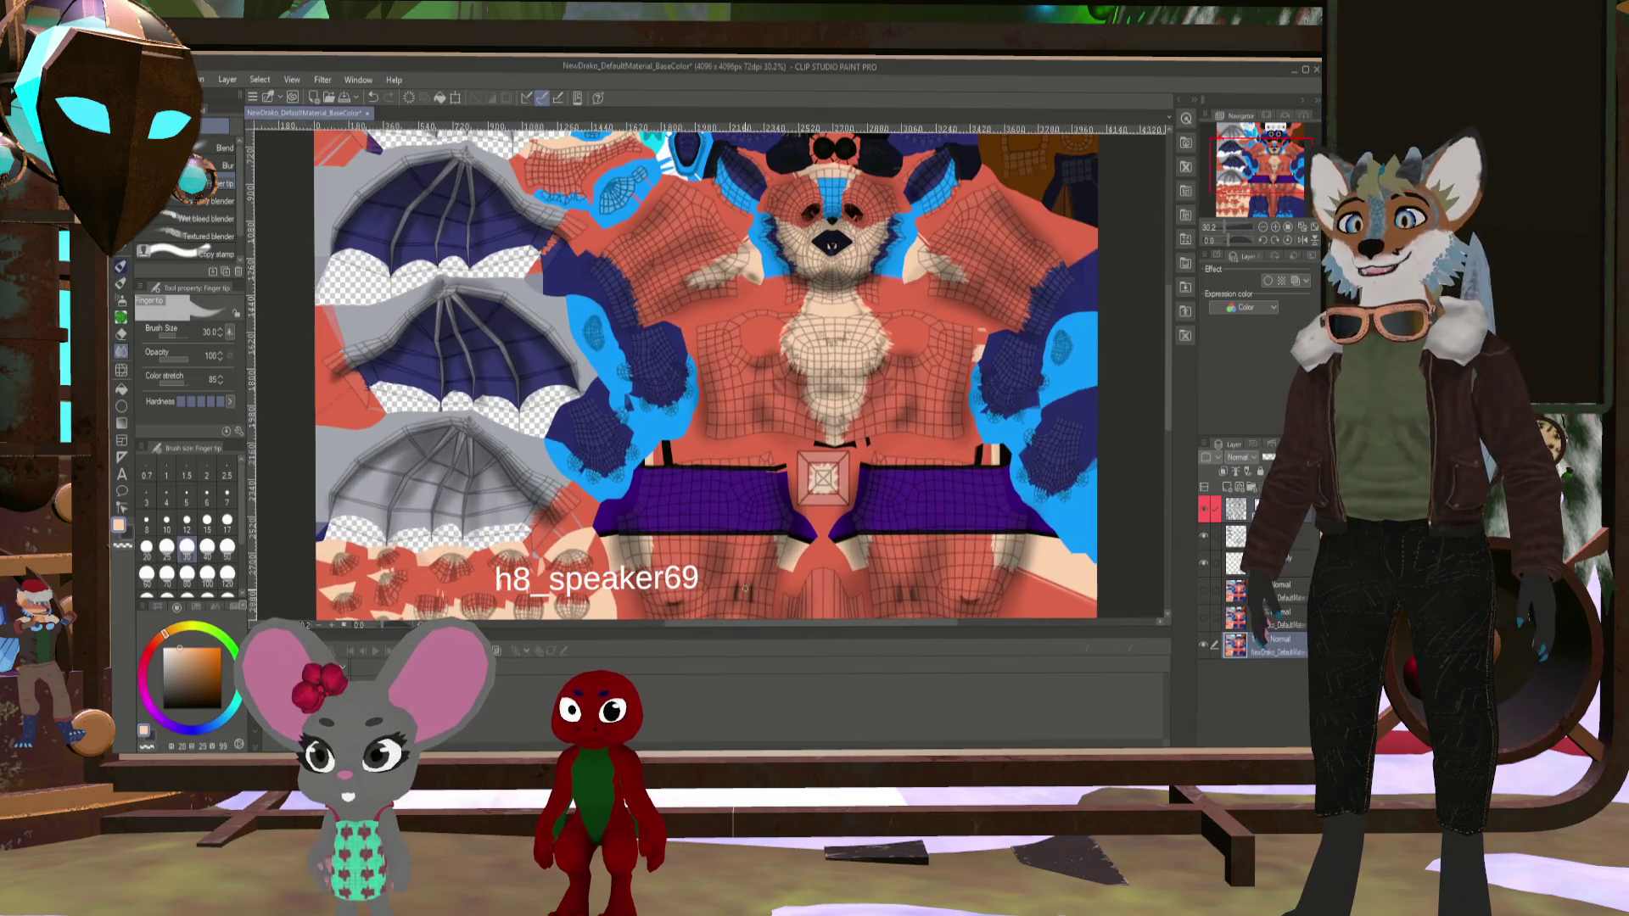
{"action": "scroll", "coordinate": [747, 582], "scroll_direction": "up", "scroll_amount": 8}
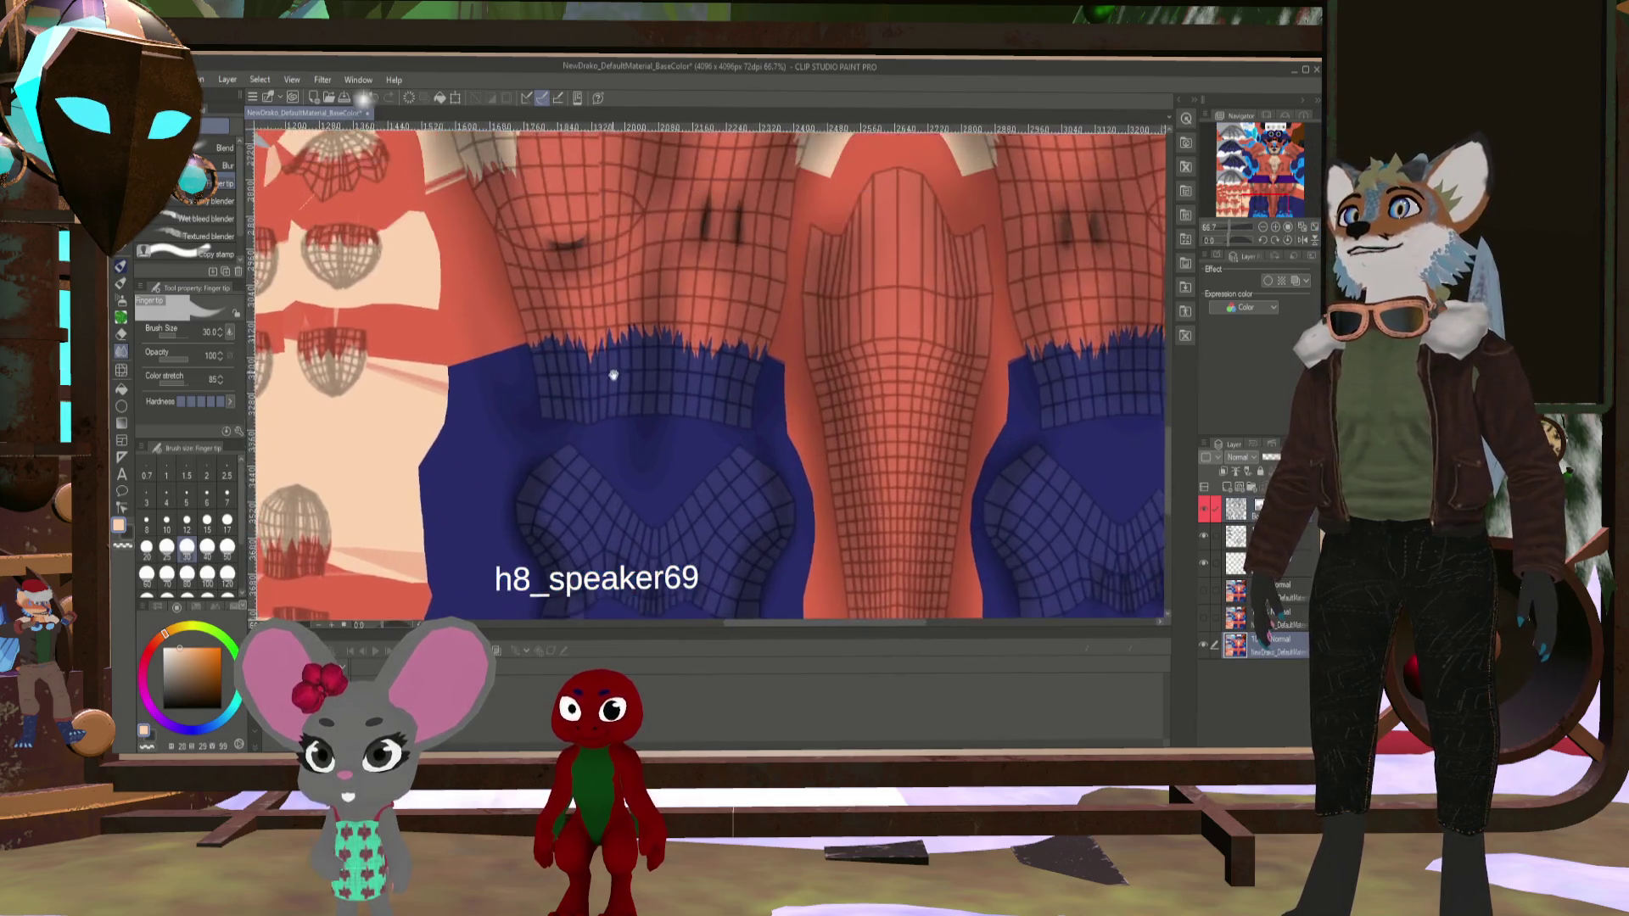
{"action": "scroll", "coordinate": [501, 348], "scroll_direction": "down", "scroll_amount": 3}
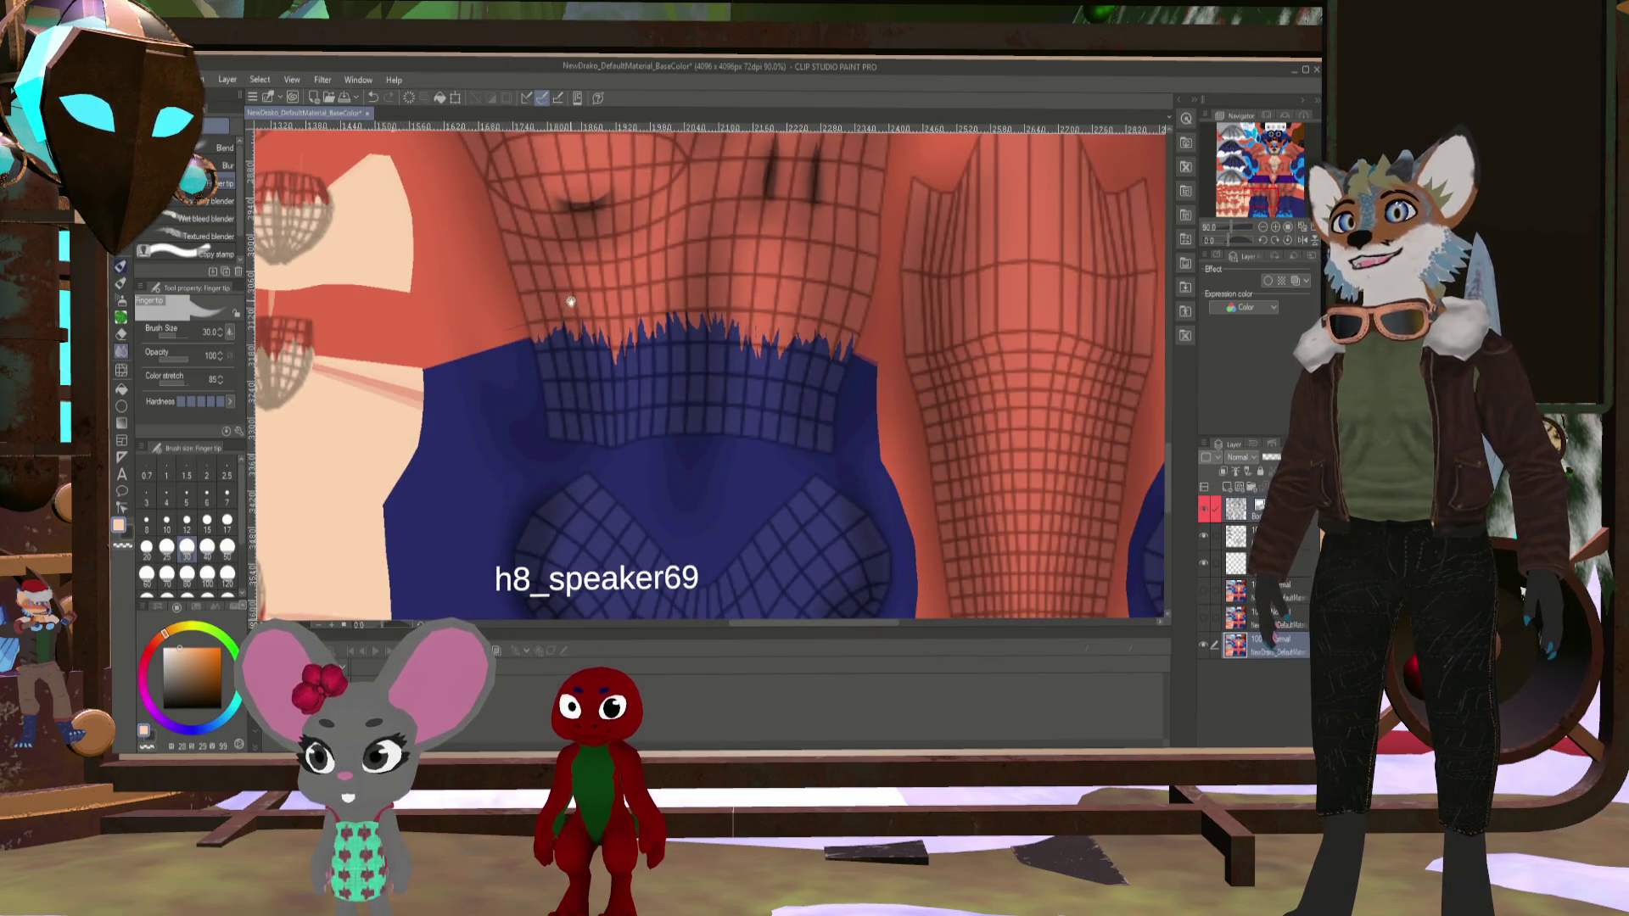
{"action": "scroll", "coordinate": [613, 387], "scroll_direction": "down", "scroll_amount": 3}
{"action": "scroll", "coordinate": [648, 530], "scroll_direction": "up", "scroll_amount": 2}
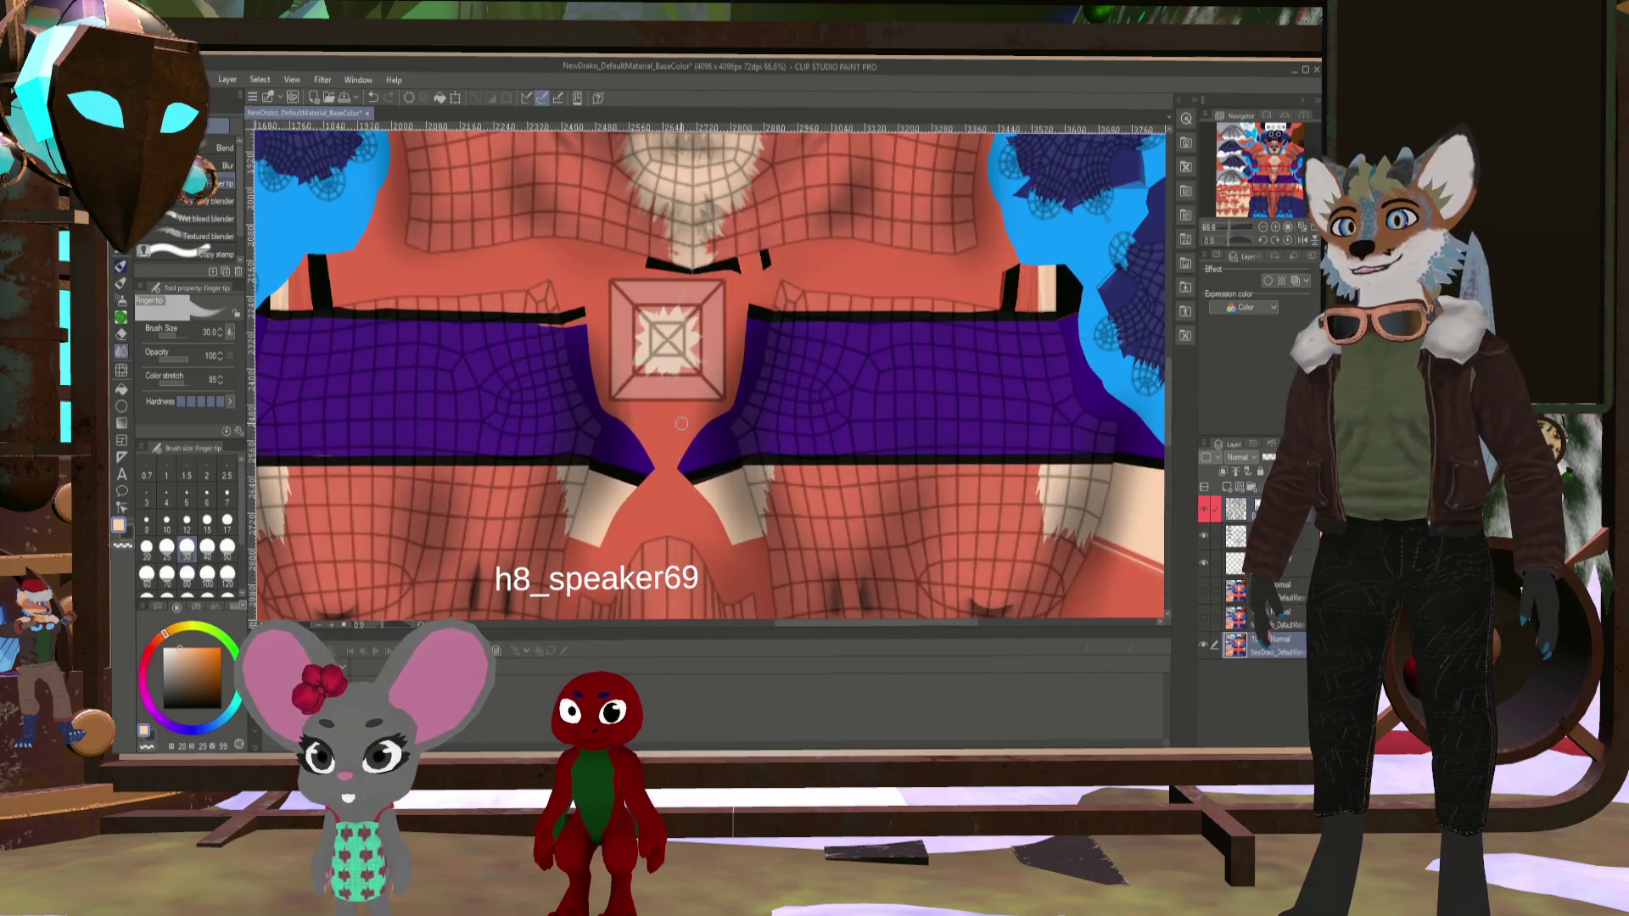
{"action": "scroll", "coordinate": [647, 530], "scroll_direction": "up", "scroll_amount": 4}
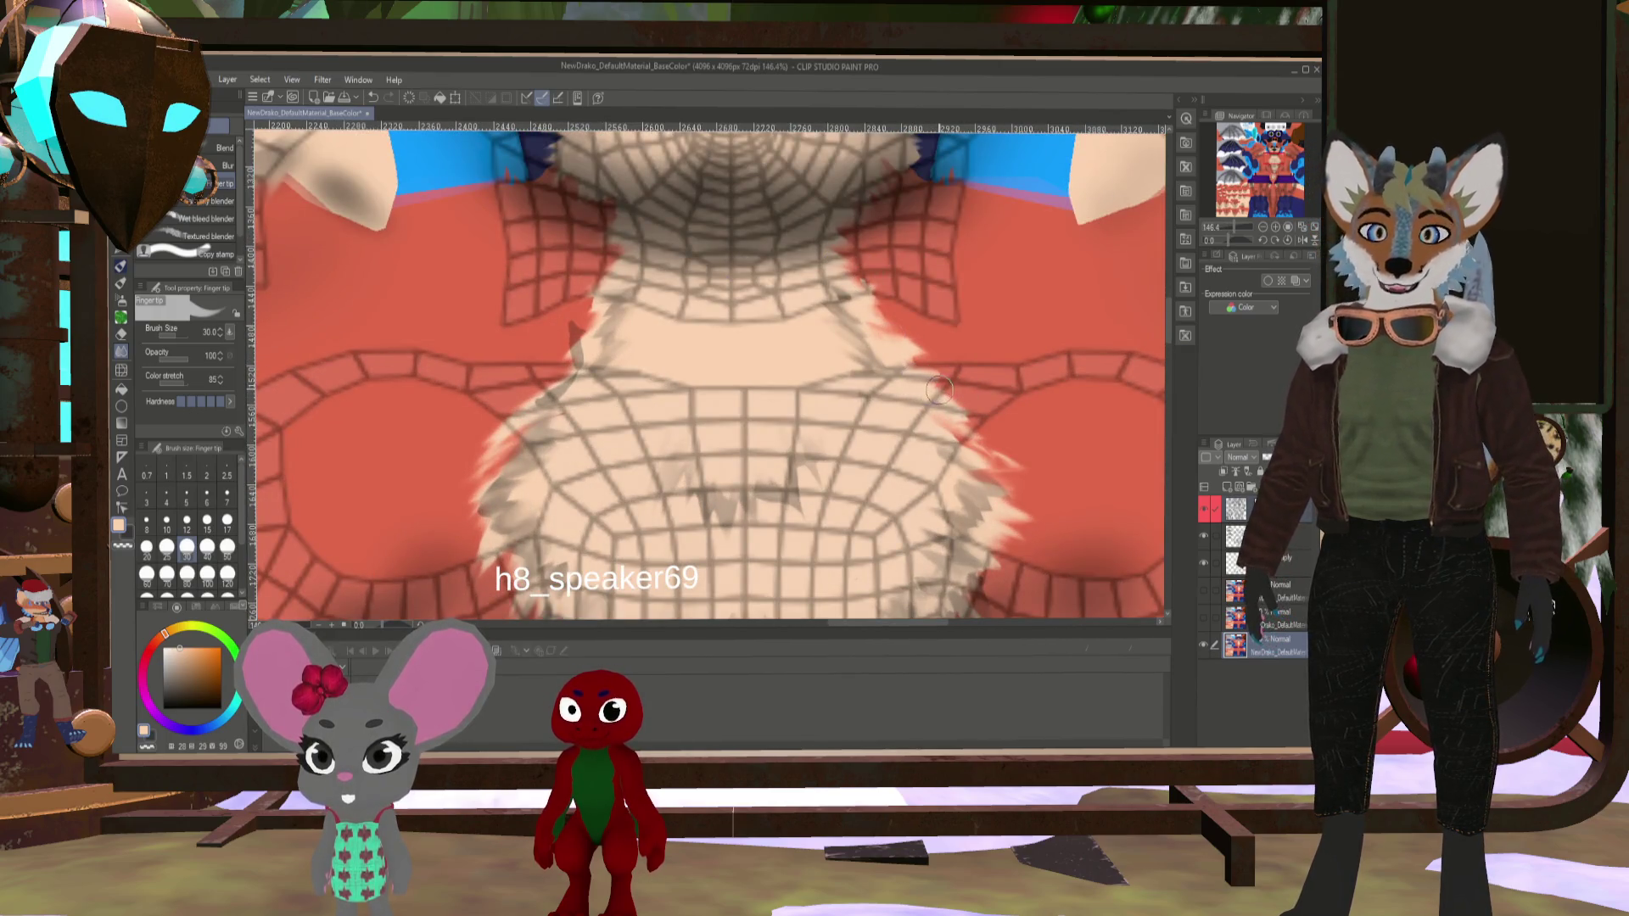
- Set the blending brush to size 10, then 25, and zoom out to 22.5%
{"action": "key", "text": "bracketleft"}
{"action": "key", "text": "bracketleft"}
{"action": "key", "text": "bracketleft"}
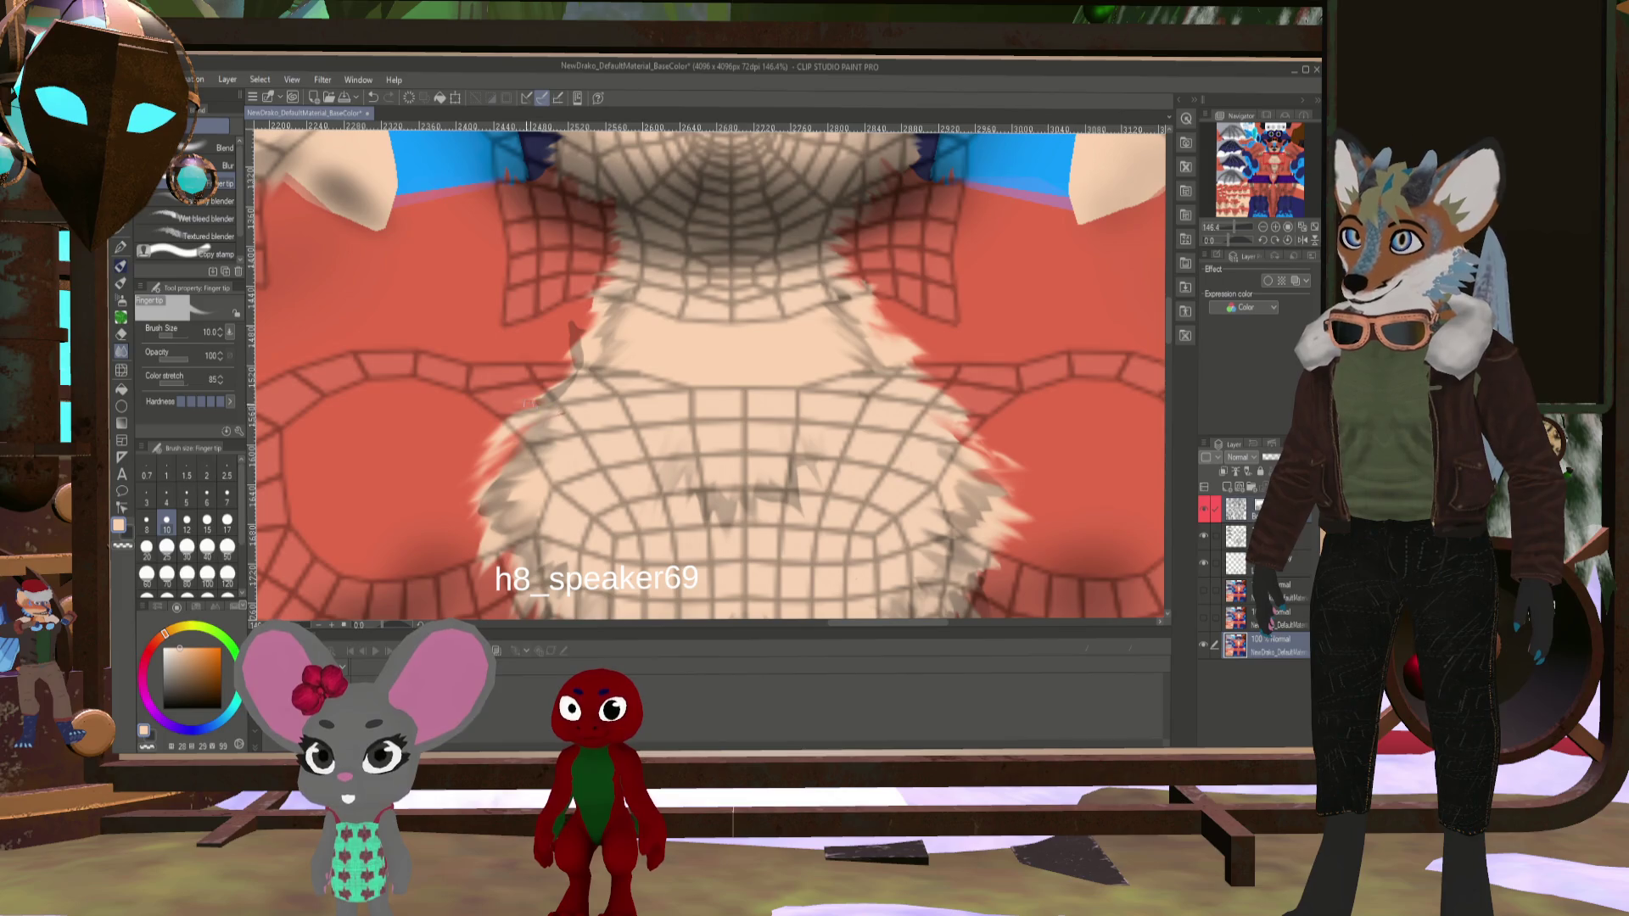
{"action": "key", "text": "bracketright"}
{"action": "key", "text": "bracketright"}
{"action": "key", "text": "bracketright"}
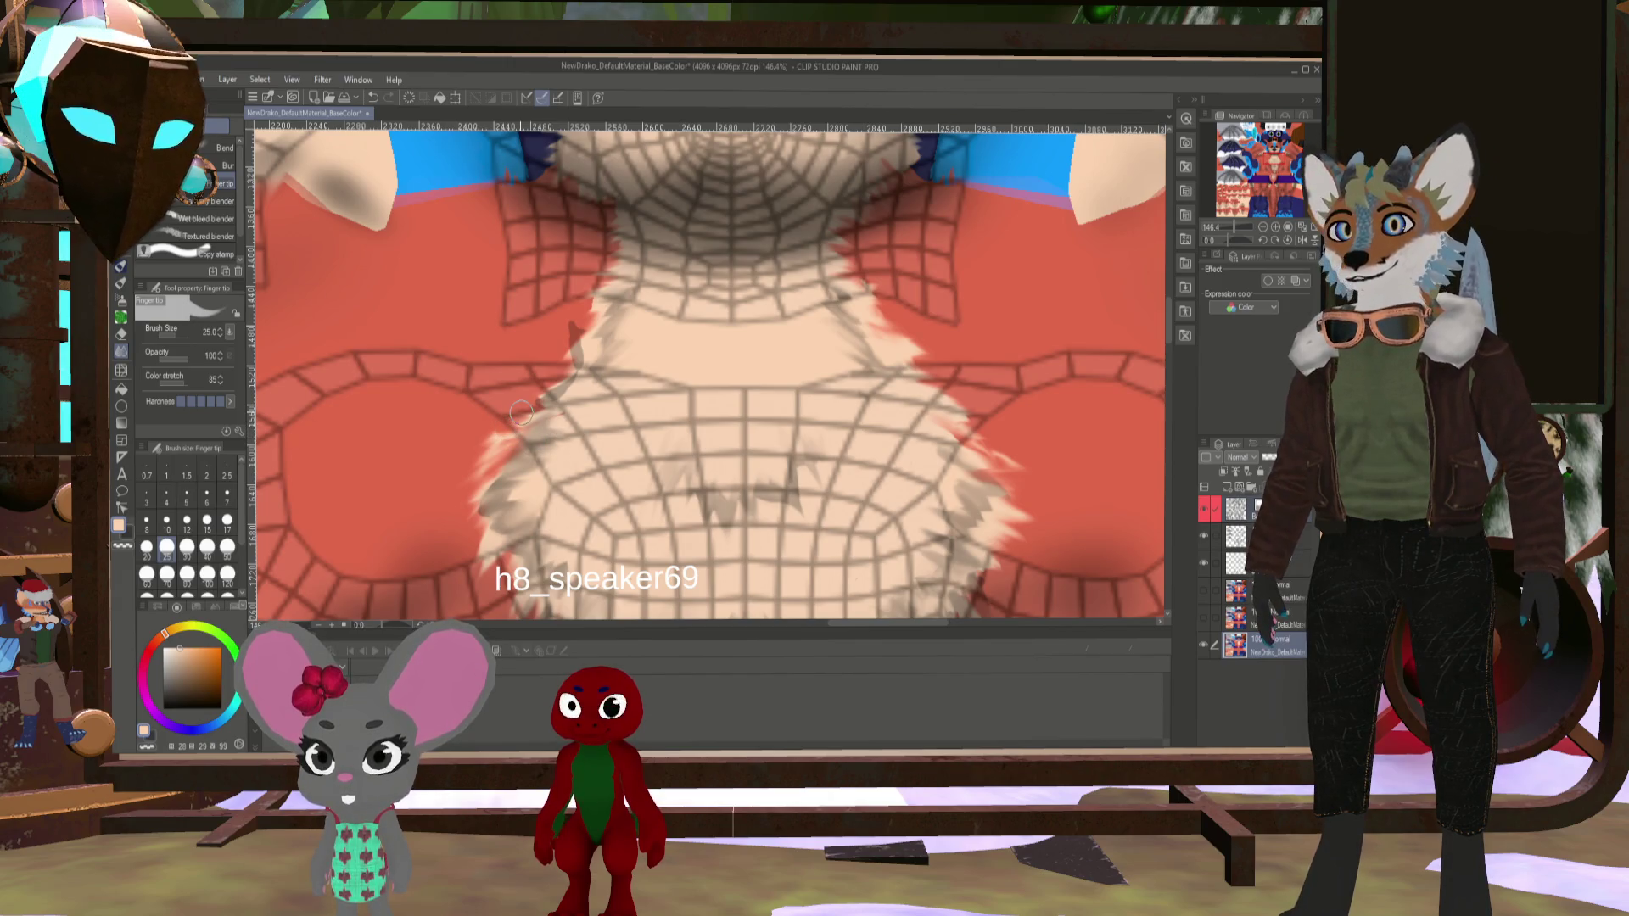
{"action": "scroll", "coordinate": [521, 413], "scroll_direction": "down", "scroll_amount": 4}
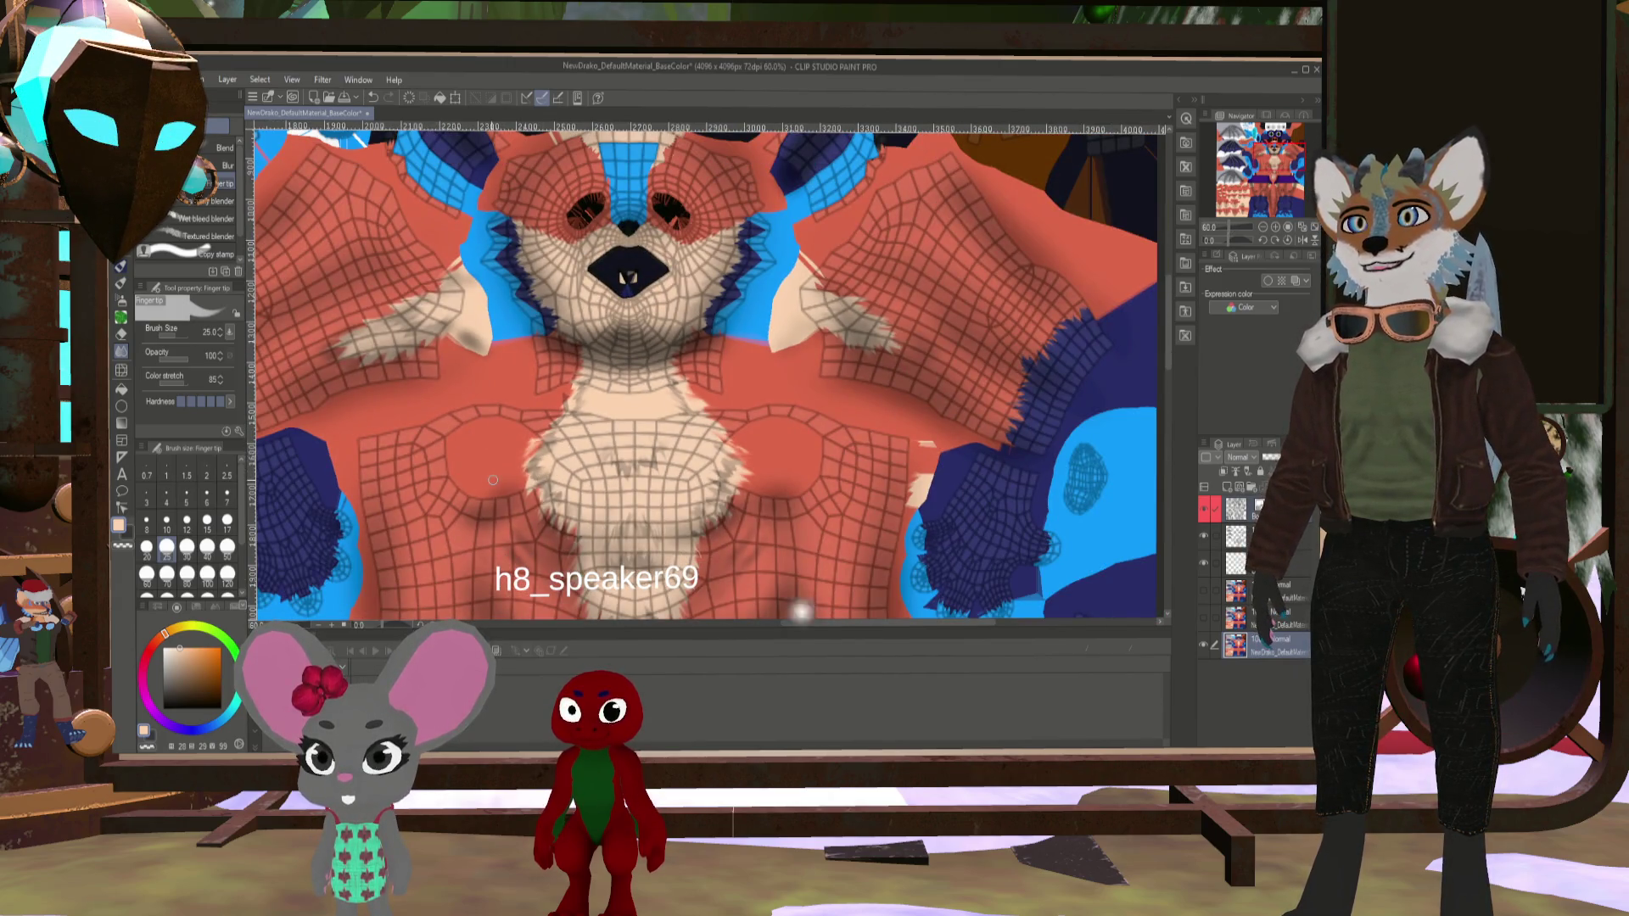
{"action": "scroll", "coordinate": [495, 478], "scroll_direction": "up", "scroll_amount": 3}
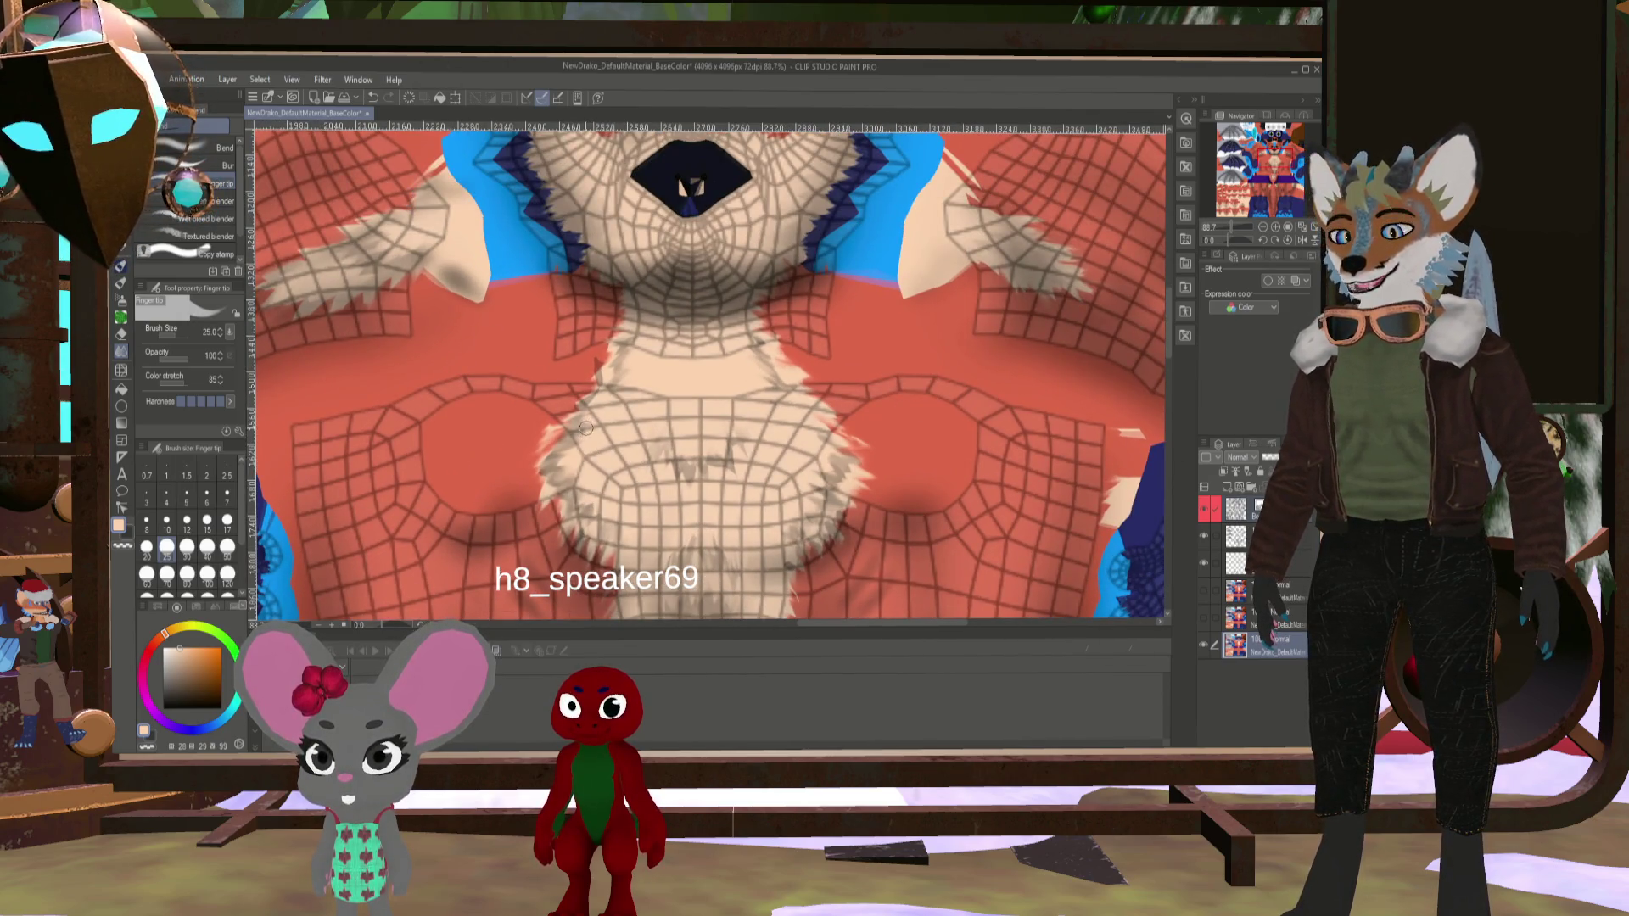
{"action": "scroll", "coordinate": [585, 428], "scroll_direction": "up", "scroll_amount": 2}
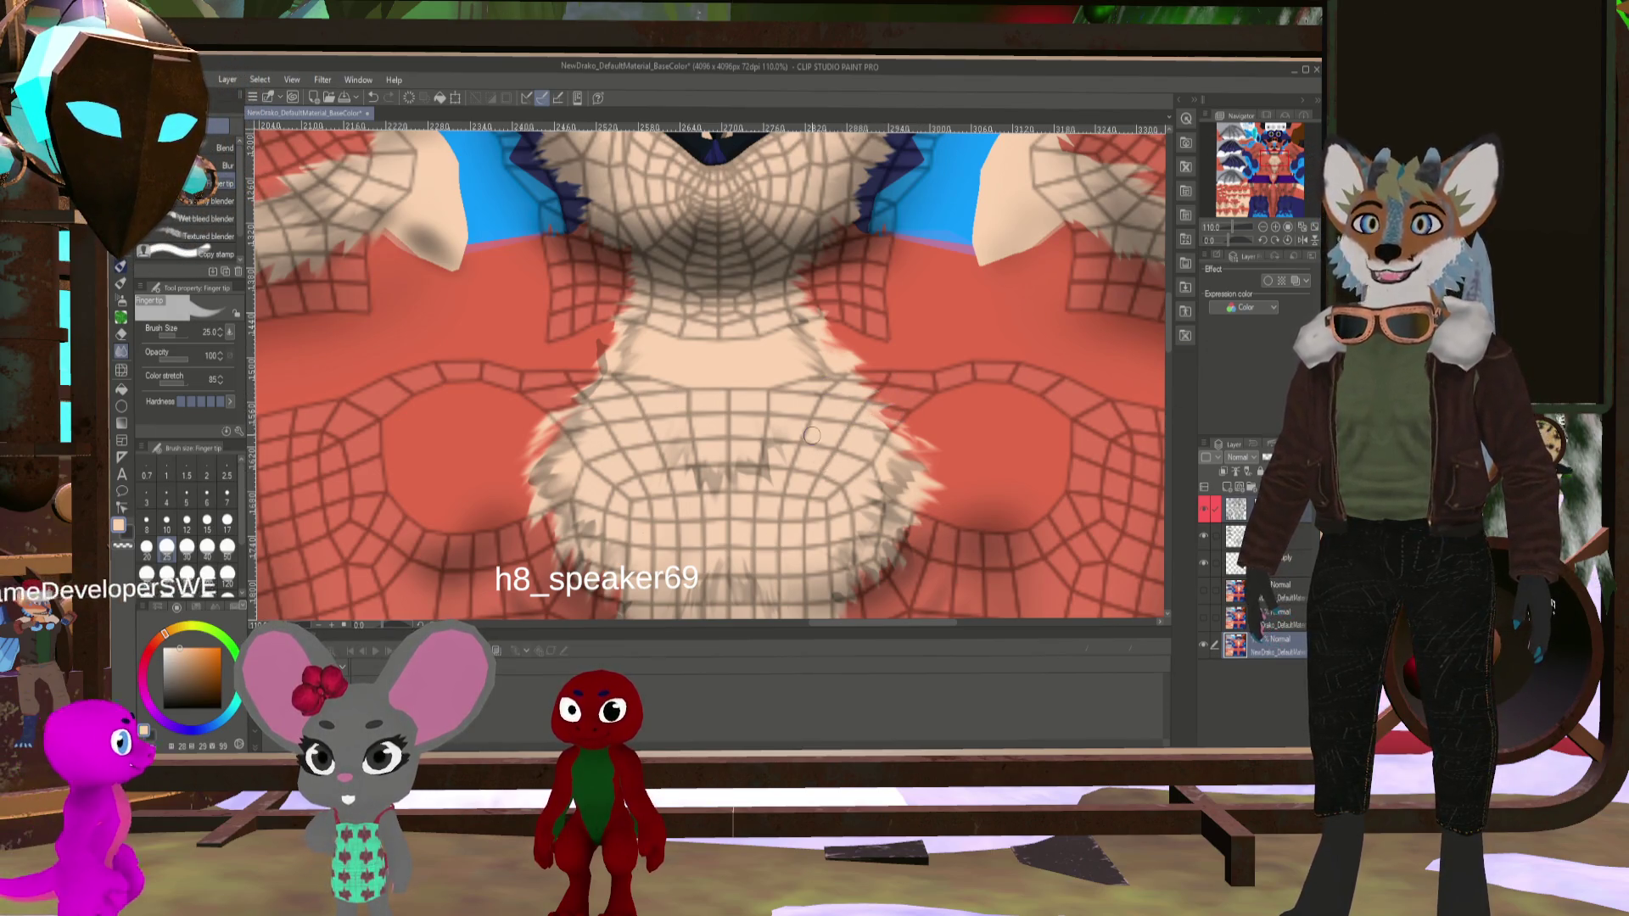
{"action": "scroll", "coordinate": [812, 435], "scroll_direction": "down", "scroll_amount": 8}
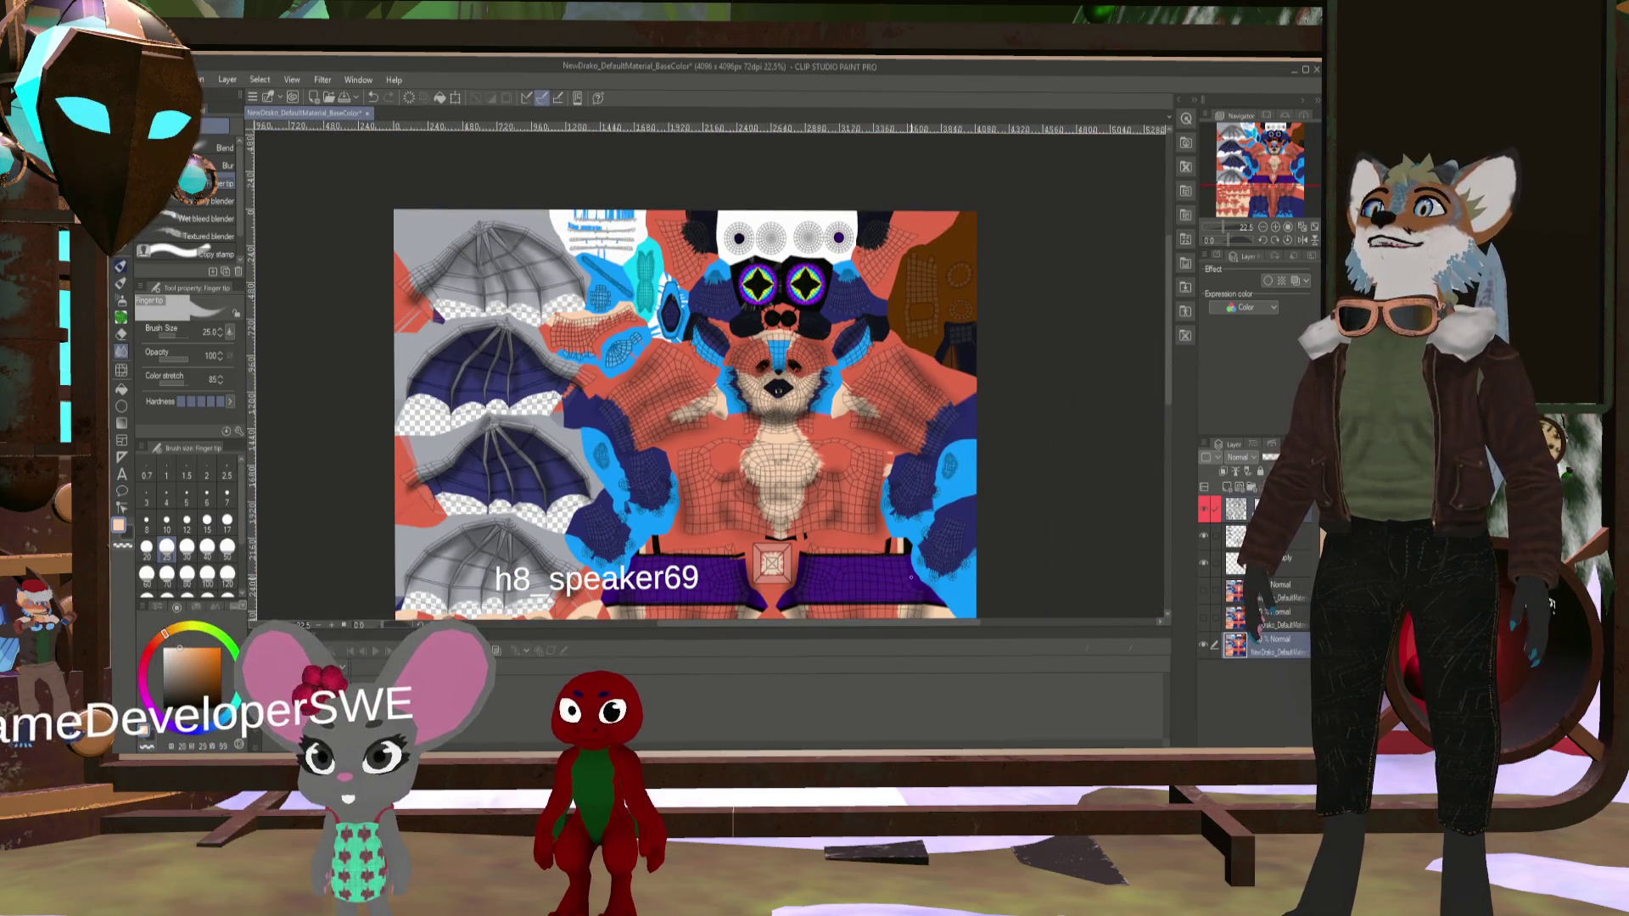
{"action": "left_click", "coordinate": [1202, 536]}
{"action": "scroll", "coordinate": [1130, 508], "scroll_direction": "down", "scroll_amount": 1}
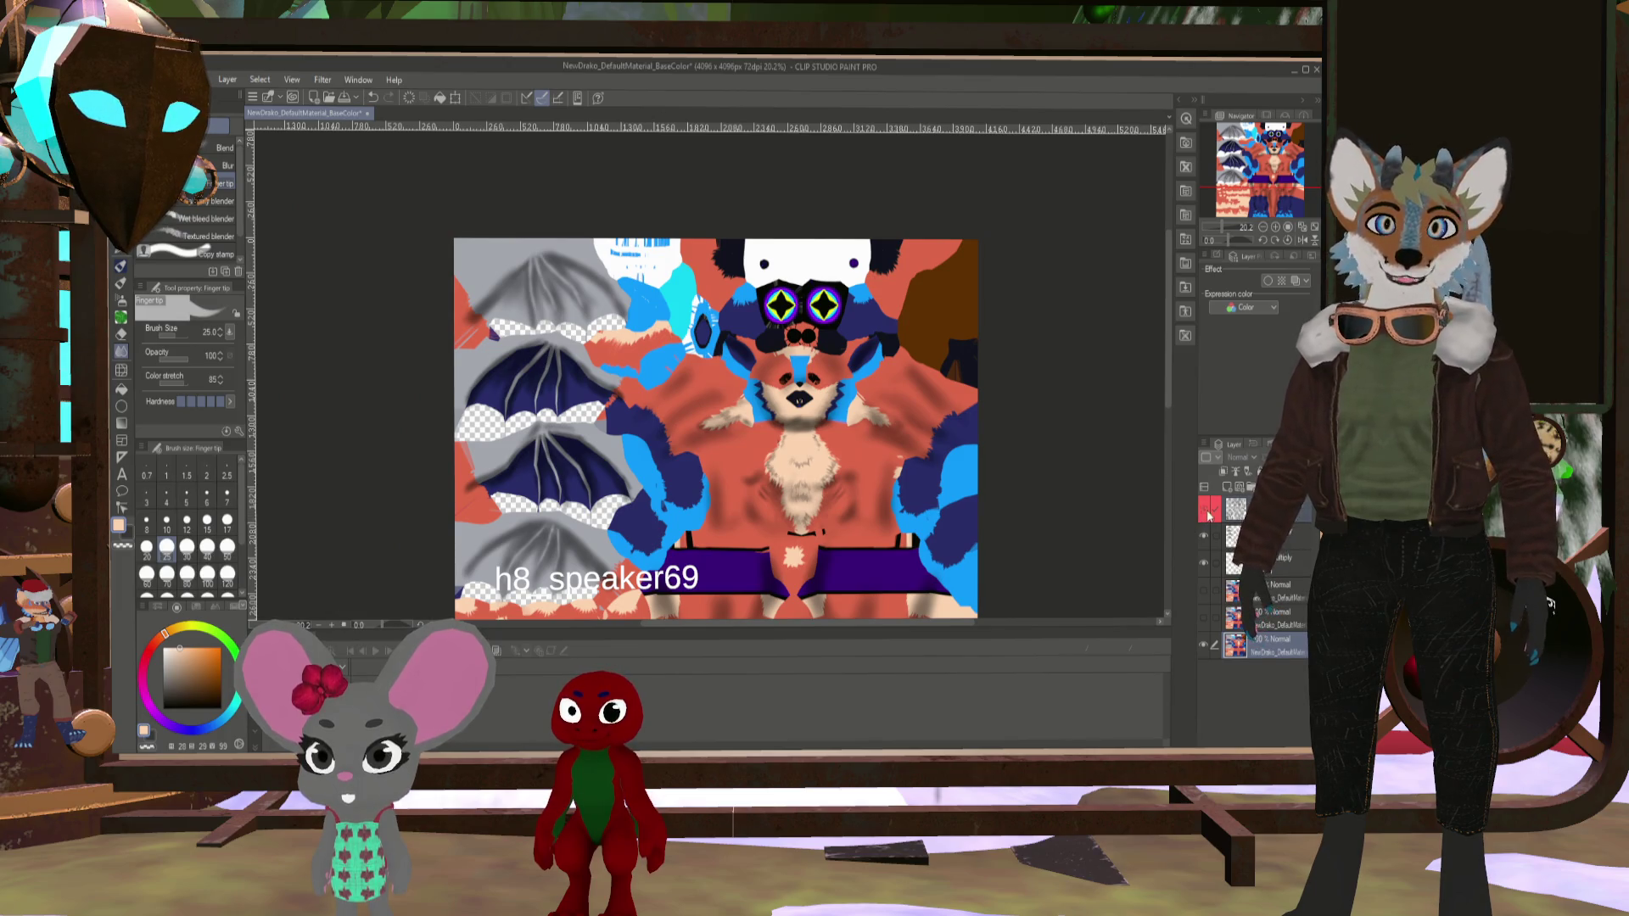
{"action": "scroll", "coordinate": [738, 558], "scroll_direction": "down", "scroll_amount": 5}
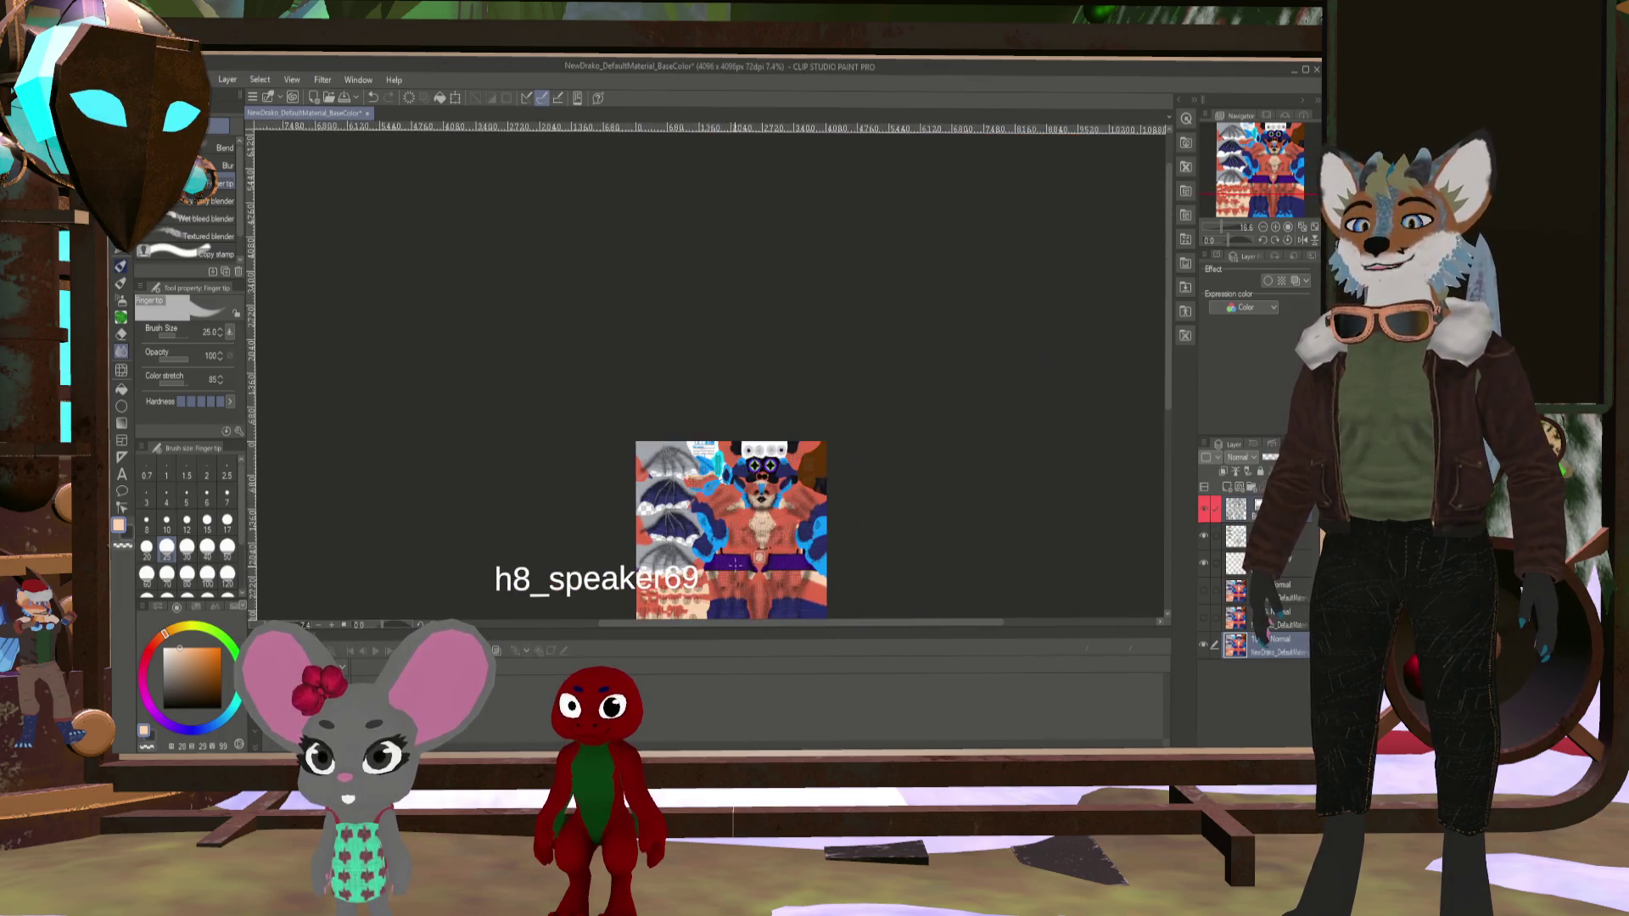
{"action": "scroll", "coordinate": [736, 564], "scroll_direction": "up", "scroll_amount": 5}
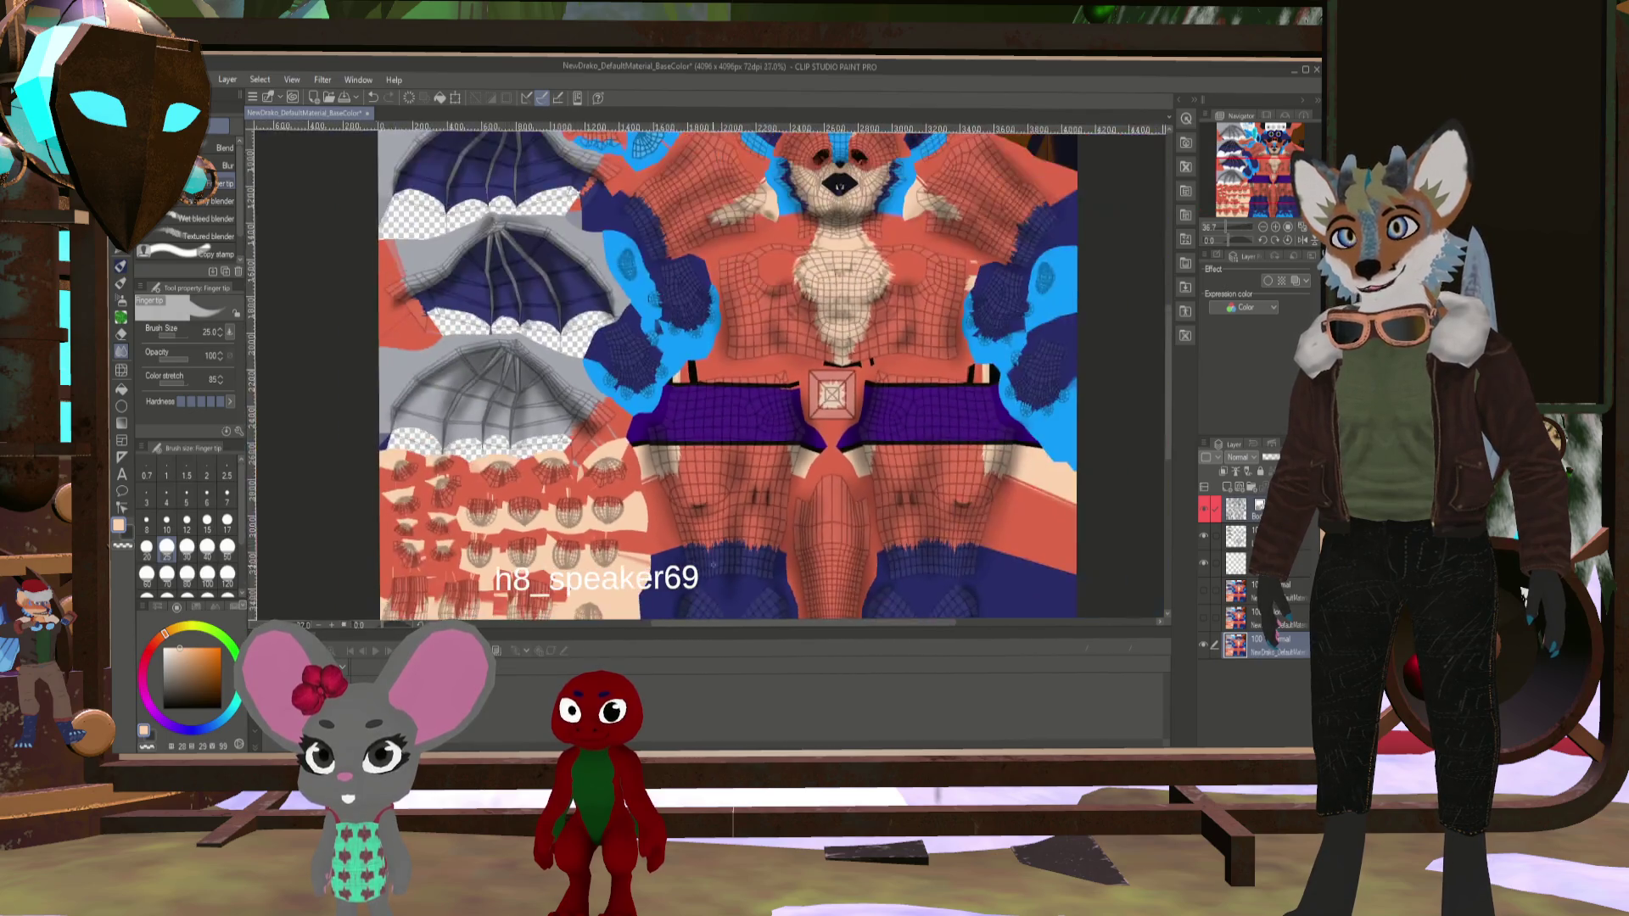
{"action": "scroll", "coordinate": [713, 565], "scroll_direction": "up", "scroll_amount": 4}
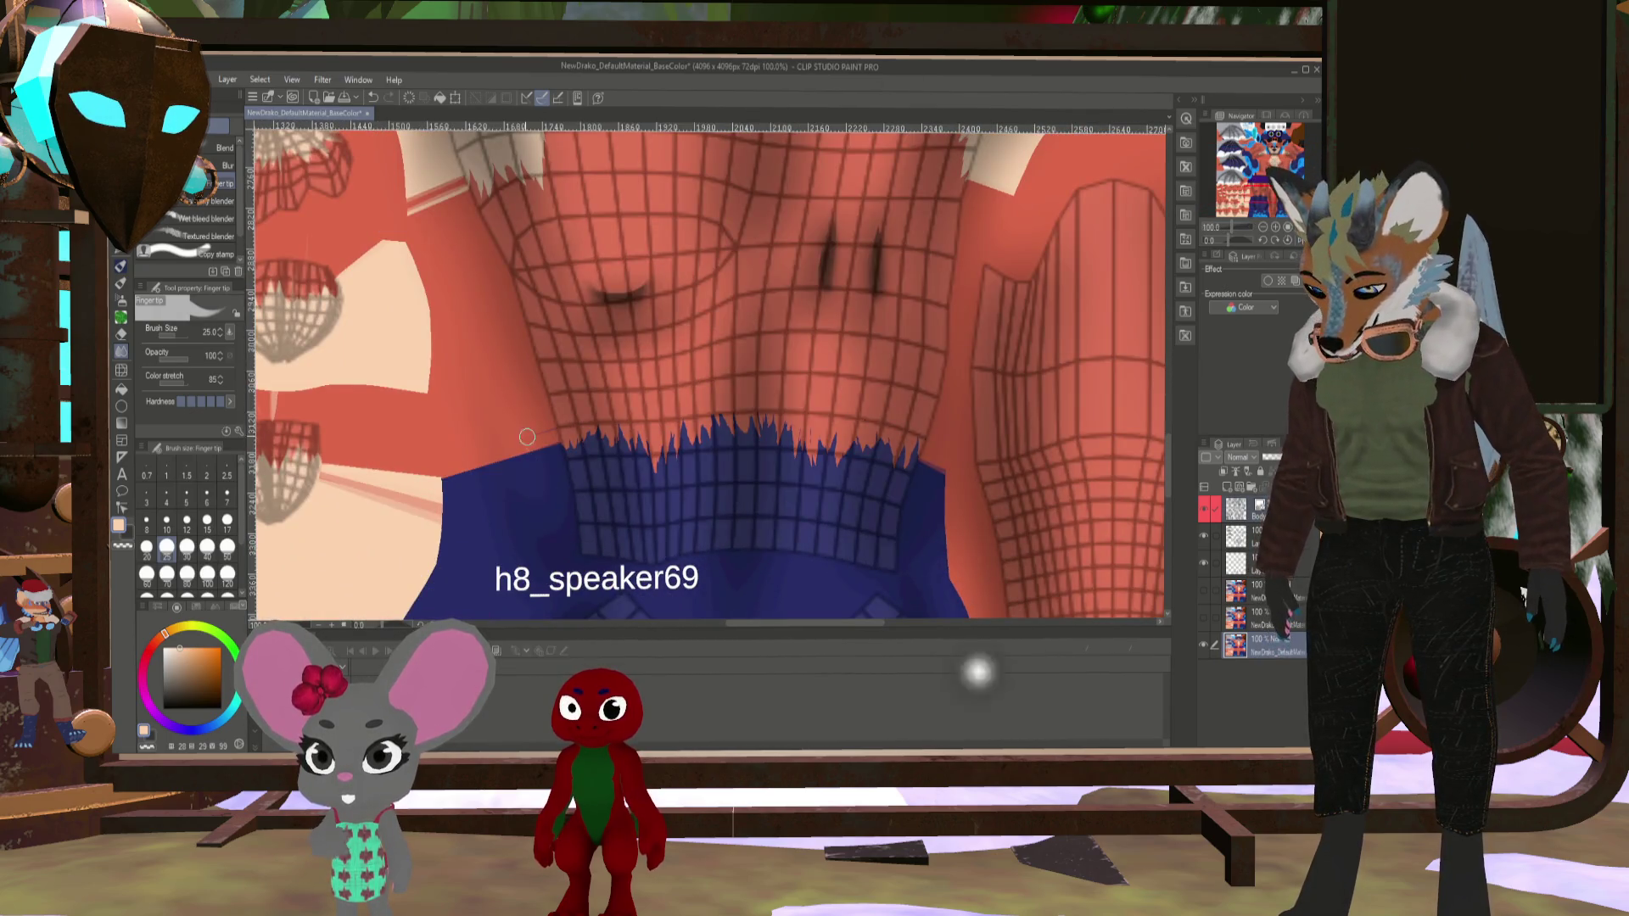
- Set the Finger tip brush to size 25 and pan to the other leg's blue seam
{"action": "key", "text": "bracketright"}
{"action": "key", "text": "bracketleft"}
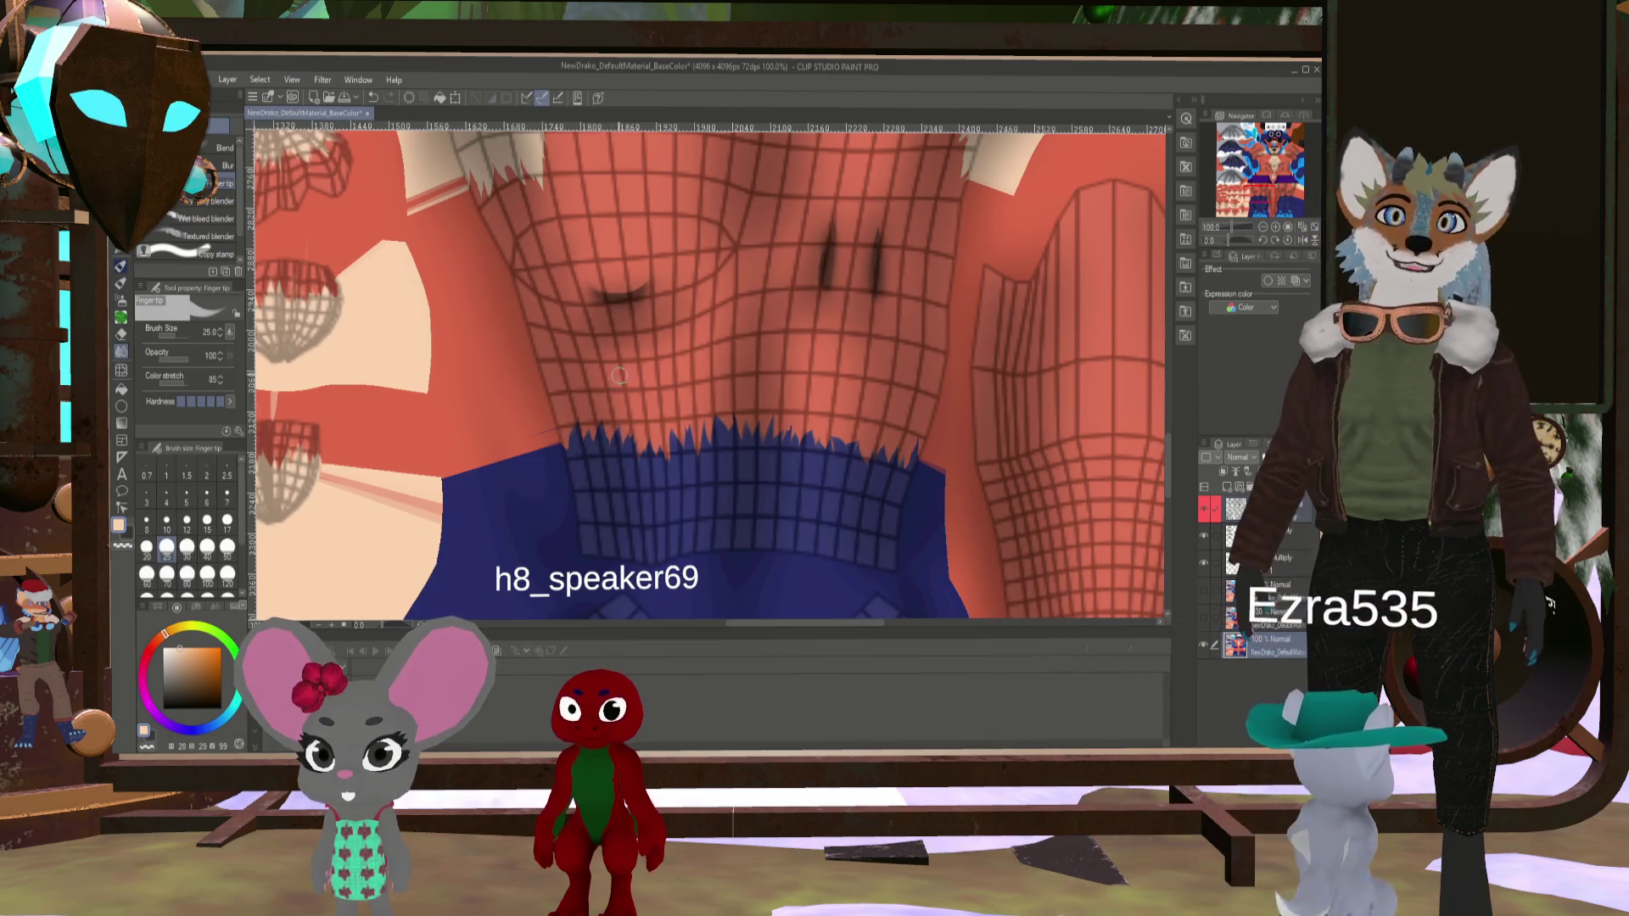
{"action": "scroll", "coordinate": [662, 439], "scroll_direction": "right", "scroll_amount": 3}
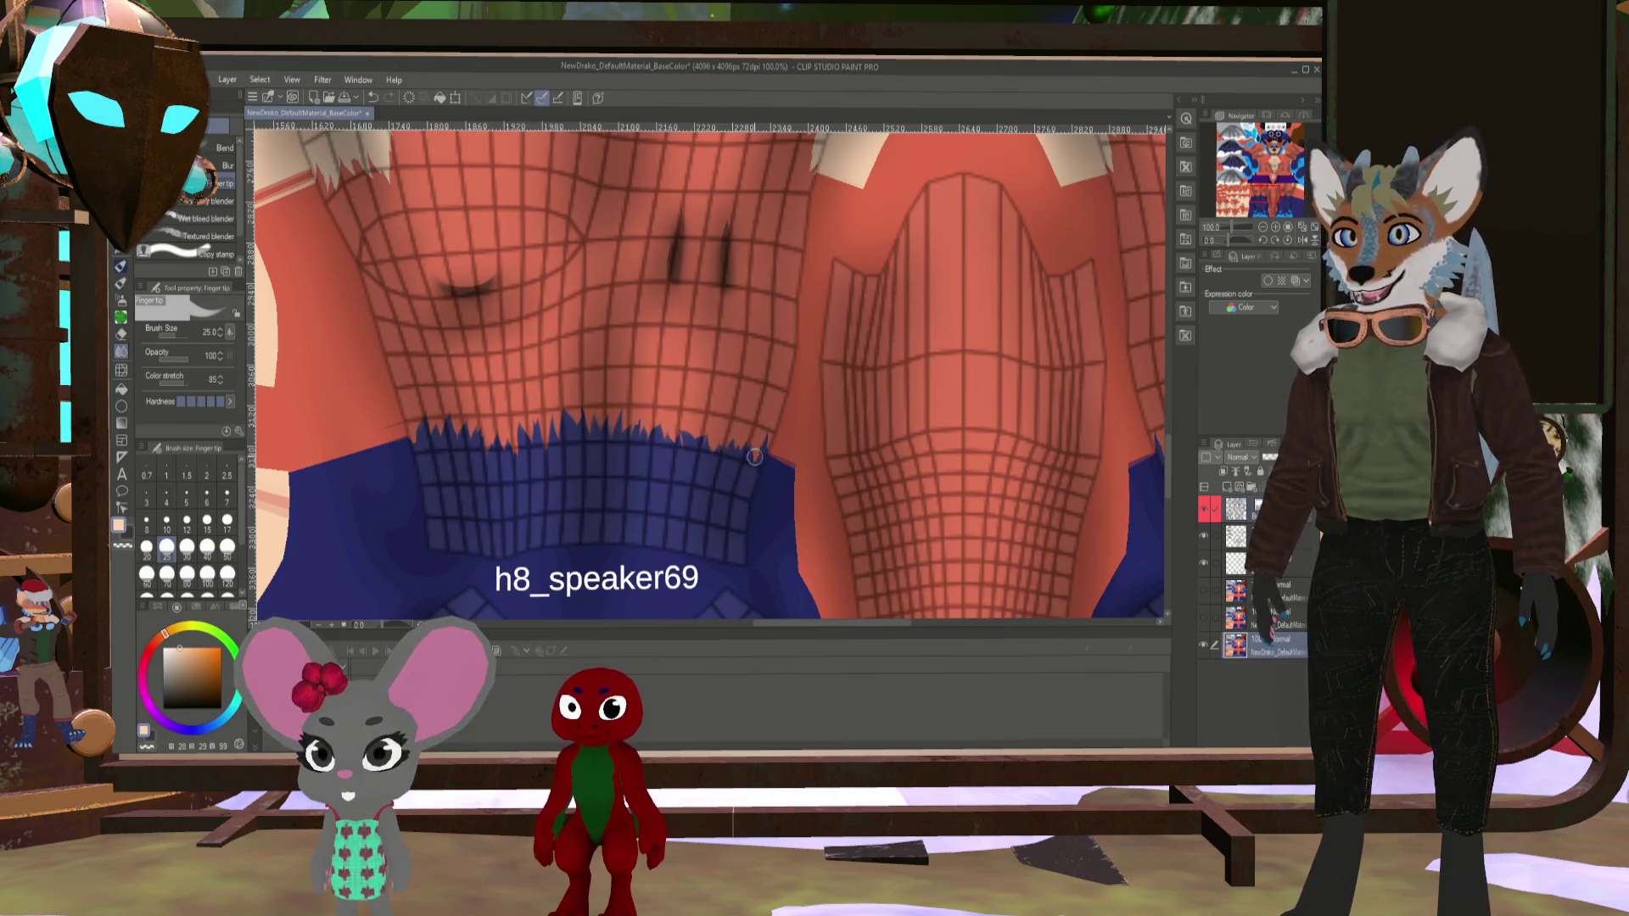
{"action": "left_click_drag", "start_coordinate": [1120, 407], "coordinate": [628, 375]}
{"action": "left_click_drag", "start_coordinate": [795, 394], "coordinate": [775, 397]}
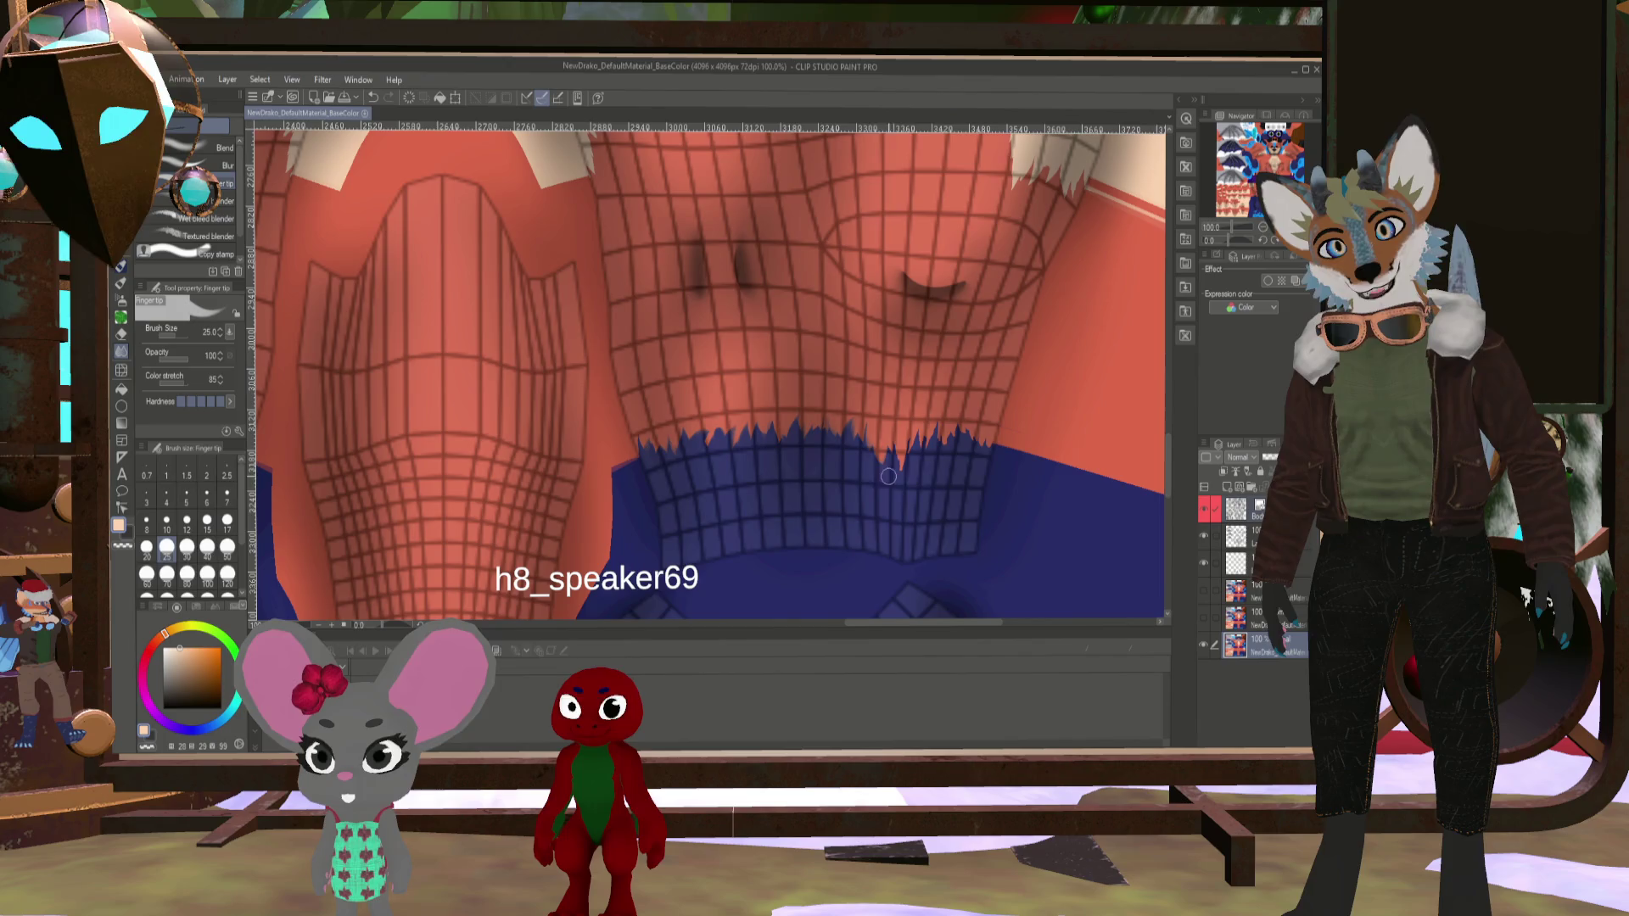
- Smudge the blue leg edge upward into jagged fur strokes, then zoom out
{"action": "left_click_drag", "start_coordinate": [887, 477], "coordinate": [873, 441]}
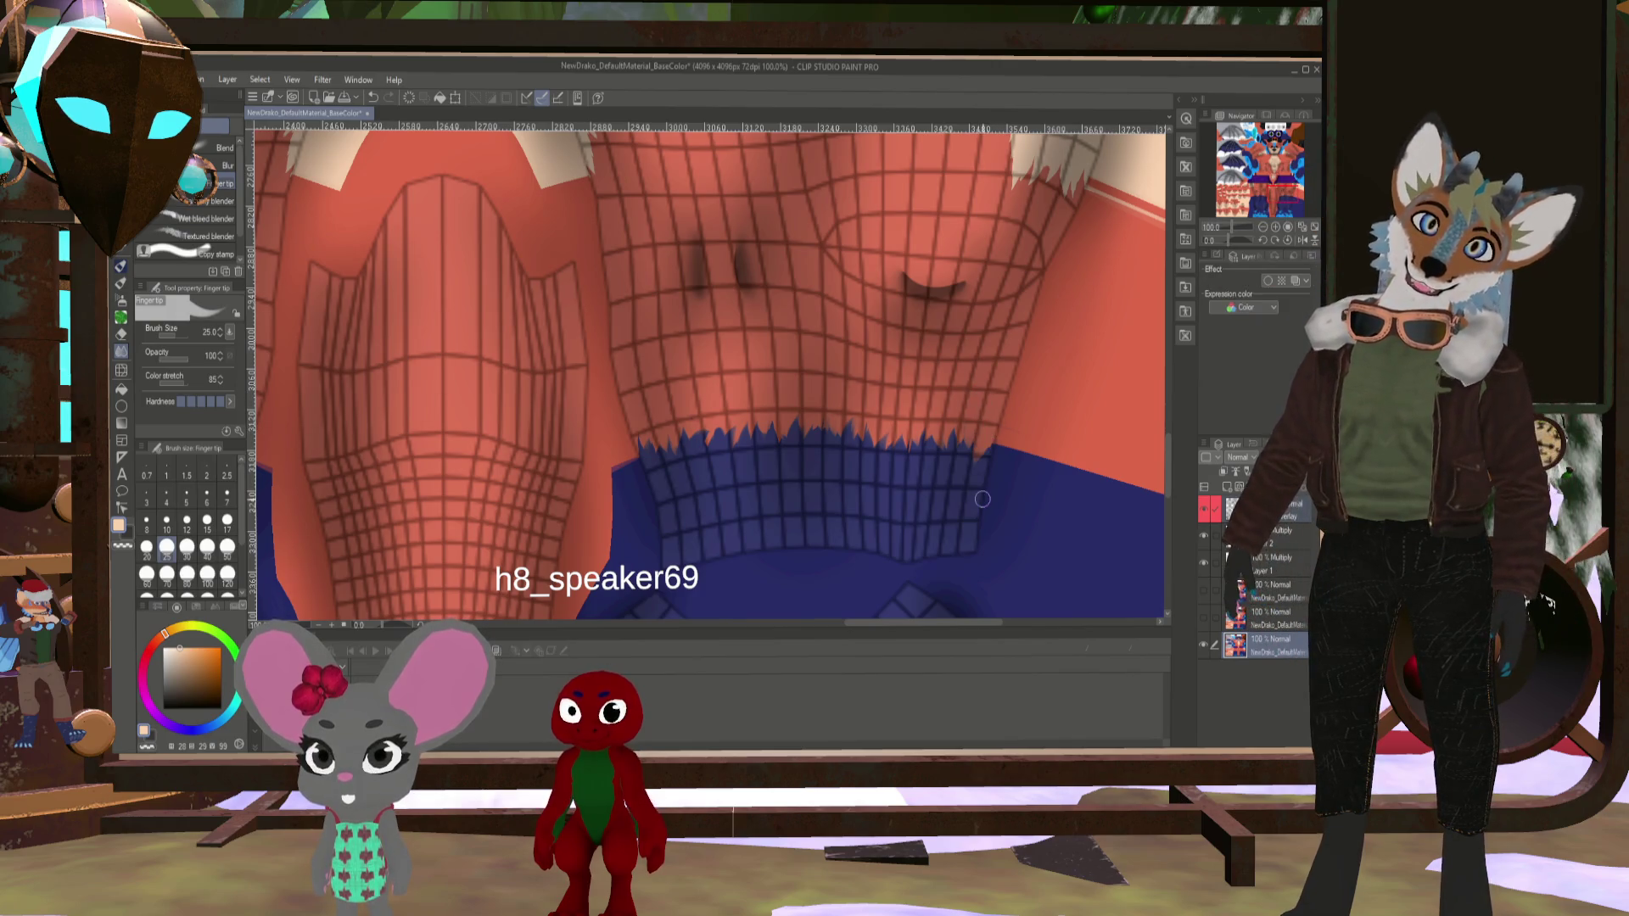
{"action": "scroll", "coordinate": [975, 496], "scroll_direction": "down", "scroll_amount": 2}
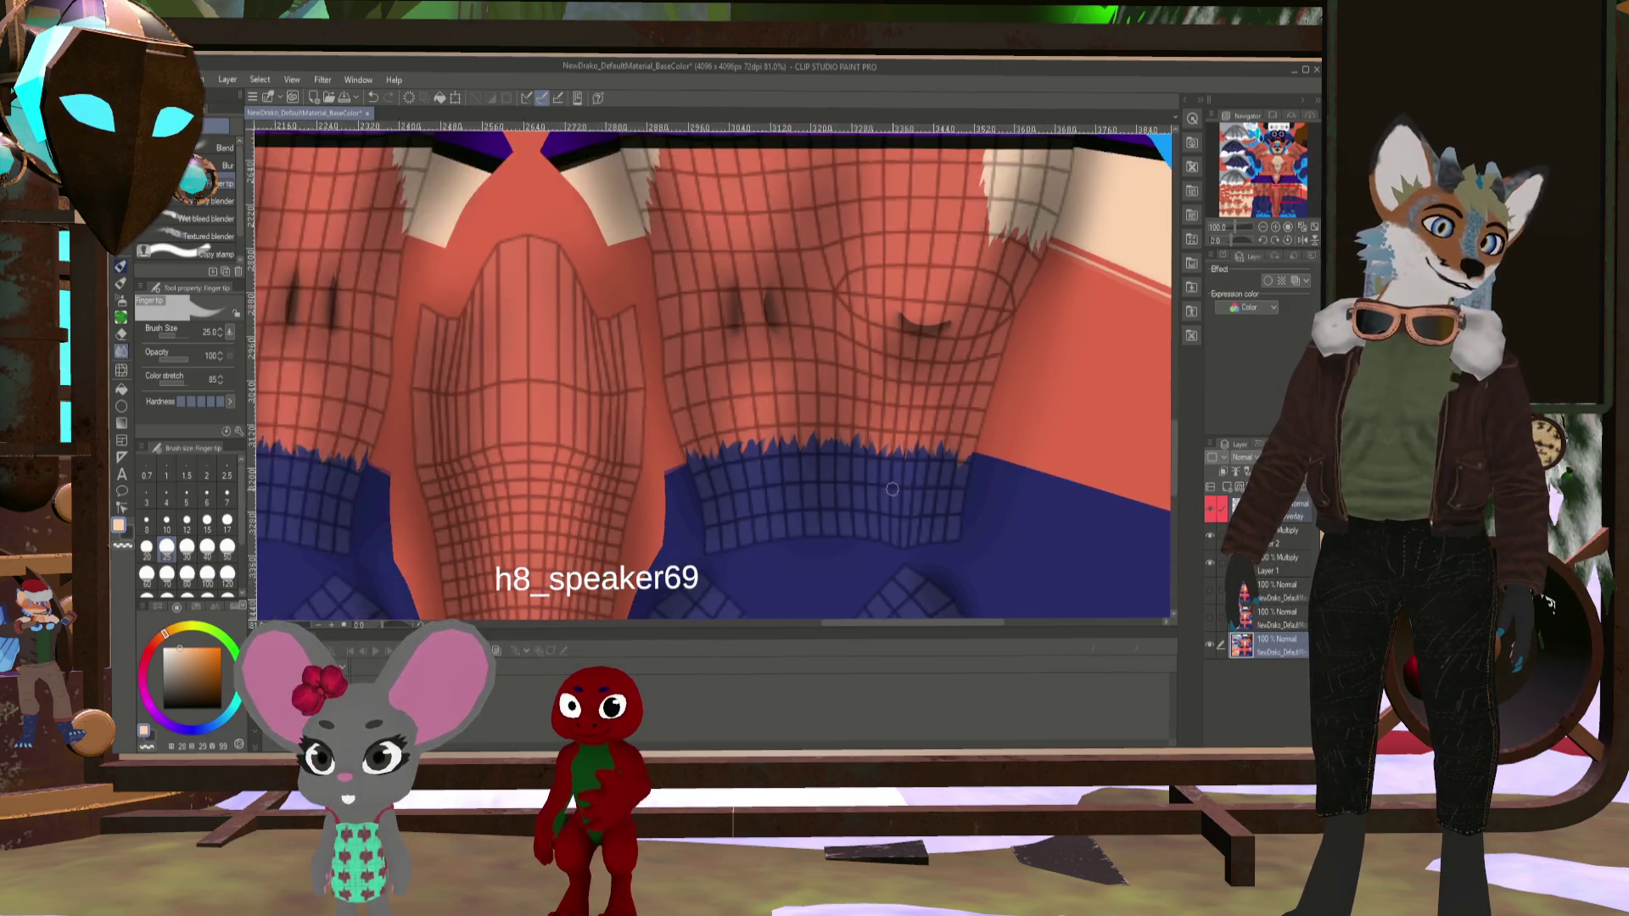
{"action": "scroll", "coordinate": [1074, 510], "scroll_direction": "down", "scroll_amount": 3}
{"action": "scroll", "coordinate": [1074, 510], "scroll_direction": "down", "scroll_amount": 3}
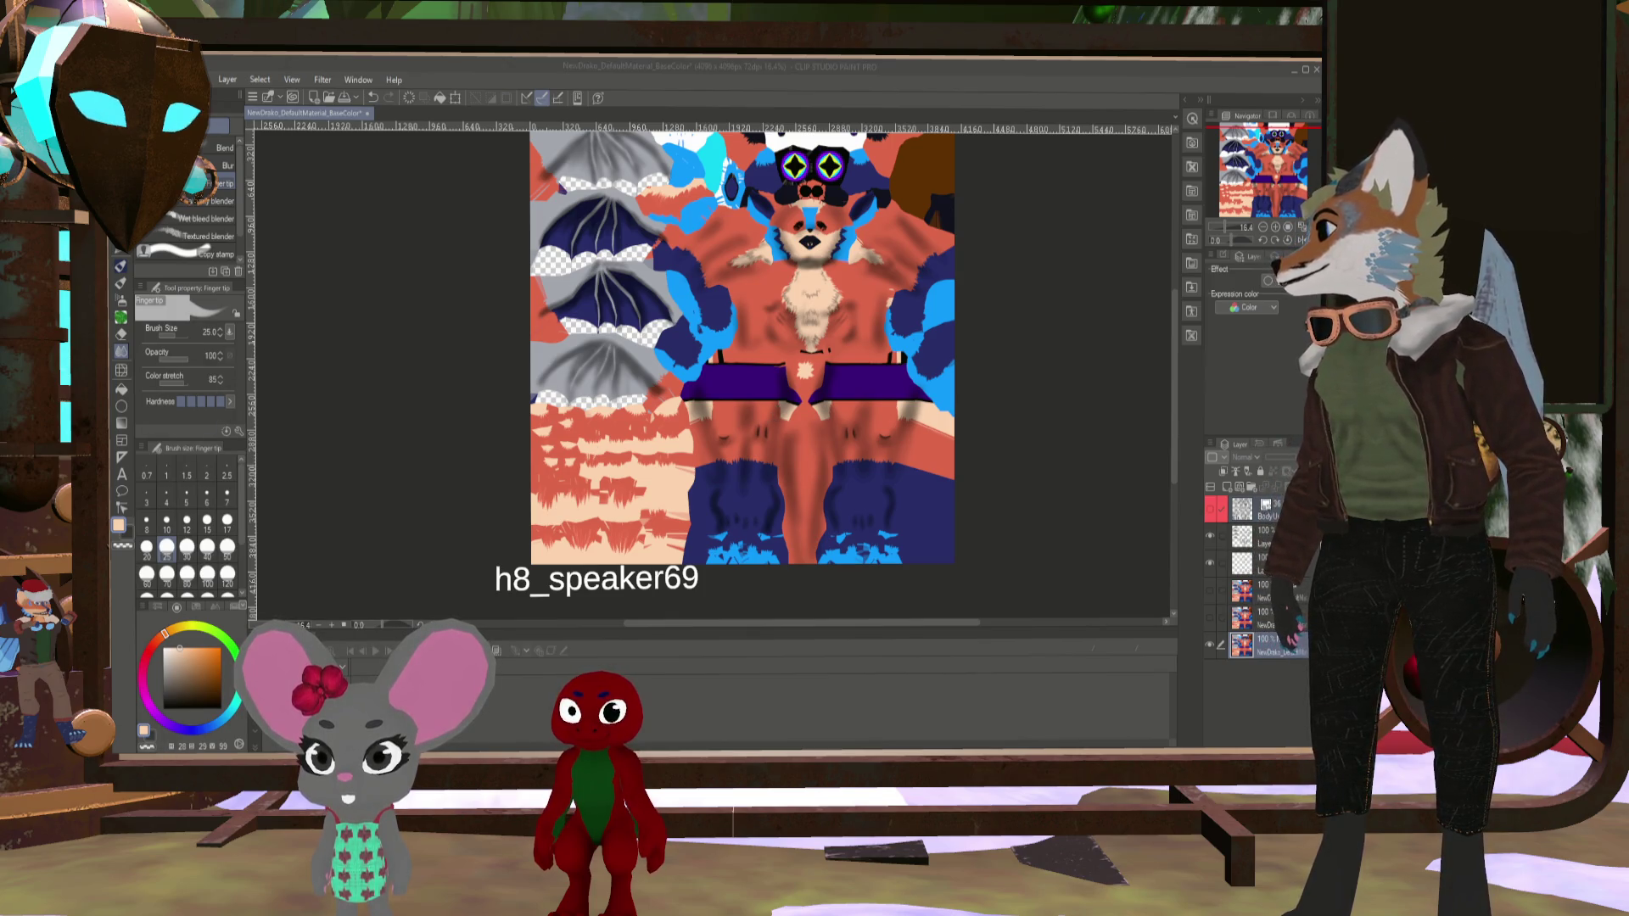
- Switch from Clip Studio Paint to Blender to view the winged fox model
{"action": "key", "text": "alt+Tab"}
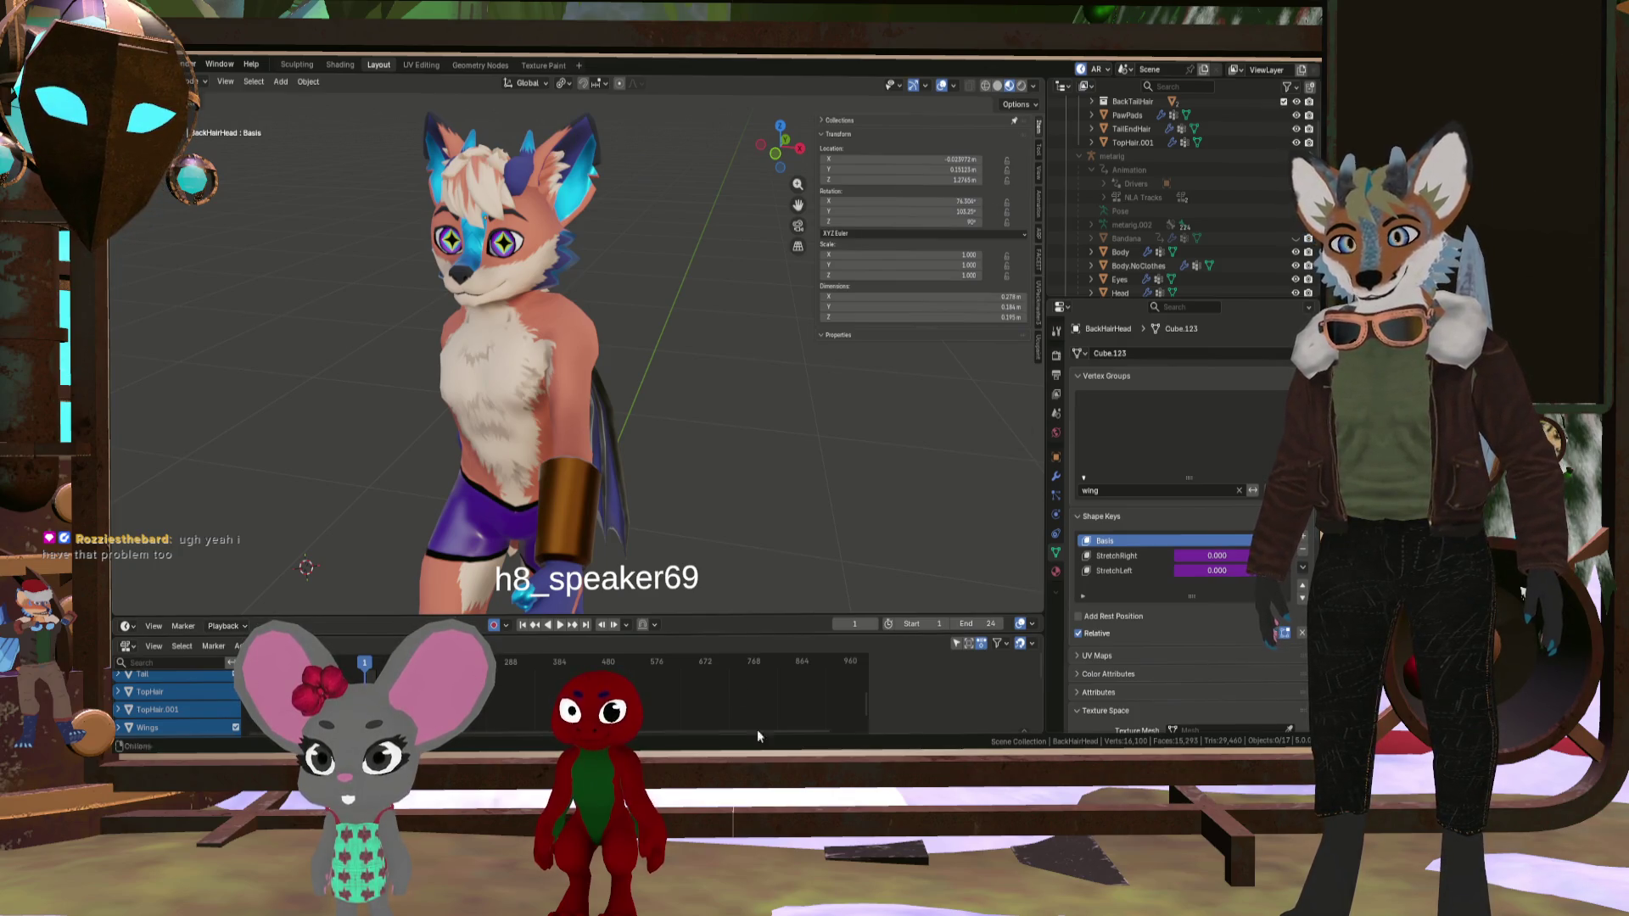
- Orbit and zoom in on the fox model's legs and shorts
{"action": "mouse_move", "coordinate": [552, 441]}
{"action": "middle_mouse_down"}
{"action": "mouse_move", "coordinate": [451, 438]}
{"action": "mouse_move", "coordinate": [557, 402]}
{"action": "mouse_move", "coordinate": [579, 419]}
{"action": "mouse_move", "coordinate": [748, 421]}
{"action": "mouse_move", "coordinate": [806, 406]}
{"action": "mouse_move", "coordinate": [507, 439]}
{"action": "mouse_move", "coordinate": [317, 415]}
{"action": "mouse_move", "coordinate": [582, 436]}
{"action": "mouse_move", "coordinate": [717, 425]}
{"action": "middle_mouse_up"}
{"action": "scroll", "coordinate": [381, 433], "scroll_direction": "down", "scroll_amount": 5}
{"action": "scroll", "coordinate": [492, 385], "scroll_direction": "up", "scroll_amount": 5}
{"action": "middle_click_drag", "start_coordinate": [492, 385], "coordinate": [814, 389]}
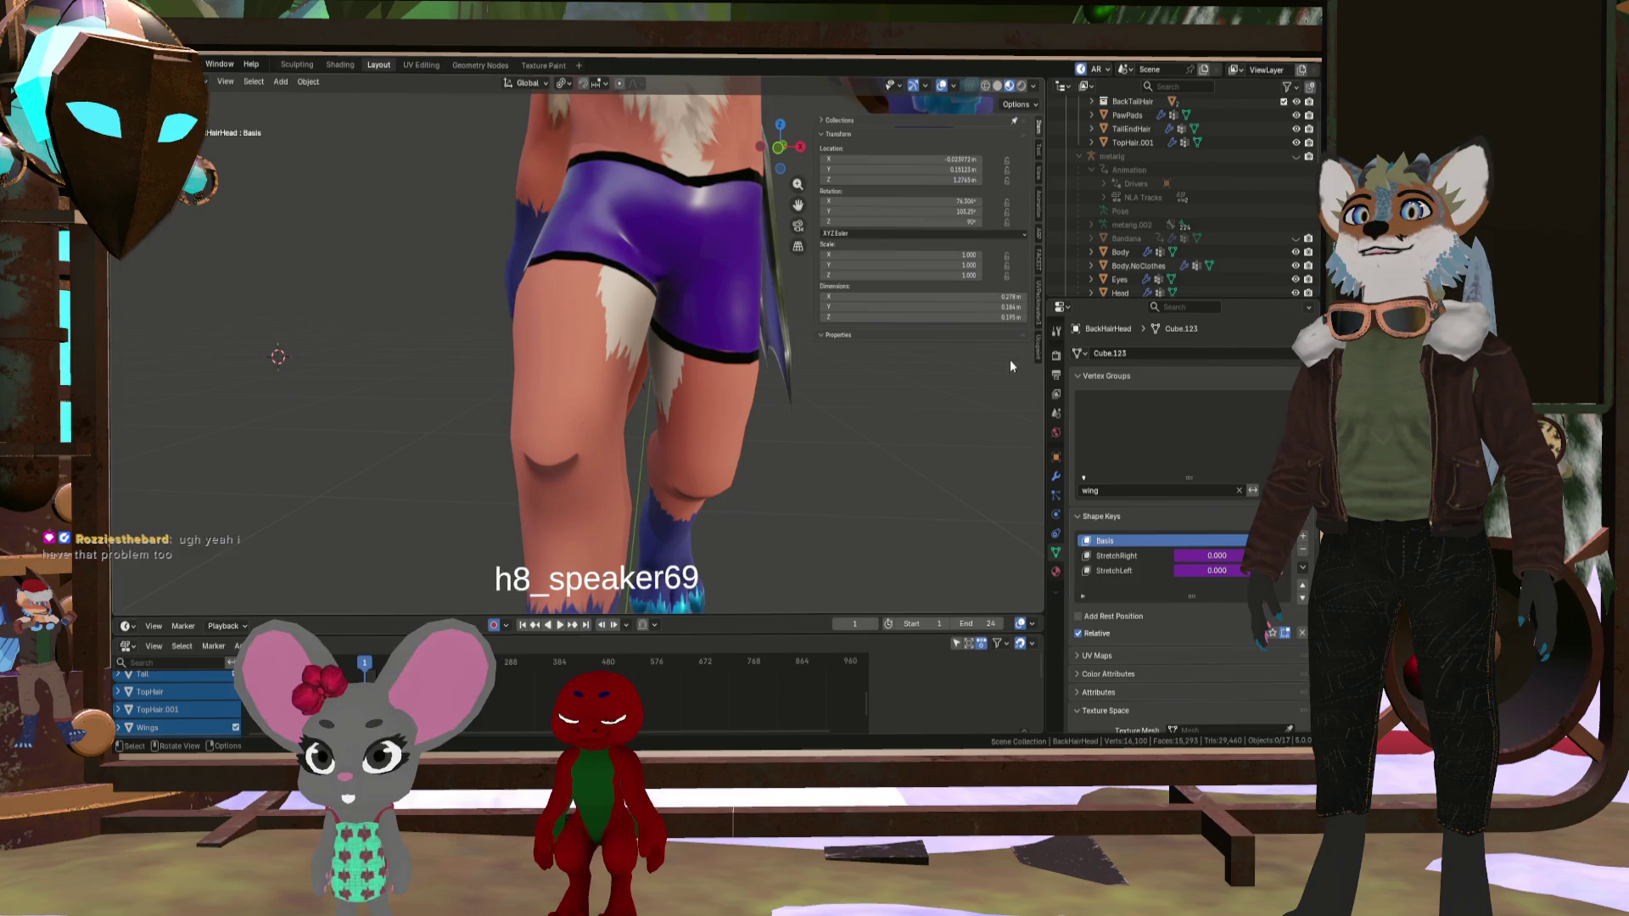
- Cancel the Quick Ucupaint Node Setup and save the file as NewDrakoBoneMessaround3.blend
{"action": "left_click", "coordinate": [1037, 346]}
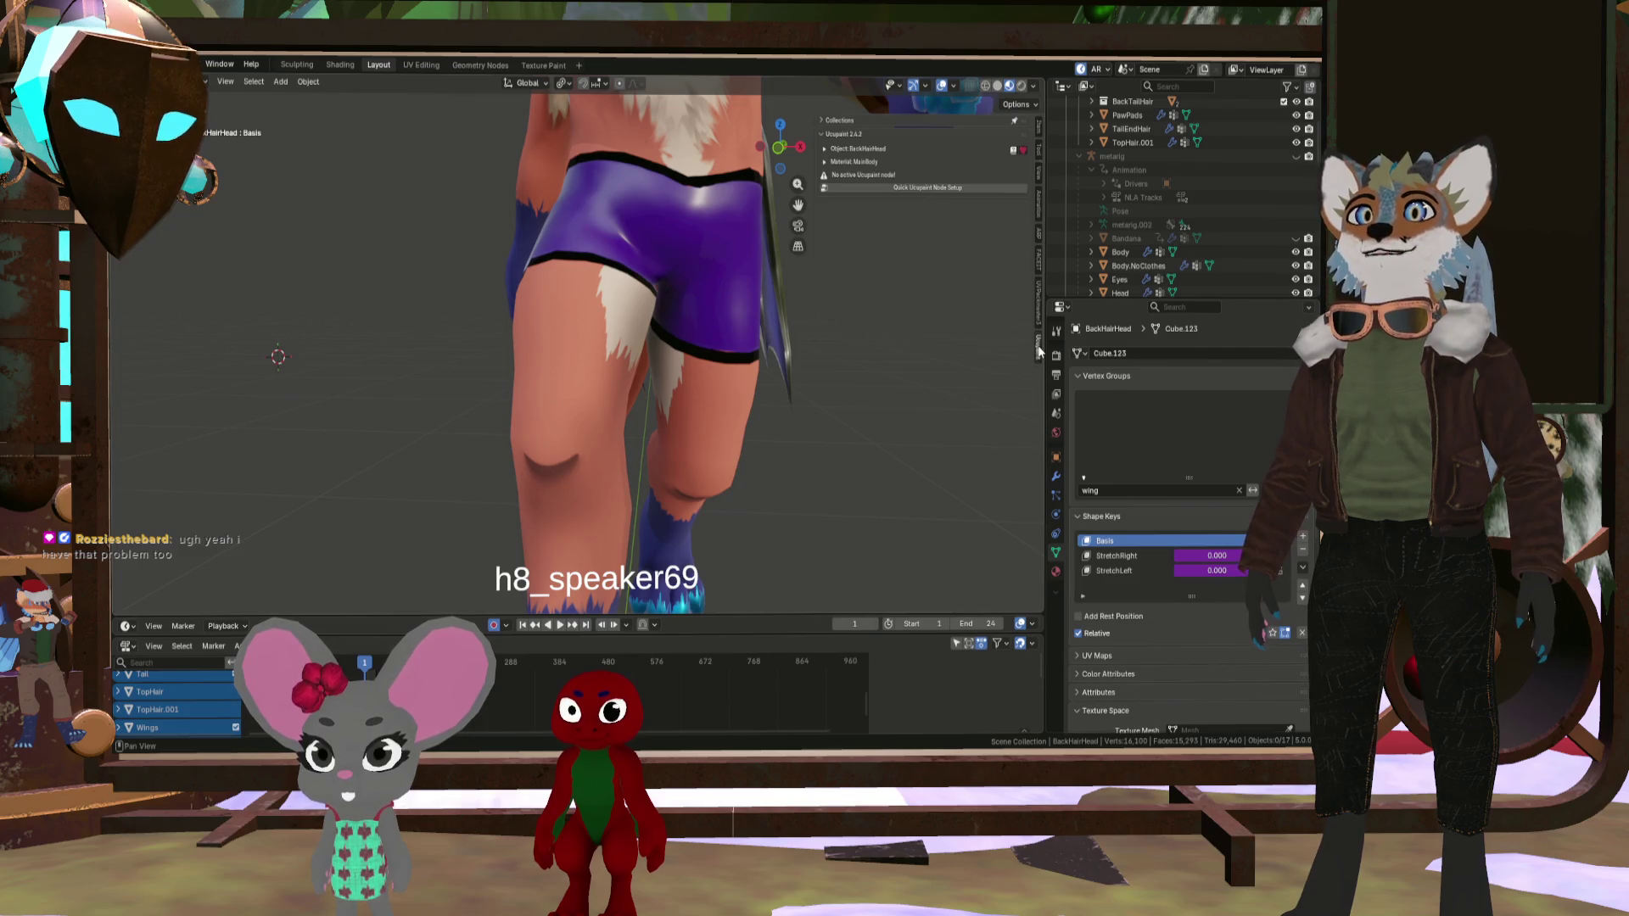
{"action": "left_click", "coordinate": [905, 188]}
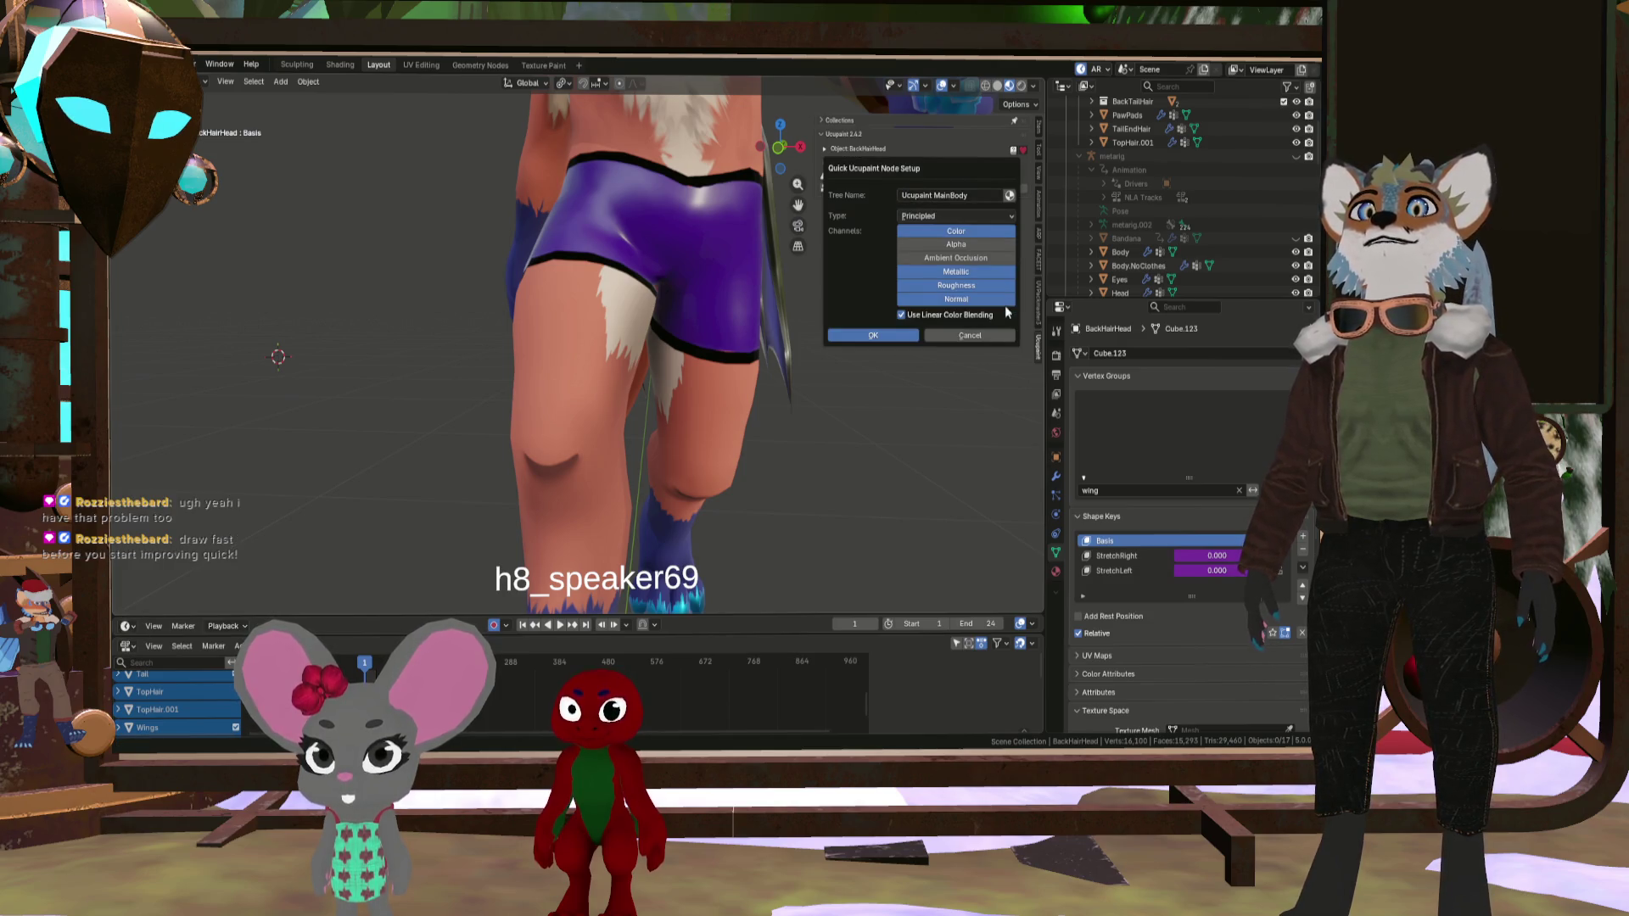
{"action": "left_click", "coordinate": [954, 334]}
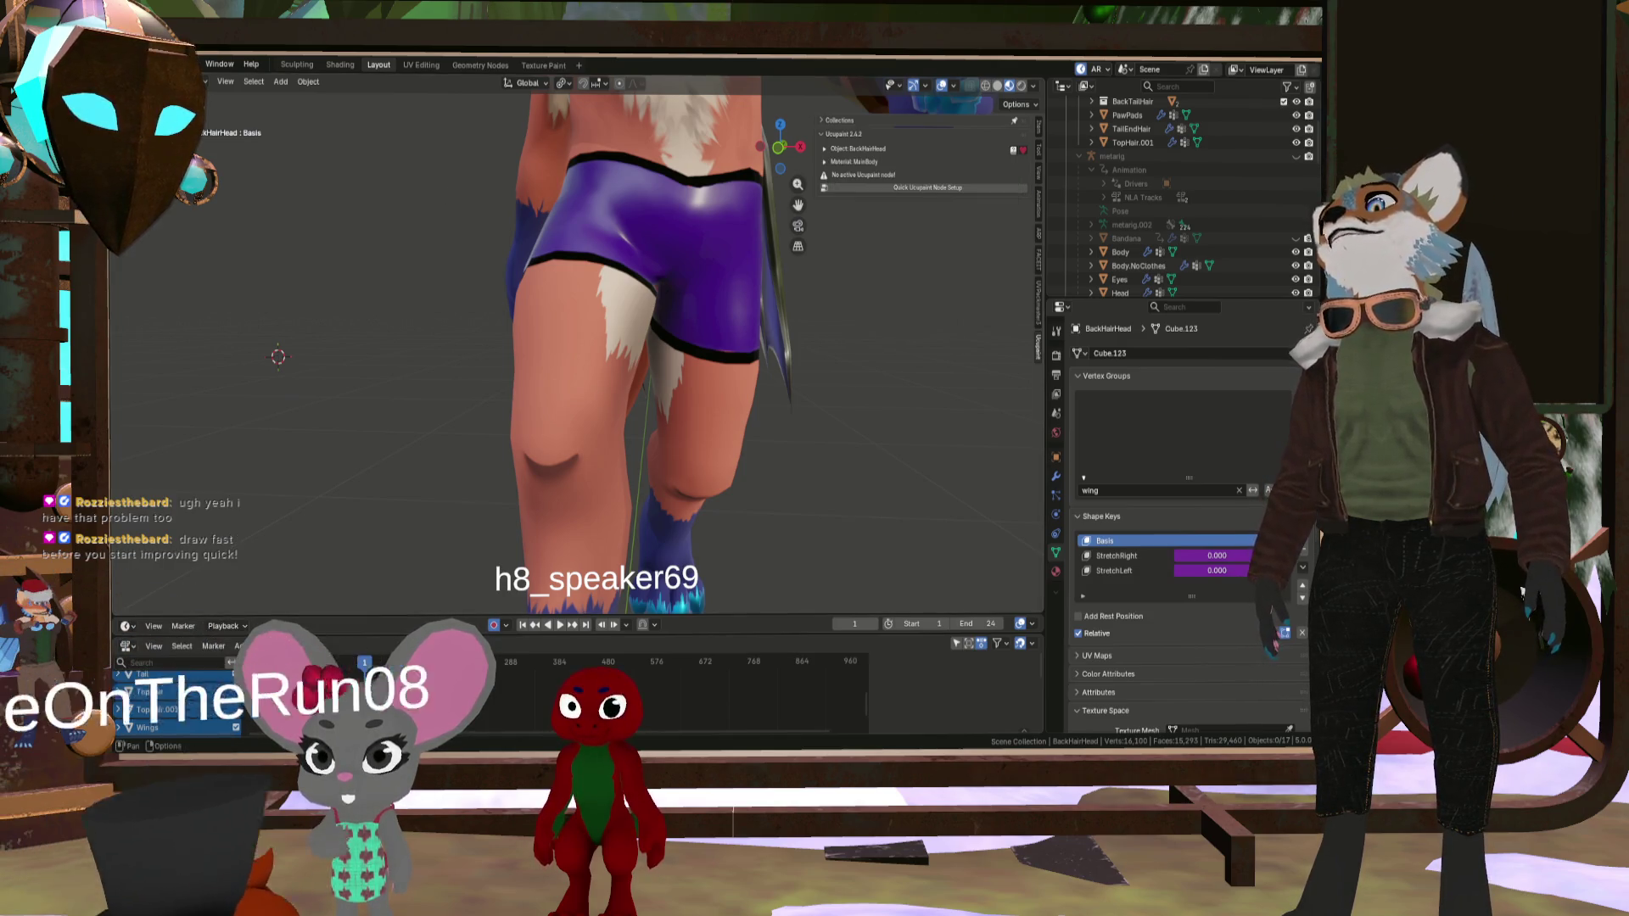
{"action": "scroll", "coordinate": [472, 244], "scroll_direction": "down", "scroll_amount": 6}
{"action": "key", "text": "ctrl+s"}
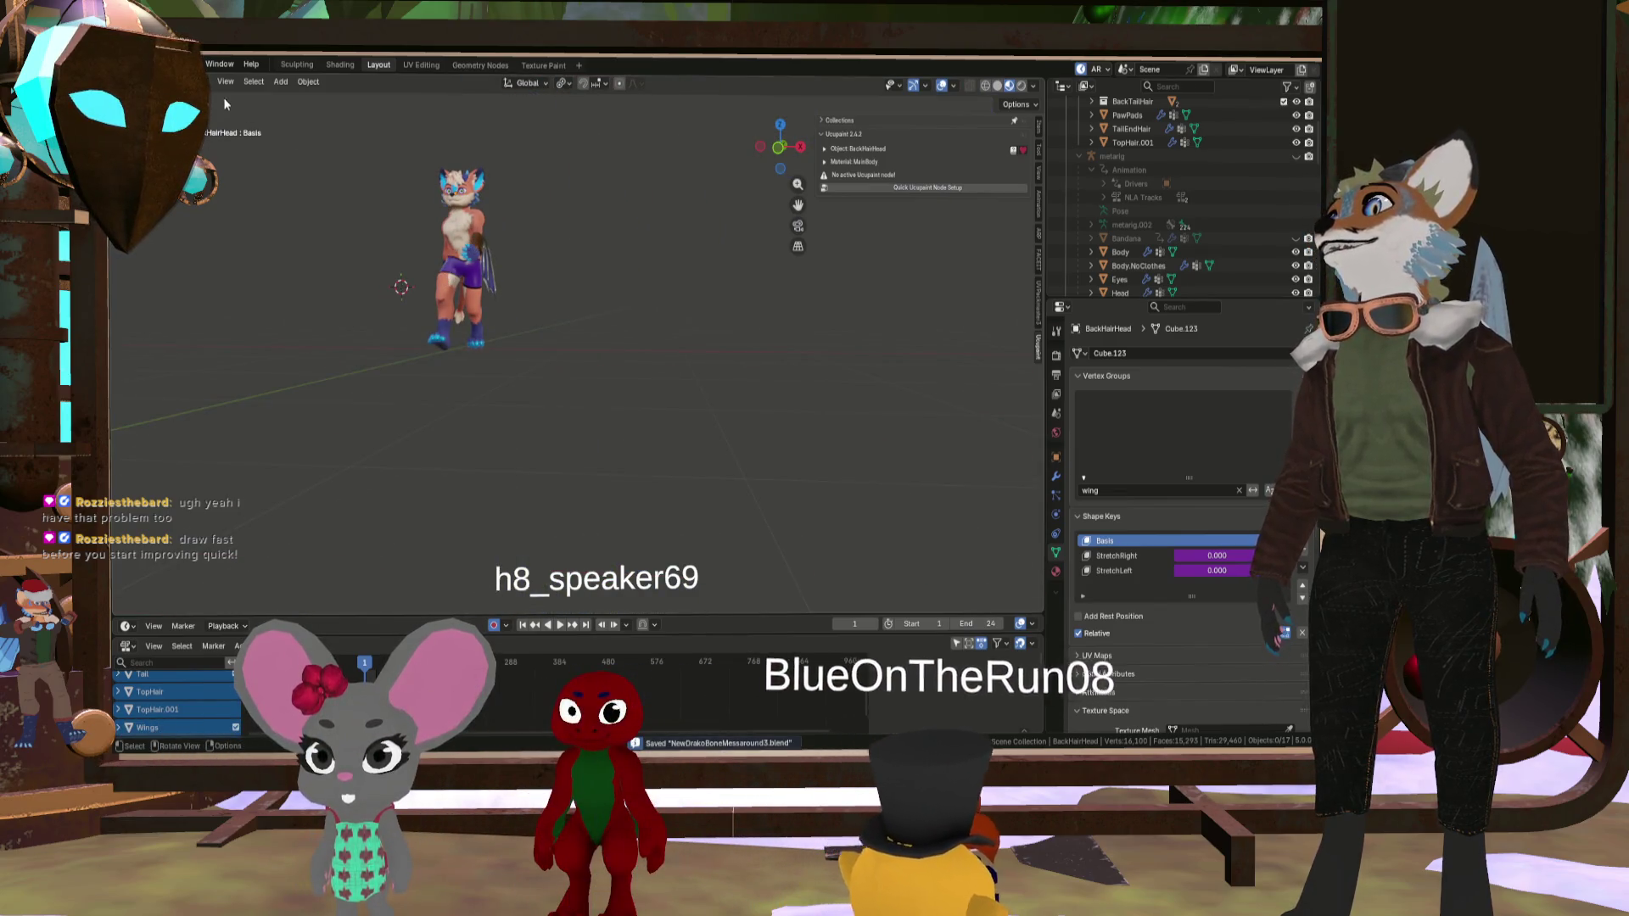
- Save the project as NewDrako1.blend, then frame the character and orbit to its torso
{"action": "left_click", "coordinate": [144, 64]}
{"action": "mouse_move", "coordinate": [183, 242]}
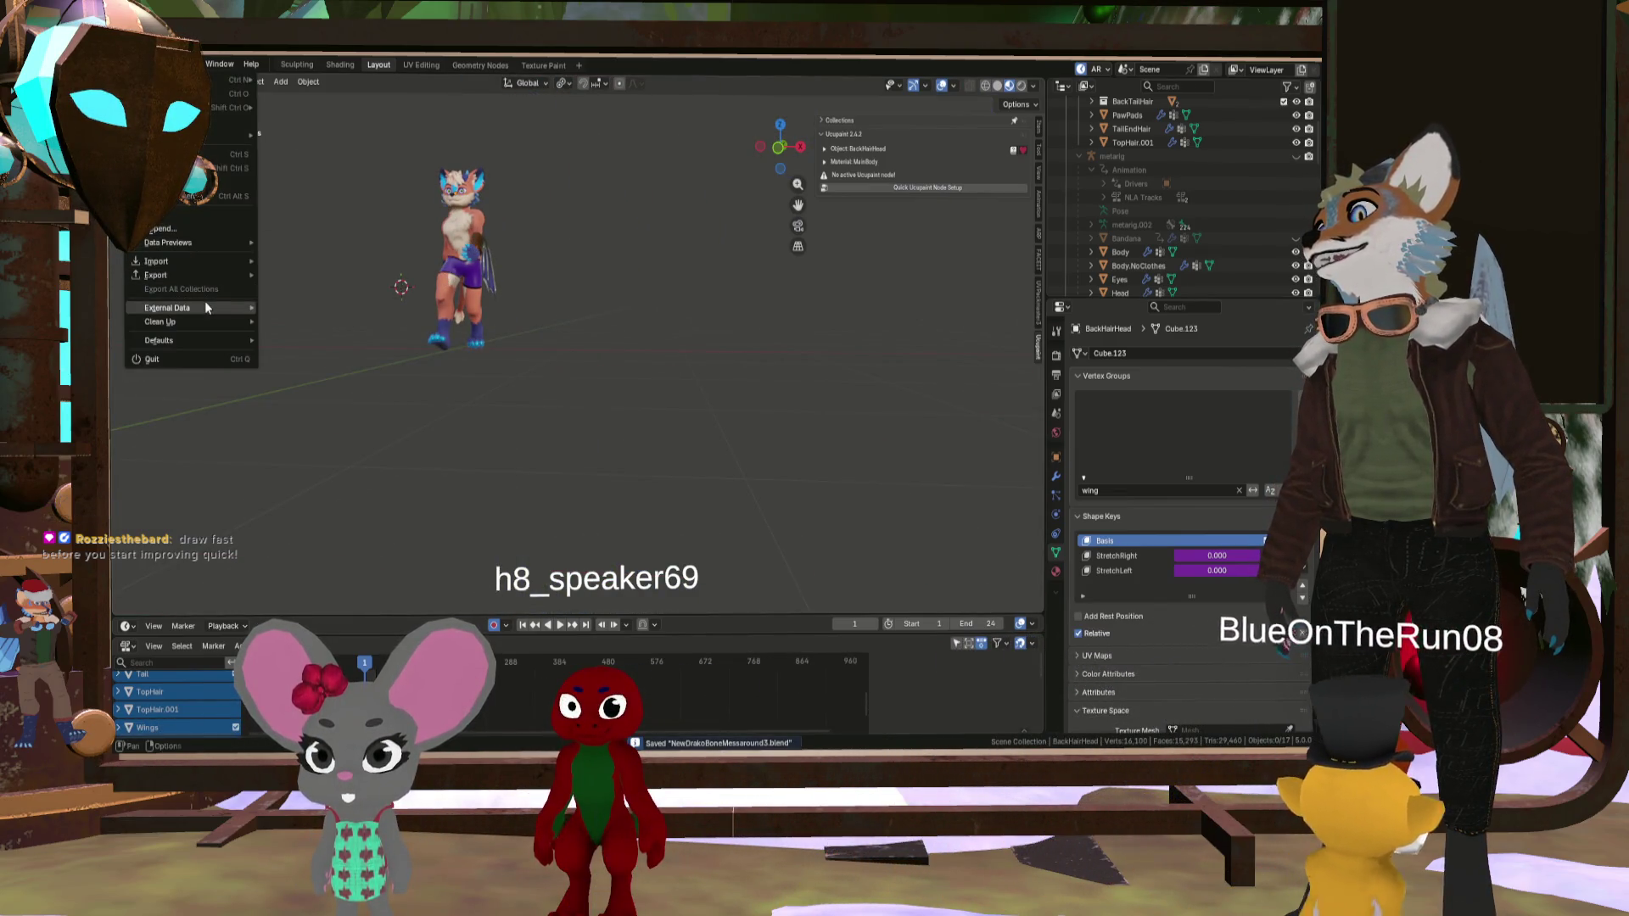
{"action": "mouse_move", "coordinate": [213, 135]}
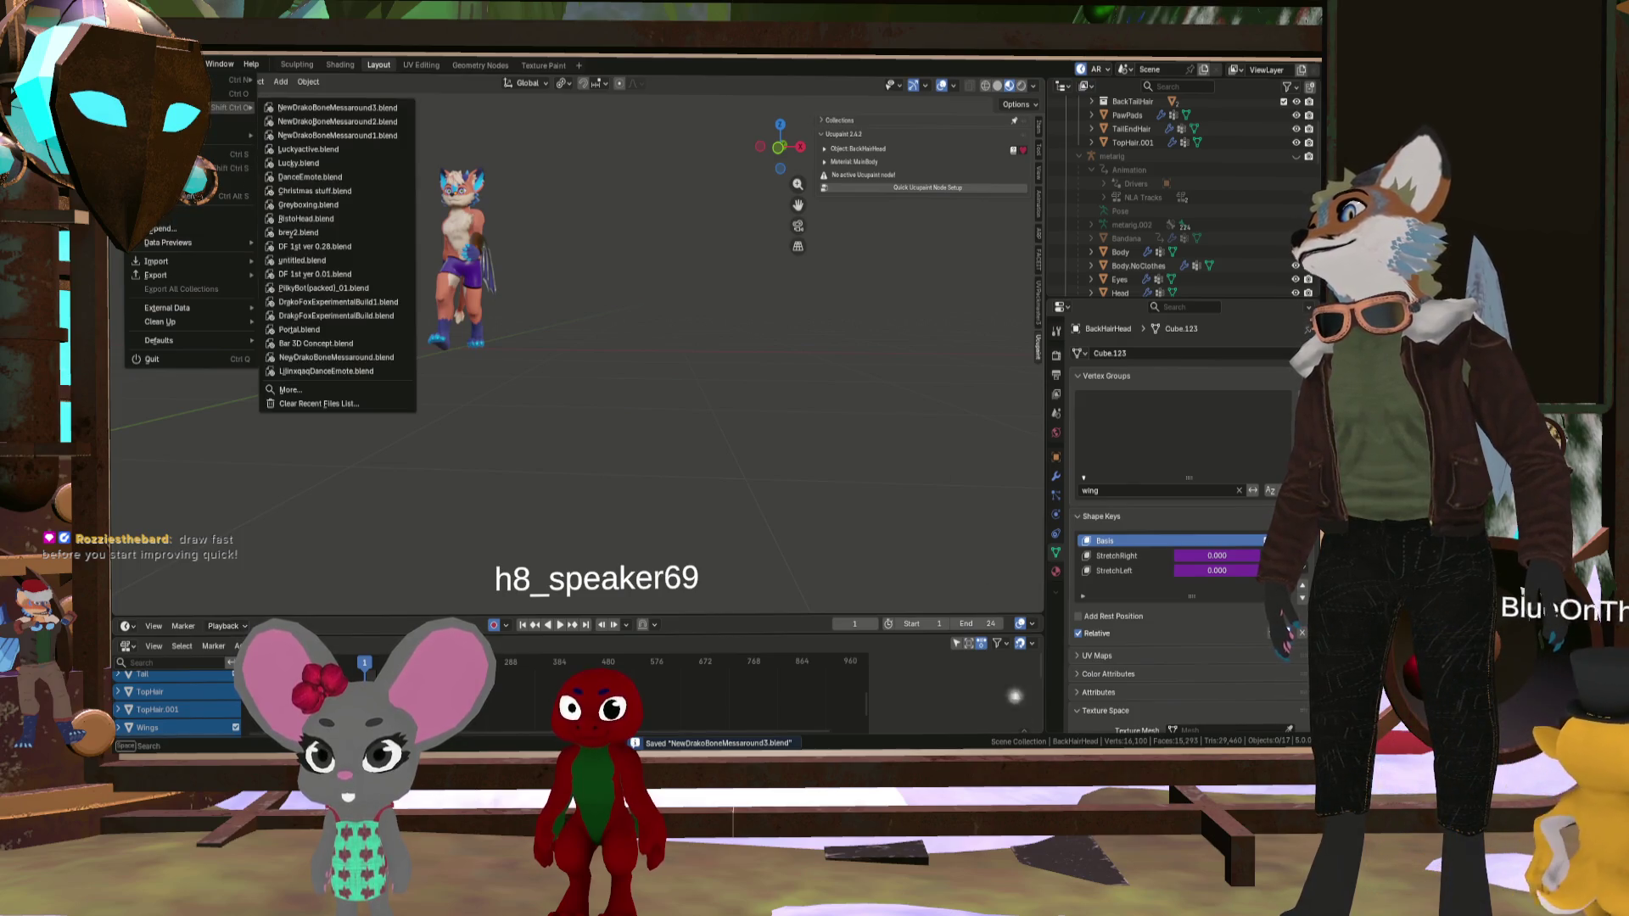
{"action": "left_click", "coordinate": [405, 193]}
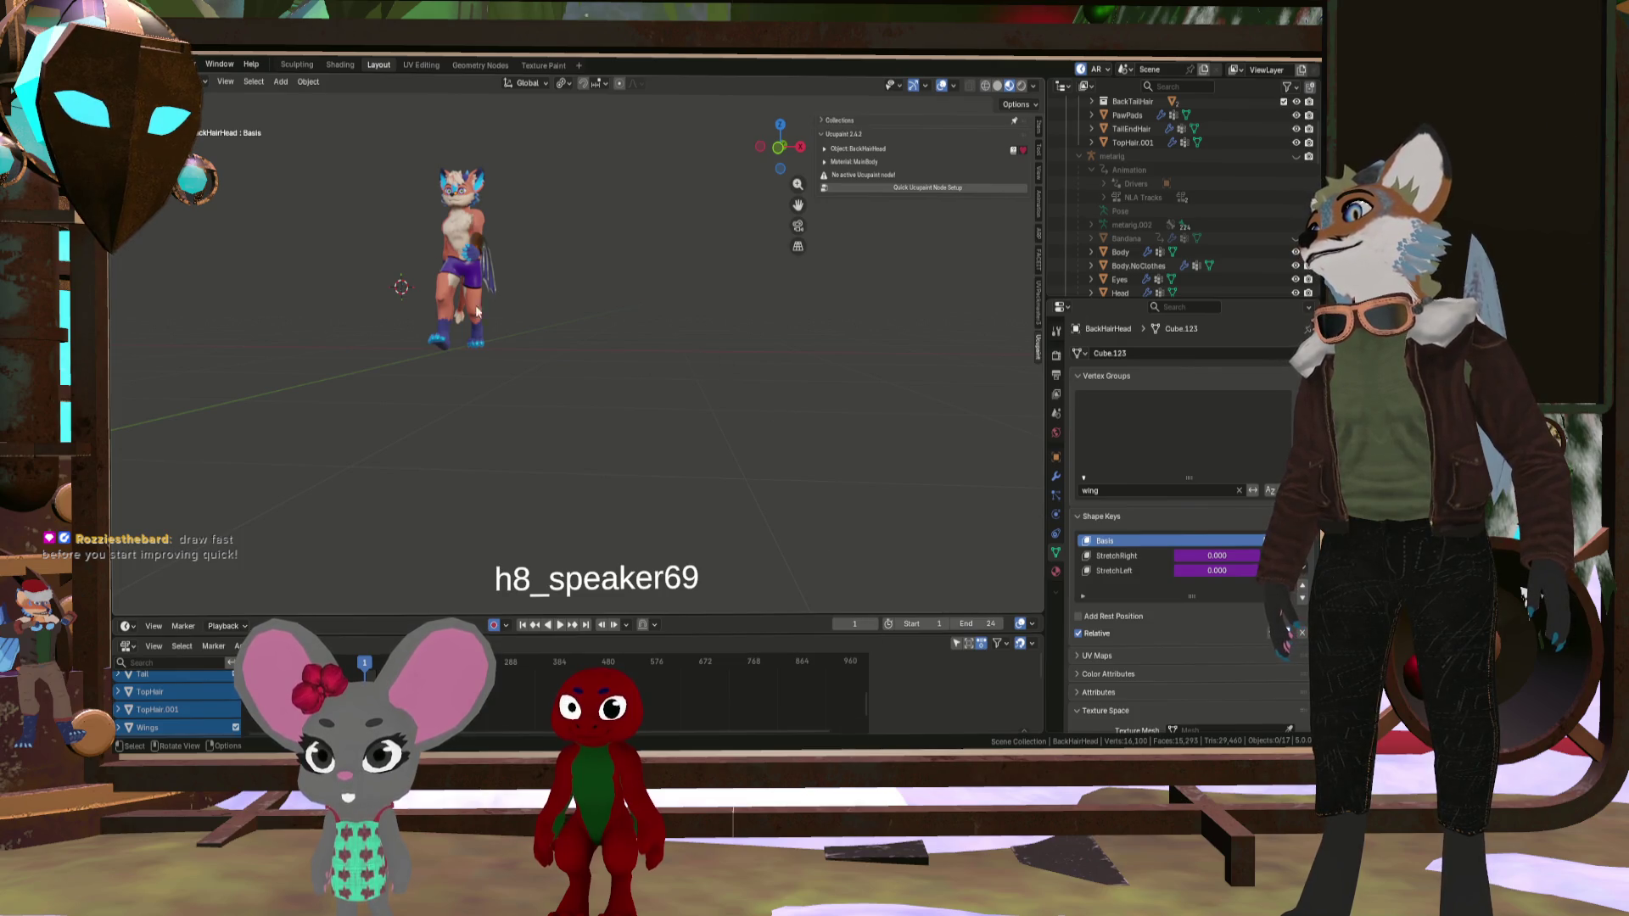
{"action": "key", "text": "ctrl+s"}
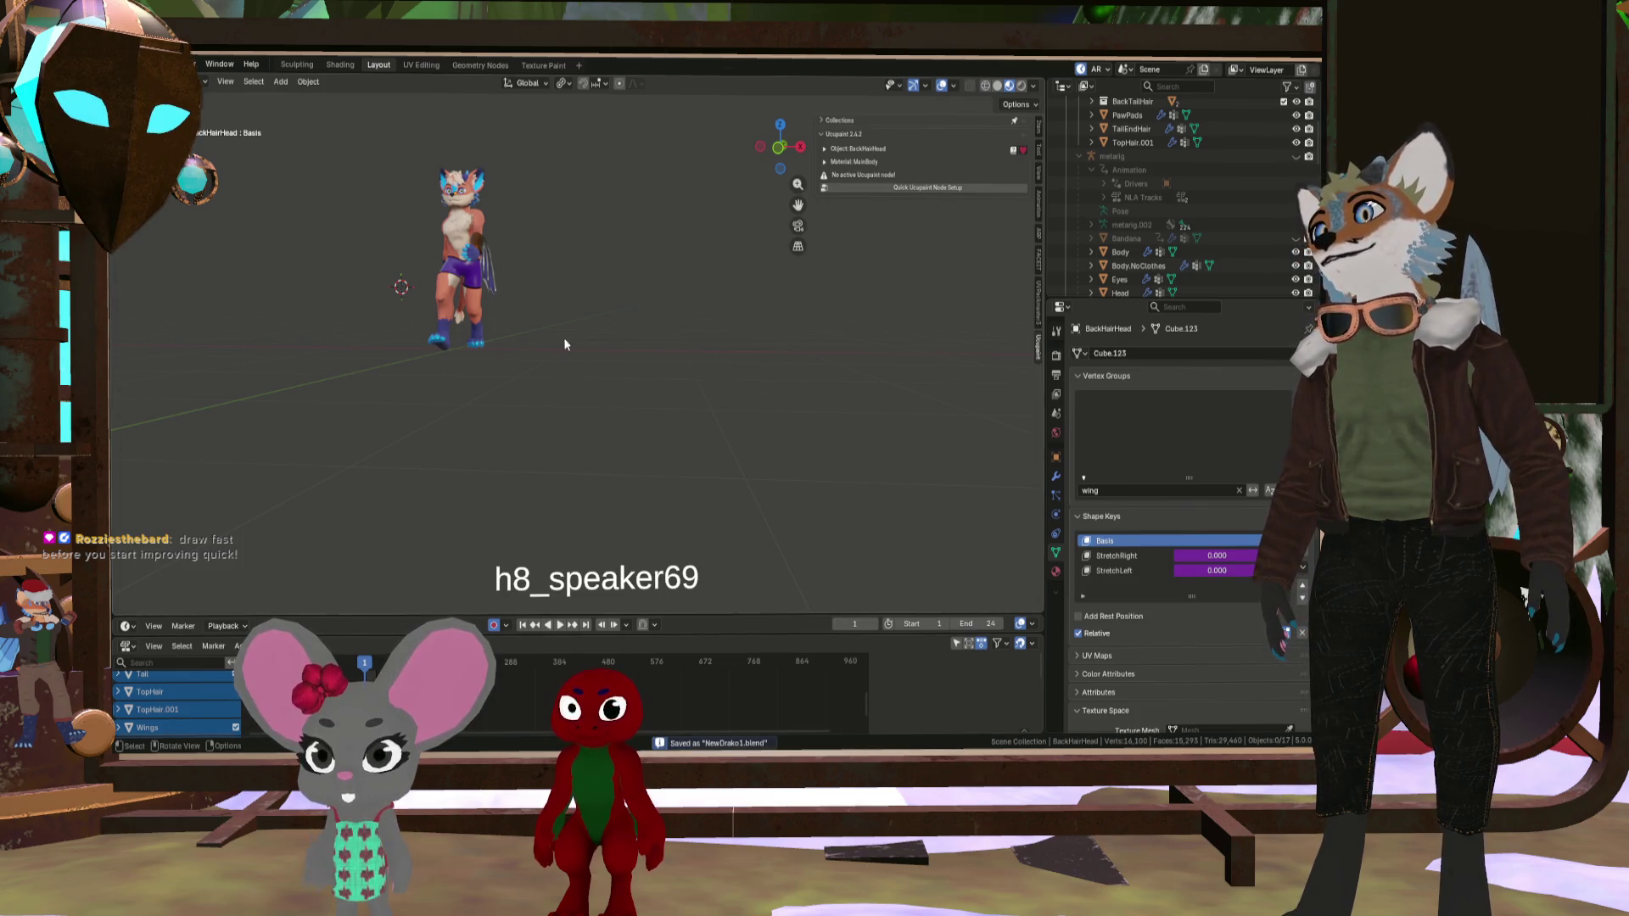
{"action": "key", "text": "KP_Decimal"}
{"action": "mouse_move", "coordinate": [674, 398]}
{"action": "middle_mouse_down"}
{"action": "mouse_move", "coordinate": [636, 404]}
{"action": "mouse_move", "coordinate": [525, 348]}
{"action": "mouse_move", "coordinate": [564, 339]}
{"action": "middle_mouse_up"}
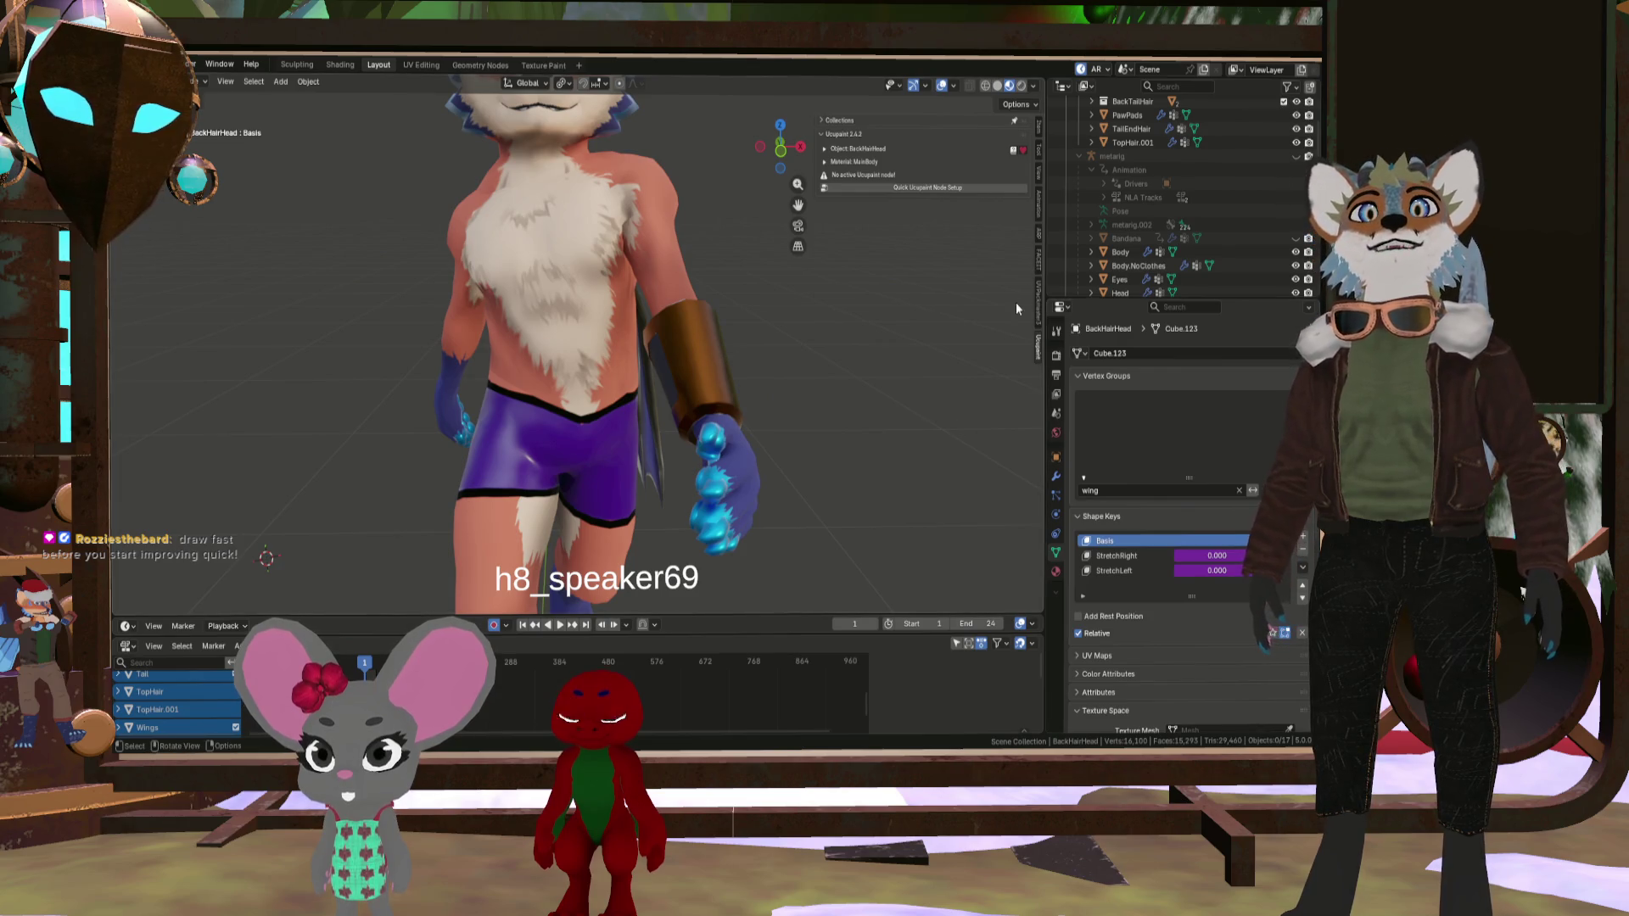
- Create a Ucupaint node with Color, Alpha, Metallic, Roughness and Normal channels, Ambient Occlusion off
{"action": "left_click", "coordinate": [899, 190]}
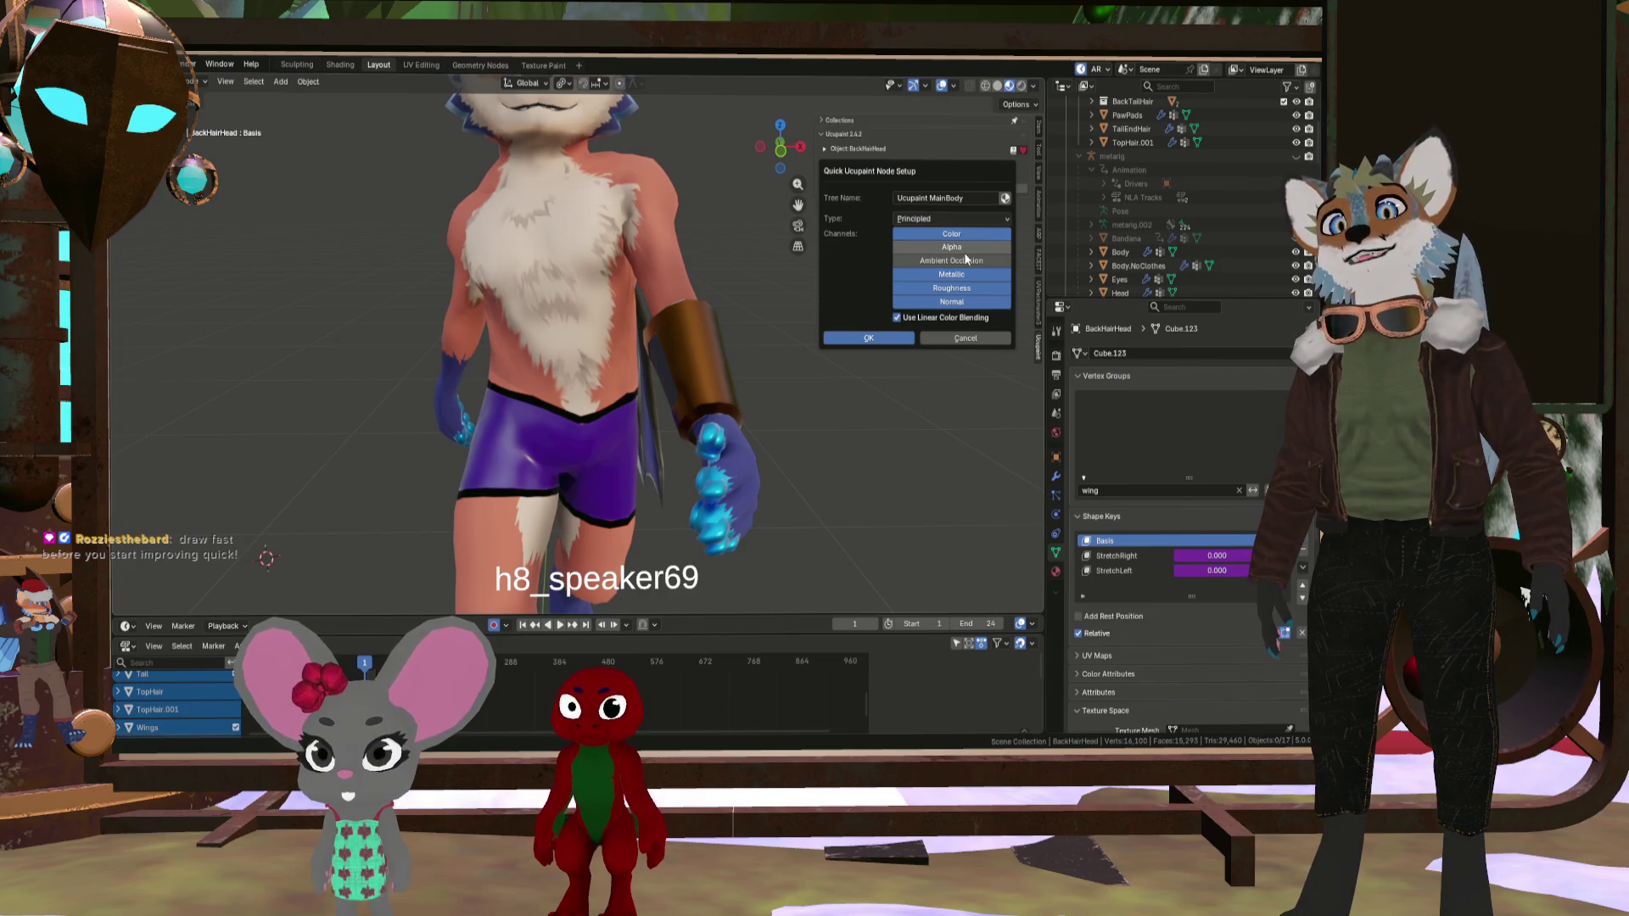
{"action": "left_click_drag", "start_coordinate": [965, 252], "coordinate": [964, 260]}
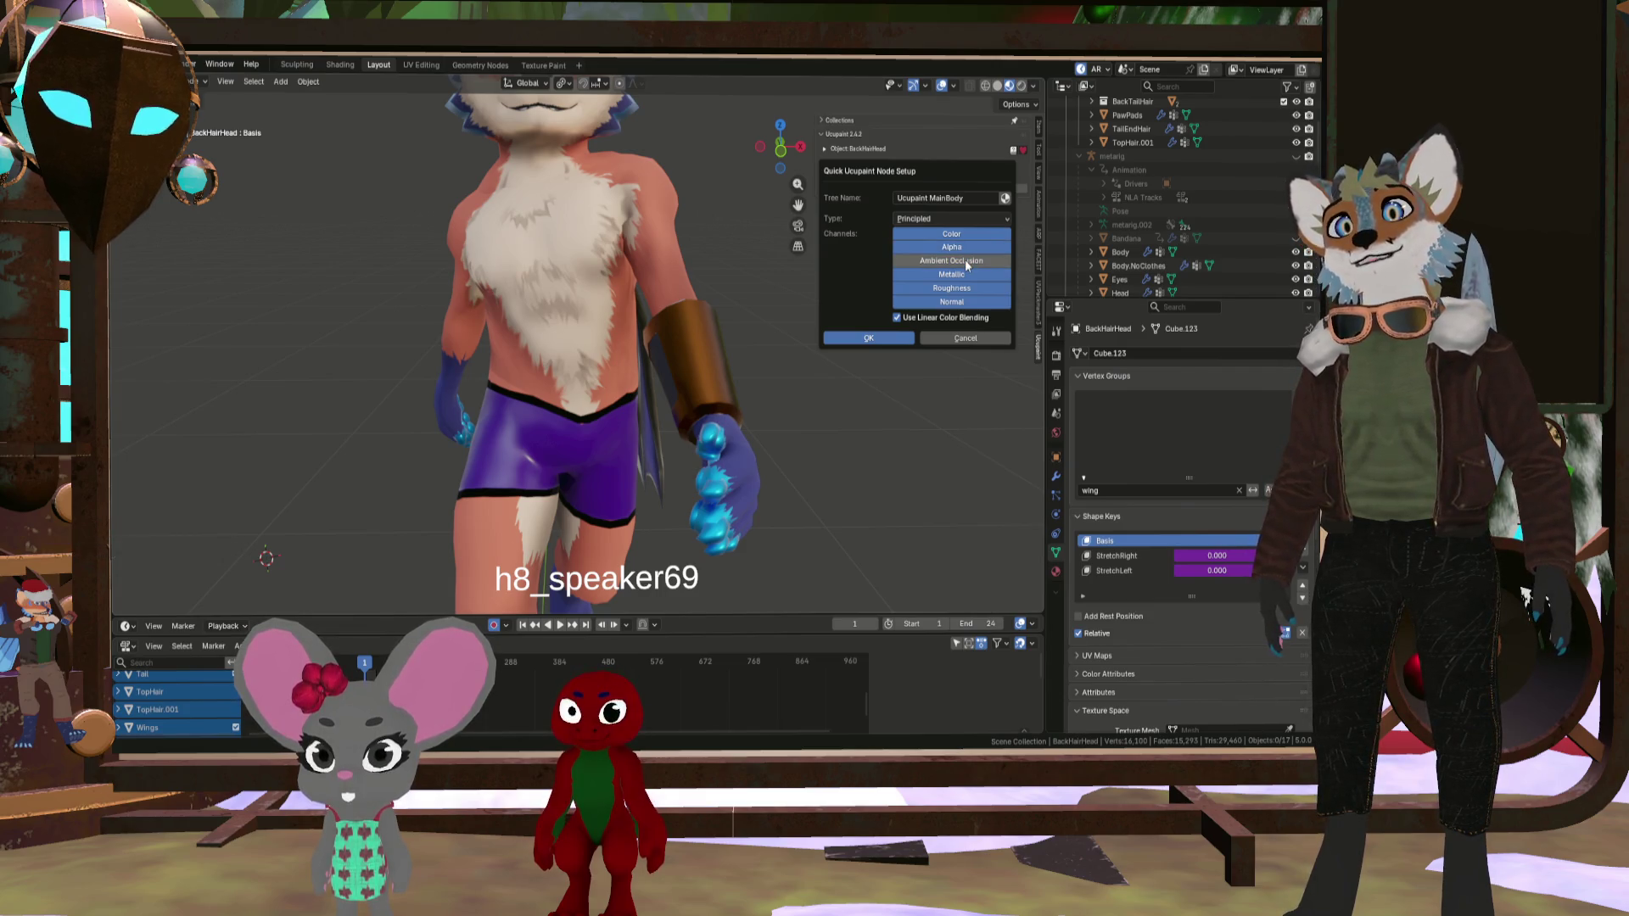
{"action": "left_click", "coordinate": [964, 258]}
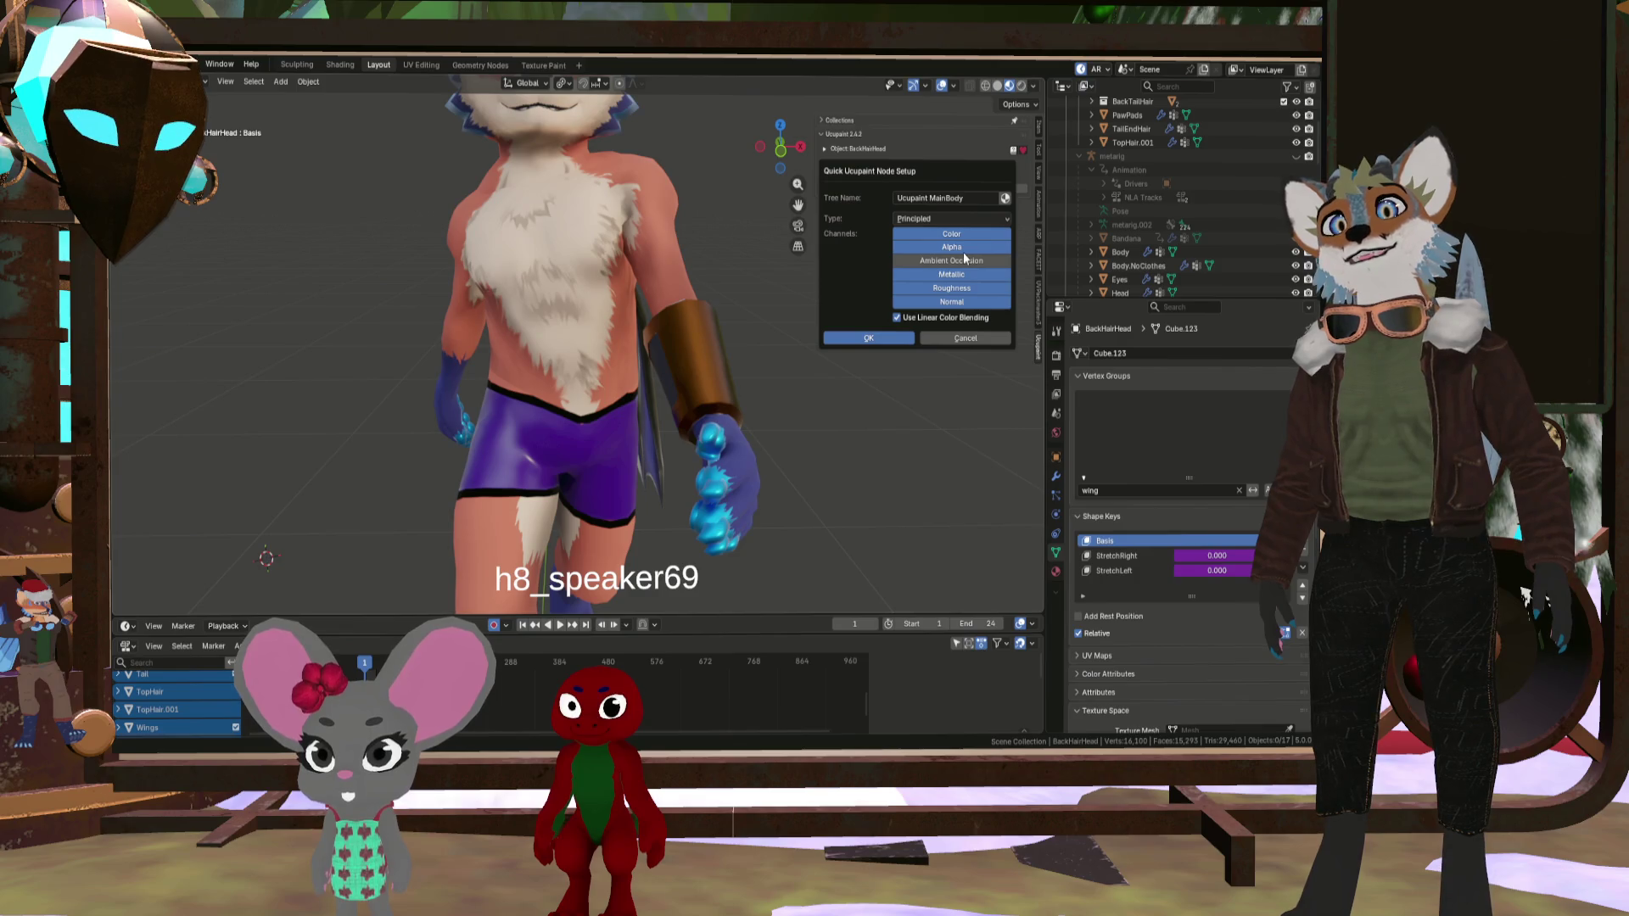
{"action": "left_click", "coordinate": [883, 339]}
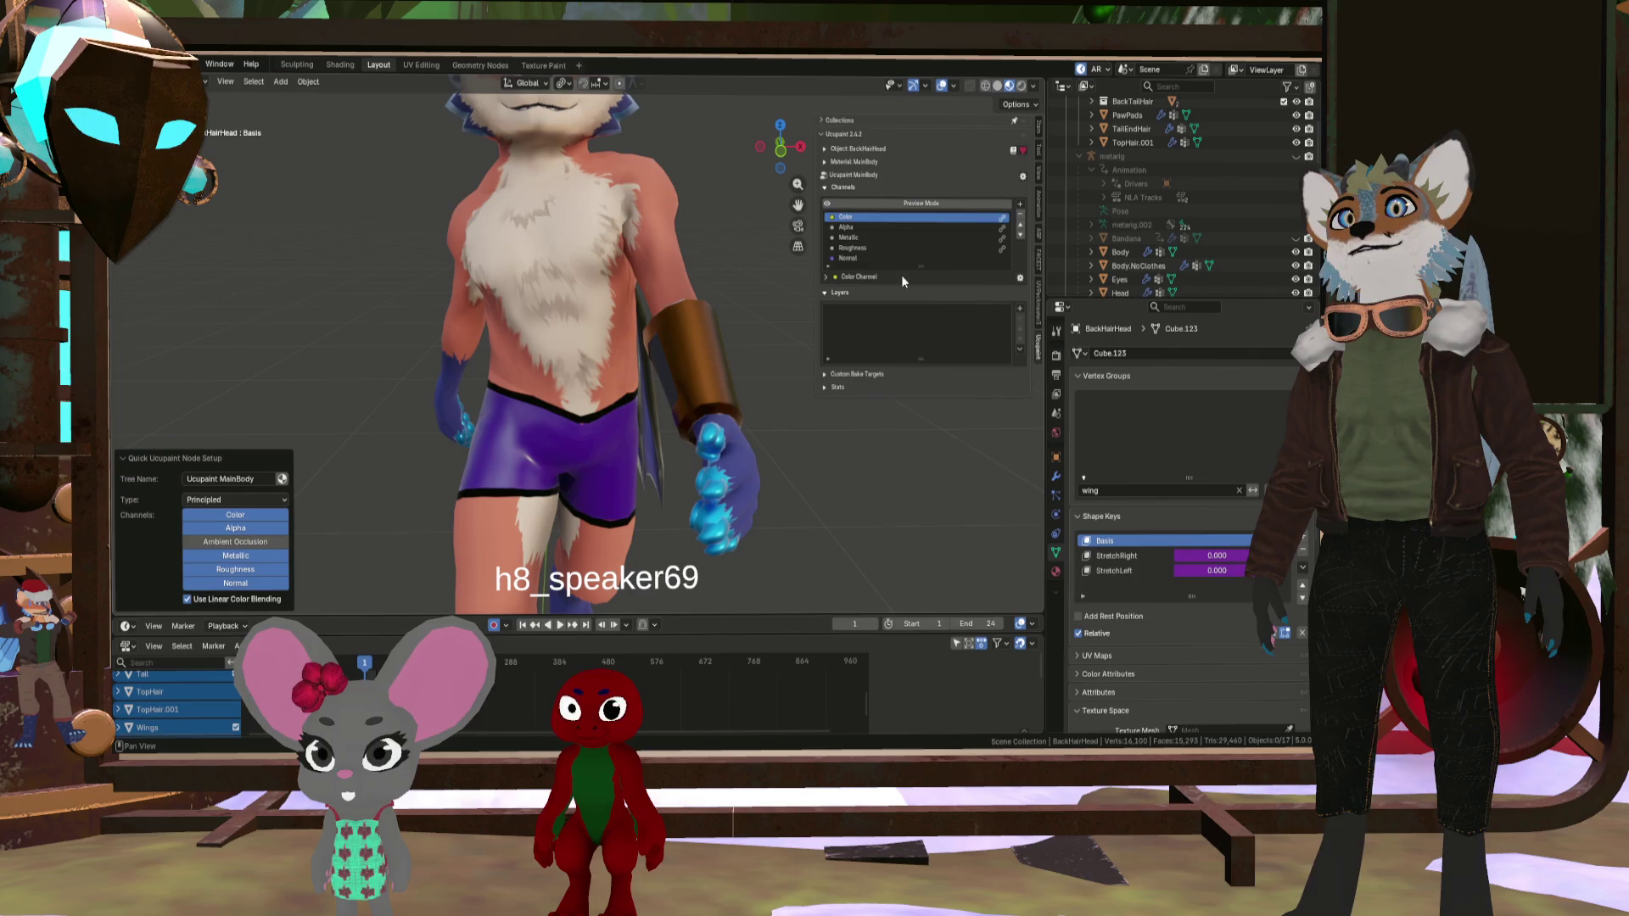
- Select the Color channel and show the MainBody material slots in the properties
{"action": "left_click", "coordinate": [877, 227]}
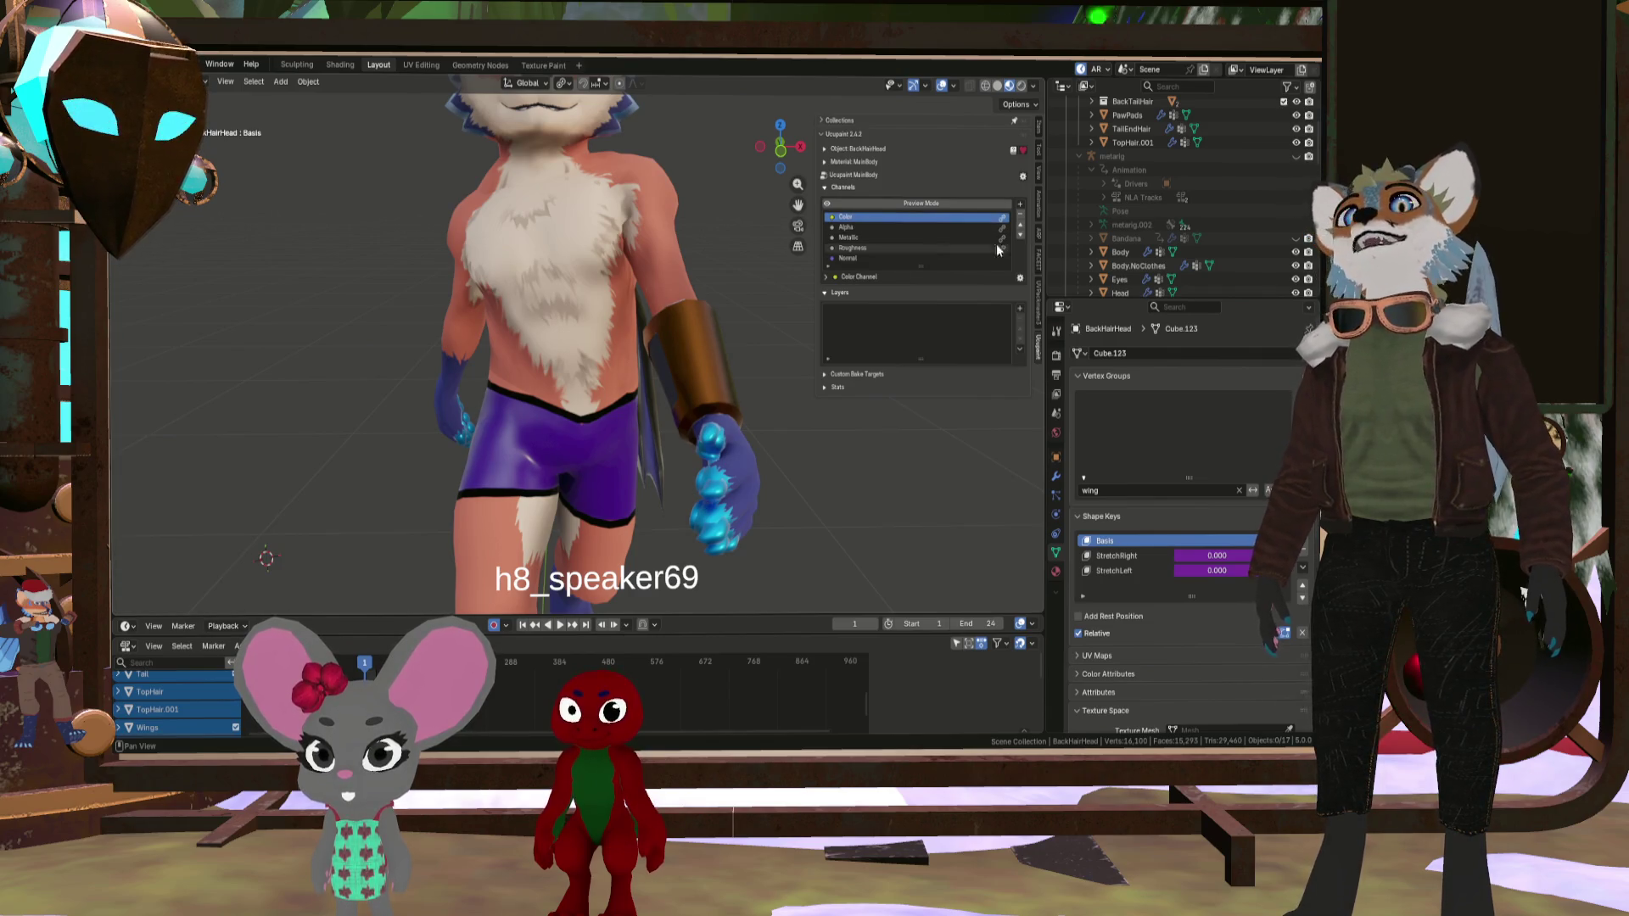
{"action": "left_click", "coordinate": [1056, 332]}
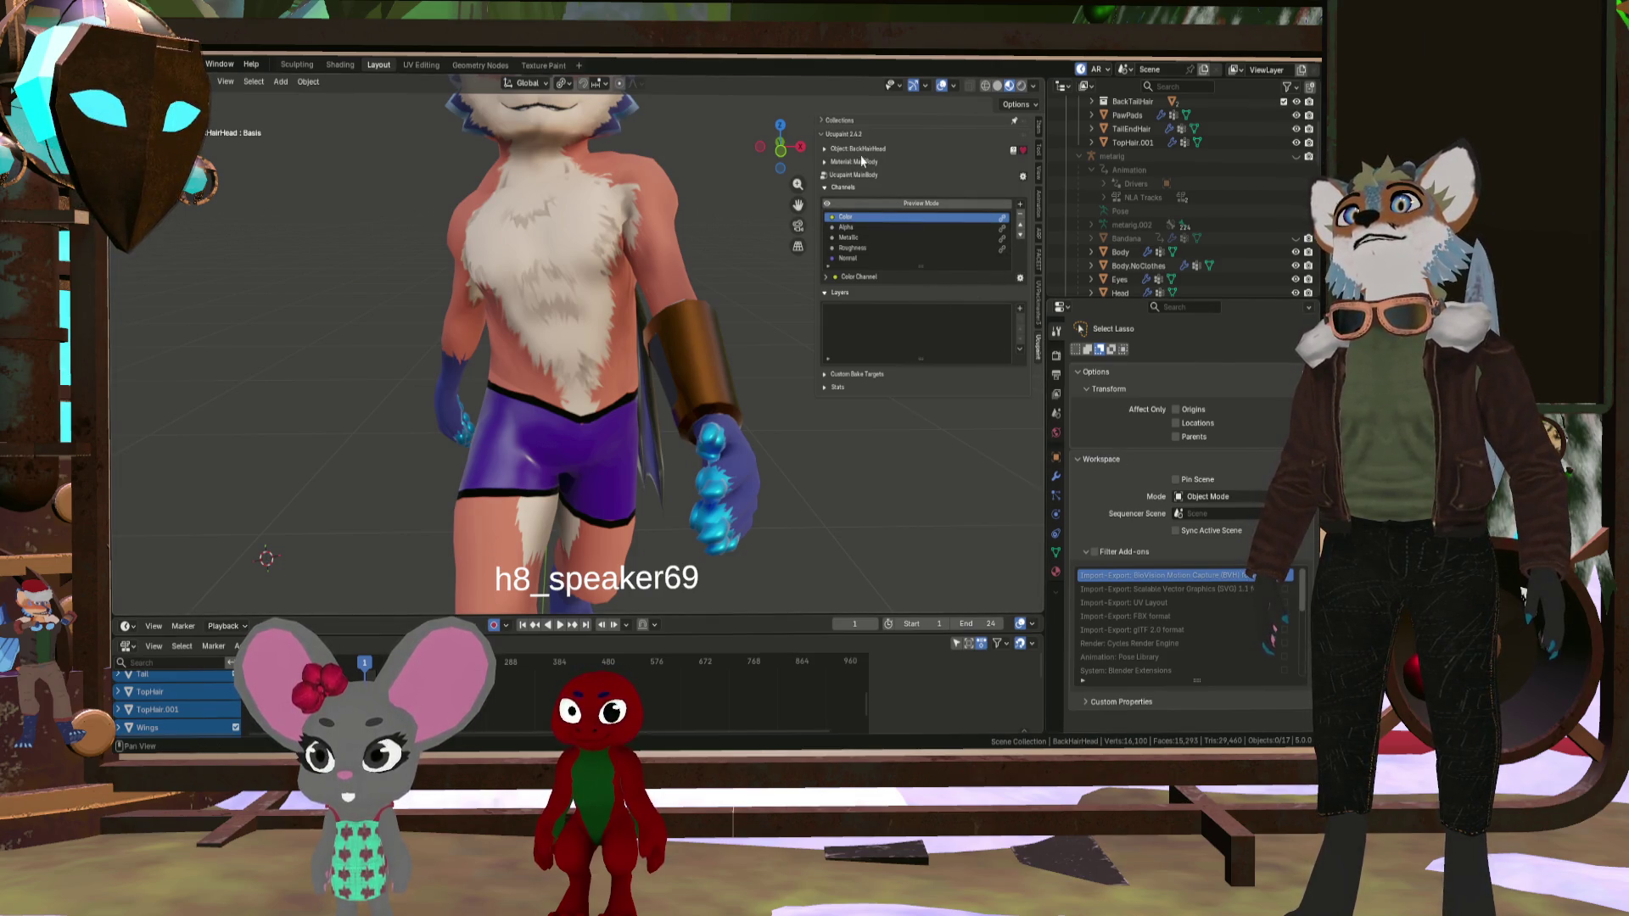
{"action": "left_click", "coordinate": [825, 162]}
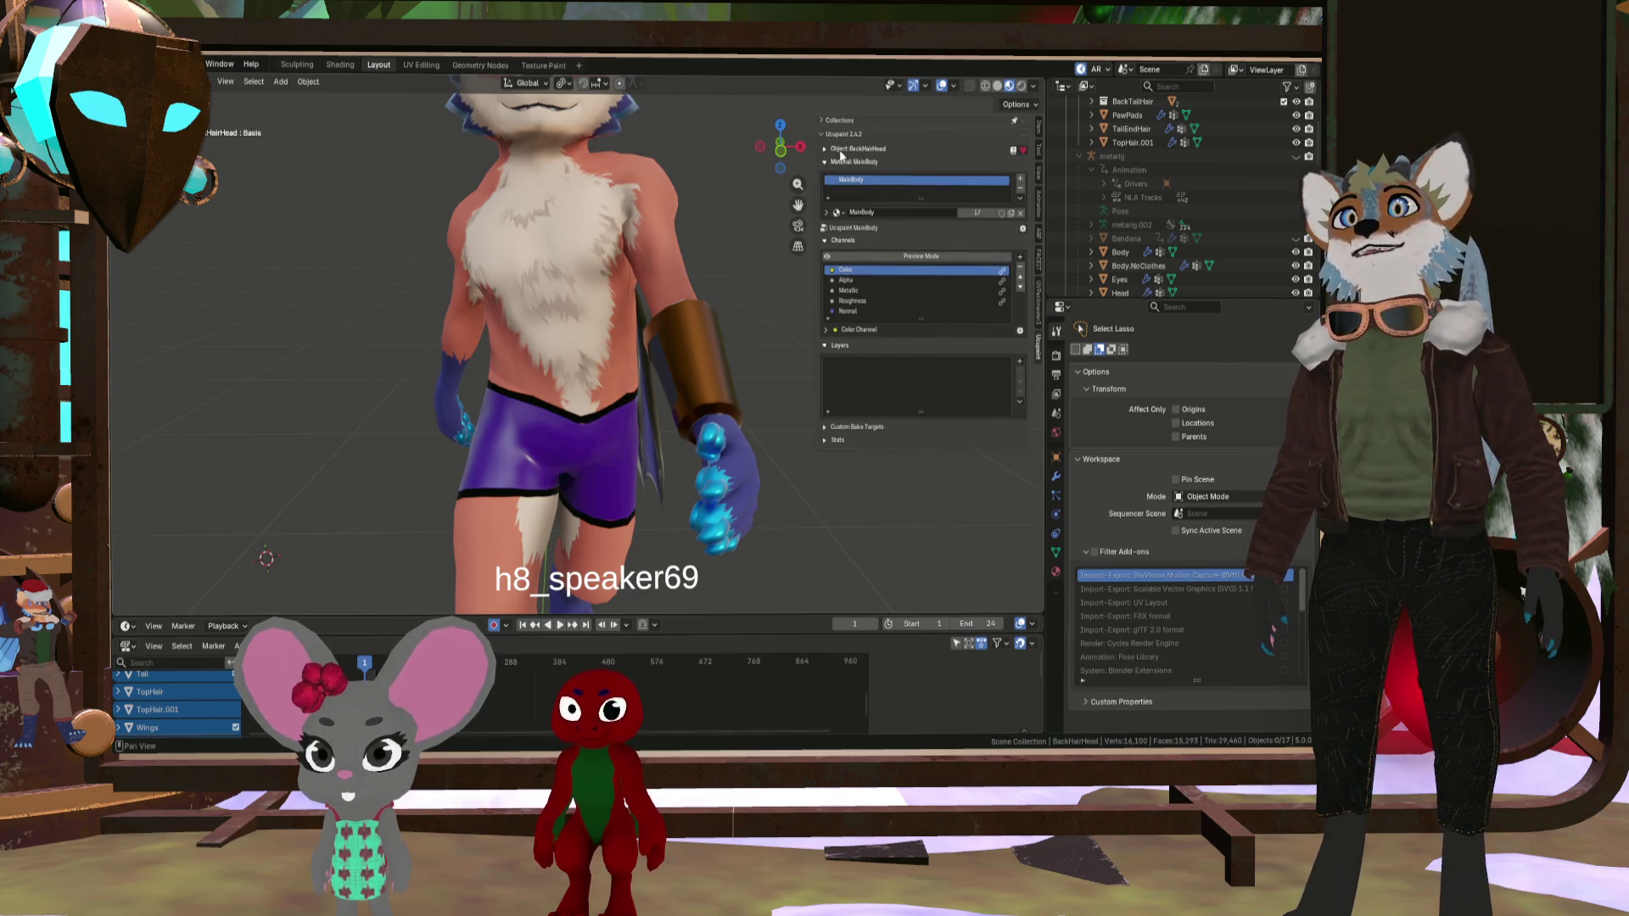
- Select the Body mesh, expand the bake targets and Stats panels, and open add-layer choices
{"action": "left_click", "coordinate": [610, 242]}
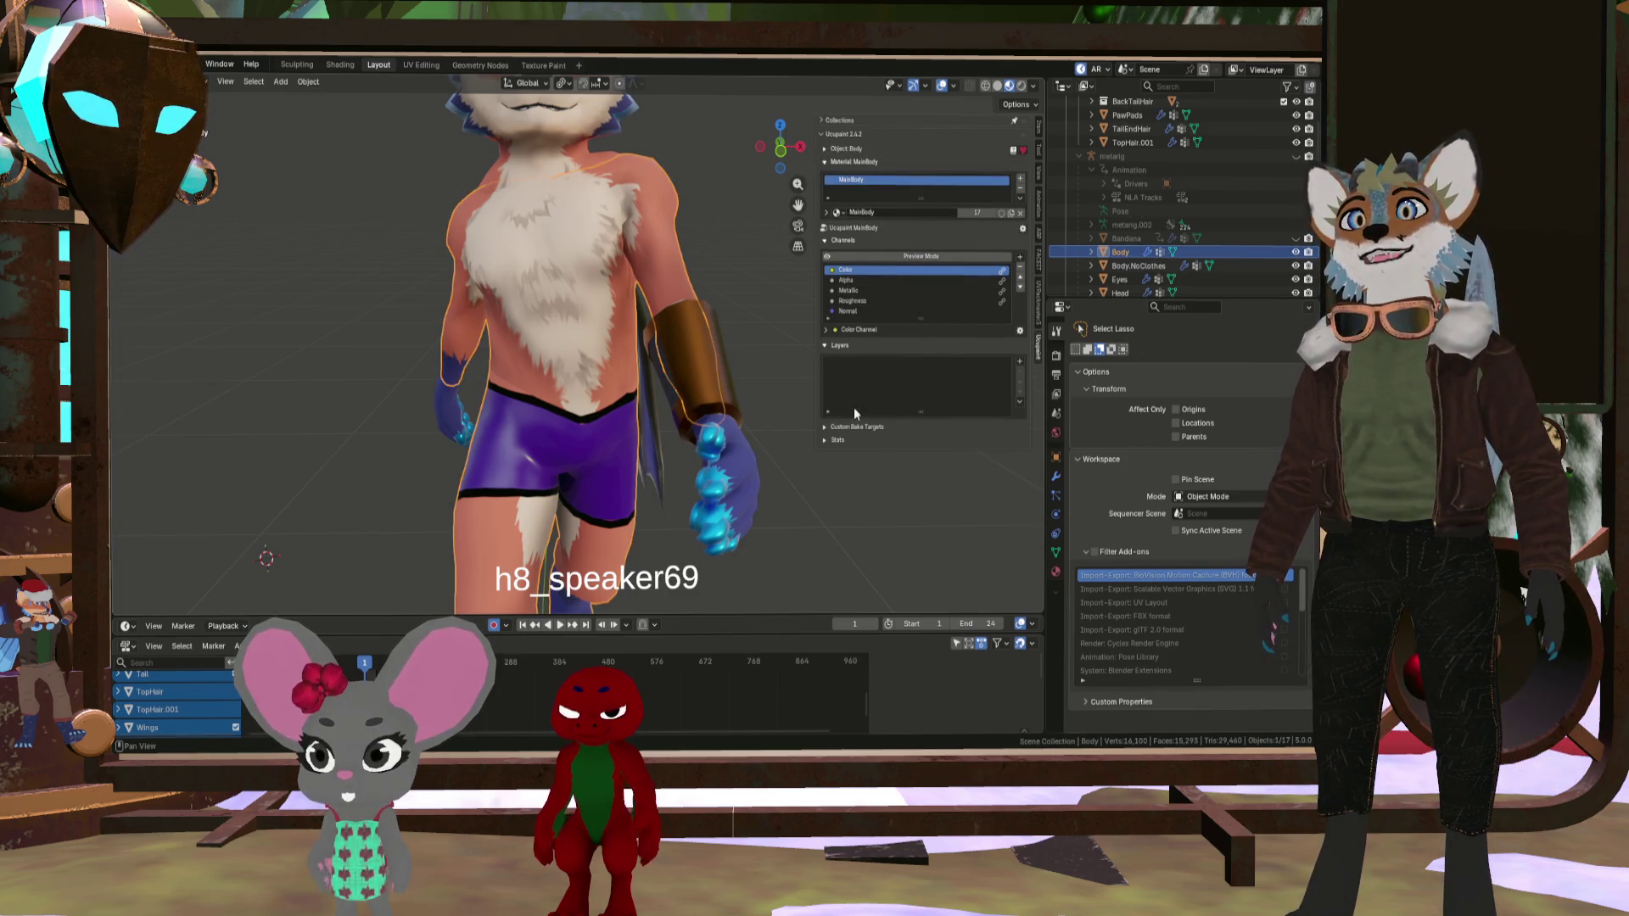
{"action": "left_click", "coordinate": [828, 427]}
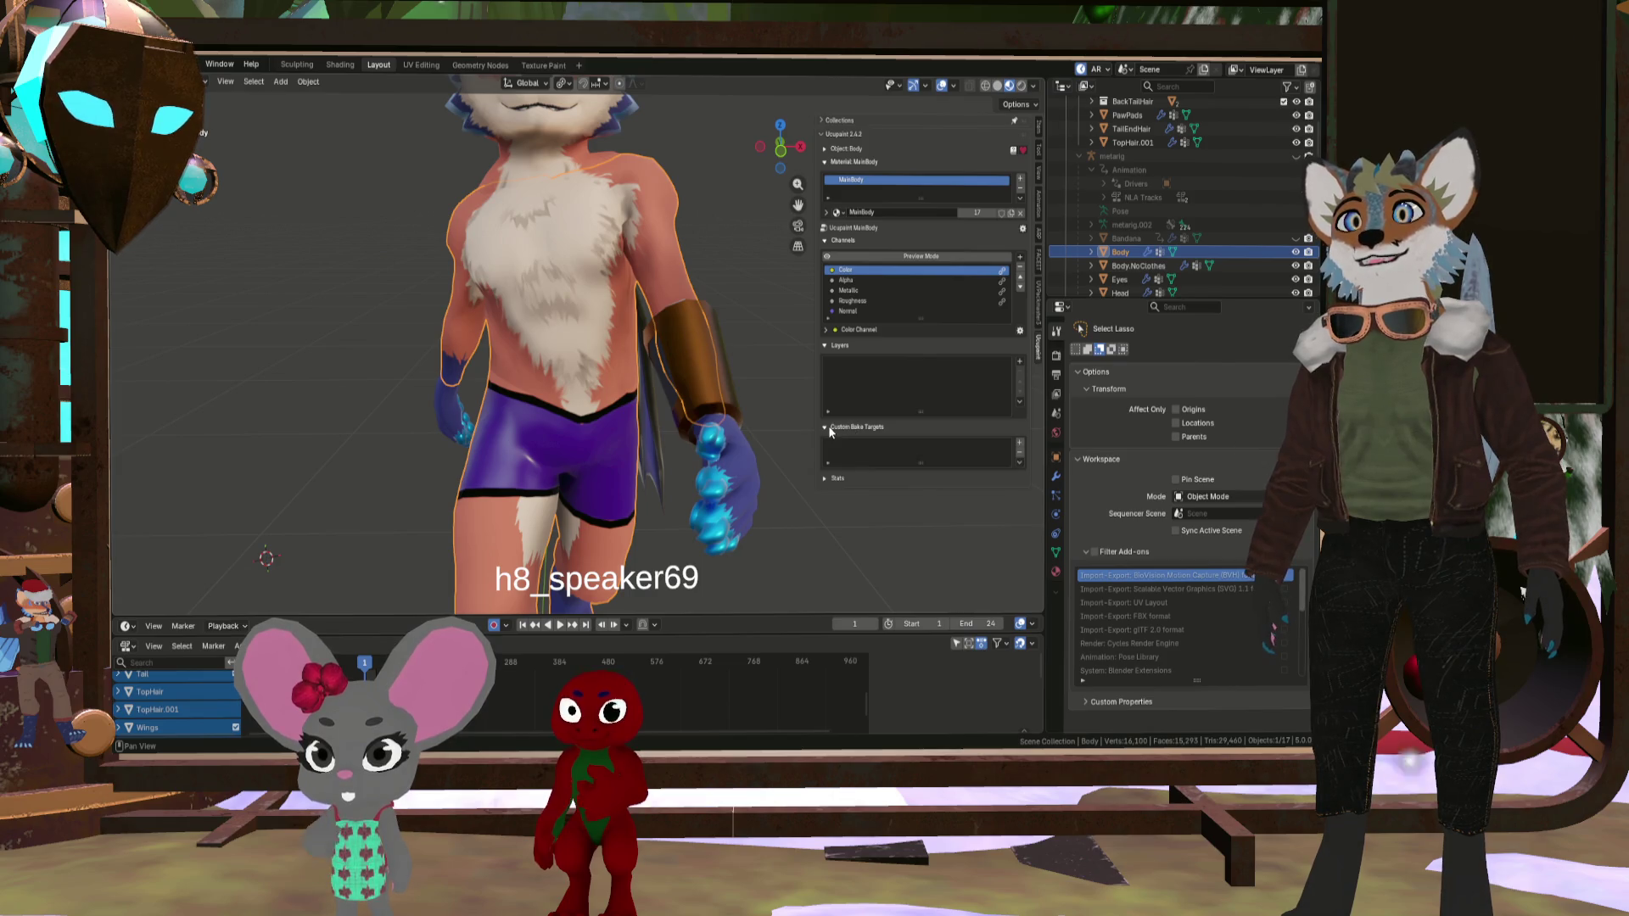
{"action": "left_click", "coordinate": [833, 479]}
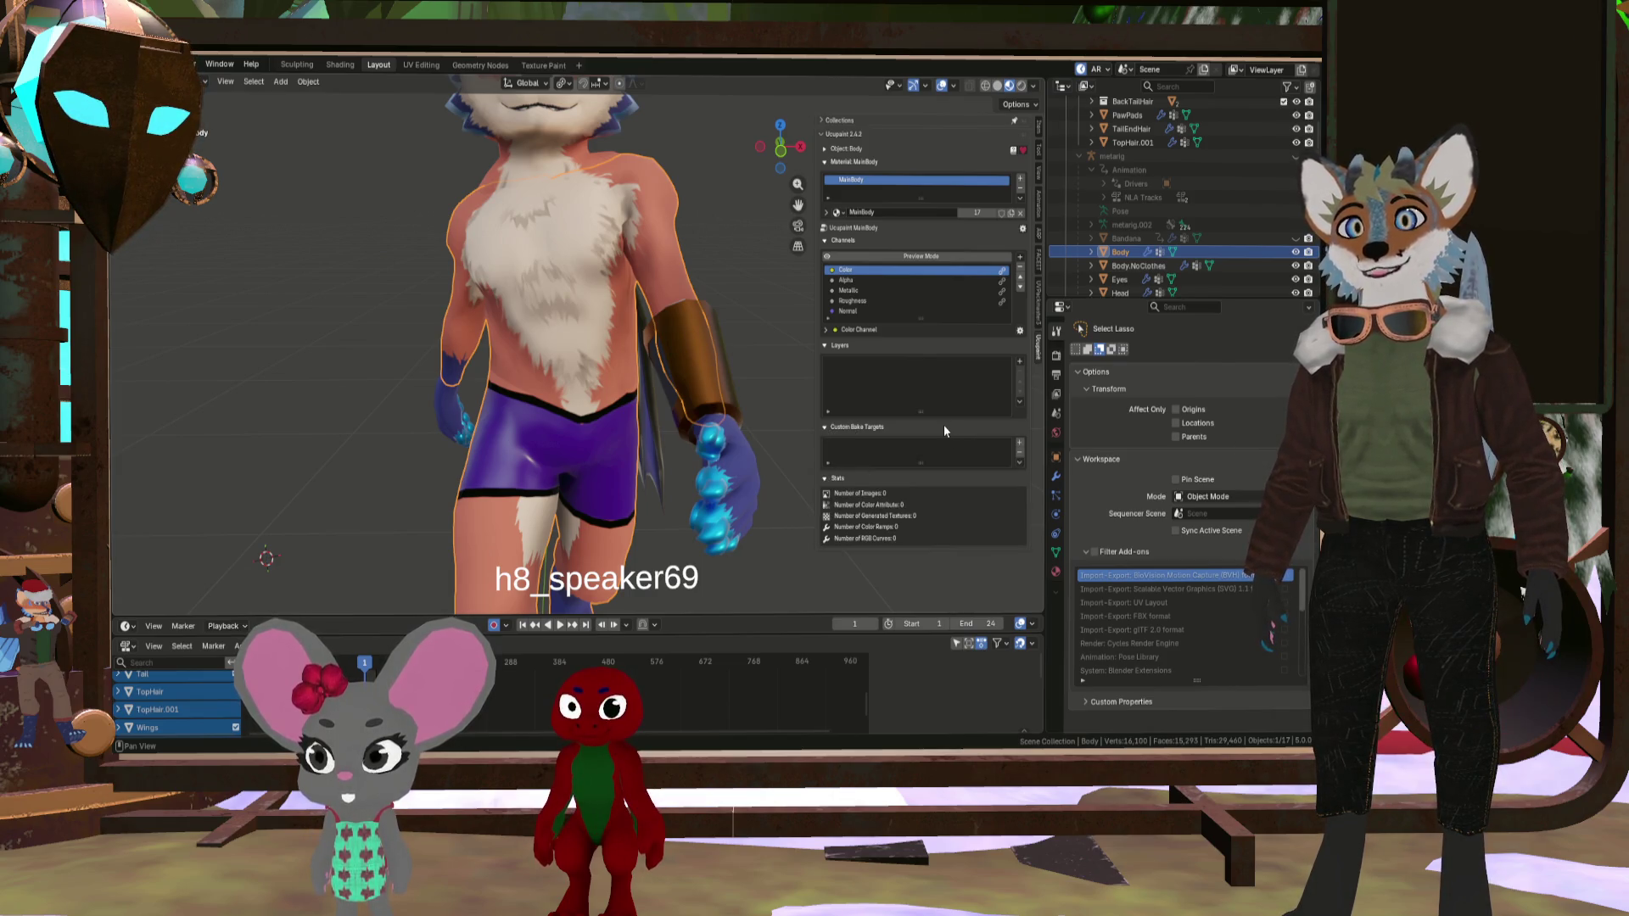
{"action": "scroll", "coordinate": [623, 323], "scroll_direction": "up", "scroll_amount": 3}
{"action": "mouse_move", "coordinate": [623, 323]}
{"action": "middle_mouse_down"}
{"action": "mouse_move", "coordinate": [613, 333]}
{"action": "mouse_move", "coordinate": [665, 324]}
{"action": "middle_mouse_up"}
{"action": "left_click", "coordinate": [1019, 361]}
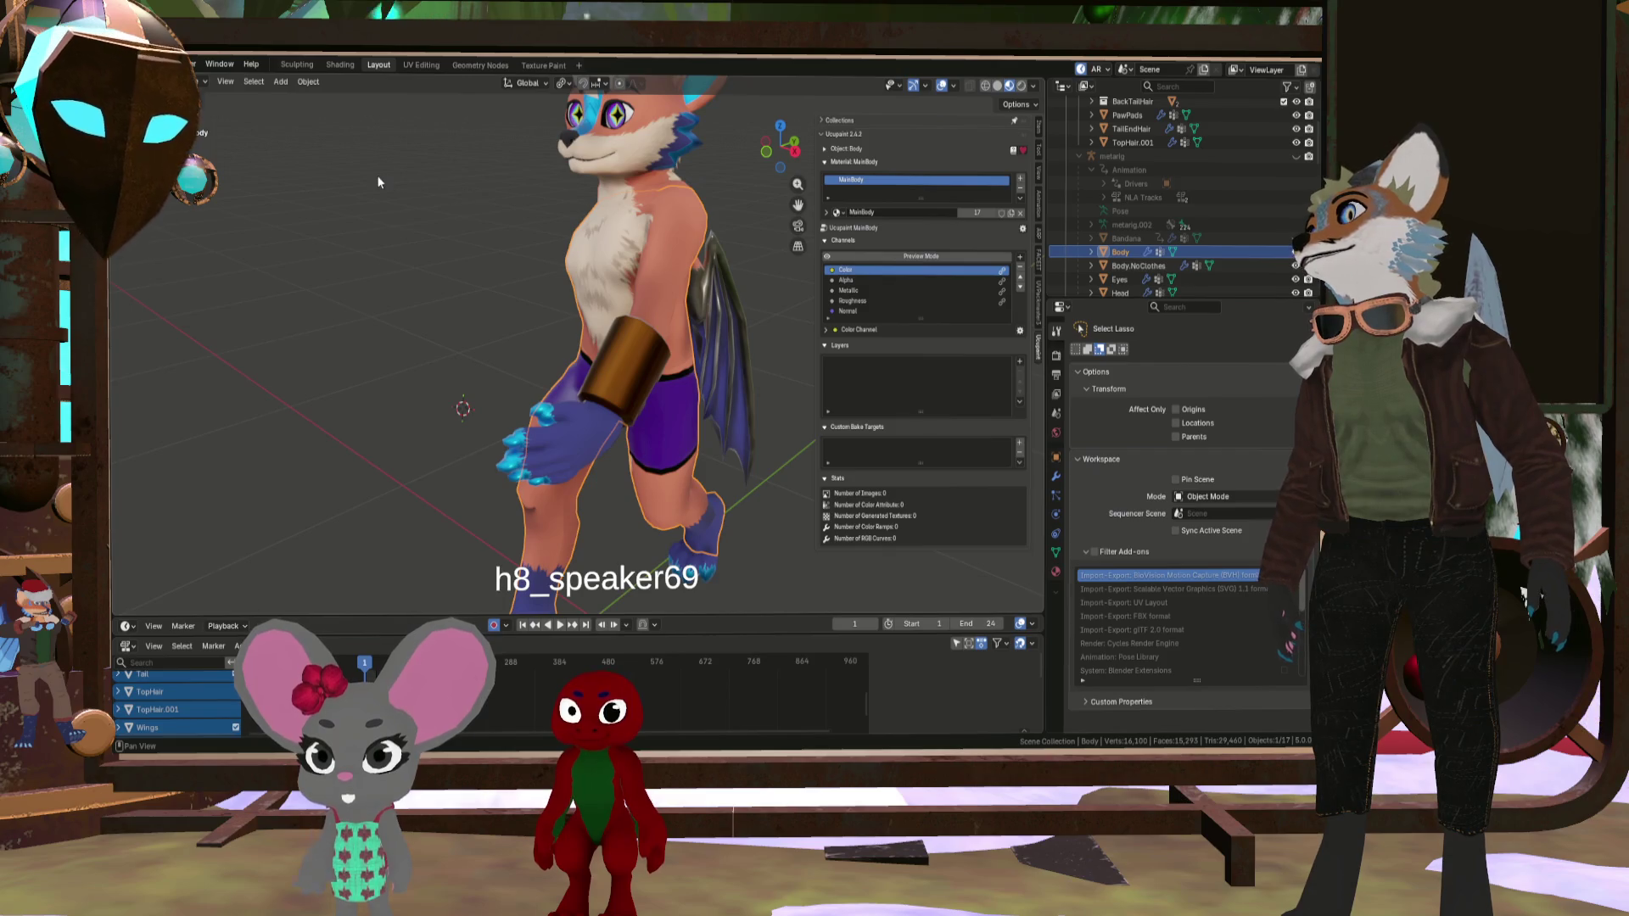
- Orbit to the model's front and wing, and check the Layers Preview Mode dropdown unchanged
{"action": "scroll", "coordinate": [622, 273], "scroll_direction": "up", "scroll_amount": 2}
{"action": "mouse_move", "coordinate": [619, 267]}
{"action": "middle_mouse_down"}
{"action": "mouse_move", "coordinate": [709, 268]}
{"action": "mouse_move", "coordinate": [633, 246]}
{"action": "middle_mouse_up"}
{"action": "scroll", "coordinate": [678, 259], "scroll_direction": "up", "scroll_amount": 2}
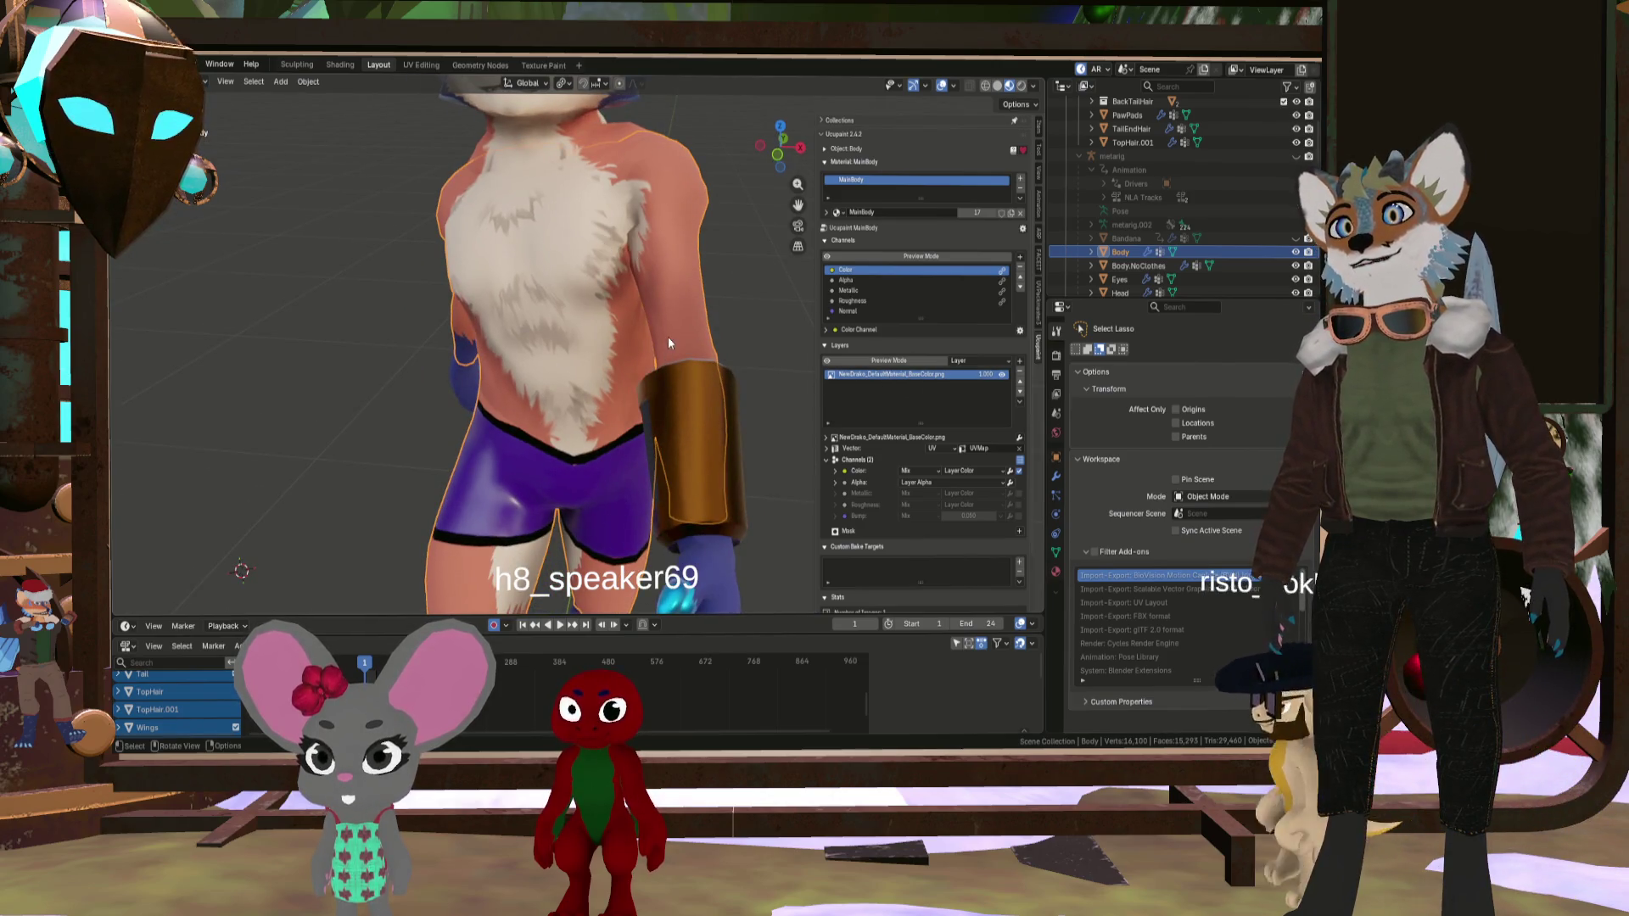
{"action": "mouse_move", "coordinate": [669, 339]}
{"action": "middle_mouse_down"}
{"action": "mouse_move", "coordinate": [596, 312]}
{"action": "mouse_move", "coordinate": [670, 332]}
{"action": "middle_mouse_up"}
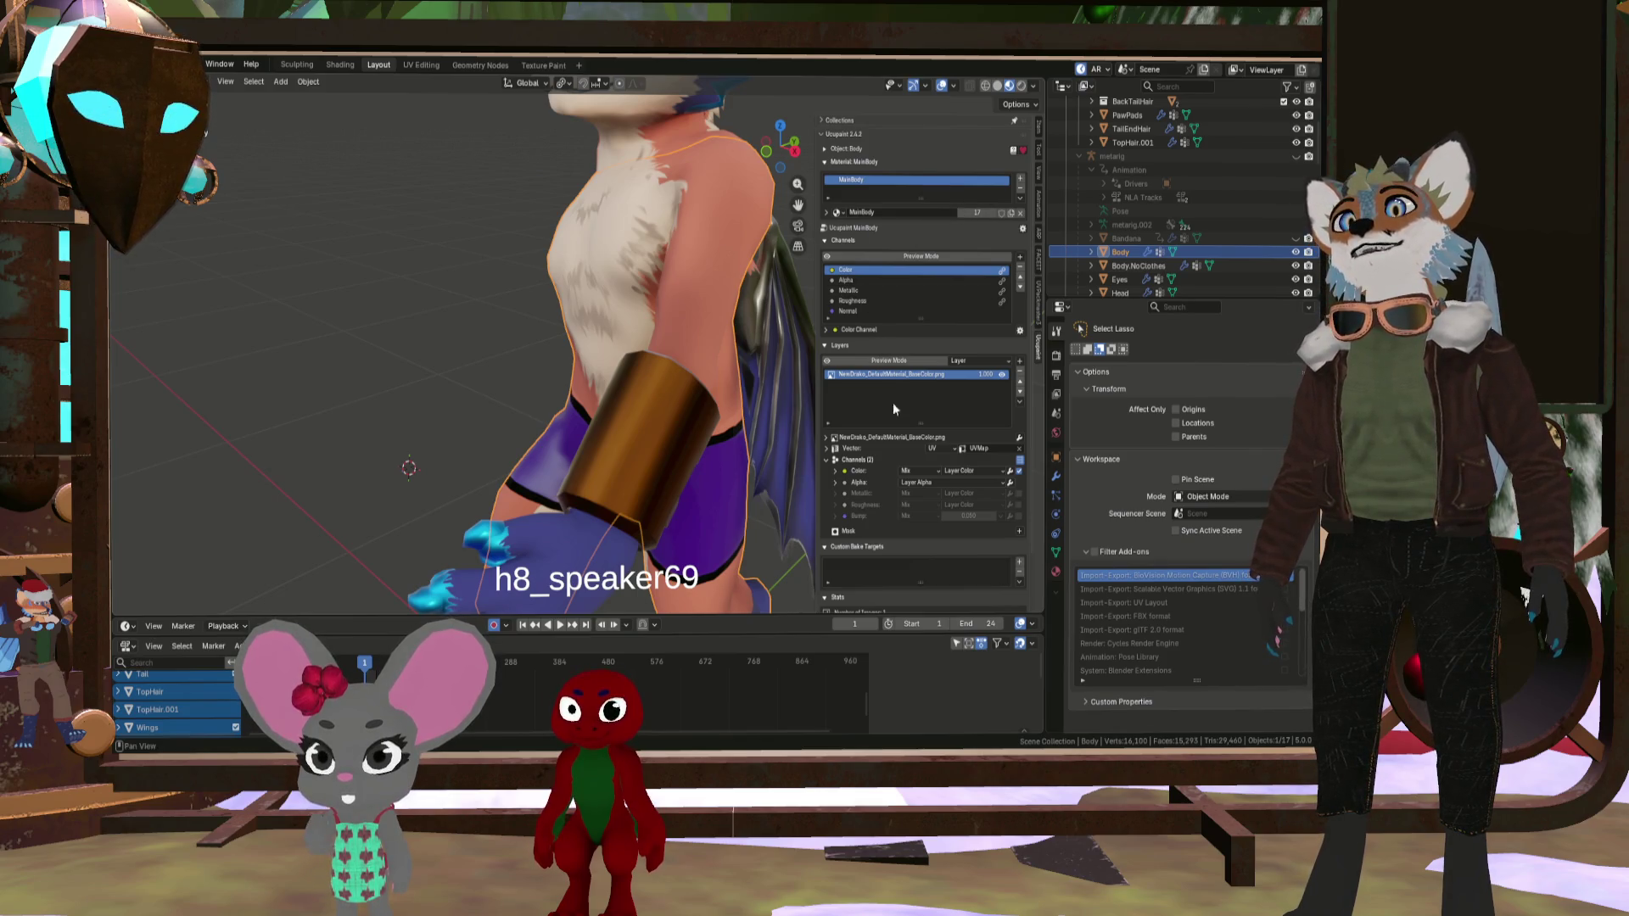
{"action": "scroll", "coordinate": [893, 500], "scroll_direction": "down", "scroll_amount": 3}
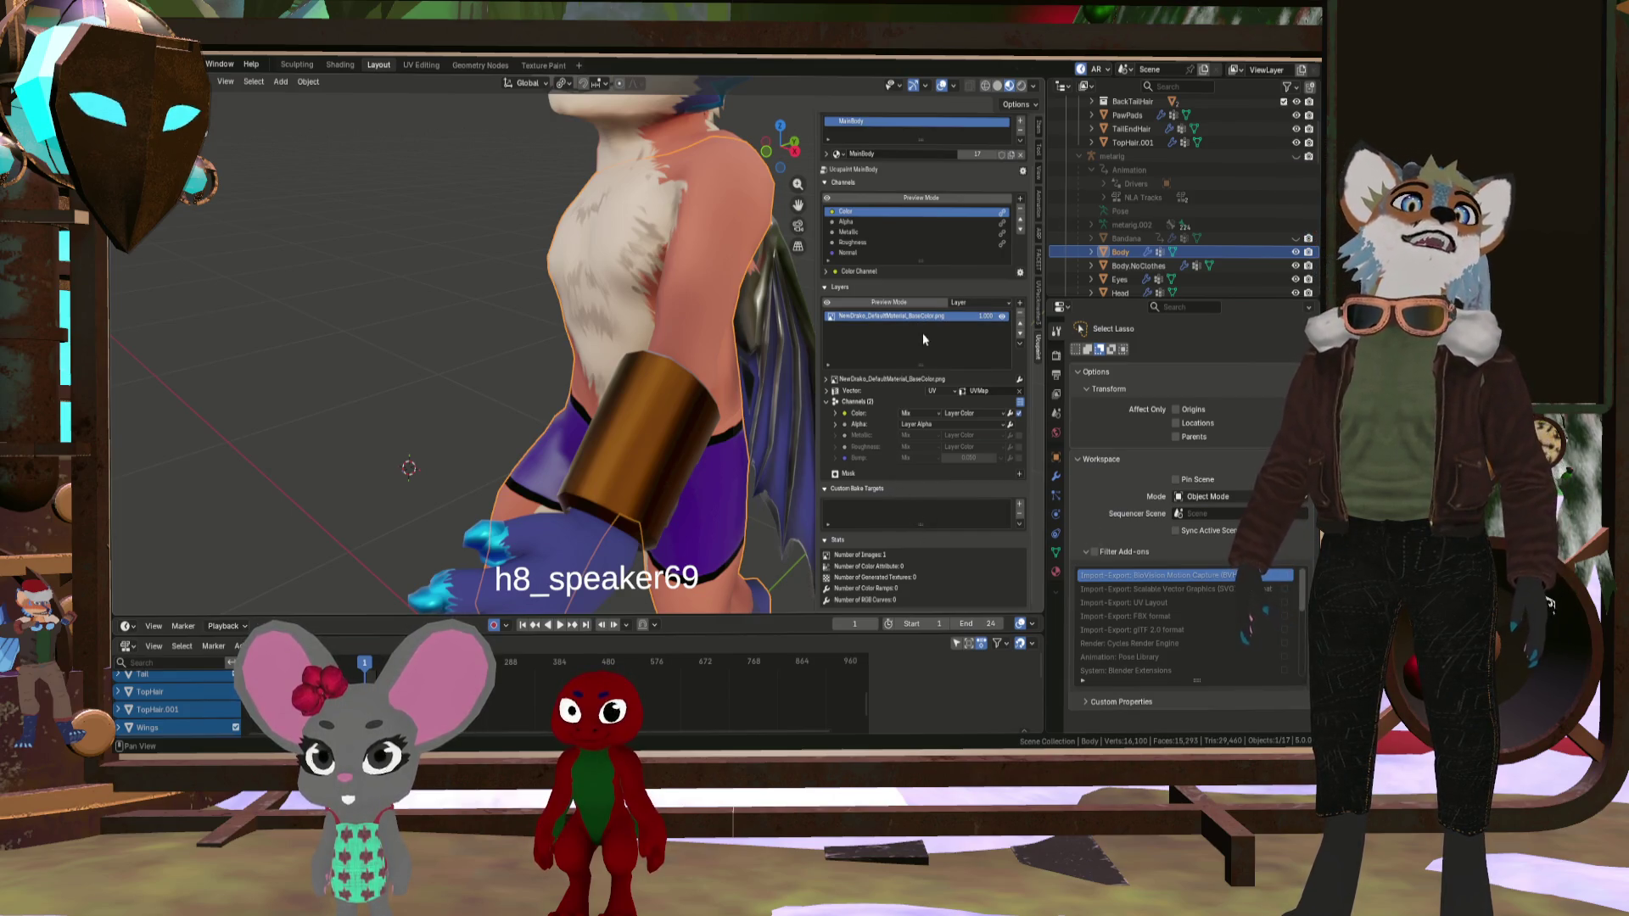
{"action": "left_click", "coordinate": [976, 303]}
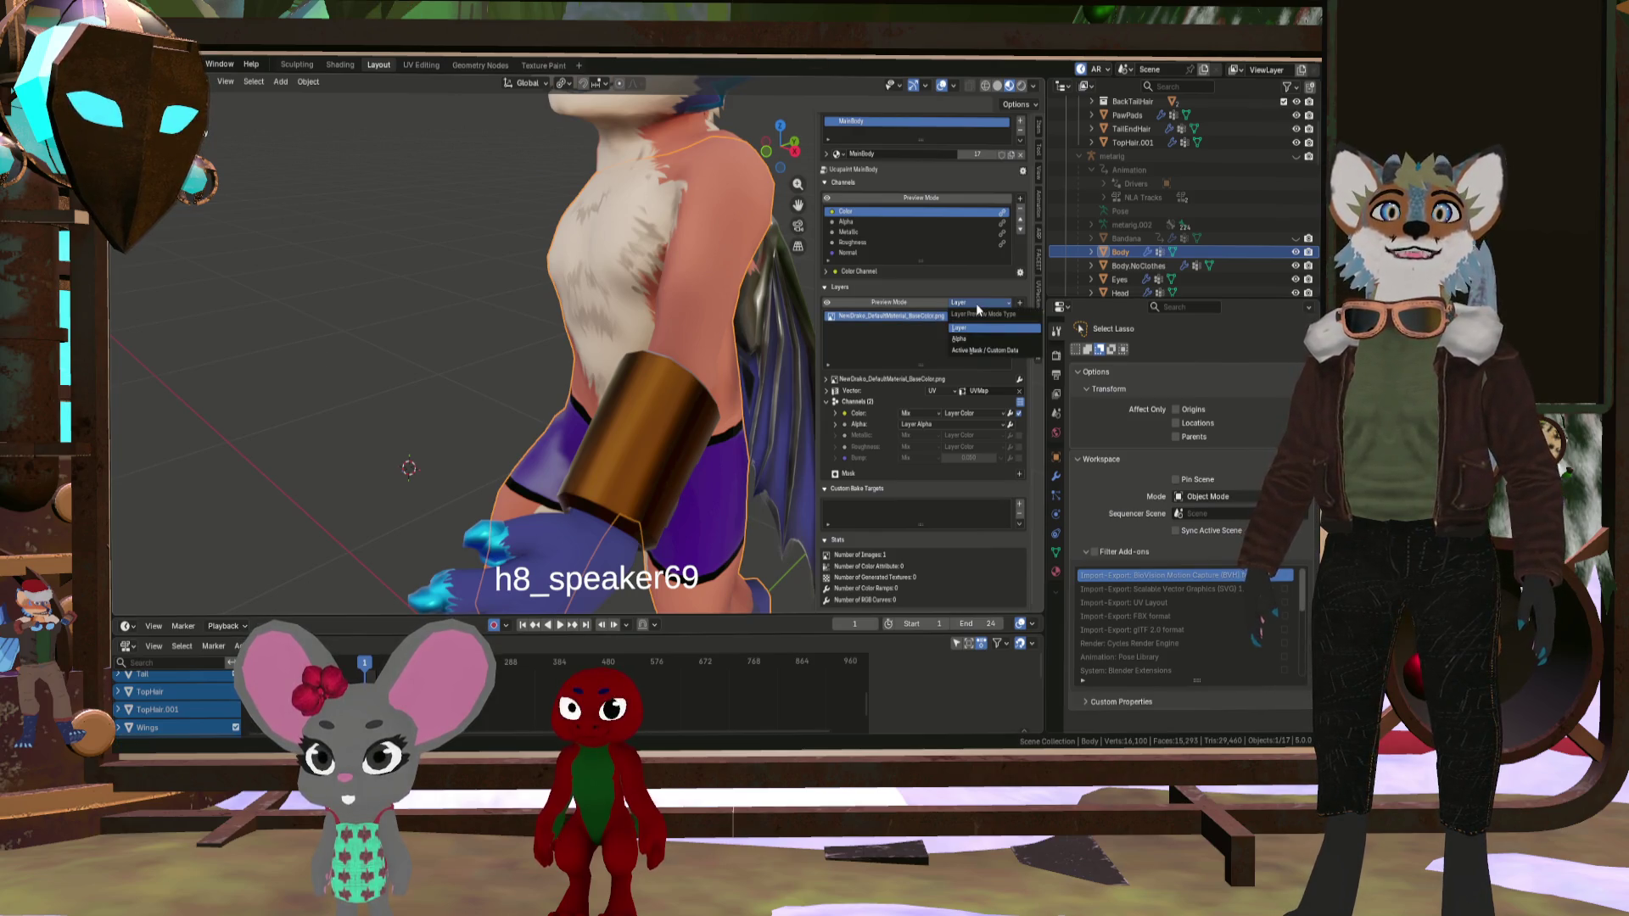
{"action": "left_click", "coordinate": [976, 303]}
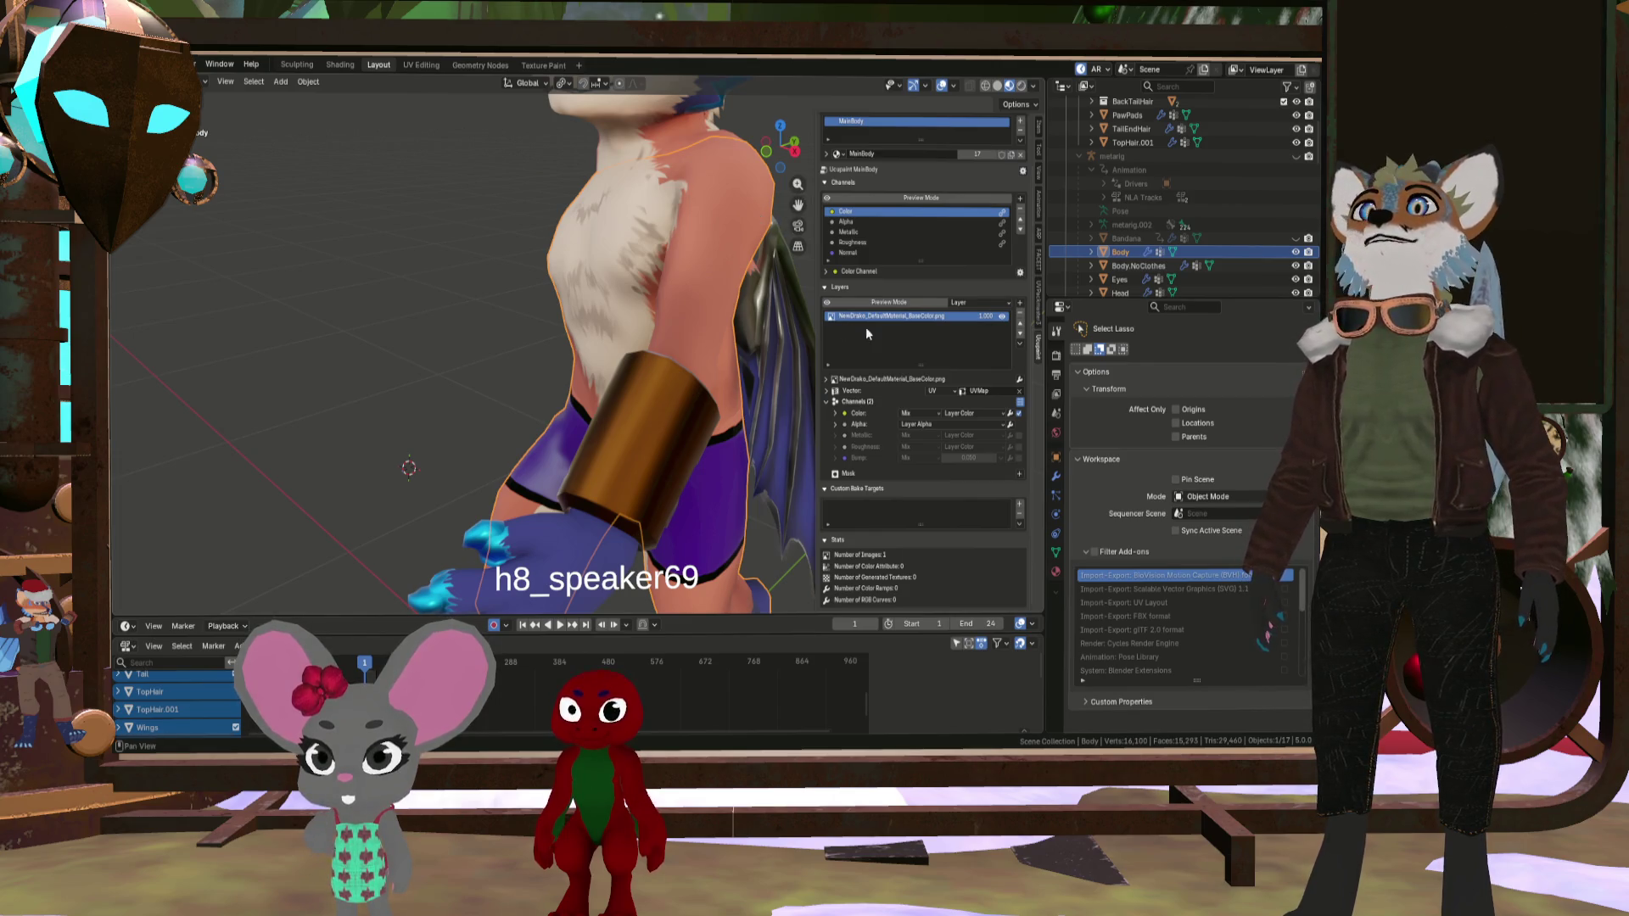
{"action": "scroll", "coordinate": [679, 313], "scroll_direction": "up", "scroll_amount": 2}
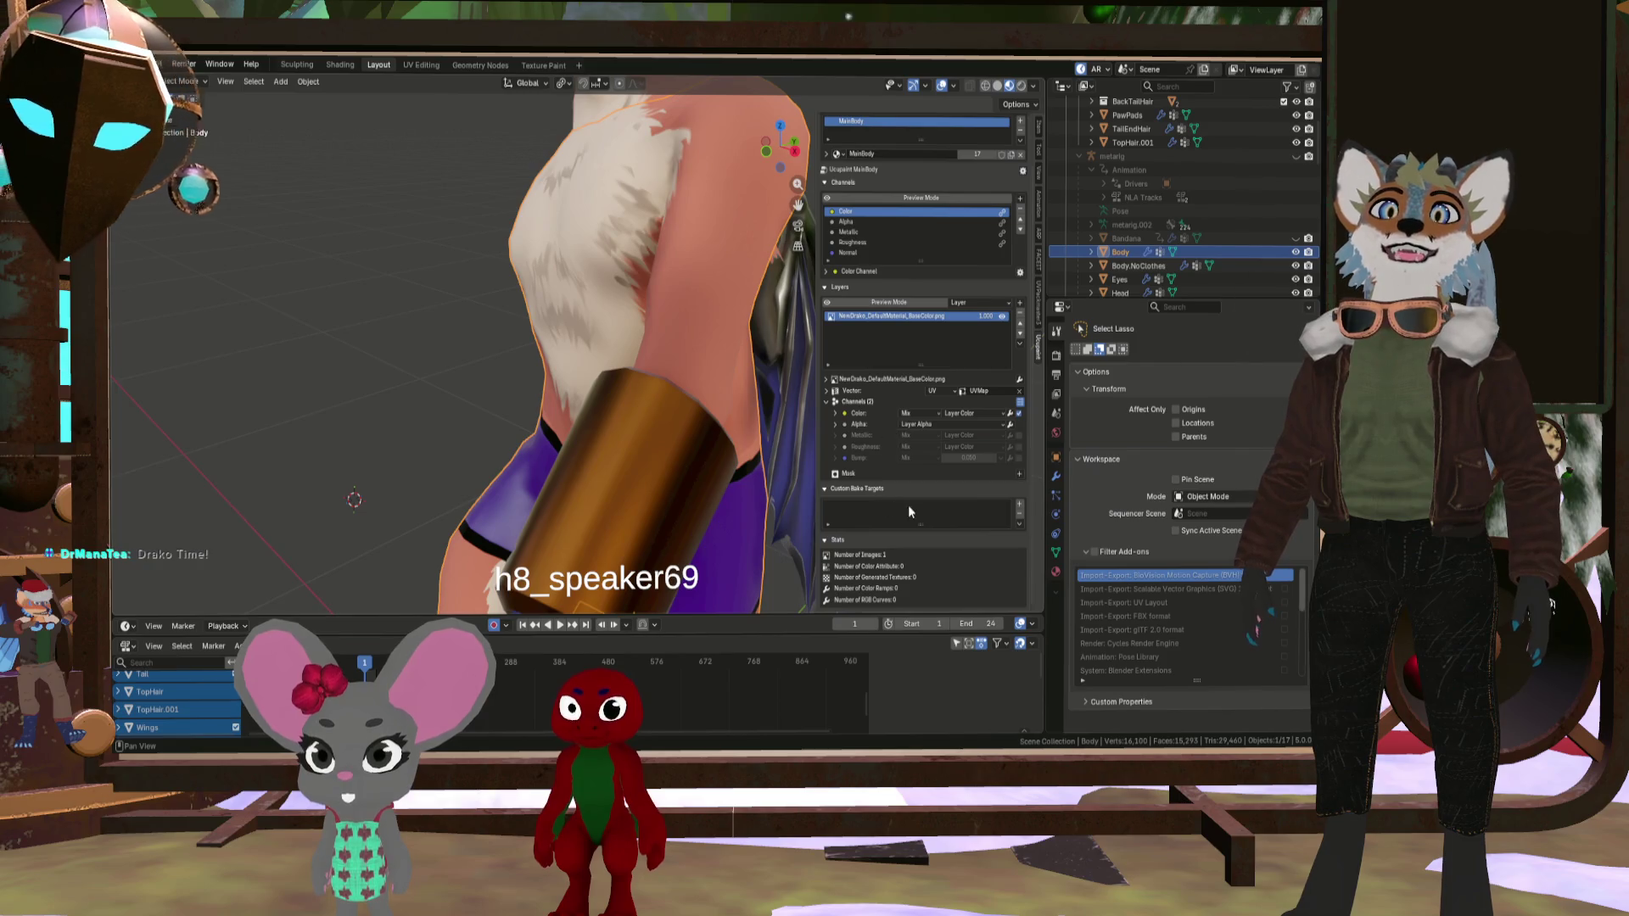
- Expand the Object: Body subpanel in Ucupaint, orbit around the torso, and open add-layer choices
{"action": "scroll", "coordinate": [907, 505], "scroll_direction": "up", "scroll_amount": 3}
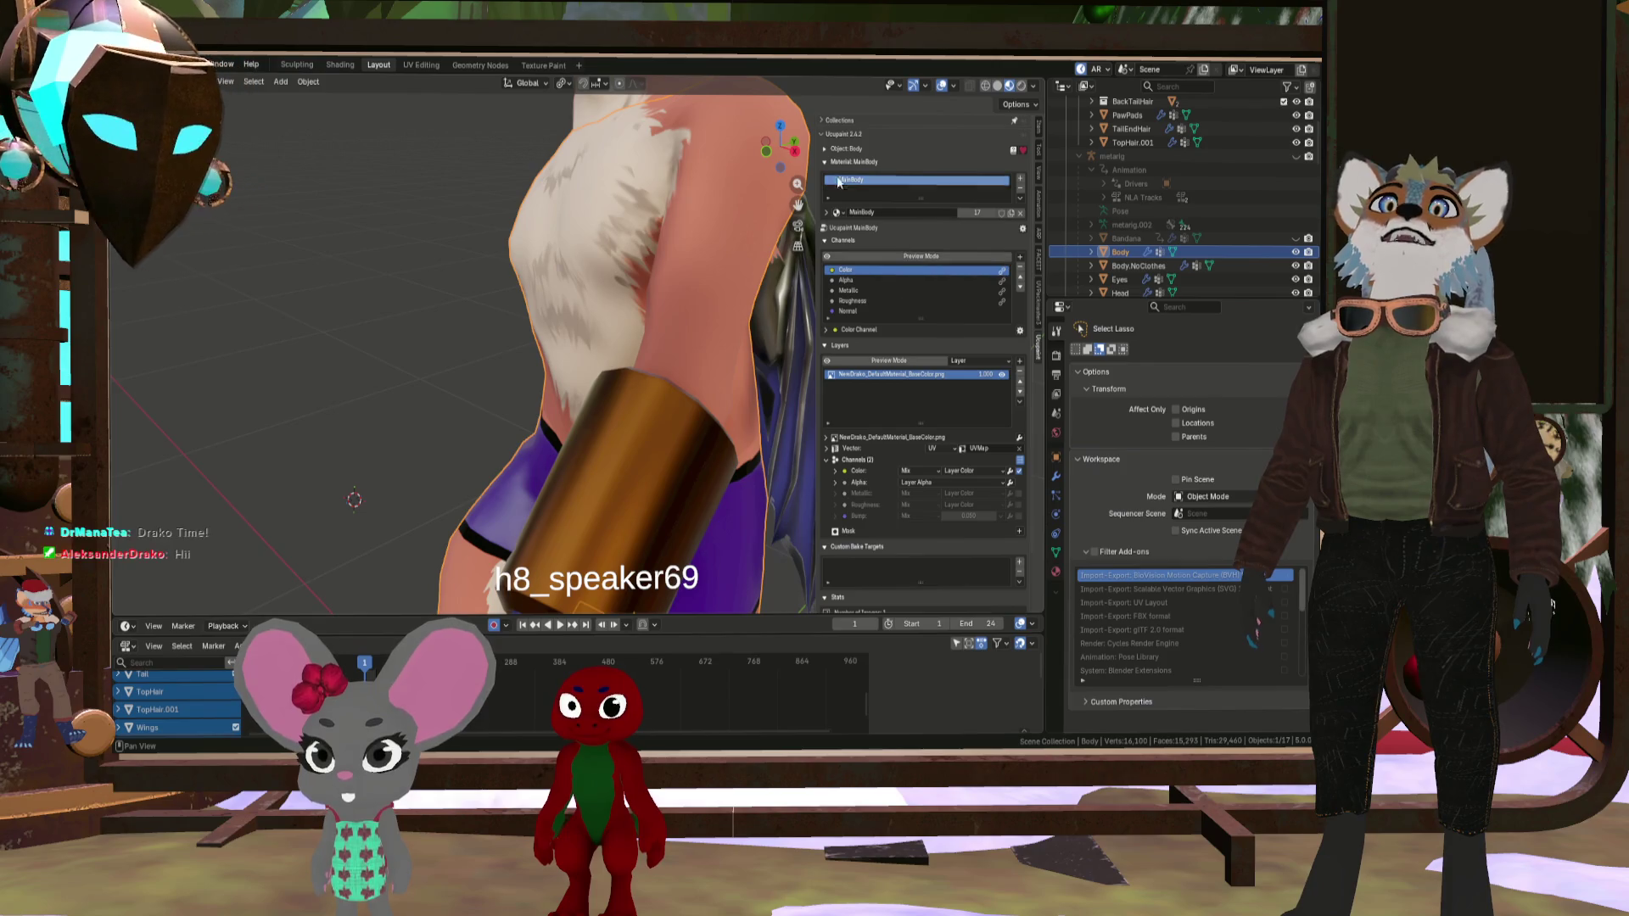
{"action": "left_click", "coordinate": [827, 151]}
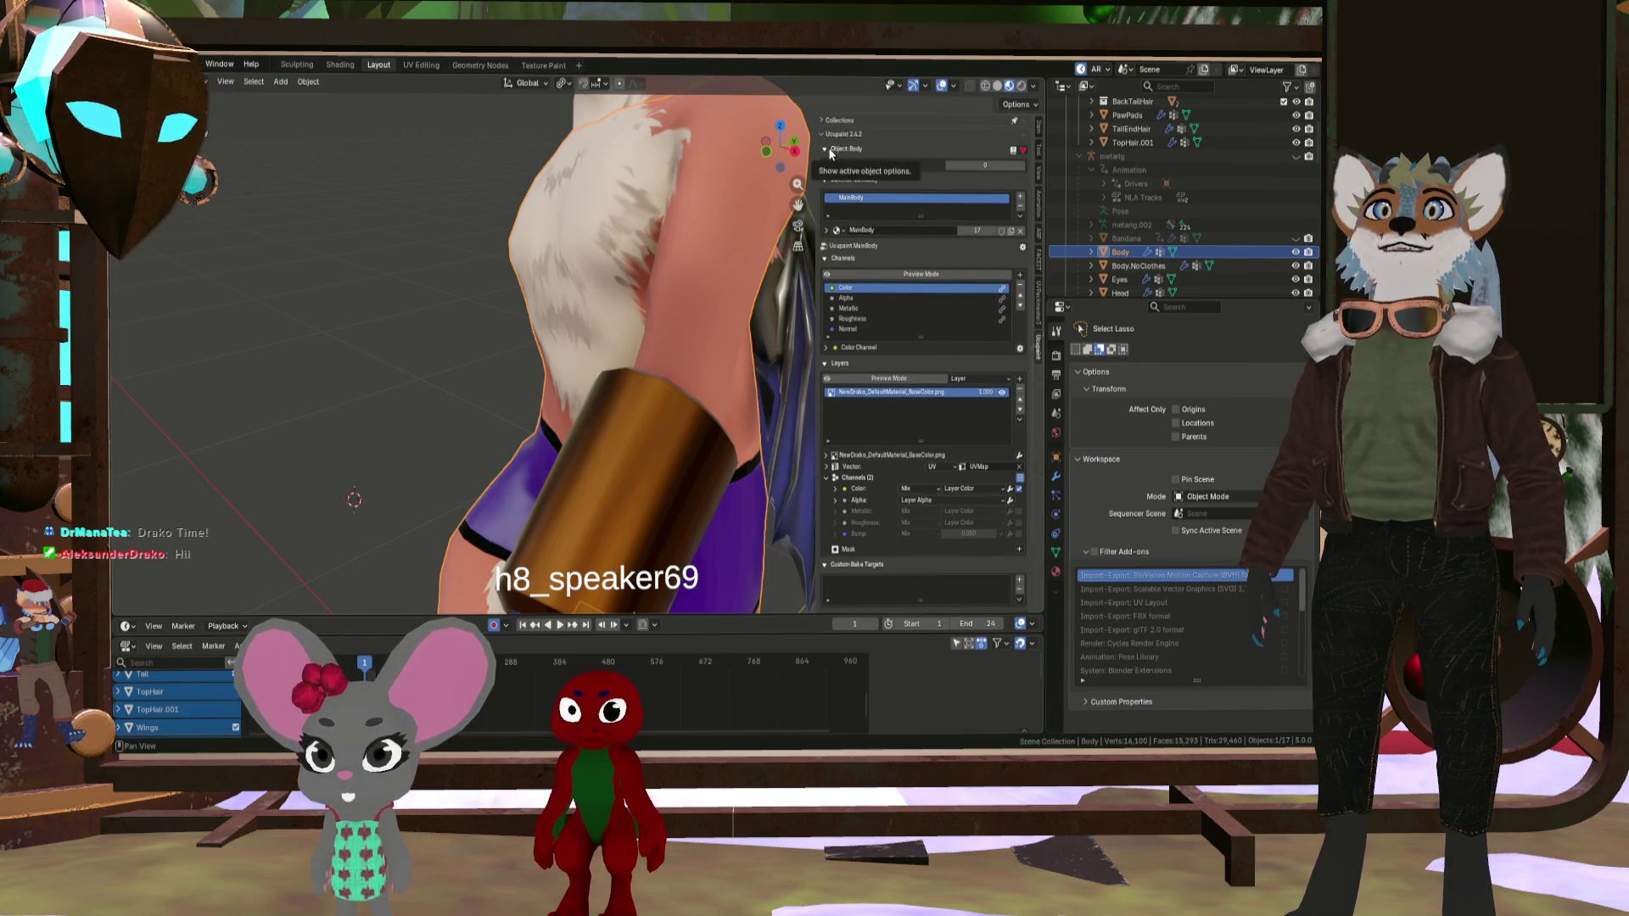
{"action": "left_click", "coordinate": [825, 150]}
{"action": "left_click", "coordinate": [825, 151]}
{"action": "scroll", "coordinate": [853, 199], "scroll_direction": "down", "scroll_amount": 4}
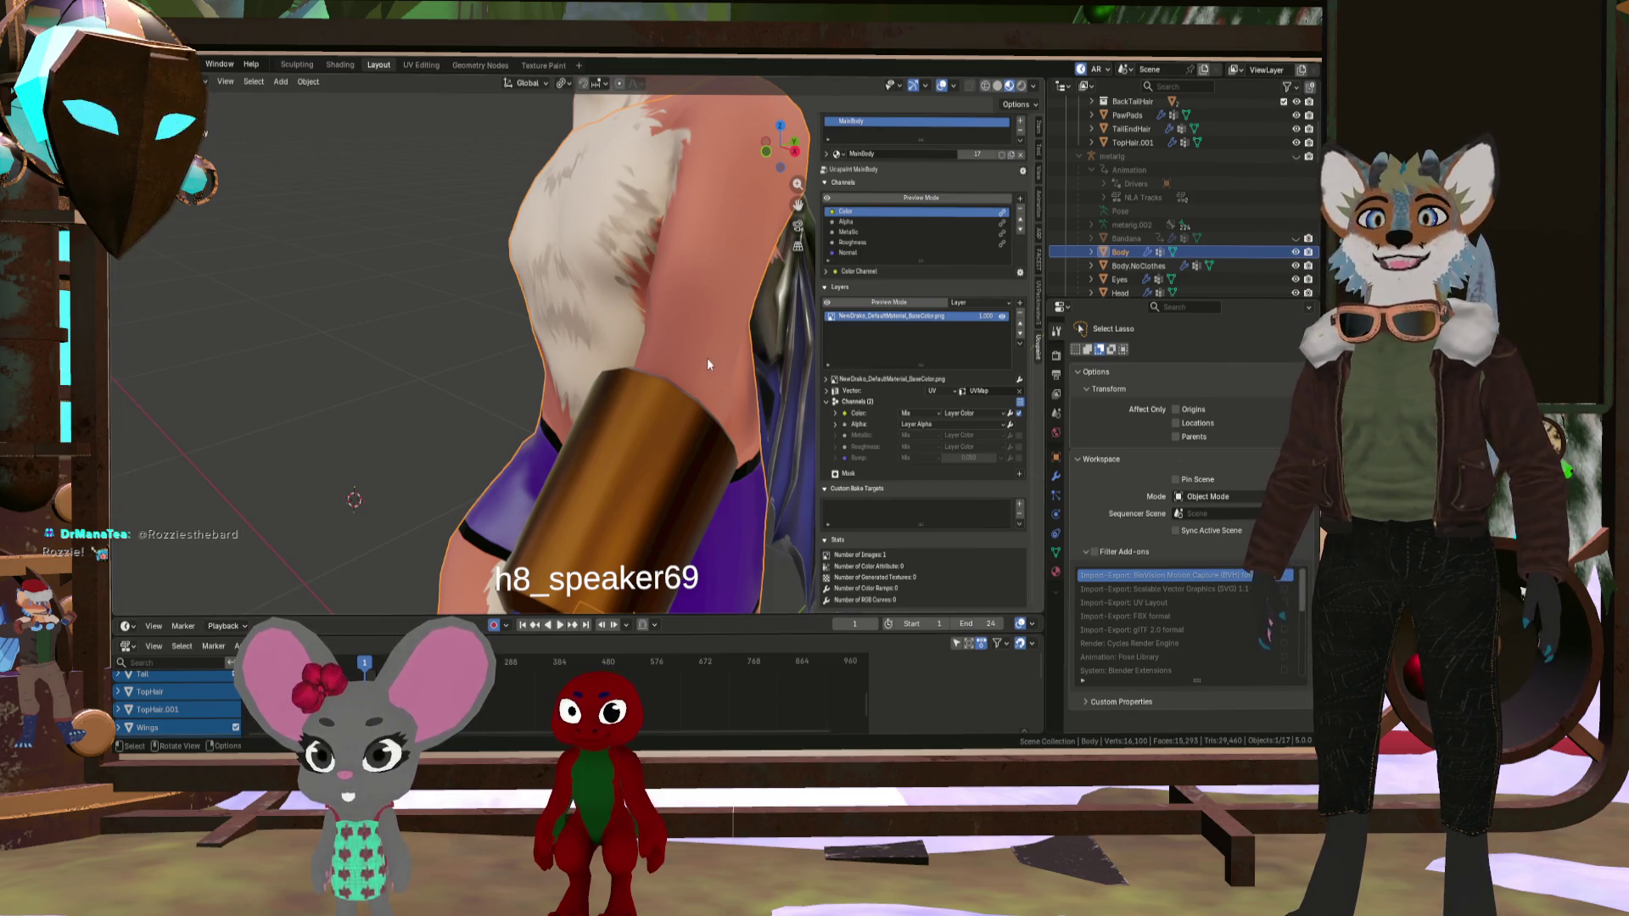
{"action": "mouse_move", "coordinate": [674, 218]}
{"action": "middle_mouse_down"}
{"action": "mouse_move", "coordinate": [695, 207]}
{"action": "mouse_move", "coordinate": [621, 218]}
{"action": "mouse_move", "coordinate": [655, 212]}
{"action": "middle_mouse_up"}
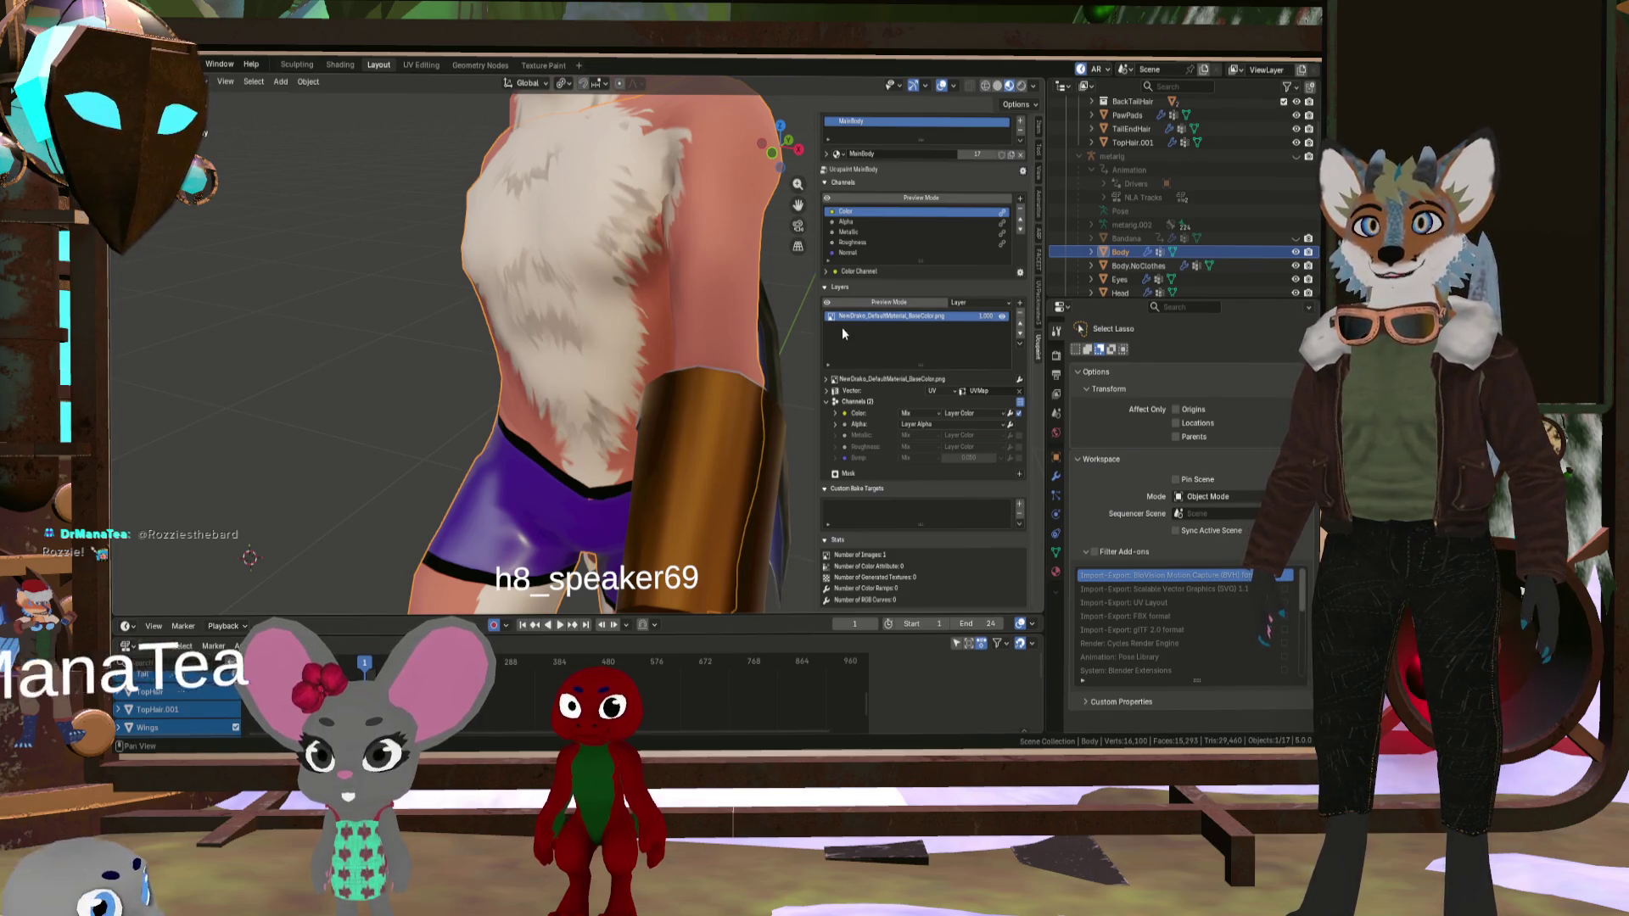
{"action": "left_click", "coordinate": [1020, 303]}
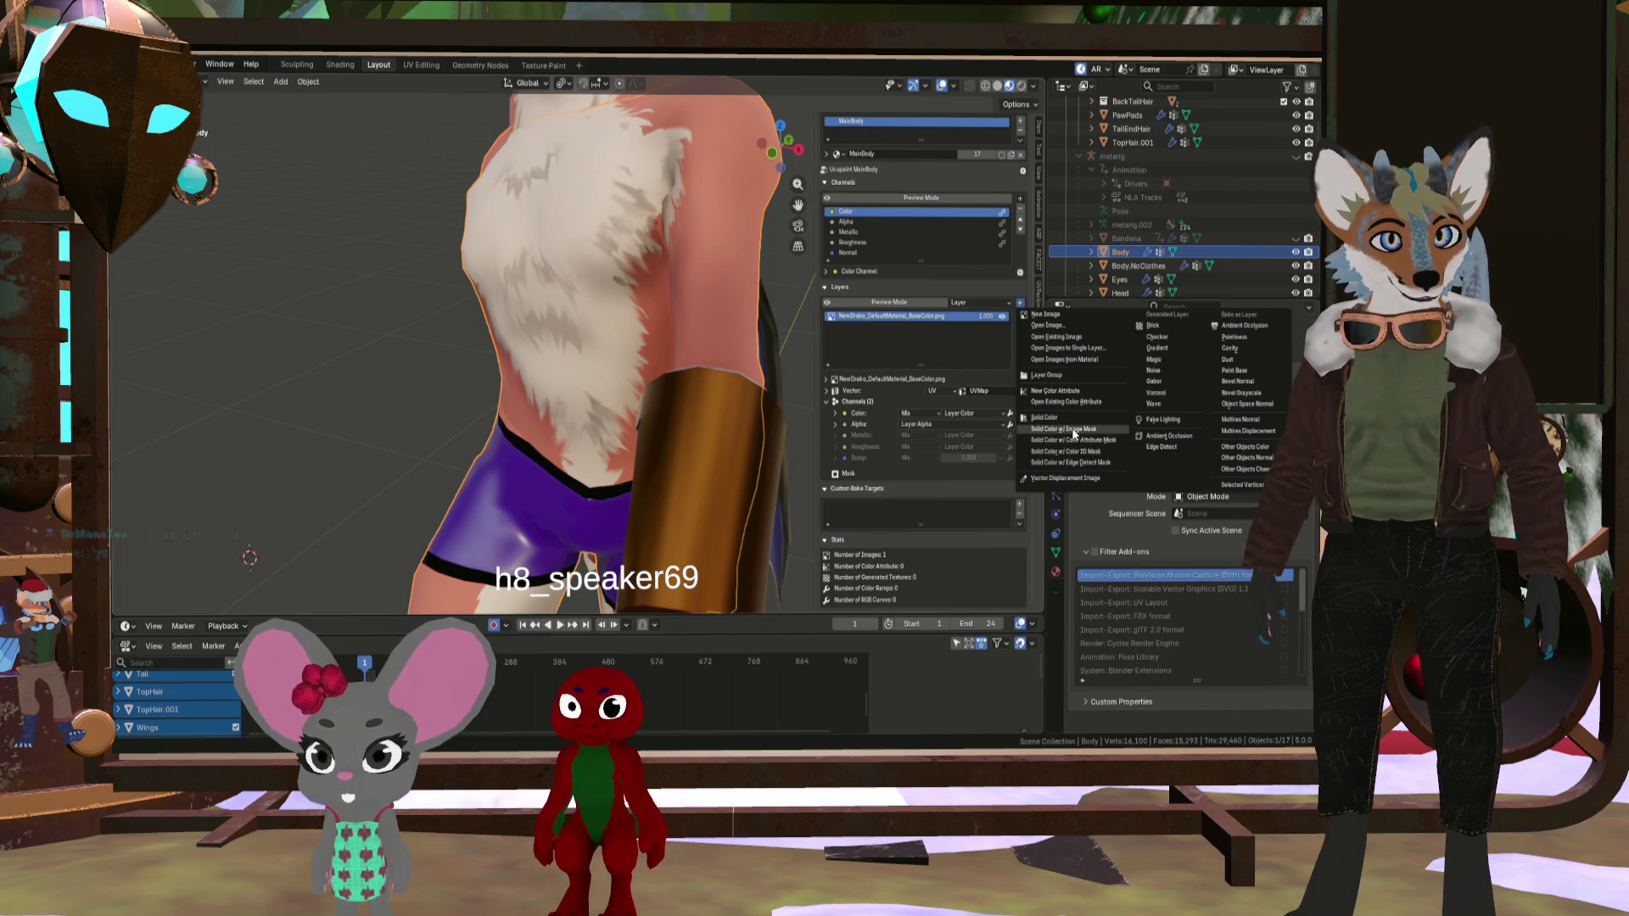
- Add an orange masked Solid Color layer to the body's Ucupaint stack
{"action": "left_click", "coordinate": [1066, 429]}
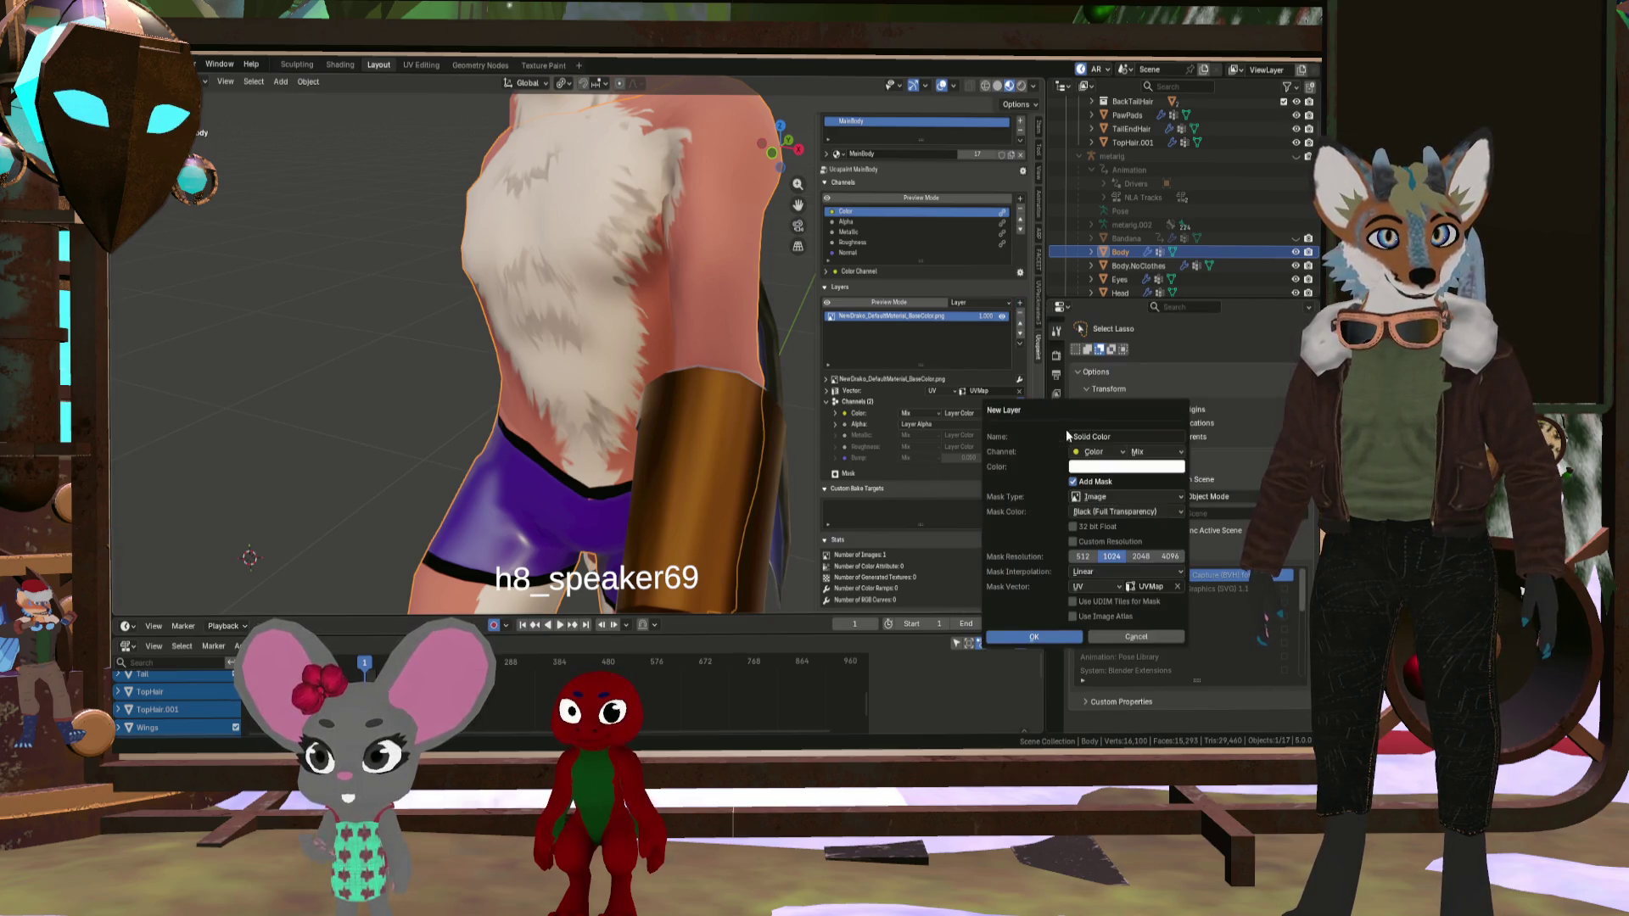
{"action": "left_click", "coordinate": [1112, 472]}
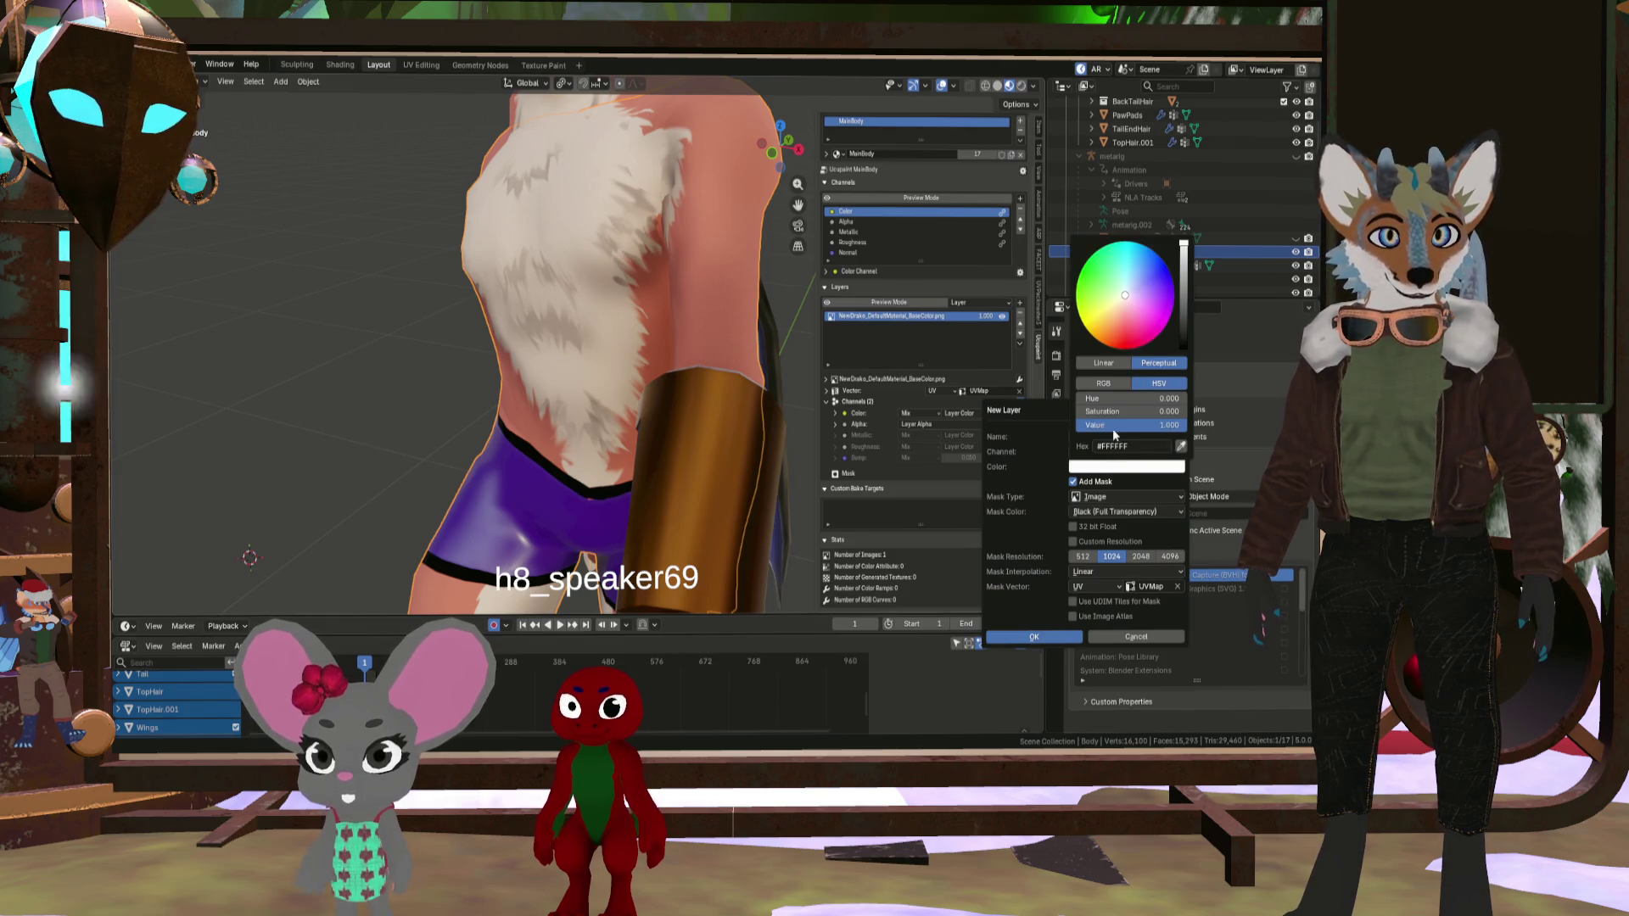
{"action": "left_click_drag", "start_coordinate": [1103, 331], "coordinate": [1098, 335]}
{"action": "left_click", "coordinate": [1033, 637]}
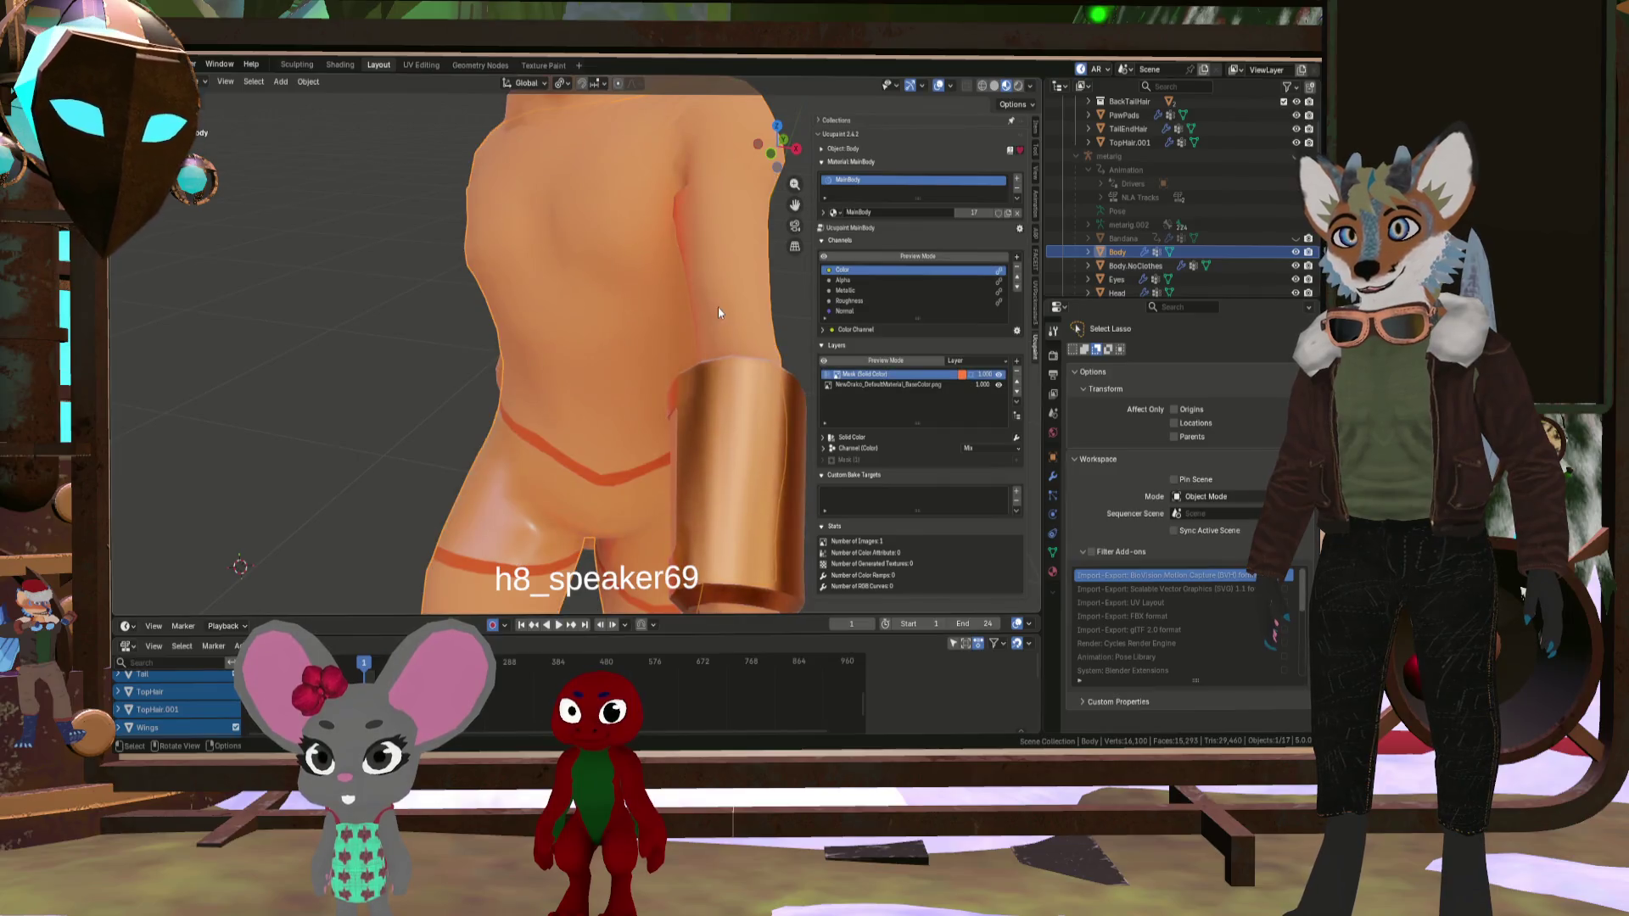
- Orbit to a three-quarter view of the upper body and hide the orange mask layer
{"action": "scroll", "coordinate": [718, 307], "scroll_direction": "down", "scroll_amount": 4}
{"action": "scroll", "coordinate": [741, 317], "scroll_direction": "up", "scroll_amount": 2}
{"action": "scroll", "coordinate": [701, 306], "scroll_direction": "down", "scroll_amount": 5}
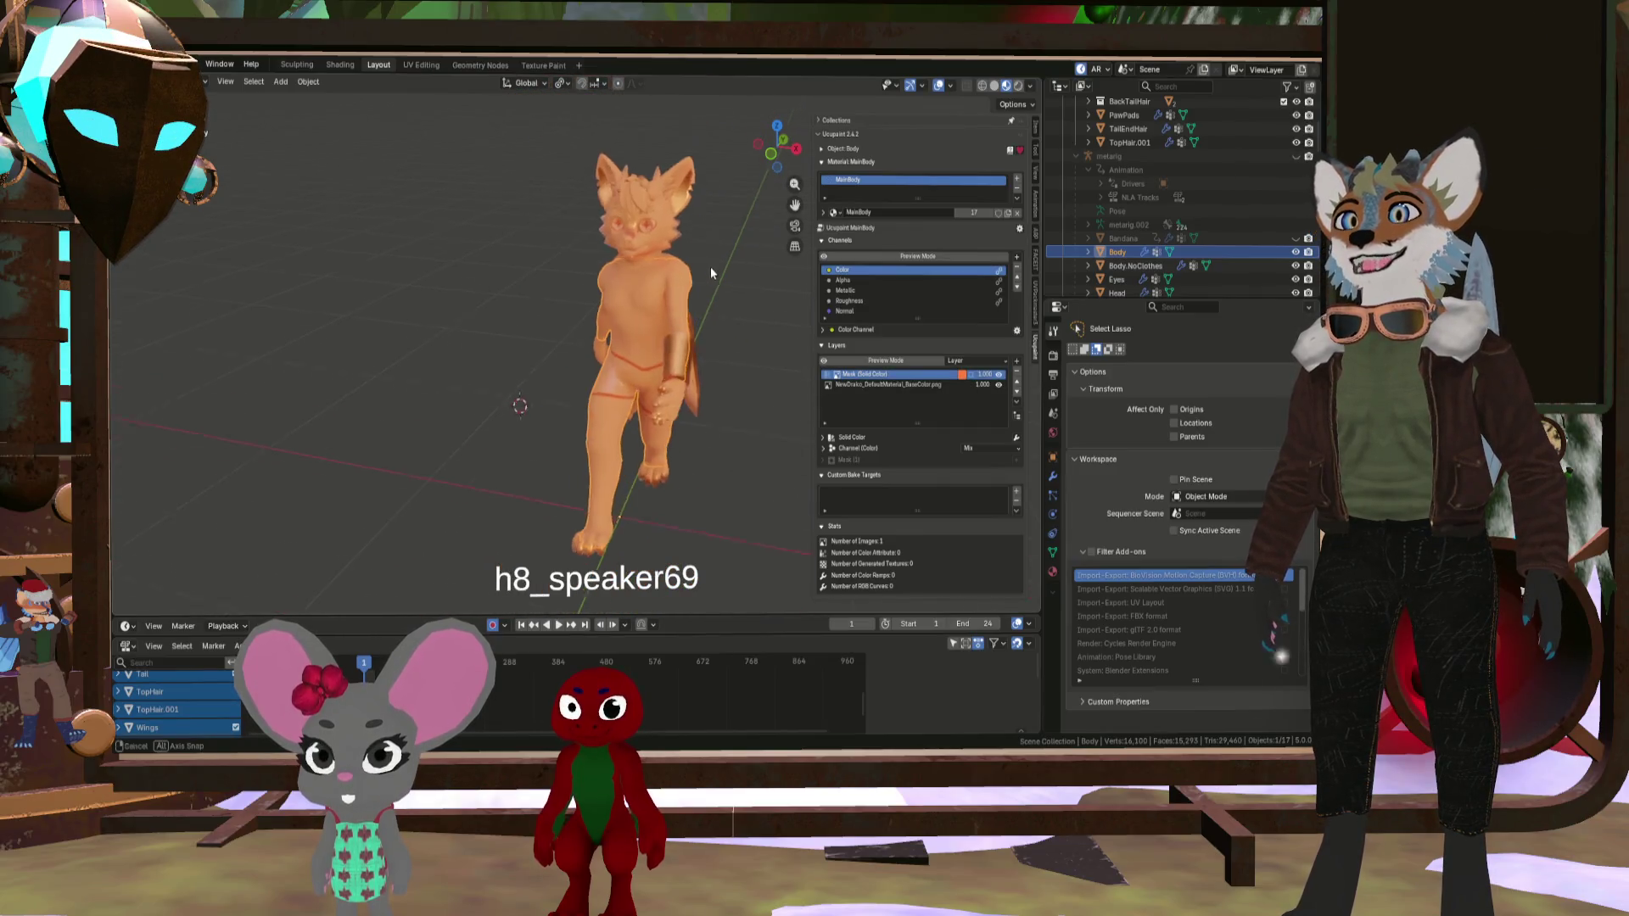
{"action": "middle_click_drag", "start_coordinate": [710, 267], "coordinate": [781, 256]}
{"action": "scroll", "coordinate": [655, 241], "scroll_direction": "up", "scroll_amount": 5}
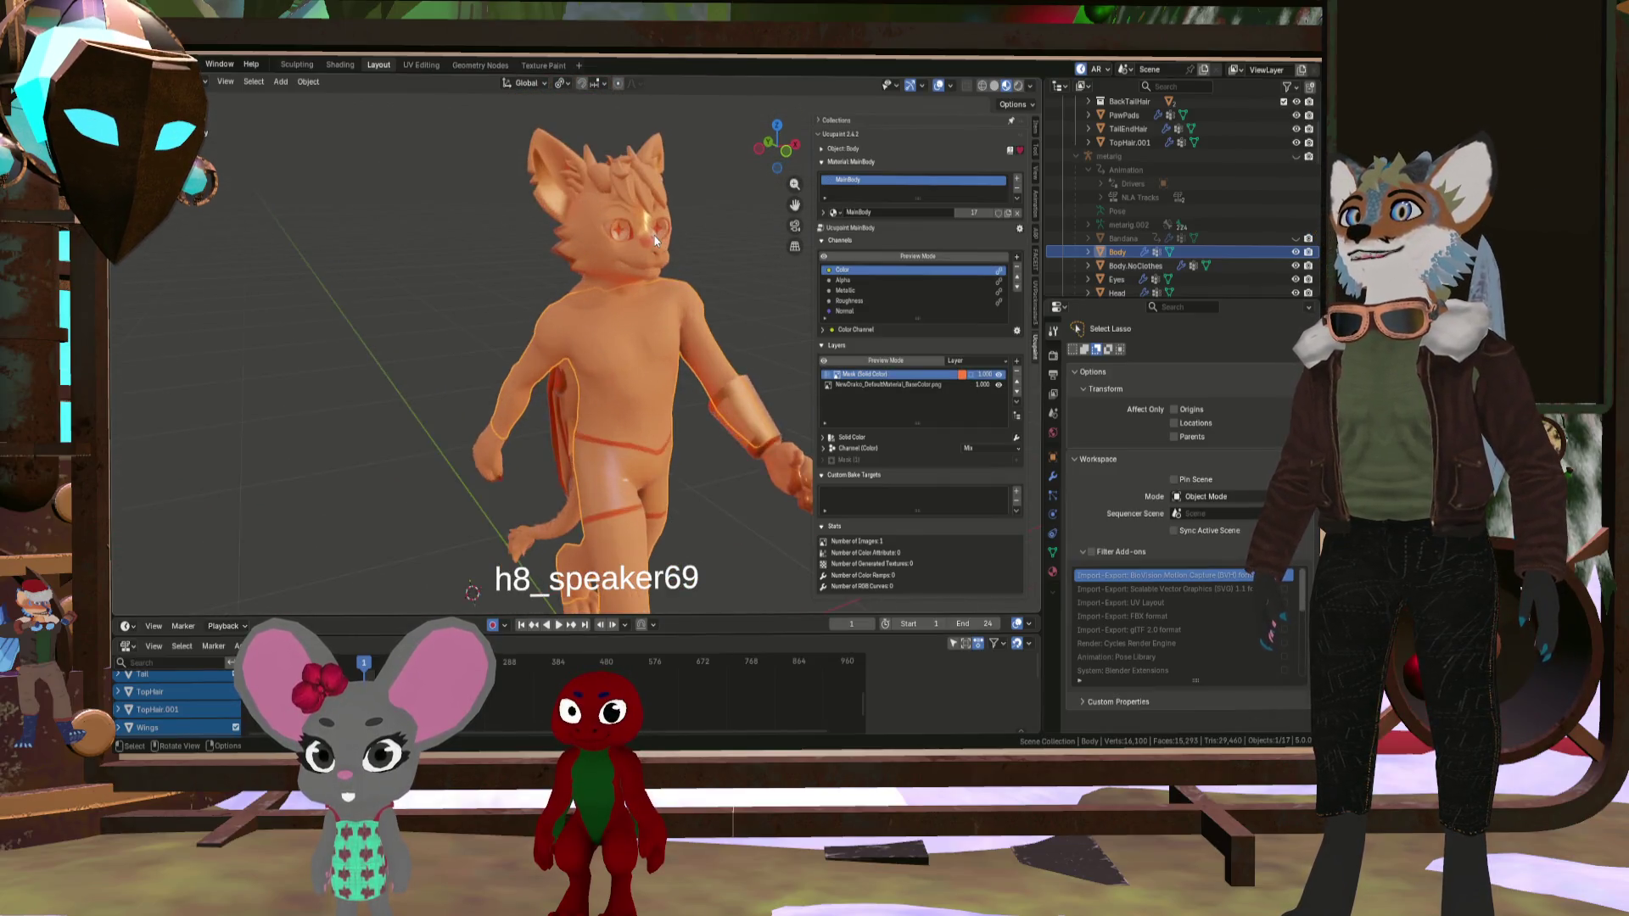
{"action": "left_click", "coordinate": [970, 375]}
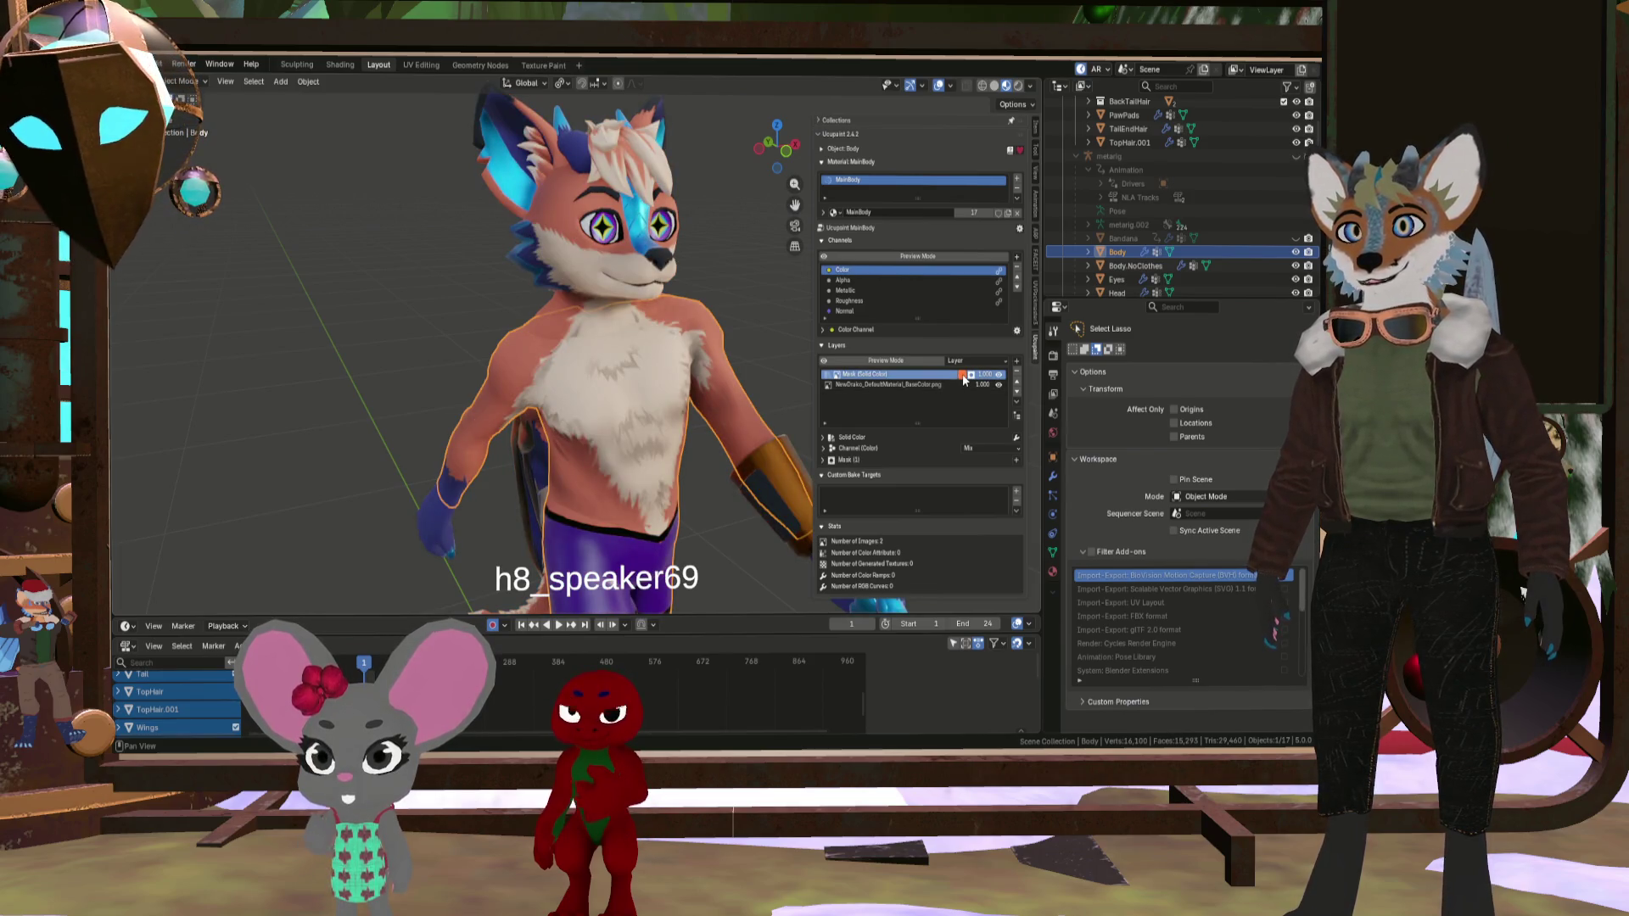
- Expand the mask's Solid Color sub-layer, toggle the layer channels, and open the add-layer list
{"action": "left_click", "coordinate": [823, 460]}
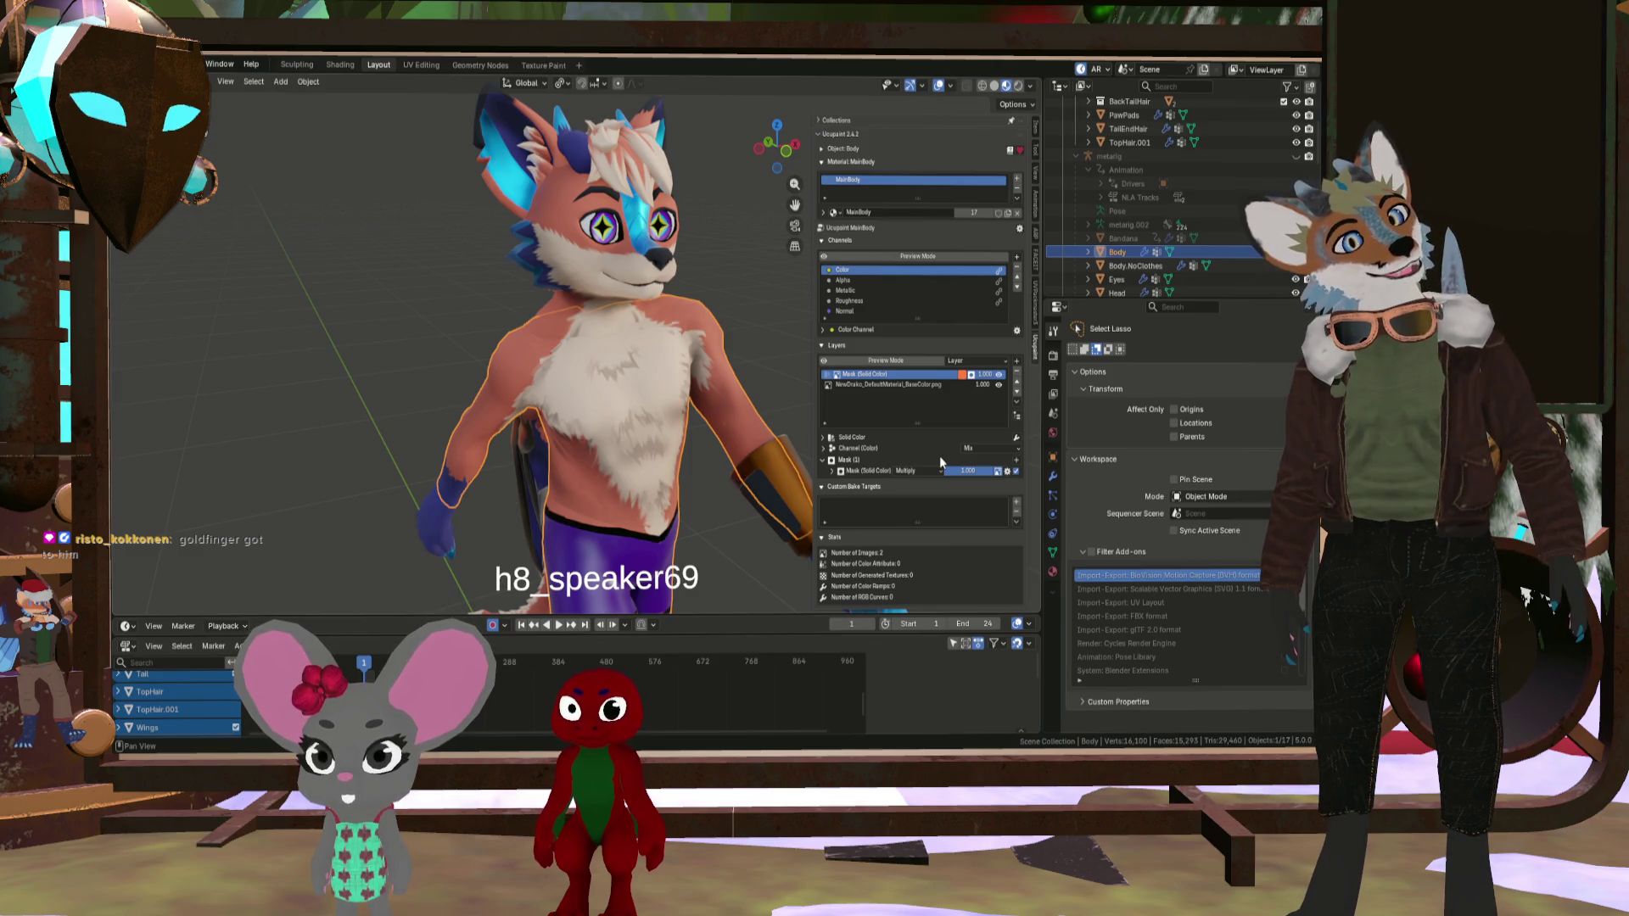
{"action": "left_click", "coordinate": [824, 448]}
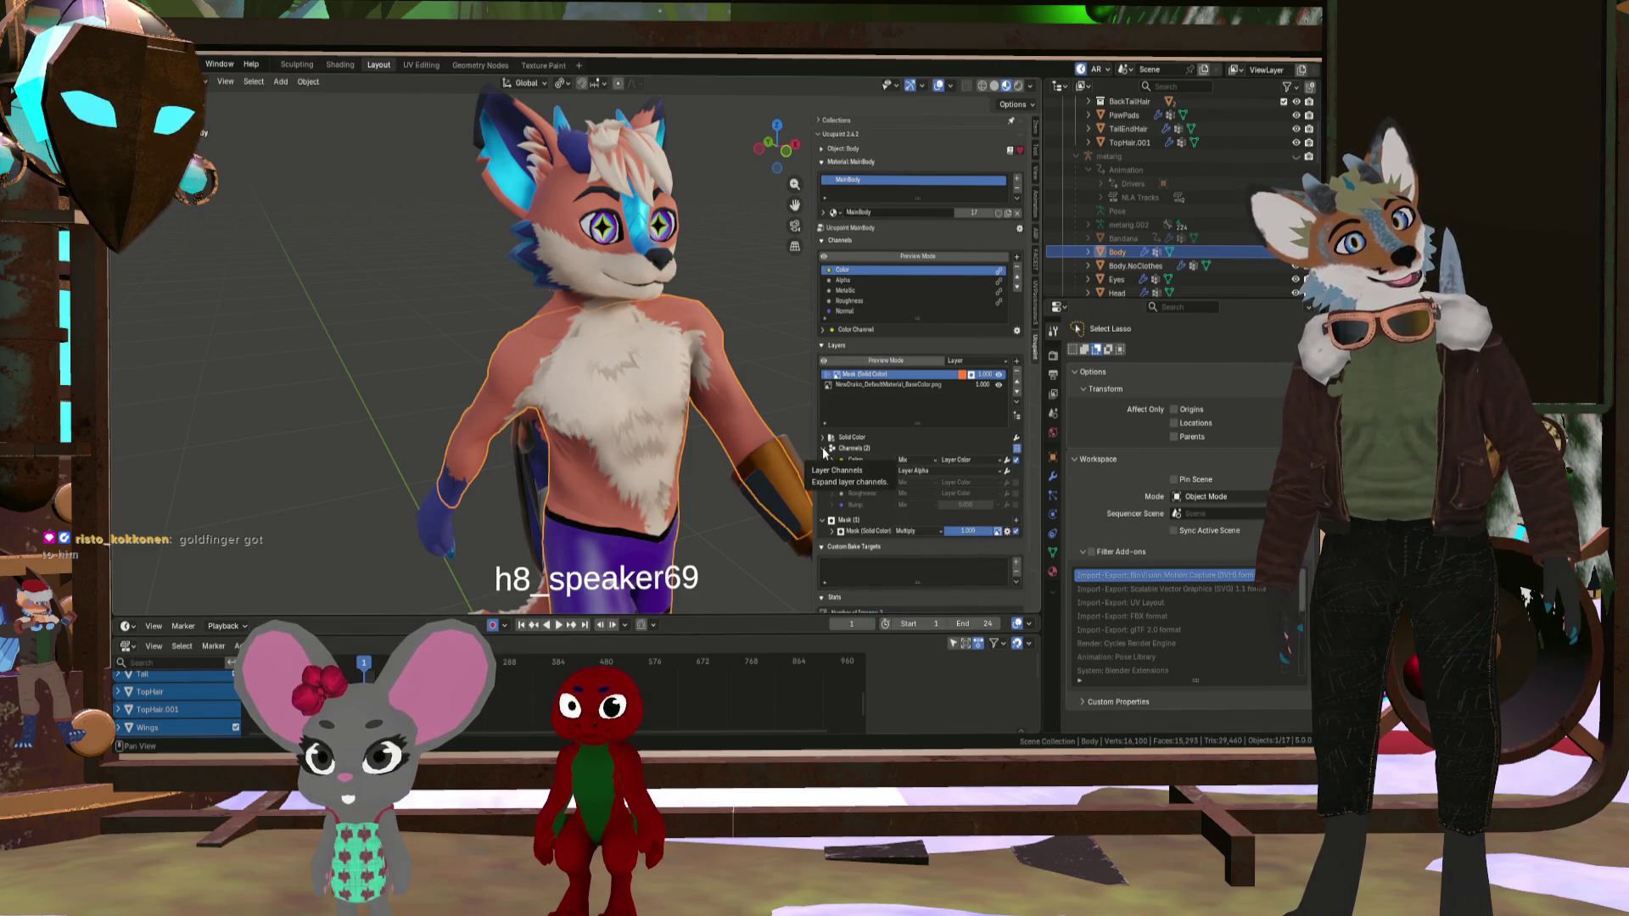
{"action": "left_click", "coordinate": [823, 449]}
{"action": "left_click", "coordinate": [1017, 362]}
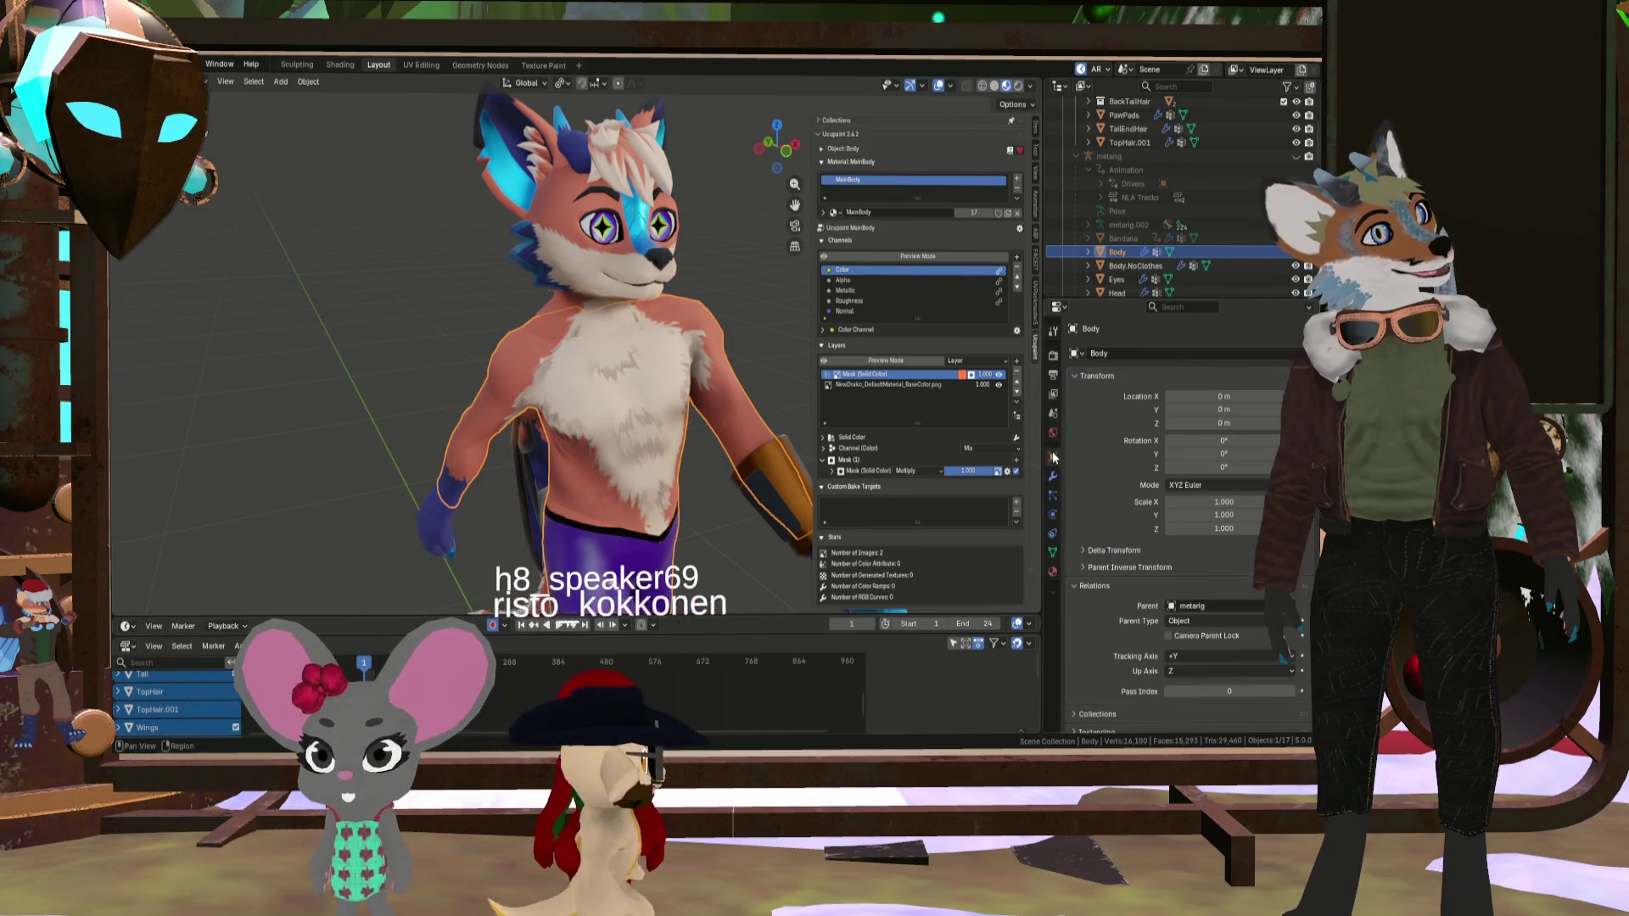
- Delete the Solid Color mask layer from the body's Ucupaint stack and deselect the Body object
{"action": "left_click", "coordinate": [1053, 394]}
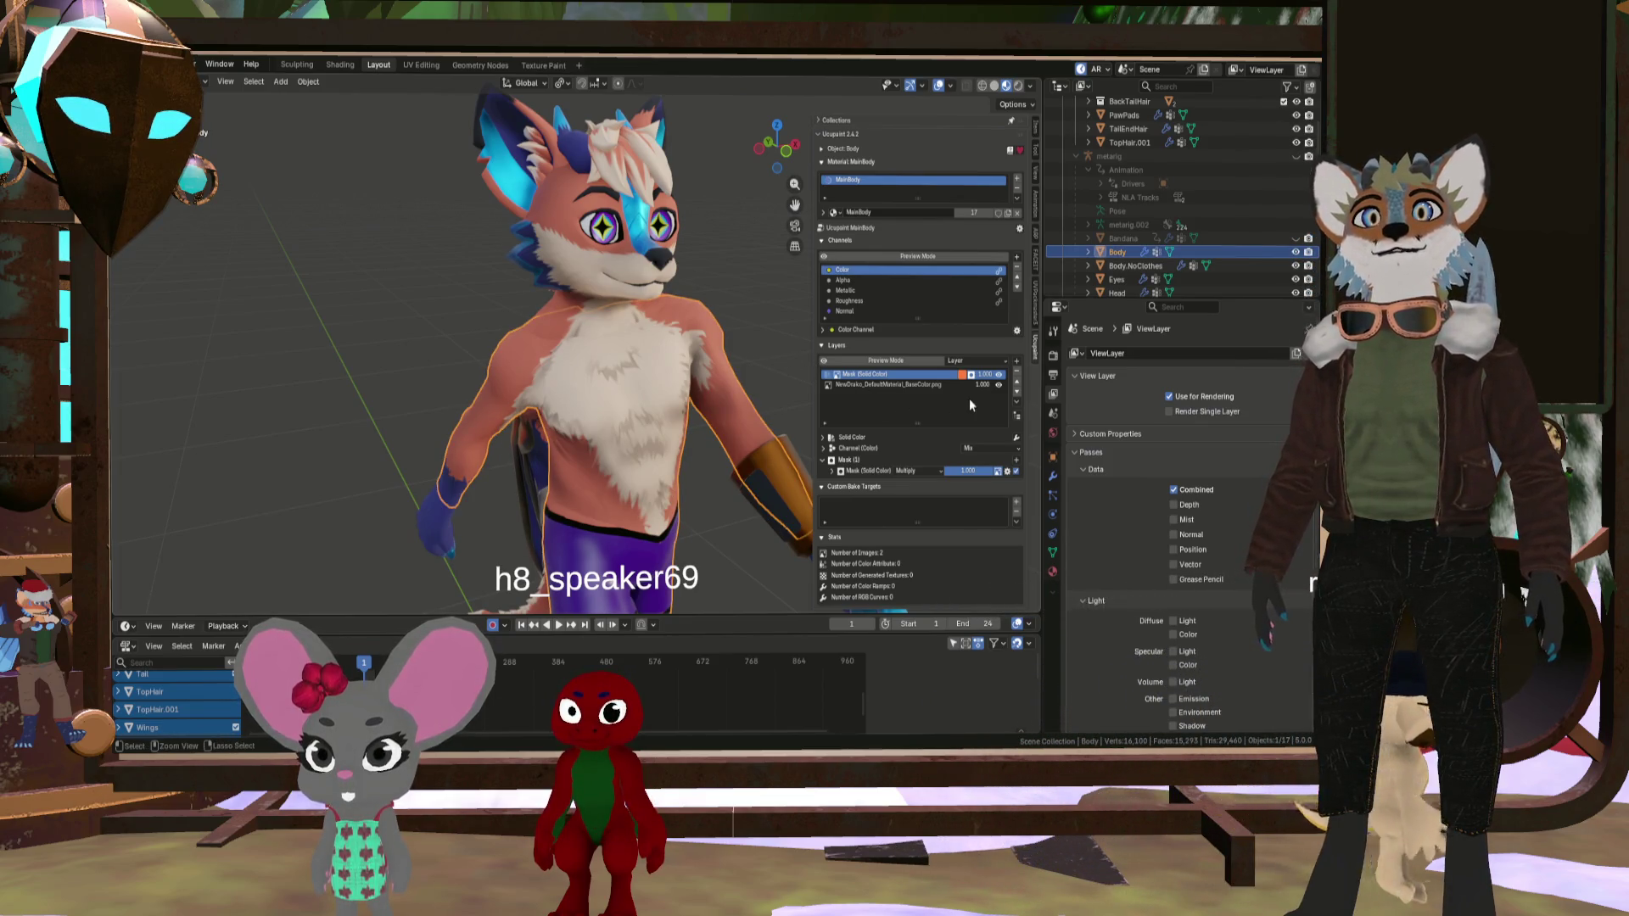
{"action": "left_click", "coordinate": [1017, 371]}
{"action": "left_click", "coordinate": [794, 371]}
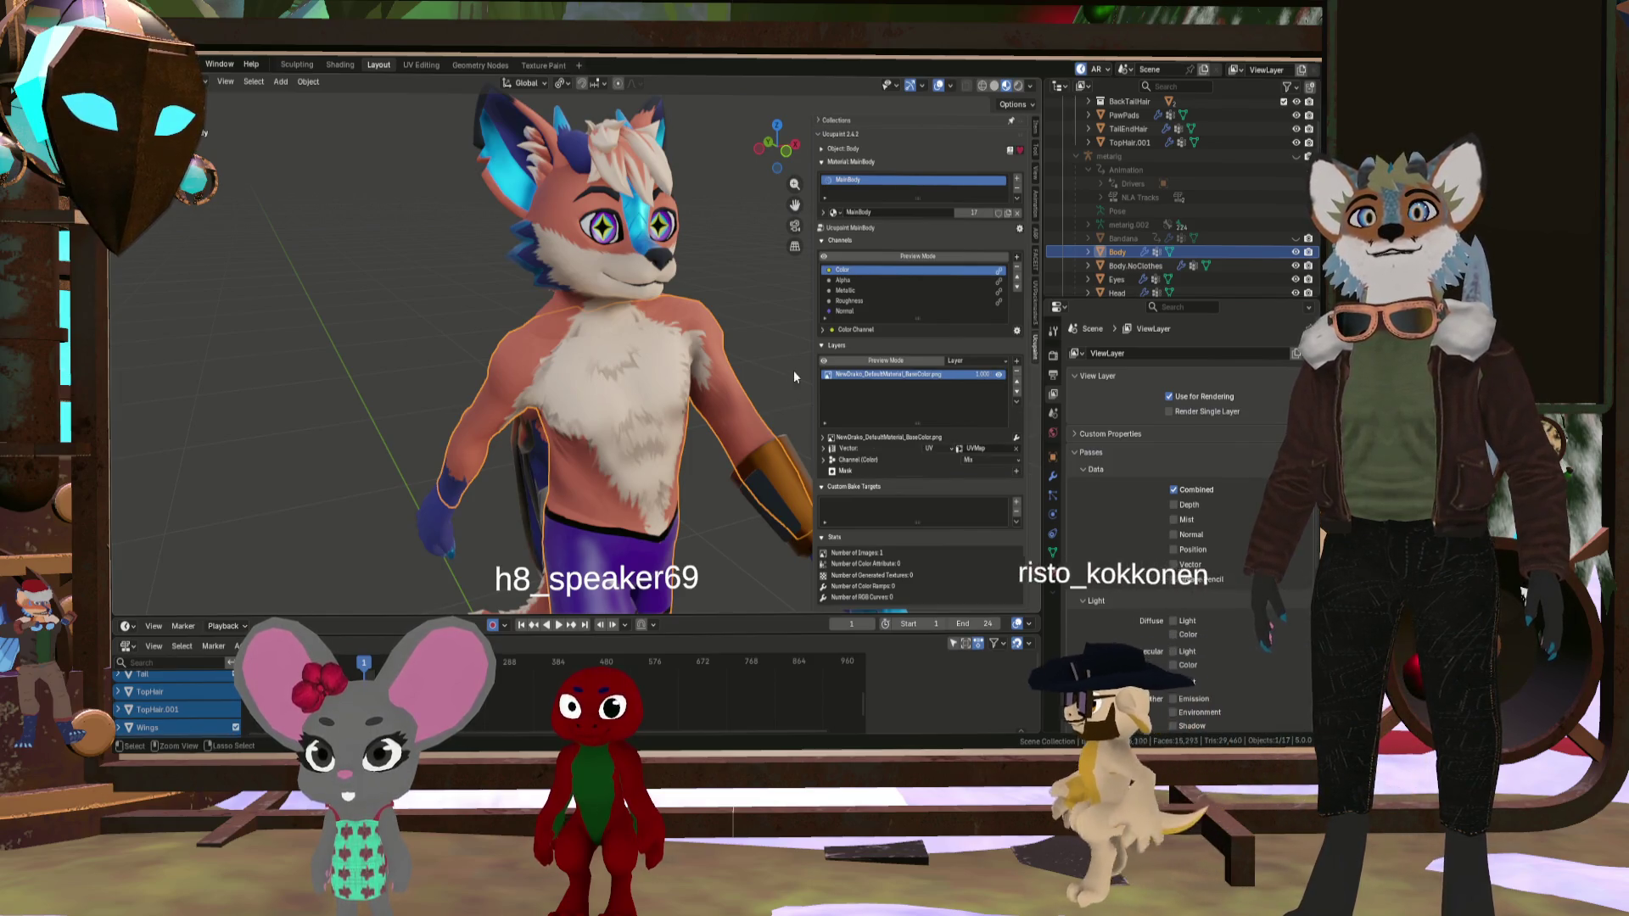
{"action": "scroll", "coordinate": [794, 370], "scroll_direction": "down", "scroll_amount": 3}
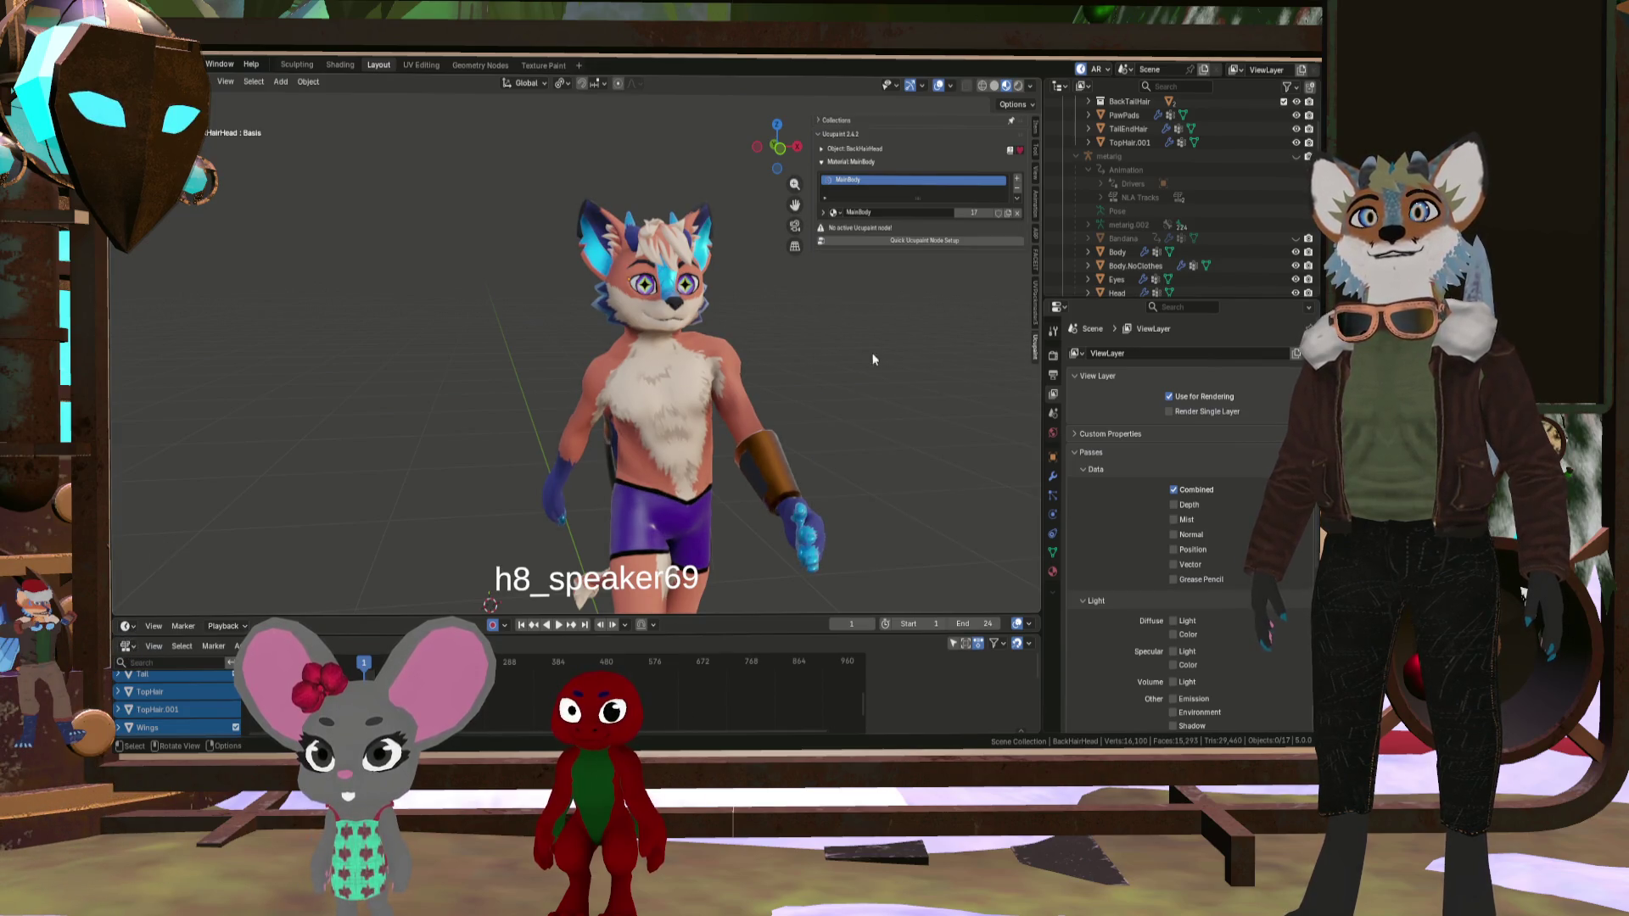
{"action": "middle_click_drag", "start_coordinate": [897, 391], "coordinate": [863, 346]}
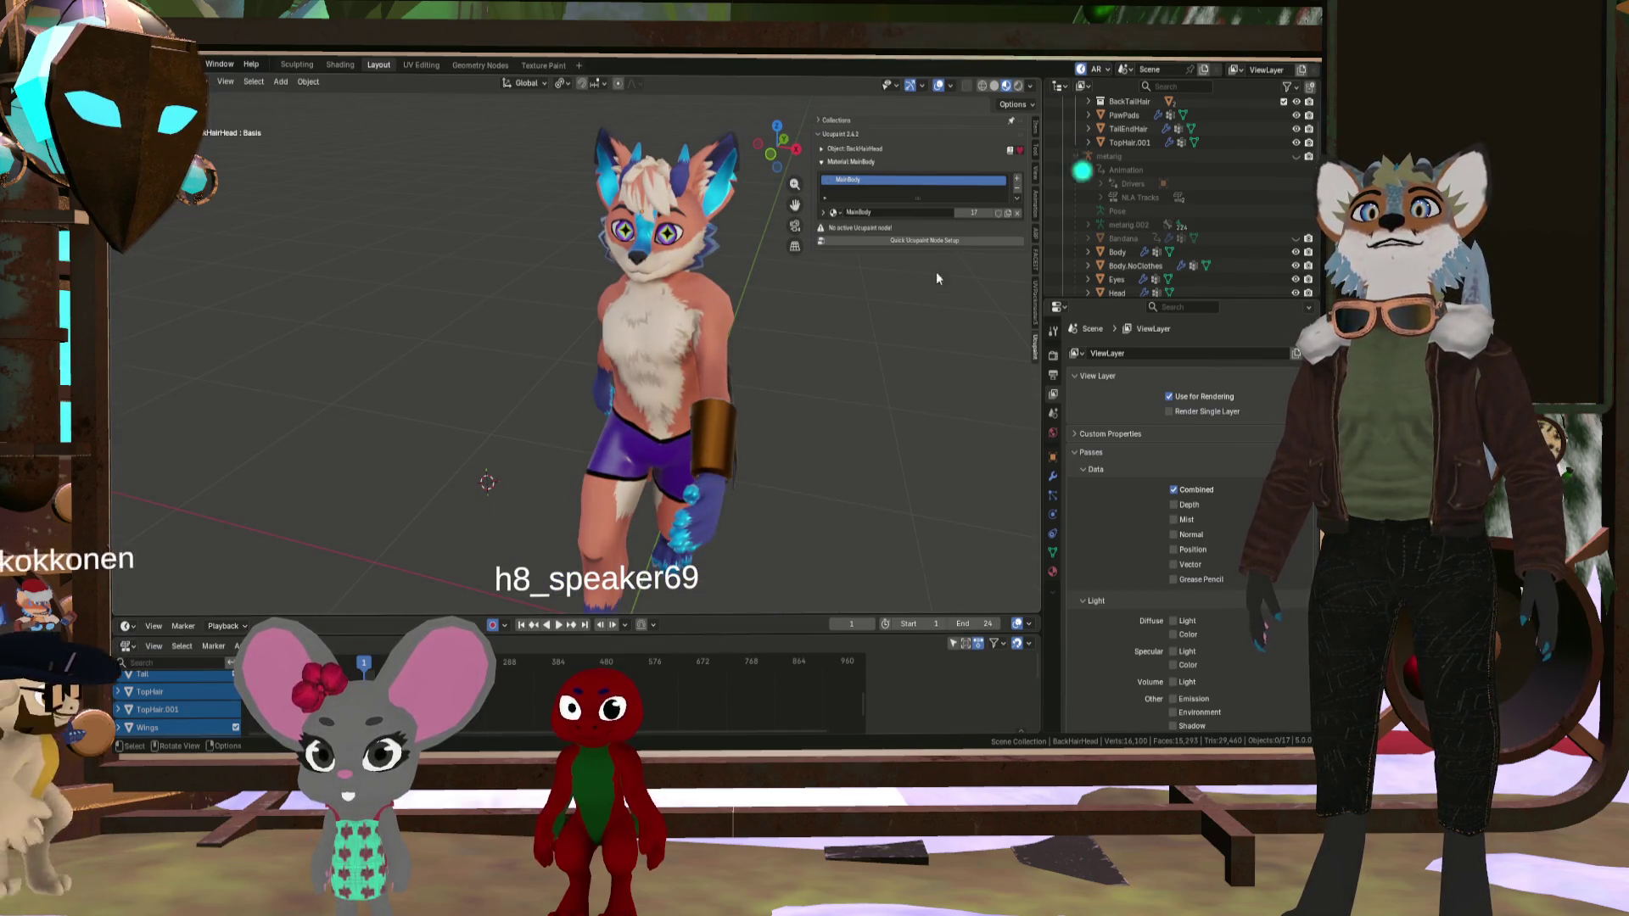
{"action": "left_click", "coordinate": [820, 162]}
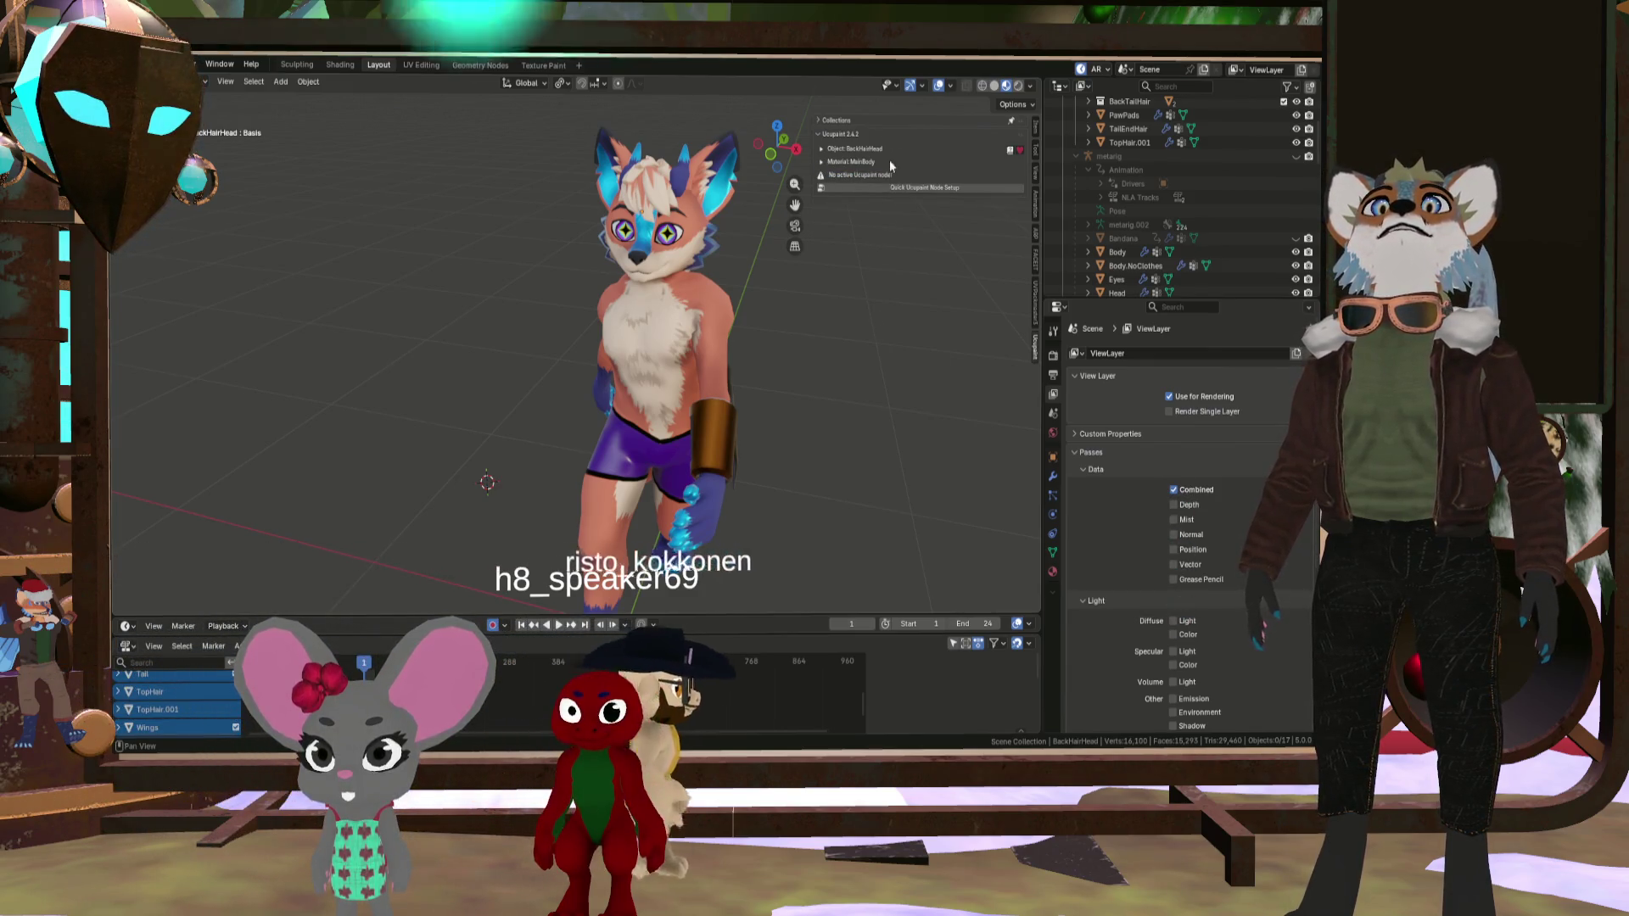
{"action": "left_click", "coordinate": [714, 395]}
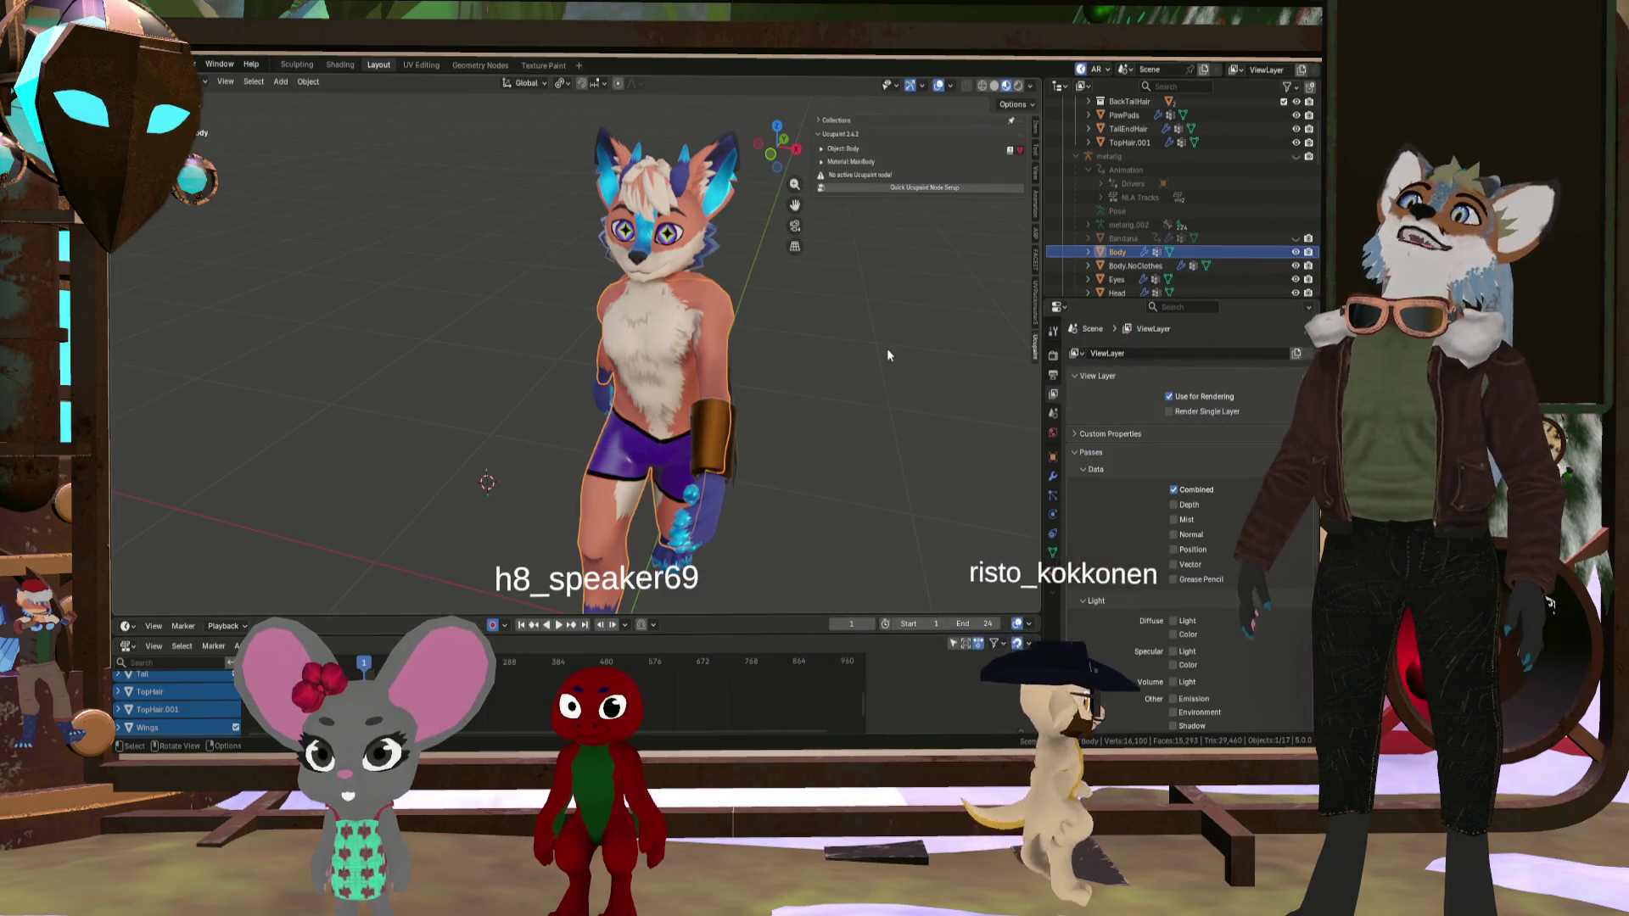
{"action": "mouse_move", "coordinate": [865, 358]}
{"action": "middle_mouse_down"}
{"action": "mouse_move", "coordinate": [715, 384]}
{"action": "mouse_move", "coordinate": [633, 358]}
{"action": "middle_mouse_up"}
{"action": "left_click", "coordinate": [823, 506]}
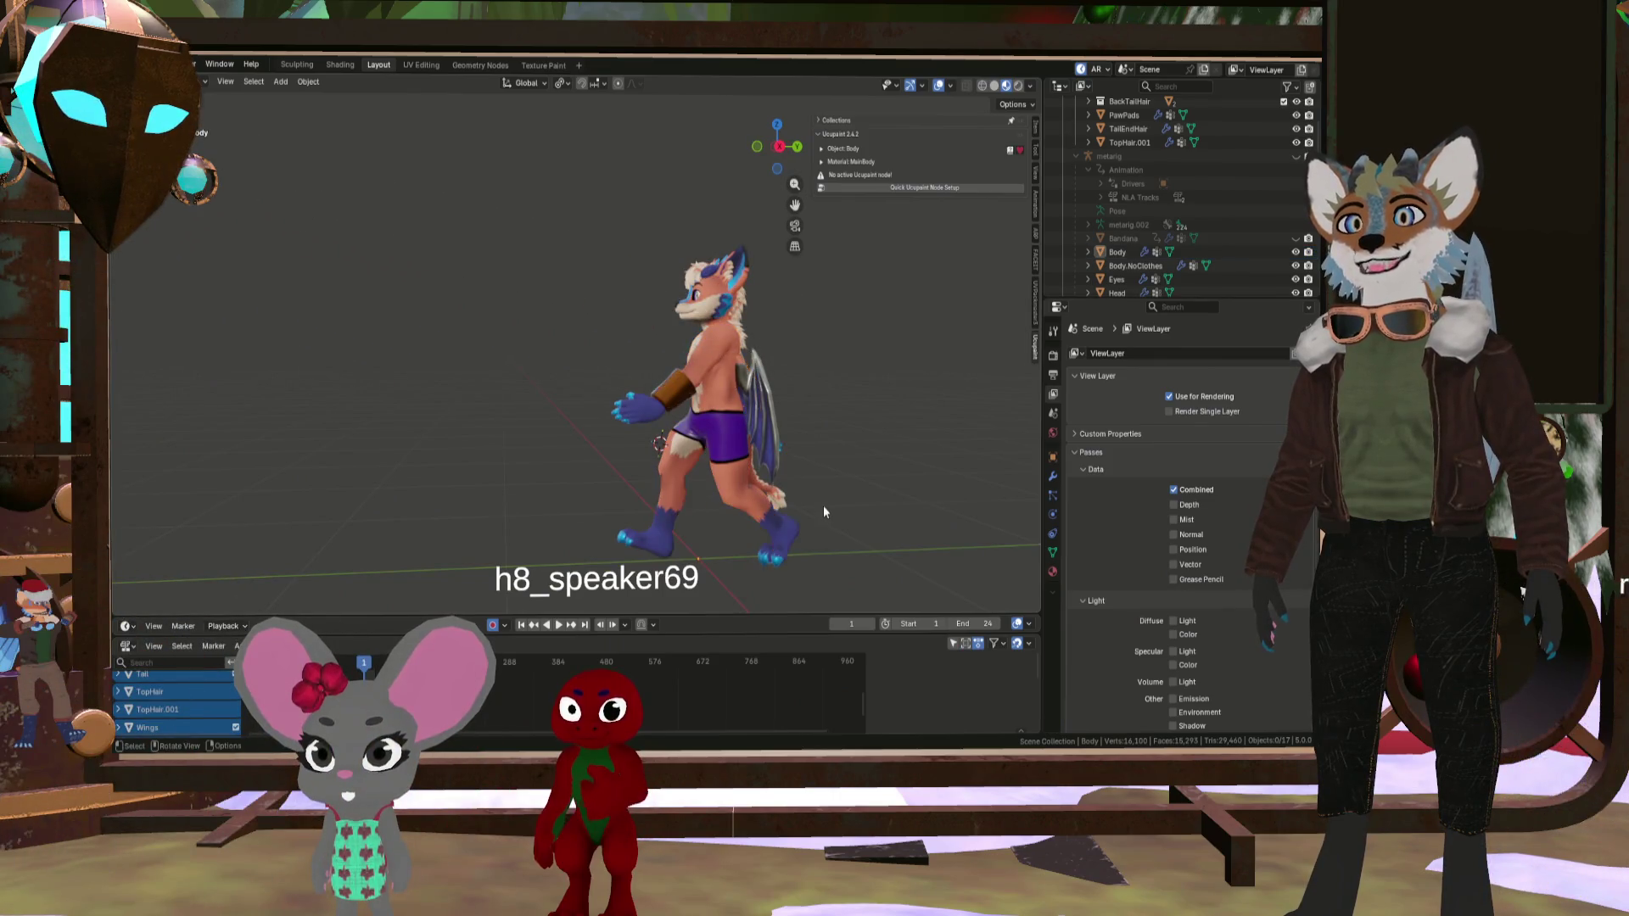
{"action": "mouse_move", "coordinate": [823, 505]}
{"action": "middle_mouse_down"}
{"action": "mouse_move", "coordinate": [816, 466]}
{"action": "mouse_move", "coordinate": [893, 465]}
{"action": "mouse_move", "coordinate": [735, 450]}
{"action": "mouse_move", "coordinate": [806, 421]}
{"action": "mouse_move", "coordinate": [735, 460]}
{"action": "mouse_move", "coordinate": [673, 405]}
{"action": "mouse_move", "coordinate": [690, 373]}
{"action": "mouse_move", "coordinate": [832, 344]}
{"action": "middle_mouse_up"}
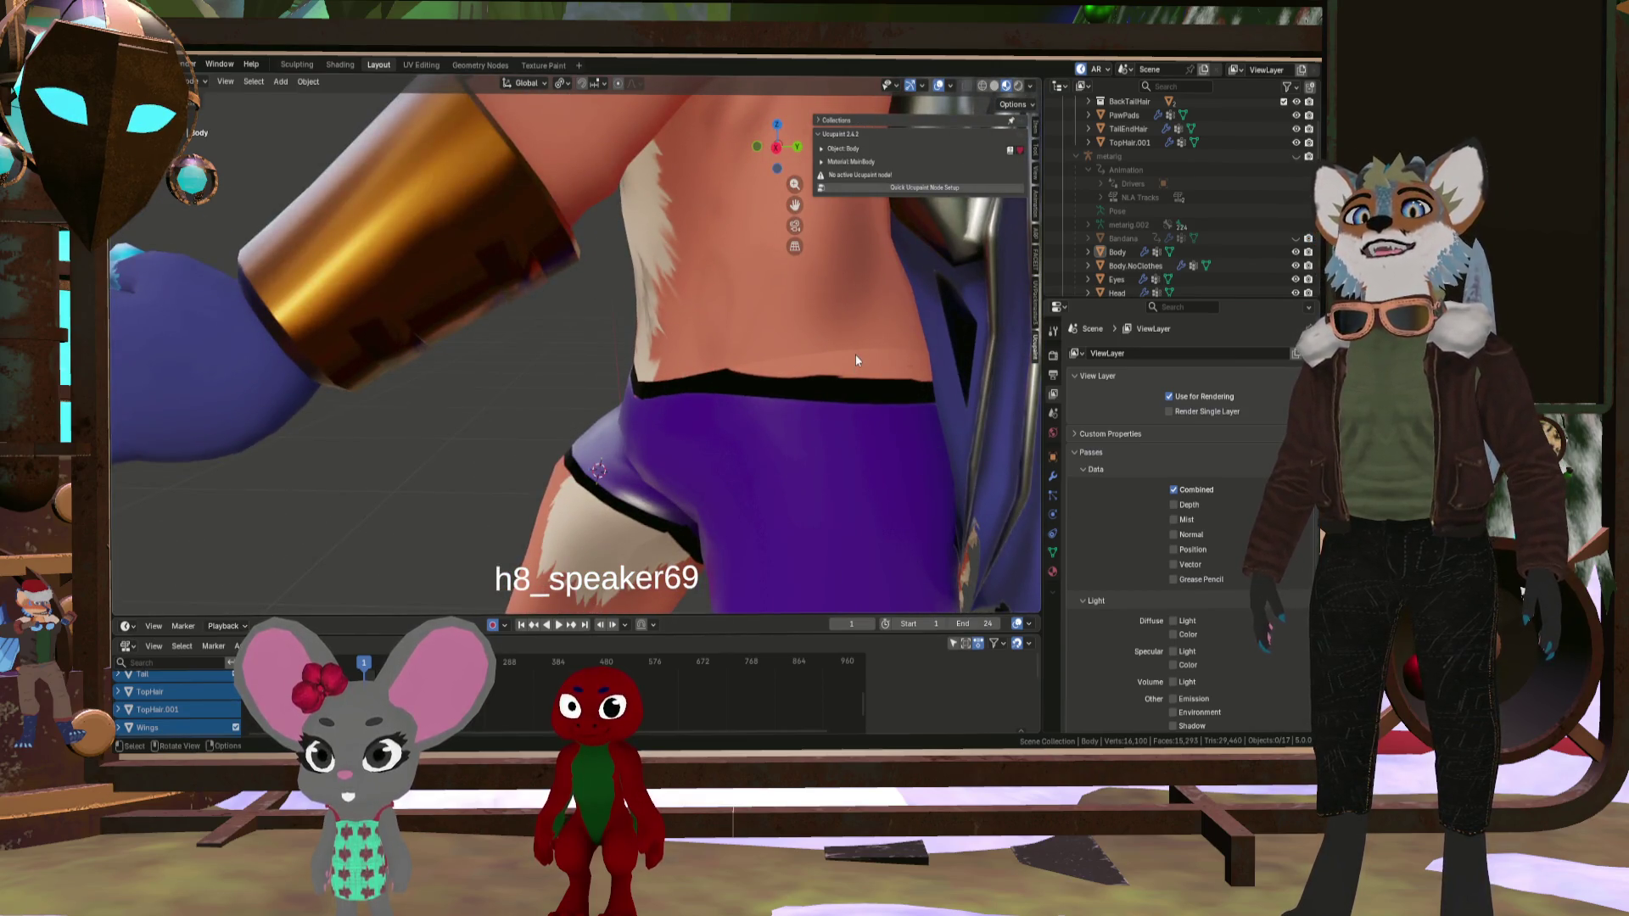
{"action": "scroll", "coordinate": [700, 419], "scroll_direction": "down", "scroll_amount": 8}
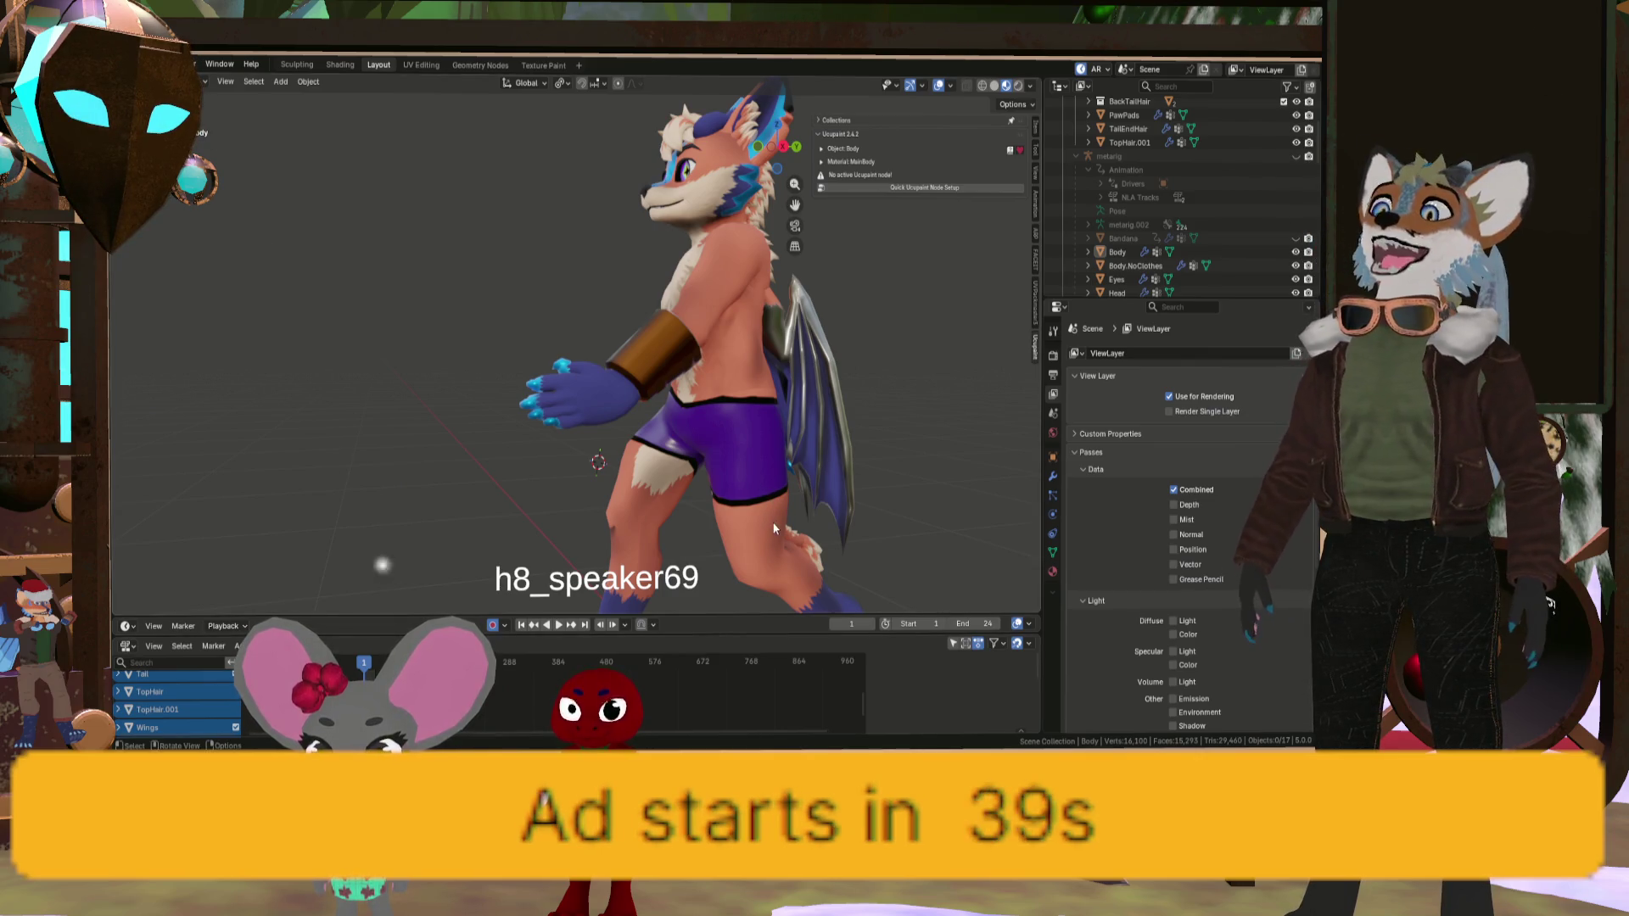
- Play the rig's animation while orbiting the front view, then stop playback
{"action": "mouse_move", "coordinate": [765, 517]}
{"action": "middle_mouse_down"}
{"action": "mouse_move", "coordinate": [773, 384]}
{"action": "mouse_move", "coordinate": [658, 410]}
{"action": "mouse_move", "coordinate": [874, 425]}
{"action": "mouse_move", "coordinate": [607, 632]}
{"action": "middle_mouse_up"}
{"action": "scroll", "coordinate": [786, 396], "scroll_direction": "up", "scroll_amount": 5}
{"action": "scroll", "coordinate": [820, 399], "scroll_direction": "down", "scroll_amount": 3}
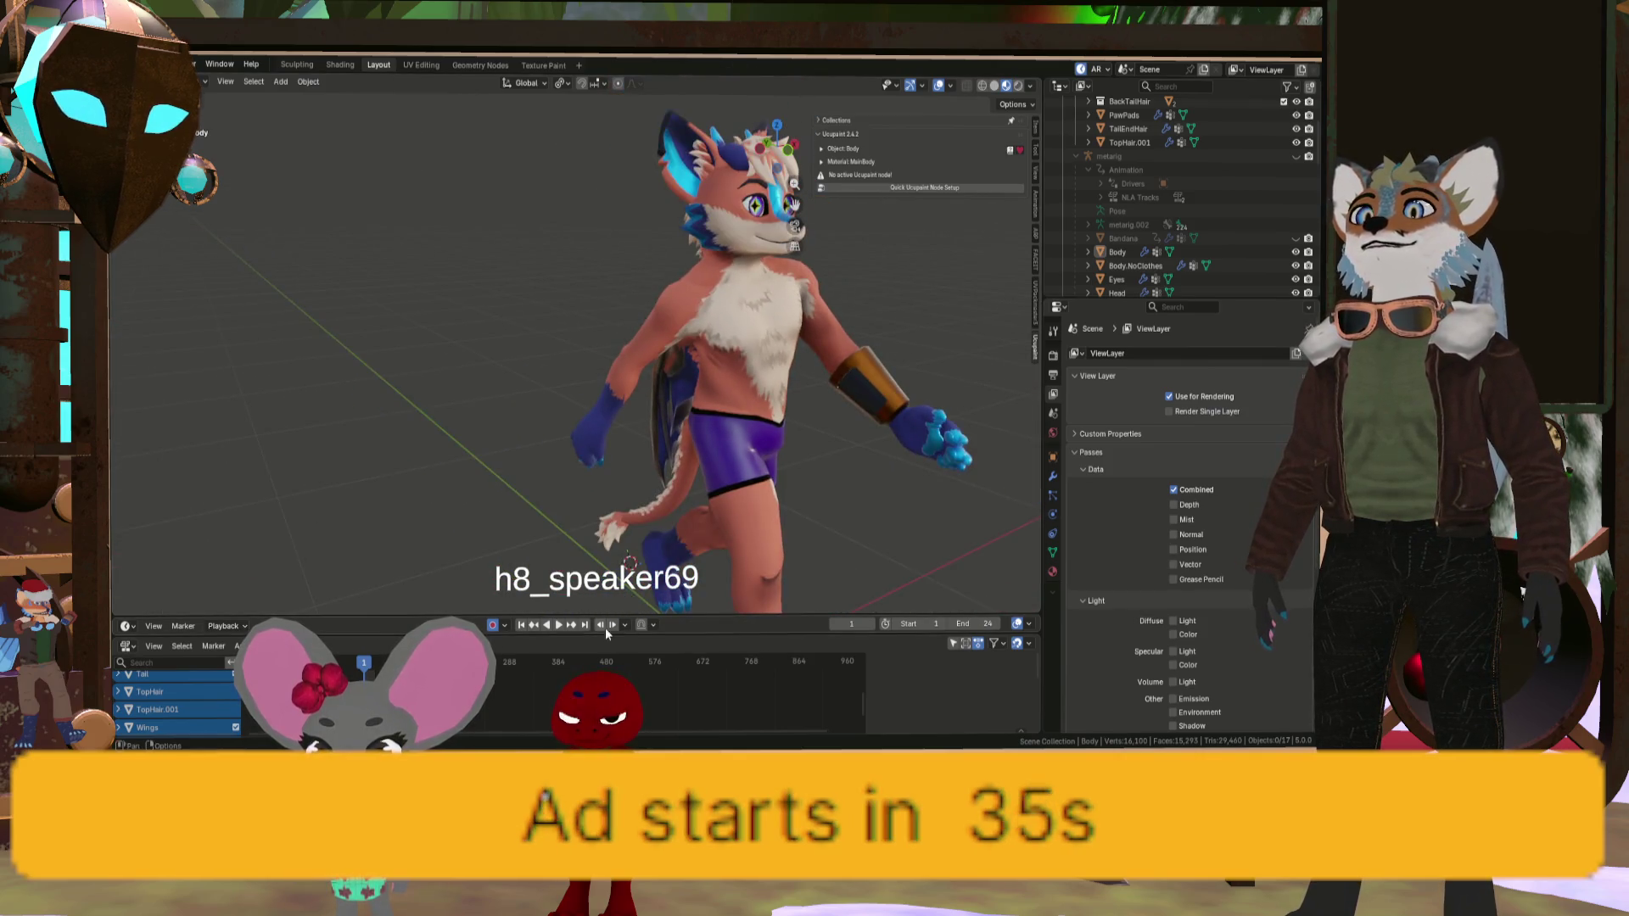
{"action": "left_click", "coordinate": [560, 625]}
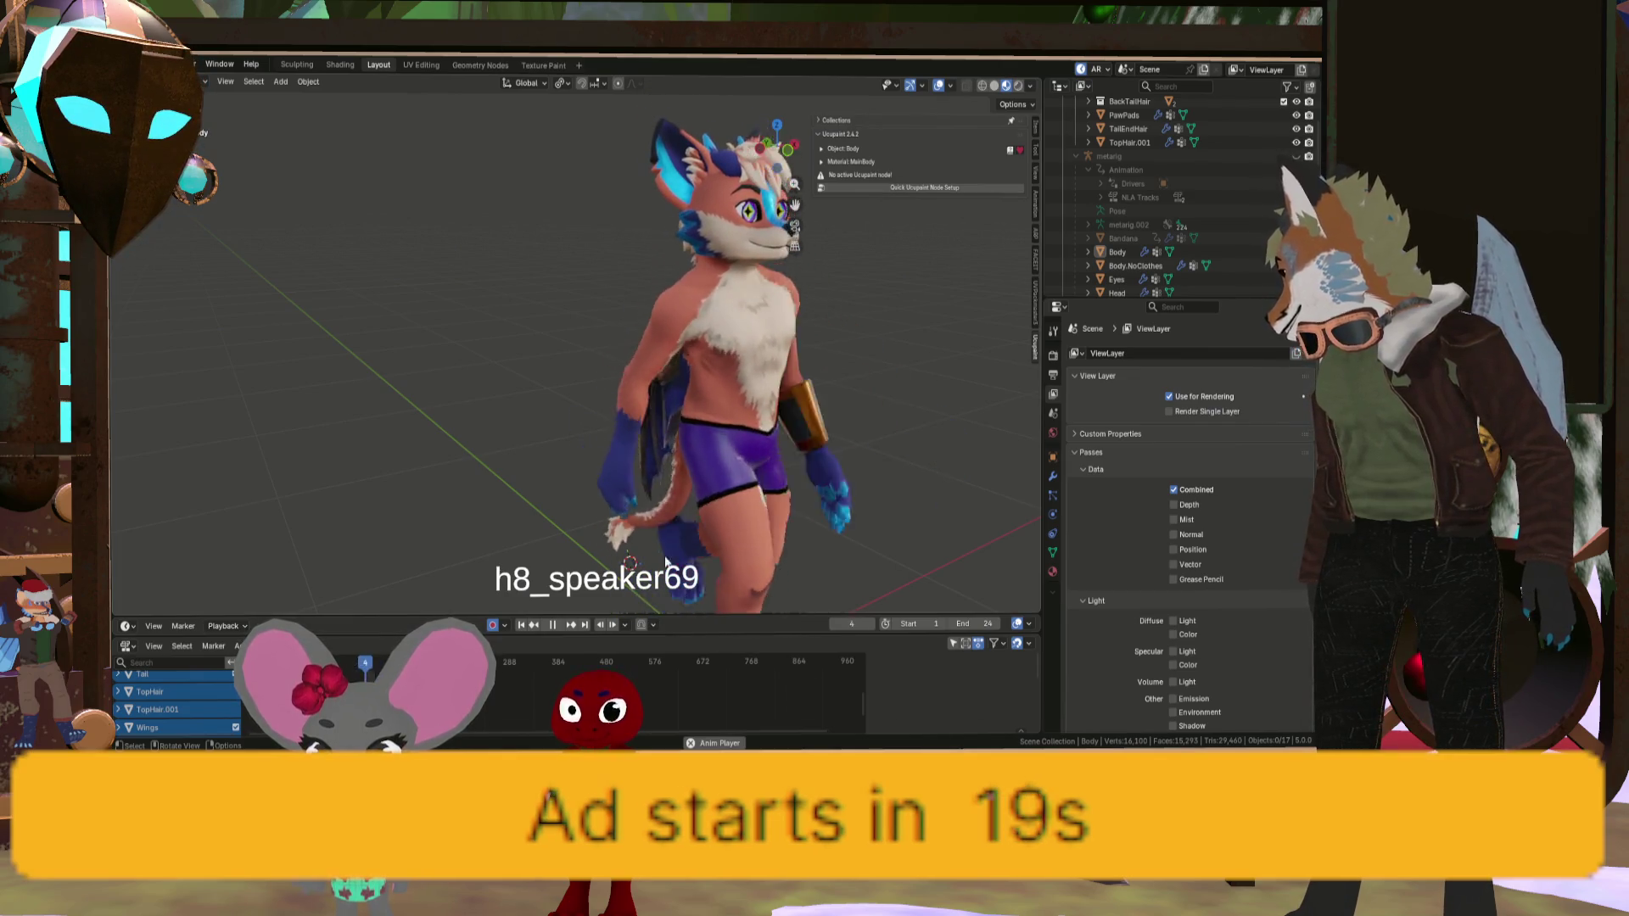
{"action": "mouse_move", "coordinate": [883, 552]}
{"action": "middle_mouse_down"}
{"action": "mouse_move", "coordinate": [785, 530]}
{"action": "mouse_move", "coordinate": [757, 452]}
{"action": "mouse_move", "coordinate": [772, 450]}
{"action": "mouse_move", "coordinate": [621, 592]}
{"action": "middle_mouse_up"}
{"action": "key", "text": "space"}
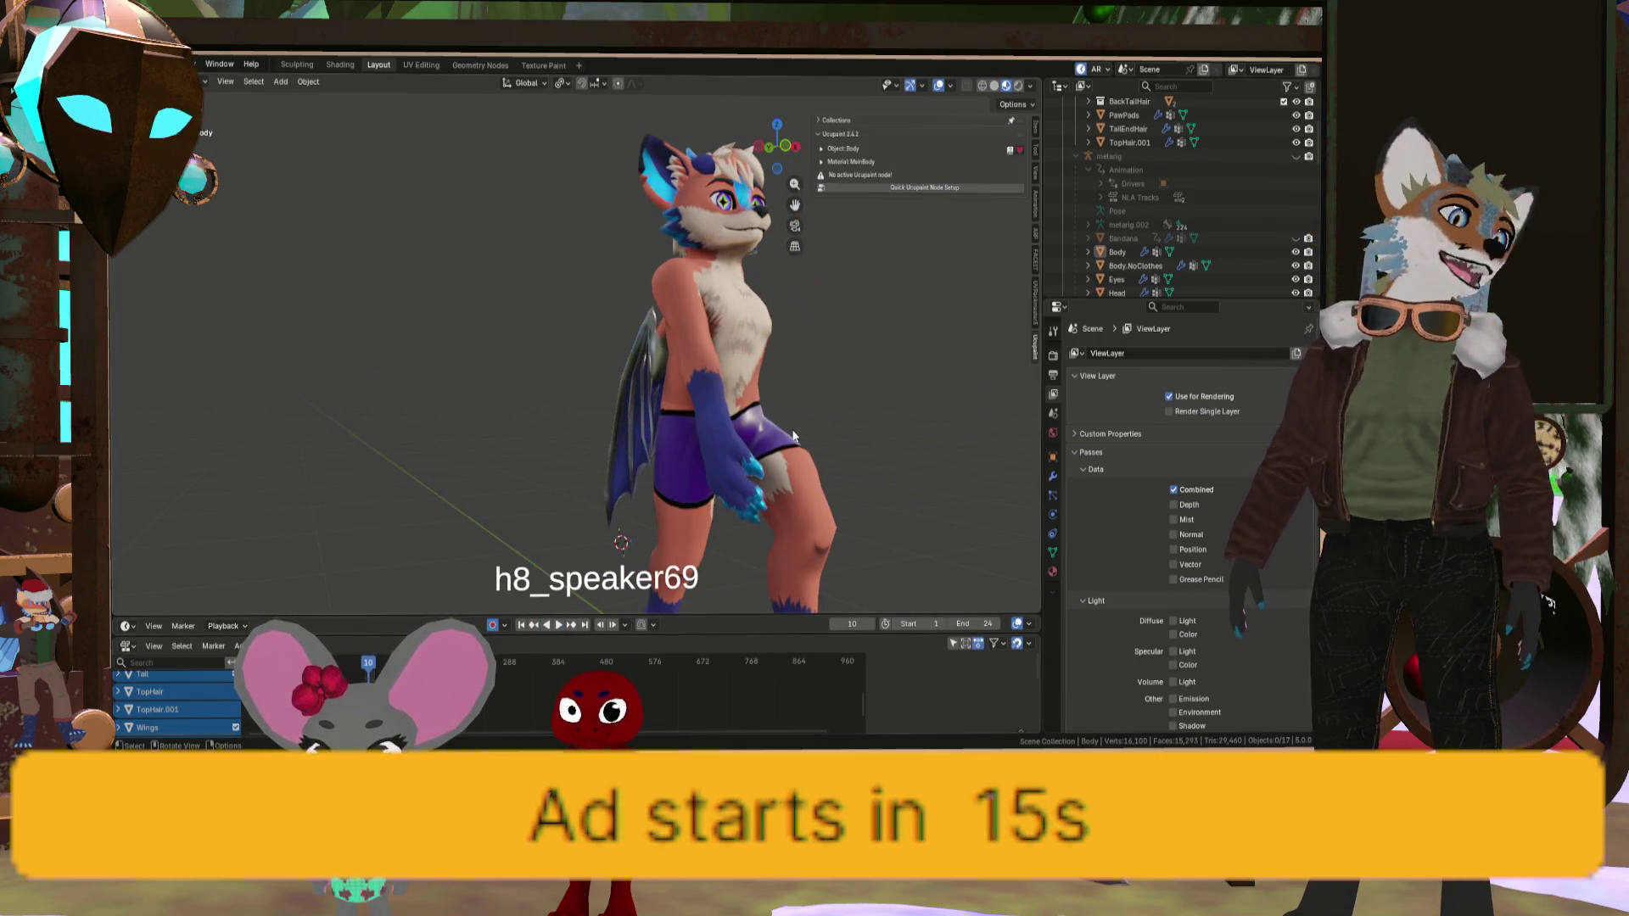
- Orbit around the character's front, back, hair and torso to inspect it
{"action": "mouse_move", "coordinate": [879, 383]}
{"action": "middle_mouse_down"}
{"action": "mouse_move", "coordinate": [771, 349]}
{"action": "mouse_move", "coordinate": [724, 425]}
{"action": "mouse_move", "coordinate": [622, 439]}
{"action": "mouse_move", "coordinate": [679, 435]}
{"action": "mouse_move", "coordinate": [653, 284]}
{"action": "mouse_move", "coordinate": [611, 386]}
{"action": "mouse_move", "coordinate": [520, 342]}
{"action": "mouse_move", "coordinate": [601, 348]}
{"action": "mouse_move", "coordinate": [697, 440]}
{"action": "mouse_move", "coordinate": [602, 356]}
{"action": "mouse_move", "coordinate": [752, 367]}
{"action": "middle_mouse_up"}
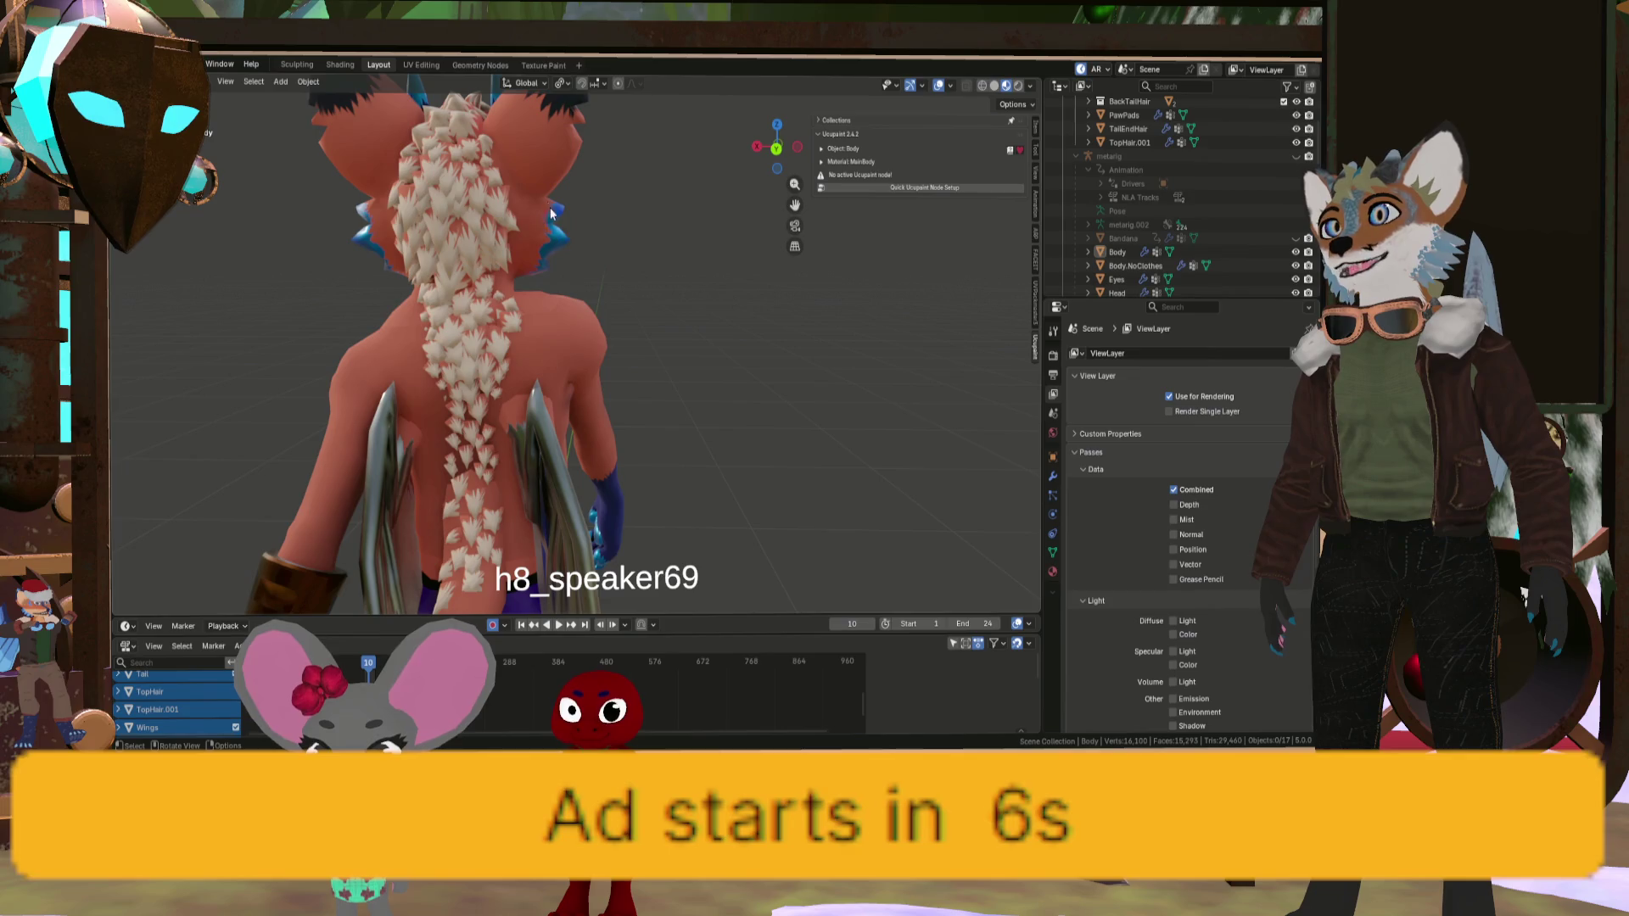
{"action": "scroll", "coordinate": [550, 213], "scroll_direction": "up", "scroll_amount": 3}
{"action": "mouse_move", "coordinate": [540, 217]}
{"action": "middle_mouse_down"}
{"action": "mouse_move", "coordinate": [541, 202]}
{"action": "mouse_move", "coordinate": [570, 214]}
{"action": "middle_mouse_up"}
{"action": "mouse_move", "coordinate": [433, 401]}
{"action": "middle_mouse_down"}
{"action": "mouse_move", "coordinate": [487, 328]}
{"action": "mouse_move", "coordinate": [528, 353]}
{"action": "mouse_move", "coordinate": [470, 385]}
{"action": "mouse_move", "coordinate": [452, 358]}
{"action": "mouse_move", "coordinate": [543, 348]}
{"action": "mouse_move", "coordinate": [642, 369]}
{"action": "mouse_move", "coordinate": [834, 304]}
{"action": "mouse_move", "coordinate": [756, 367]}
{"action": "mouse_move", "coordinate": [792, 409]}
{"action": "mouse_move", "coordinate": [727, 402]}
{"action": "mouse_move", "coordinate": [578, 531]}
{"action": "mouse_move", "coordinate": [649, 435]}
{"action": "mouse_move", "coordinate": [490, 470]}
{"action": "mouse_move", "coordinate": [550, 485]}
{"action": "mouse_move", "coordinate": [862, 478]}
{"action": "middle_mouse_up"}
{"action": "scroll", "coordinate": [528, 353], "scroll_direction": "down", "scroll_amount": 5}
{"action": "scroll", "coordinate": [470, 385], "scroll_direction": "up", "scroll_amount": 3}
{"action": "scroll", "coordinate": [659, 450], "scroll_direction": "up", "scroll_amount": 3}
{"action": "scroll", "coordinate": [659, 450], "scroll_direction": "up", "scroll_amount": 2}
{"action": "mouse_move", "coordinate": [659, 449]}
{"action": "middle_mouse_down"}
{"action": "mouse_move", "coordinate": [705, 414]}
{"action": "mouse_move", "coordinate": [706, 481]}
{"action": "middle_mouse_up"}
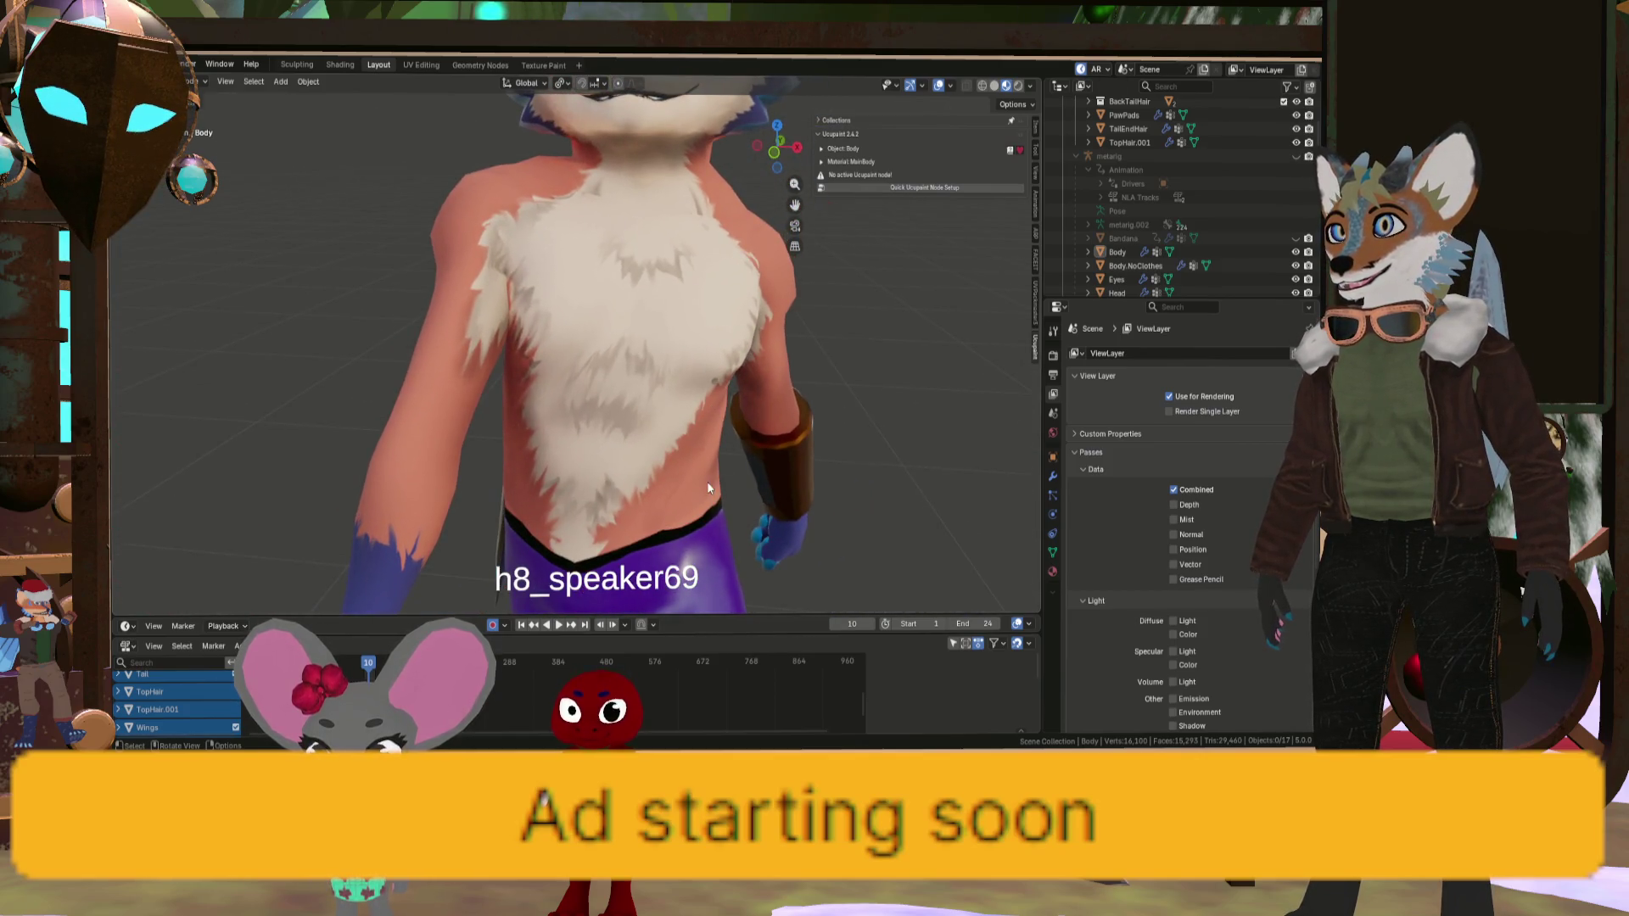
- Replay the animation, pause it on frame 12, then switch to Clip Studio Paint
{"action": "left_click", "coordinate": [565, 627]}
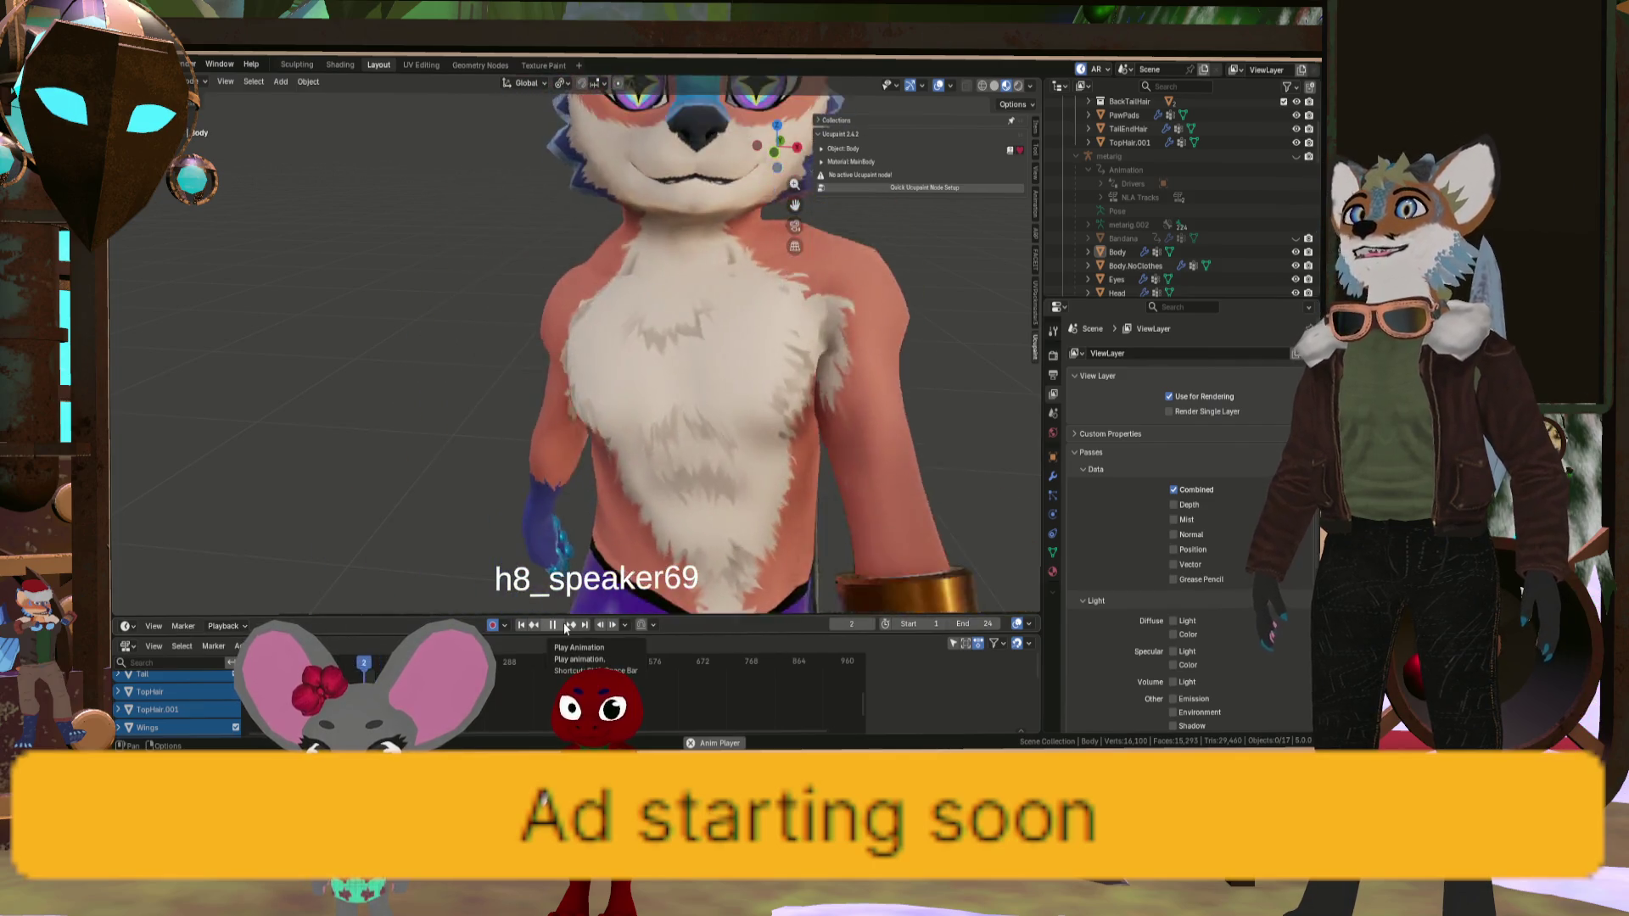
{"action": "left_click", "coordinate": [557, 628]}
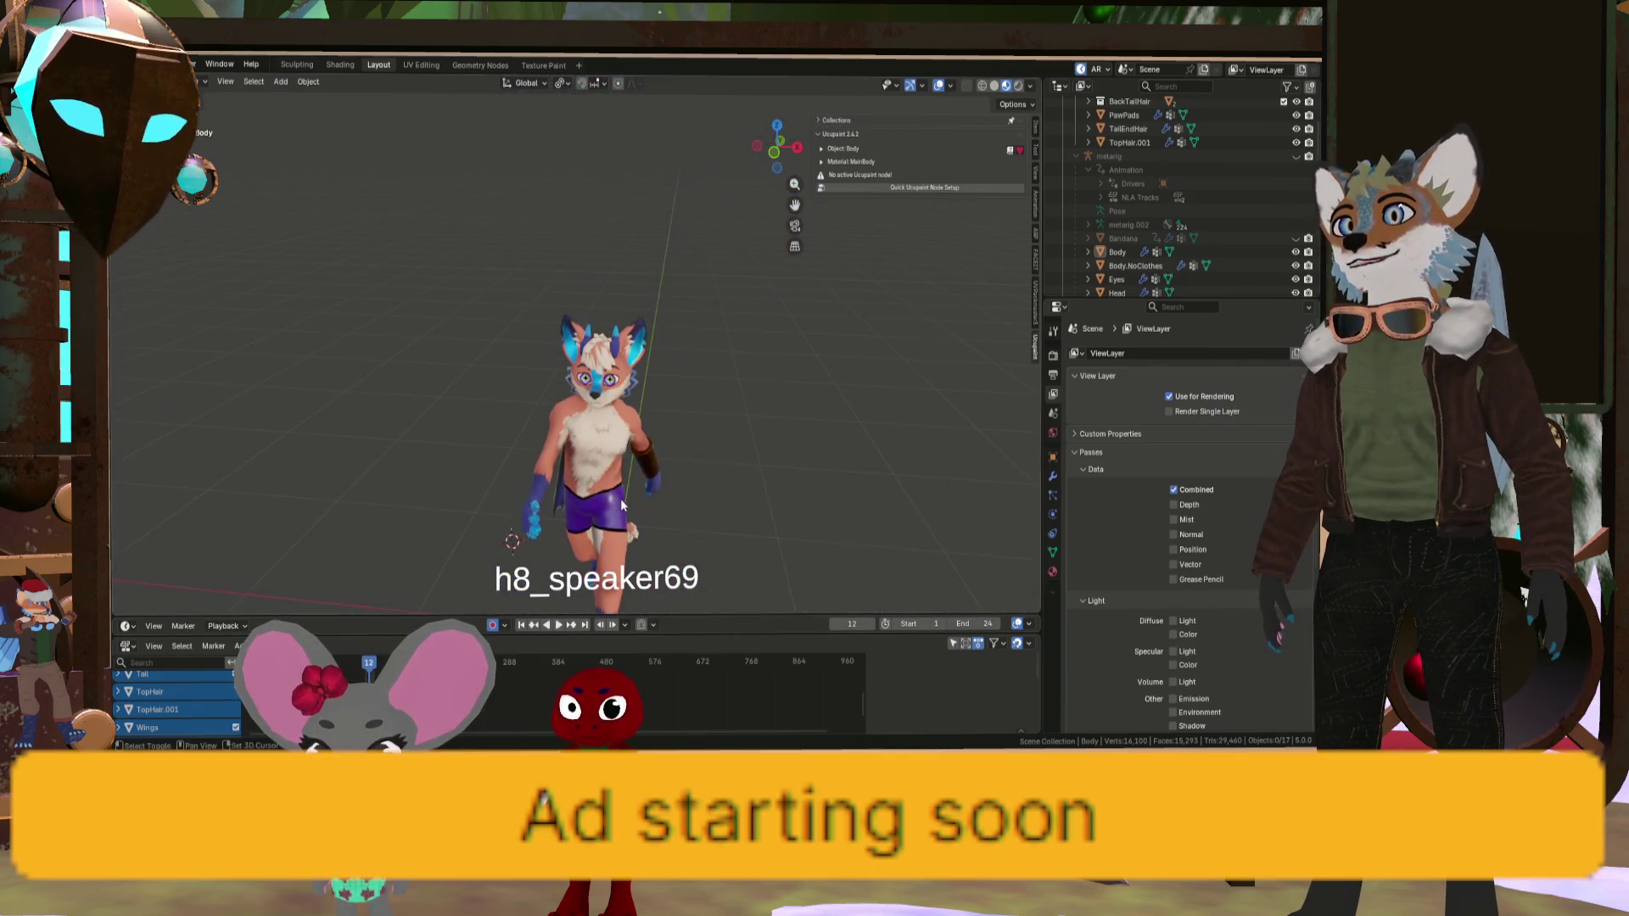
{"action": "mouse_move", "coordinate": [619, 497]}
{"action": "middle_mouse_down"}
{"action": "mouse_move", "coordinate": [639, 355]}
{"action": "mouse_move", "coordinate": [670, 376]}
{"action": "mouse_move", "coordinate": [602, 378]}
{"action": "mouse_move", "coordinate": [623, 395]}
{"action": "middle_mouse_up"}
{"action": "scroll", "coordinate": [603, 379], "scroll_direction": "down", "scroll_amount": 5}
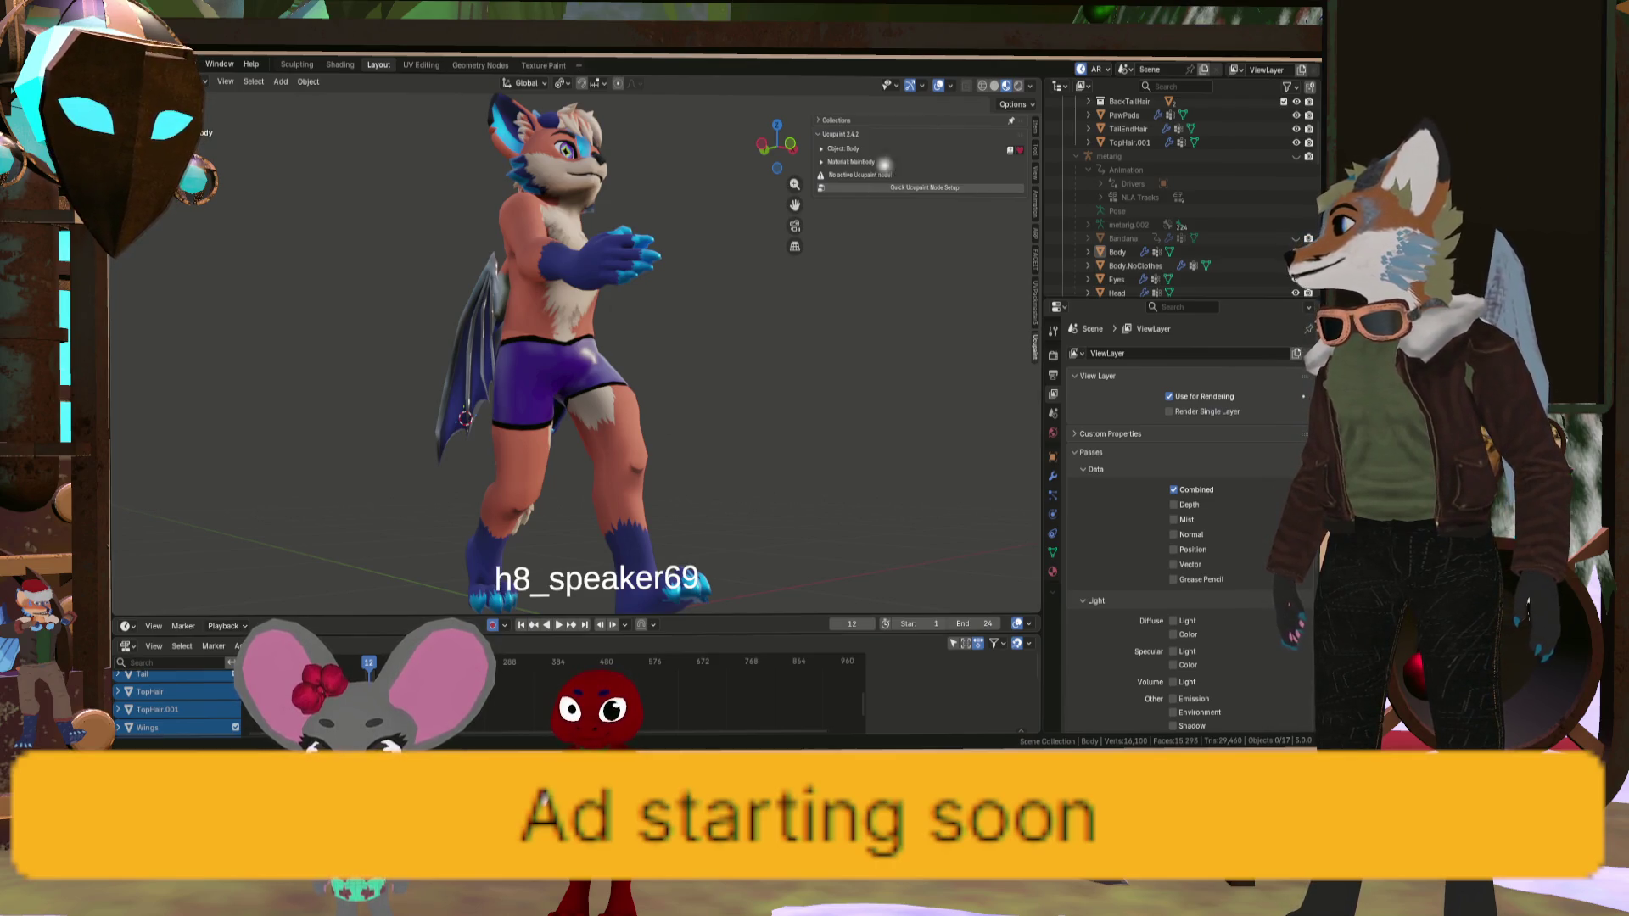
{"action": "key", "text": "alt+Tab"}
{"action": "scroll", "coordinate": [843, 492], "scroll_direction": "up", "scroll_amount": 2}
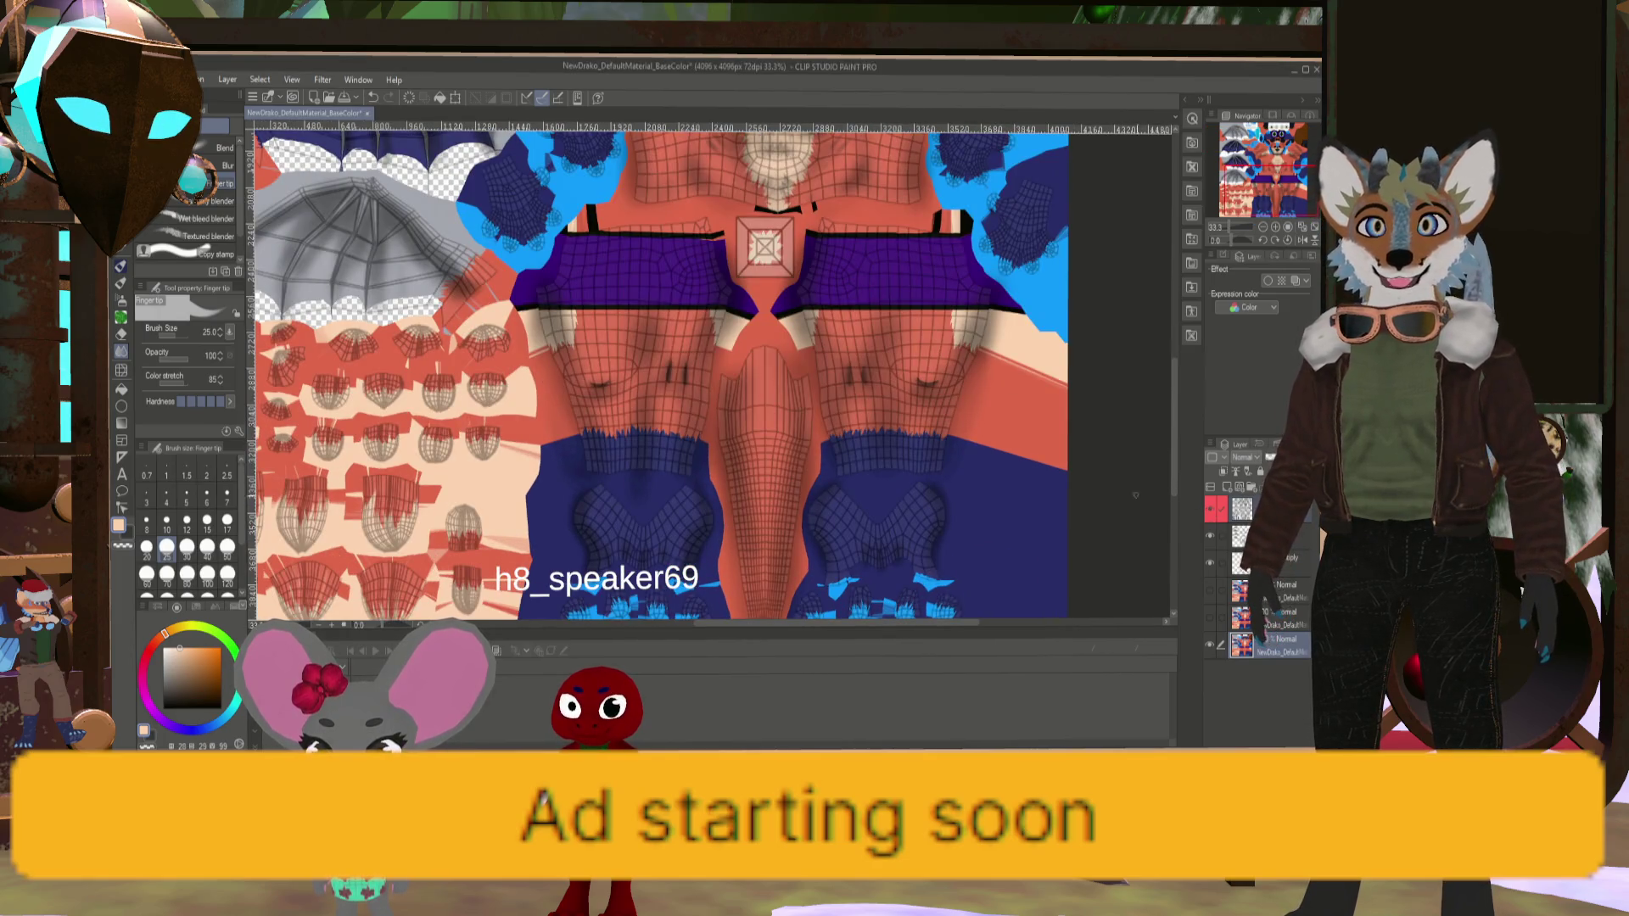
{"action": "scroll", "coordinate": [785, 438], "scroll_direction": "down", "scroll_amount": 3}
{"action": "scroll", "coordinate": [743, 297], "scroll_direction": "up", "scroll_amount": 3}
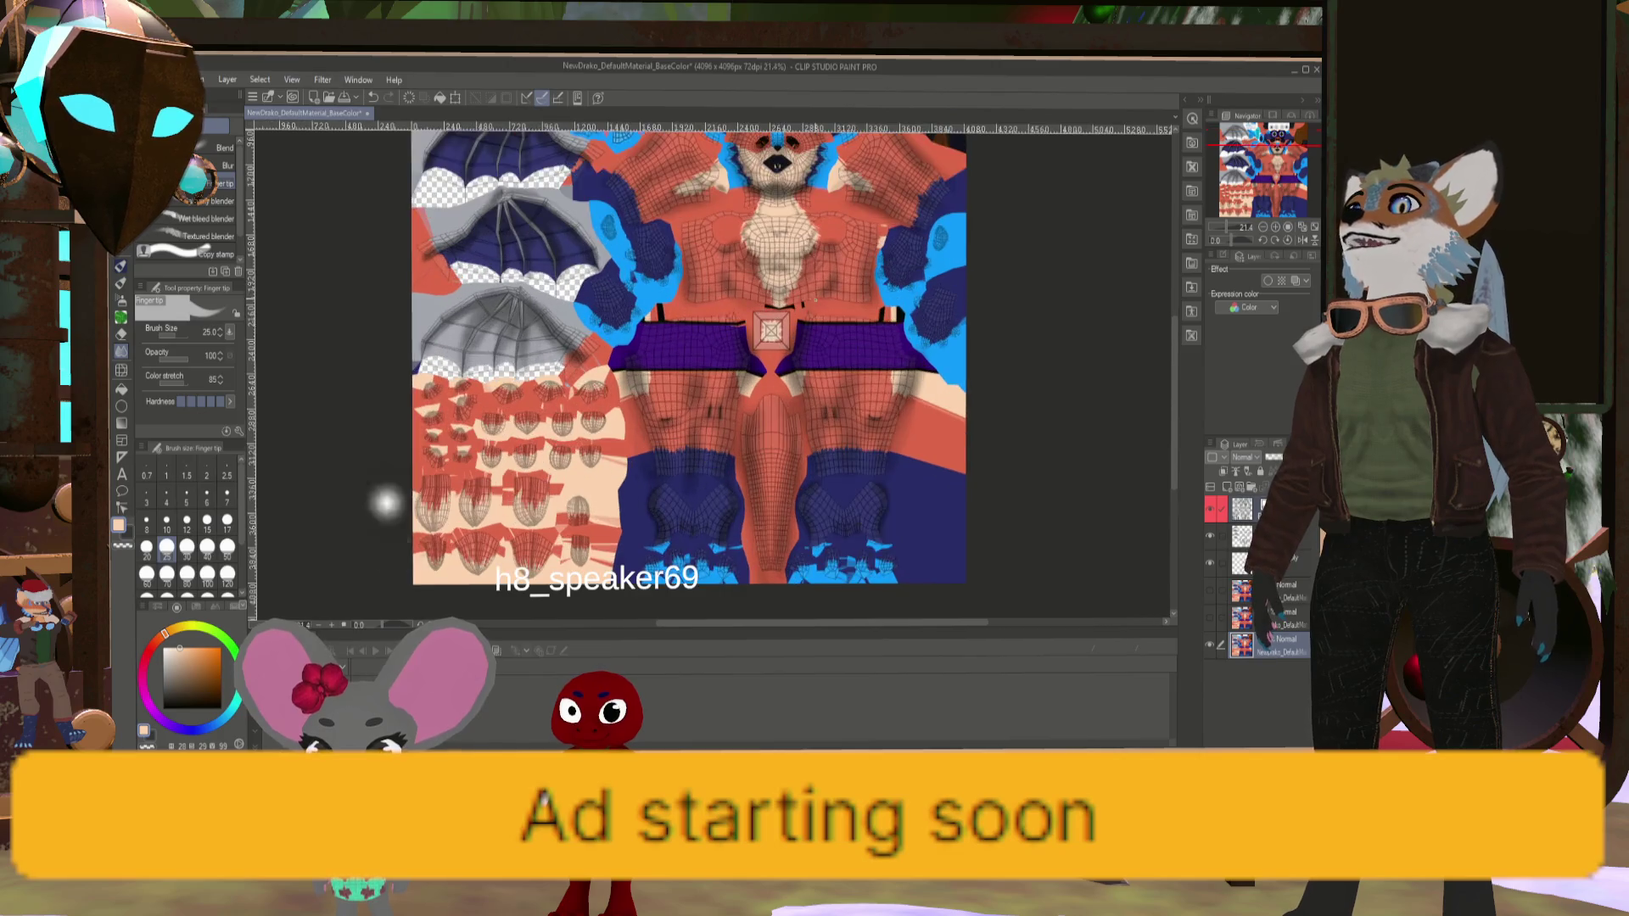
{"action": "scroll", "coordinate": [742, 297], "scroll_direction": "up", "scroll_amount": 1}
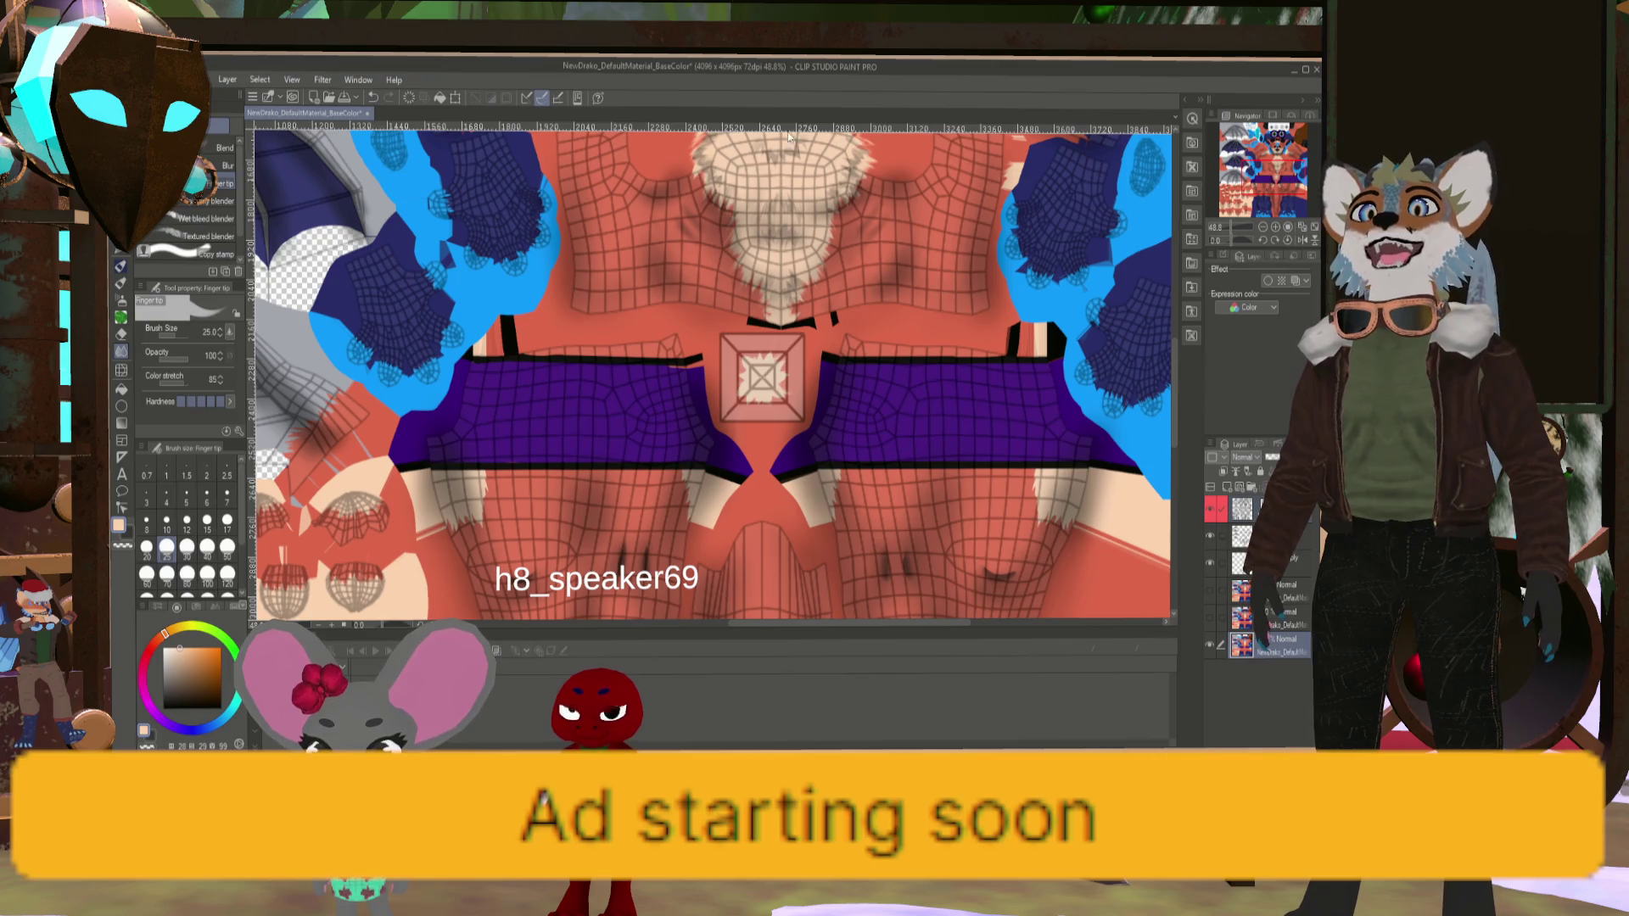
{"action": "scroll", "coordinate": [789, 136], "scroll_direction": "down", "scroll_amount": 3}
{"action": "scroll", "coordinate": [789, 136], "scroll_direction": "up", "scroll_amount": 3}
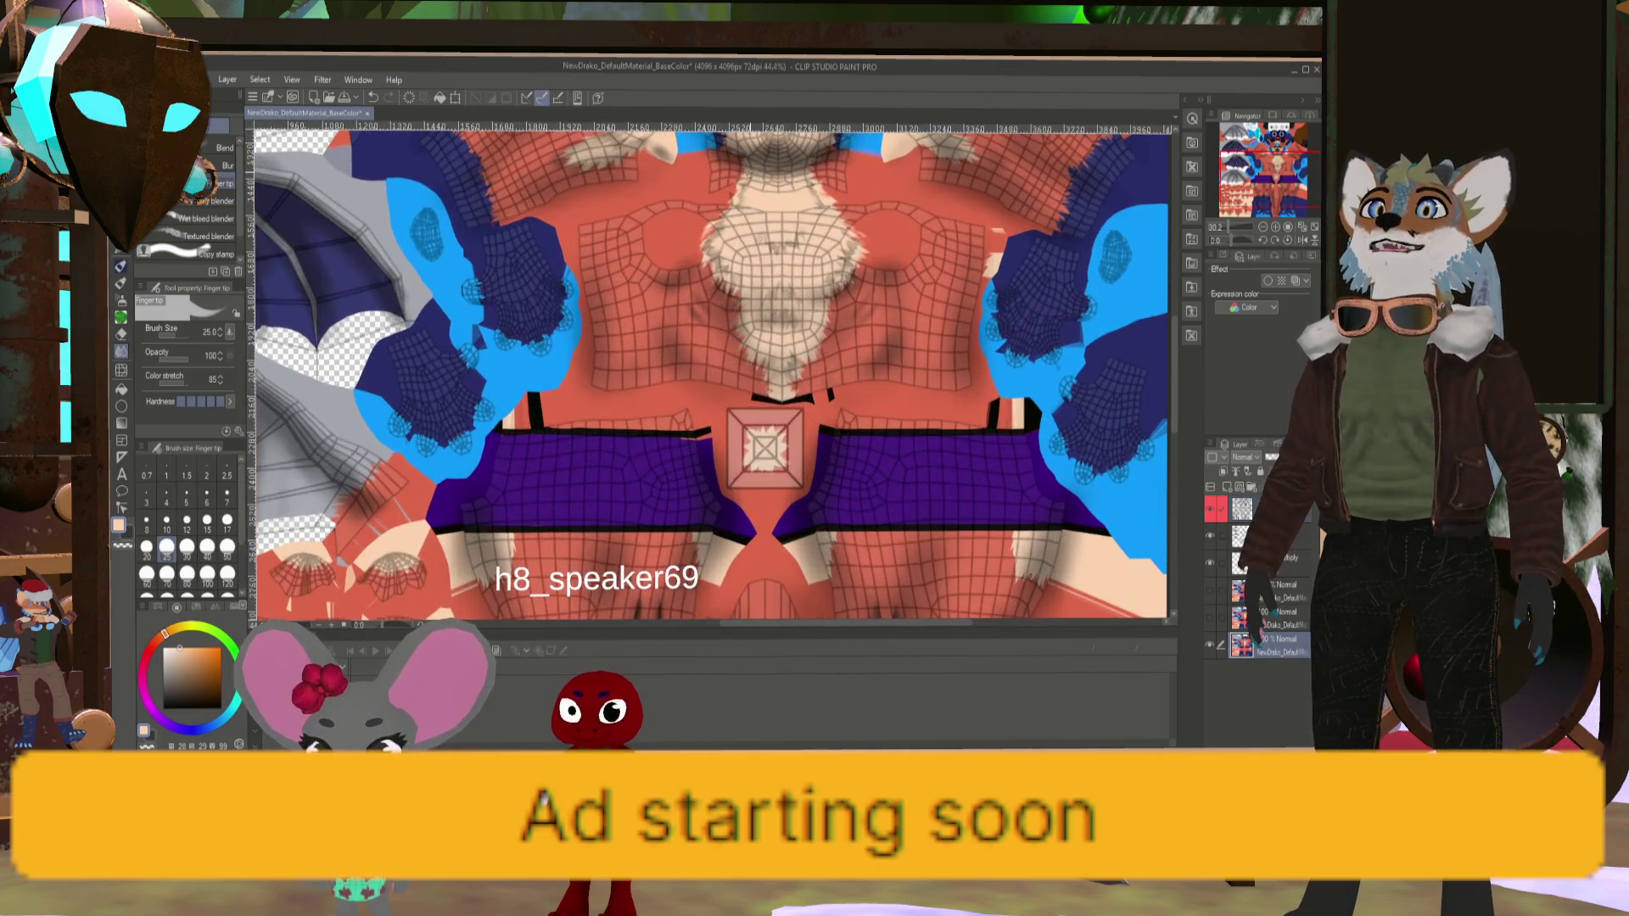
{"action": "scroll", "coordinate": [666, 190], "scroll_direction": "down", "scroll_amount": 3}
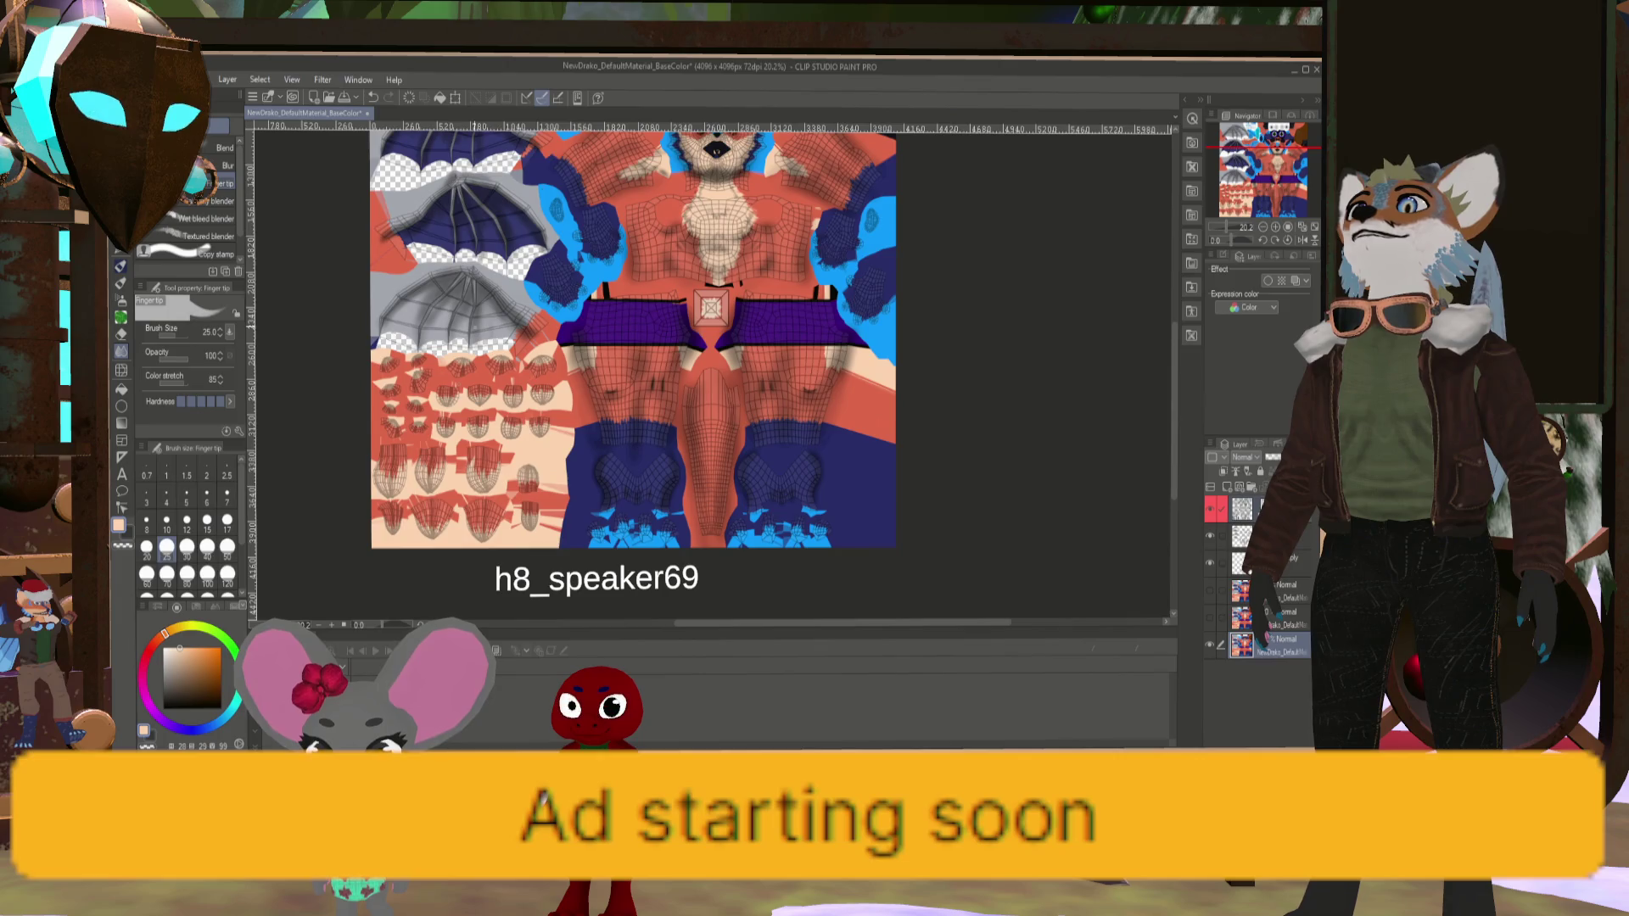
{"action": "scroll", "coordinate": [450, 403], "scroll_direction": "up", "scroll_amount": 3}
{"action": "scroll", "coordinate": [628, 479], "scroll_direction": "down", "scroll_amount": 1}
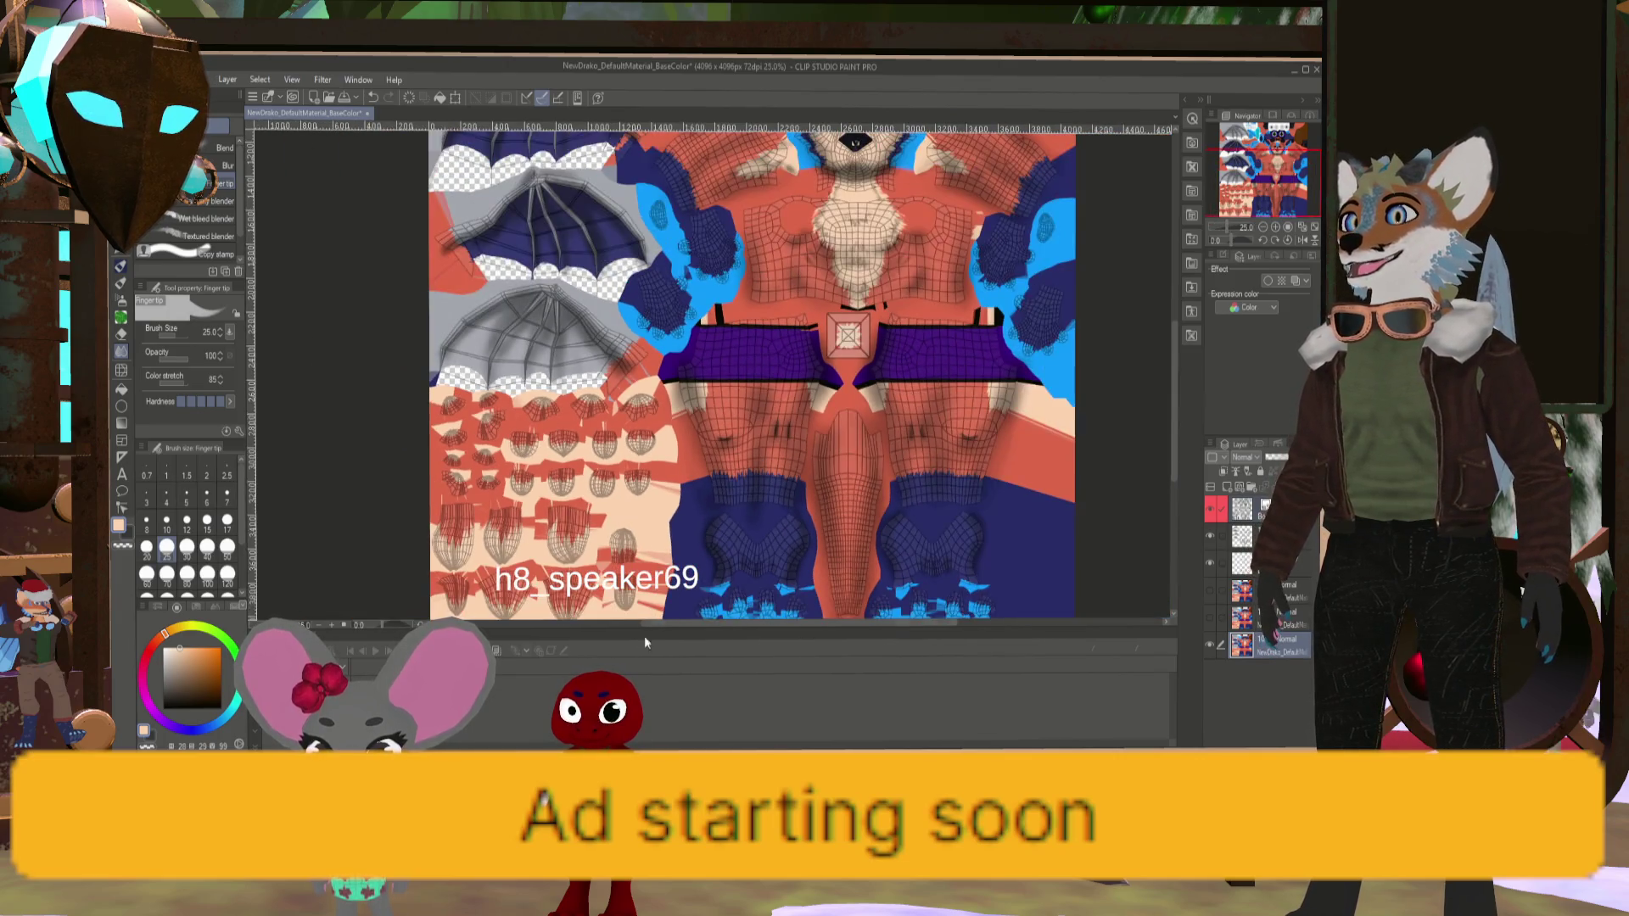
{"action": "scroll", "coordinate": [644, 526], "scroll_direction": "up", "scroll_amount": 4}
{"action": "scroll", "coordinate": [650, 567], "scroll_direction": "down", "scroll_amount": 5}
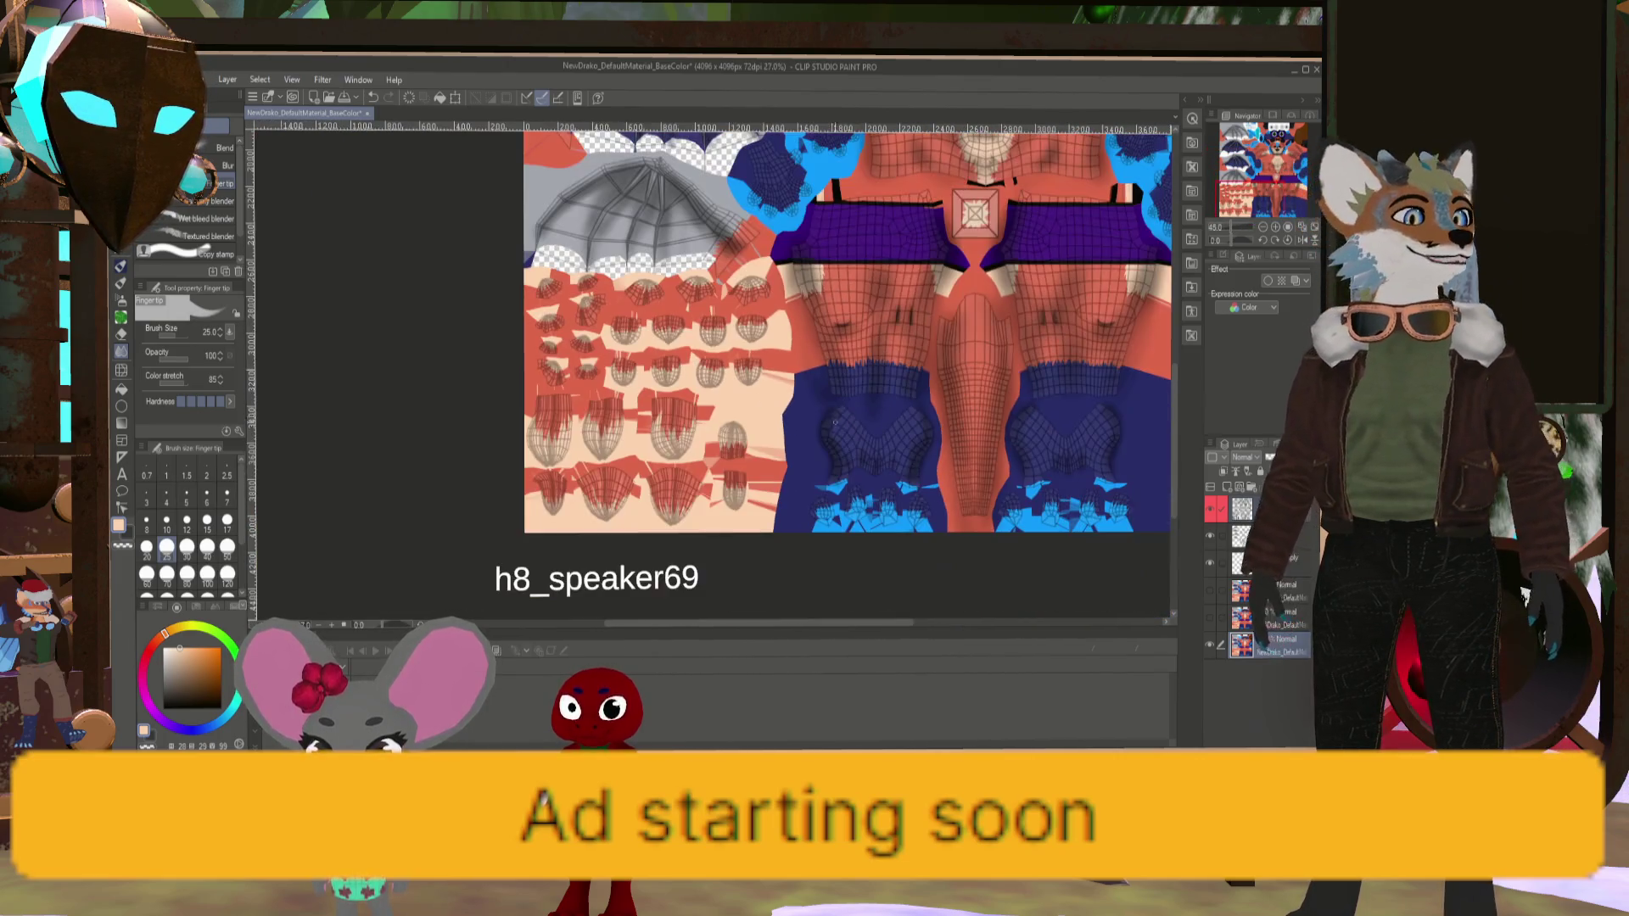
{"action": "scroll", "coordinate": [895, 248], "scroll_direction": "up", "scroll_amount": 1}
{"action": "scroll", "coordinate": [894, 249], "scroll_direction": "down", "scroll_amount": 2}
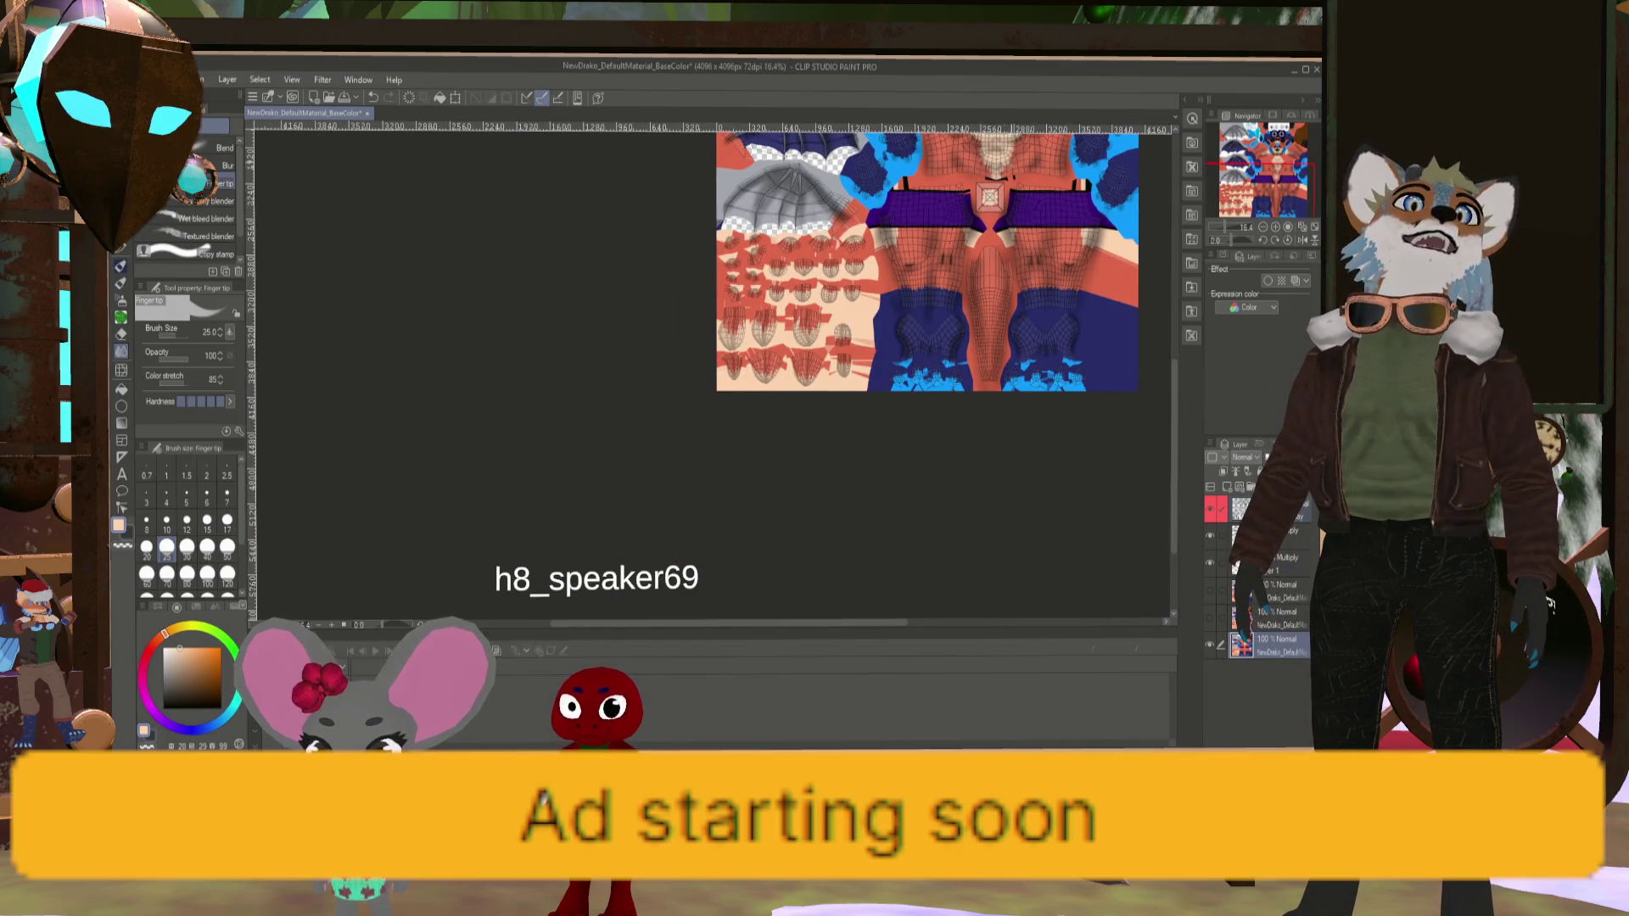
{"action": "scroll", "coordinate": [894, 248], "scroll_direction": "up", "scroll_amount": 3}
{"action": "scroll", "coordinate": [807, 285], "scroll_direction": "up", "scroll_amount": 2}
{"action": "scroll", "coordinate": [807, 285], "scroll_direction": "down", "scroll_amount": 1}
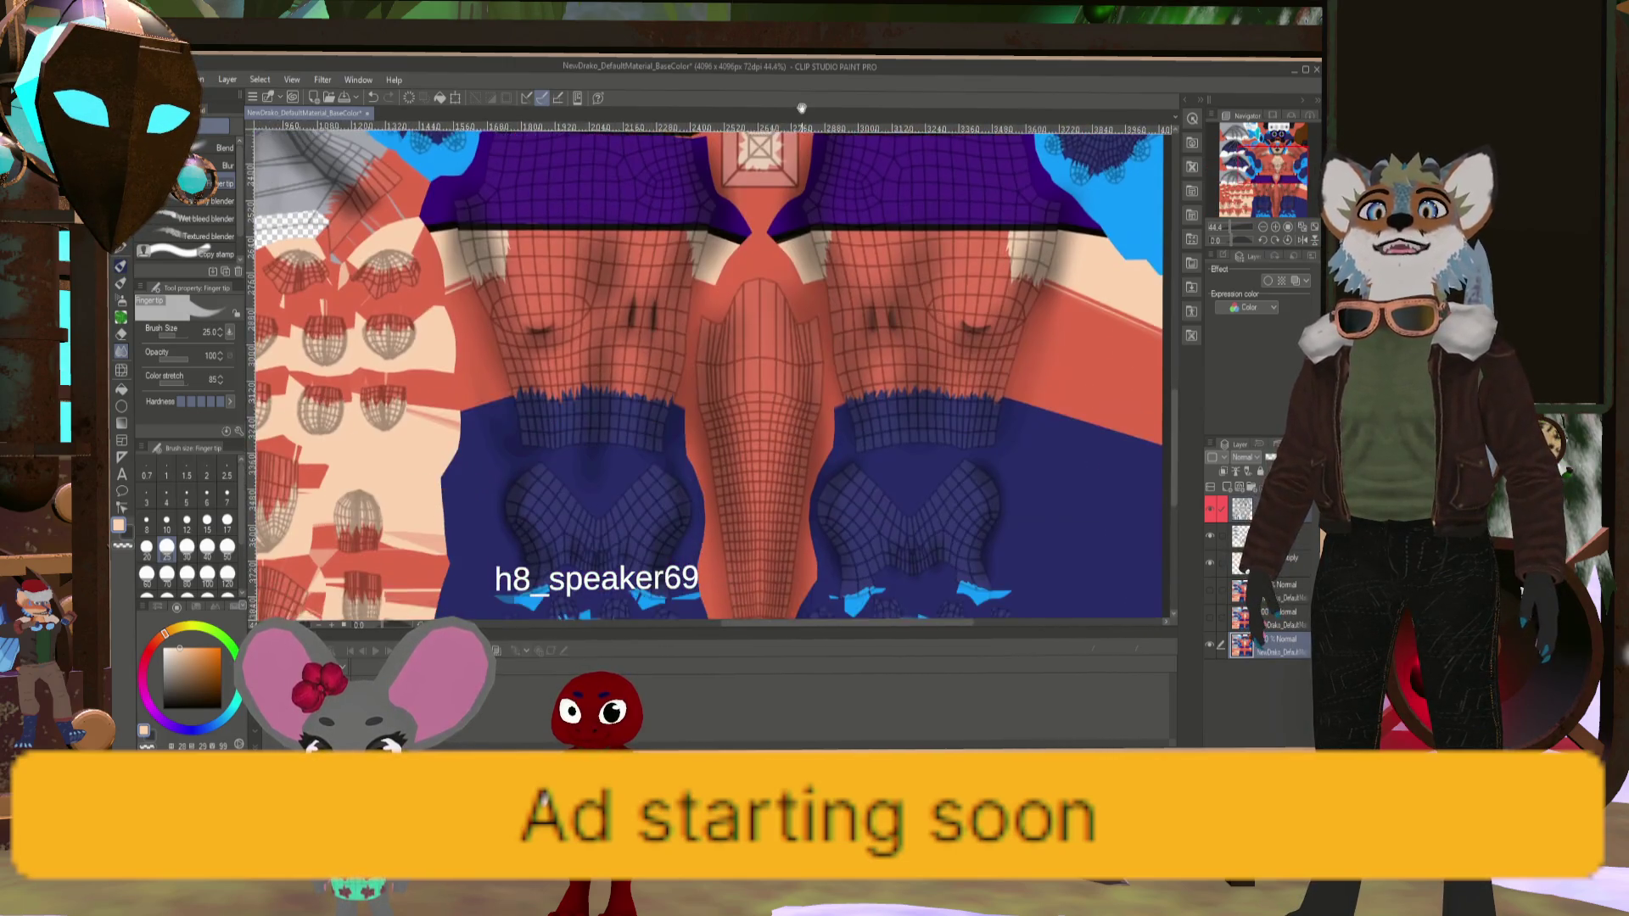
{"action": "scroll", "coordinate": [807, 285], "scroll_direction": "up", "scroll_amount": 6}
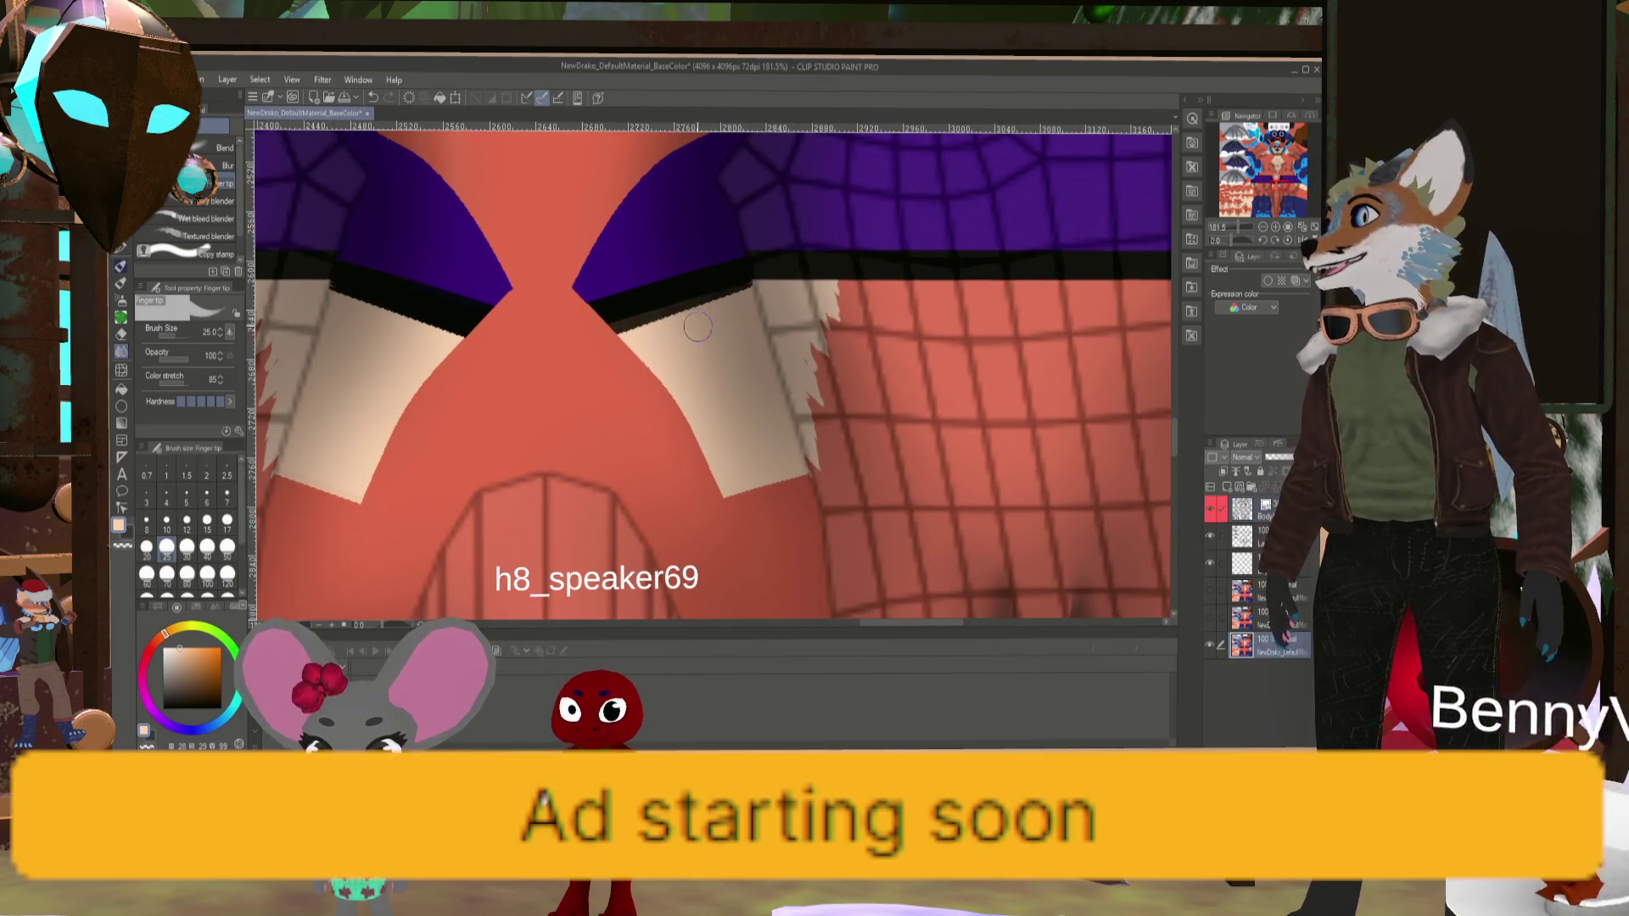
- Shrink the Clip Studio blending brush from 25 to about 15, then pan and zoom out over the UV texture
{"action": "key", "text": "bracketleft"}
{"action": "key", "text": "bracketleft"}
{"action": "key", "text": "bracketleft"}
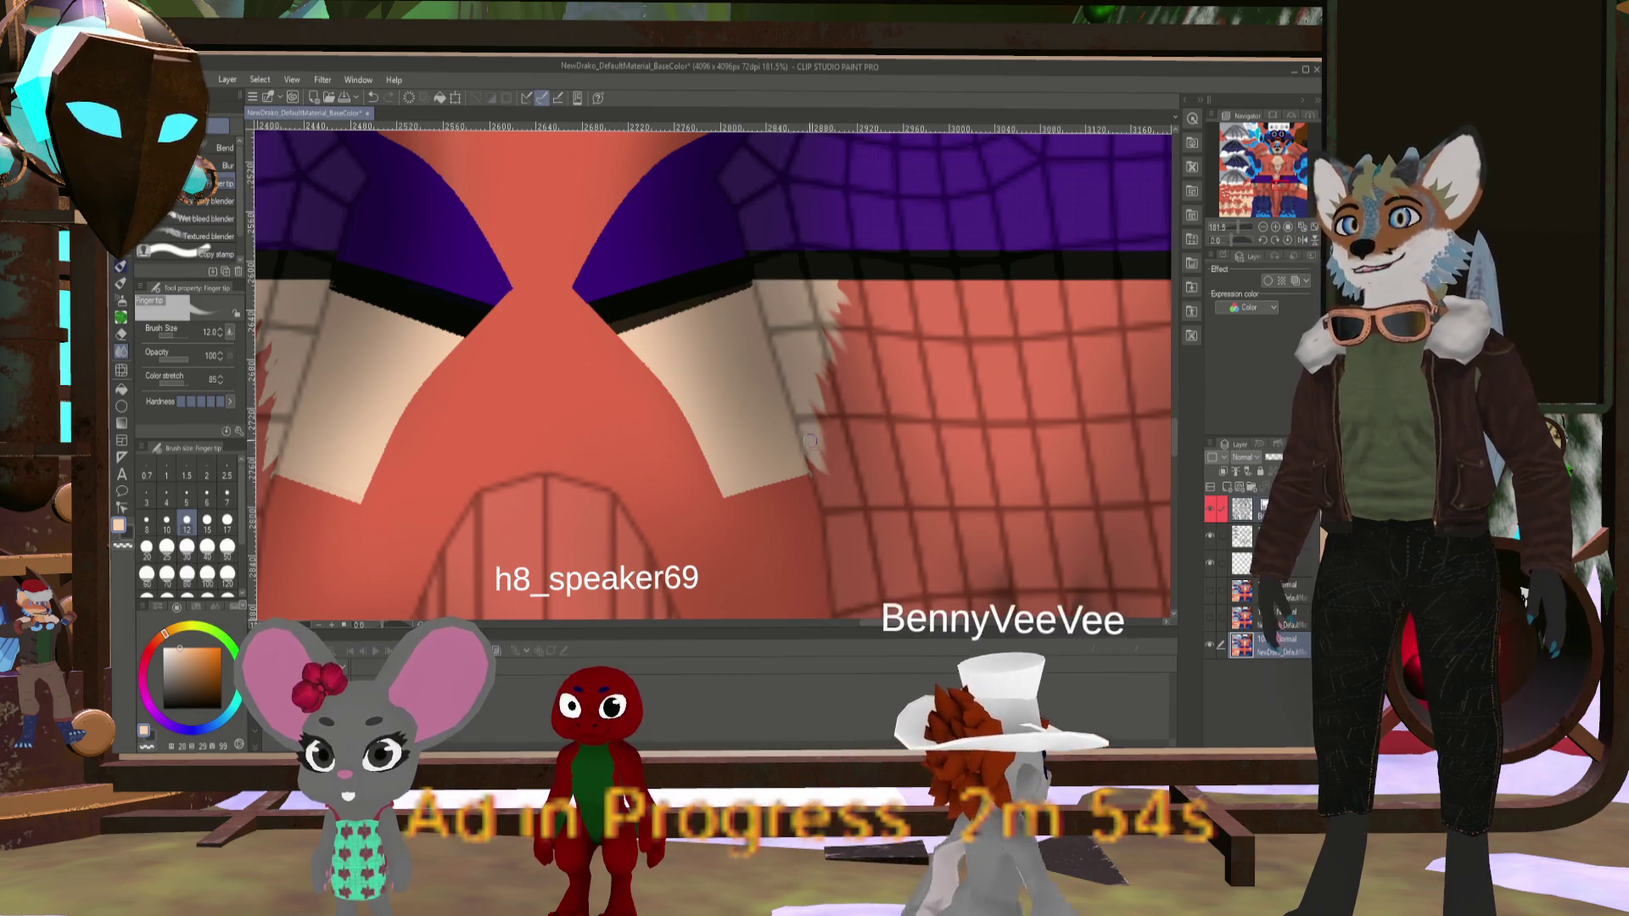
{"action": "left_click_drag", "start_coordinate": [285, 445], "coordinate": [667, 344]}
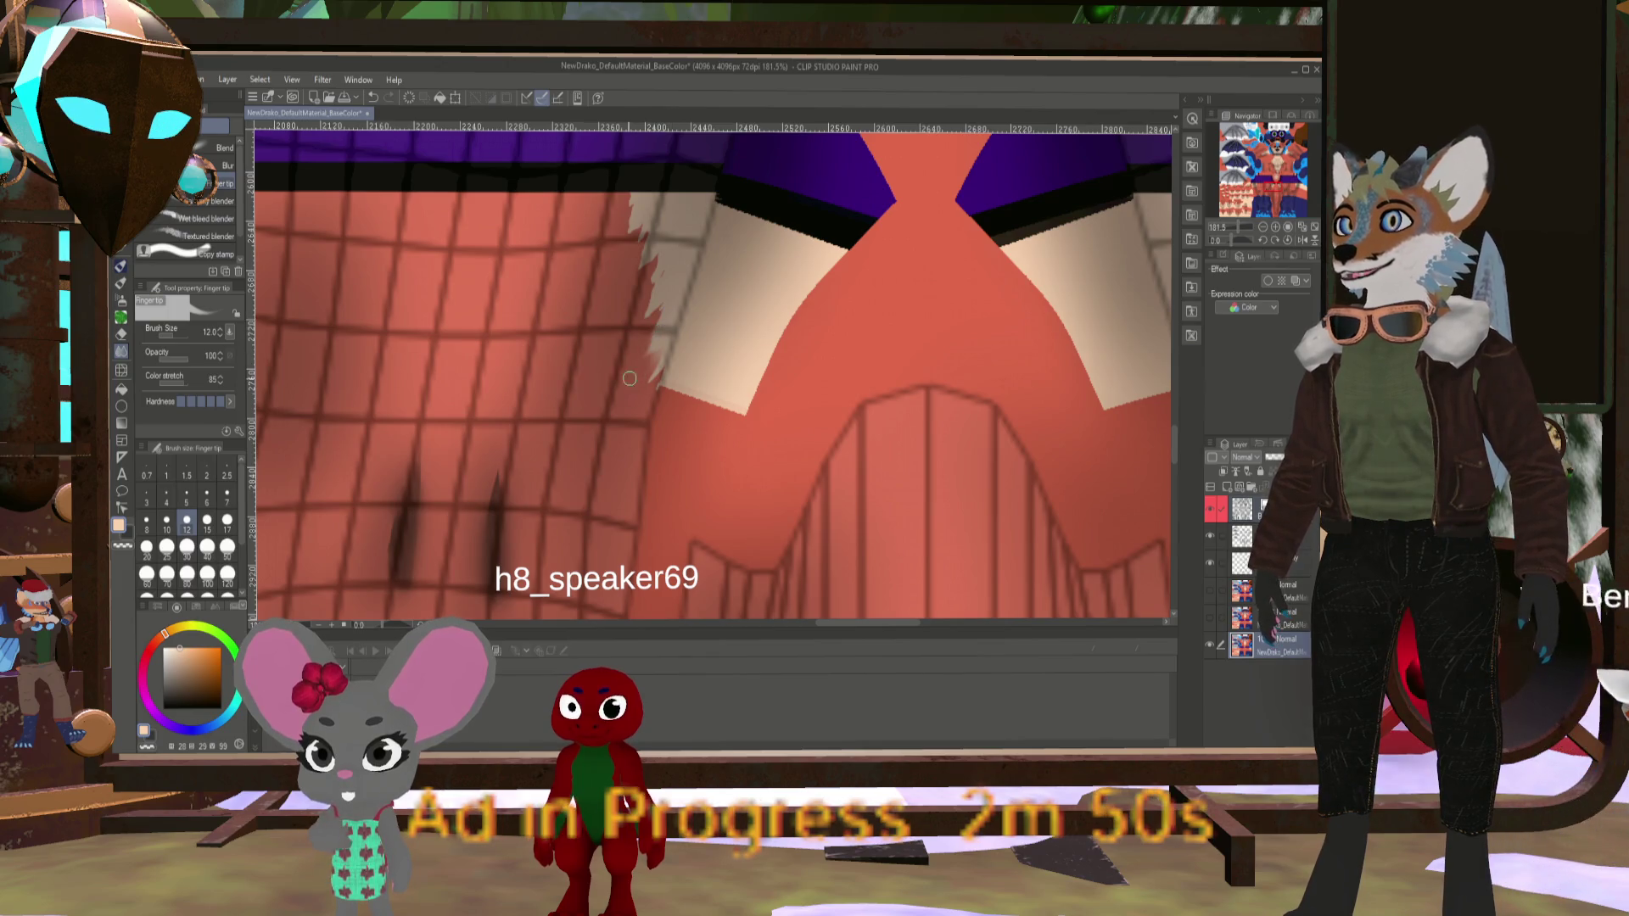
{"action": "scroll", "coordinate": [661, 331], "scroll_direction": "down", "scroll_amount": 5}
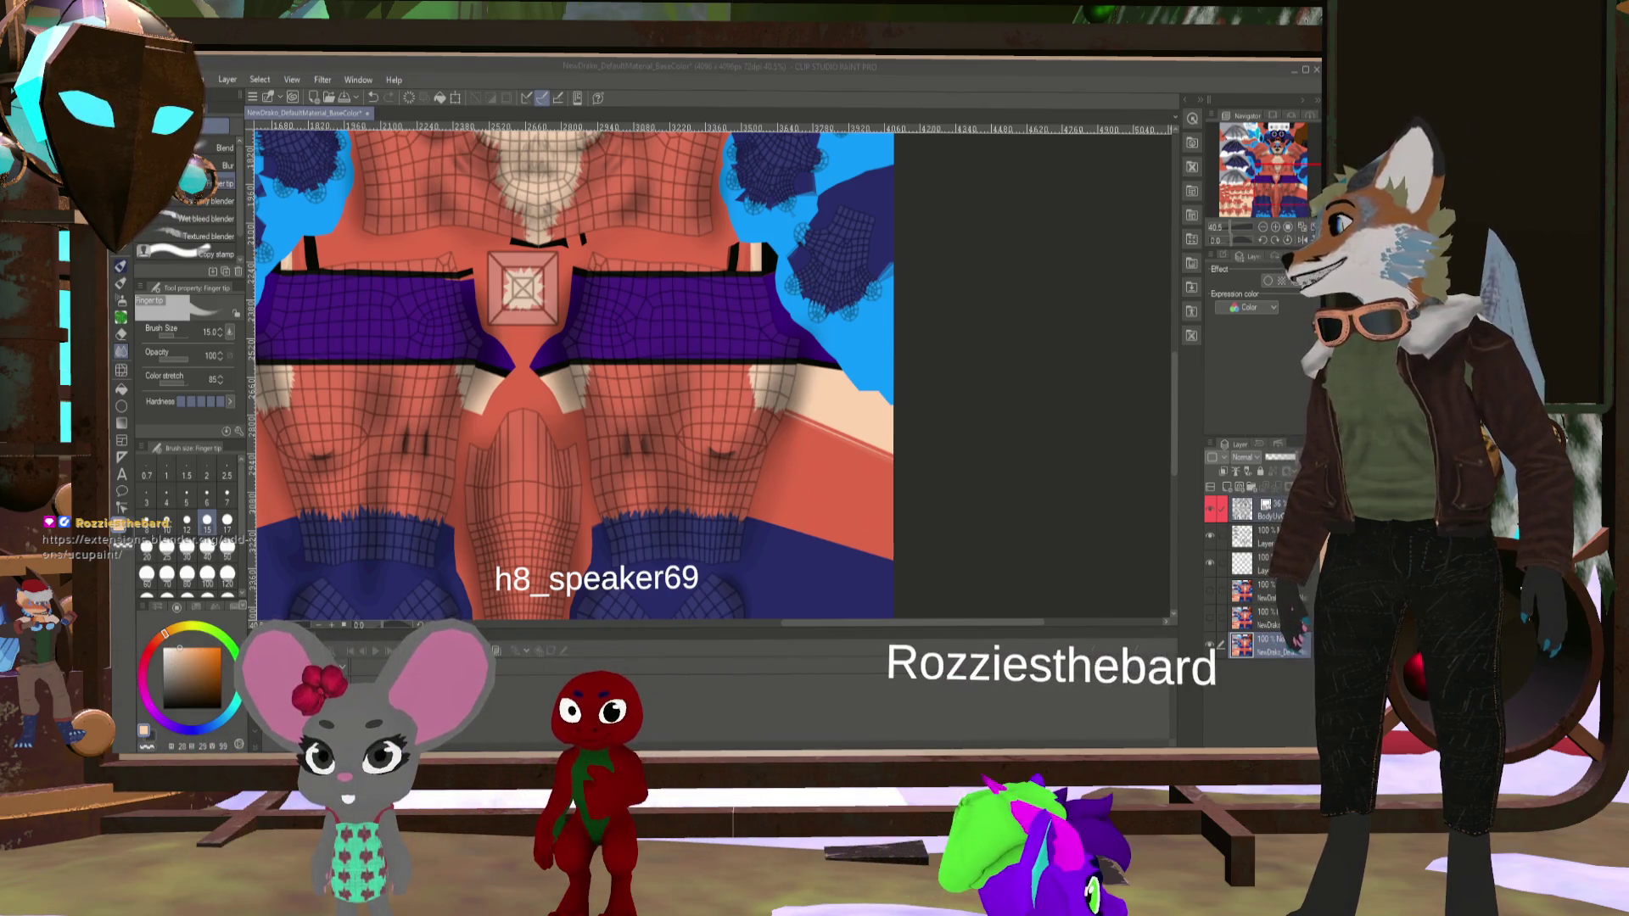
{"action": "key", "text": "alt+Tab"}
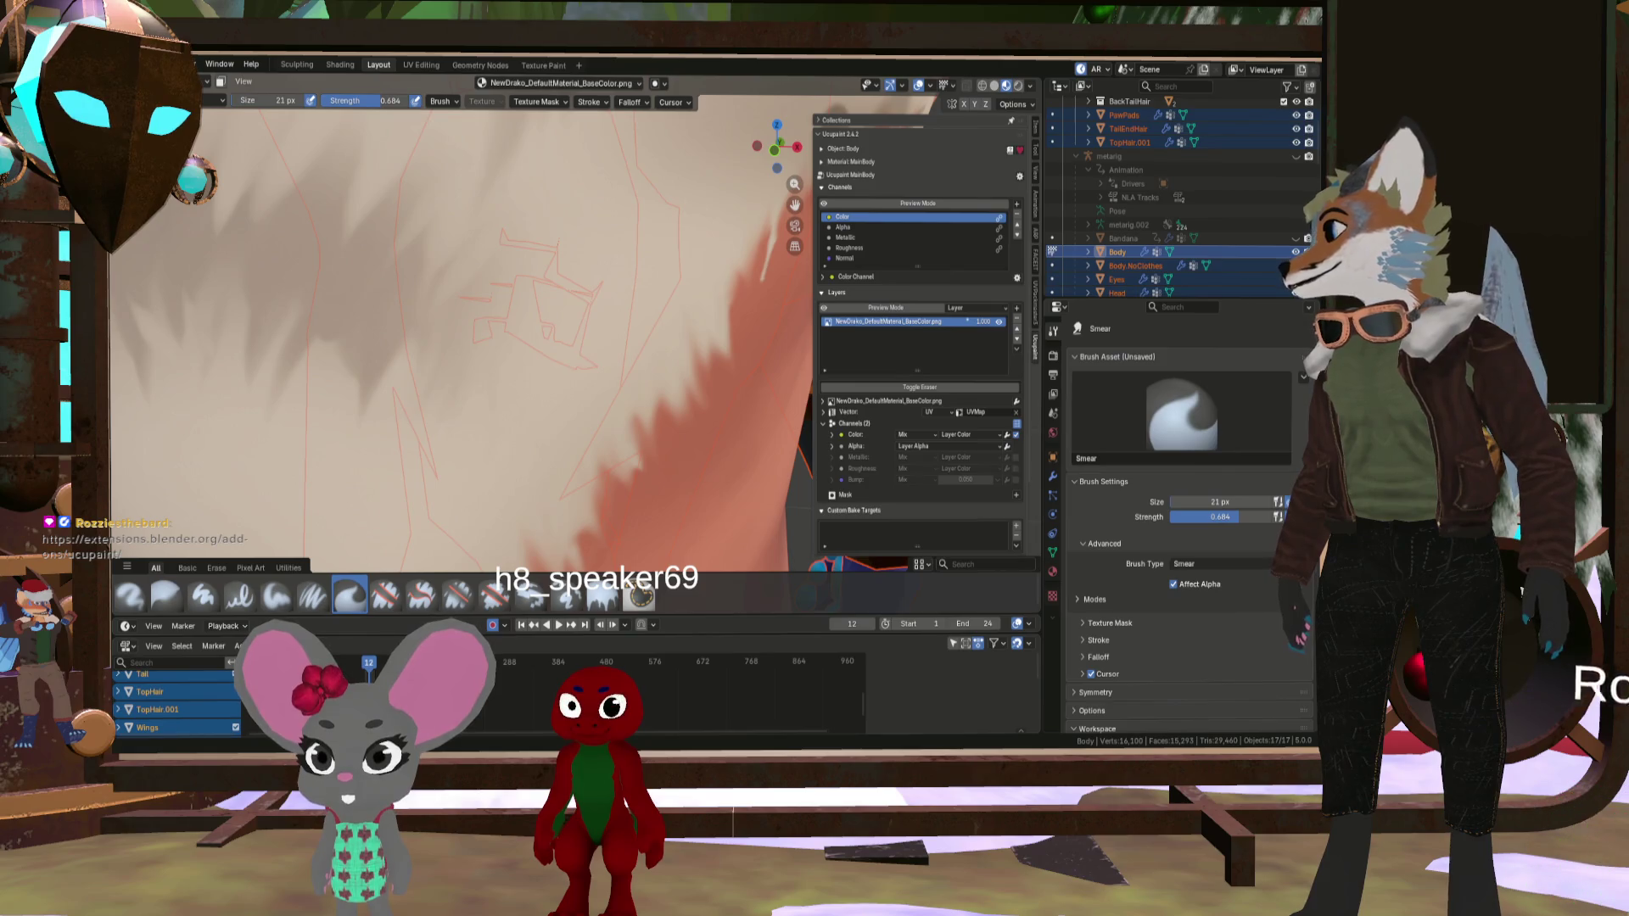
- Zoom and orbit around the fox in Texture Paint to view its back
{"action": "scroll", "coordinate": [458, 339], "scroll_direction": "down", "scroll_amount": 6}
{"action": "scroll", "coordinate": [458, 339], "scroll_direction": "up", "scroll_amount": 3}
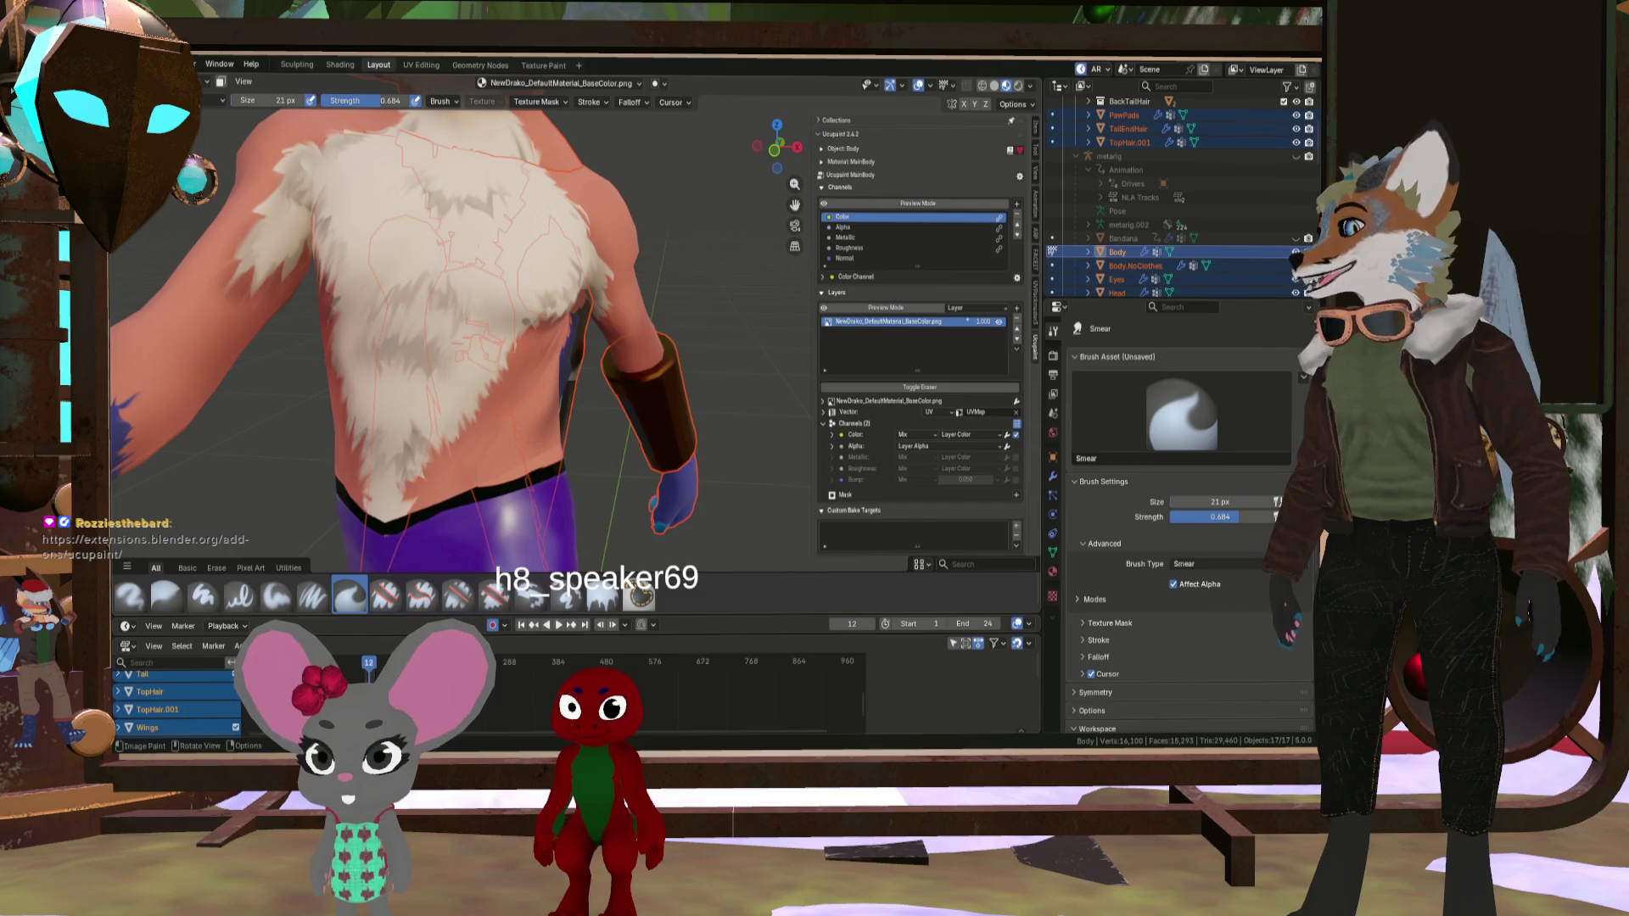
{"action": "scroll", "coordinate": [524, 480], "scroll_direction": "up", "scroll_amount": 5}
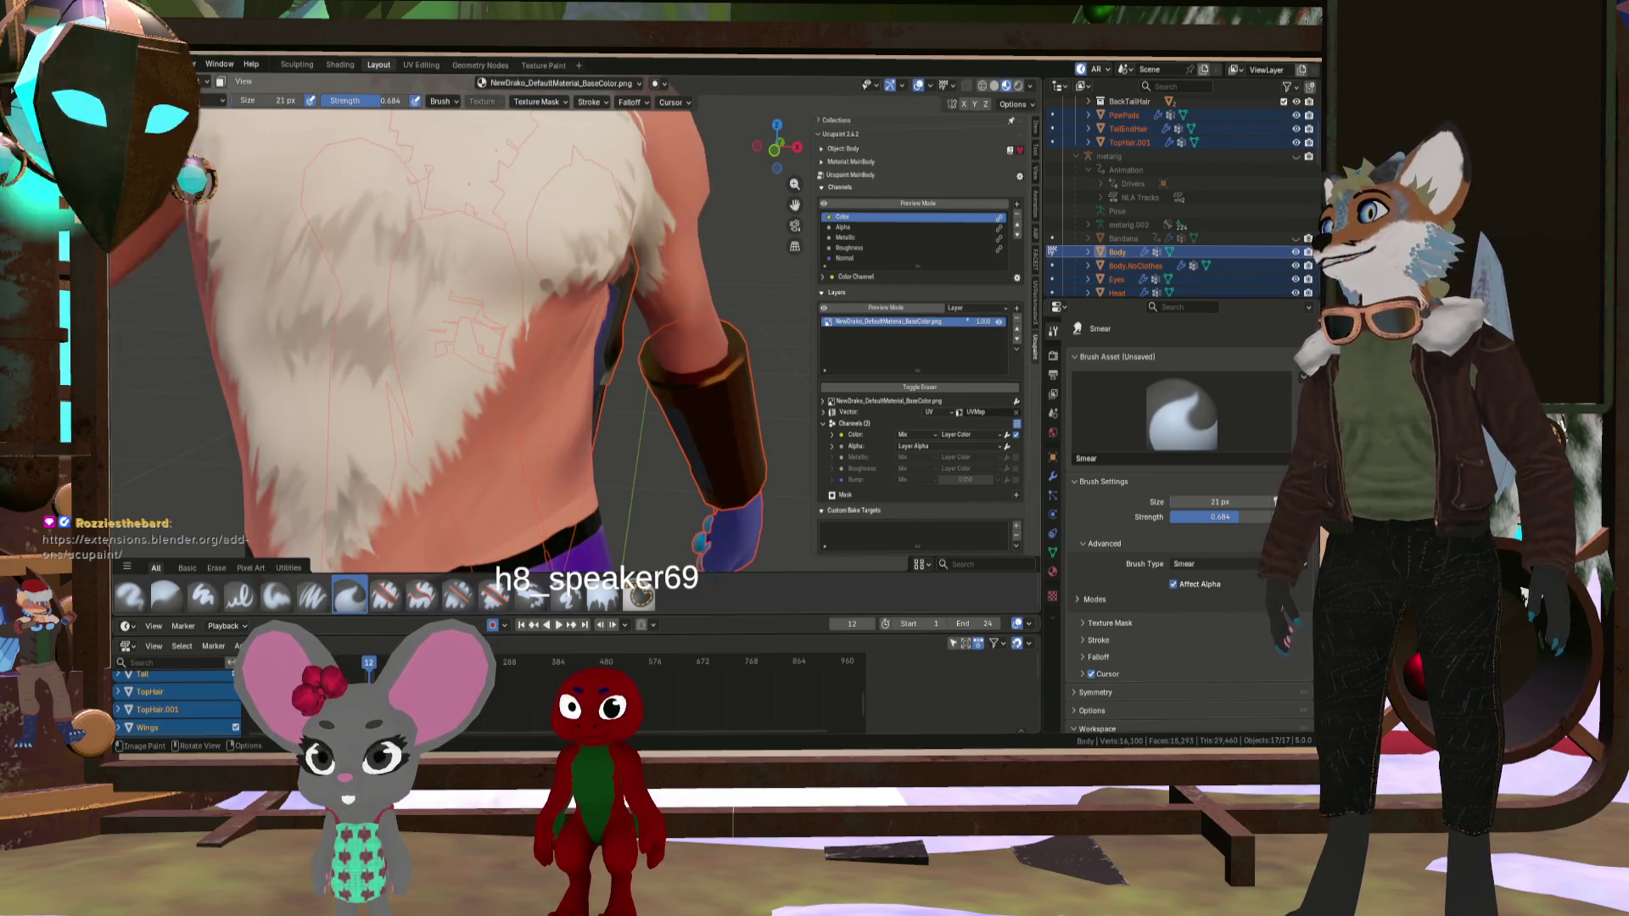
{"action": "scroll", "coordinate": [523, 480], "scroll_direction": "down", "scroll_amount": 5}
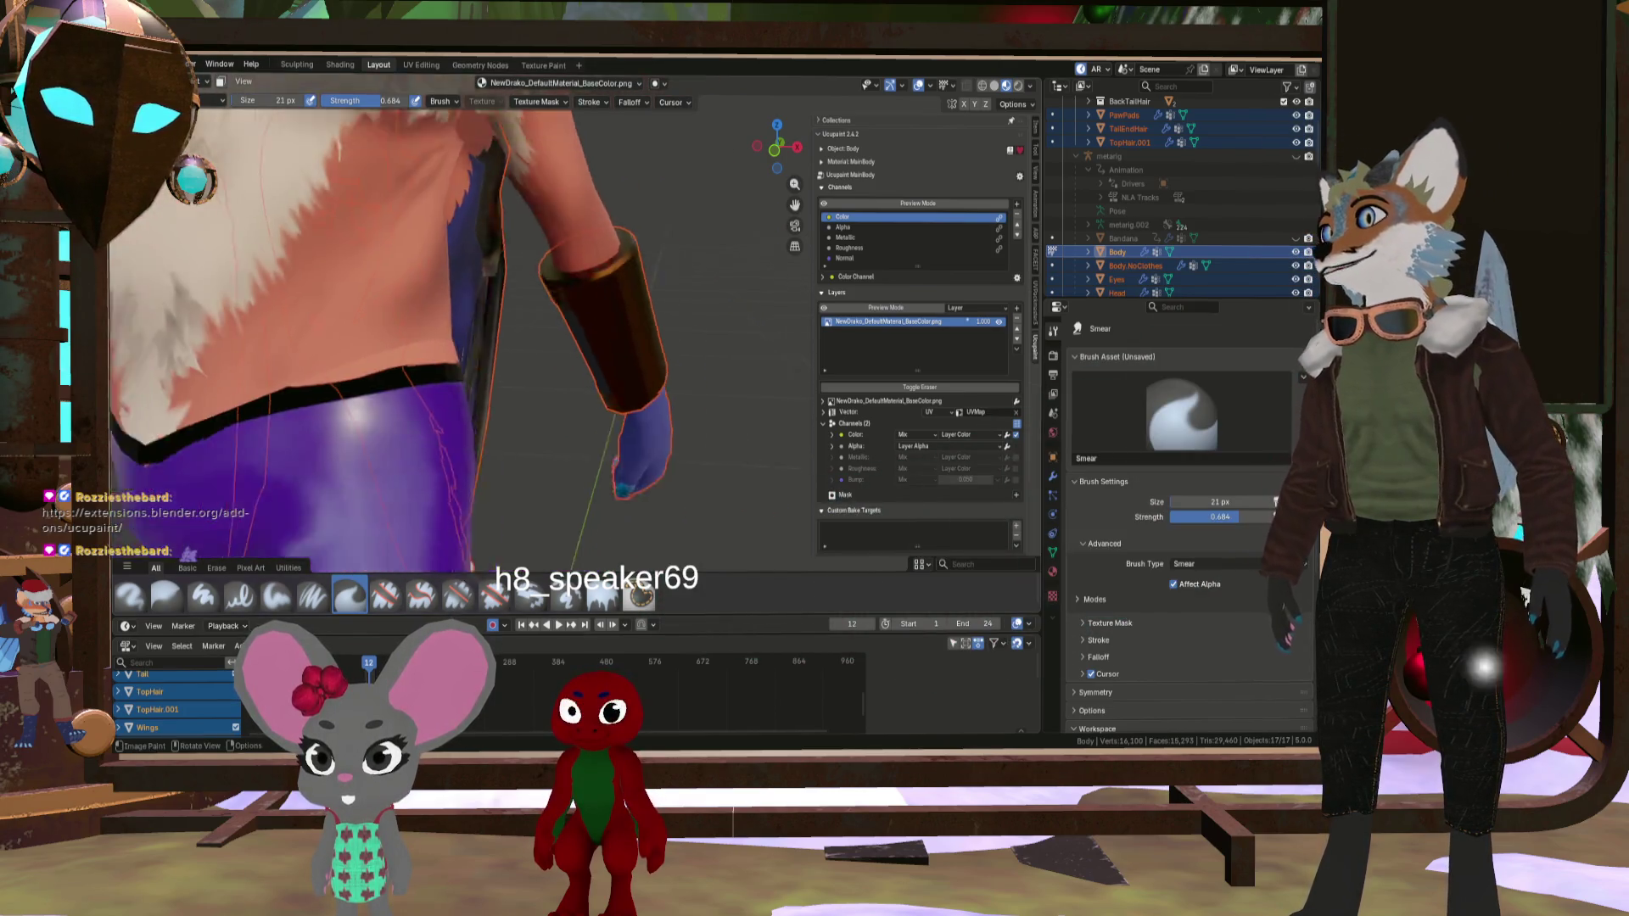
{"action": "scroll", "coordinate": [524, 480], "scroll_direction": "up", "scroll_amount": 4}
{"action": "middle_click_drag", "start_coordinate": [577, 382], "coordinate": [635, 391]}
{"action": "scroll", "coordinate": [635, 391], "scroll_direction": "up", "scroll_amount": 5}
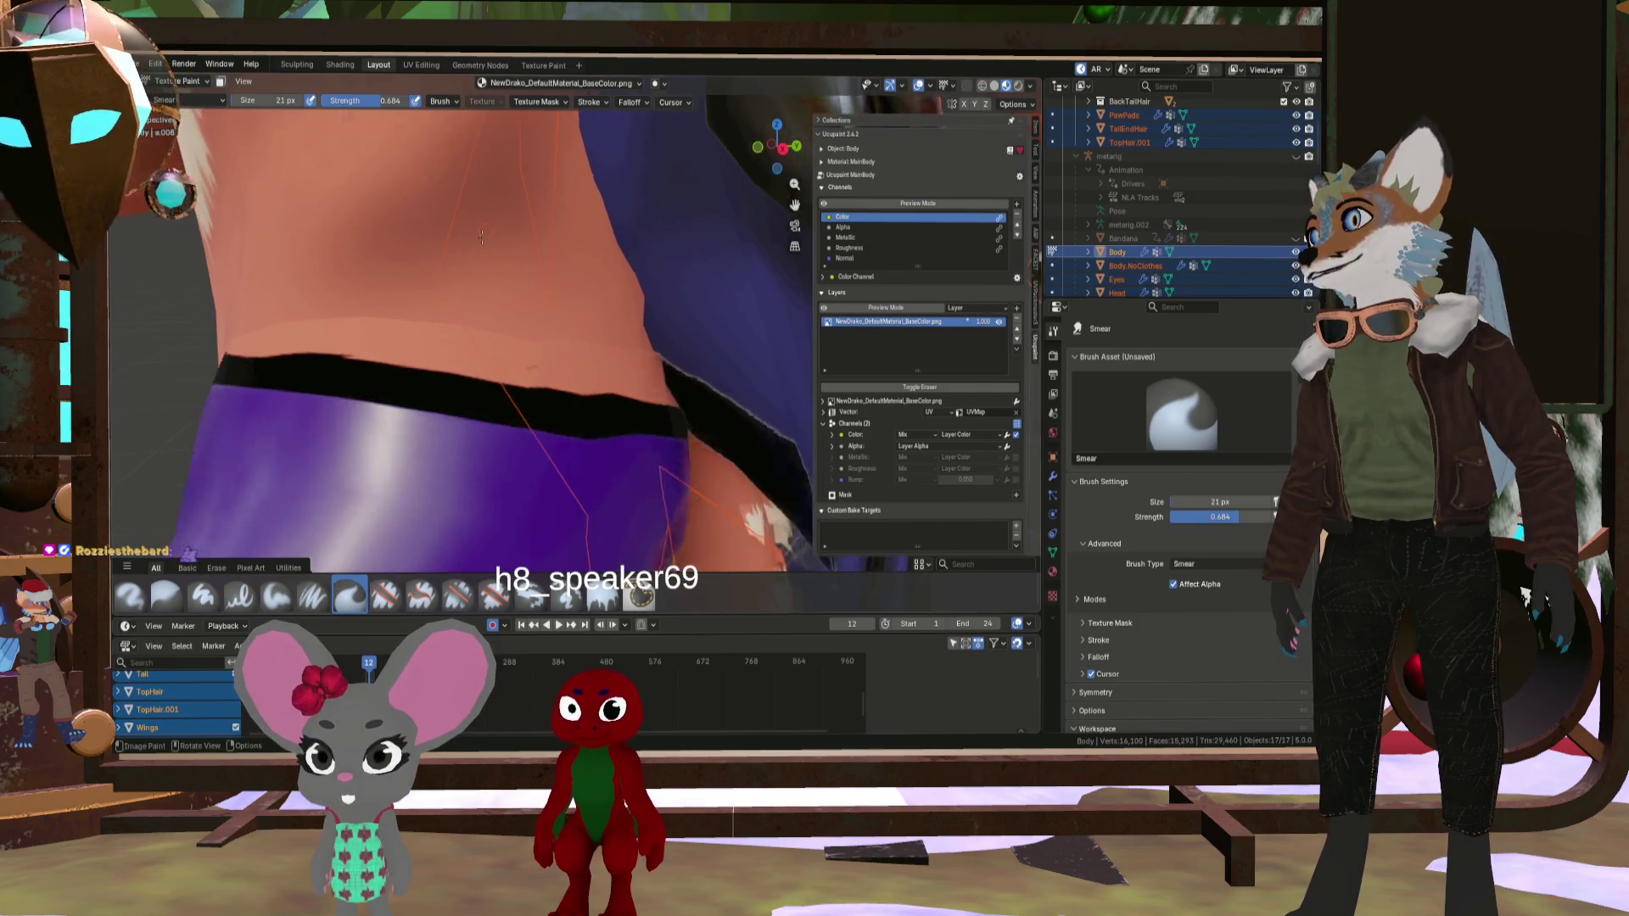
{"action": "scroll", "coordinate": [486, 280], "scroll_direction": "down", "scroll_amount": 5}
- Turn to the chest and set the Smear brush to 30 px at 1.000 strength
{"action": "mouse_move", "coordinate": [486, 279]}
{"action": "middle_mouse_down"}
{"action": "mouse_move", "coordinate": [350, 190]}
{"action": "mouse_move", "coordinate": [374, 289]}
{"action": "middle_mouse_up"}
{"action": "scroll", "coordinate": [349, 190], "scroll_direction": "up", "scroll_amount": 5}
{"action": "scroll", "coordinate": [350, 190], "scroll_direction": "up", "scroll_amount": 3}
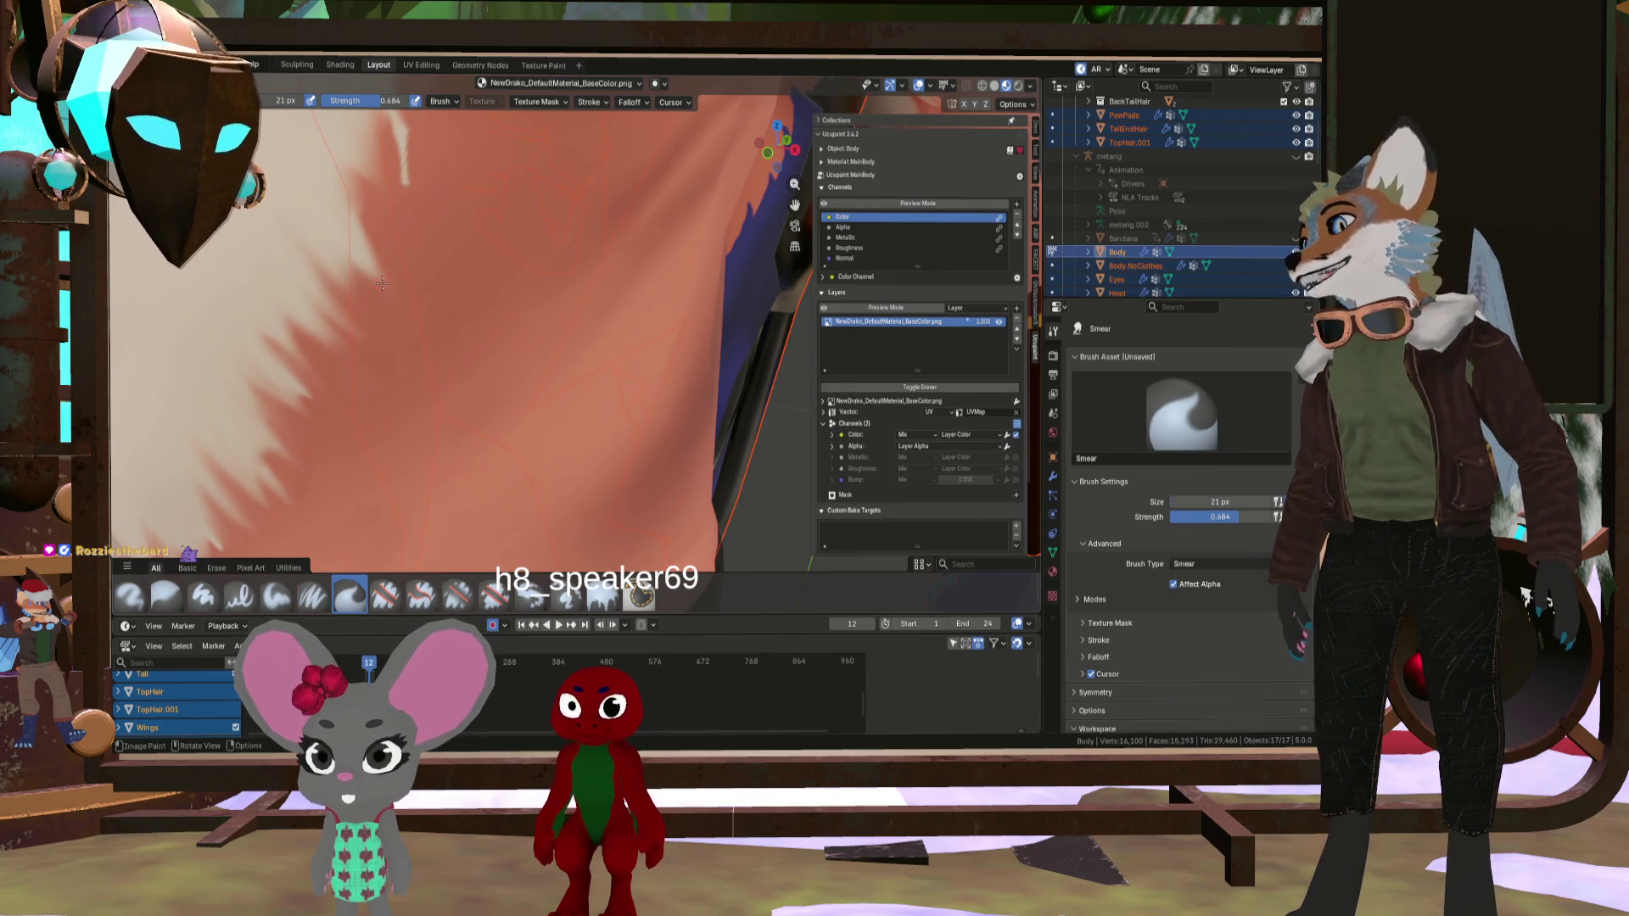
{"action": "key", "text": "f"}
{"action": "left_click", "coordinate": [329, 227]}
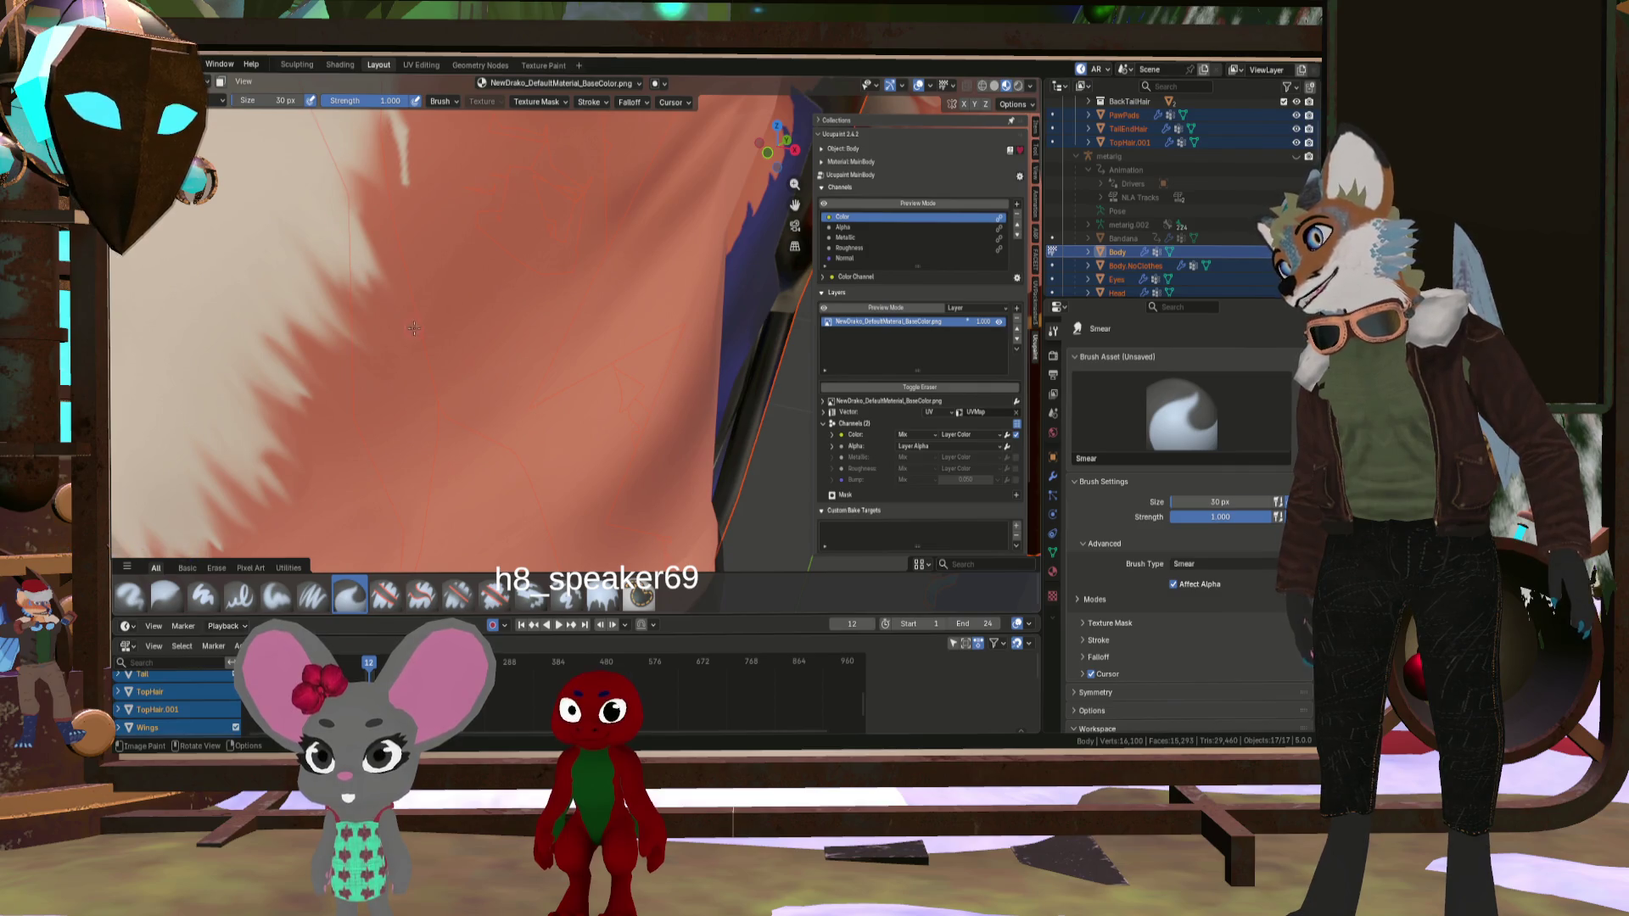
- Orbit to the chest and smear white fur down into the orange with the 53 px Smear brush
{"action": "key", "text": "F3"}
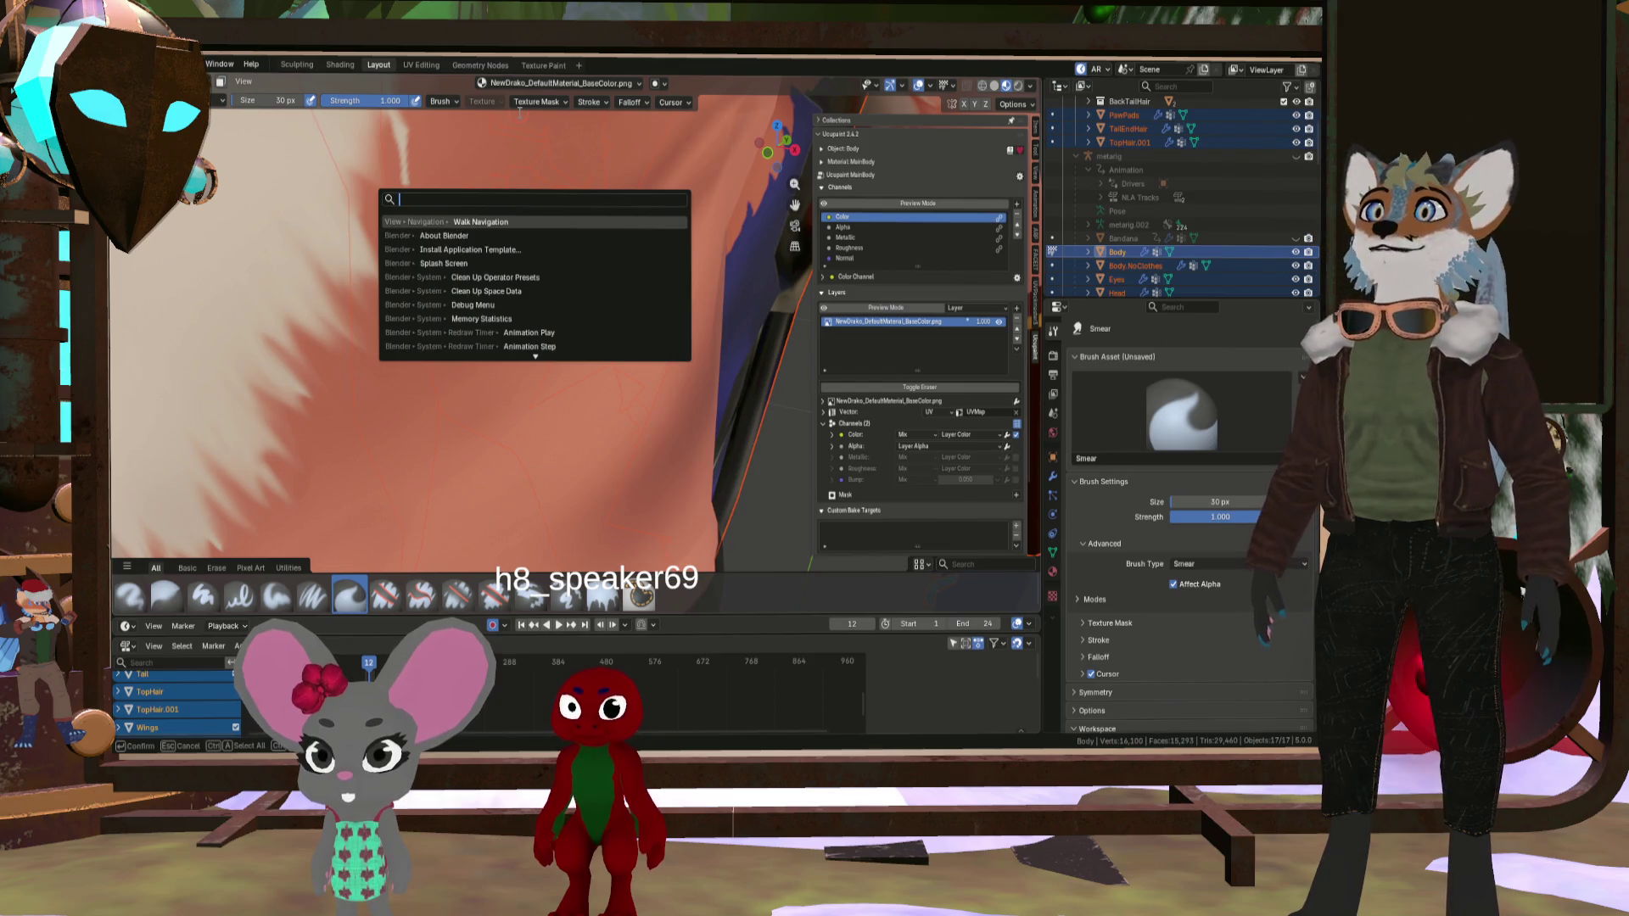
{"action": "key", "text": "Escape"}
{"action": "key", "text": "F3"}
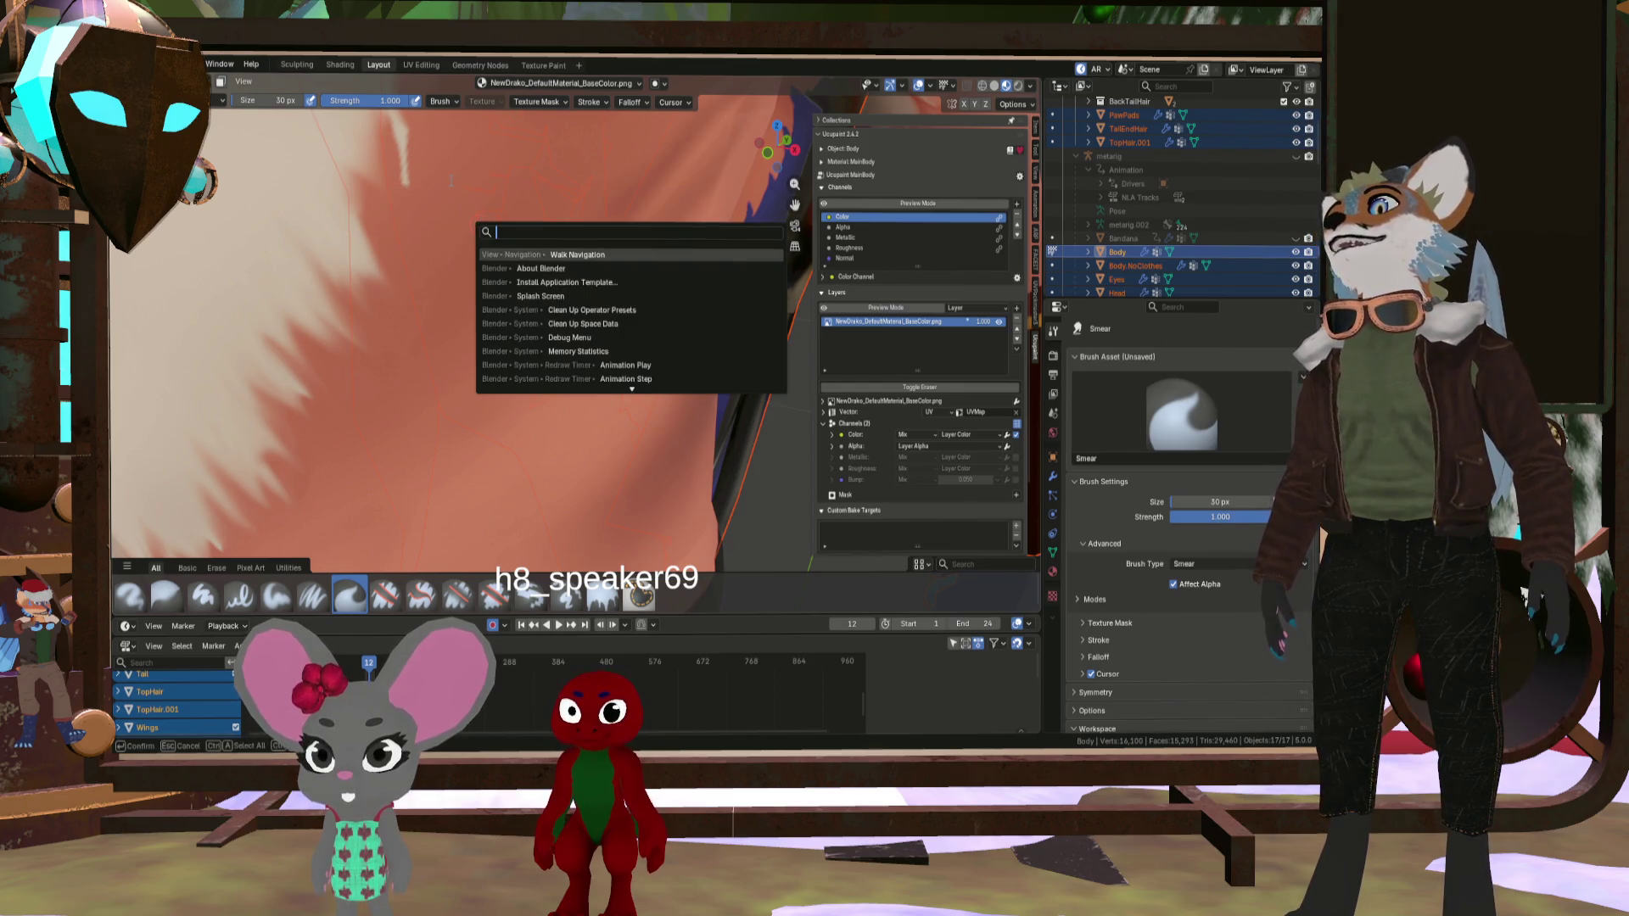
{"action": "key", "text": "Escape"}
{"action": "middle_click_drag", "start_coordinate": [431, 190], "coordinate": [513, 327]}
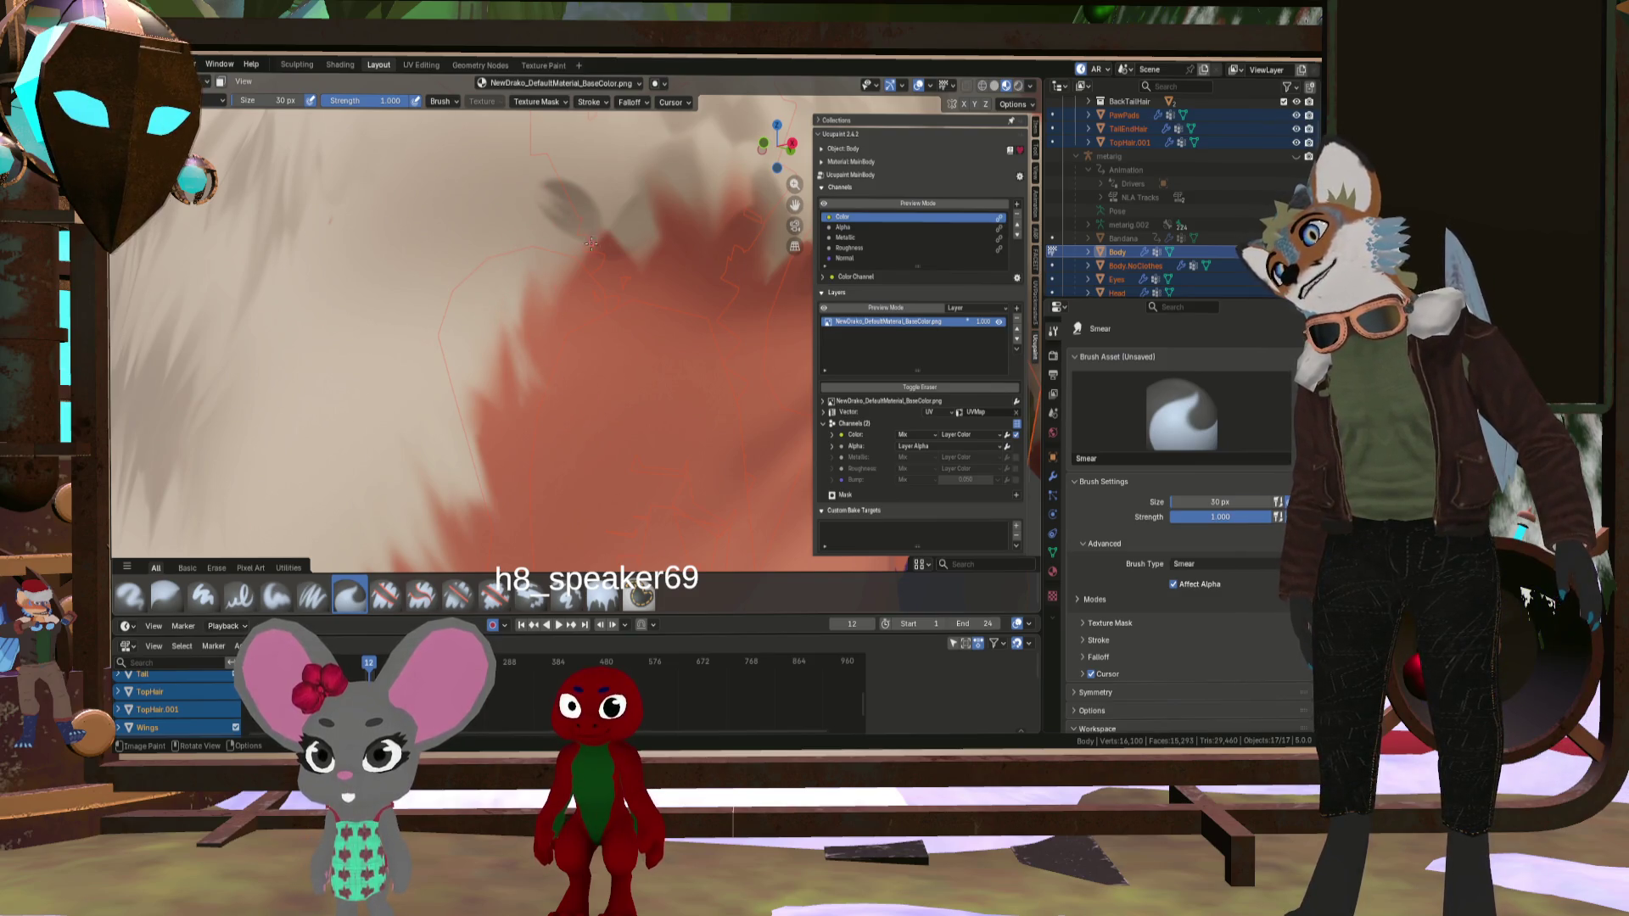
{"action": "scroll", "coordinate": [531, 220], "scroll_direction": "down", "scroll_amount": 5}
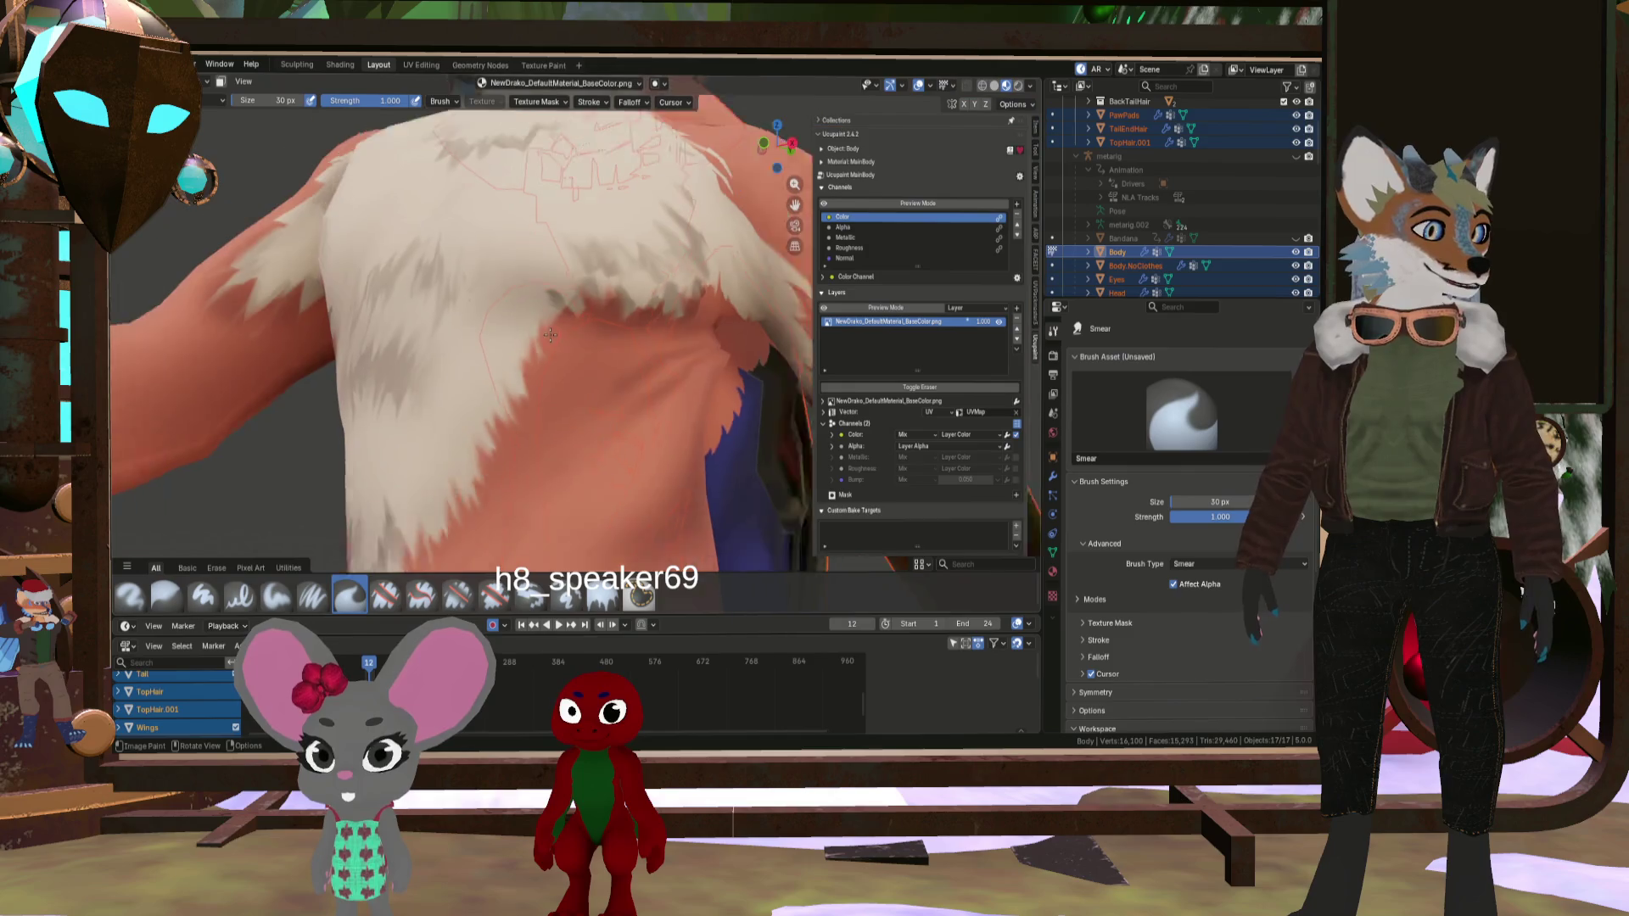
{"action": "mouse_move", "coordinate": [533, 254]}
{"action": "middle_mouse_down"}
{"action": "mouse_move", "coordinate": [534, 357]}
{"action": "mouse_move", "coordinate": [543, 347]}
{"action": "middle_mouse_up"}
{"action": "scroll", "coordinate": [592, 313], "scroll_direction": "up", "scroll_amount": 3}
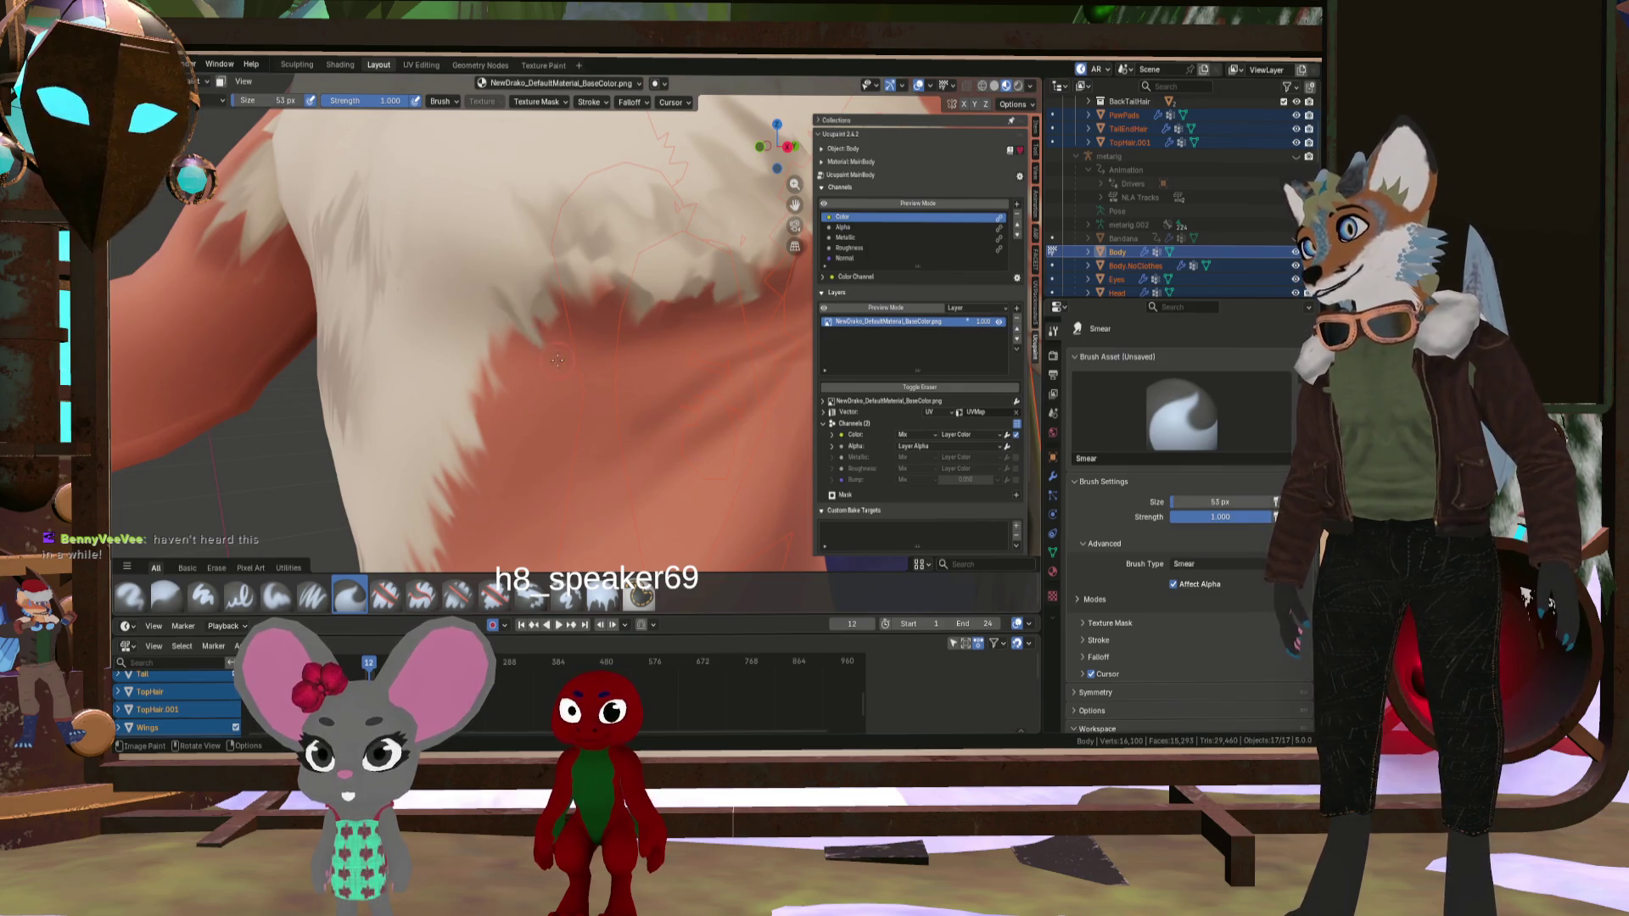
{"action": "mouse_move", "coordinate": [511, 280]}
{"action": "left_mouse_down"}
{"action": "mouse_move", "coordinate": [563, 328]}
{"action": "mouse_move", "coordinate": [560, 271]}
{"action": "mouse_move", "coordinate": [622, 341]}
{"action": "left_mouse_up"}
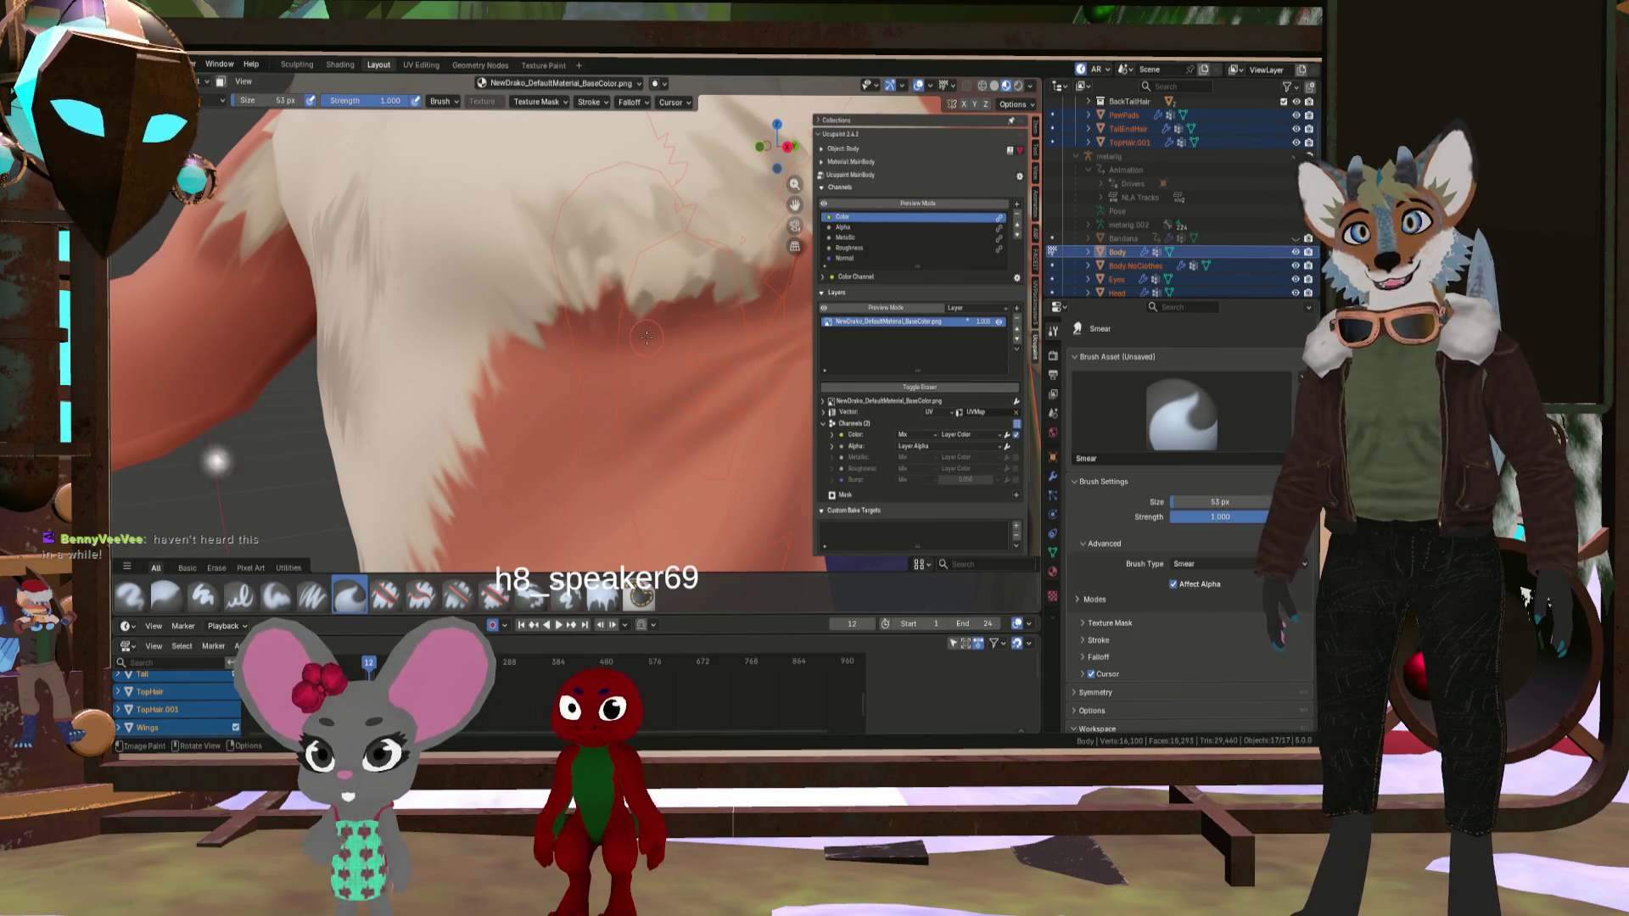
- Add a 4096 Multiply image layer, MainBody Layer, above the base colour in Ucupaint
{"action": "left_click", "coordinate": [1018, 311]}
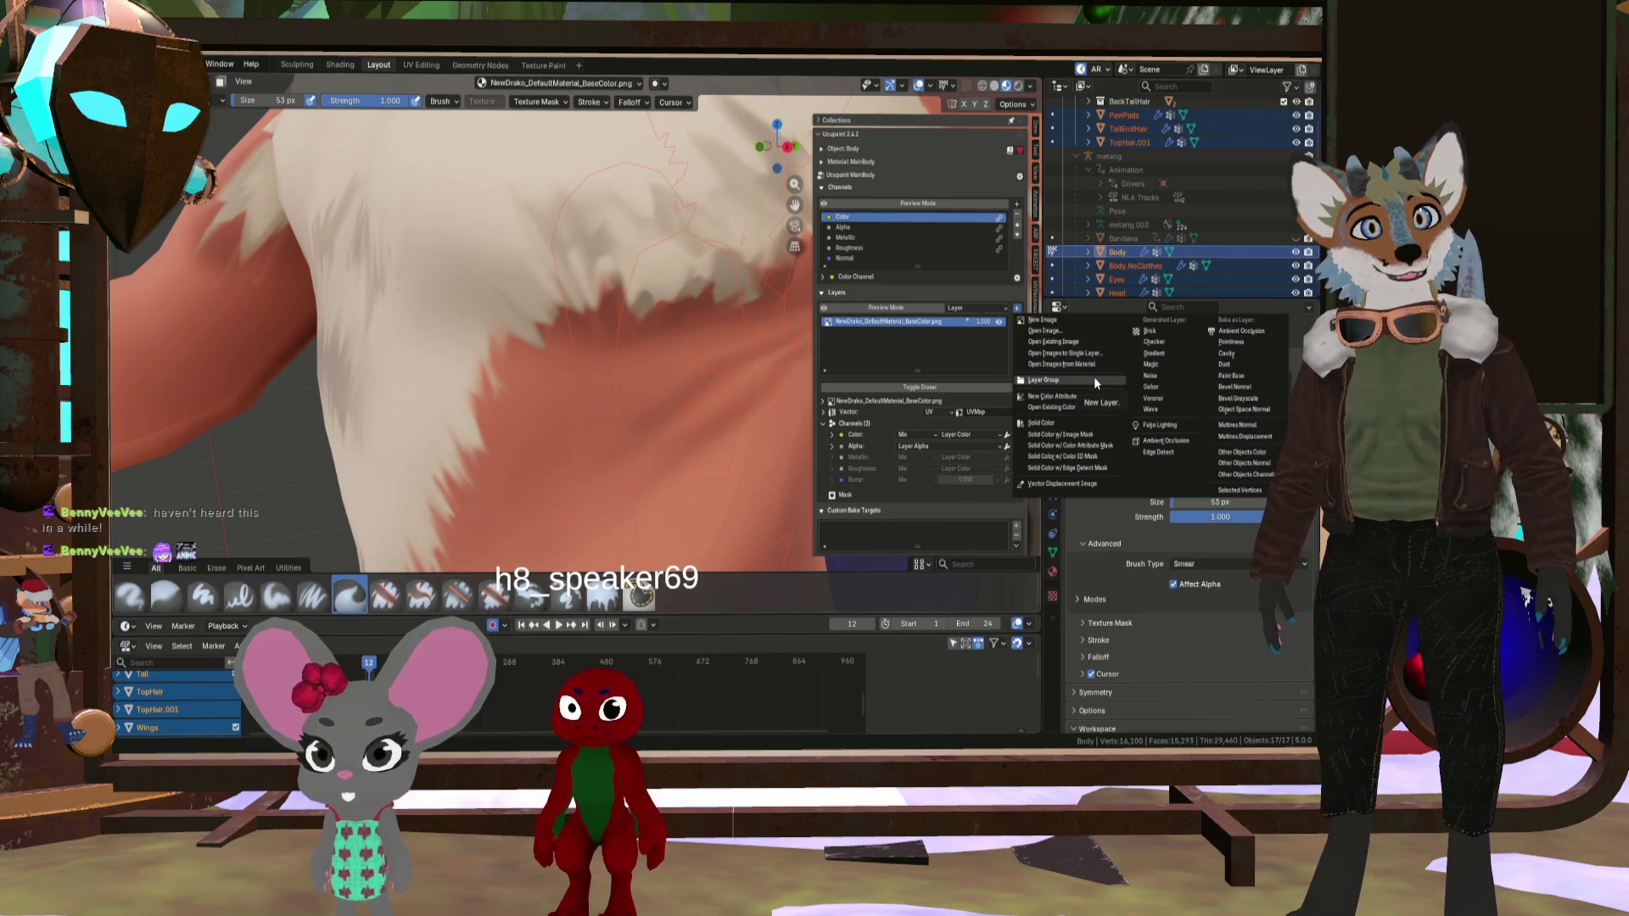
{"action": "left_click", "coordinate": [1060, 323]}
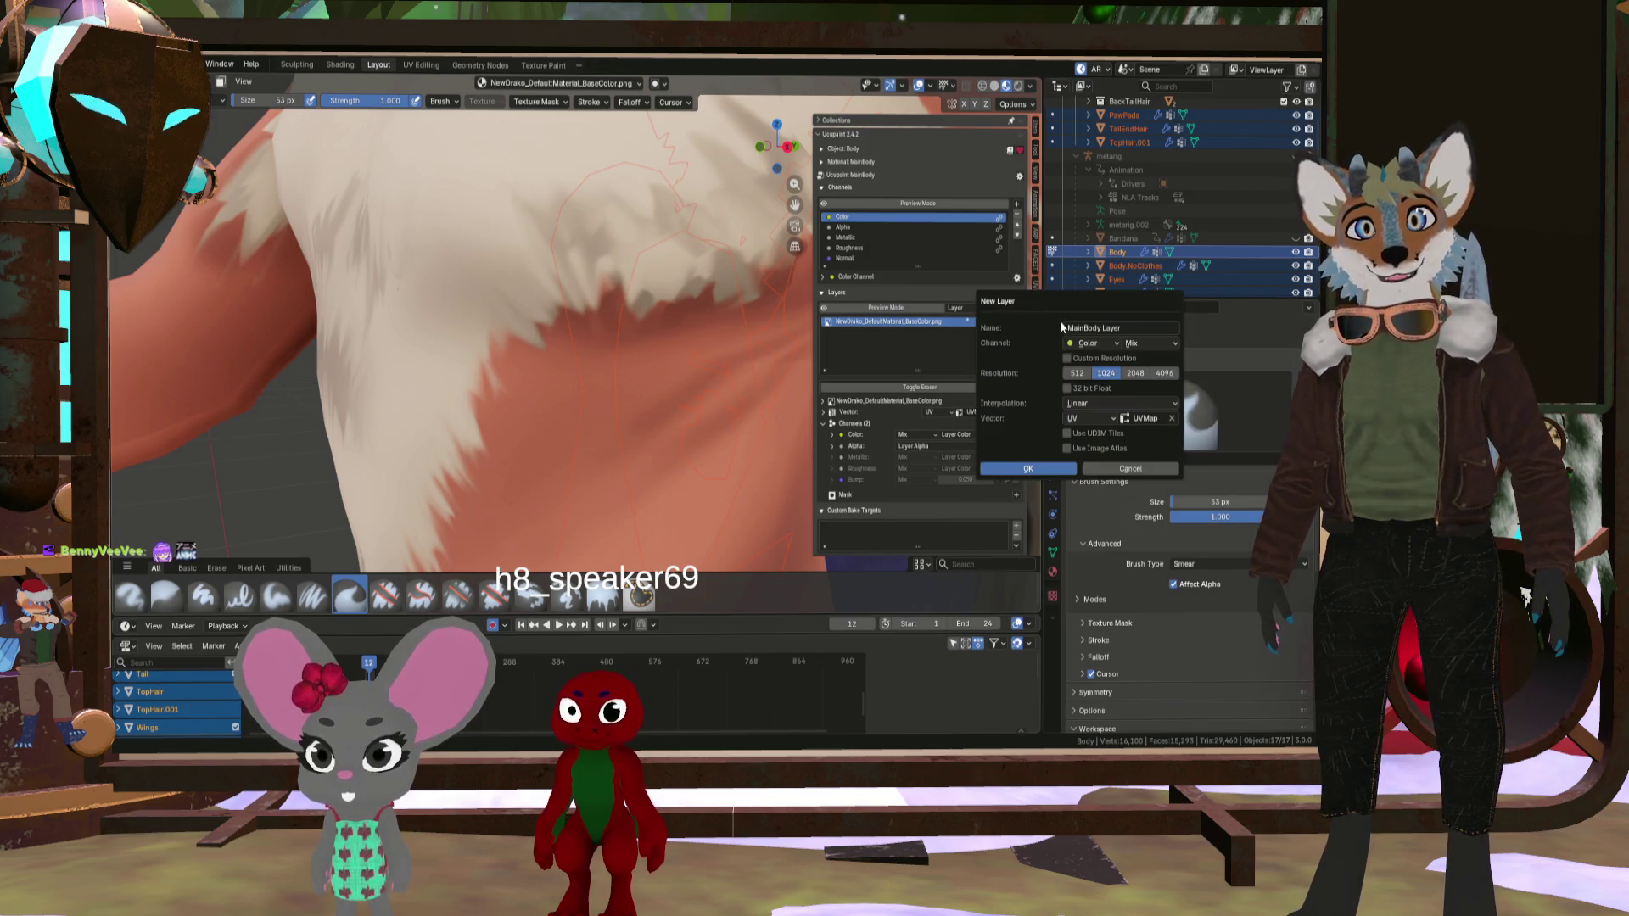
{"action": "left_click", "coordinate": [1136, 343]}
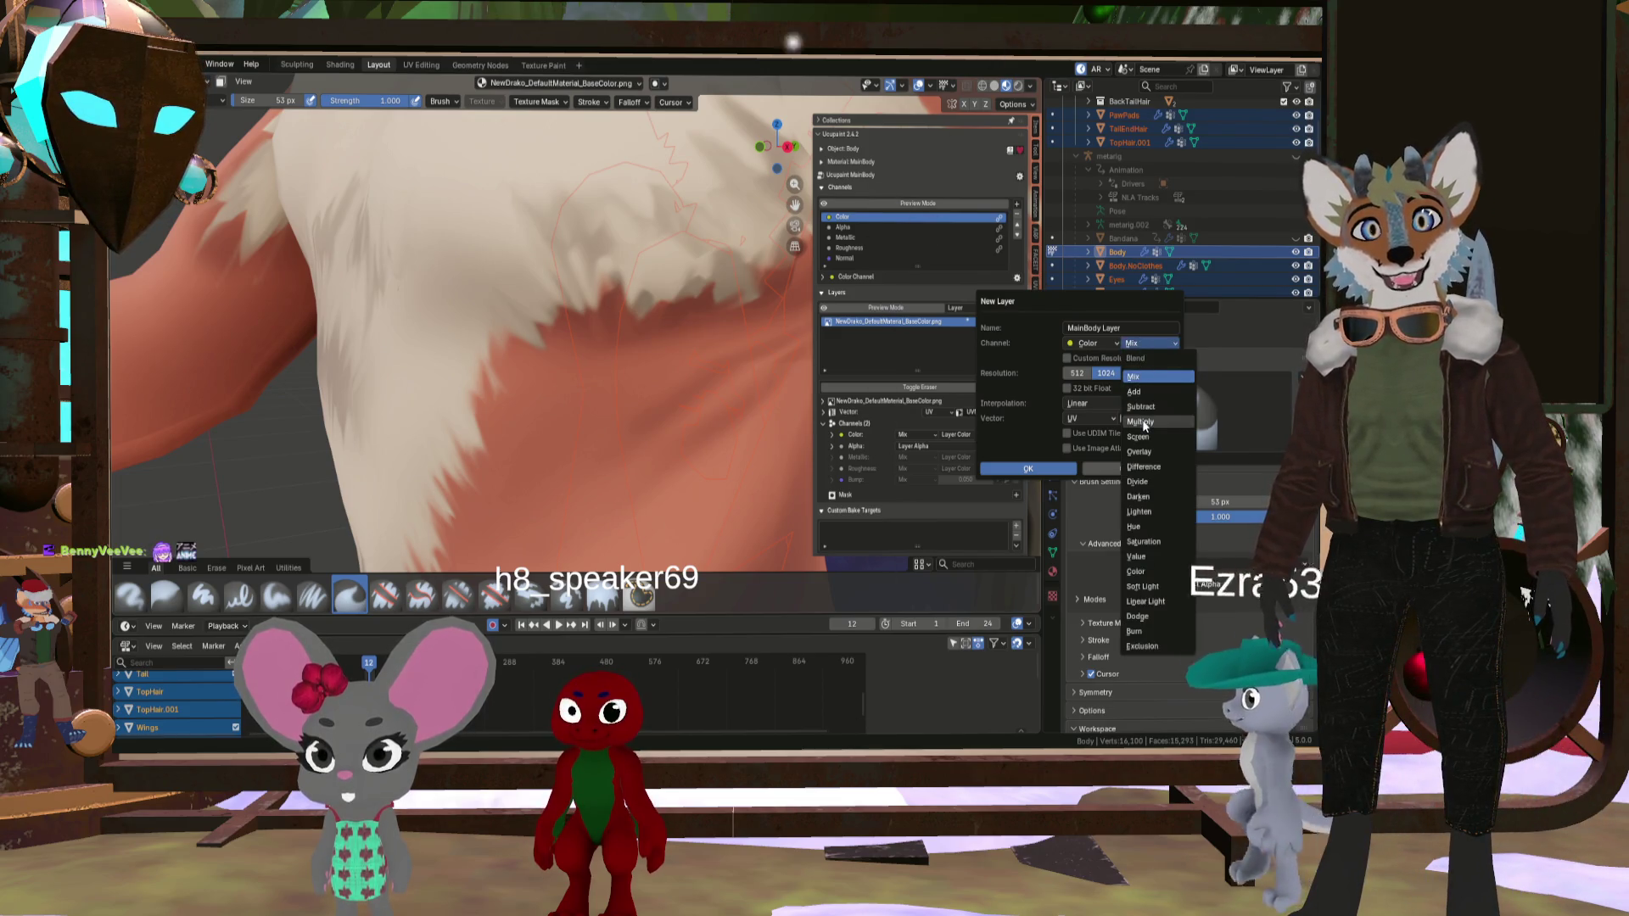
{"action": "left_click", "coordinate": [1142, 421]}
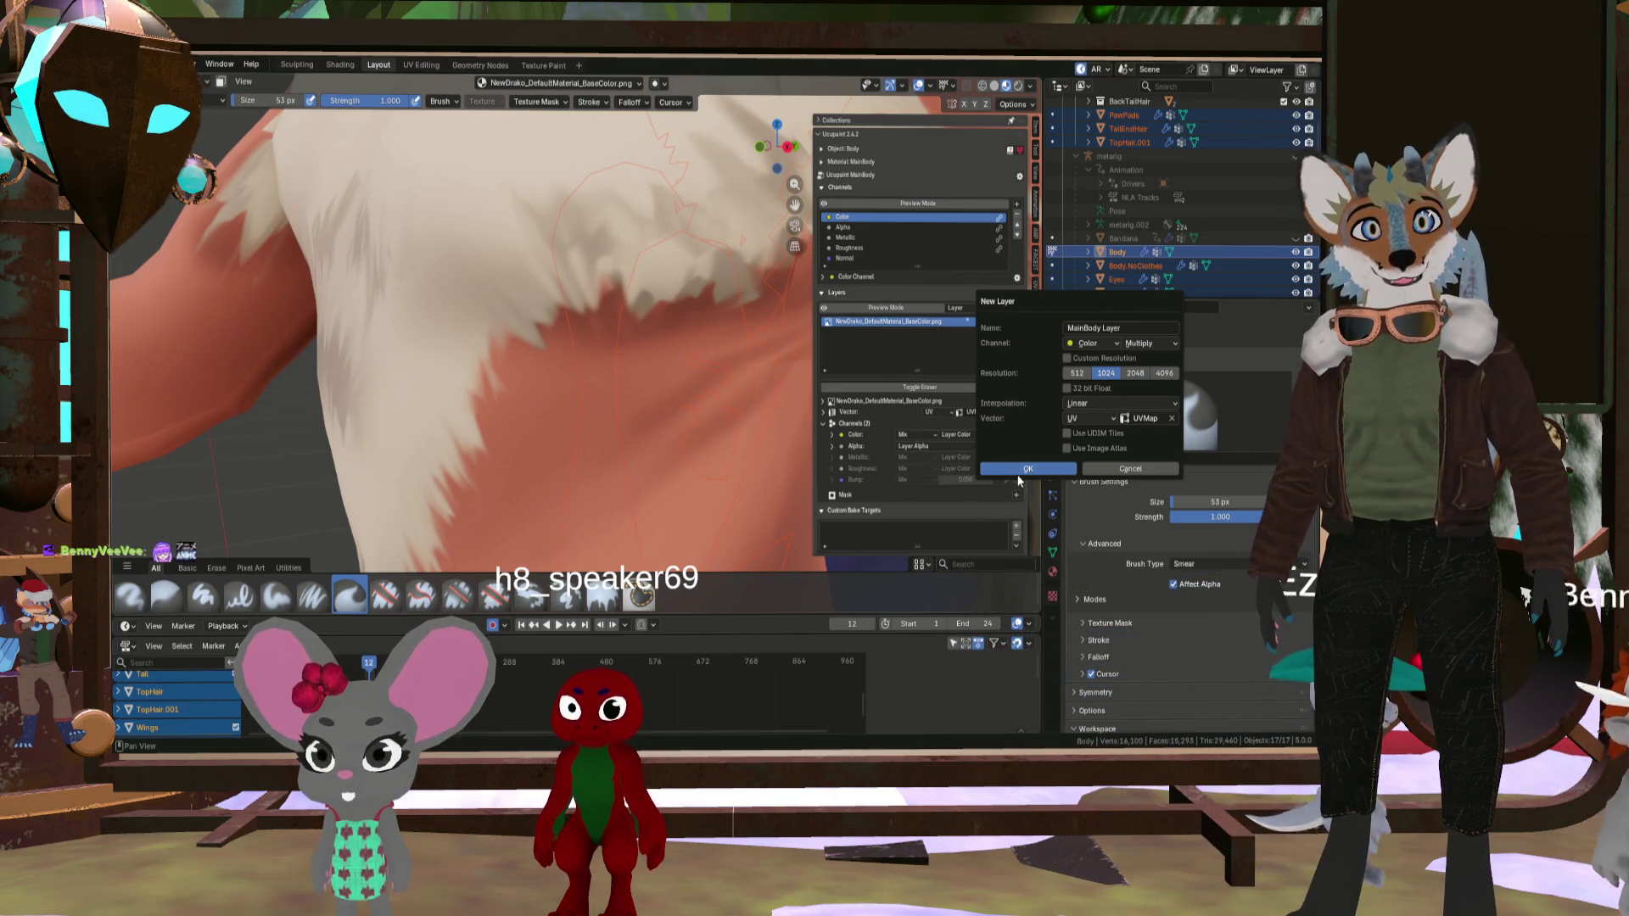
{"action": "left_click", "coordinate": [1136, 373]}
{"action": "left_click", "coordinate": [1161, 373]}
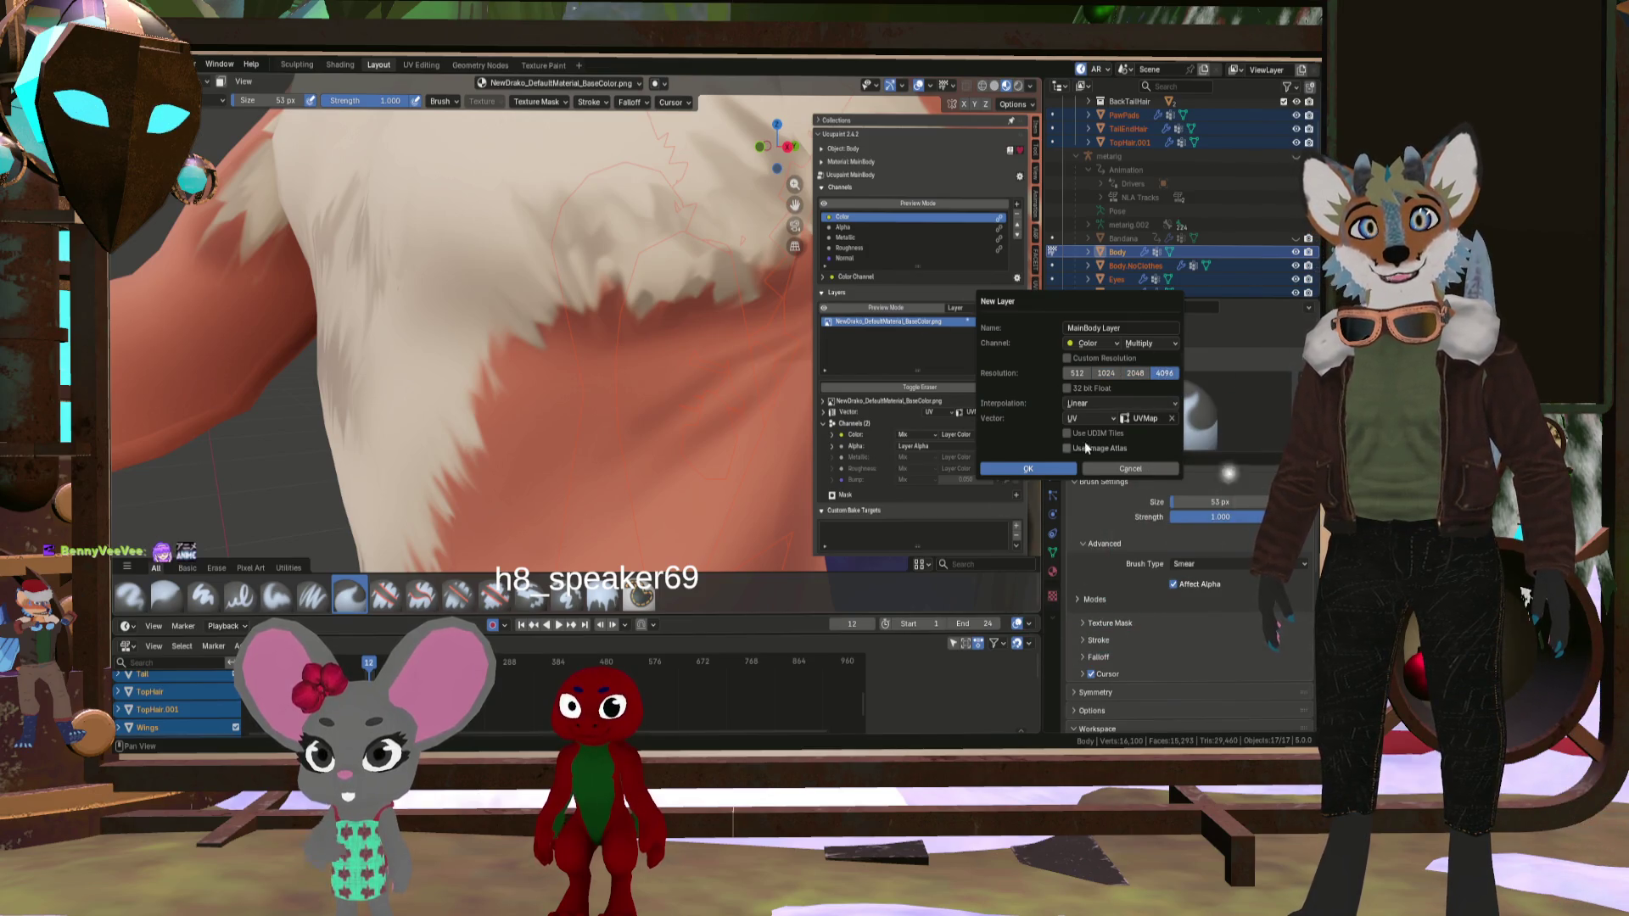
{"action": "left_click", "coordinate": [1029, 468]}
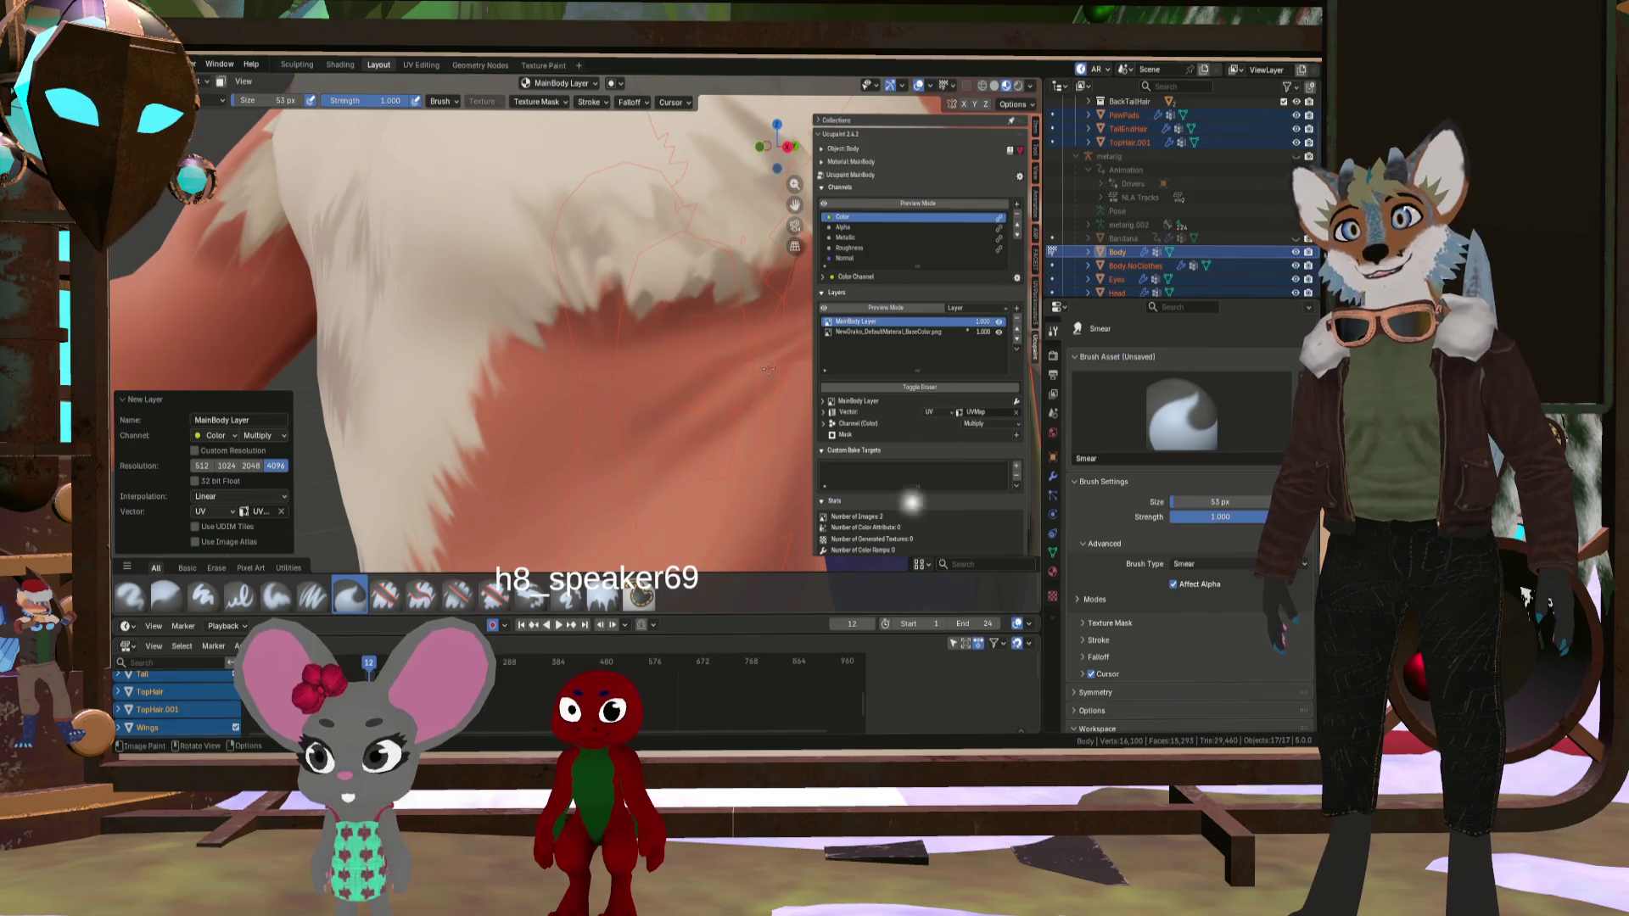
- Orbit to the chest fur and make the Airbrush the active brush
{"action": "scroll", "coordinate": [670, 344], "scroll_direction": "down", "scroll_amount": 3}
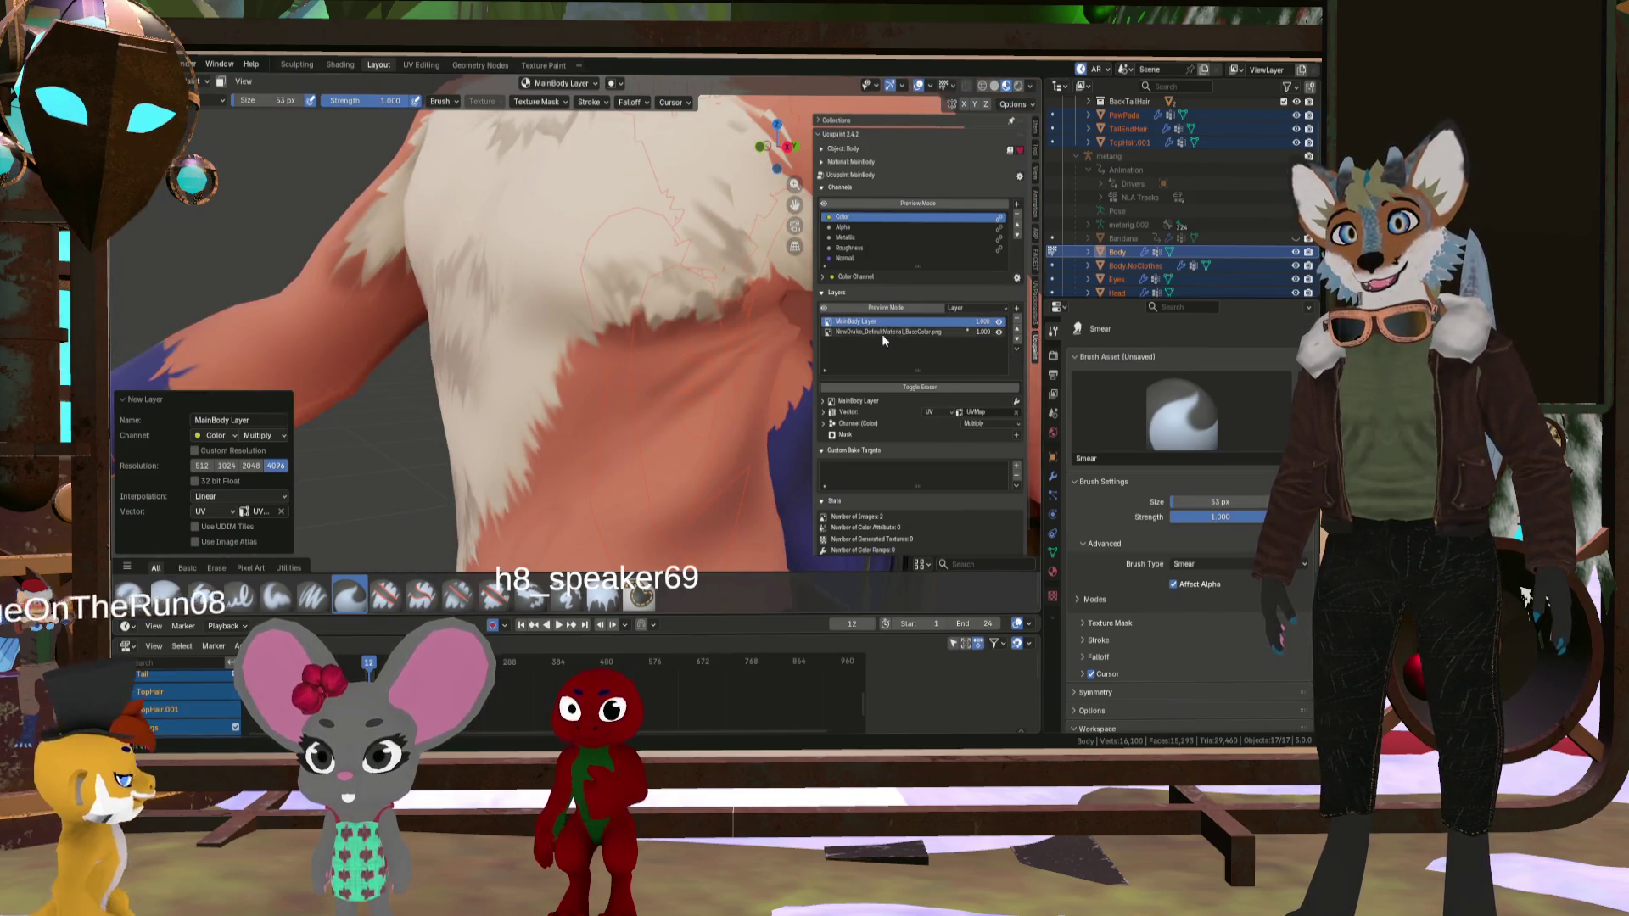
{"action": "scroll", "coordinate": [594, 435], "scroll_direction": "up", "scroll_amount": 2}
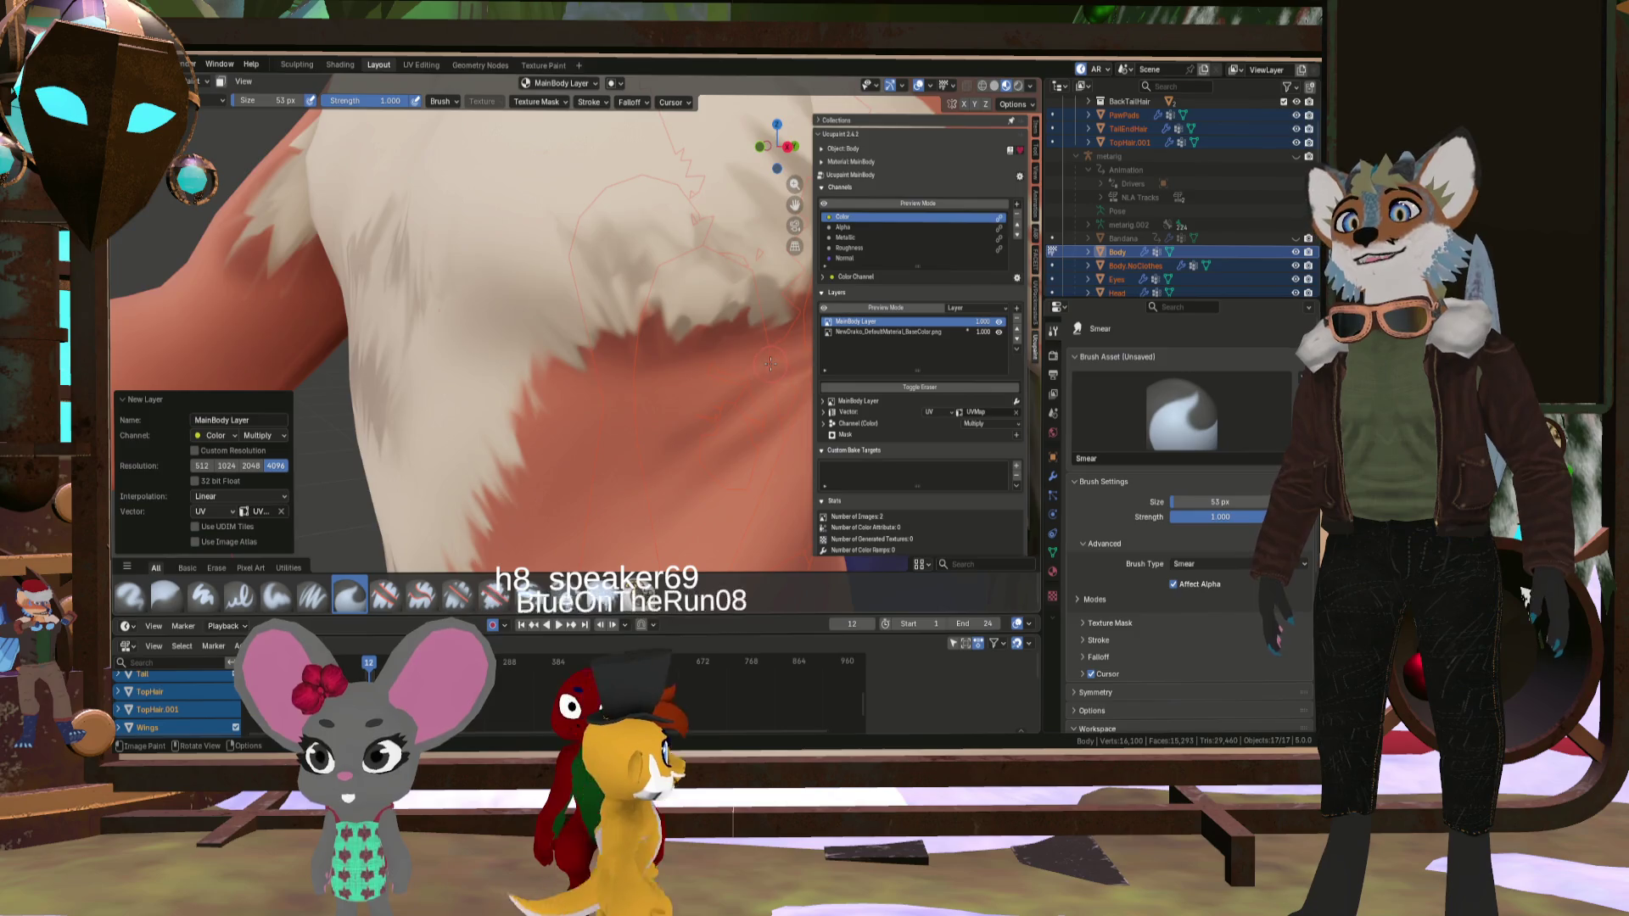
{"action": "middle_click_drag", "start_coordinate": [594, 435], "coordinate": [648, 353]}
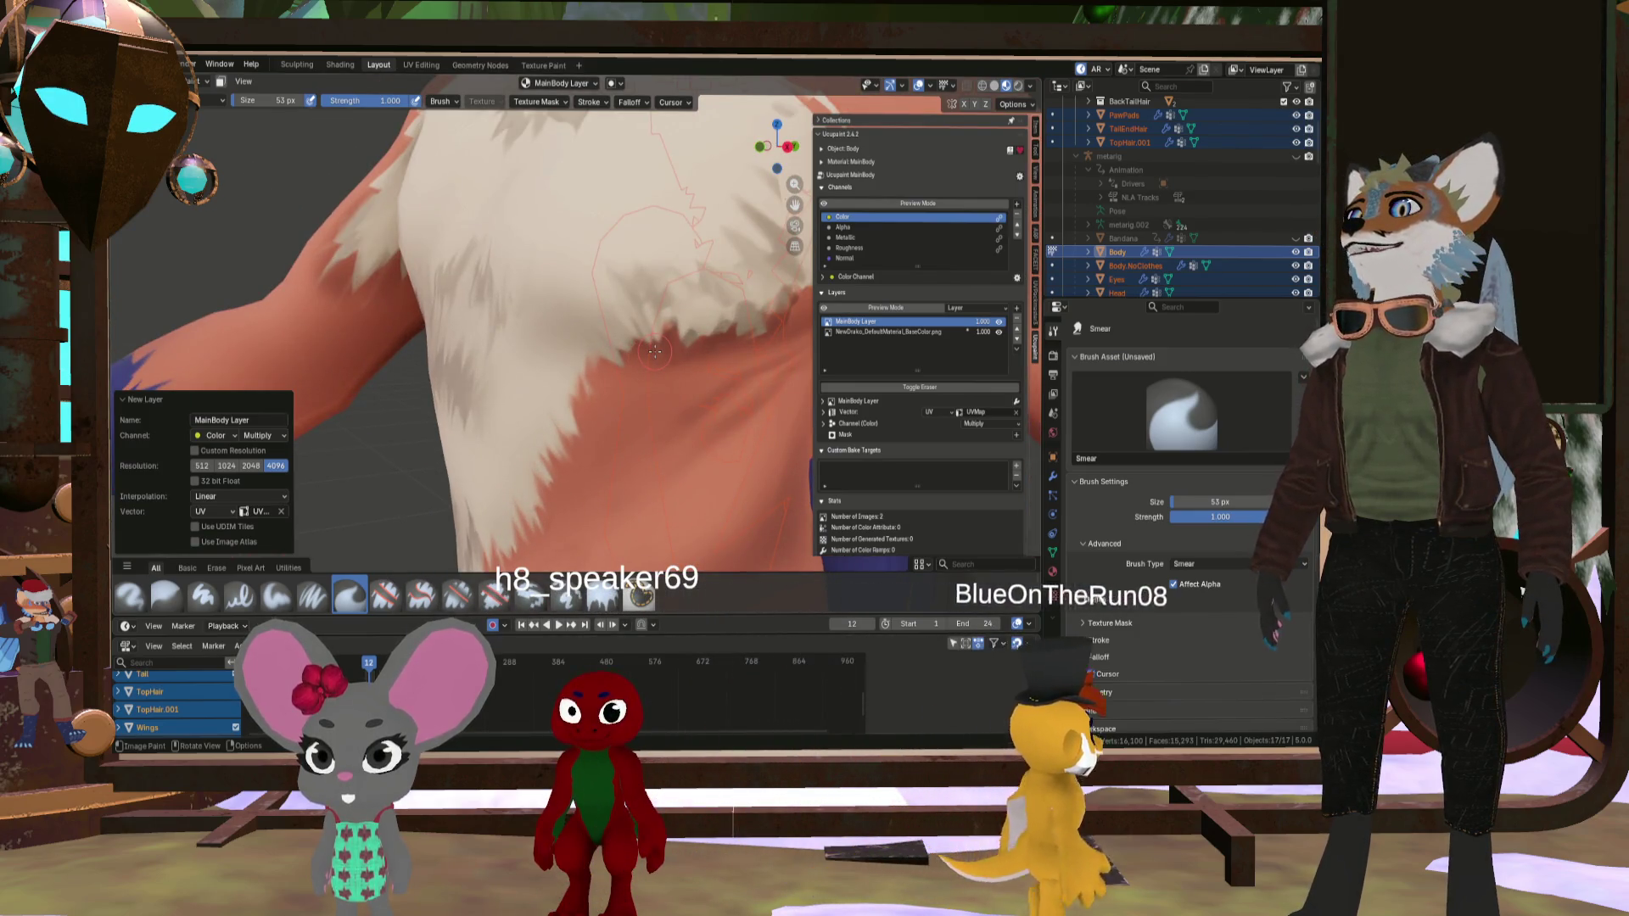
{"action": "left_click", "coordinate": [129, 596]}
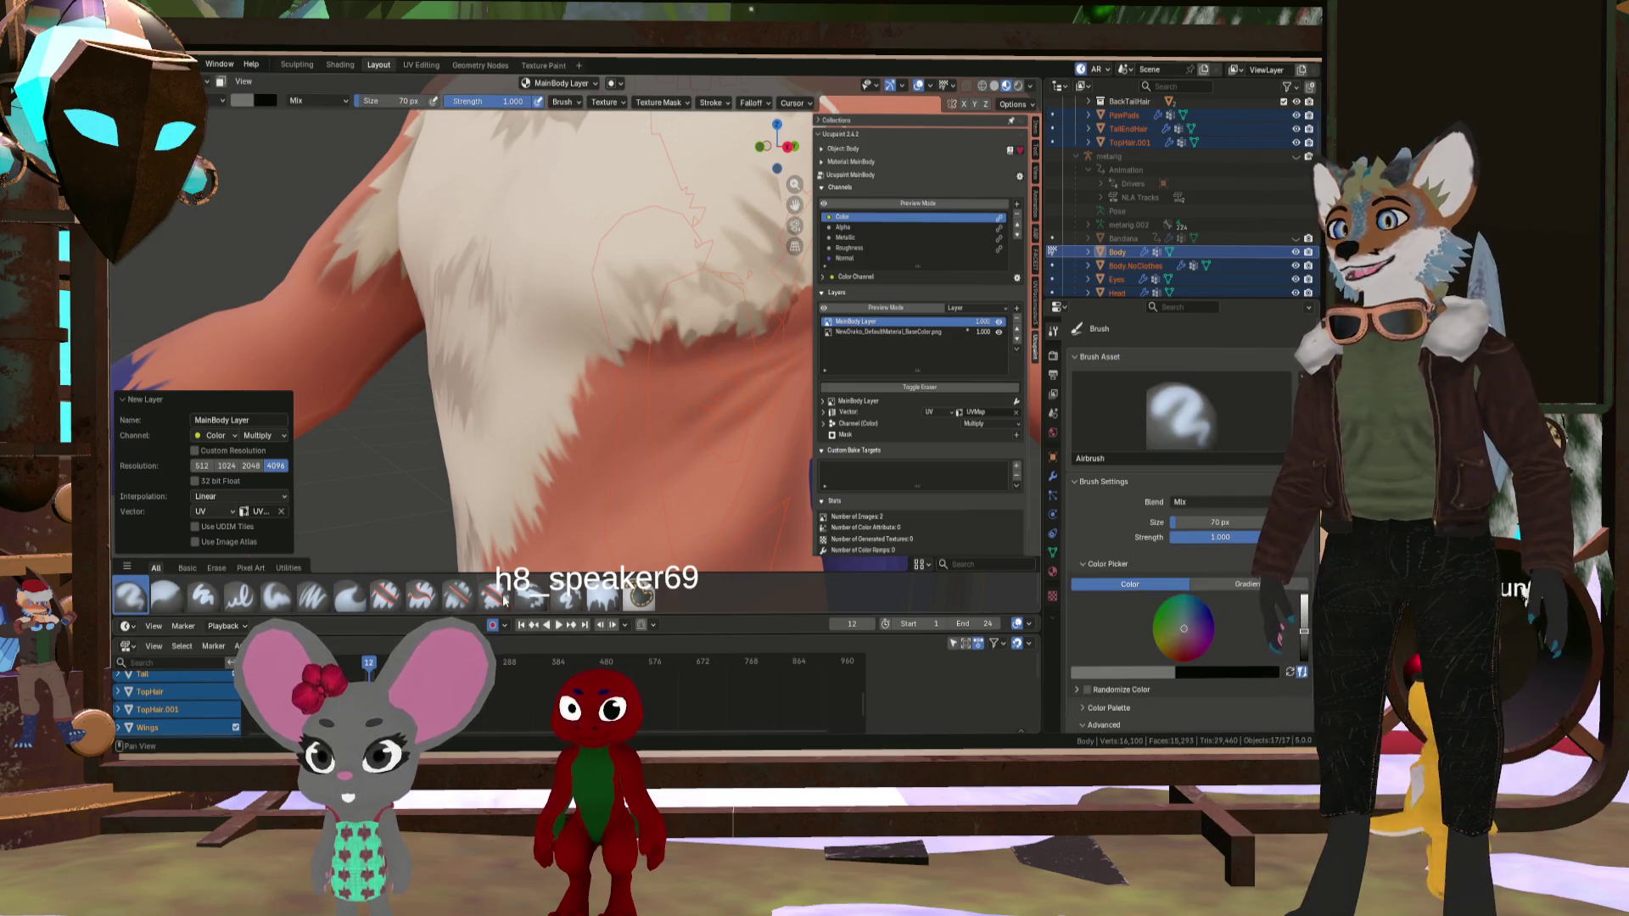
- Using Paint Hard Pressure at 17 px, paint a small dark mark on the chest
{"action": "left_click", "coordinate": [242, 601]}
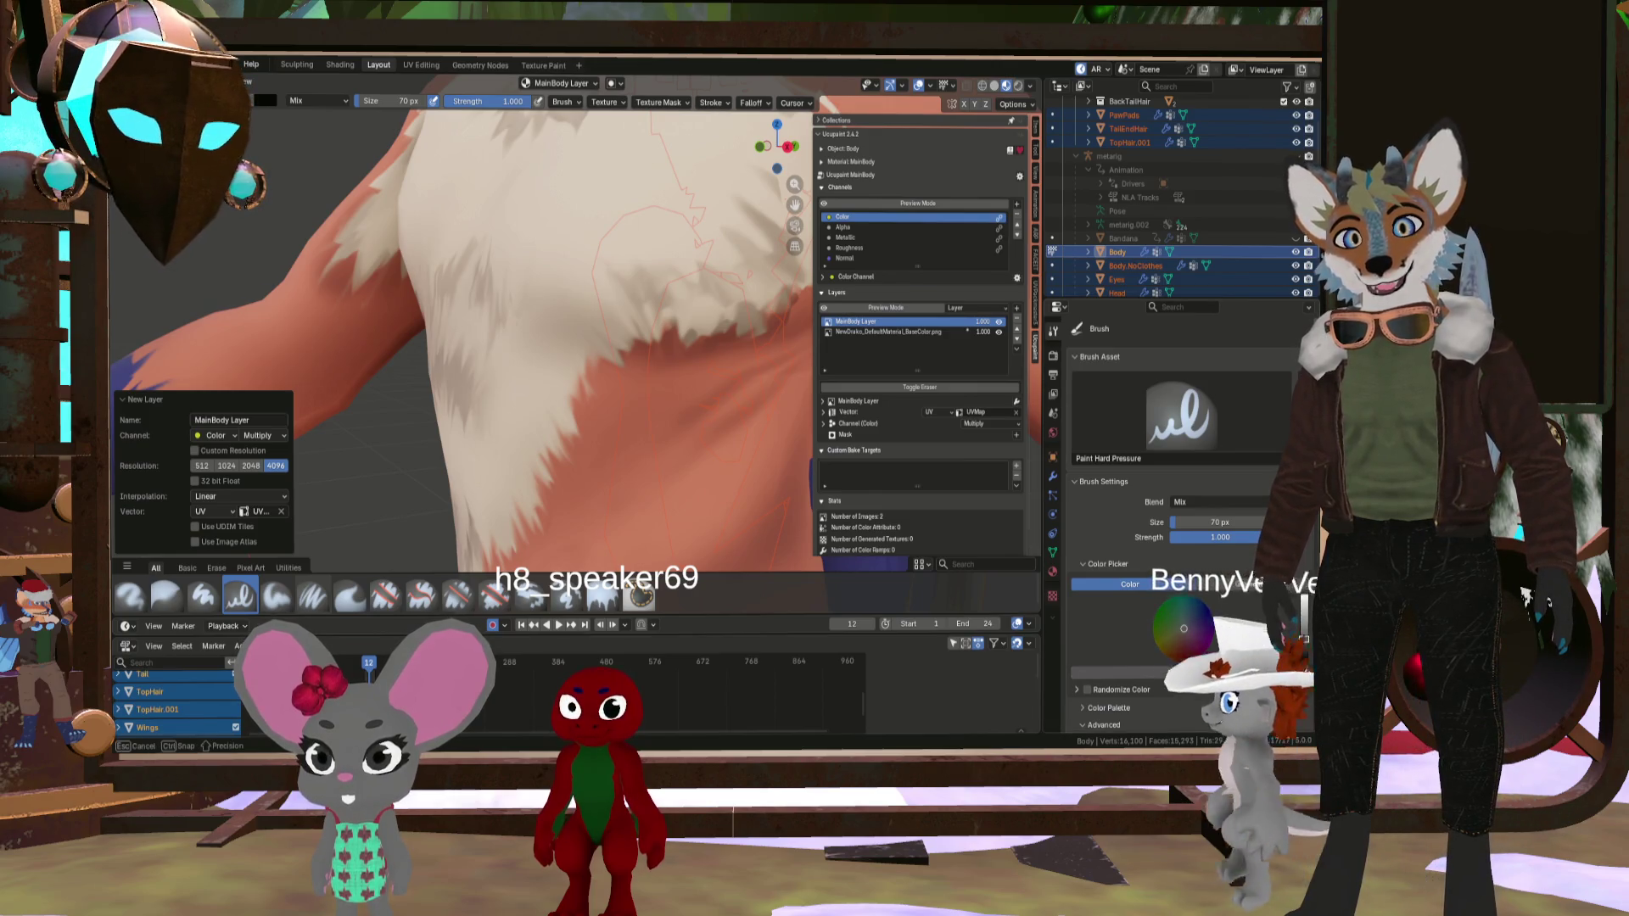
{"action": "left_click_drag", "start_coordinate": [516, 371], "coordinate": [543, 380]}
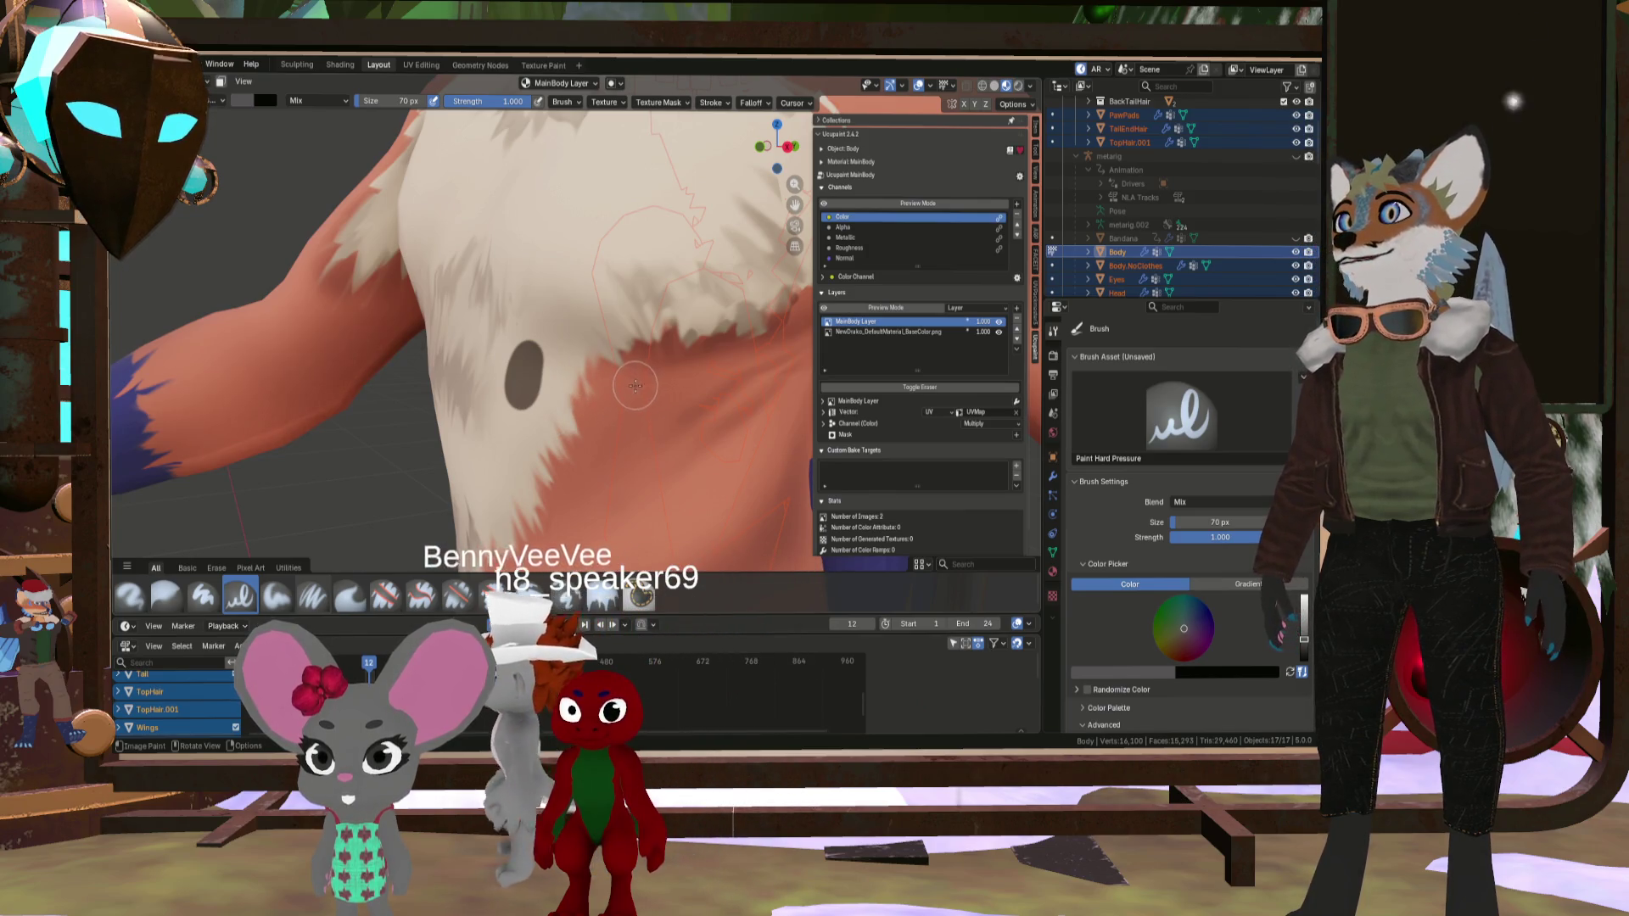
{"action": "key", "text": "ctrl+z"}
{"action": "key", "text": "f"}
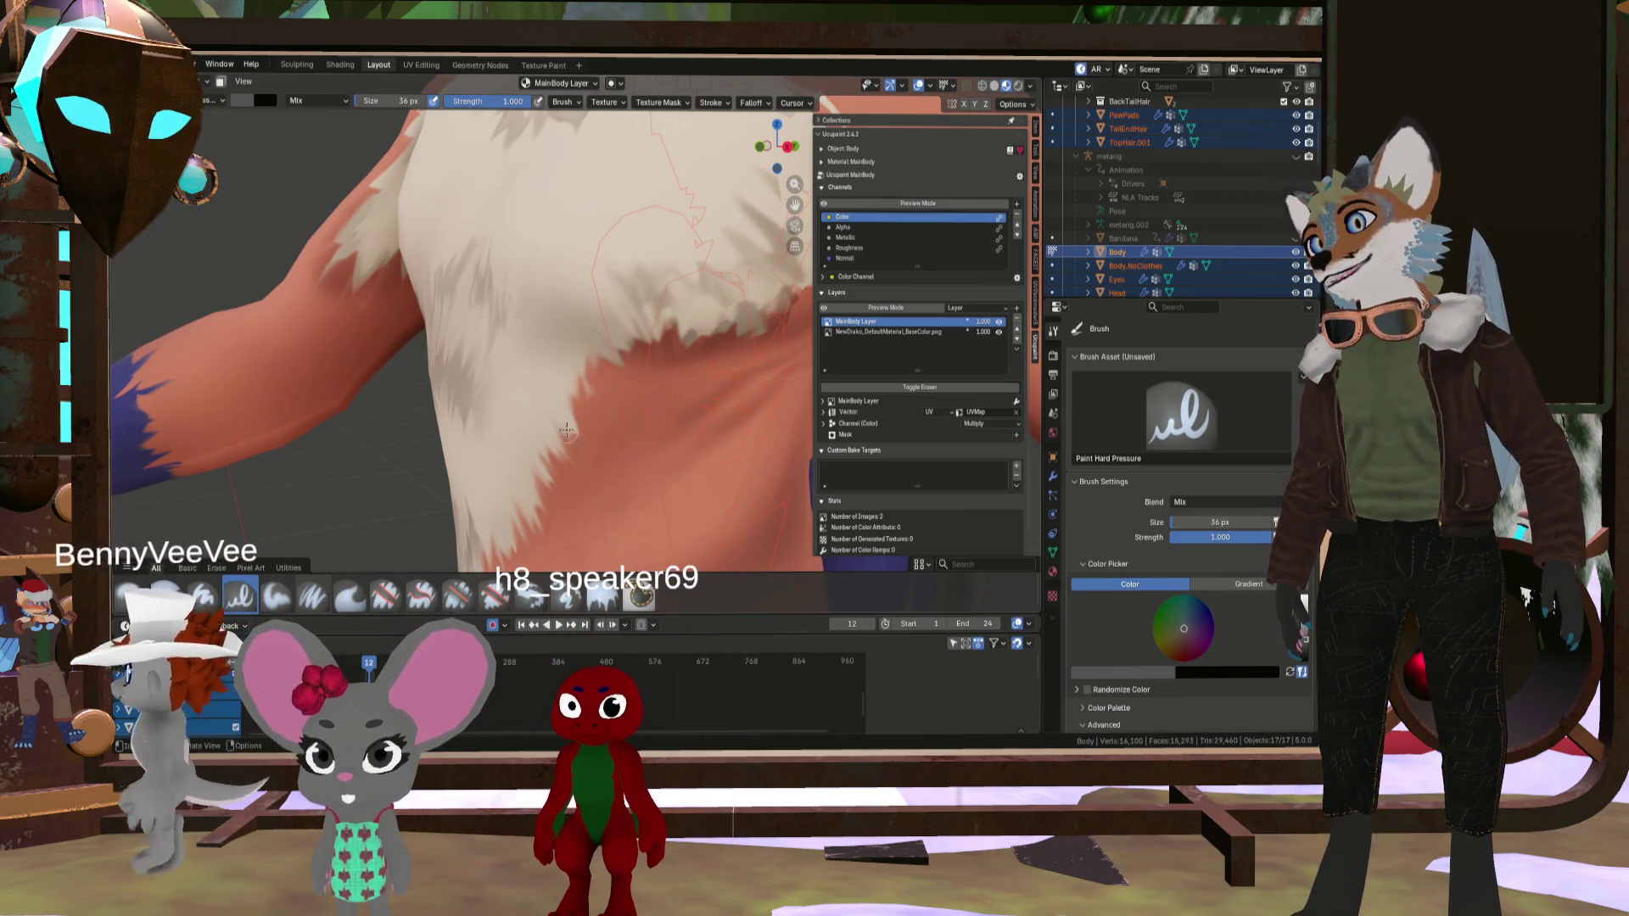
{"action": "key", "text": "f"}
{"action": "left_click_drag", "start_coordinate": [555, 424], "coordinate": [567, 449]}
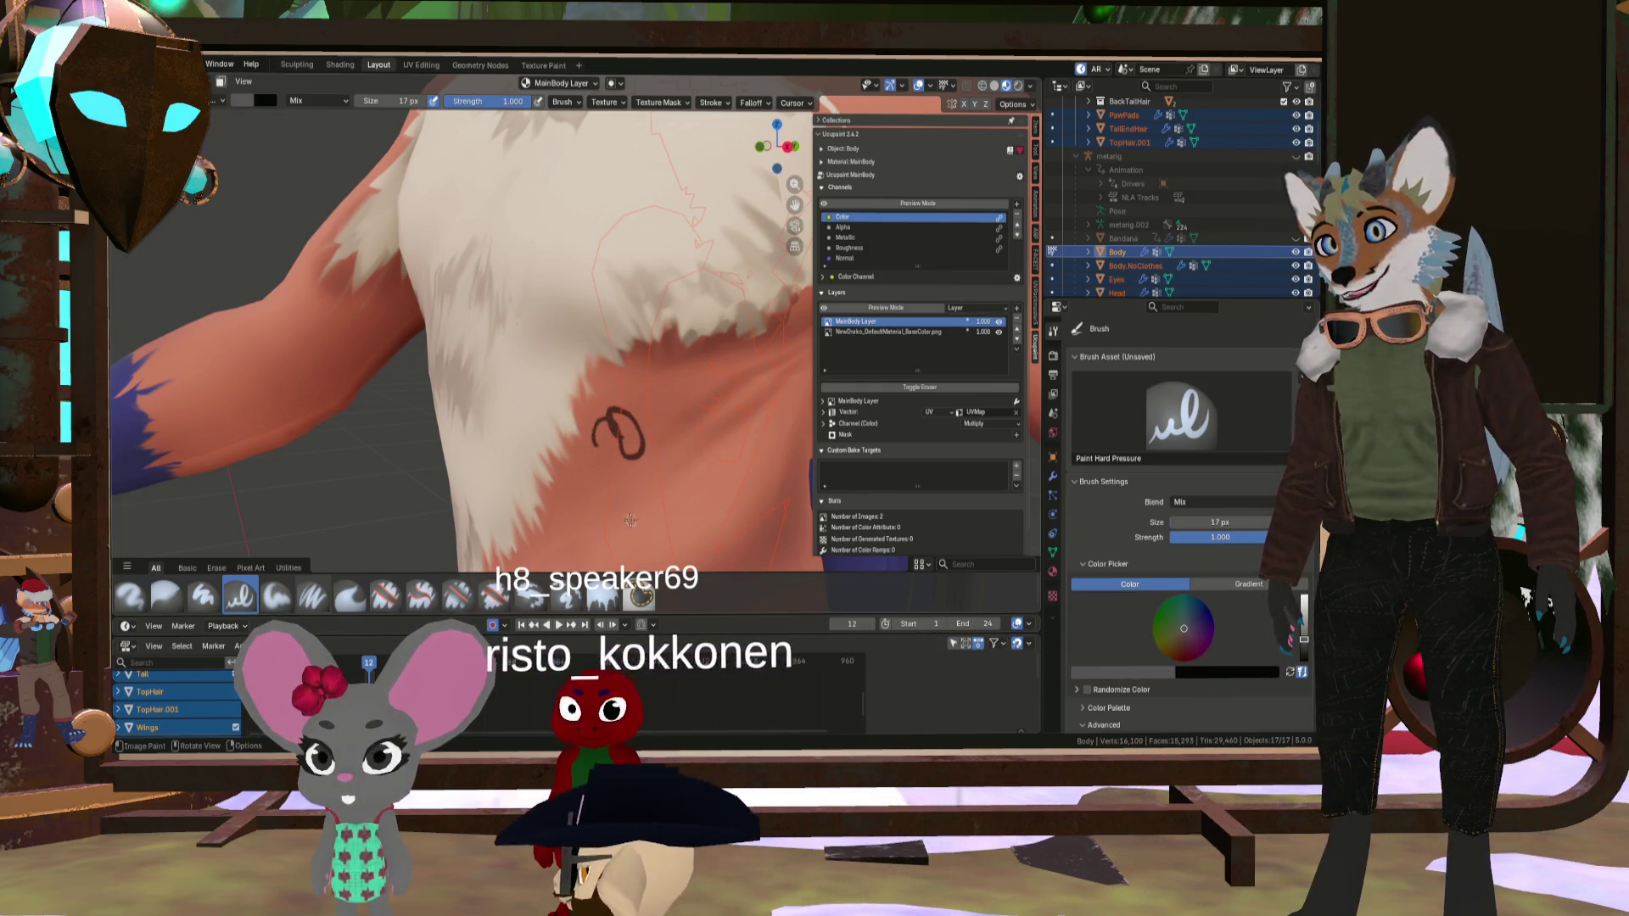
- Switch to Paint Soft at 17 px and paint dark fur streaks along the chest edge
{"action": "left_click", "coordinate": [276, 596]}
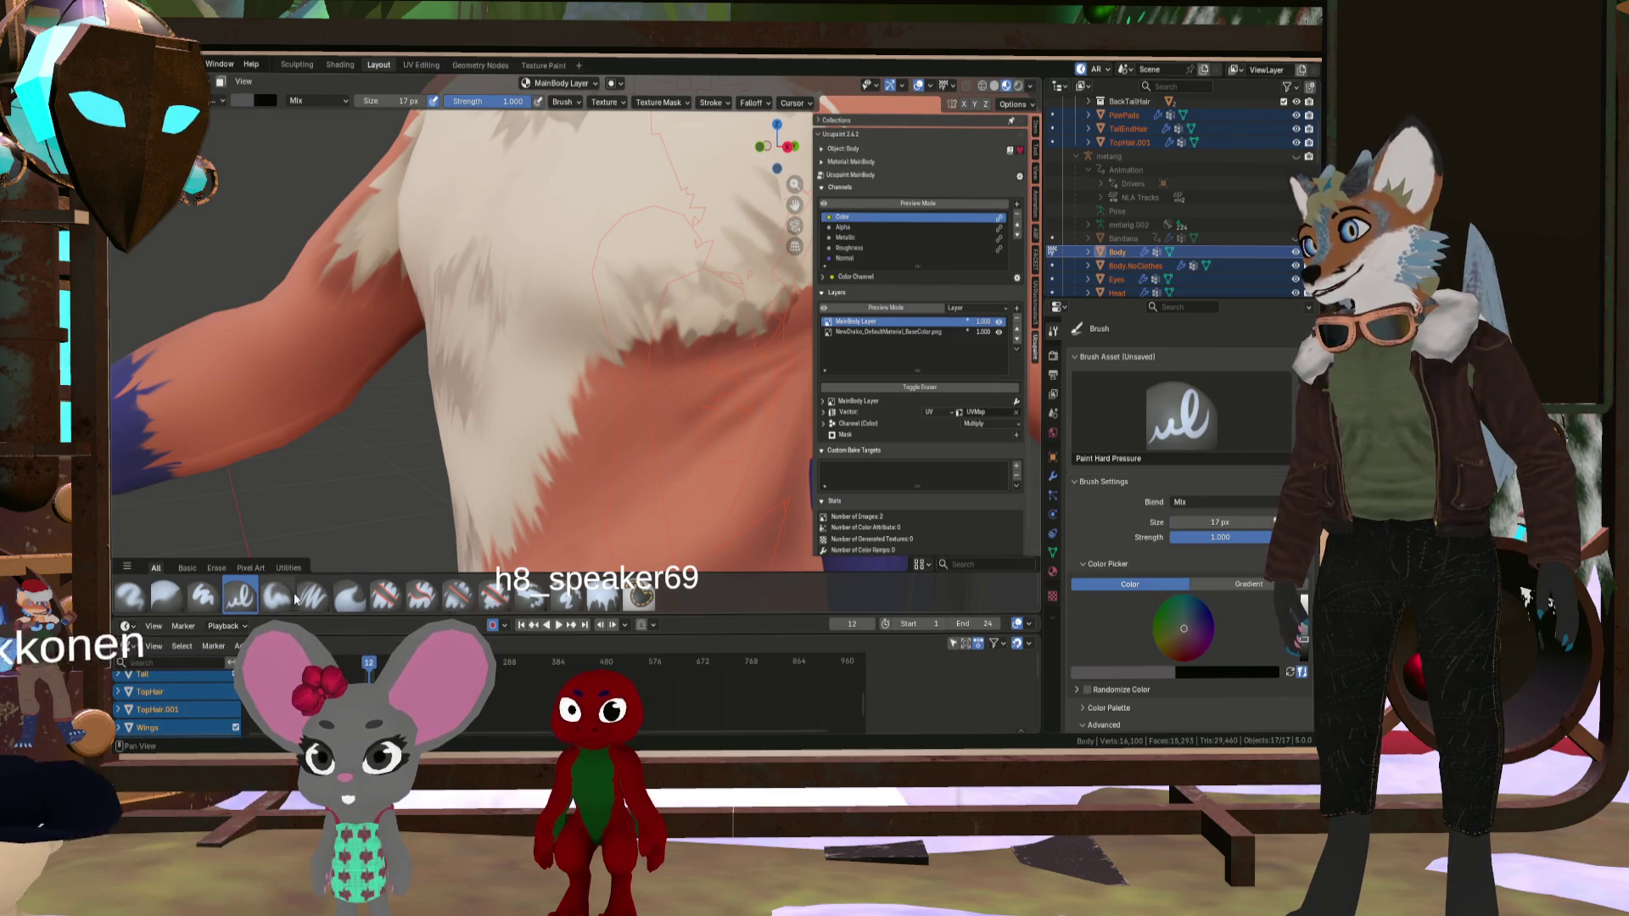
{"action": "key", "text": "bracketleft"}
{"action": "key", "text": "bracketleft"}
{"action": "key", "text": "bracketleft"}
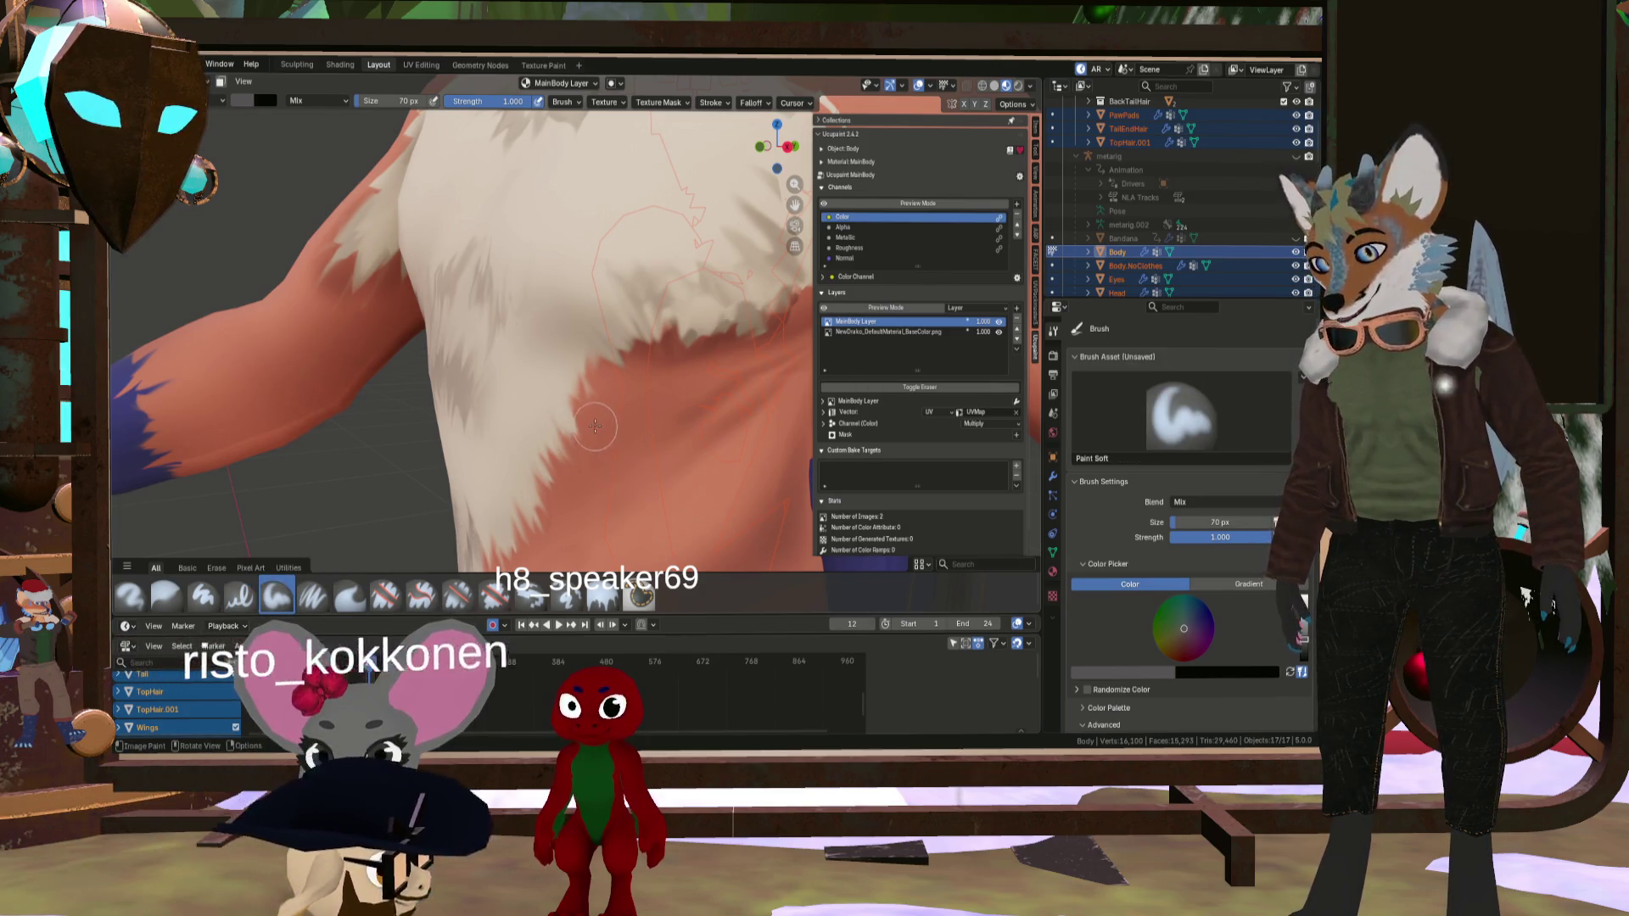
{"action": "key", "text": "bracketleft"}
{"action": "key", "text": "bracketleft"}
{"action": "key", "text": "bracketleft"}
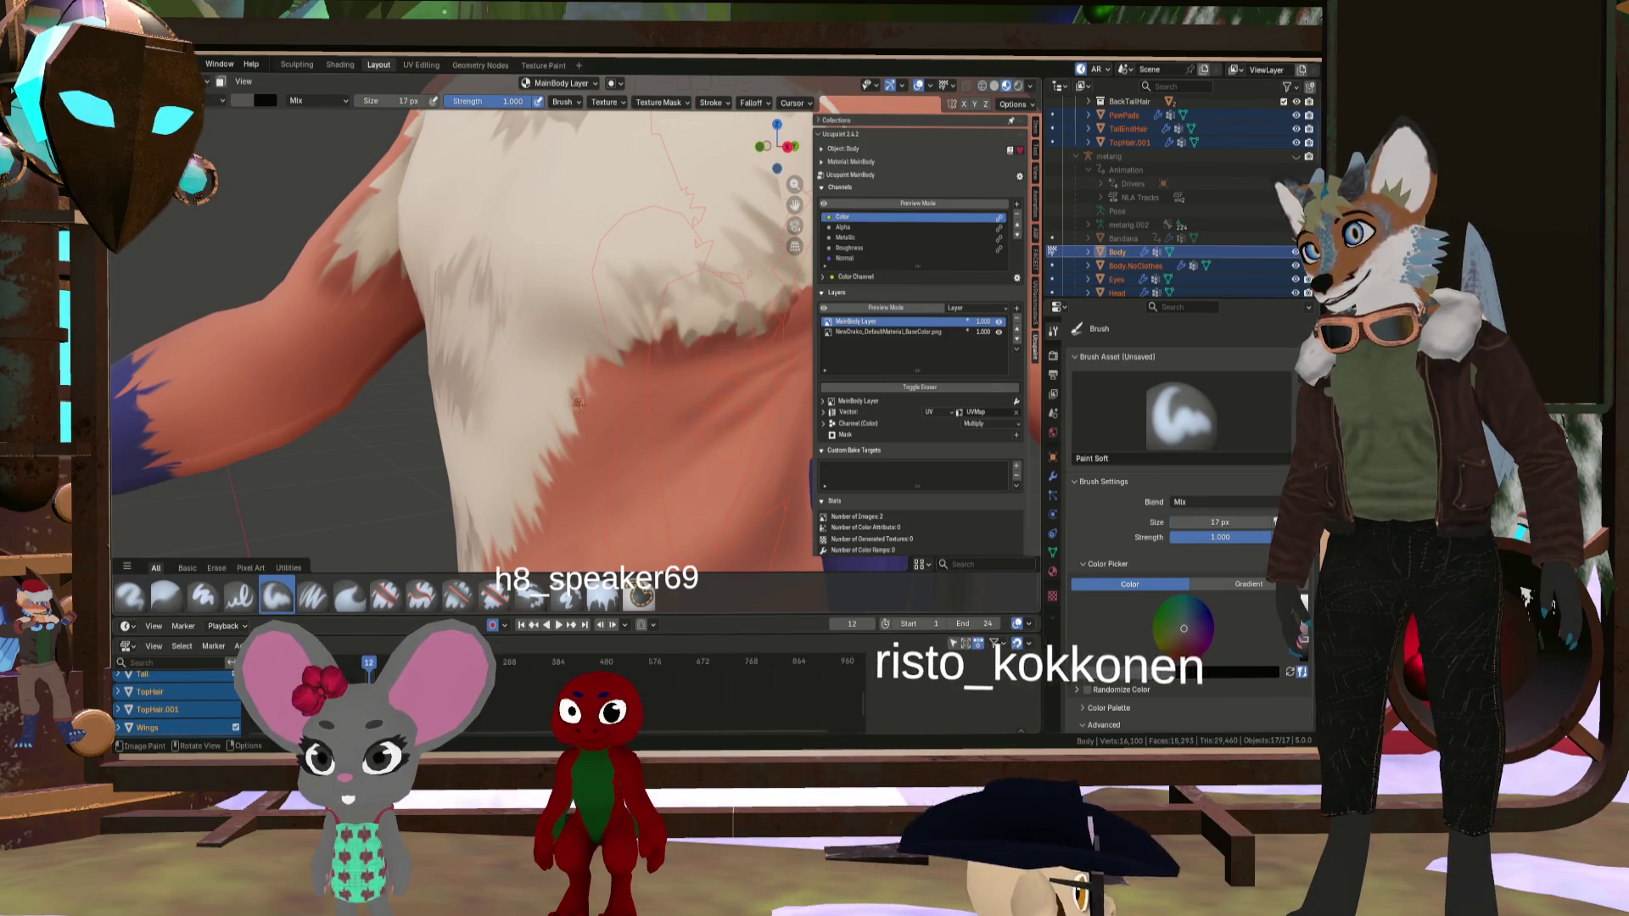
{"action": "left_click_drag", "start_coordinate": [595, 363], "coordinate": [583, 418]}
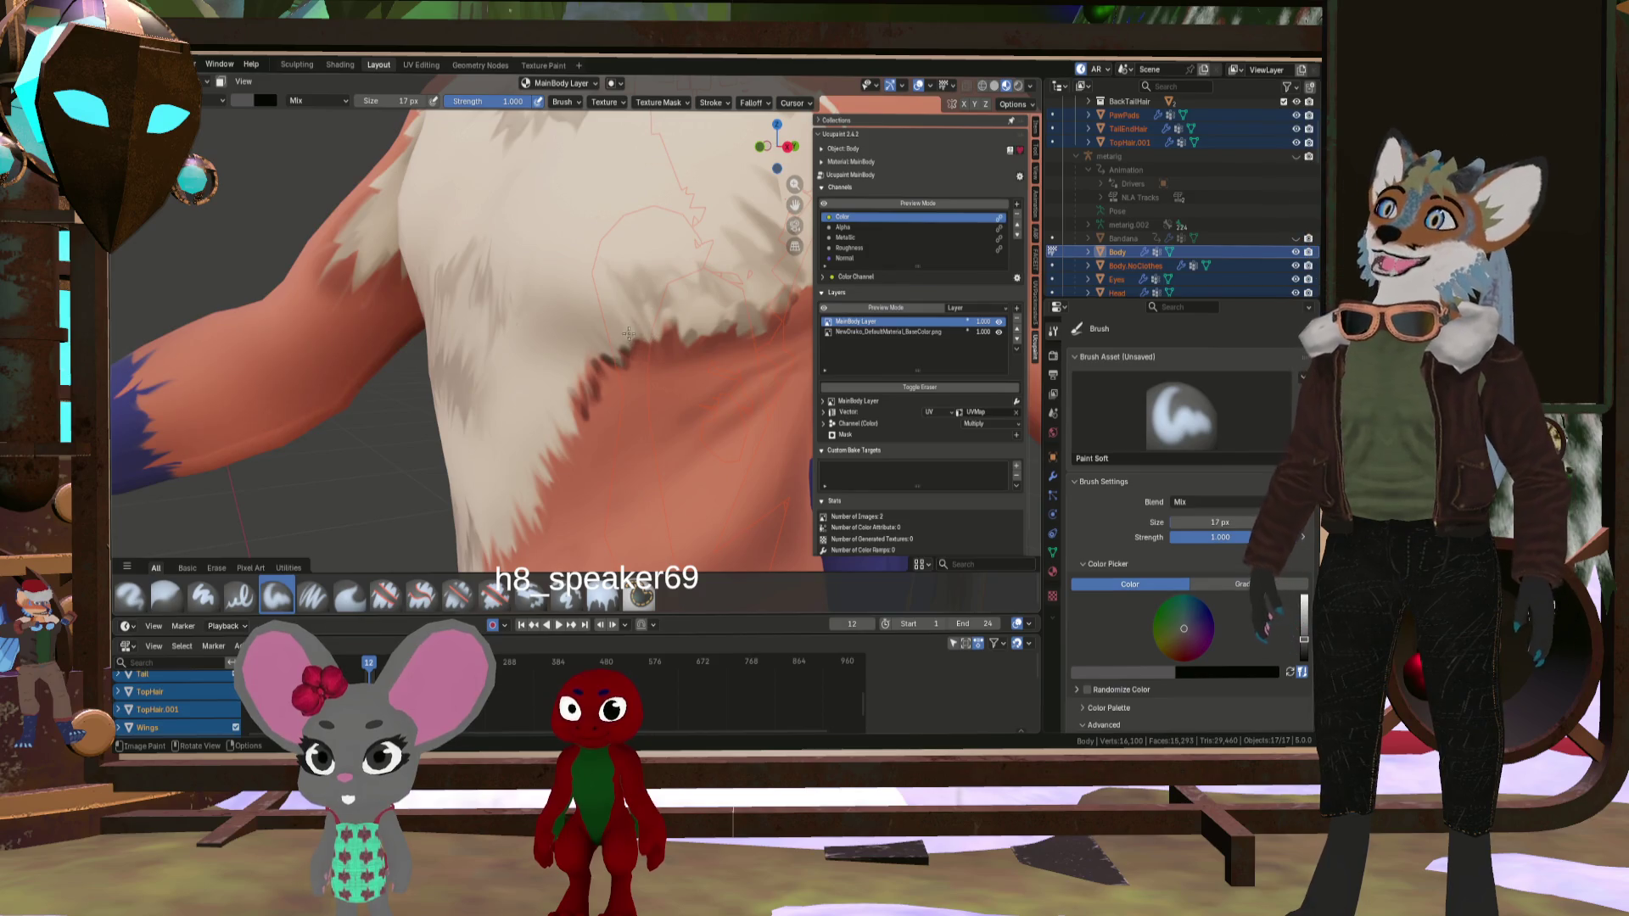
{"action": "left_click_drag", "start_coordinate": [628, 335], "coordinate": [587, 392]}
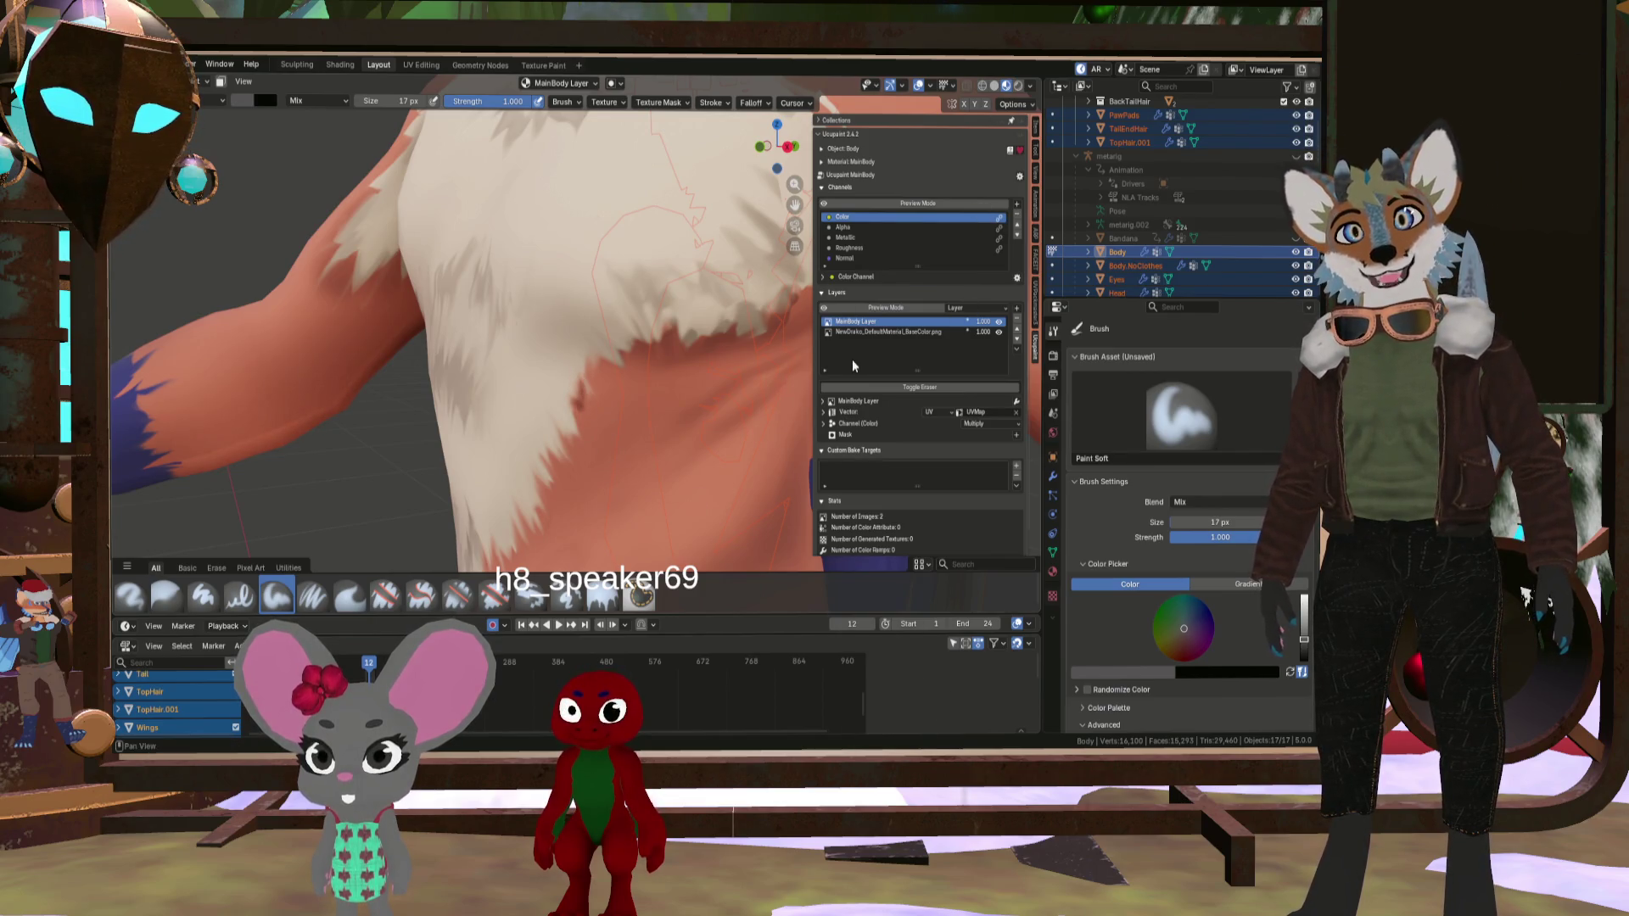
{"action": "left_click", "coordinate": [878, 331]}
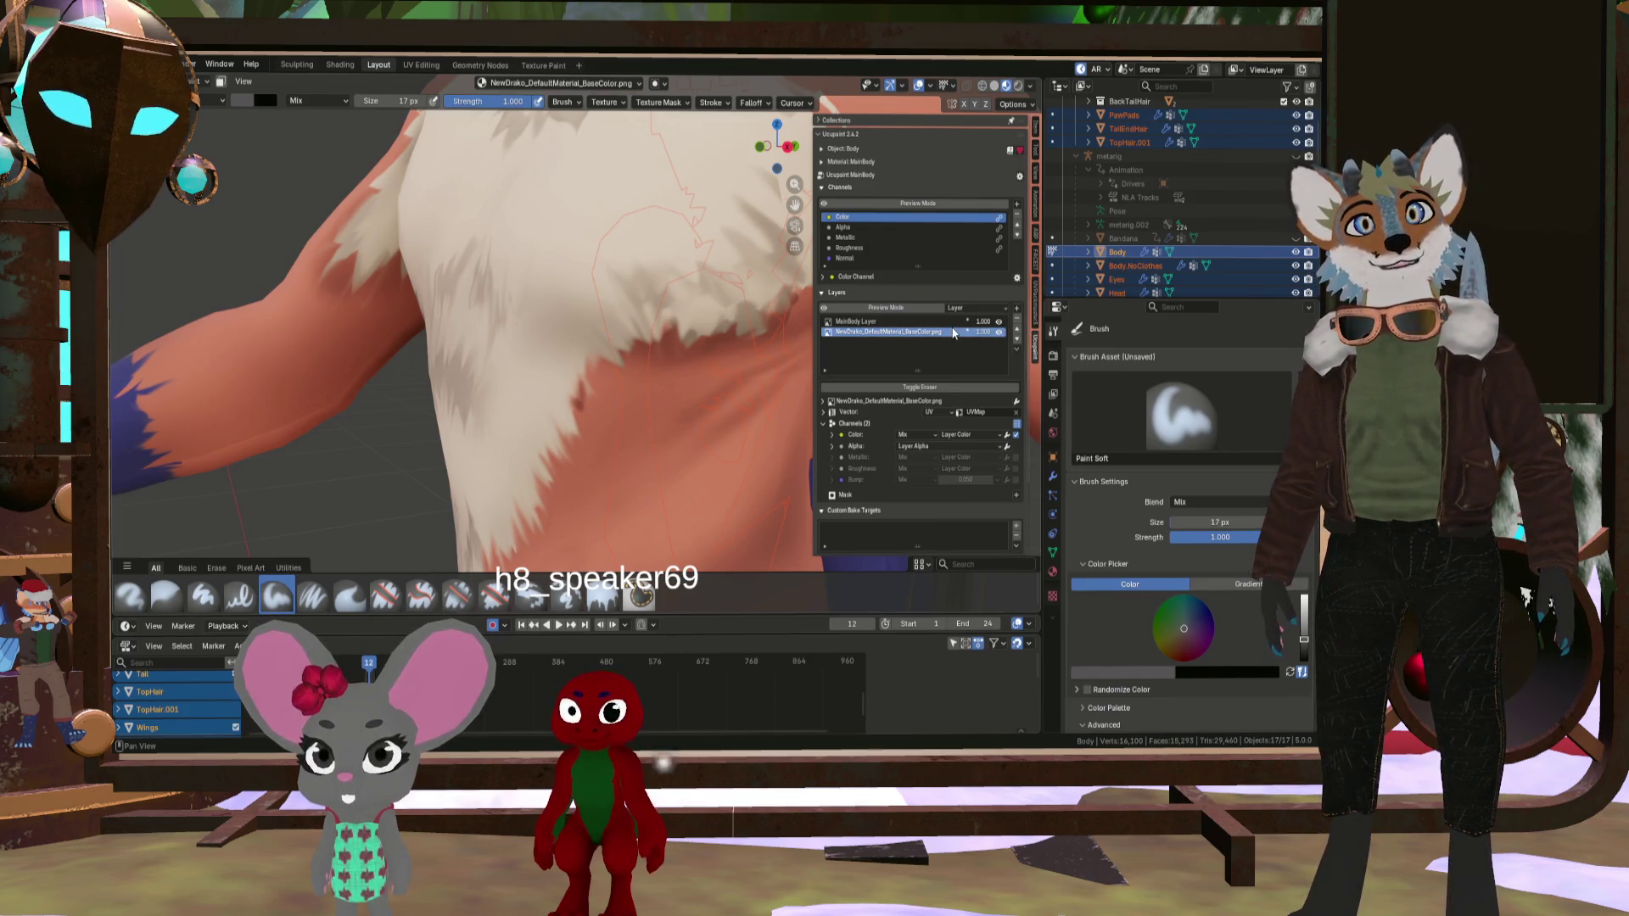
{"action": "left_click", "coordinate": [1017, 349]}
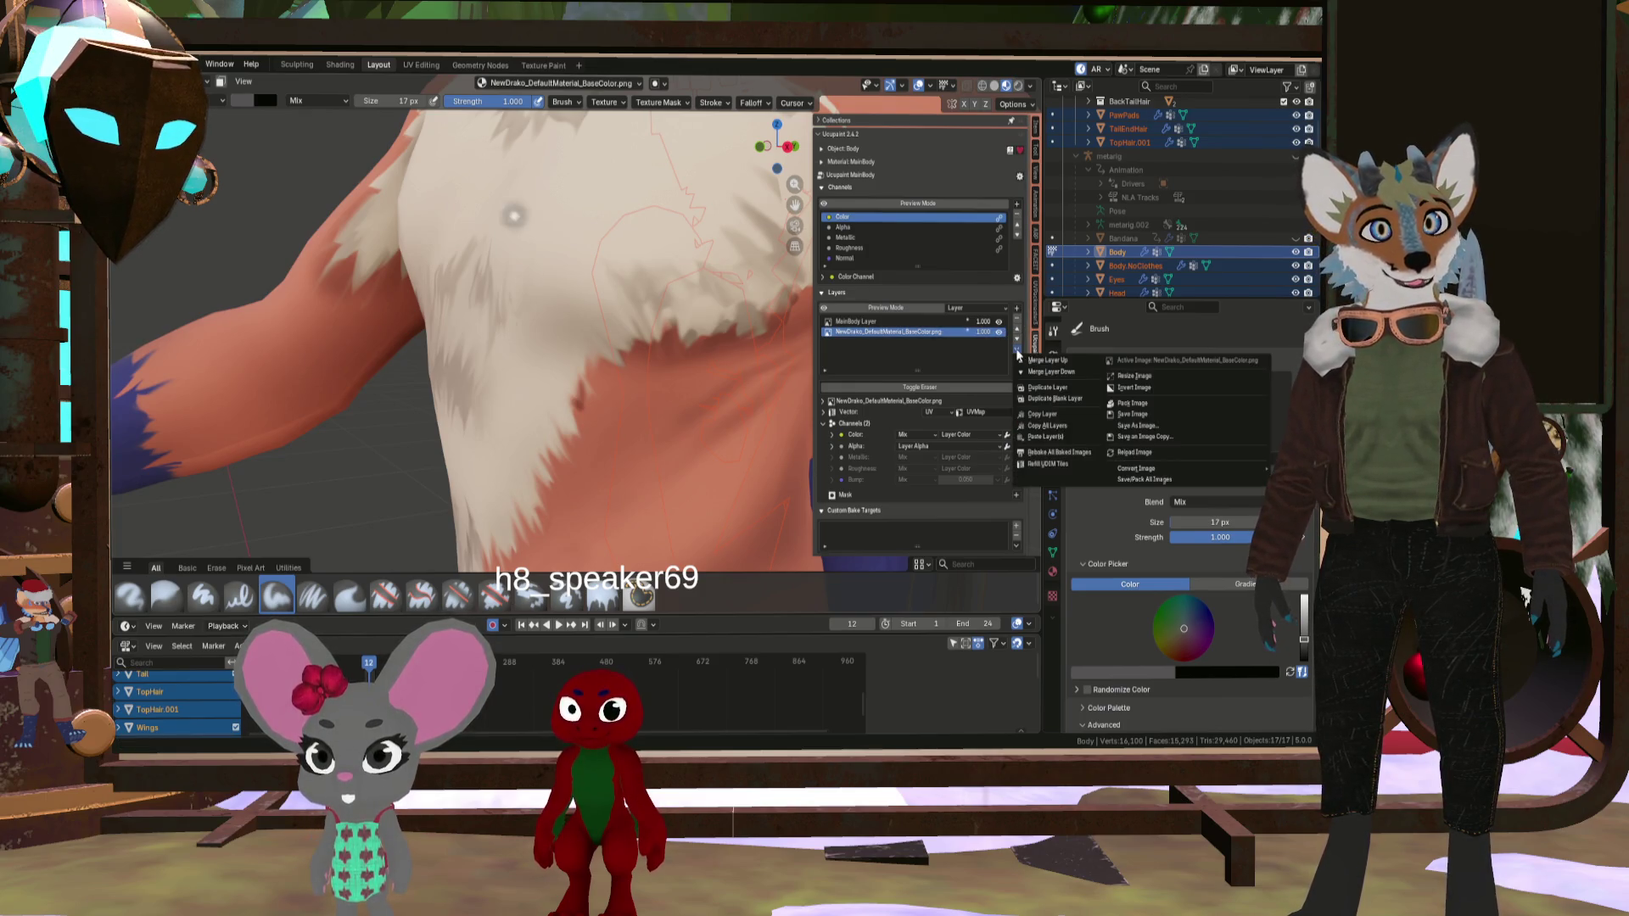
{"action": "left_click", "coordinate": [1051, 389]}
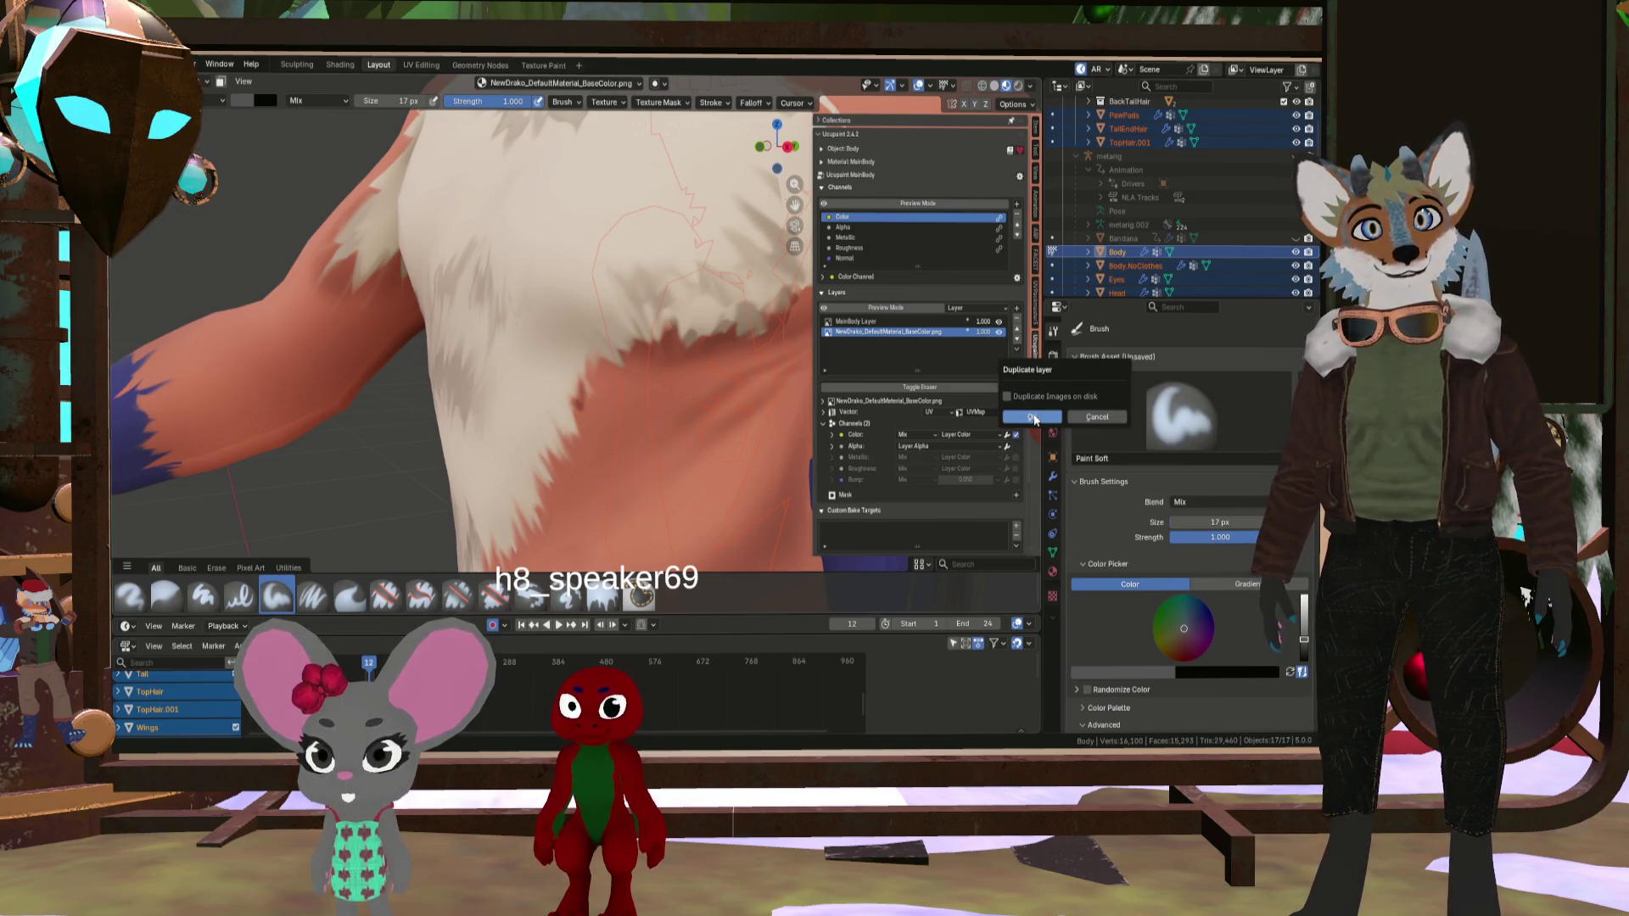
{"action": "left_click", "coordinate": [1033, 417]}
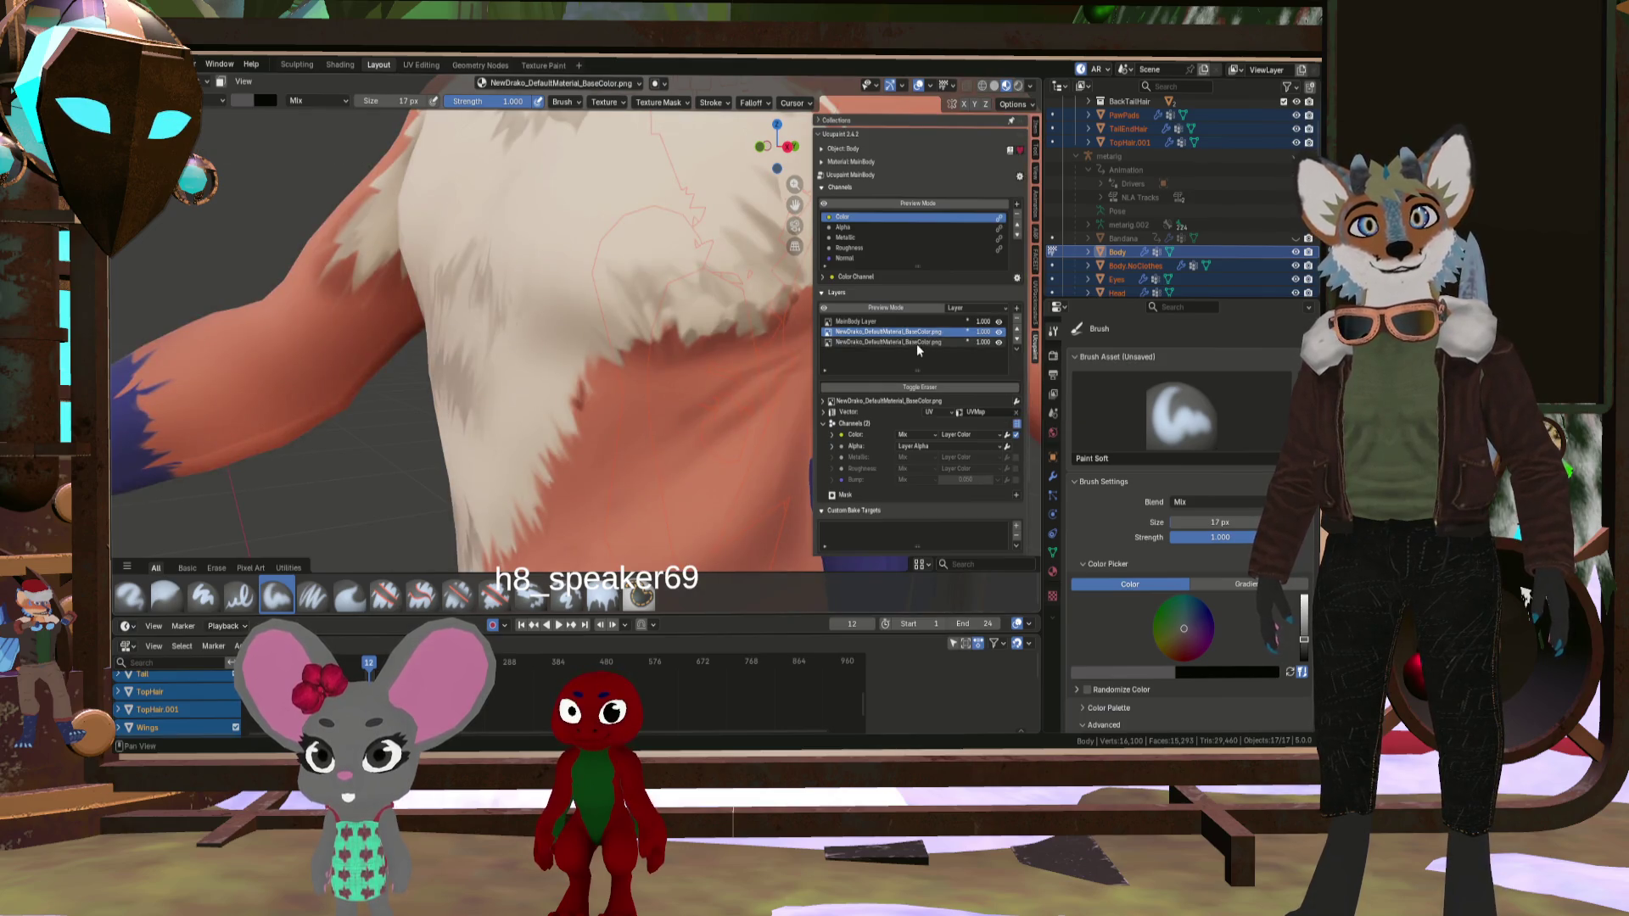
{"action": "left_click", "coordinate": [1018, 334]}
{"action": "left_click", "coordinate": [1018, 334]}
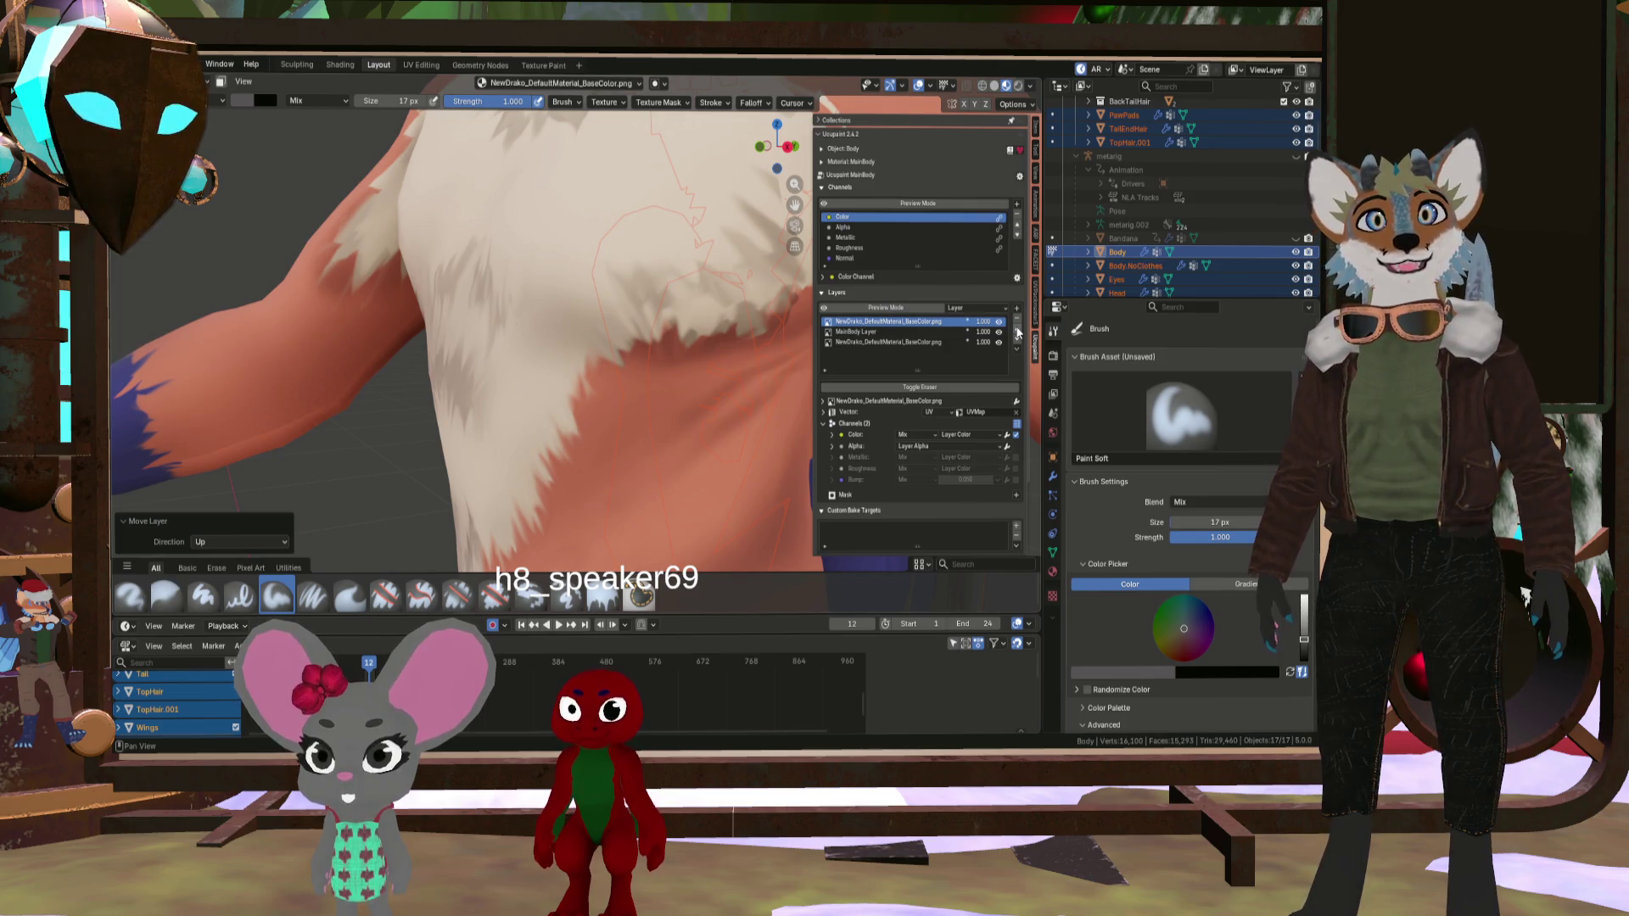
{"action": "right_click", "coordinate": [931, 323]}
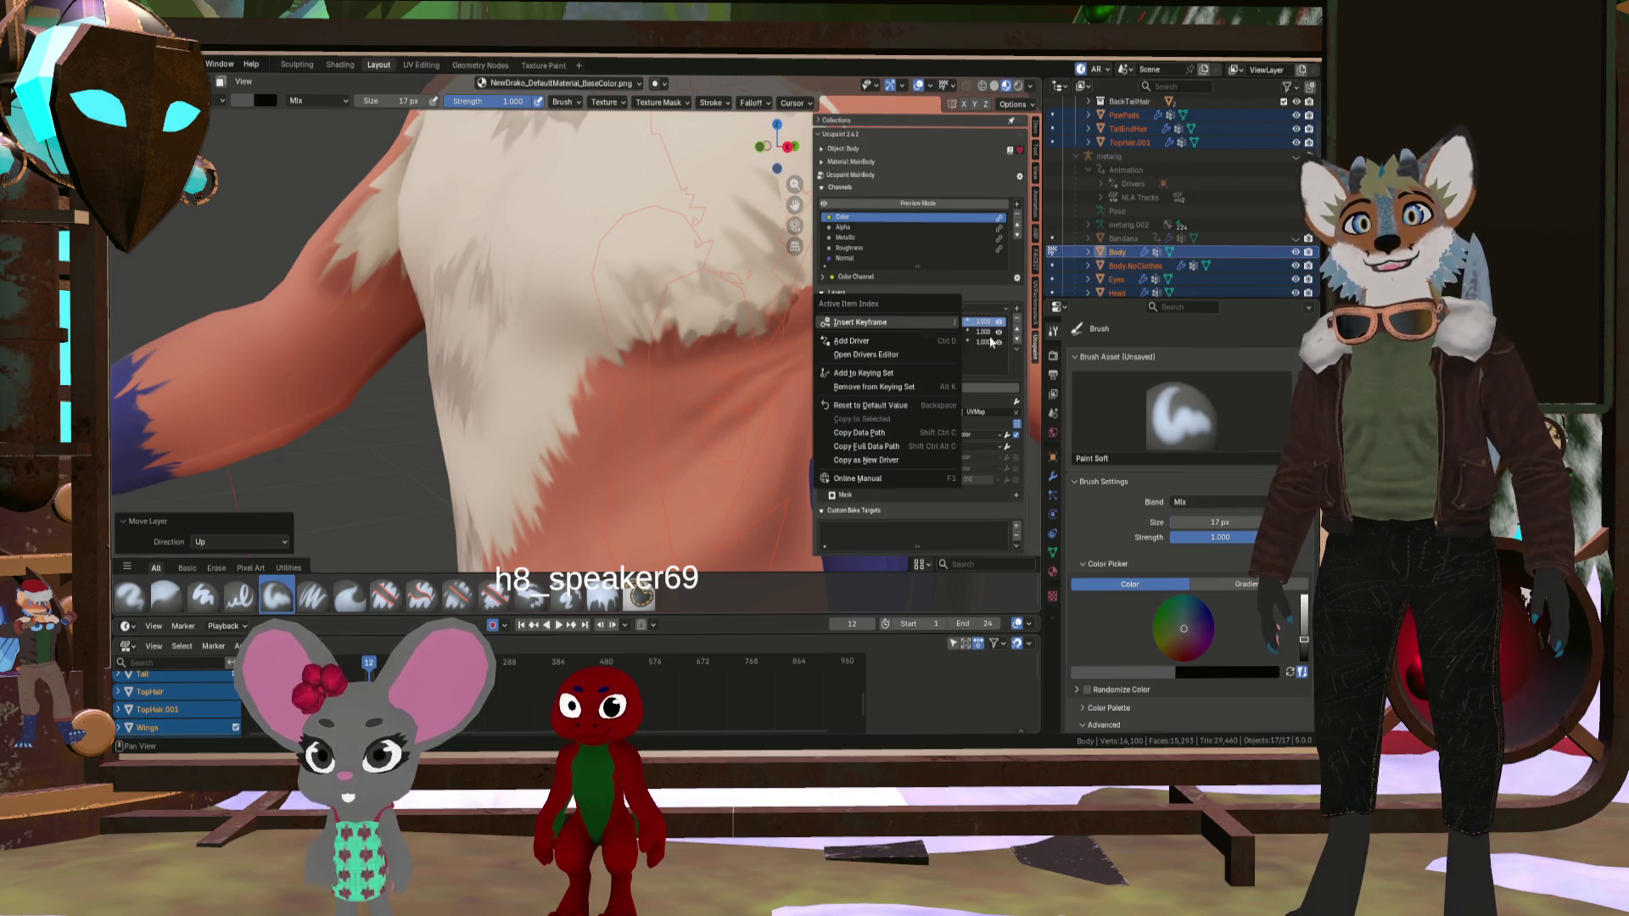
{"action": "left_click", "coordinate": [1017, 349]}
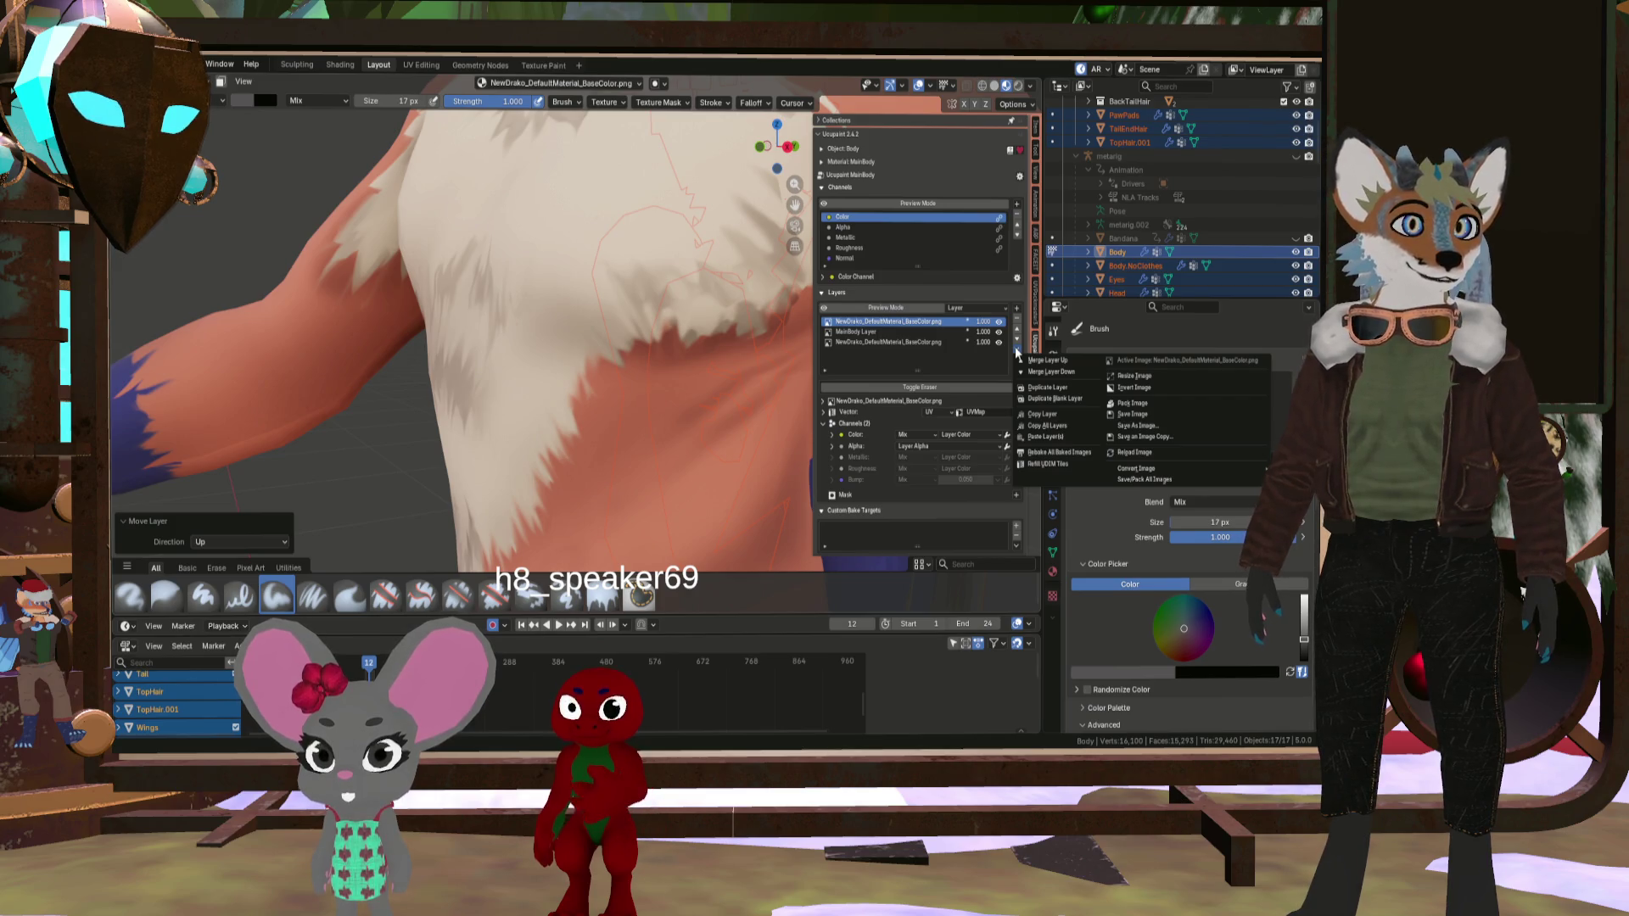
{"action": "mouse_move", "coordinate": [1159, 470]}
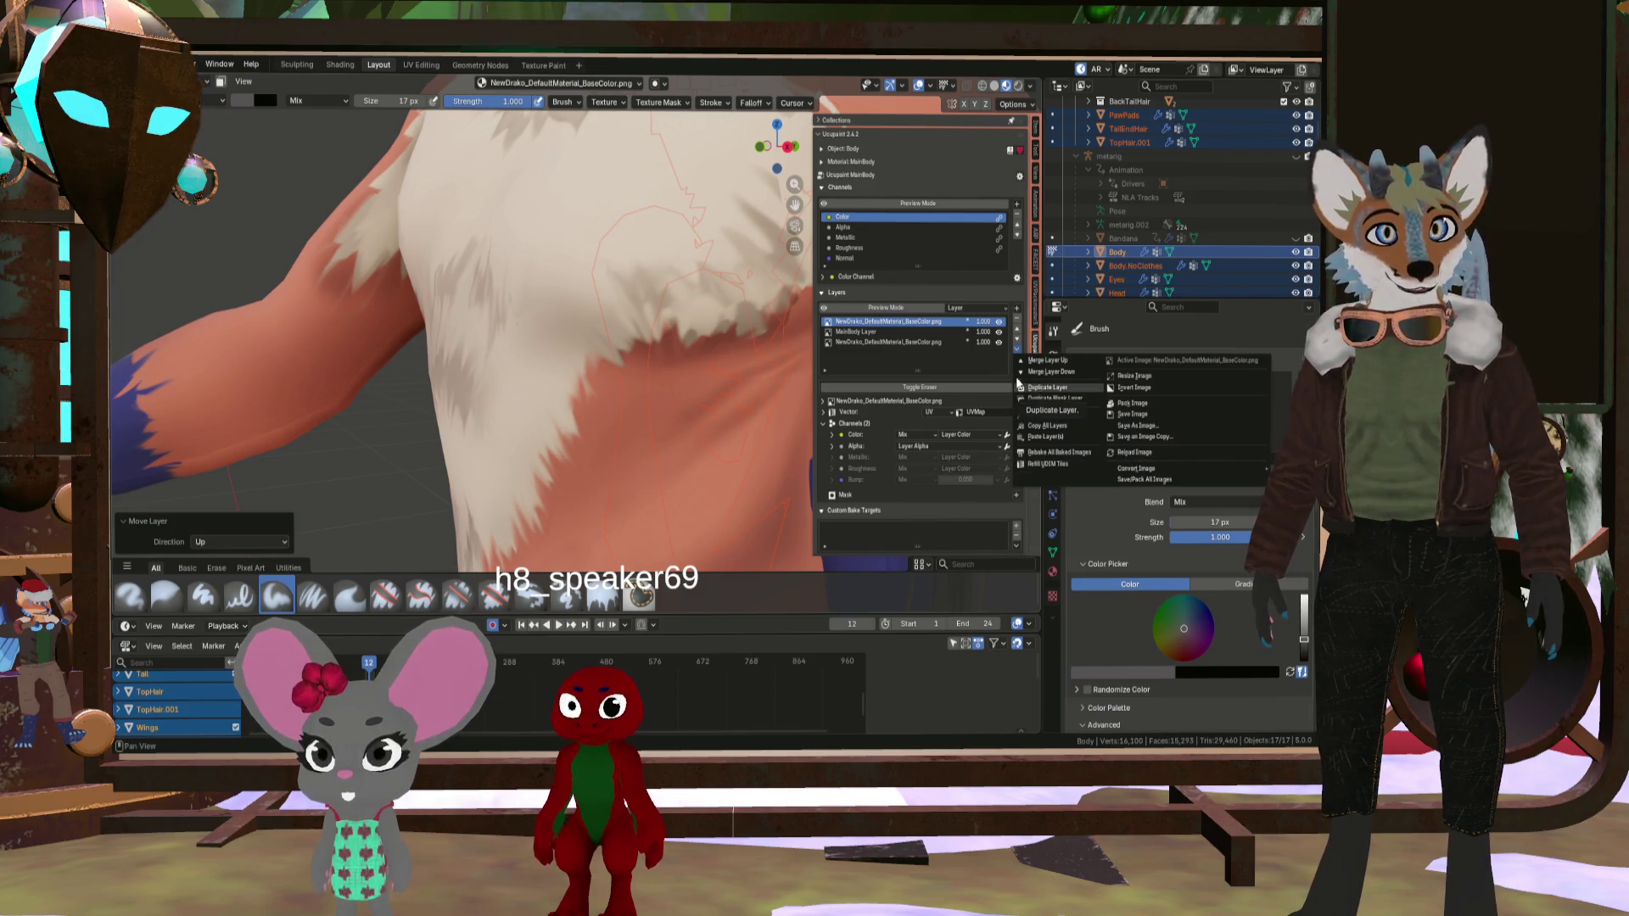
{"action": "left_click", "coordinate": [1017, 319]}
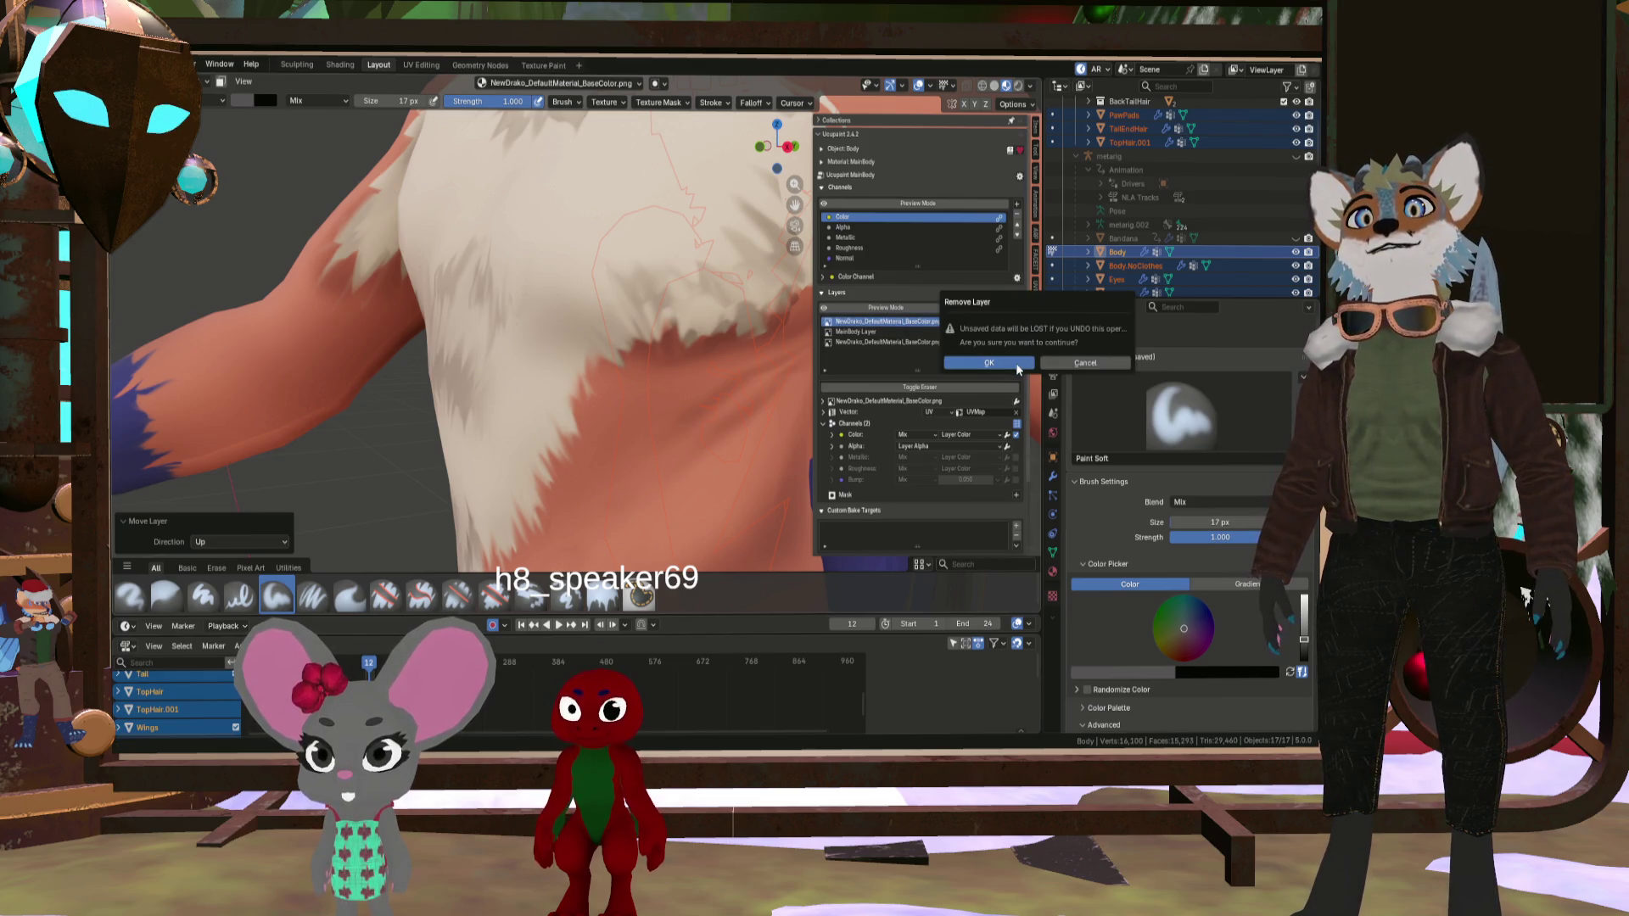
{"action": "left_click", "coordinate": [1017, 368]}
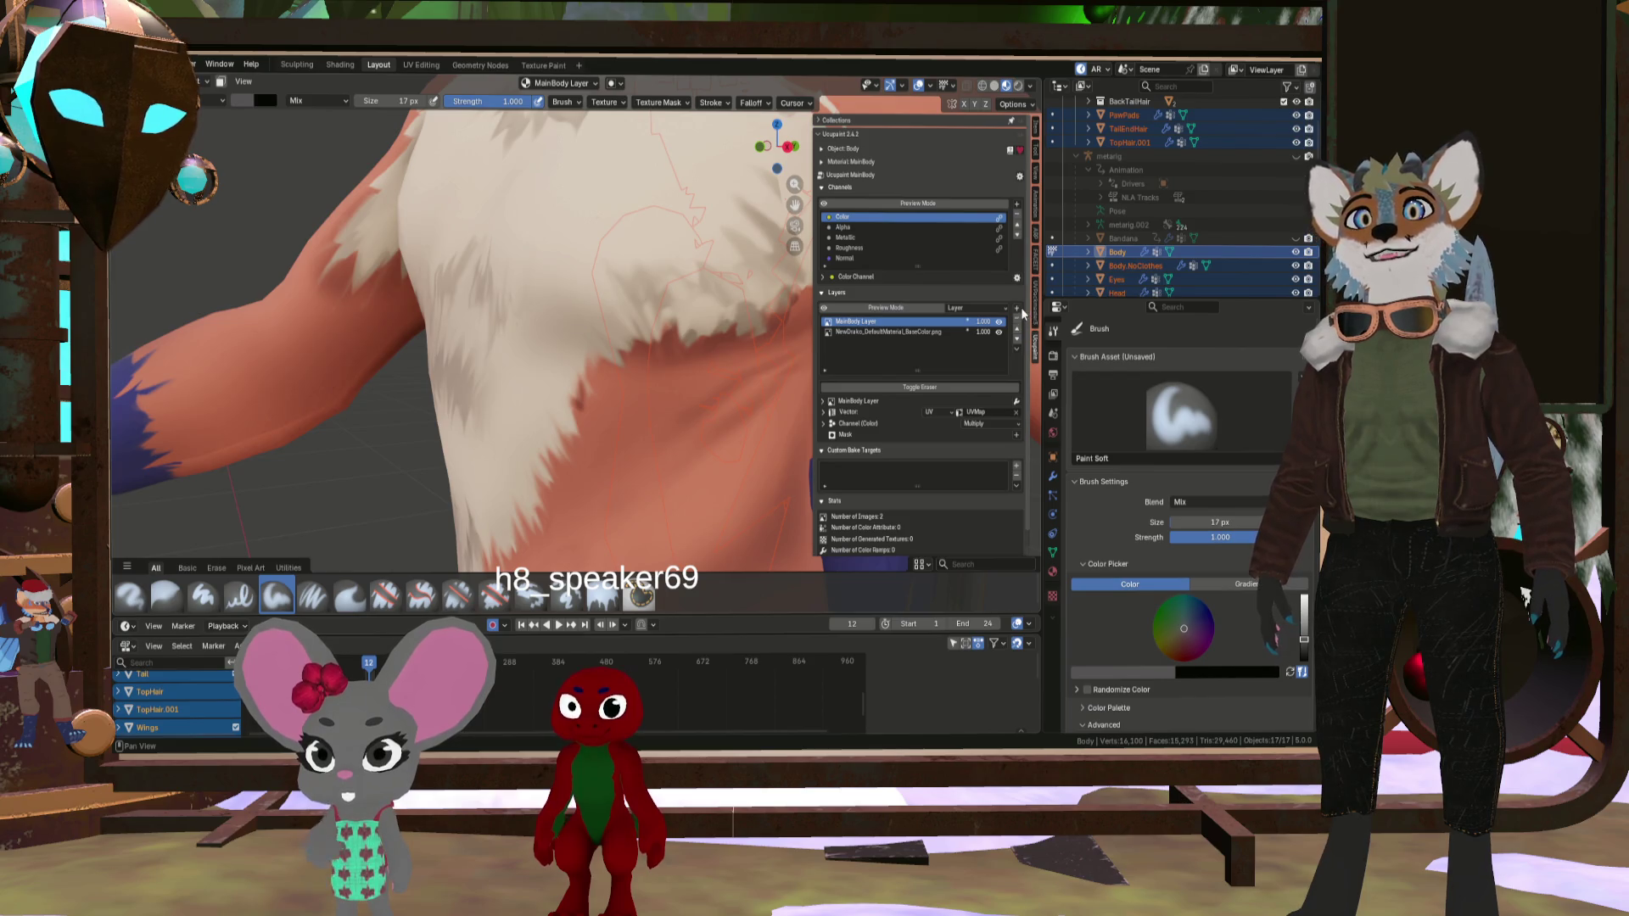
- Add a NewDrako base-colour image layer on top and set its Color channel blend to Color
{"action": "left_click", "coordinate": [1017, 309]}
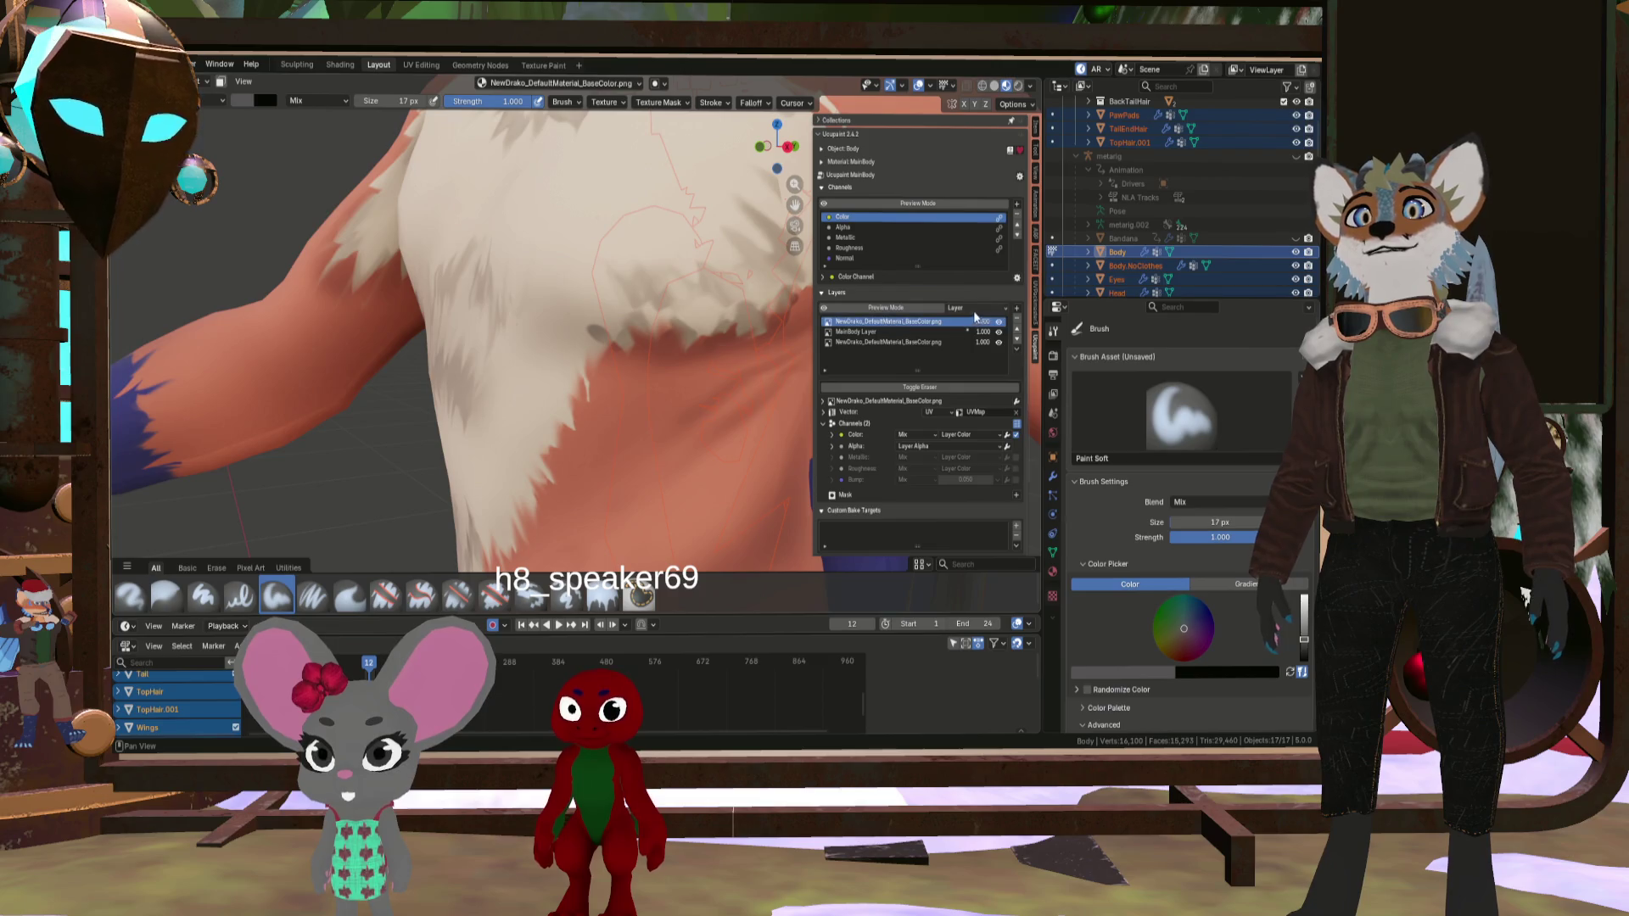
{"action": "right_click", "coordinate": [922, 321]}
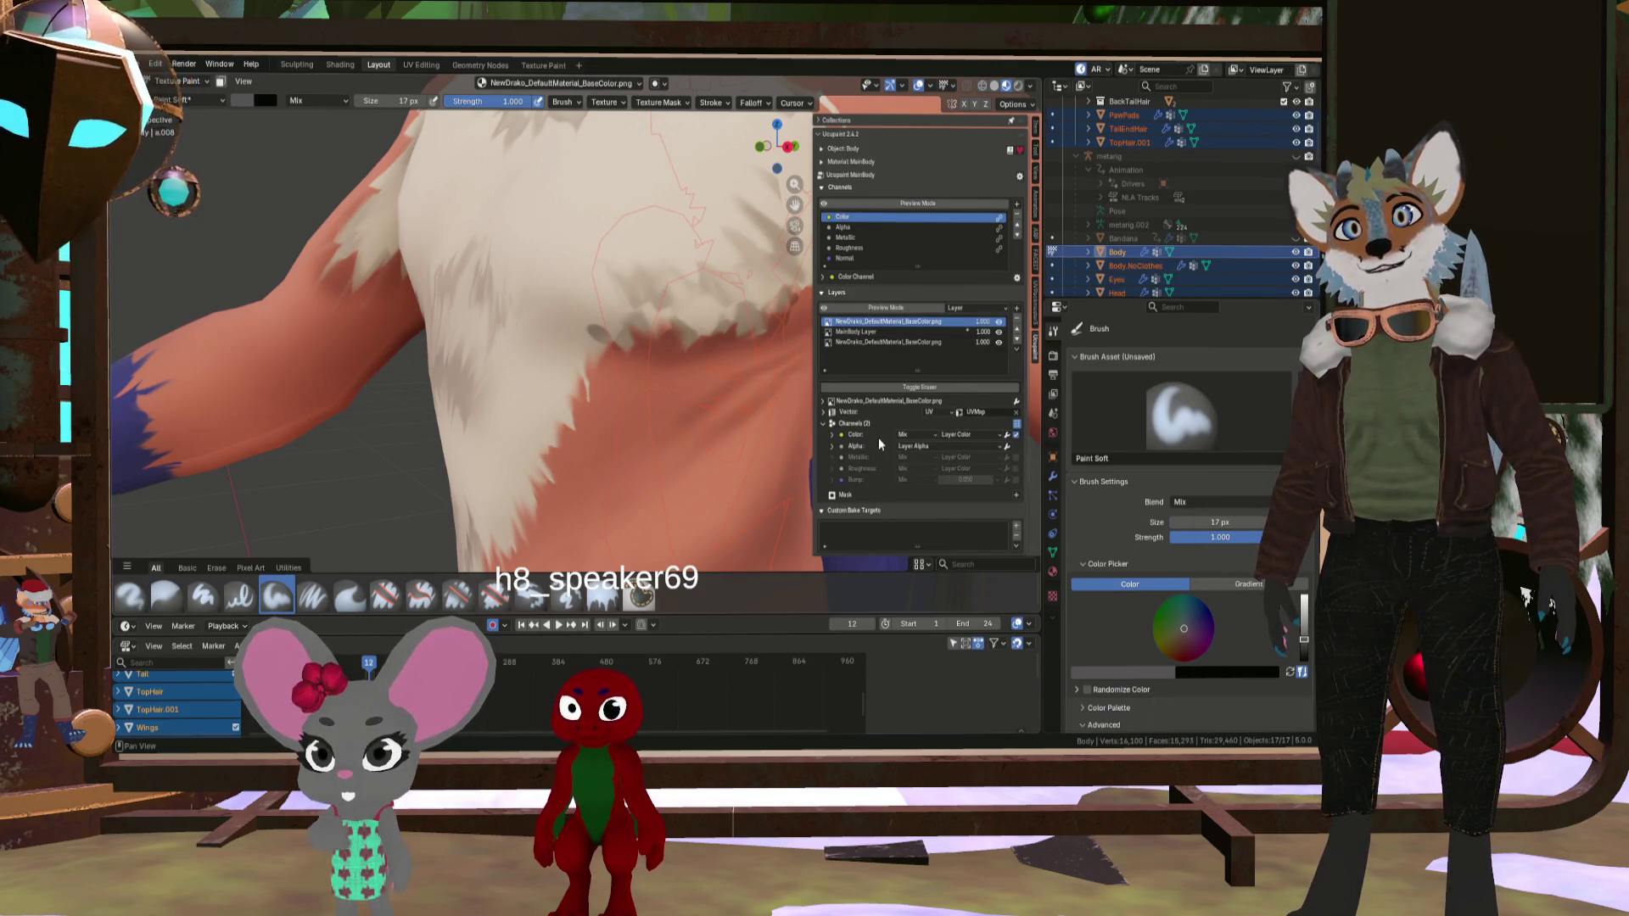
{"action": "left_click", "coordinate": [922, 437]}
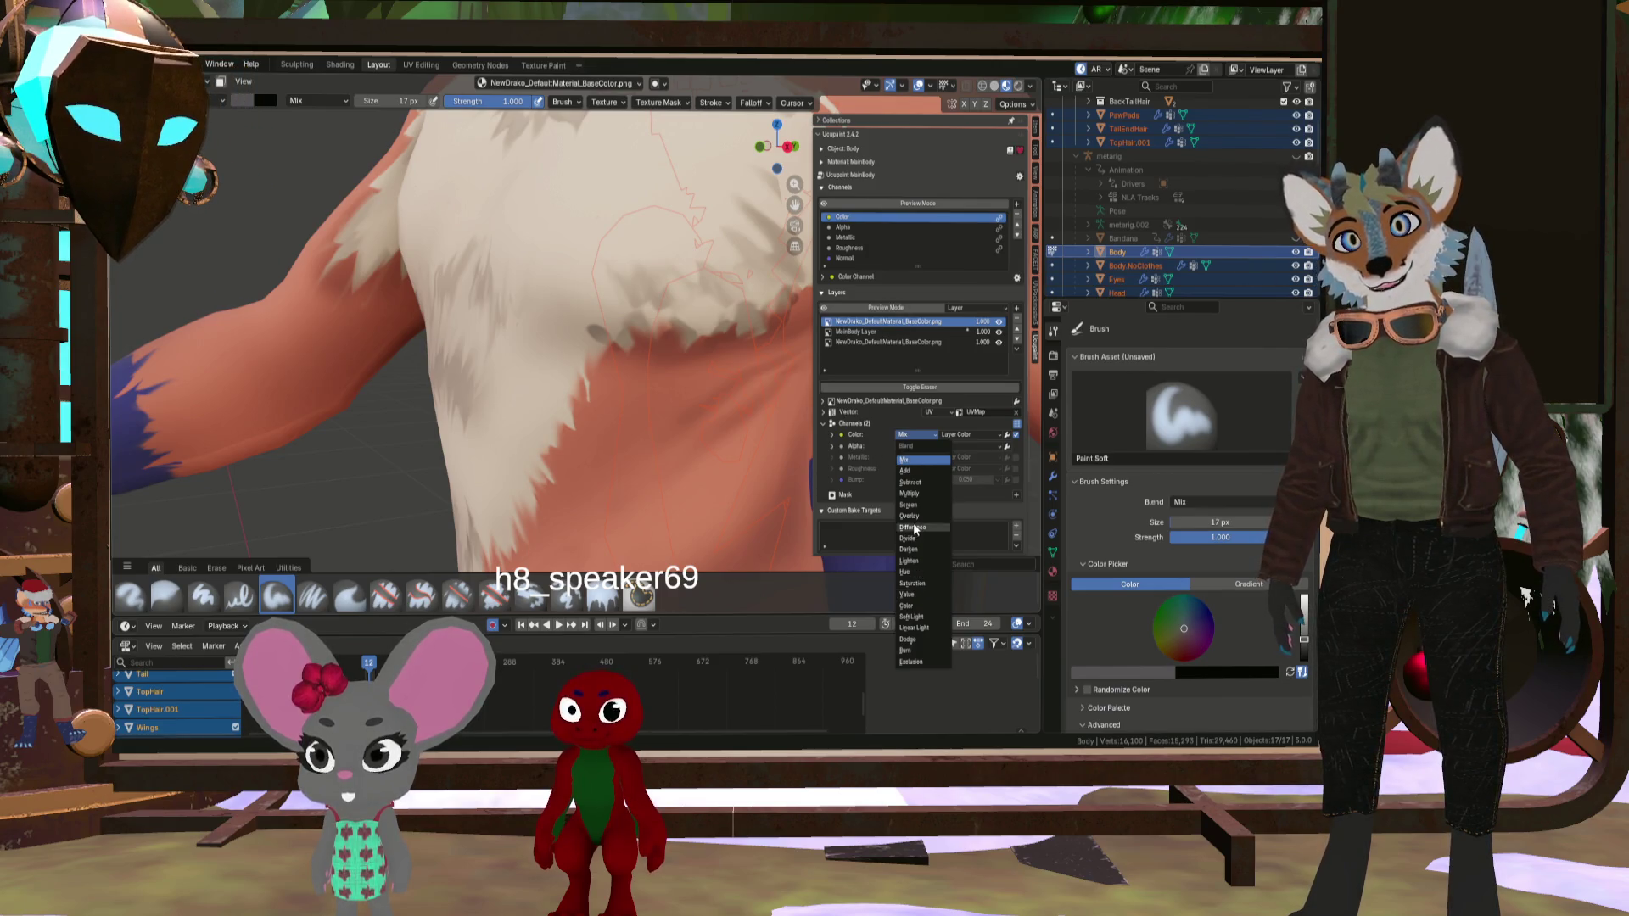
{"action": "left_click", "coordinate": [923, 604]}
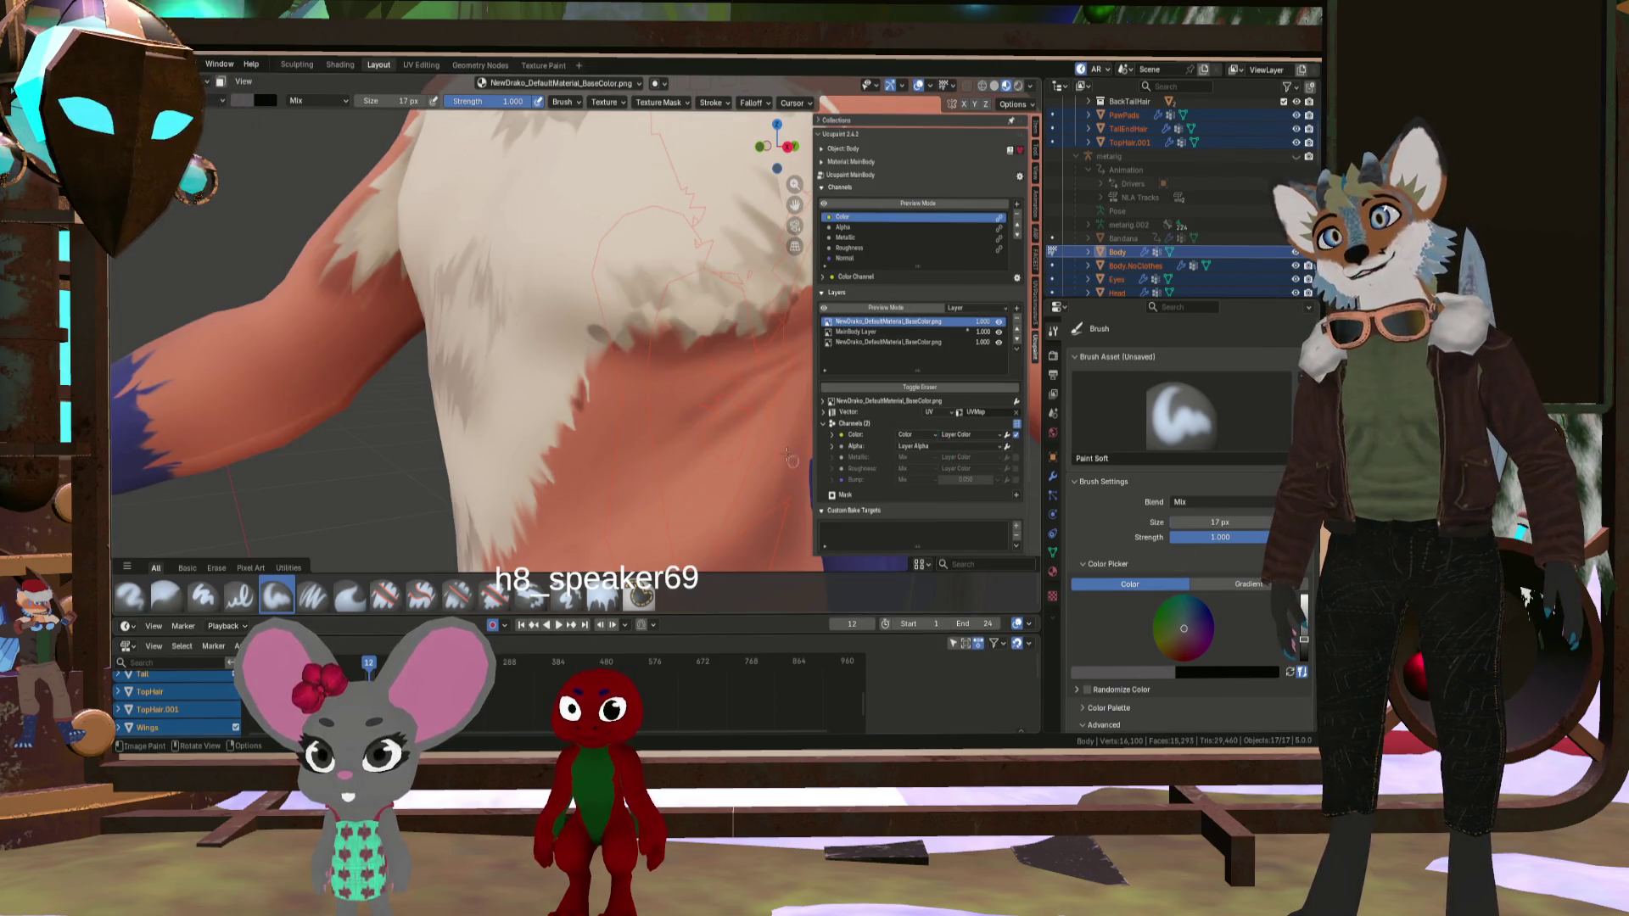
- On MainBody Layer, paint a dark loop and a dark S-shaped stroke on the body
{"action": "left_click", "coordinate": [877, 332]}
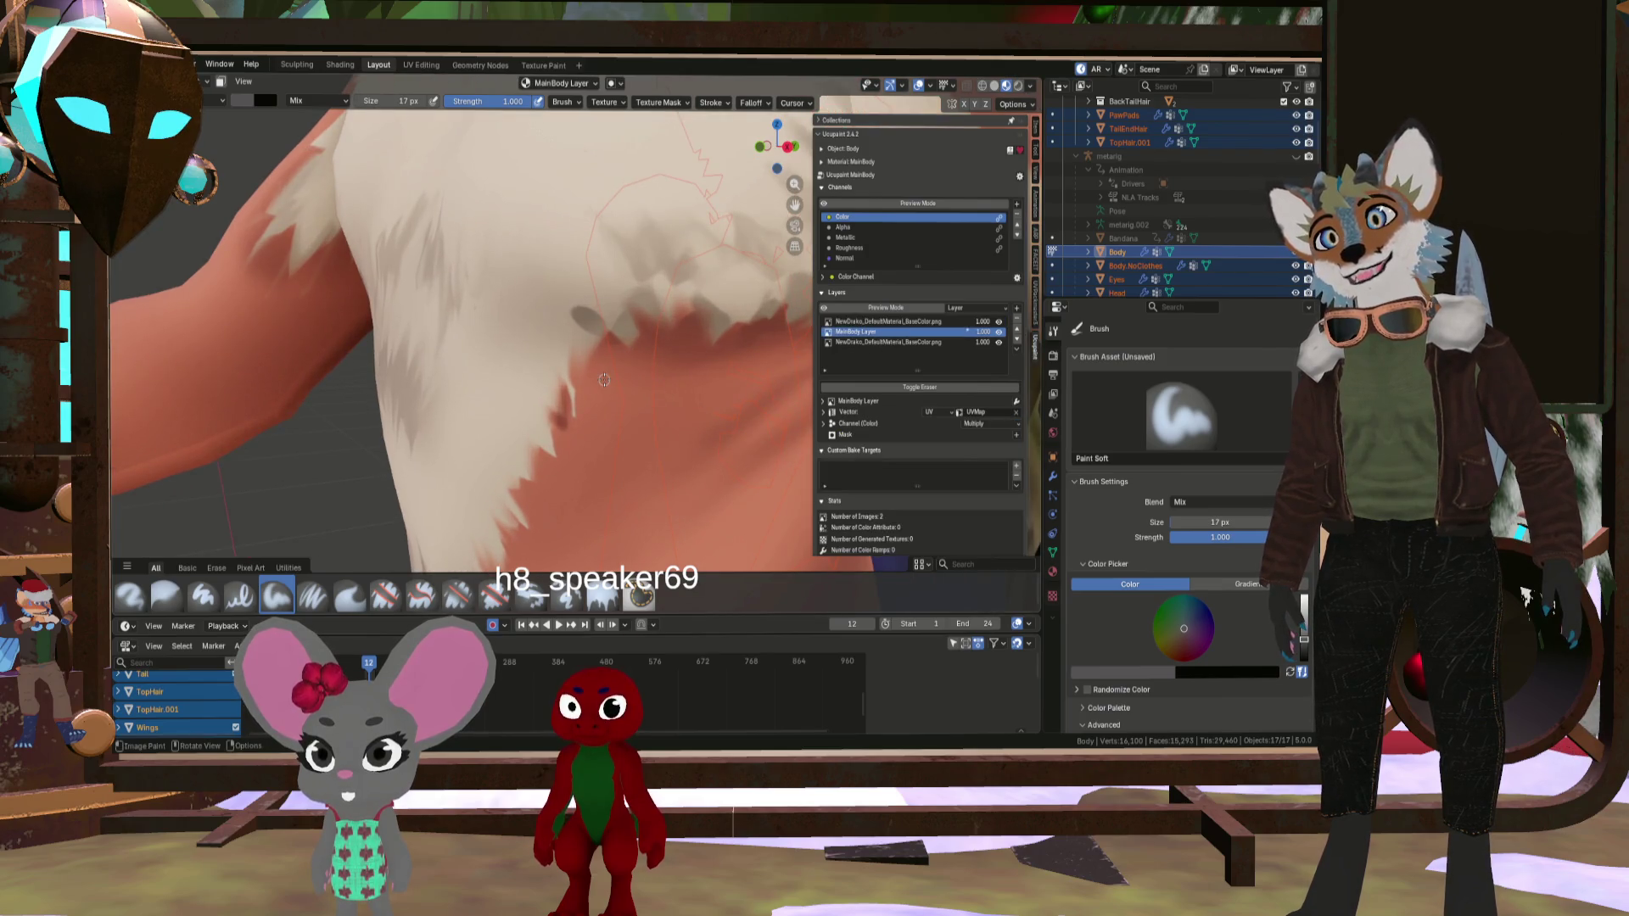
{"action": "left_click_drag", "start_coordinate": [623, 438], "coordinate": [634, 442]}
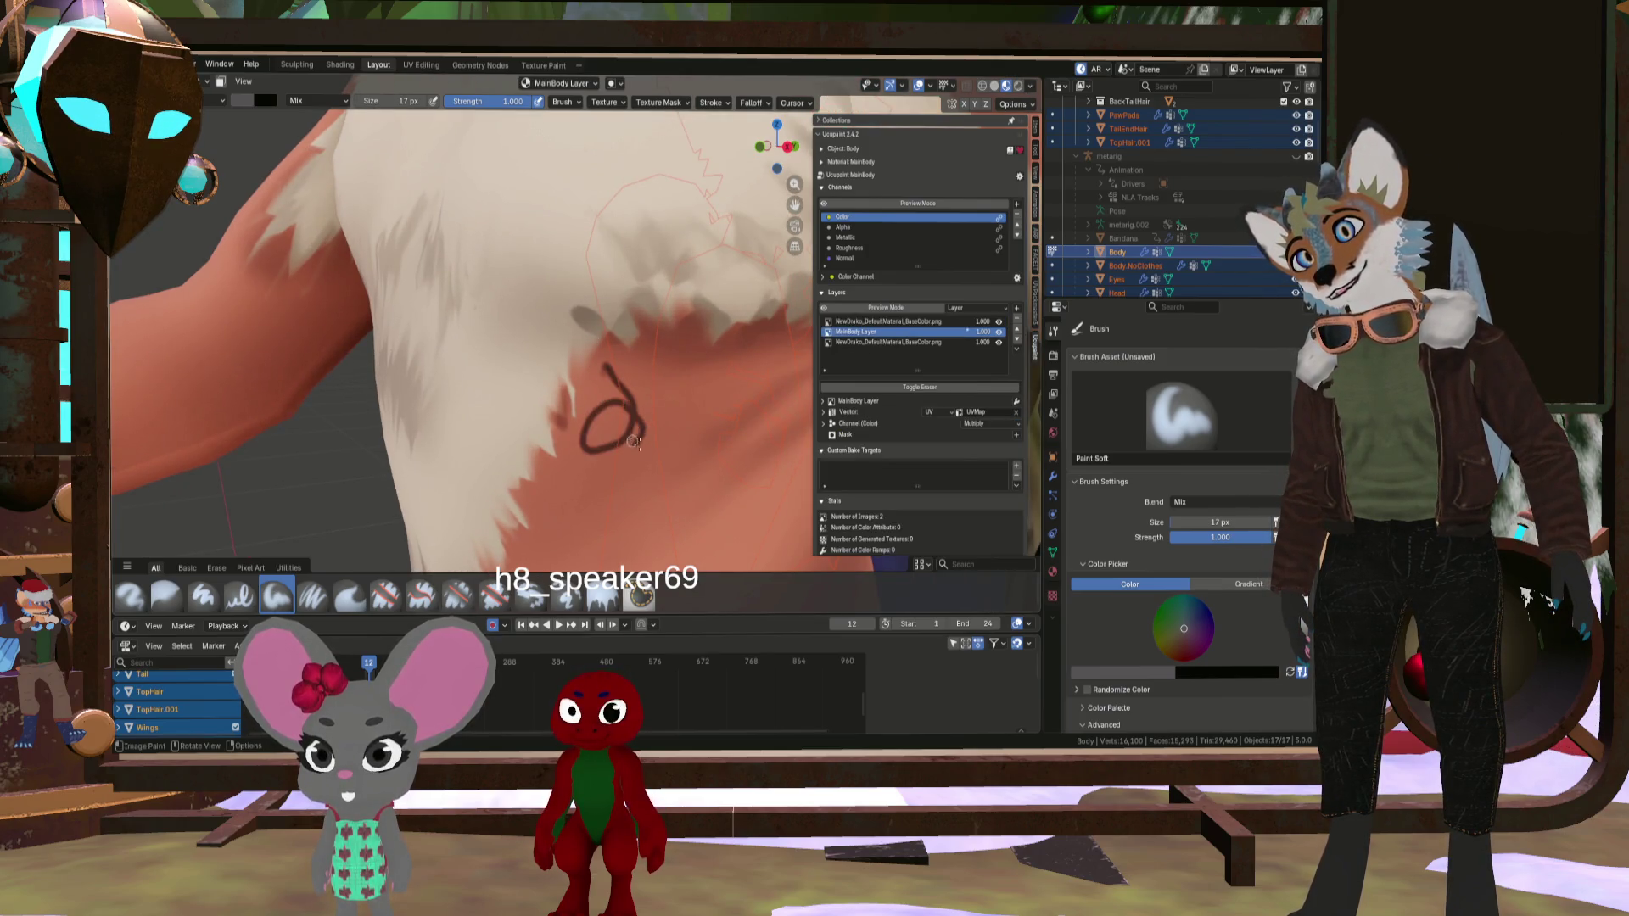
{"action": "mouse_move", "coordinate": [503, 373]}
{"action": "left_mouse_down"}
{"action": "mouse_move", "coordinate": [482, 361]}
{"action": "mouse_move", "coordinate": [592, 511]}
{"action": "left_mouse_up"}
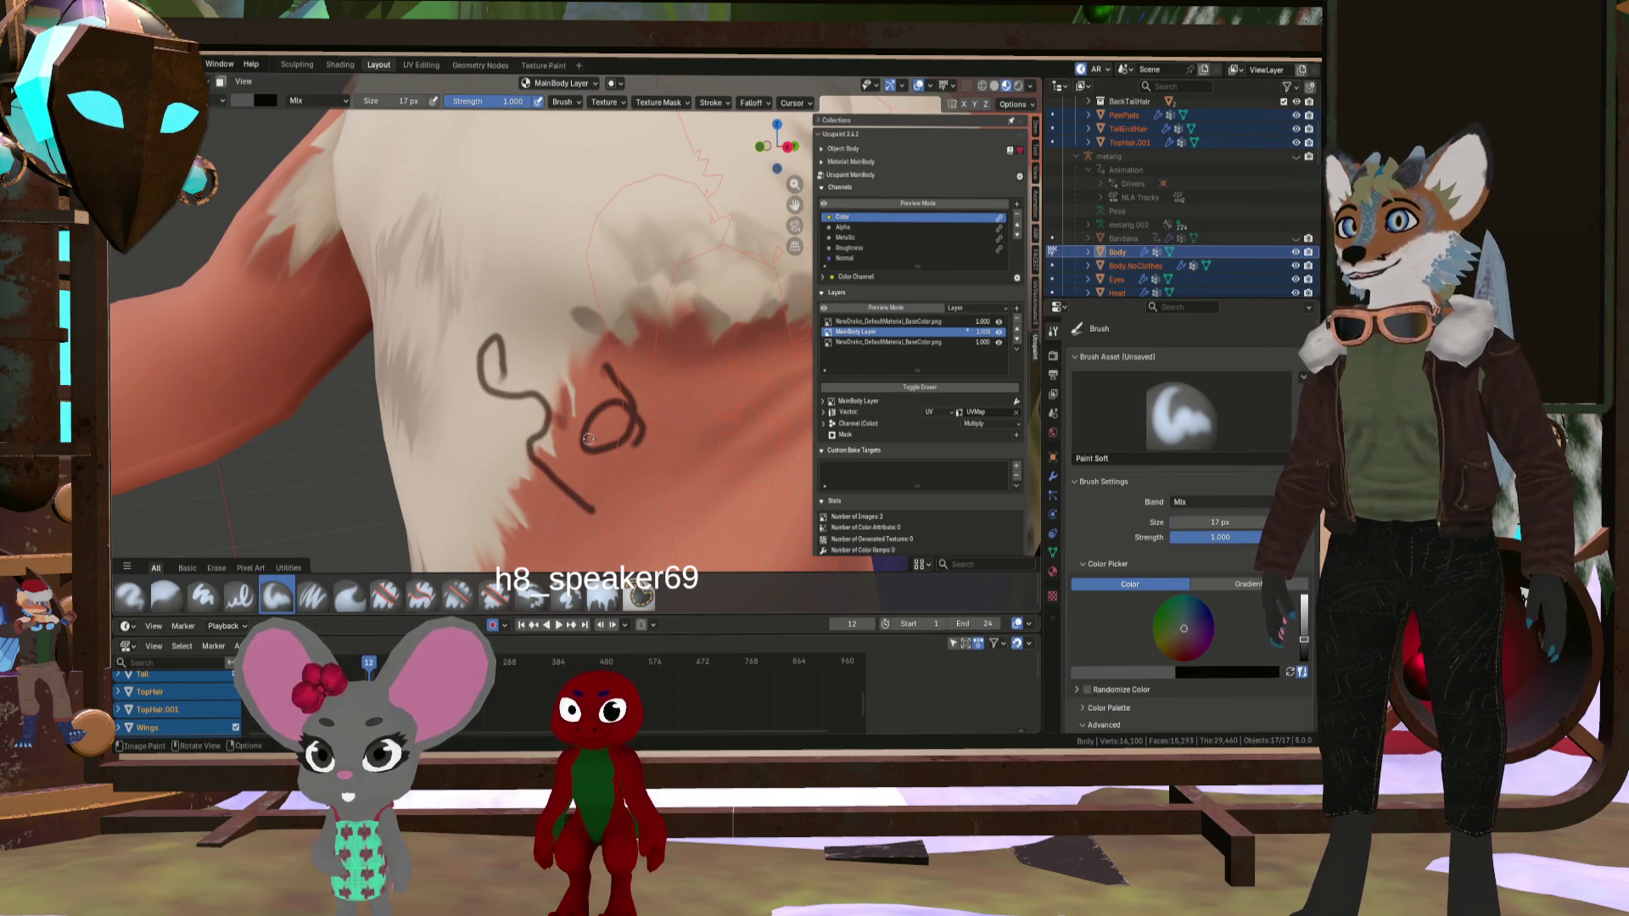
{"action": "scroll", "coordinate": [599, 435], "scroll_direction": "up", "scroll_amount": 6}
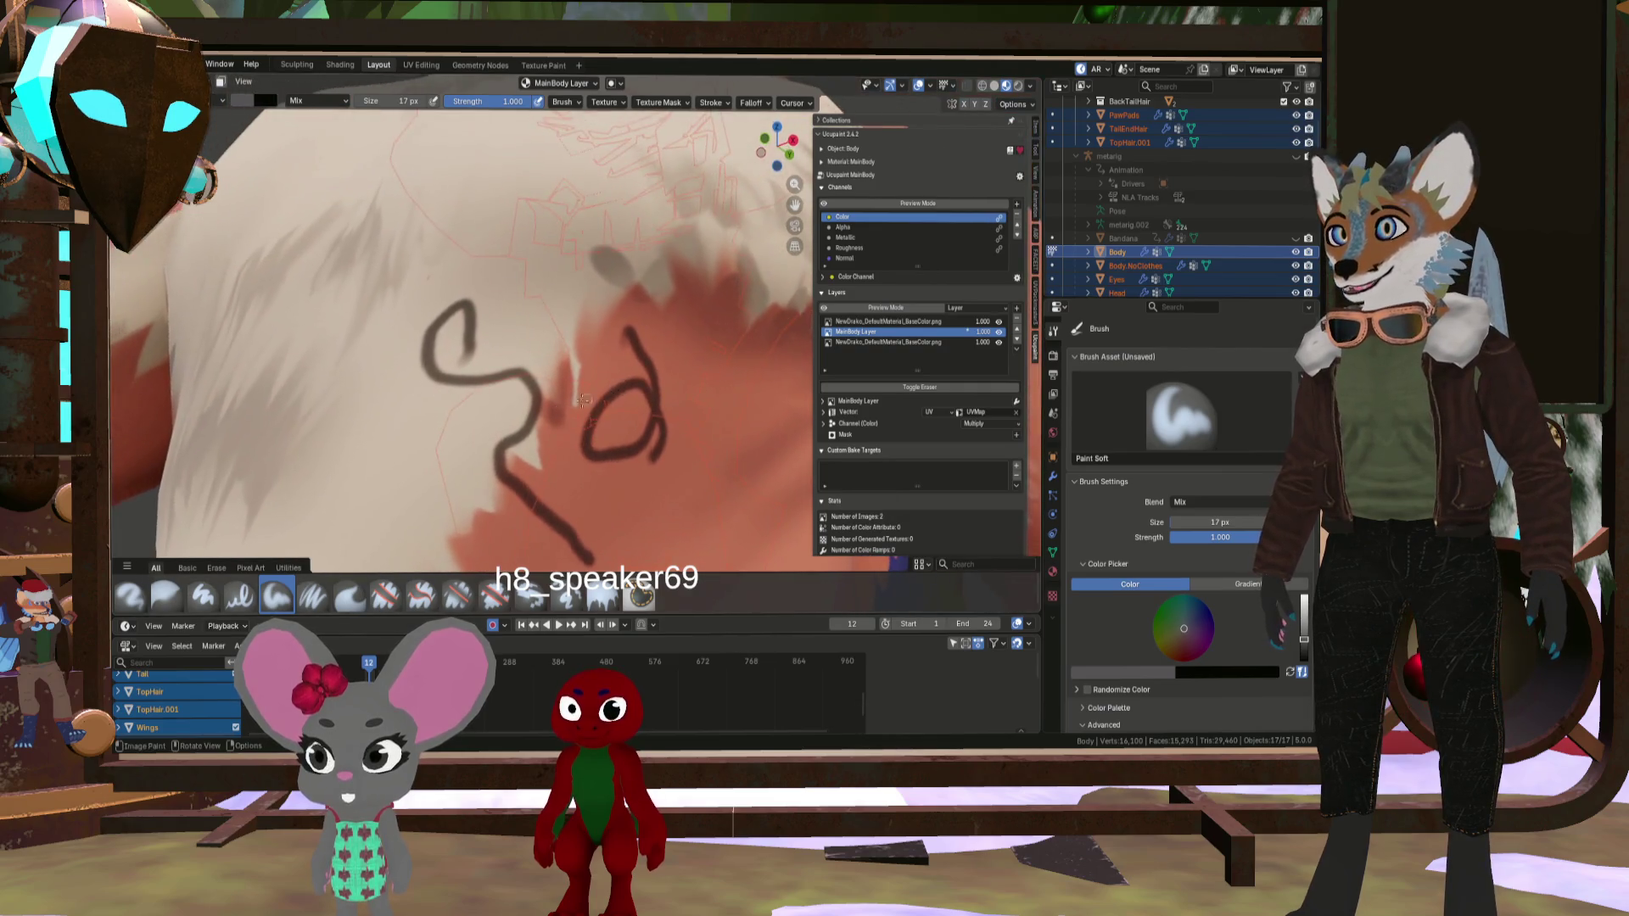
{"action": "scroll", "coordinate": [541, 458], "scroll_direction": "down", "scroll_amount": 3}
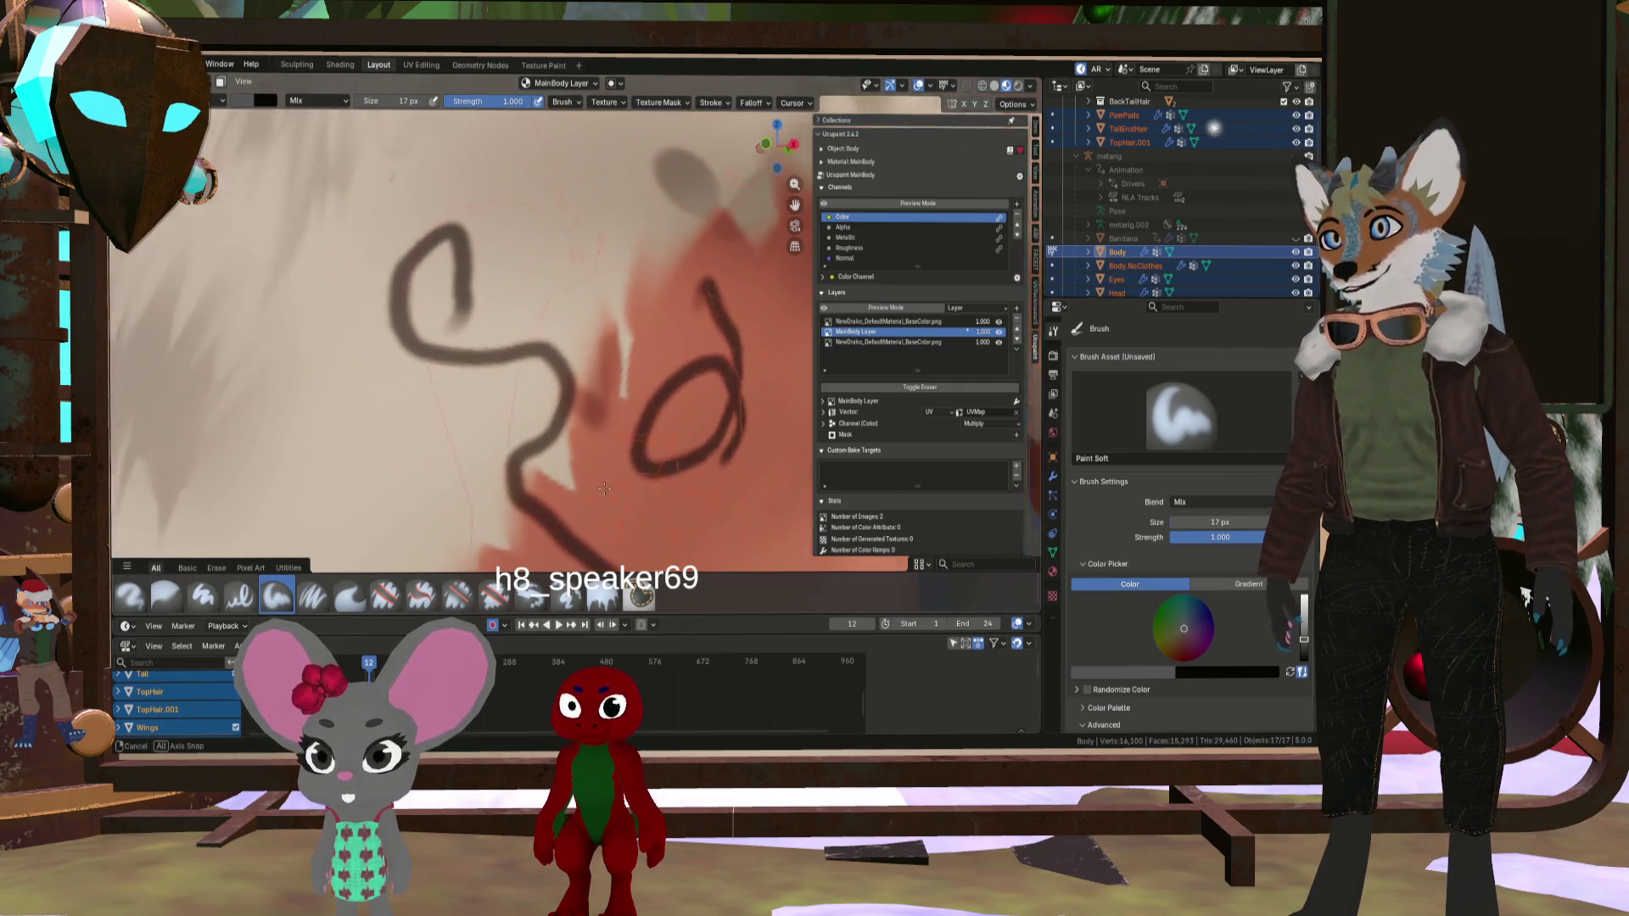
{"action": "scroll", "coordinate": [599, 473], "scroll_direction": "down", "scroll_amount": 3}
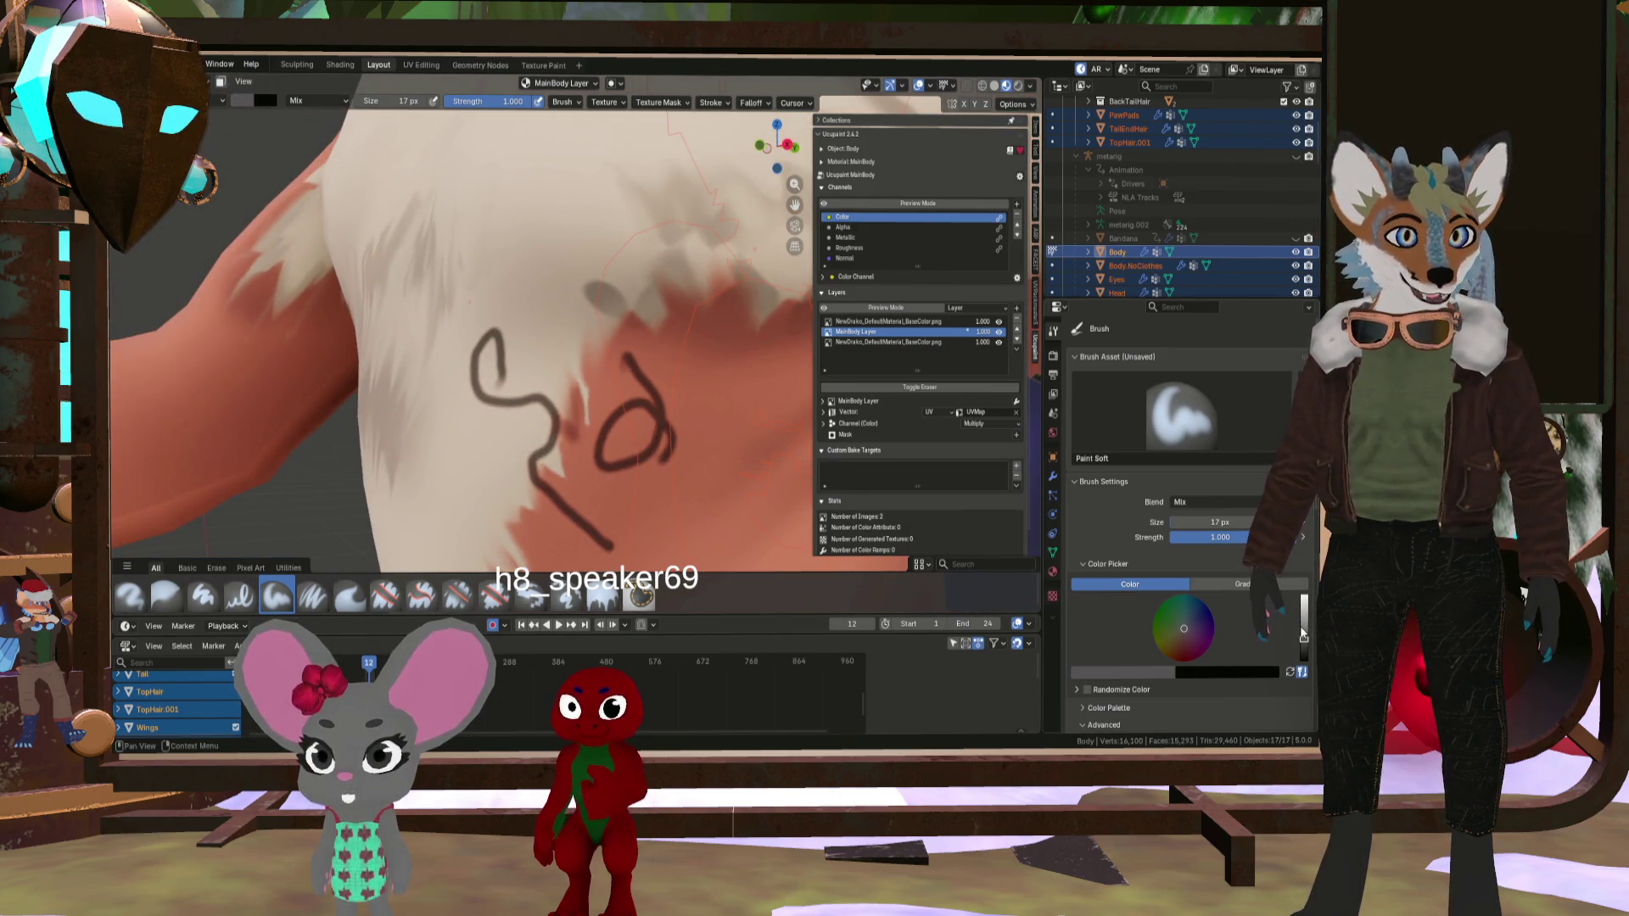
- Lighten the brush colour, add light torso strokes, then dark strokes on torso and shorts
{"action": "left_click_drag", "start_coordinate": [1302, 632], "coordinate": [1303, 618]}
{"action": "left_click_drag", "start_coordinate": [550, 309], "coordinate": [610, 421]}
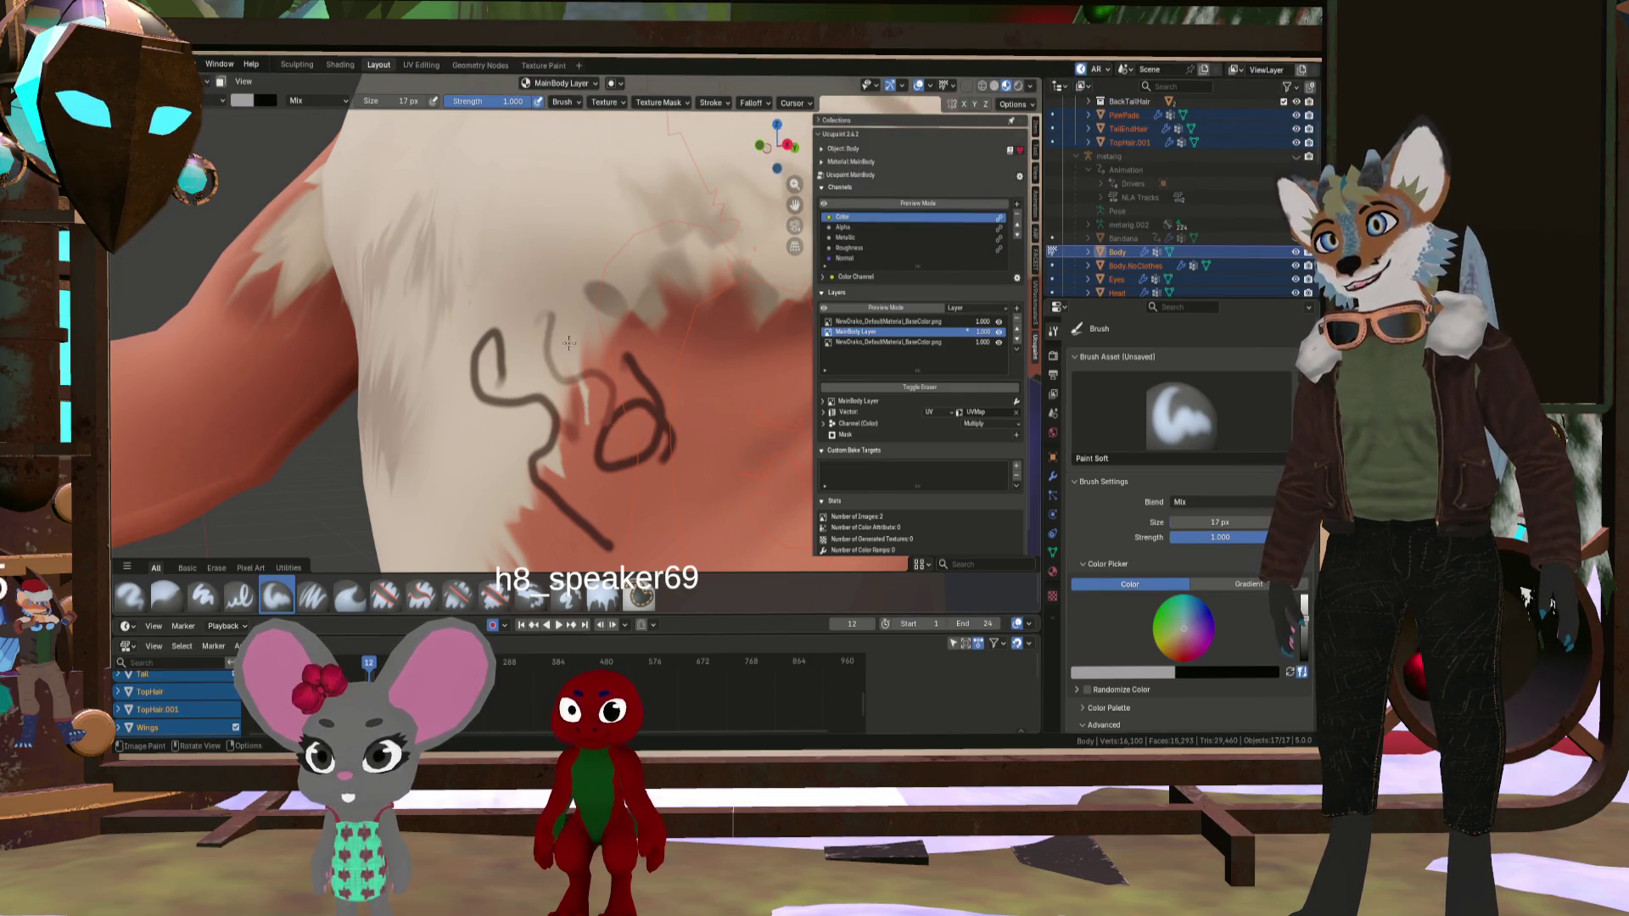
{"action": "left_click_drag", "start_coordinate": [568, 342], "coordinate": [623, 426]}
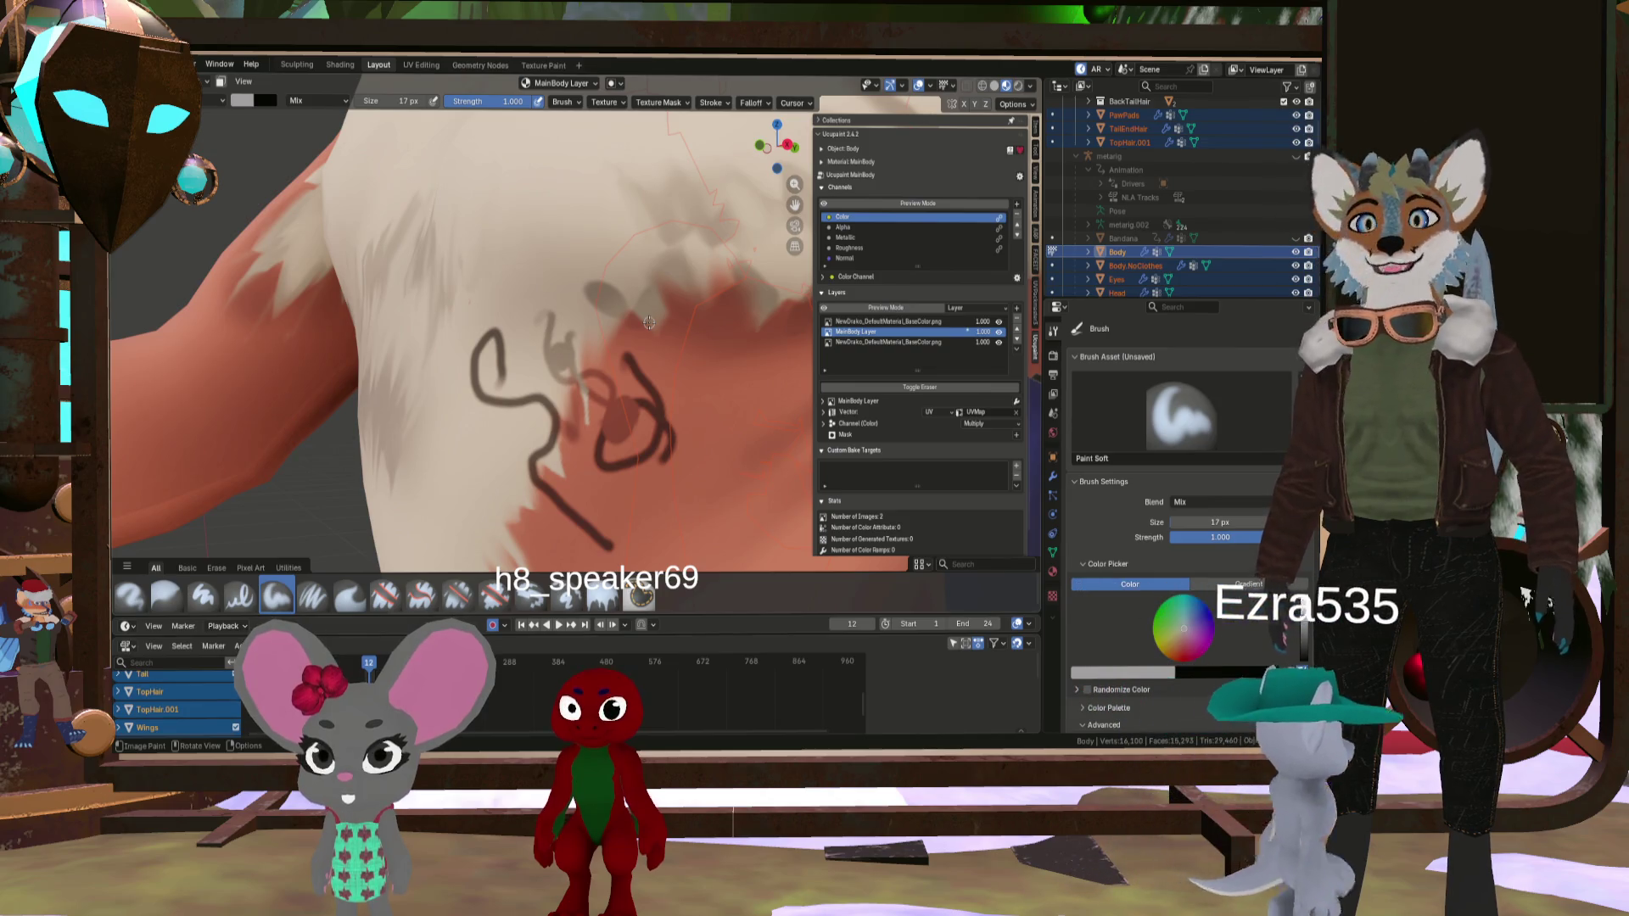
{"action": "scroll", "coordinate": [649, 322], "scroll_direction": "down", "scroll_amount": 5}
{"action": "scroll", "coordinate": [557, 505], "scroll_direction": "up", "scroll_amount": 8}
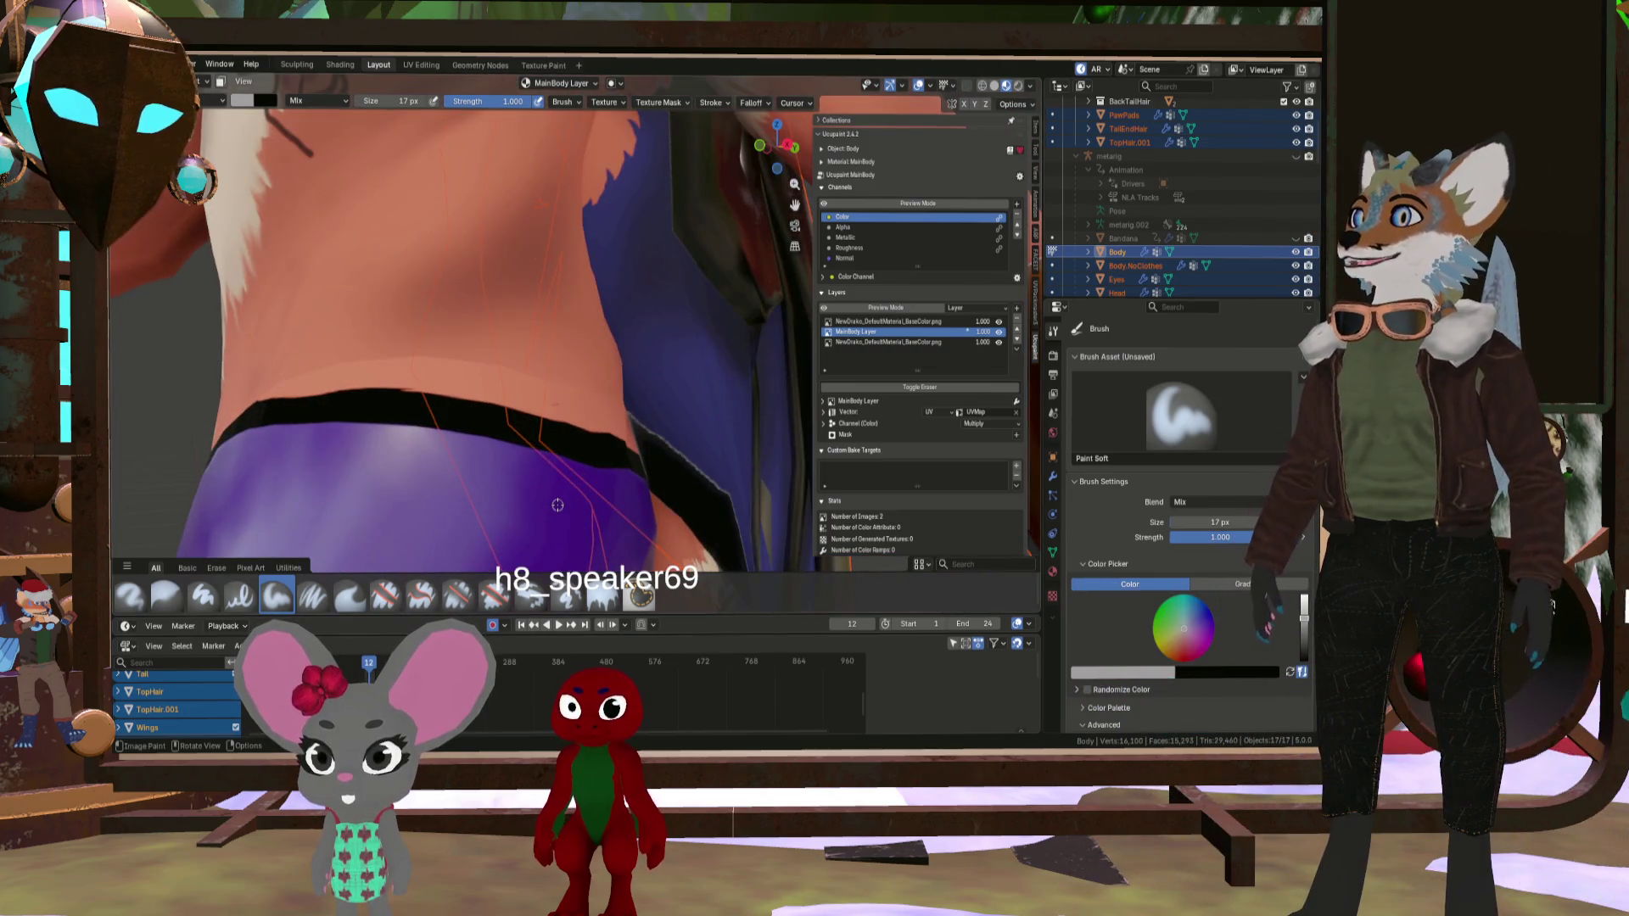
{"action": "left_click_drag", "start_coordinate": [373, 293], "coordinate": [379, 405]}
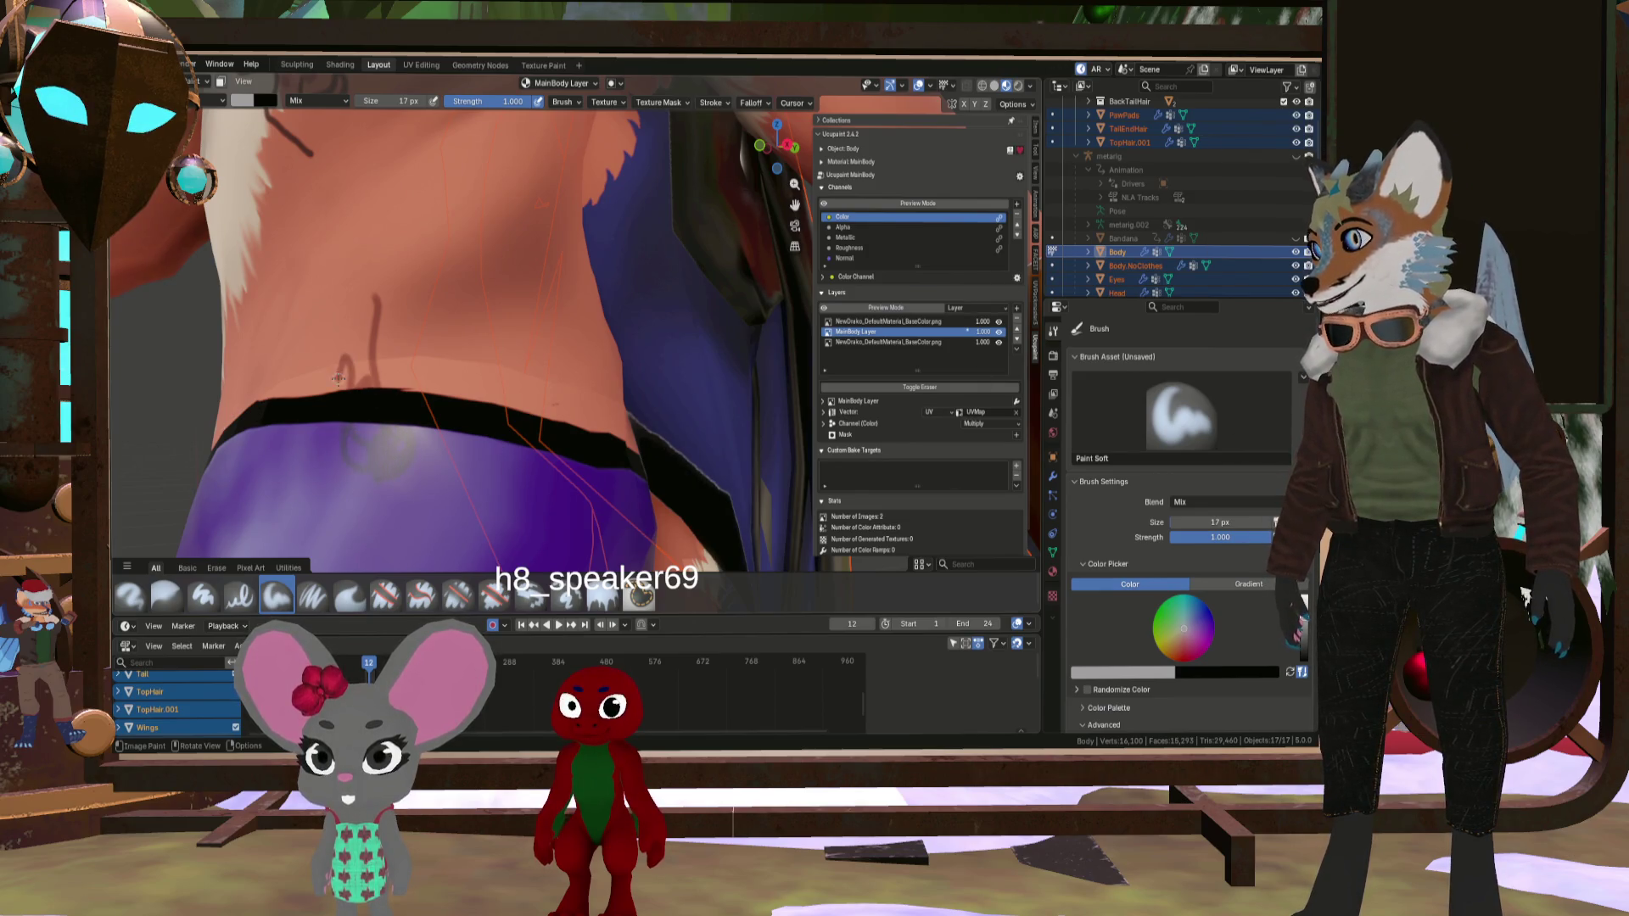
{"action": "left_click_drag", "start_coordinate": [479, 513], "coordinate": [556, 488]}
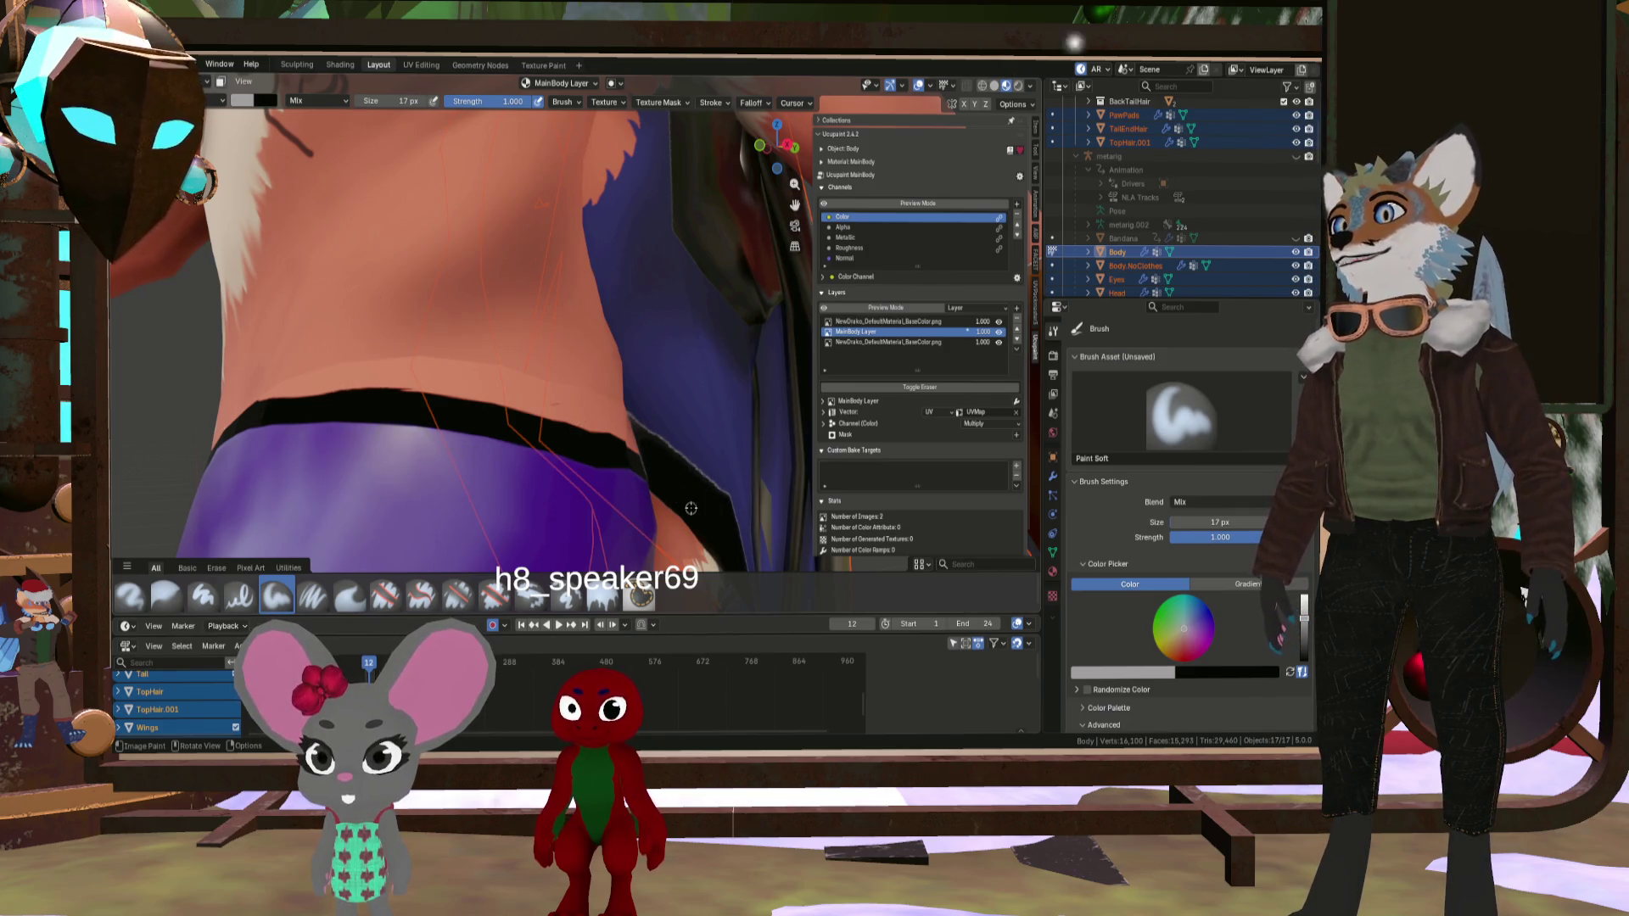
- Undo the test scribbles and the extra top layer, then view the head and torso again
{"action": "scroll", "coordinate": [571, 365], "scroll_direction": "down", "scroll_amount": 5}
{"action": "key", "text": "ctrl+z"}
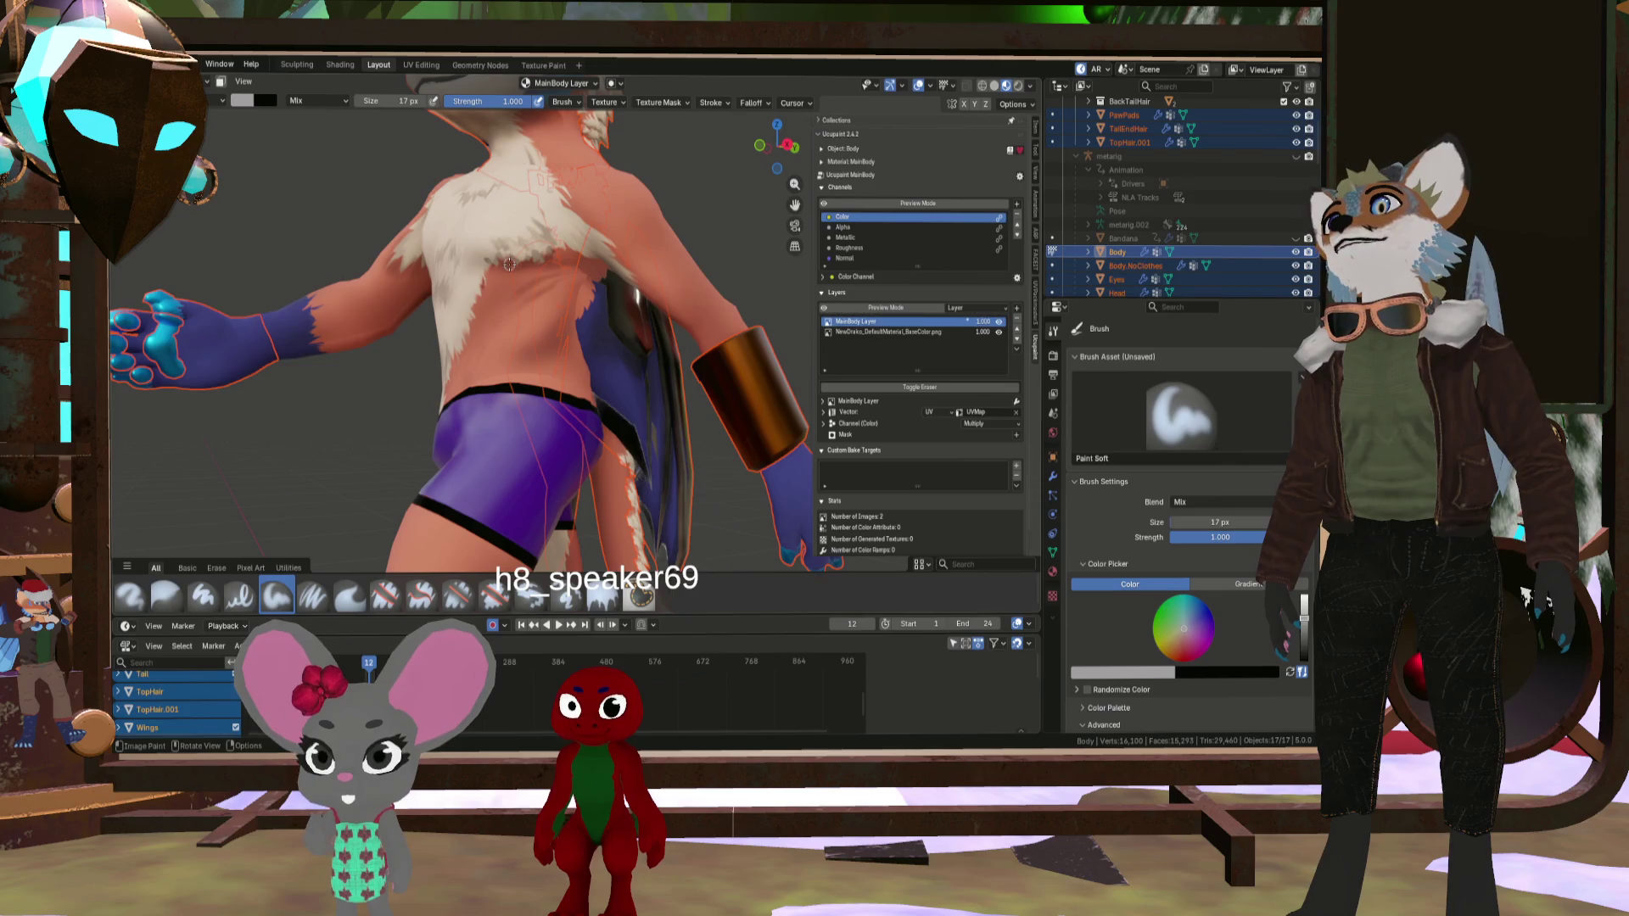
{"action": "middle_click_drag", "start_coordinate": [492, 268], "coordinate": [486, 271]}
{"action": "scroll", "coordinate": [486, 272], "scroll_direction": "up", "scroll_amount": 5}
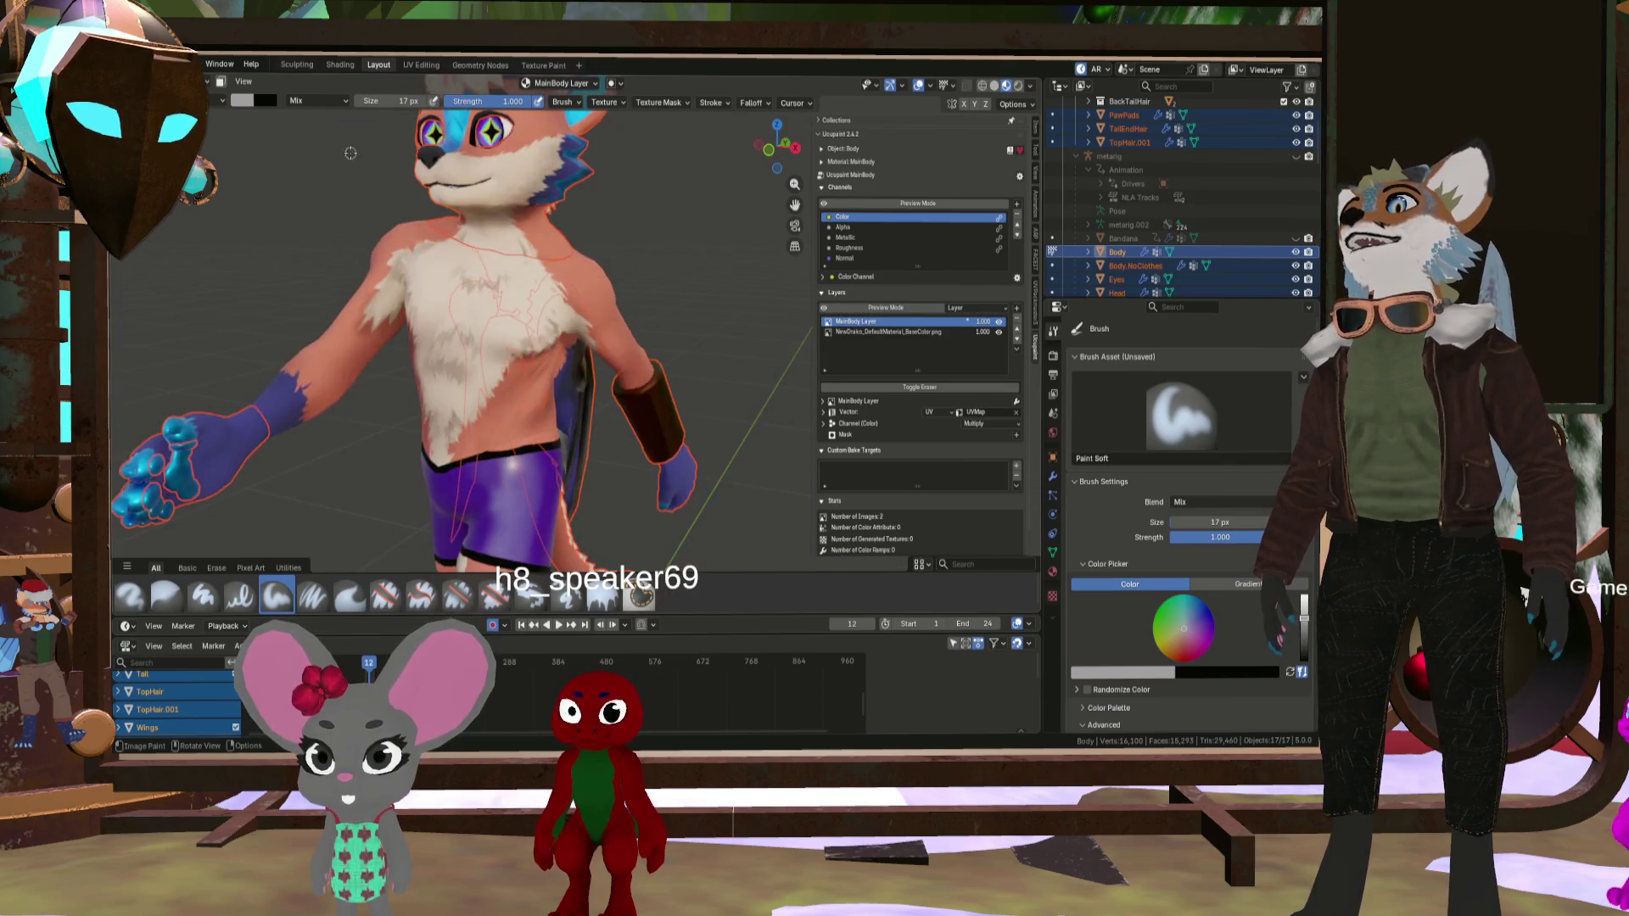
{"action": "scroll", "coordinate": [486, 272], "scroll_direction": "down", "scroll_amount": 5}
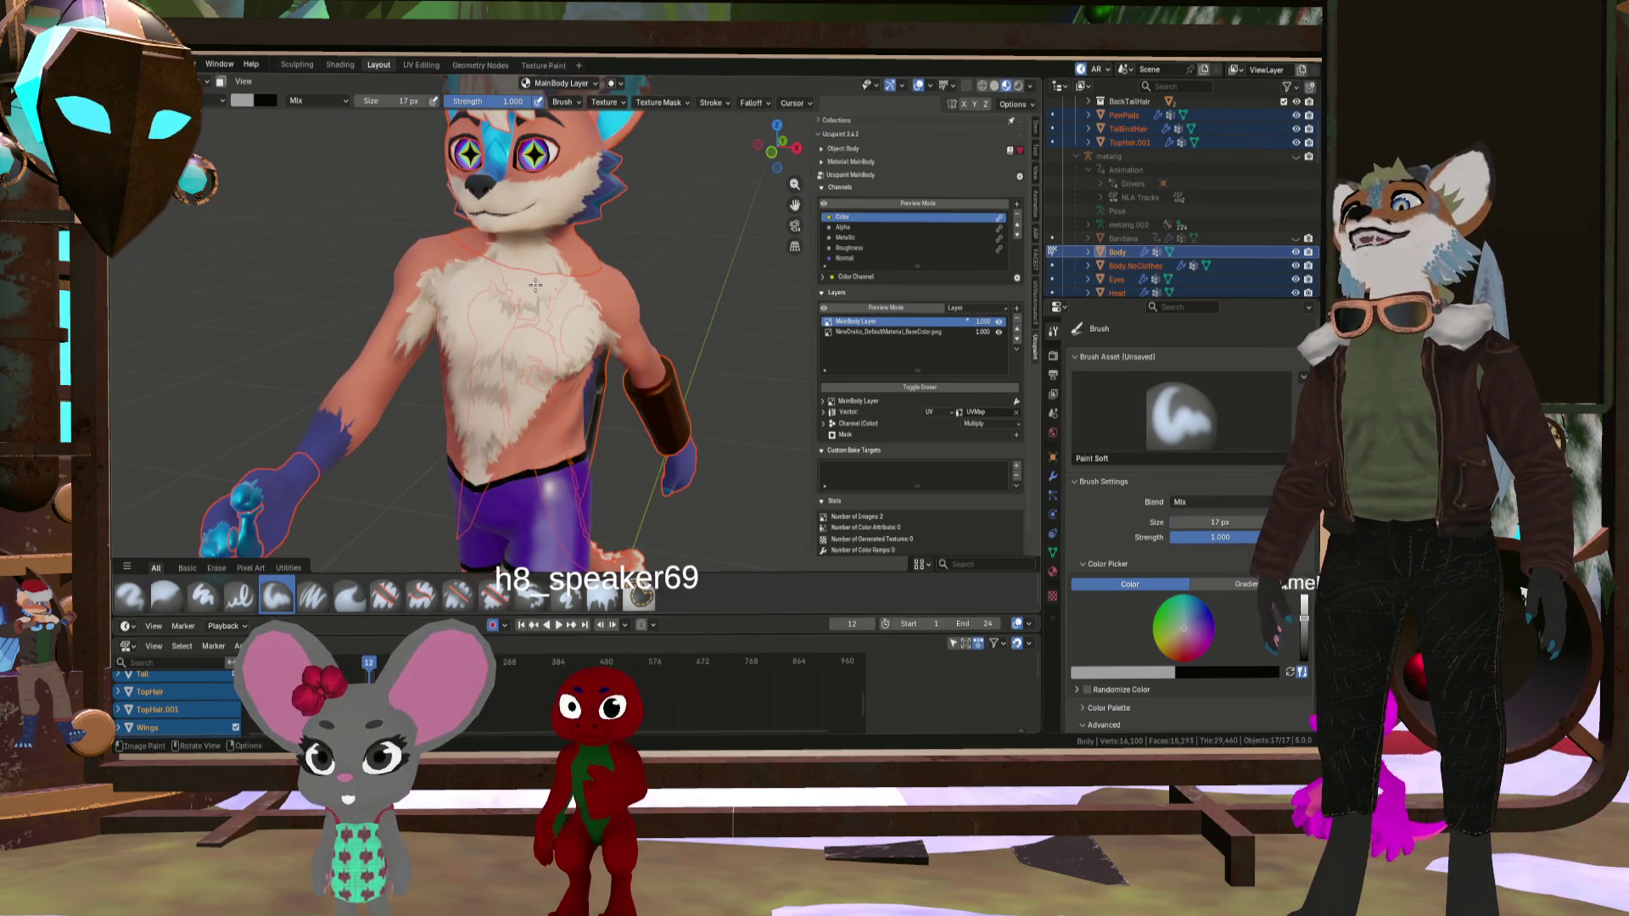
{"action": "scroll", "coordinate": [581, 303], "scroll_direction": "up", "scroll_amount": 5}
{"action": "scroll", "coordinate": [583, 305], "scroll_direction": "down", "scroll_amount": 2}
{"action": "scroll", "coordinate": [586, 307], "scroll_direction": "up", "scroll_amount": 2}
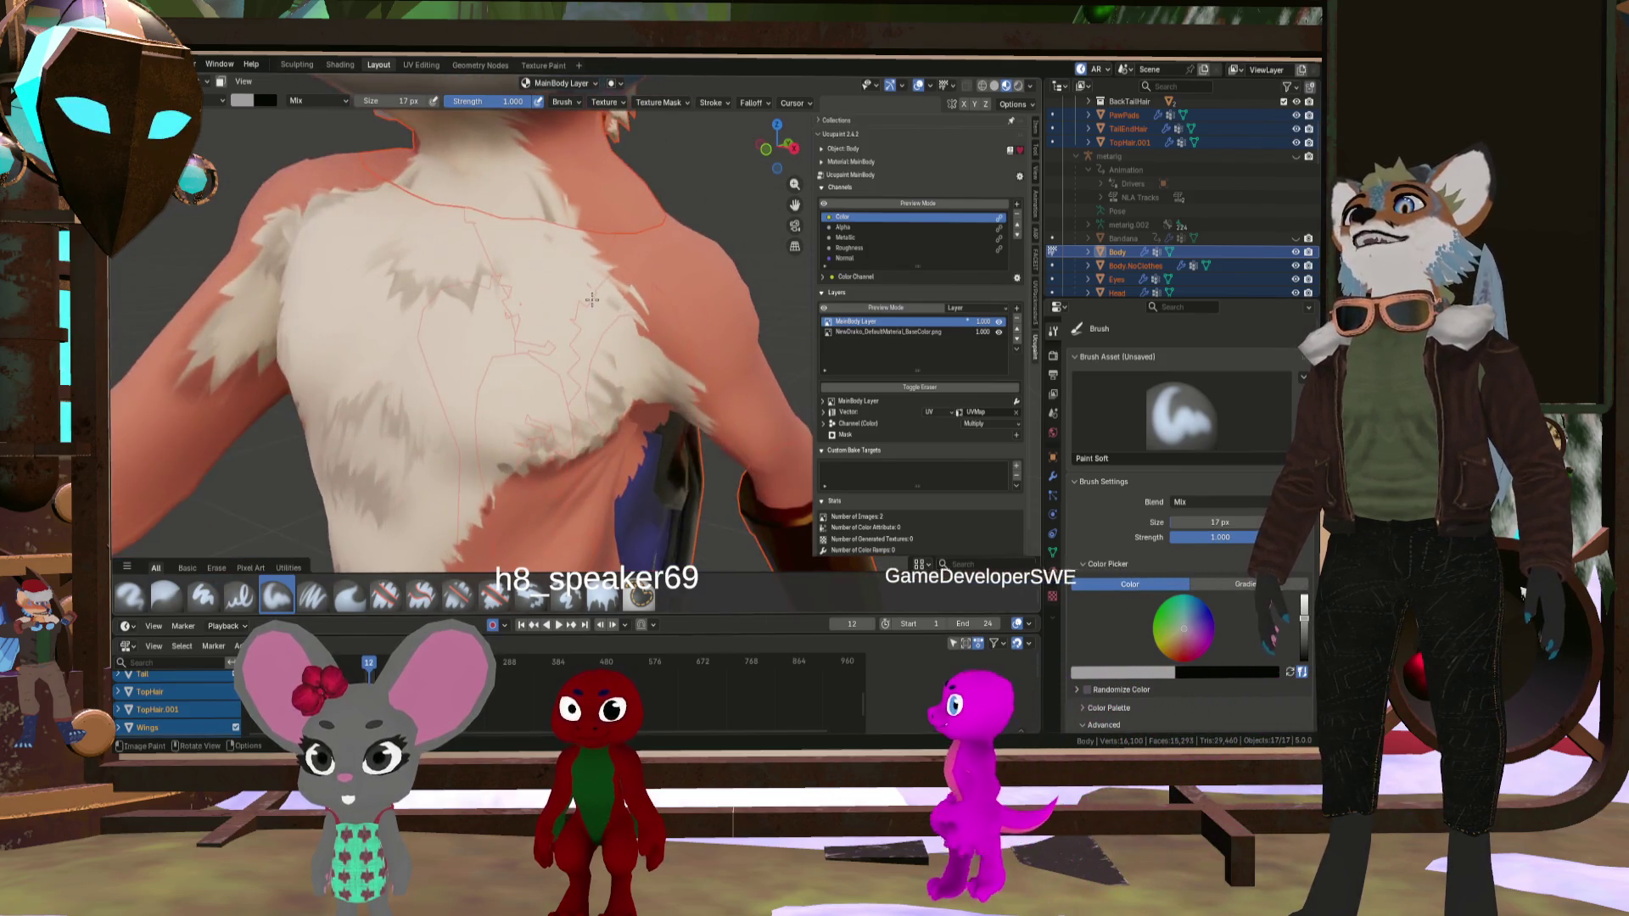
{"action": "middle_click_drag", "start_coordinate": [587, 309], "coordinate": [711, 293]}
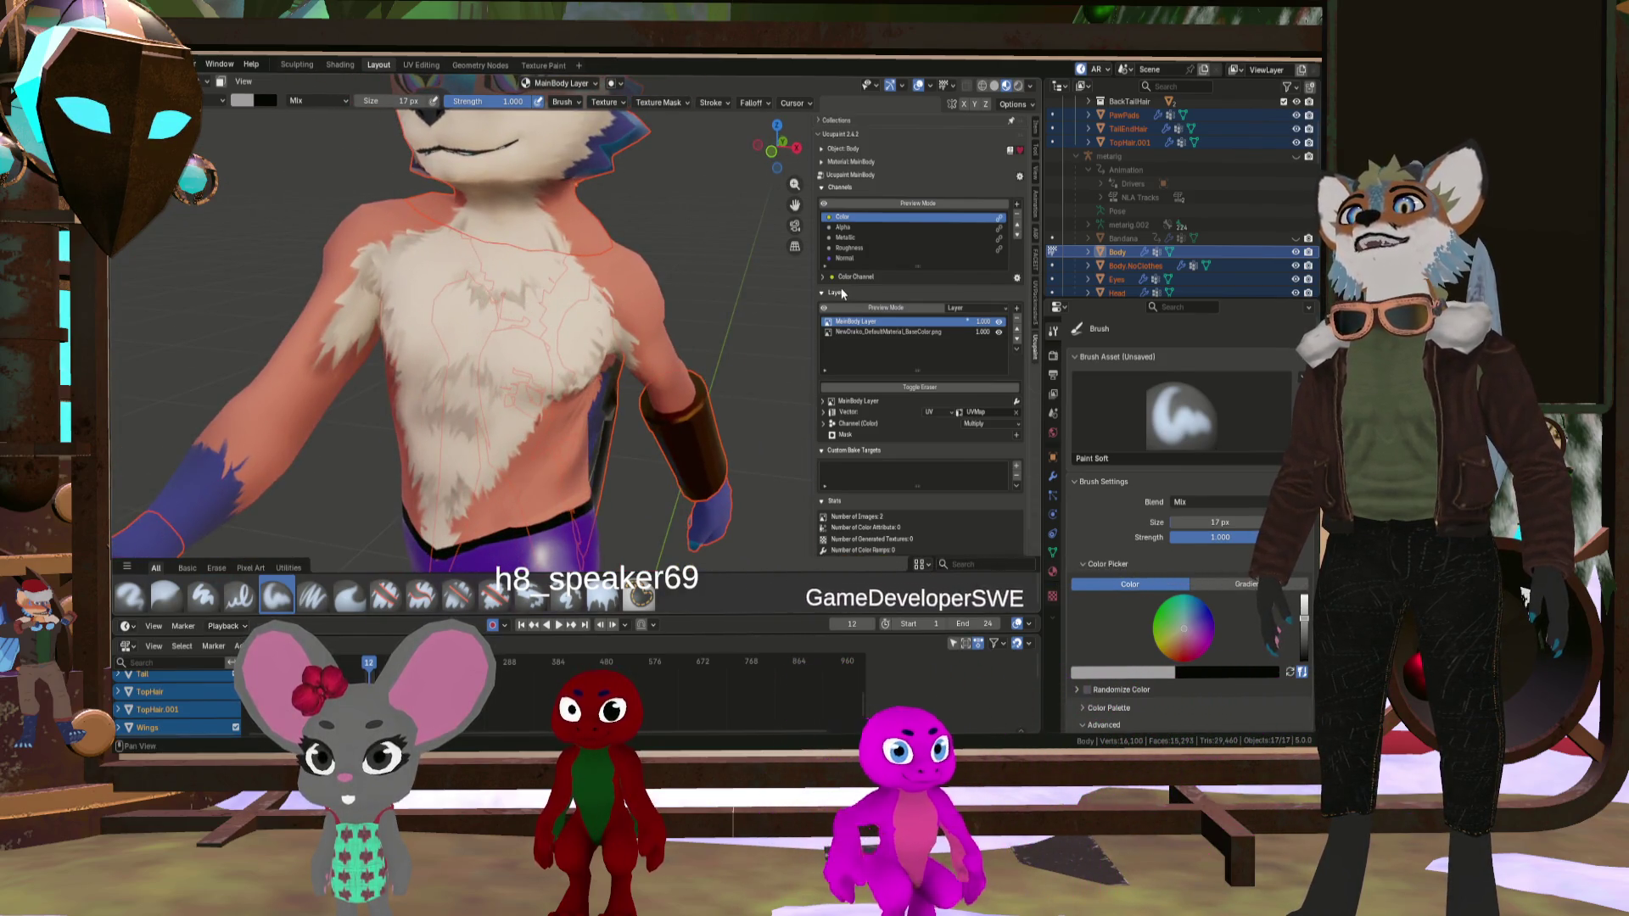
{"action": "scroll", "coordinate": [528, 276], "scroll_direction": "up", "scroll_amount": 5}
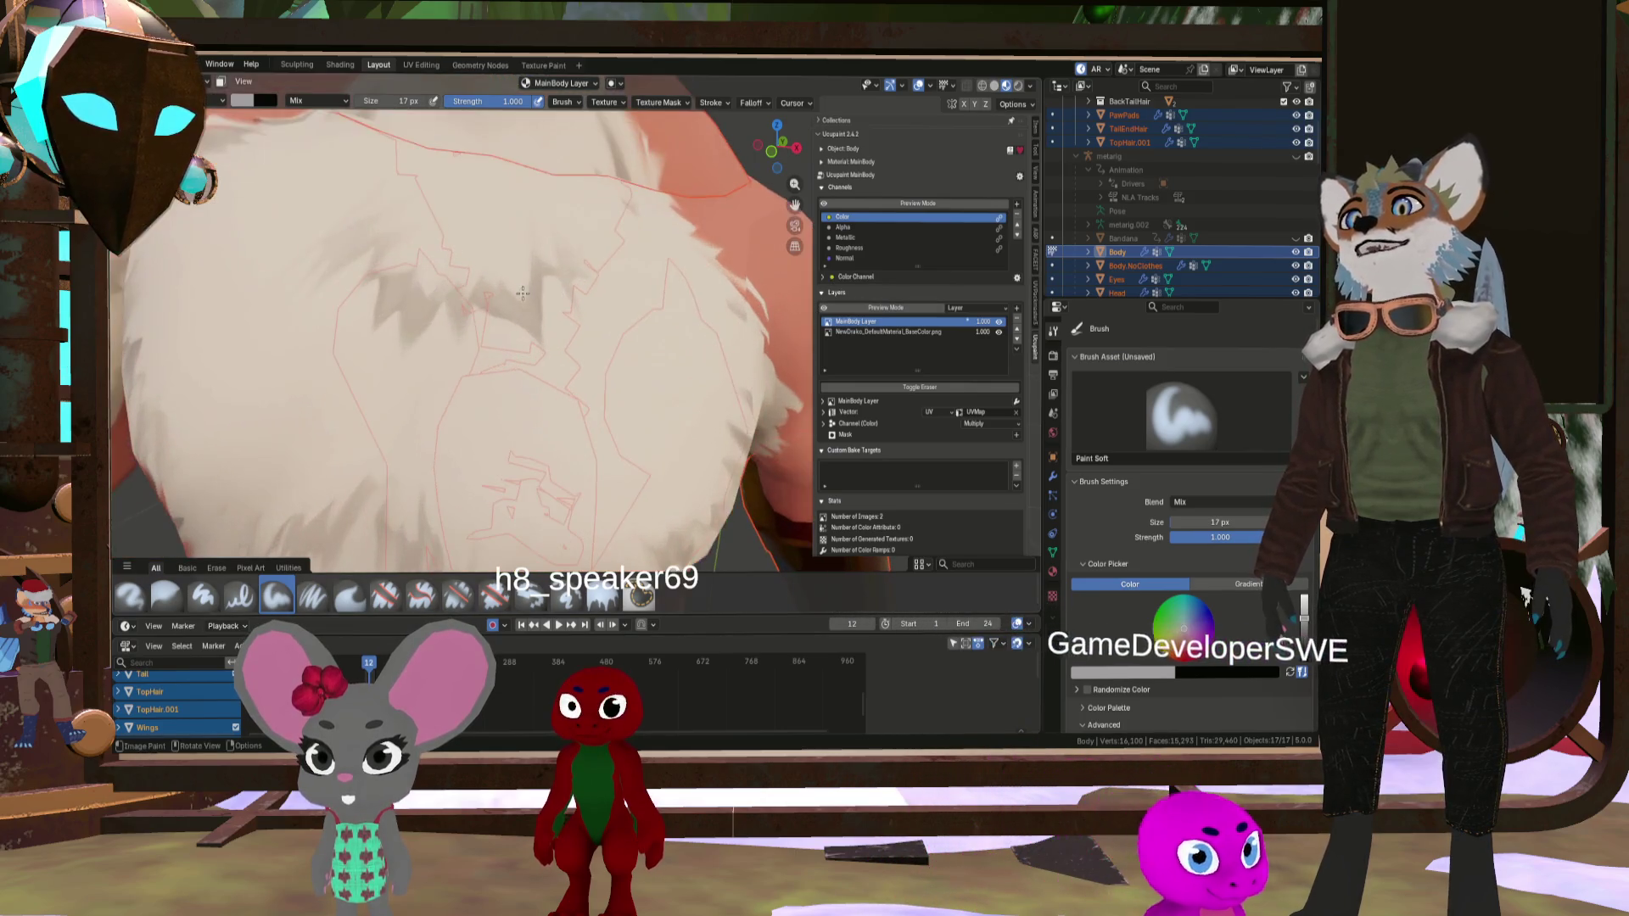
{"action": "scroll", "coordinate": [558, 342], "scroll_direction": "down", "scroll_amount": 6}
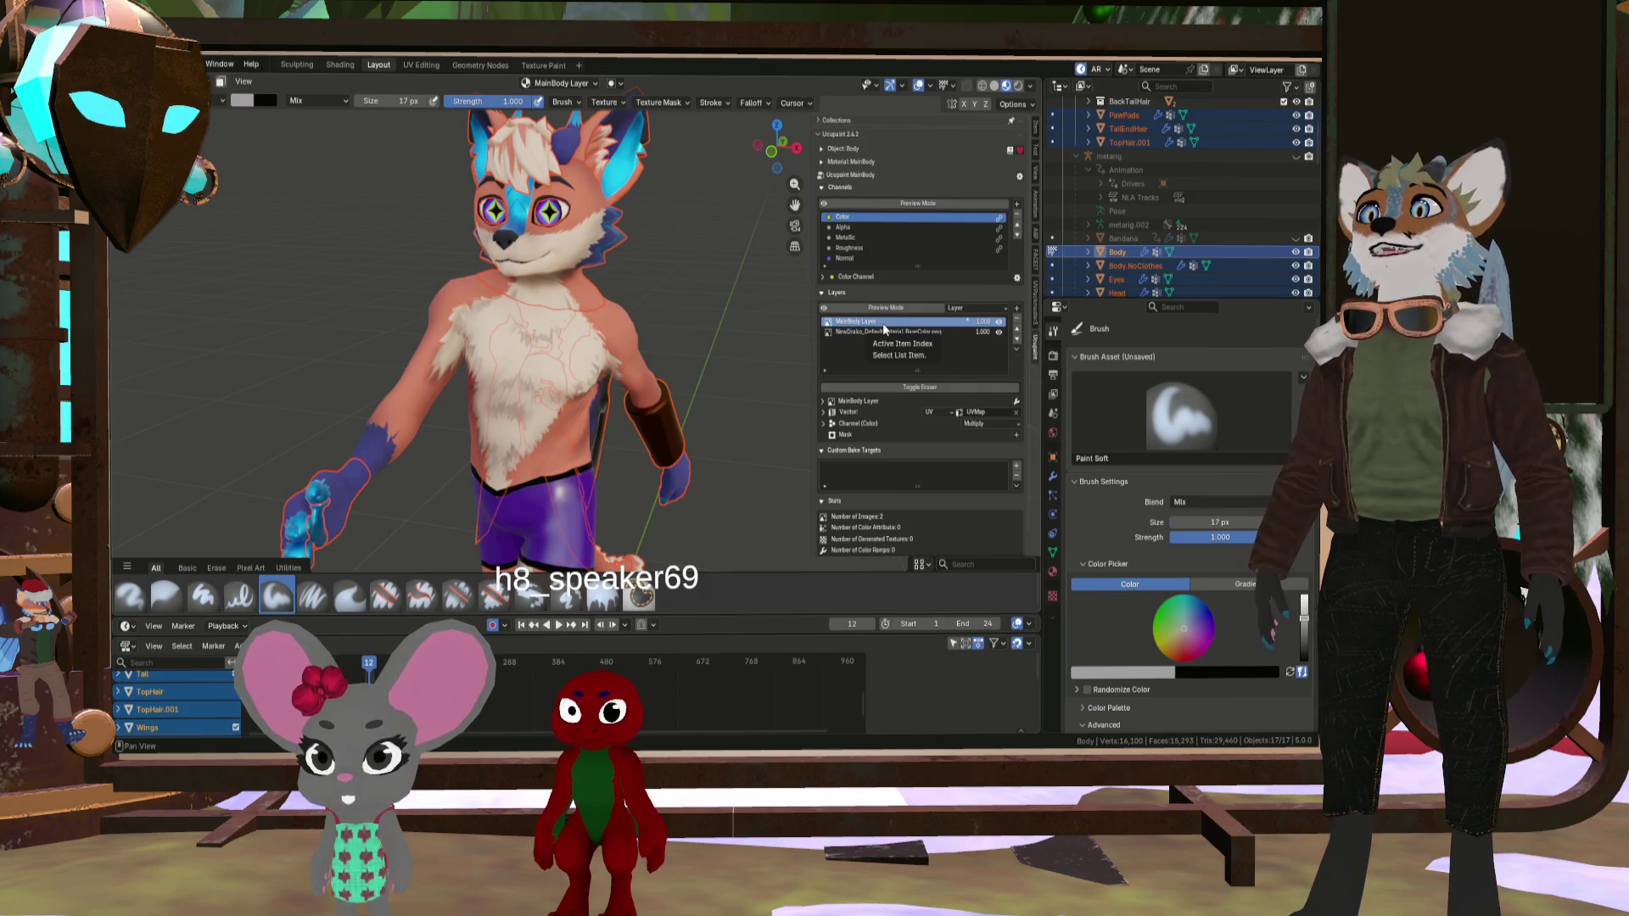
{"action": "scroll", "coordinate": [780, 366], "scroll_direction": "up", "scroll_amount": 5}
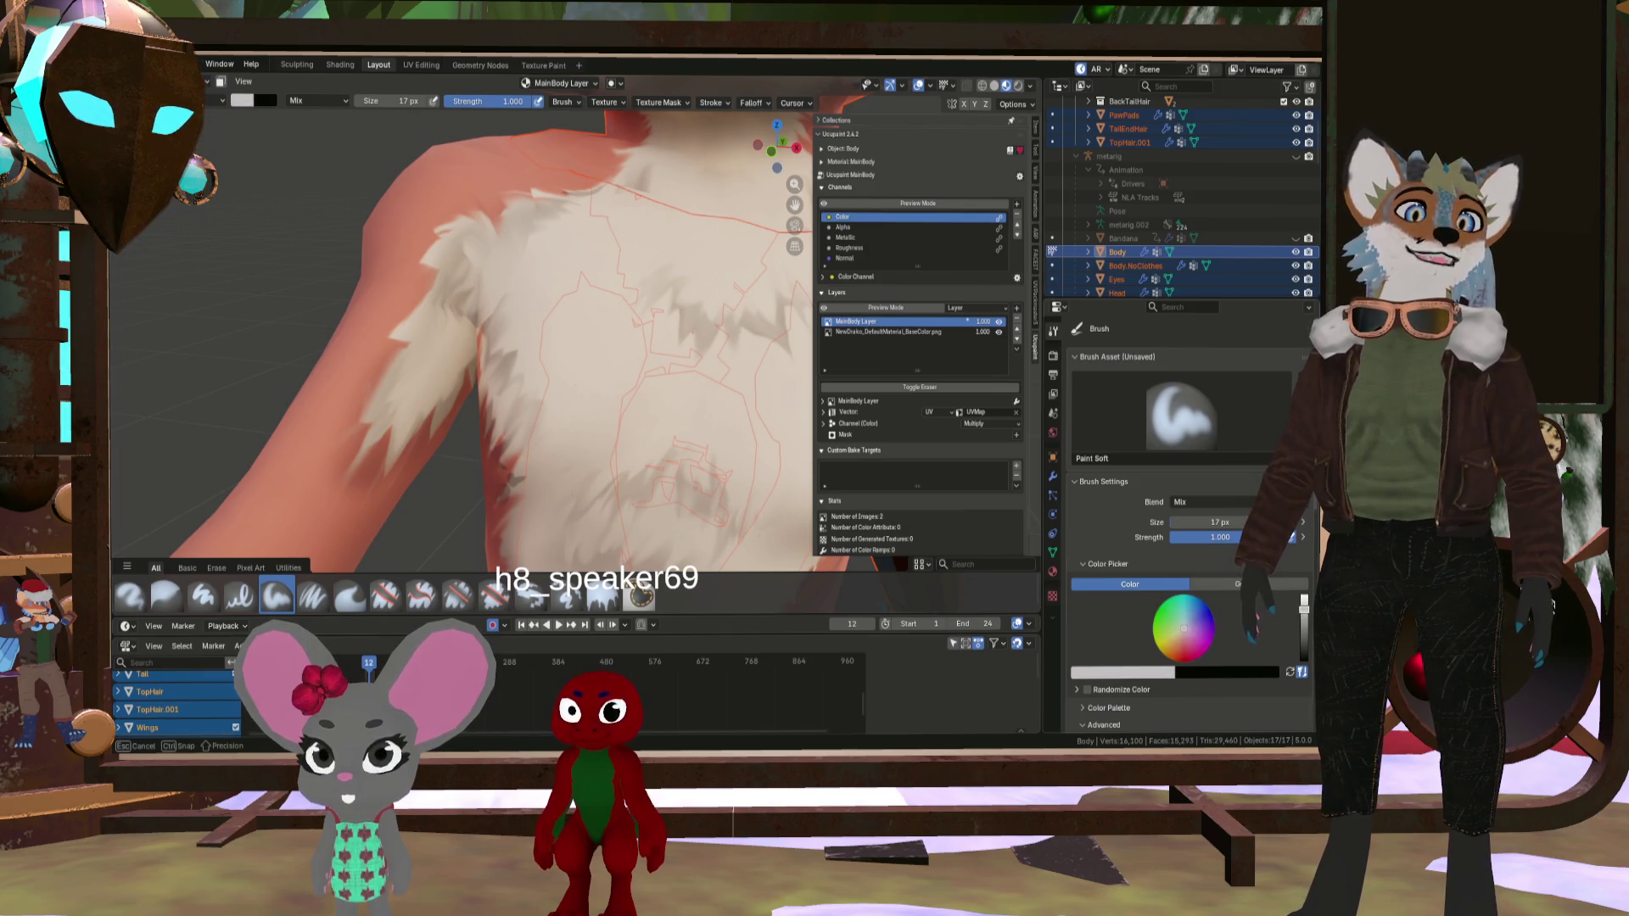
{"action": "scroll", "coordinate": [696, 295], "scroll_direction": "up", "scroll_amount": 3}
{"action": "scroll", "coordinate": [696, 294], "scroll_direction": "down", "scroll_amount": 4}
{"action": "scroll", "coordinate": [475, 441], "scroll_direction": "up", "scroll_amount": 1}
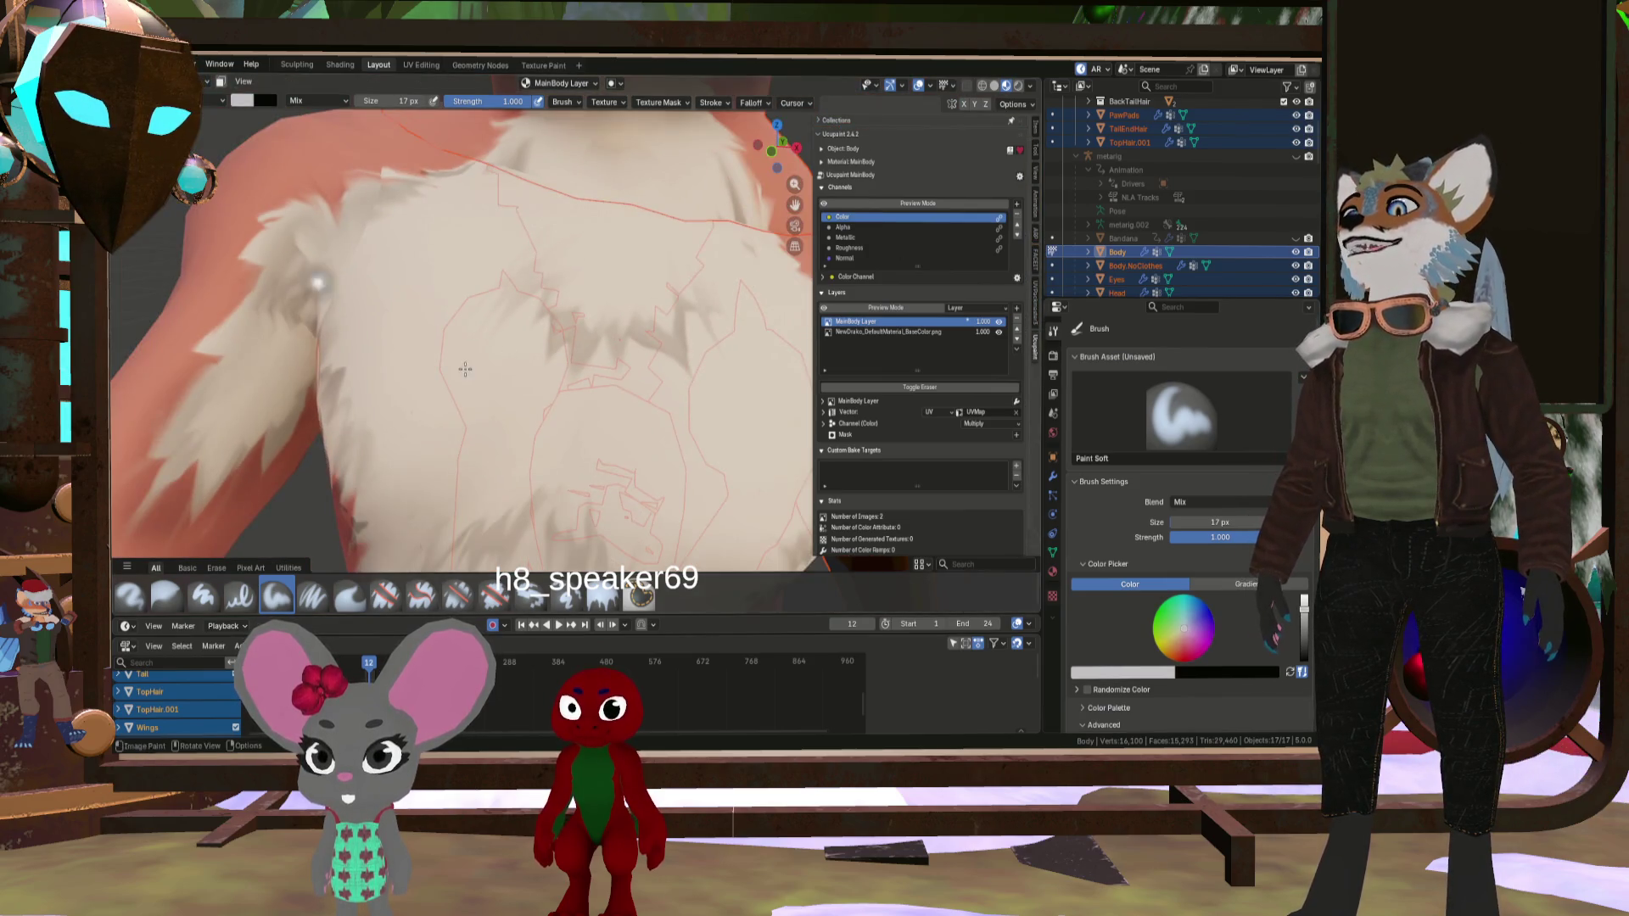
- Paint a grey swirl across the chest fur with Paint Hard Pressure at 14 px
{"action": "left_click", "coordinate": [231, 600]}
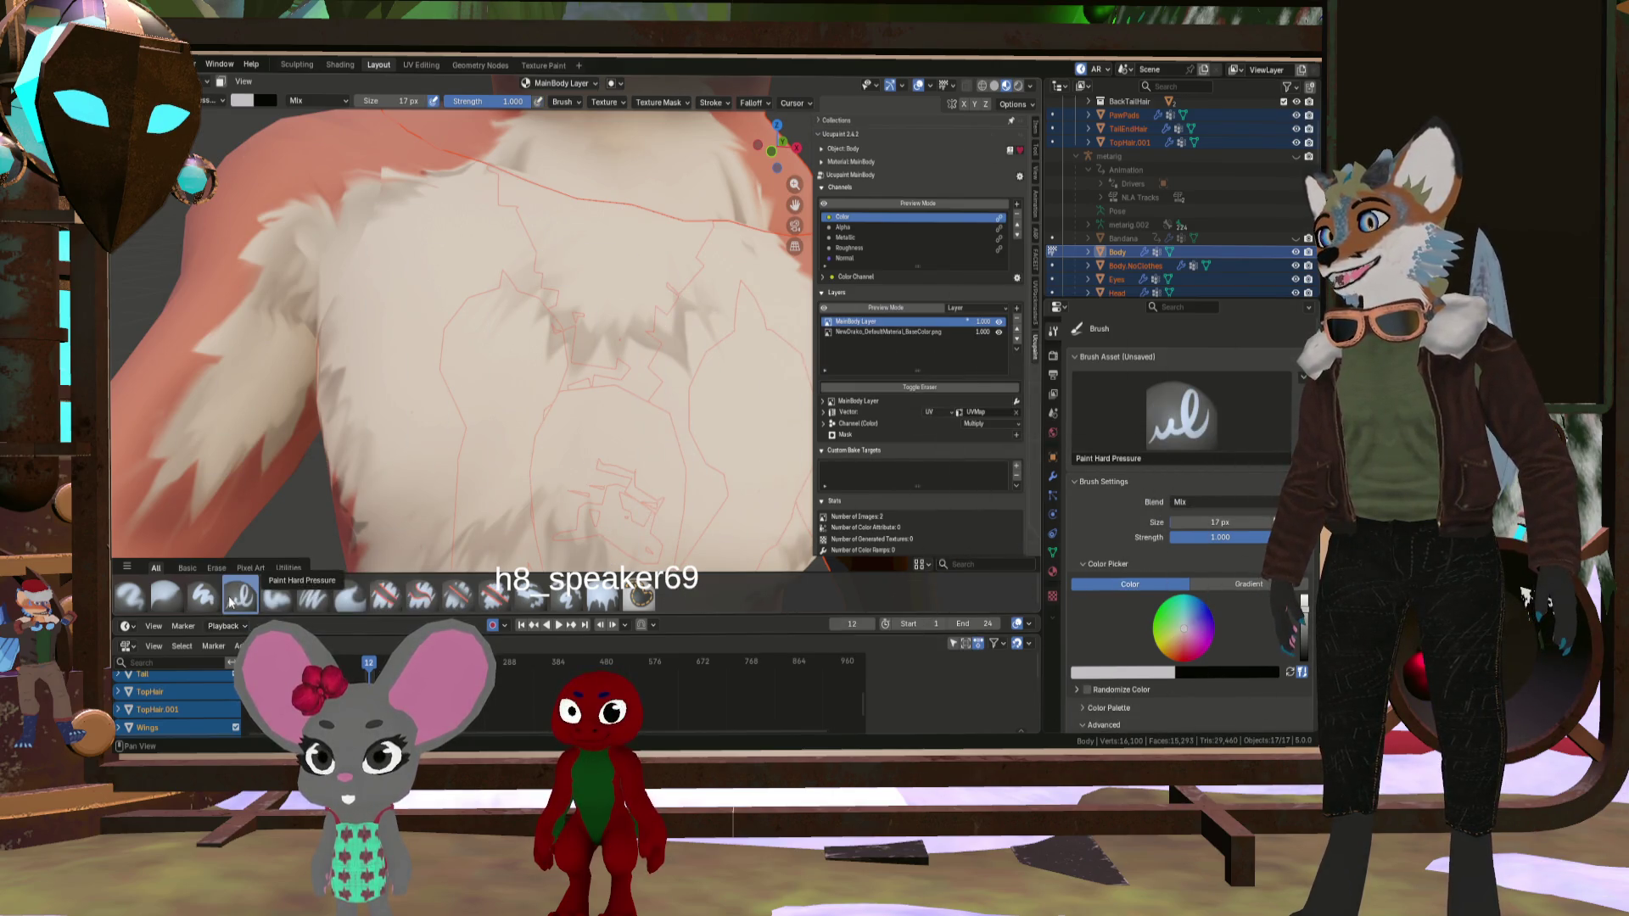
{"action": "left_click", "coordinate": [203, 596]}
{"action": "key", "text": "ctrl+z"}
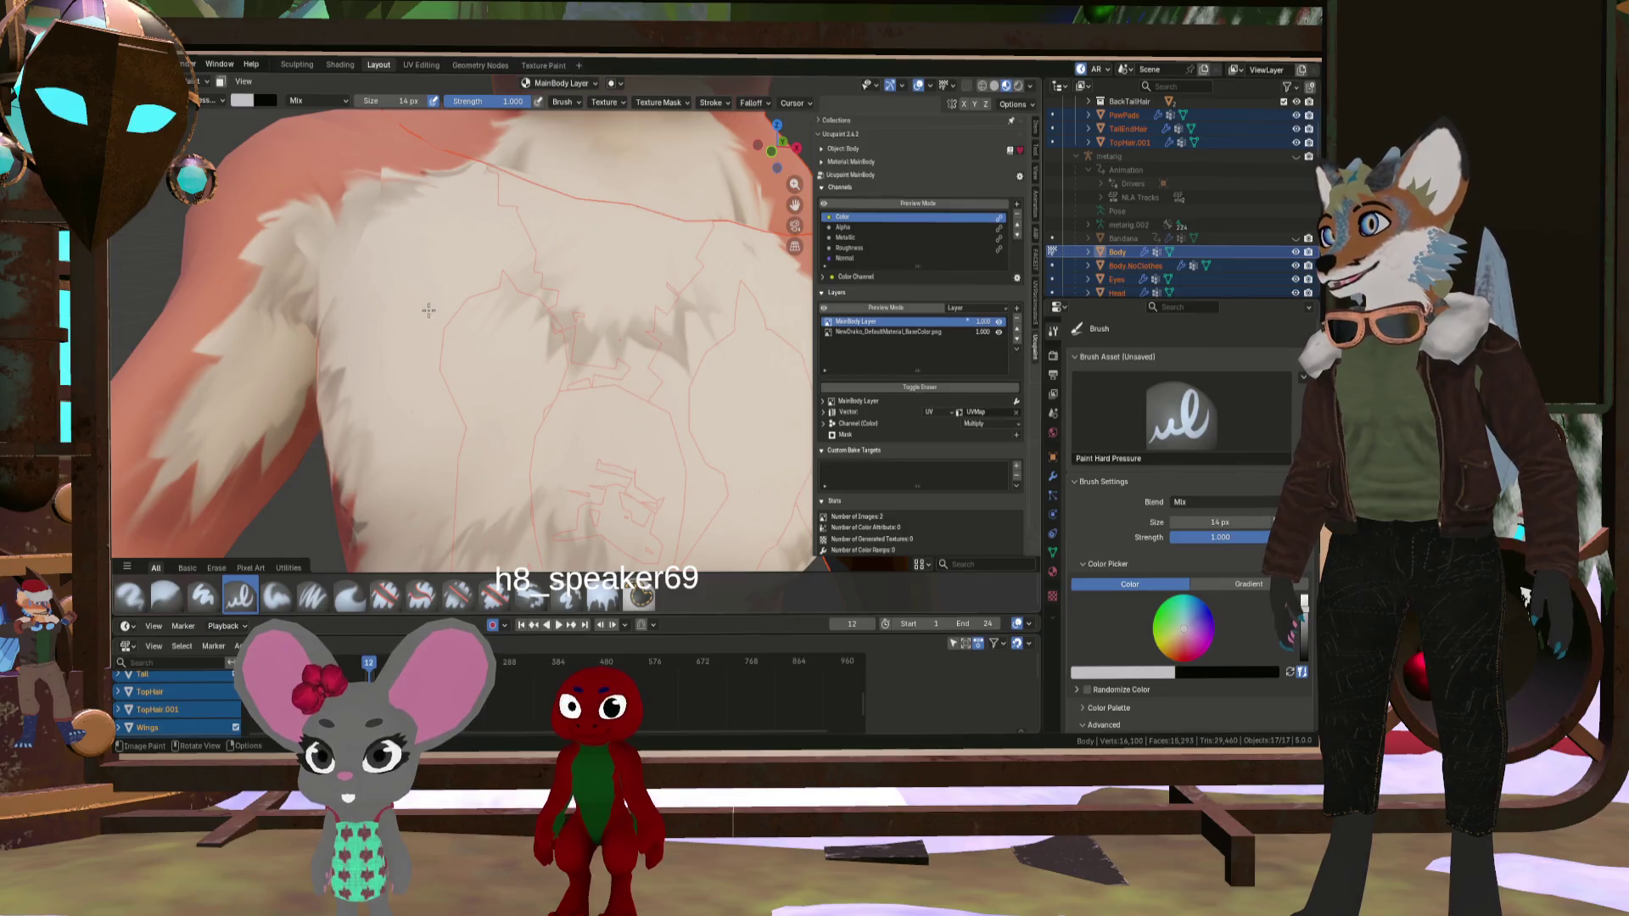
{"action": "left_click_drag", "start_coordinate": [410, 328], "coordinate": [498, 411]}
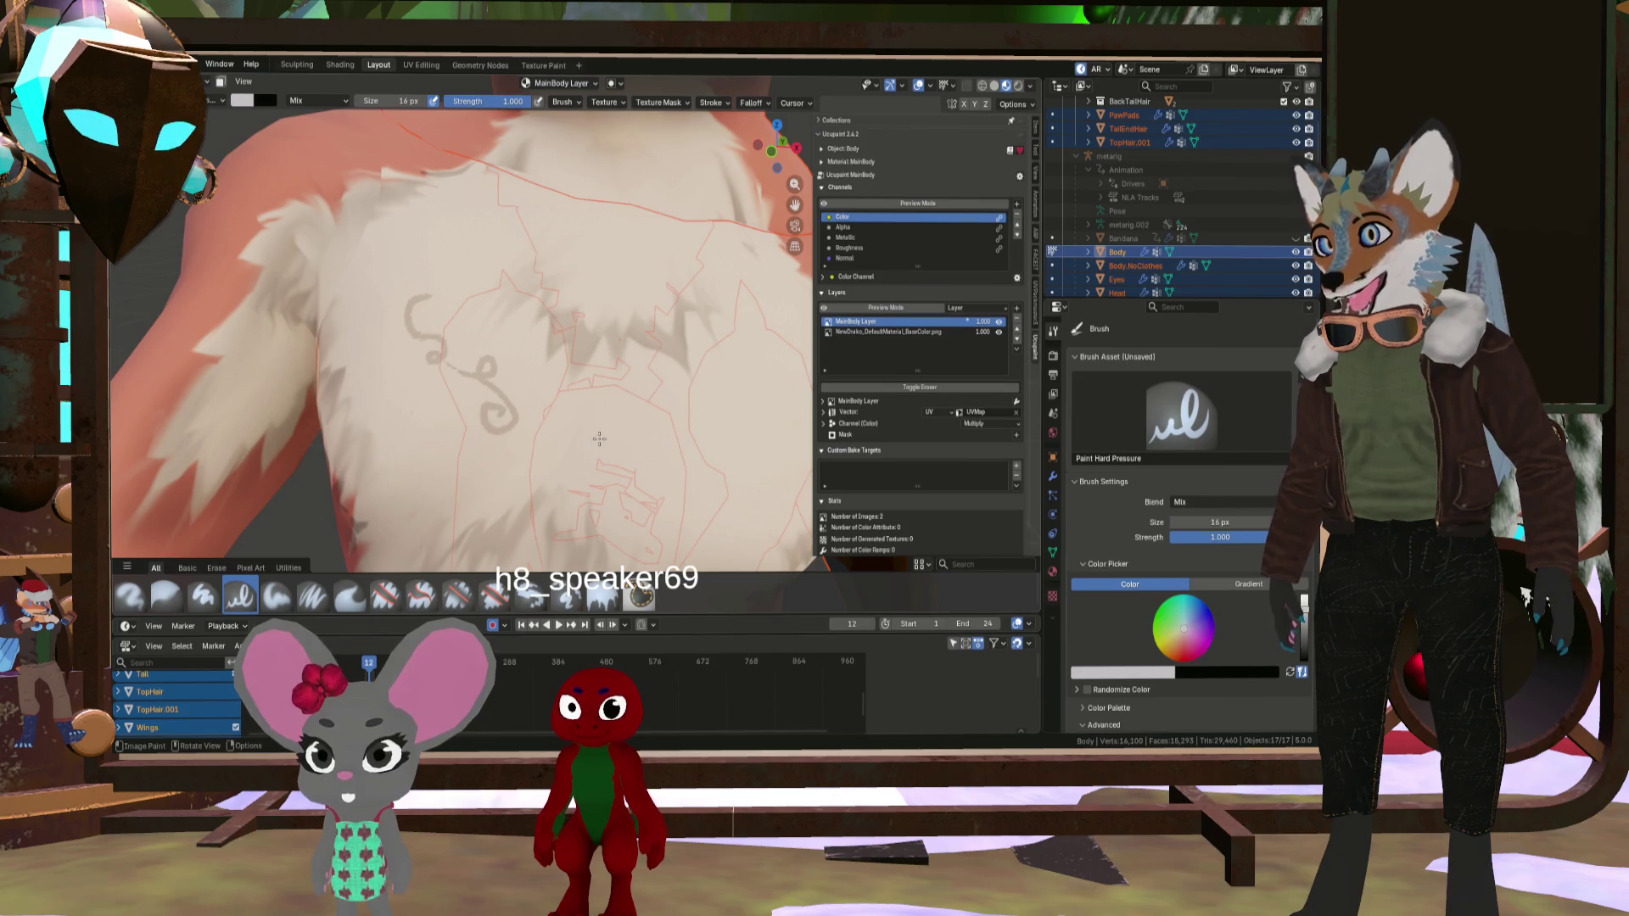
{"action": "scroll", "coordinate": [425, 322], "scroll_direction": "up", "scroll_amount": 6}
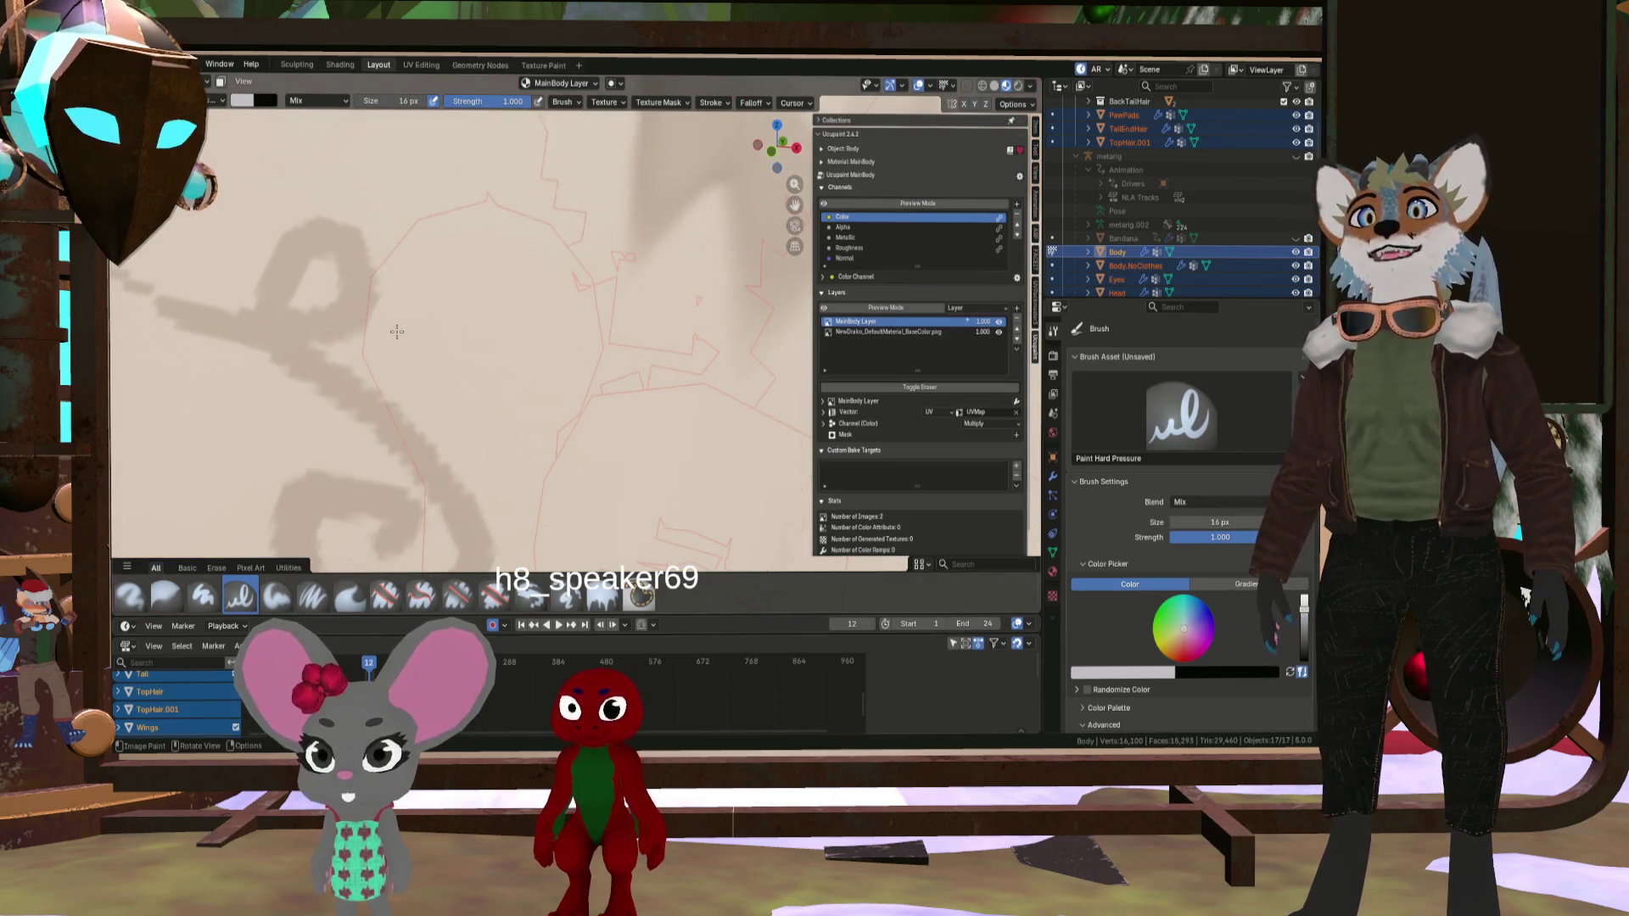
{"action": "scroll", "coordinate": [306, 281], "scroll_direction": "down", "scroll_amount": 8}
{"action": "scroll", "coordinate": [322, 314], "scroll_direction": "up", "scroll_amount": 5}
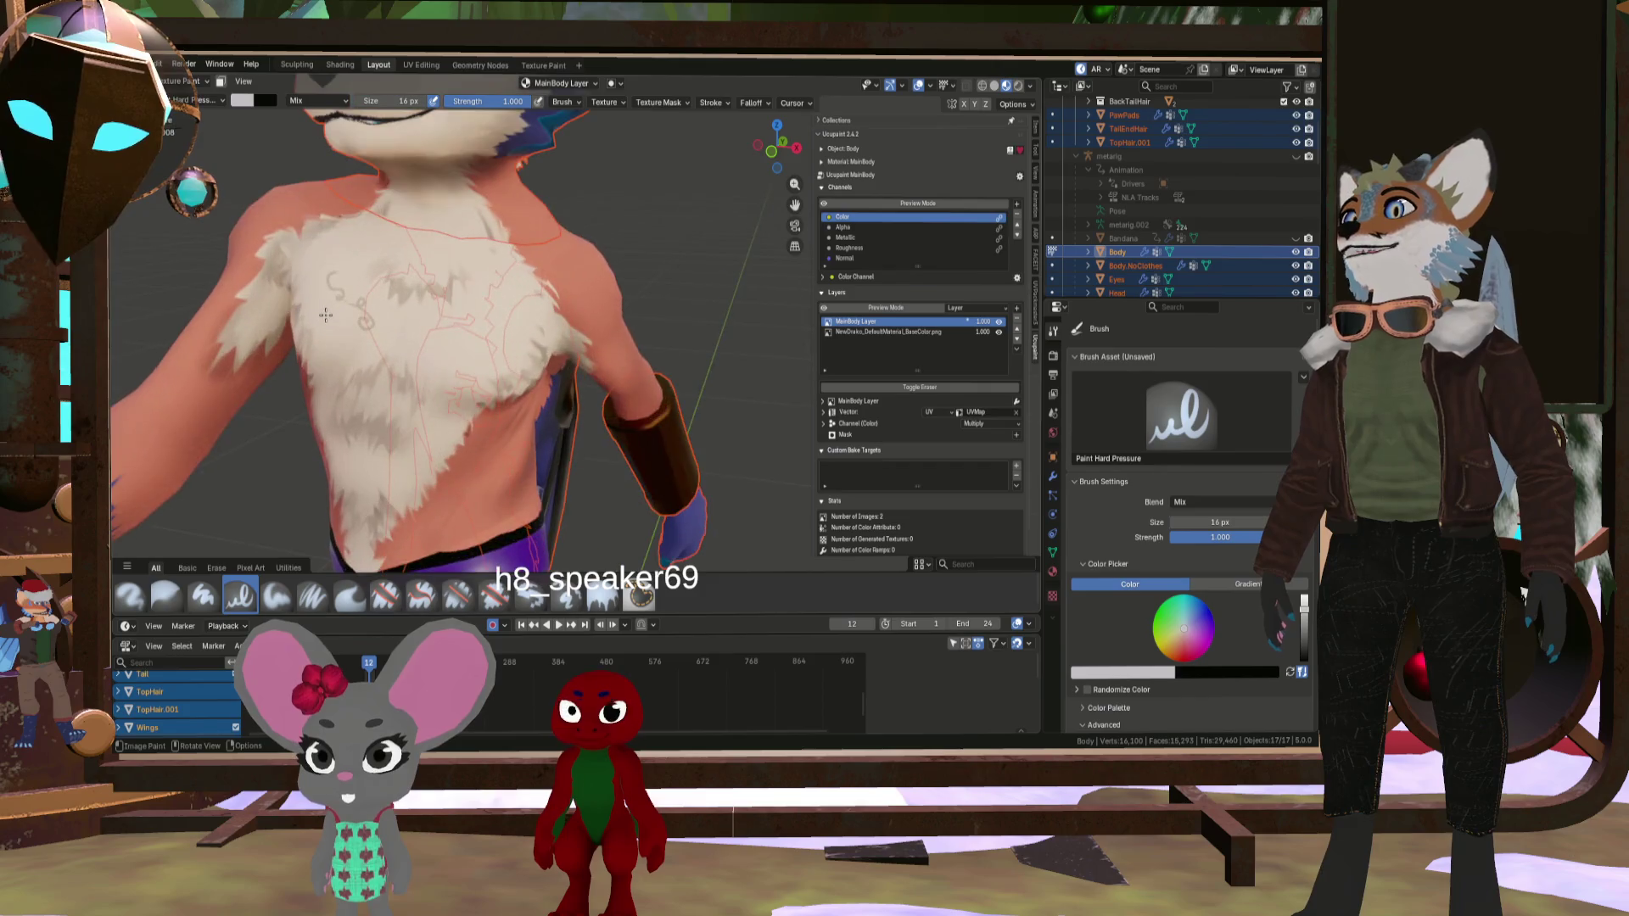
{"action": "scroll", "coordinate": [322, 313], "scroll_direction": "up", "scroll_amount": 5}
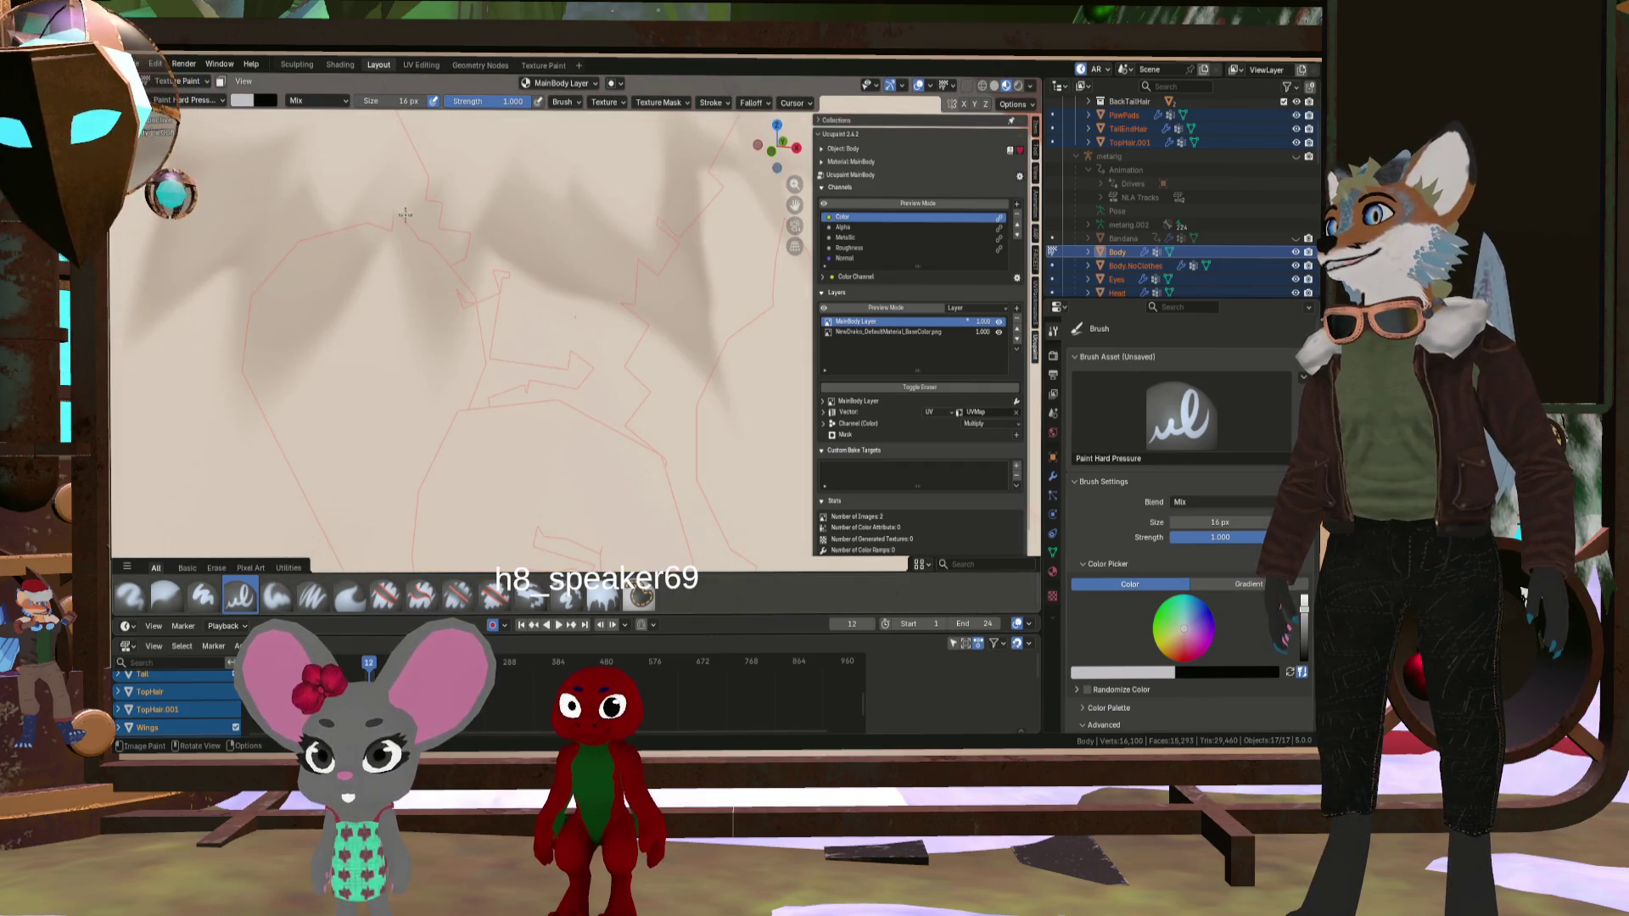
{"action": "scroll", "coordinate": [475, 227], "scroll_direction": "down", "scroll_amount": 4}
{"action": "scroll", "coordinate": [372, 343], "scroll_direction": "up", "scroll_amount": 5}
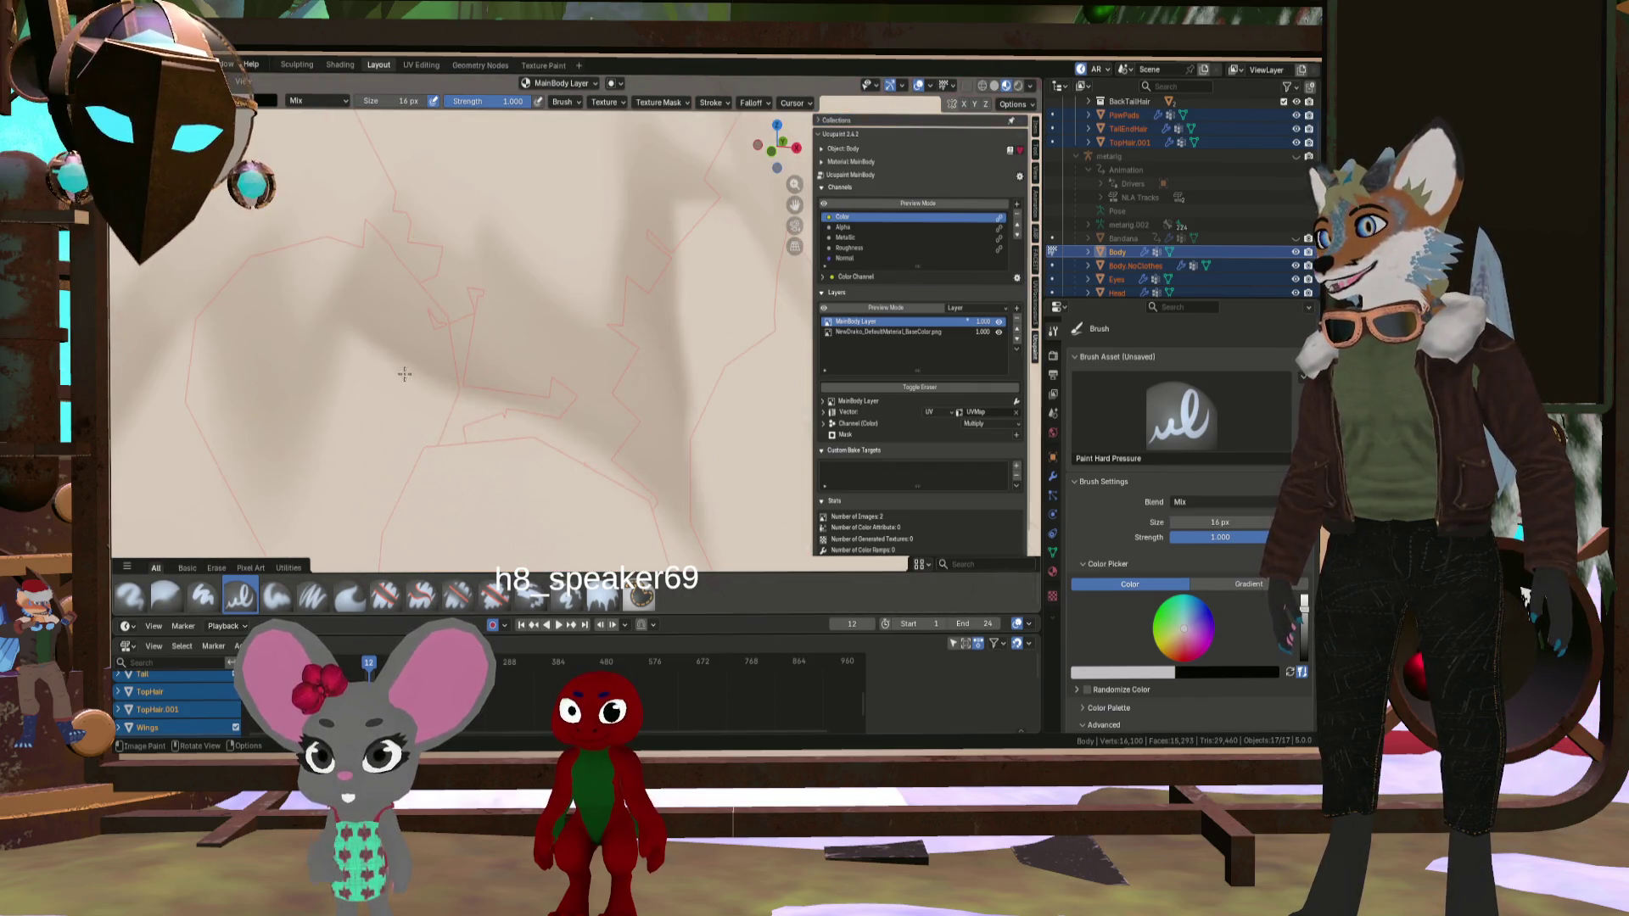
{"action": "scroll", "coordinate": [372, 343], "scroll_direction": "down", "scroll_amount": 4}
{"action": "scroll", "coordinate": [204, 447], "scroll_direction": "up", "scroll_amount": 4}
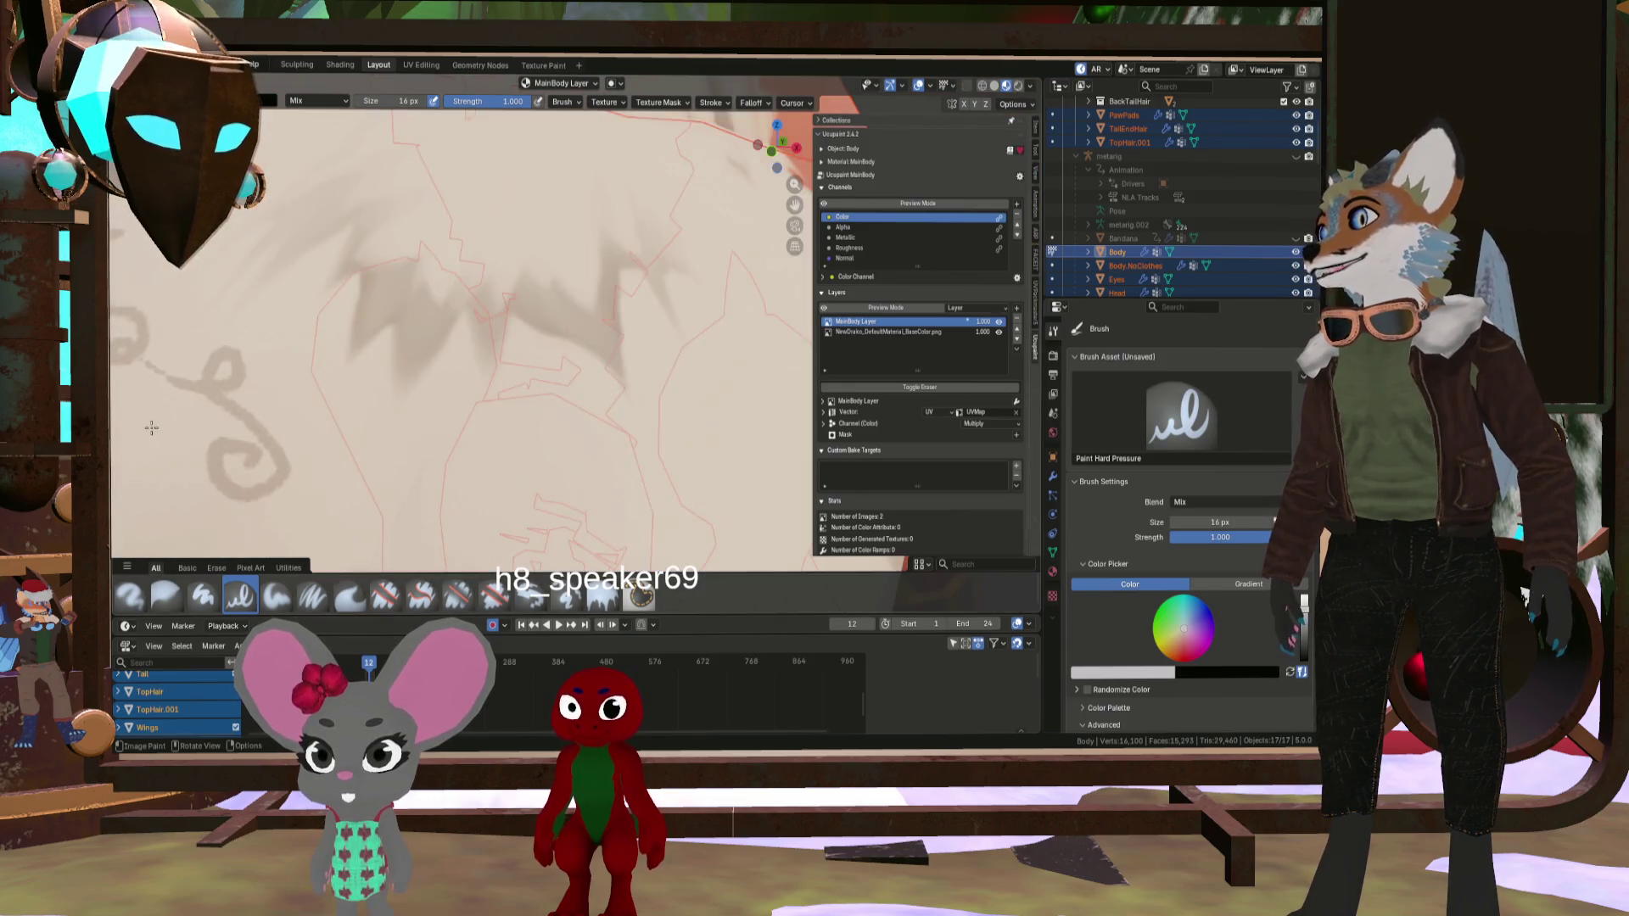
{"action": "middle_click_drag", "start_coordinate": [204, 447], "coordinate": [123, 603]}
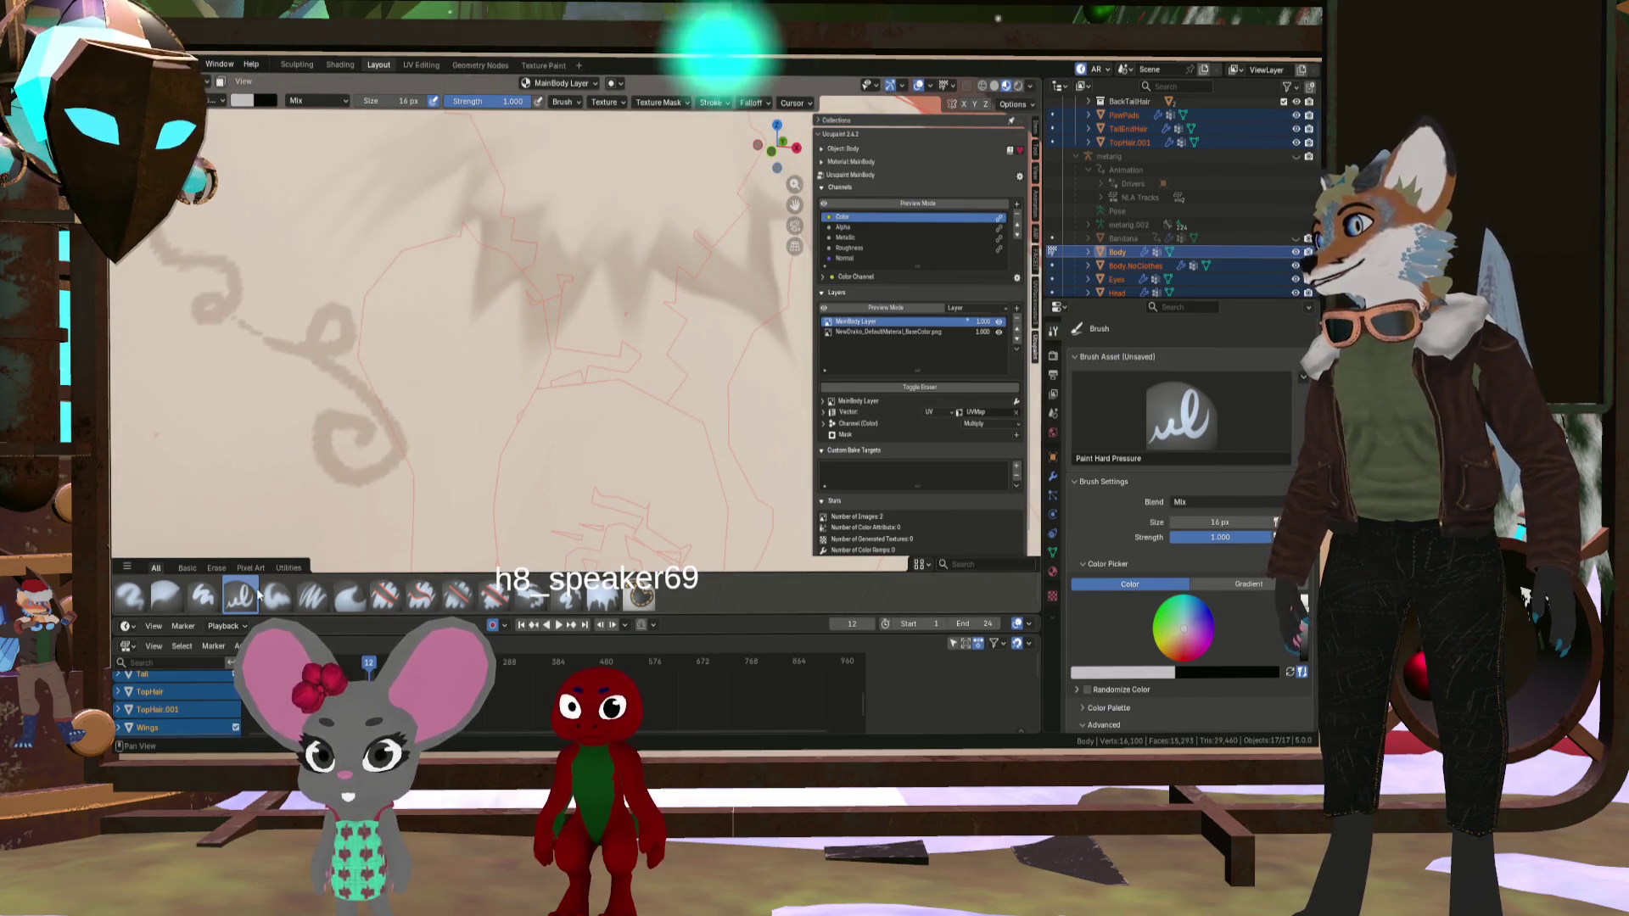
- Switch to the Blur brush and soften part of the painted swirl
{"action": "left_click", "coordinate": [129, 598]}
{"action": "left_click", "coordinate": [167, 597]}
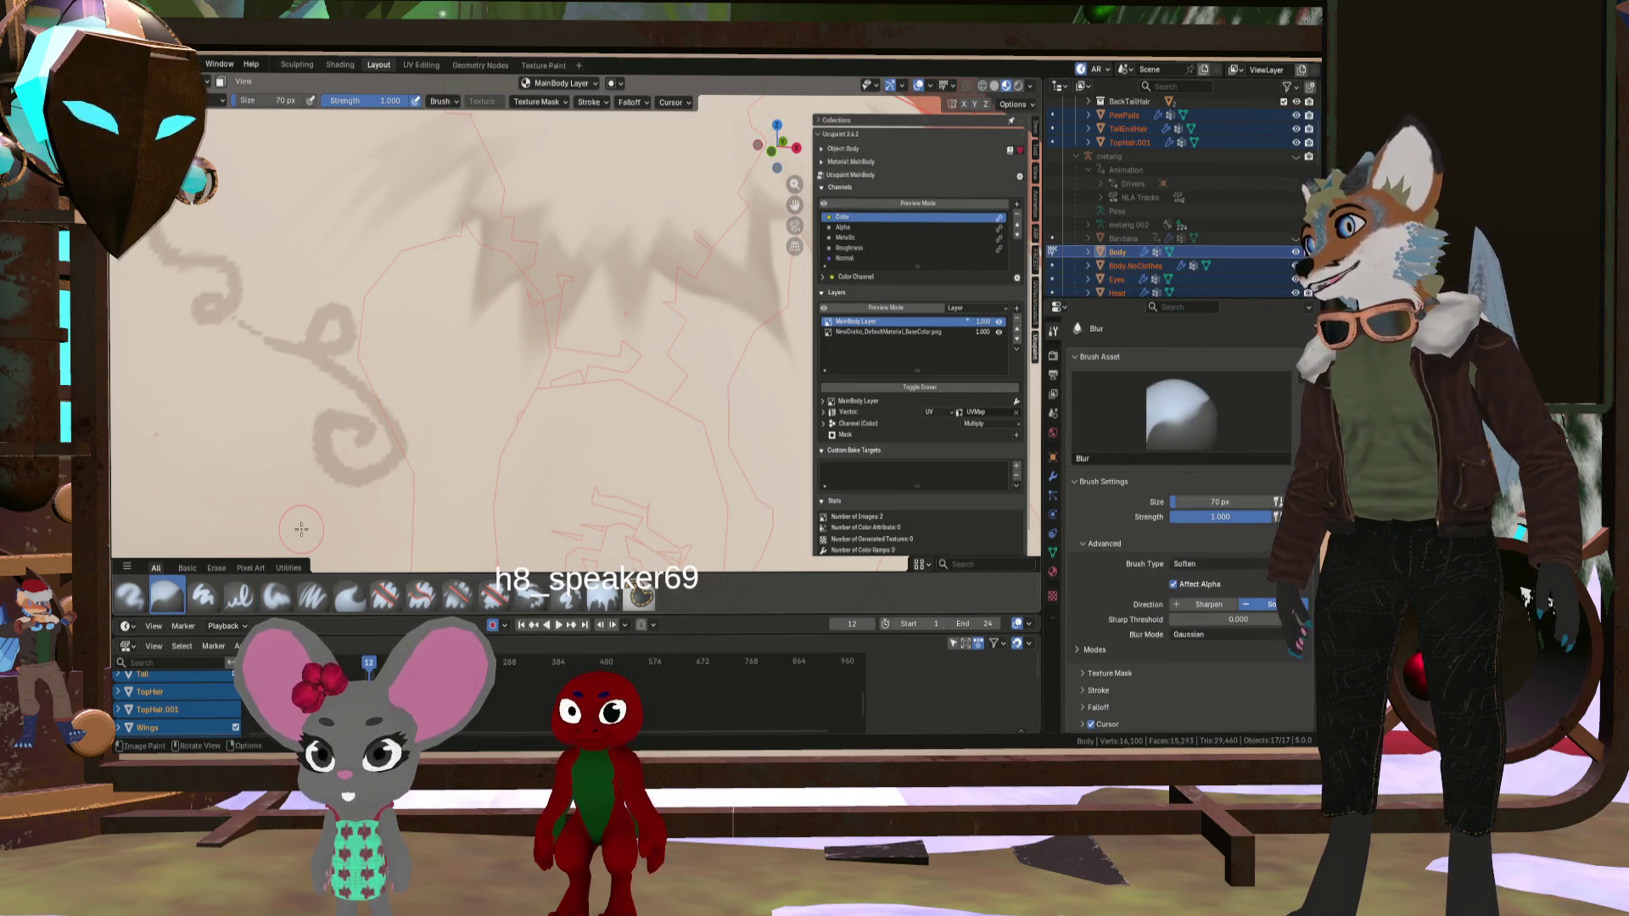
{"action": "mouse_move", "coordinate": [296, 428]}
{"action": "left_mouse_down"}
{"action": "mouse_move", "coordinate": [313, 455]}
{"action": "mouse_move", "coordinate": [312, 412]}
{"action": "left_mouse_up"}
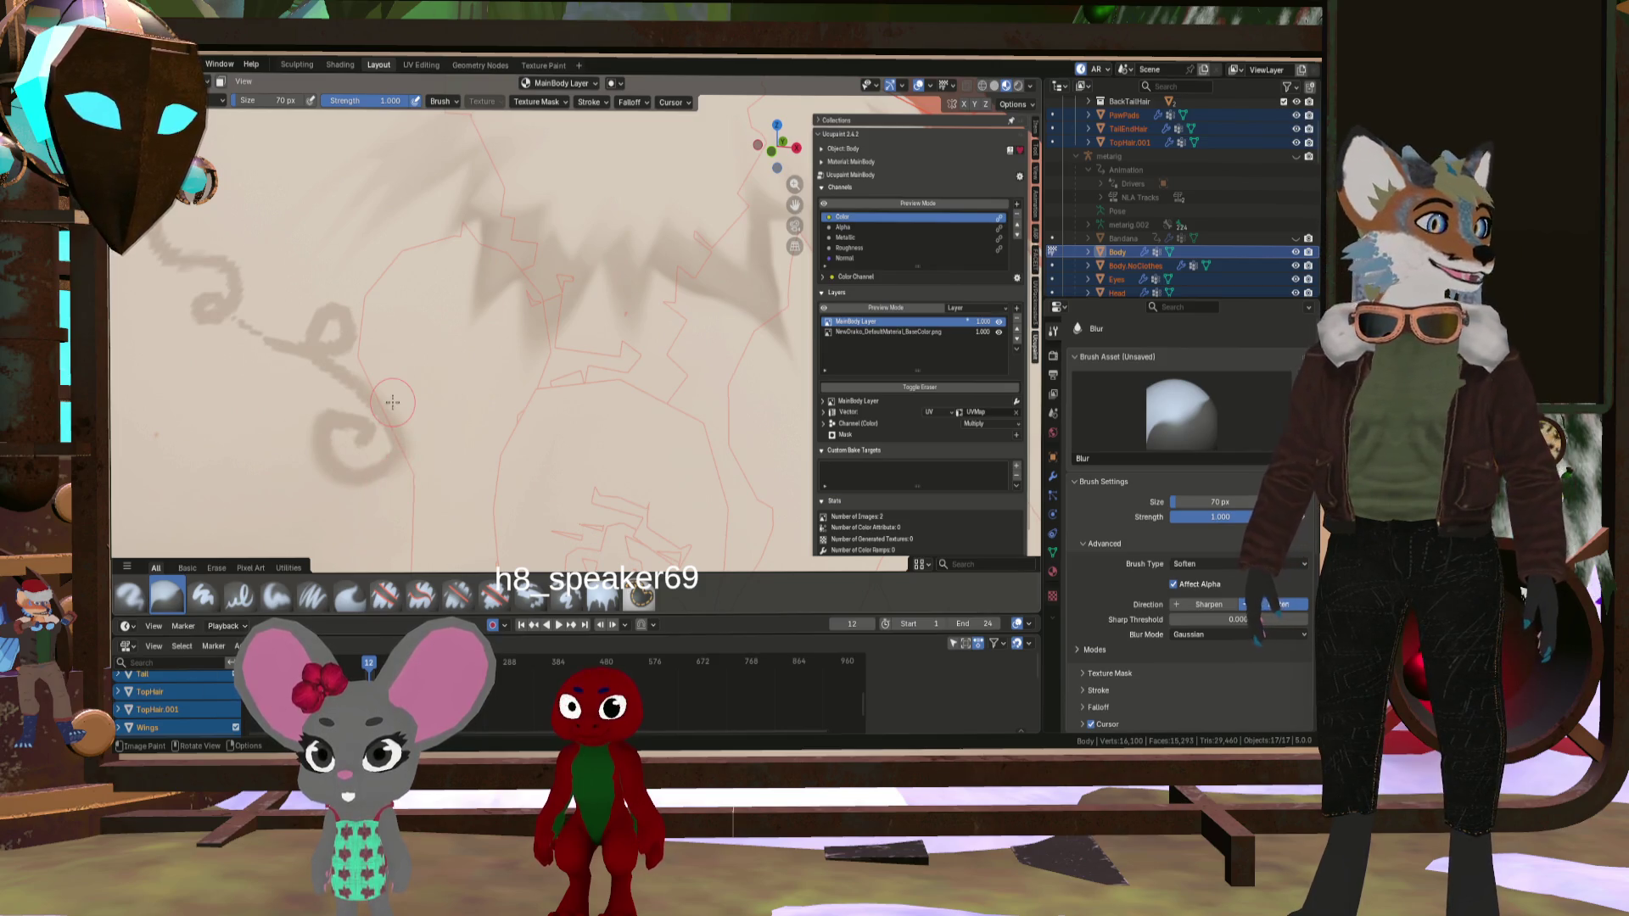
{"action": "scroll", "coordinate": [393, 402], "scroll_direction": "down", "scroll_amount": 4}
{"action": "scroll", "coordinate": [441, 365], "scroll_direction": "up", "scroll_amount": 3}
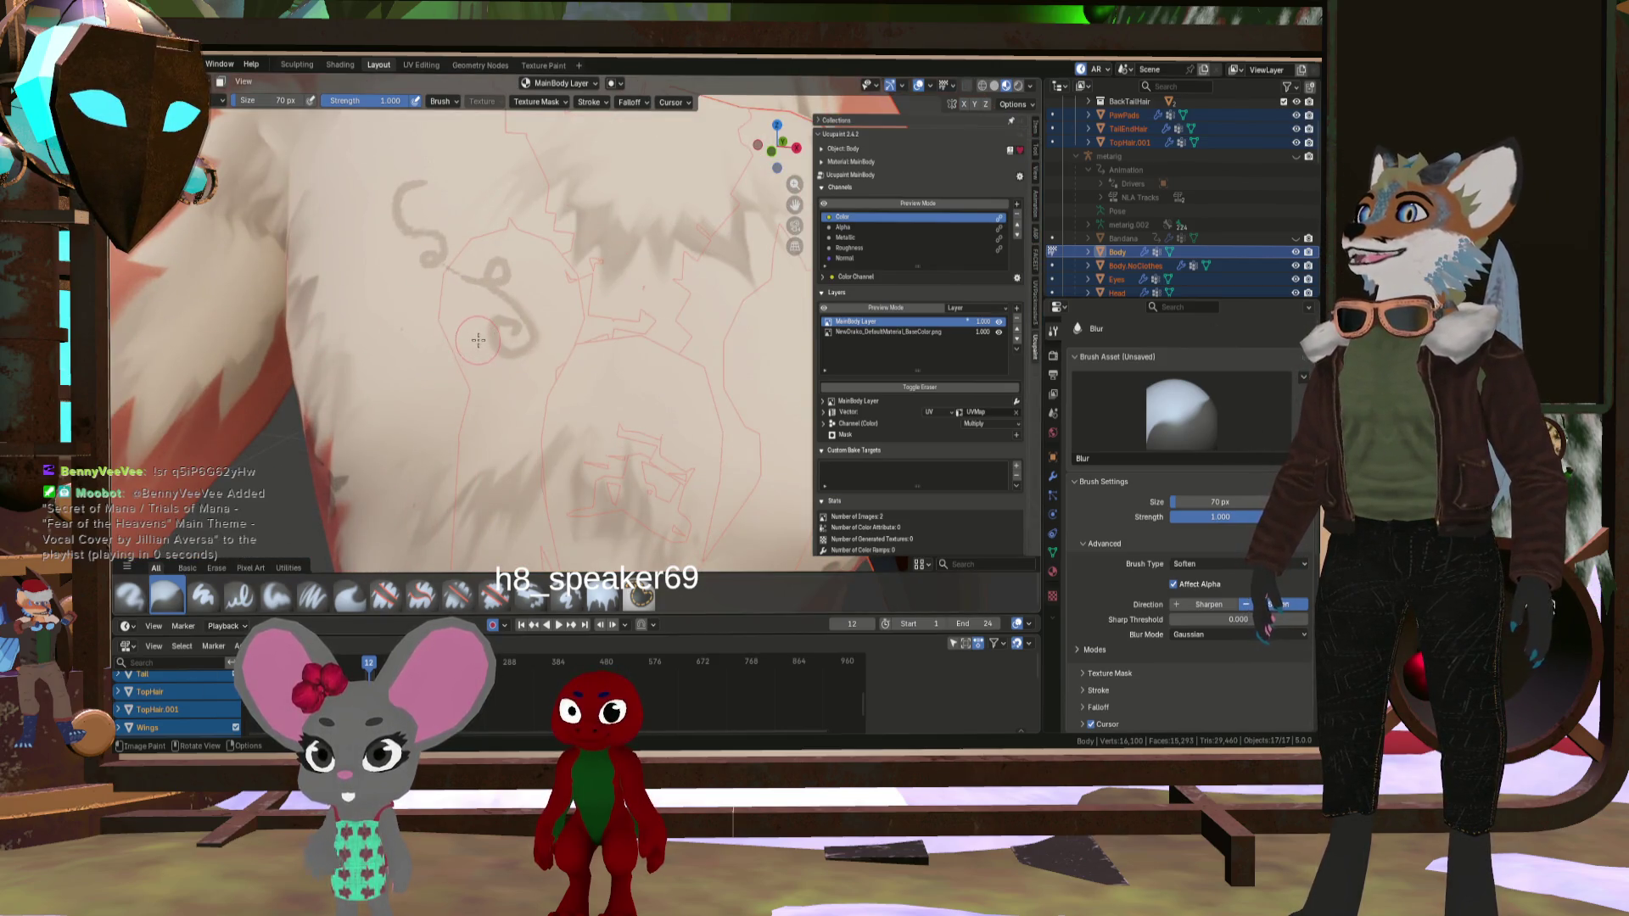
{"action": "scroll", "coordinate": [500, 348], "scroll_direction": "down", "scroll_amount": 5}
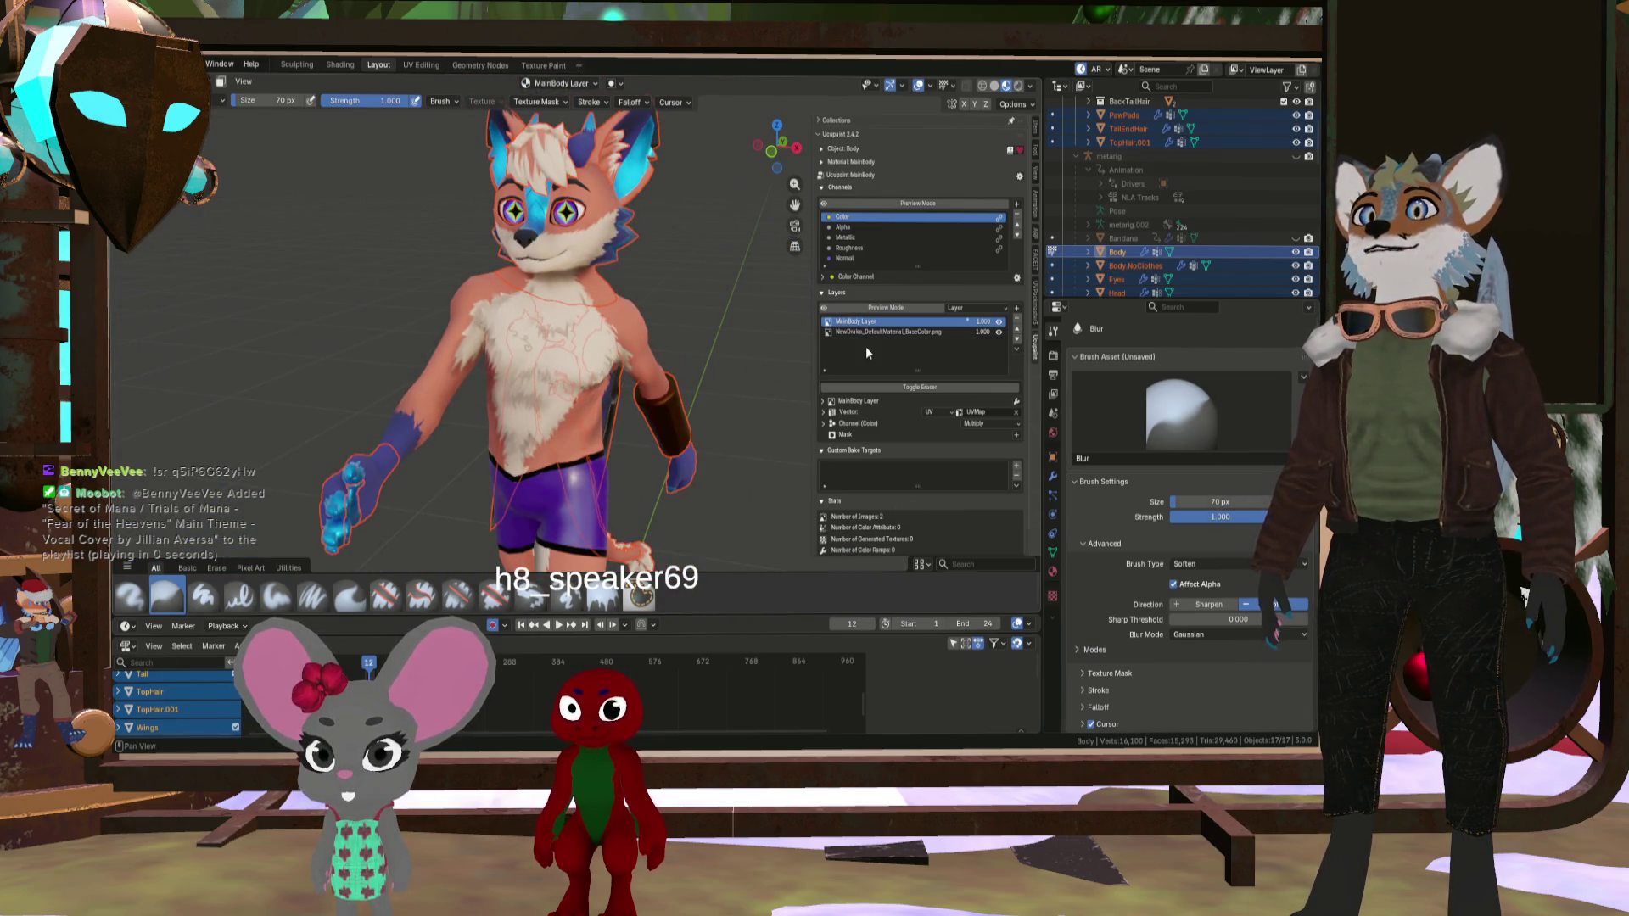
{"action": "scroll", "coordinate": [712, 307], "scroll_direction": "up", "scroll_amount": 5}
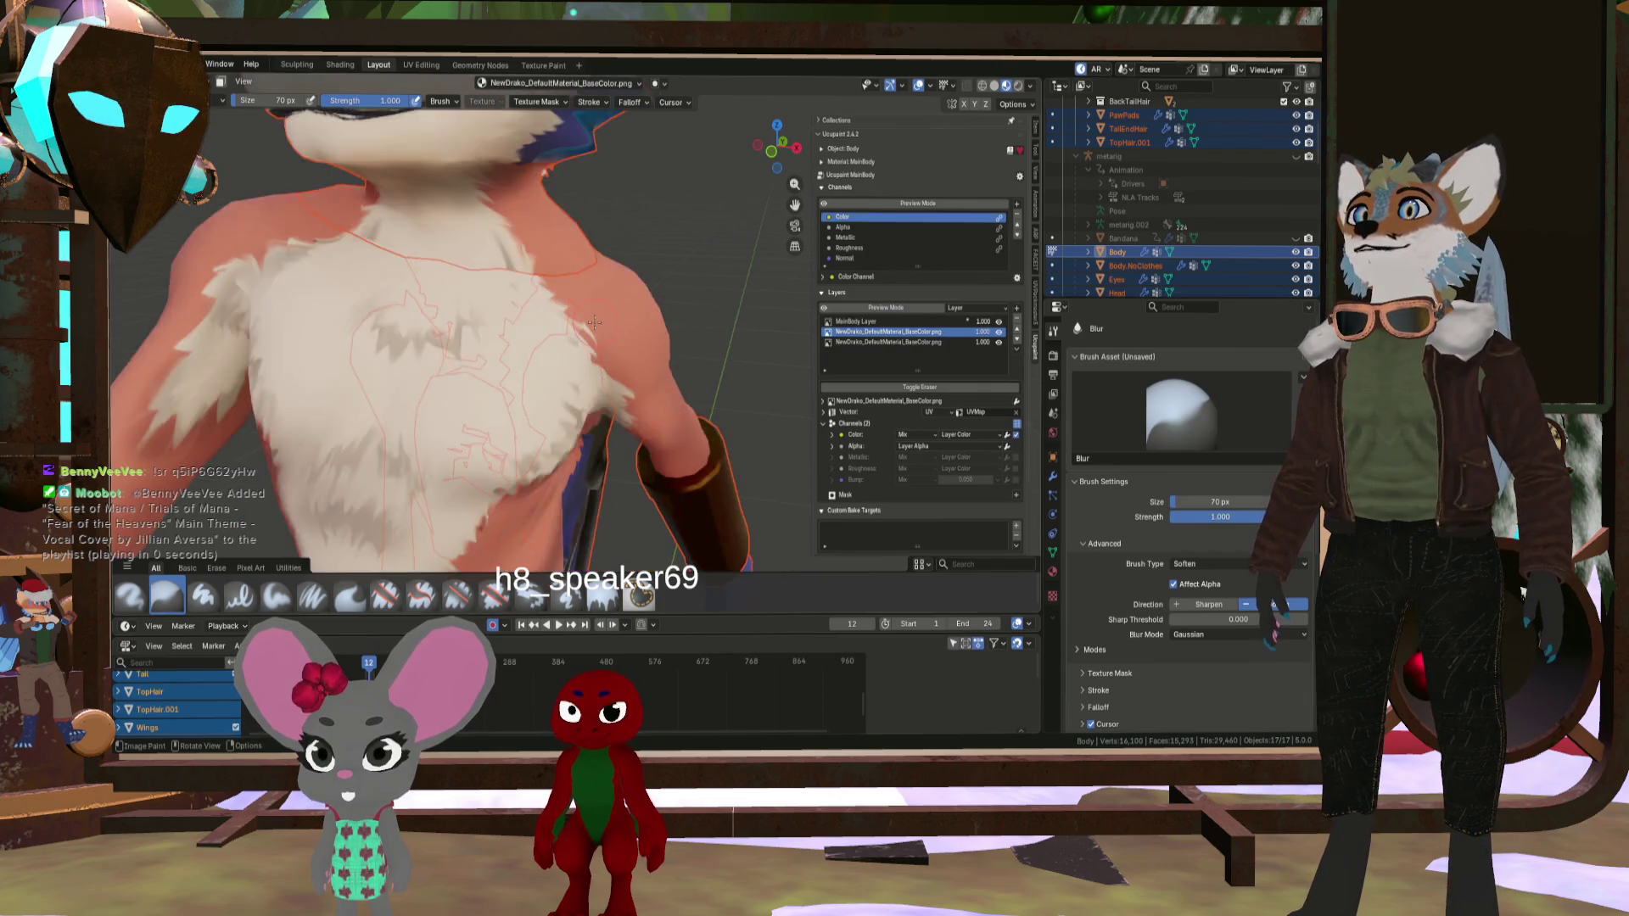
- Undo the extra base-colour layer and the MainBody test layer, then zoom to check the chest
{"action": "key", "text": "ctrl+z"}
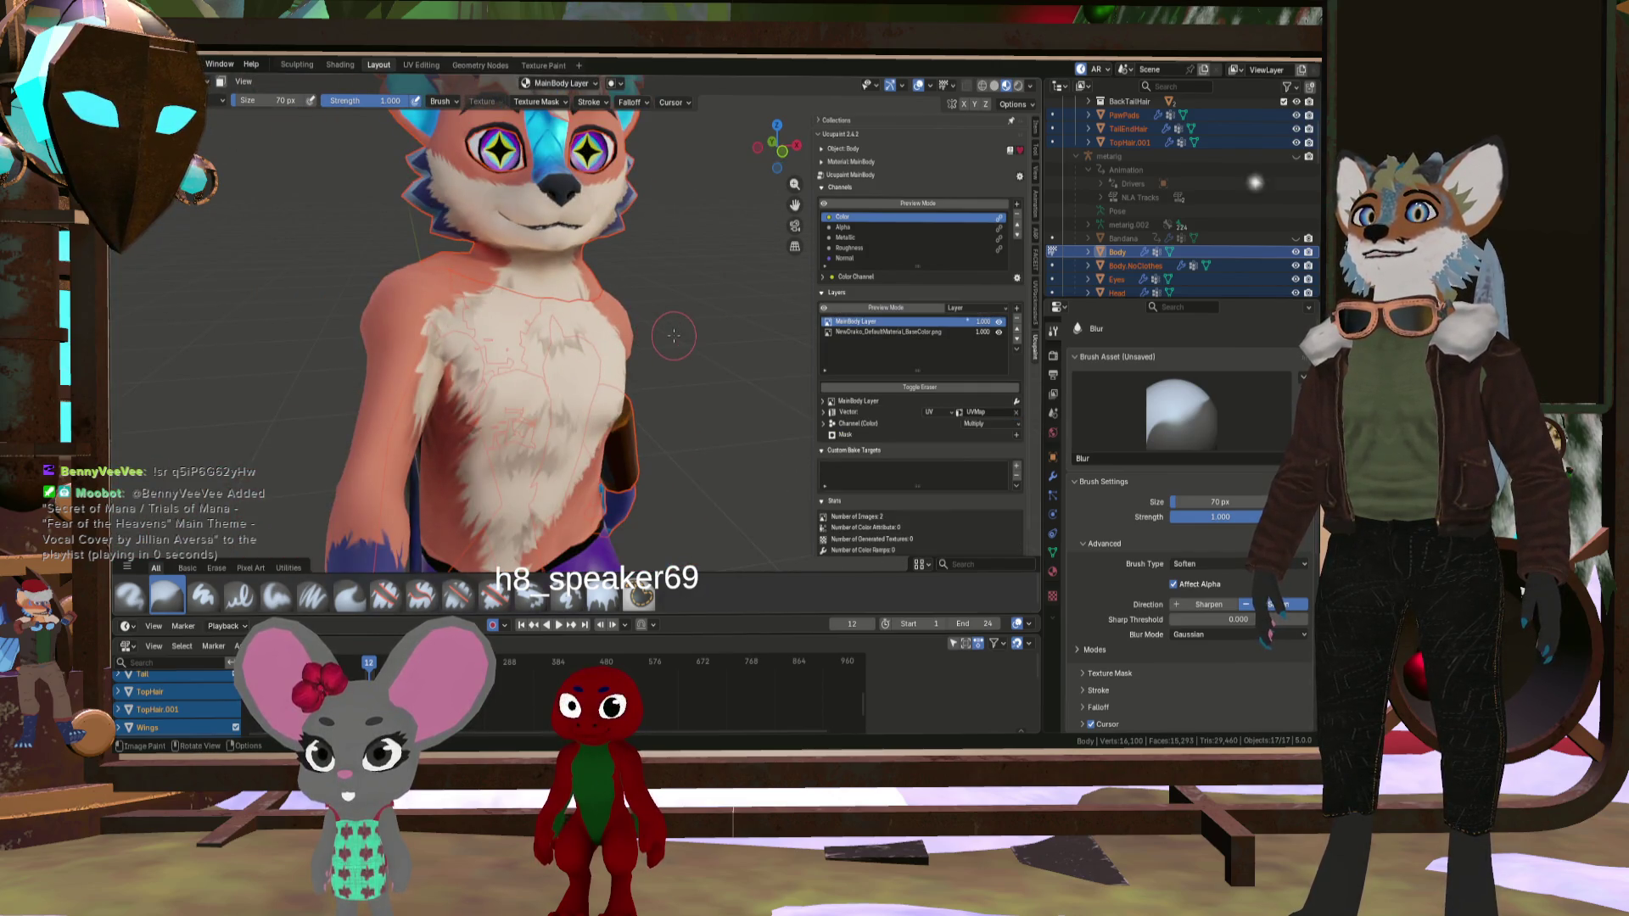
{"action": "key", "text": "ctrl+z"}
{"action": "scroll", "coordinate": [686, 335], "scroll_direction": "down", "scroll_amount": 1}
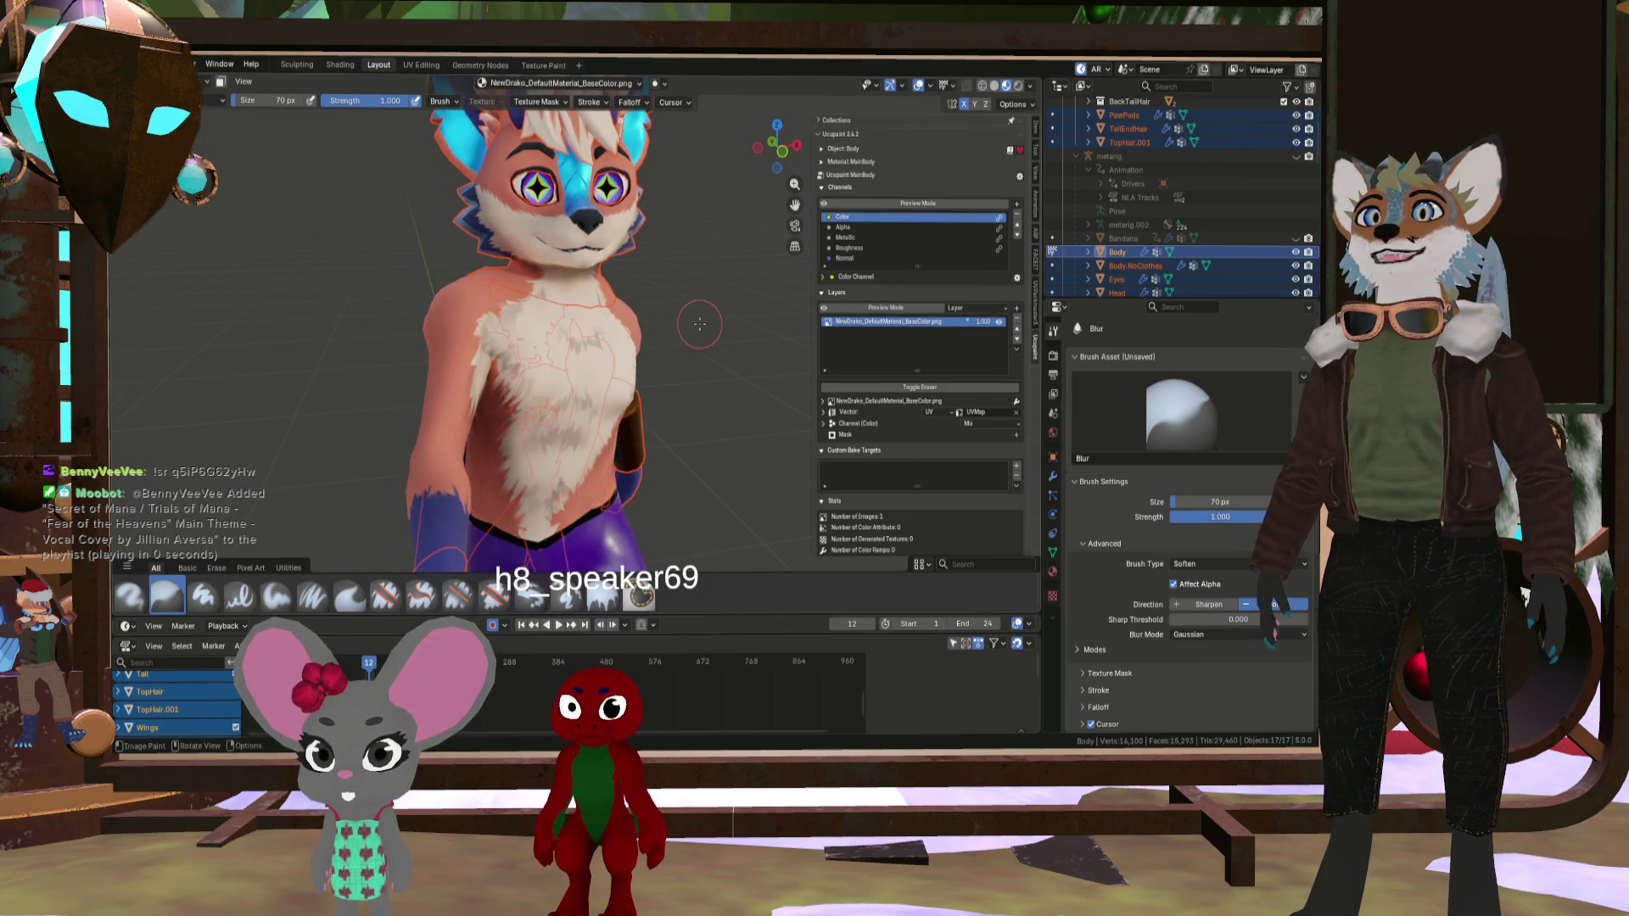
{"action": "scroll", "coordinate": [698, 324], "scroll_direction": "down", "scroll_amount": 4}
{"action": "scroll", "coordinate": [679, 329], "scroll_direction": "up", "scroll_amount": 6}
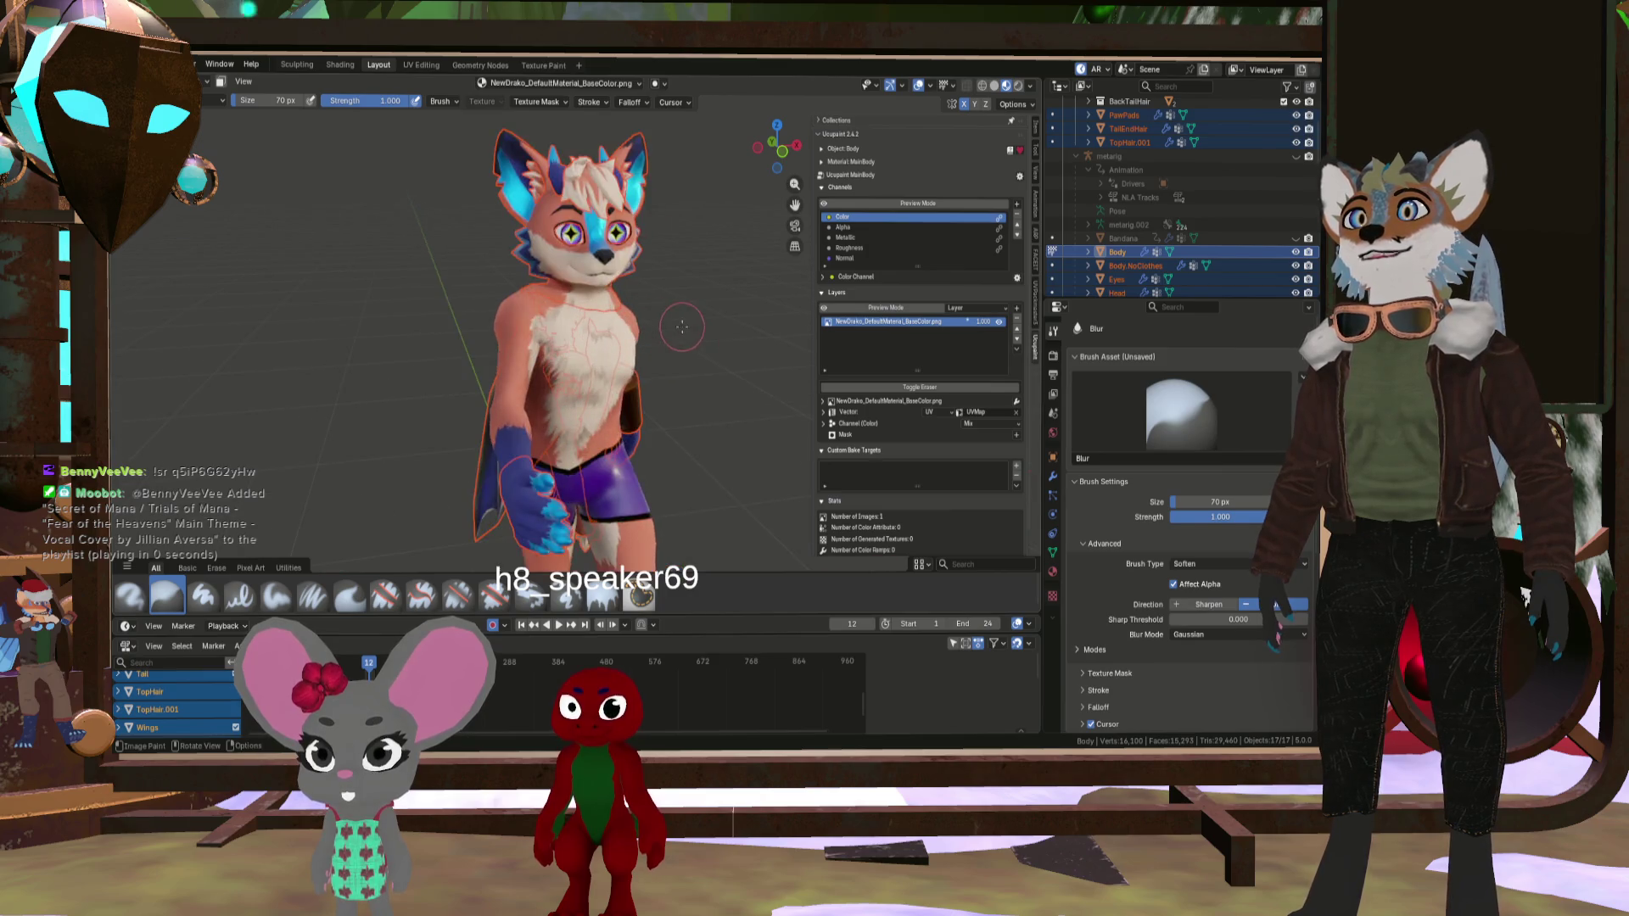
{"action": "scroll", "coordinate": [662, 332], "scroll_direction": "up", "scroll_amount": 2}
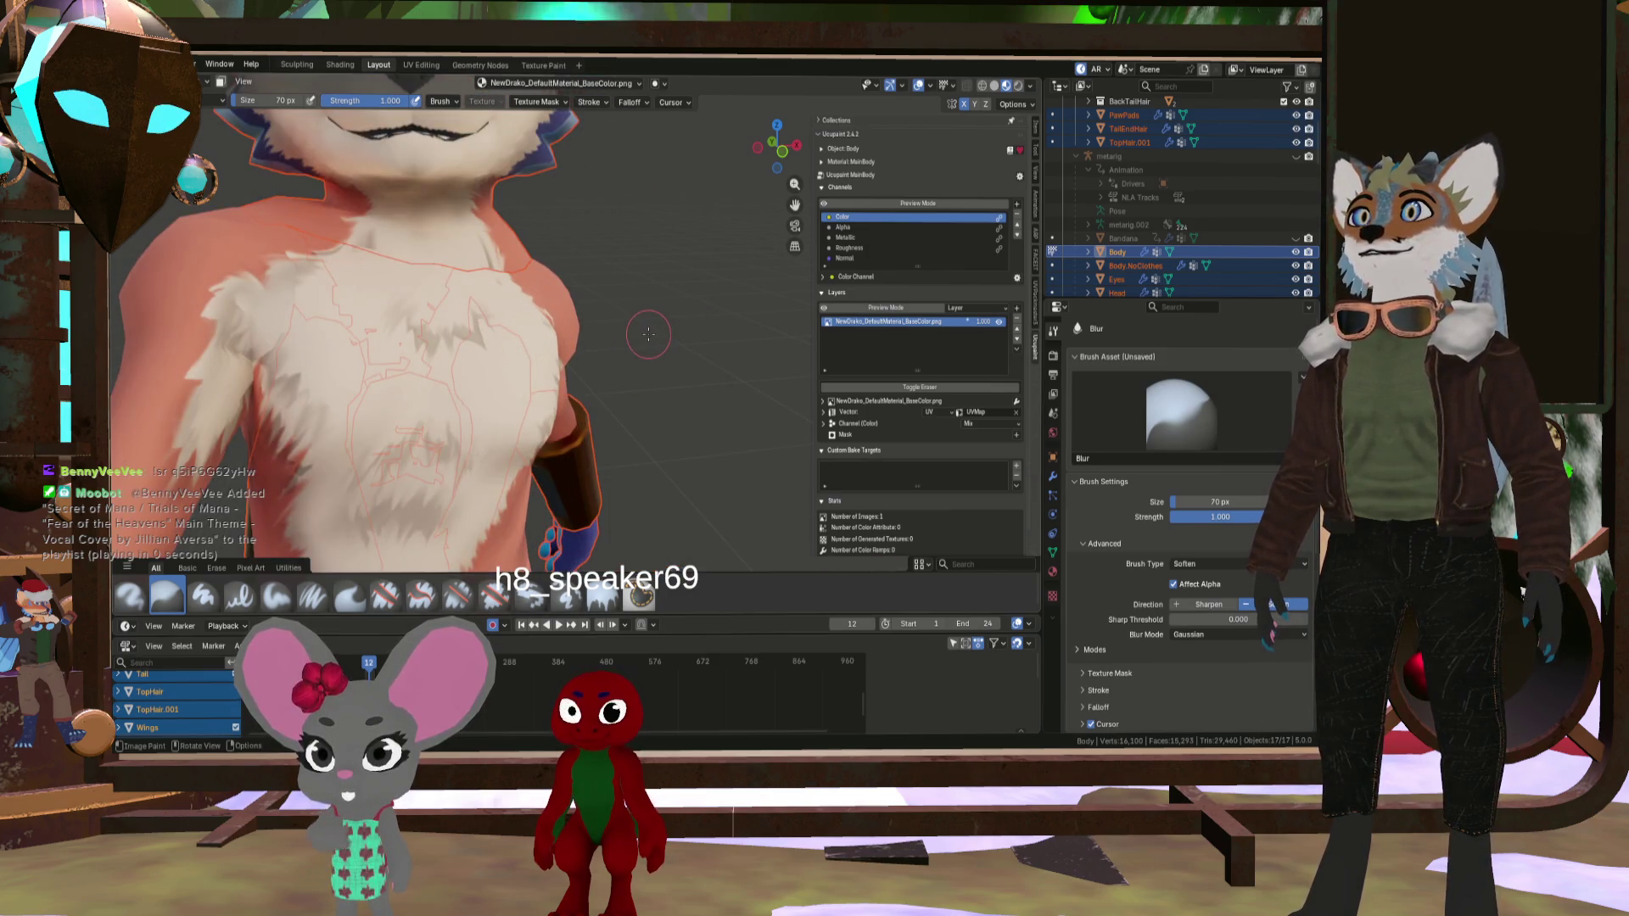
{"action": "scroll", "coordinate": [648, 334], "scroll_direction": "up", "scroll_amount": 1}
{"action": "scroll", "coordinate": [653, 338], "scroll_direction": "down", "scroll_amount": 3}
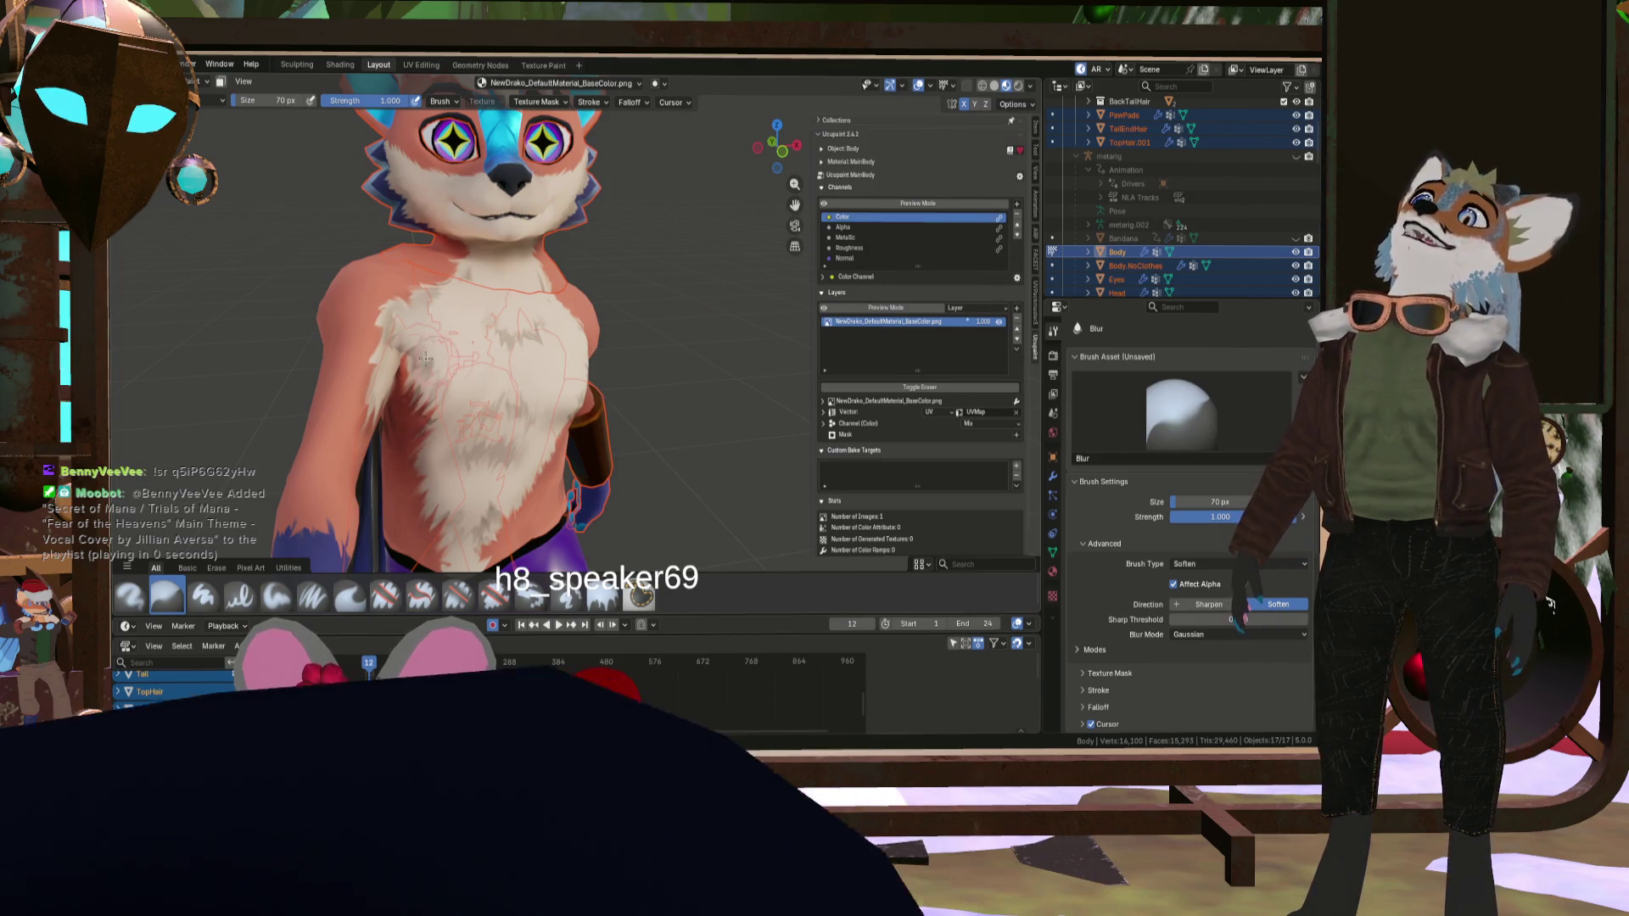
- Snap to the numpad 1 front view and return to Object Mode
{"action": "scroll", "coordinate": [501, 367], "scroll_direction": "up", "scroll_amount": 2}
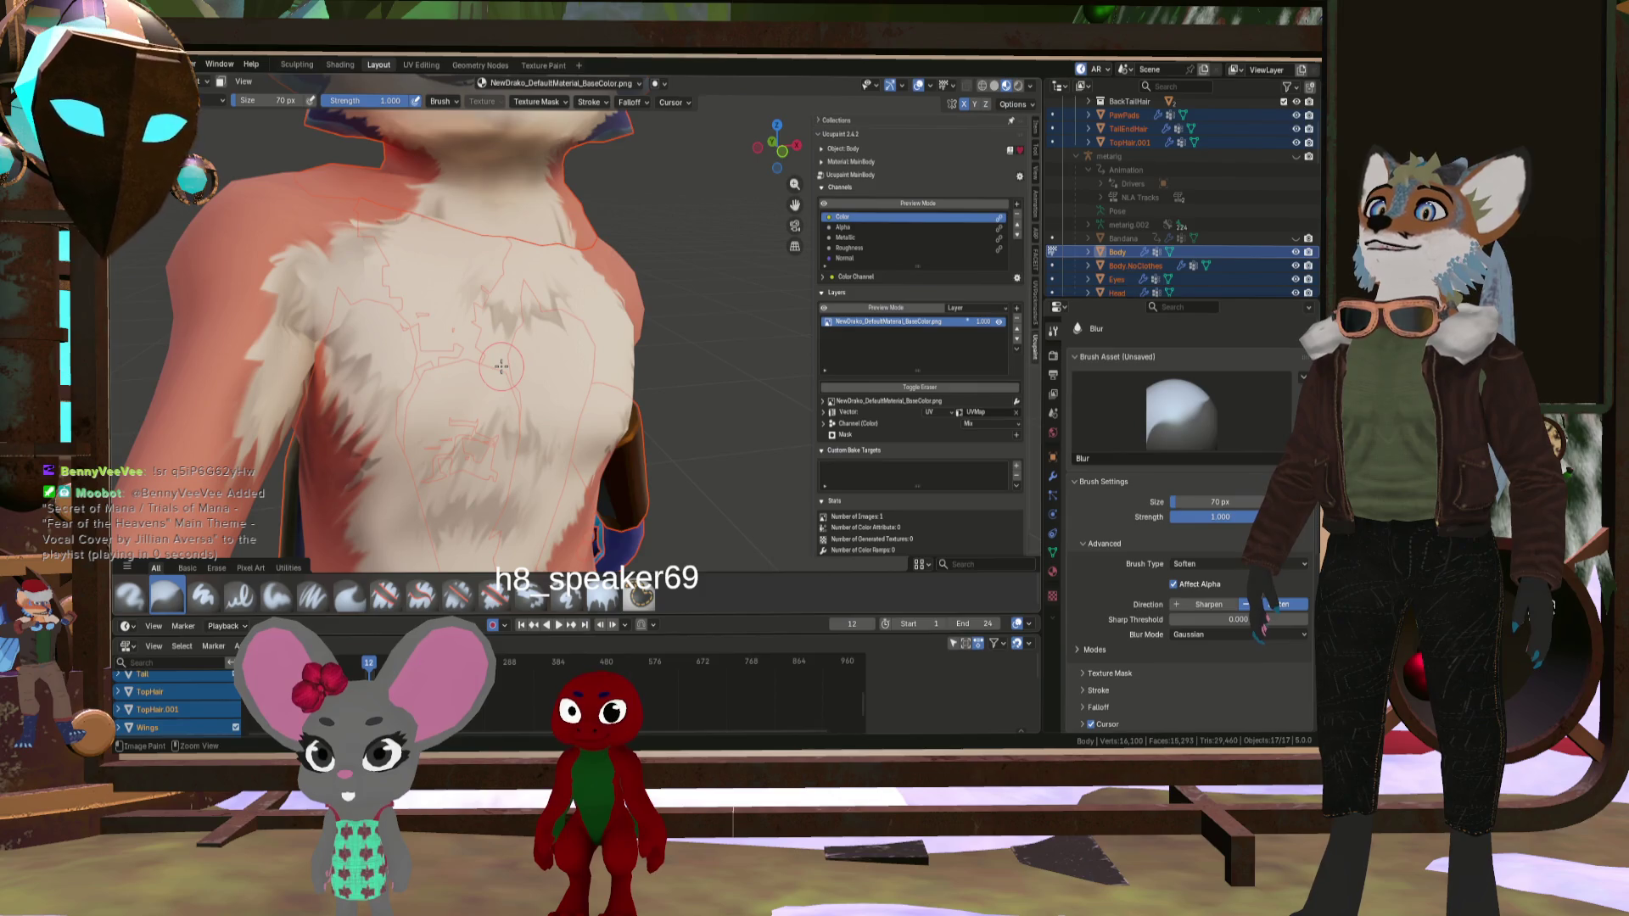
{"action": "key", "text": "KP_1"}
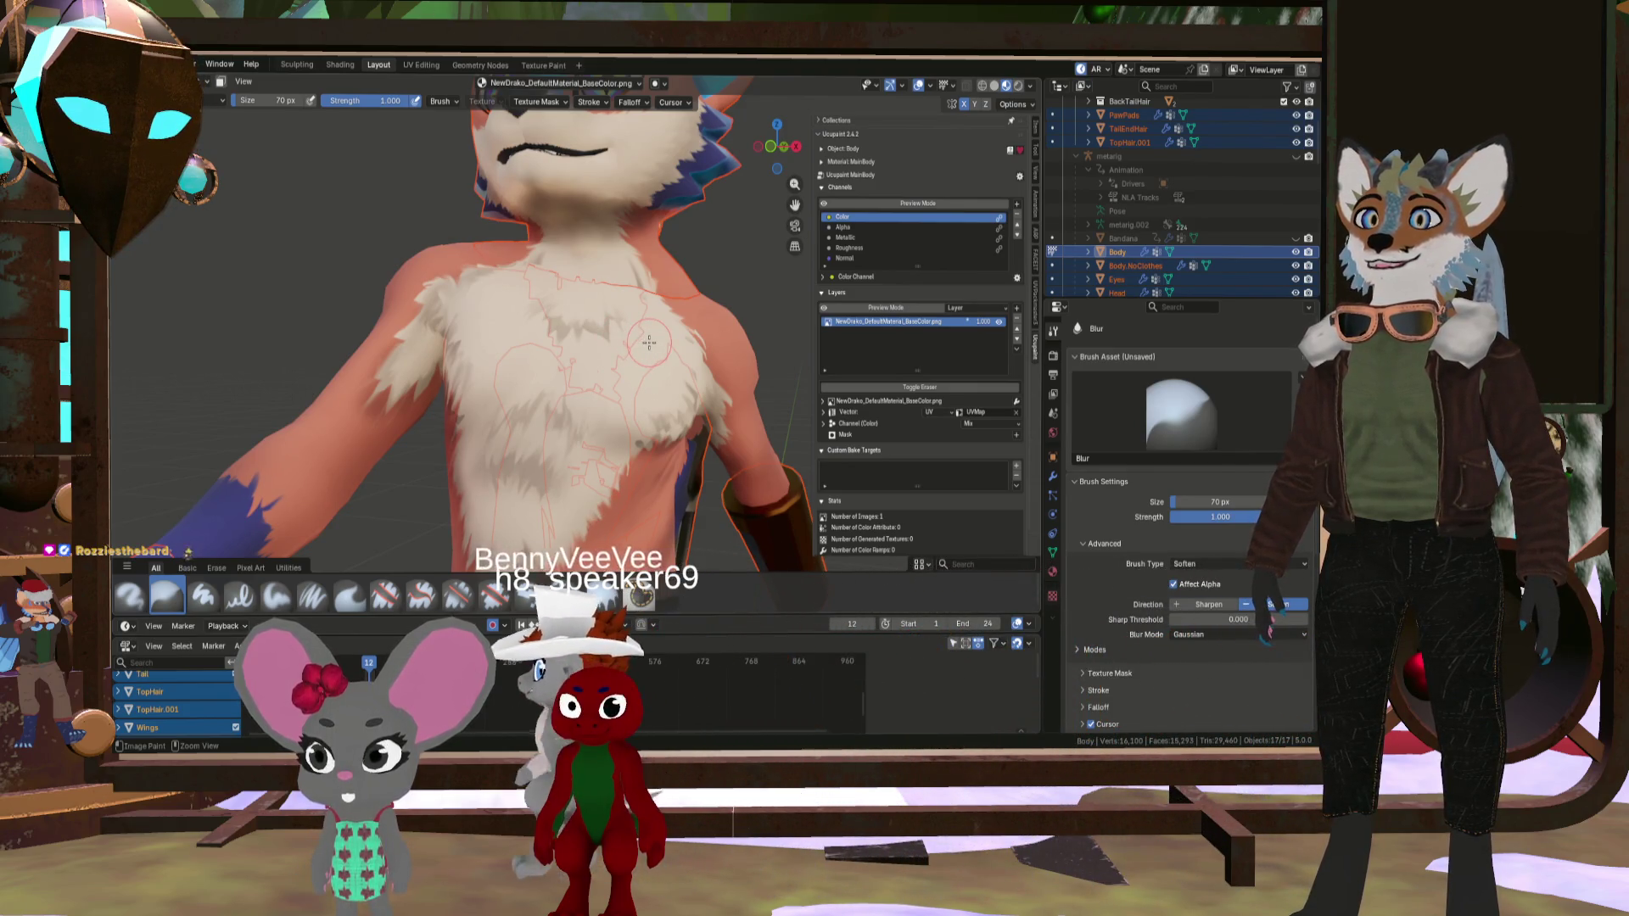
{"action": "key", "text": "ctrl+Tab"}
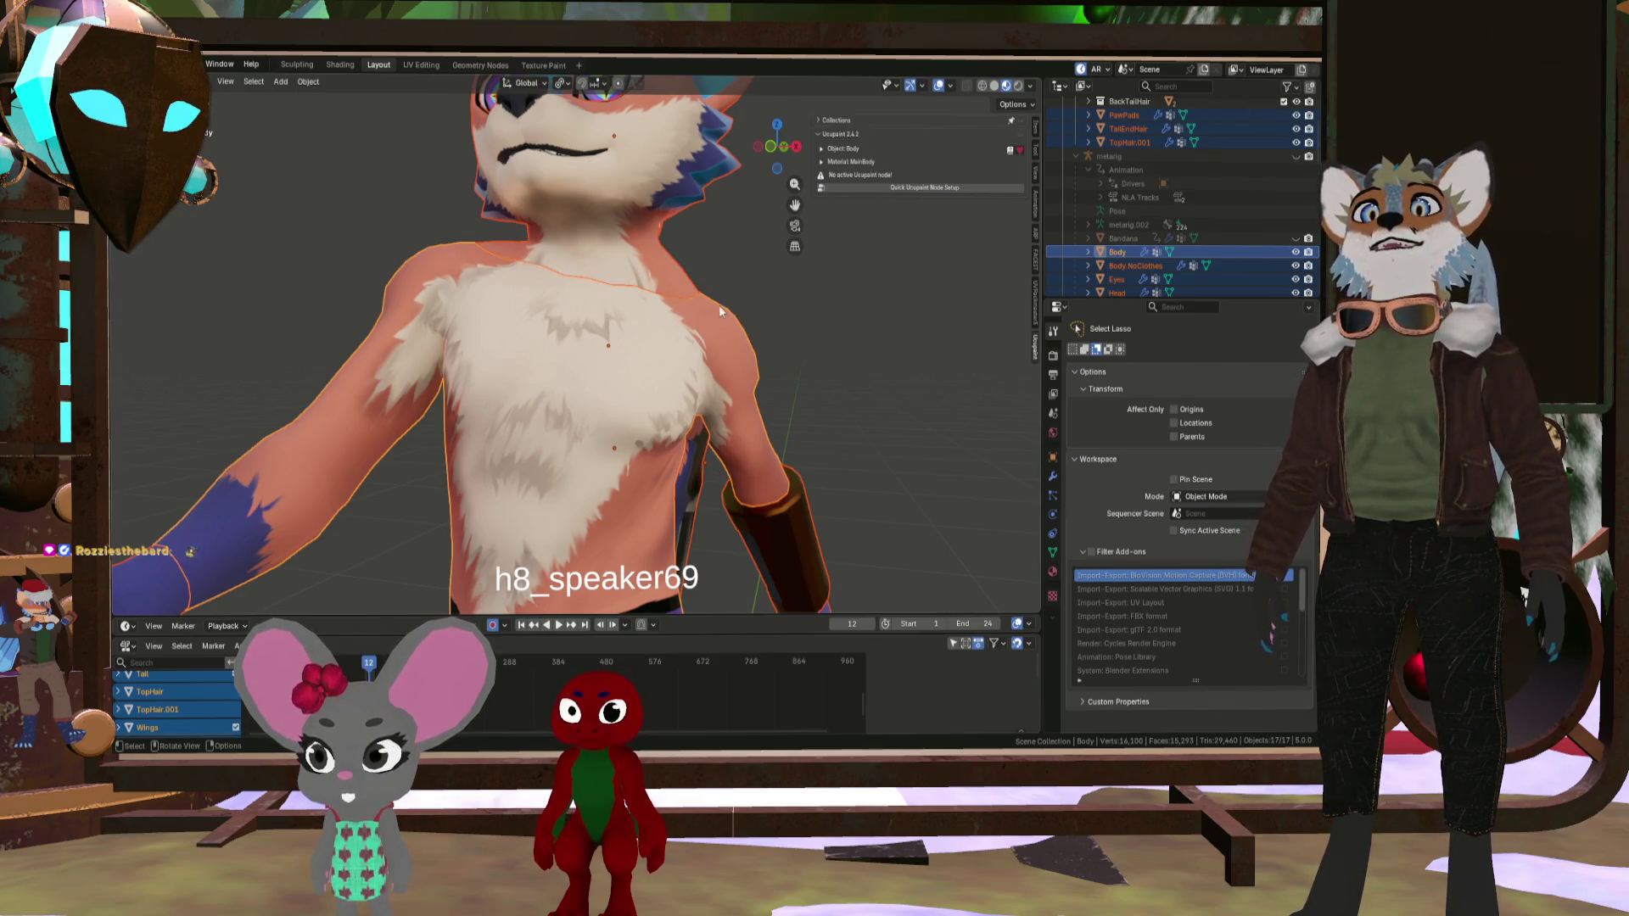
- Orbit and zoom around the fox's hip, tail and arm
{"action": "scroll", "coordinate": [719, 303], "scroll_direction": "down", "scroll_amount": 3}
{"action": "middle_click_drag", "start_coordinate": [626, 296], "coordinate": [613, 384]}
{"action": "scroll", "coordinate": [623, 531], "scroll_direction": "up", "scroll_amount": 5}
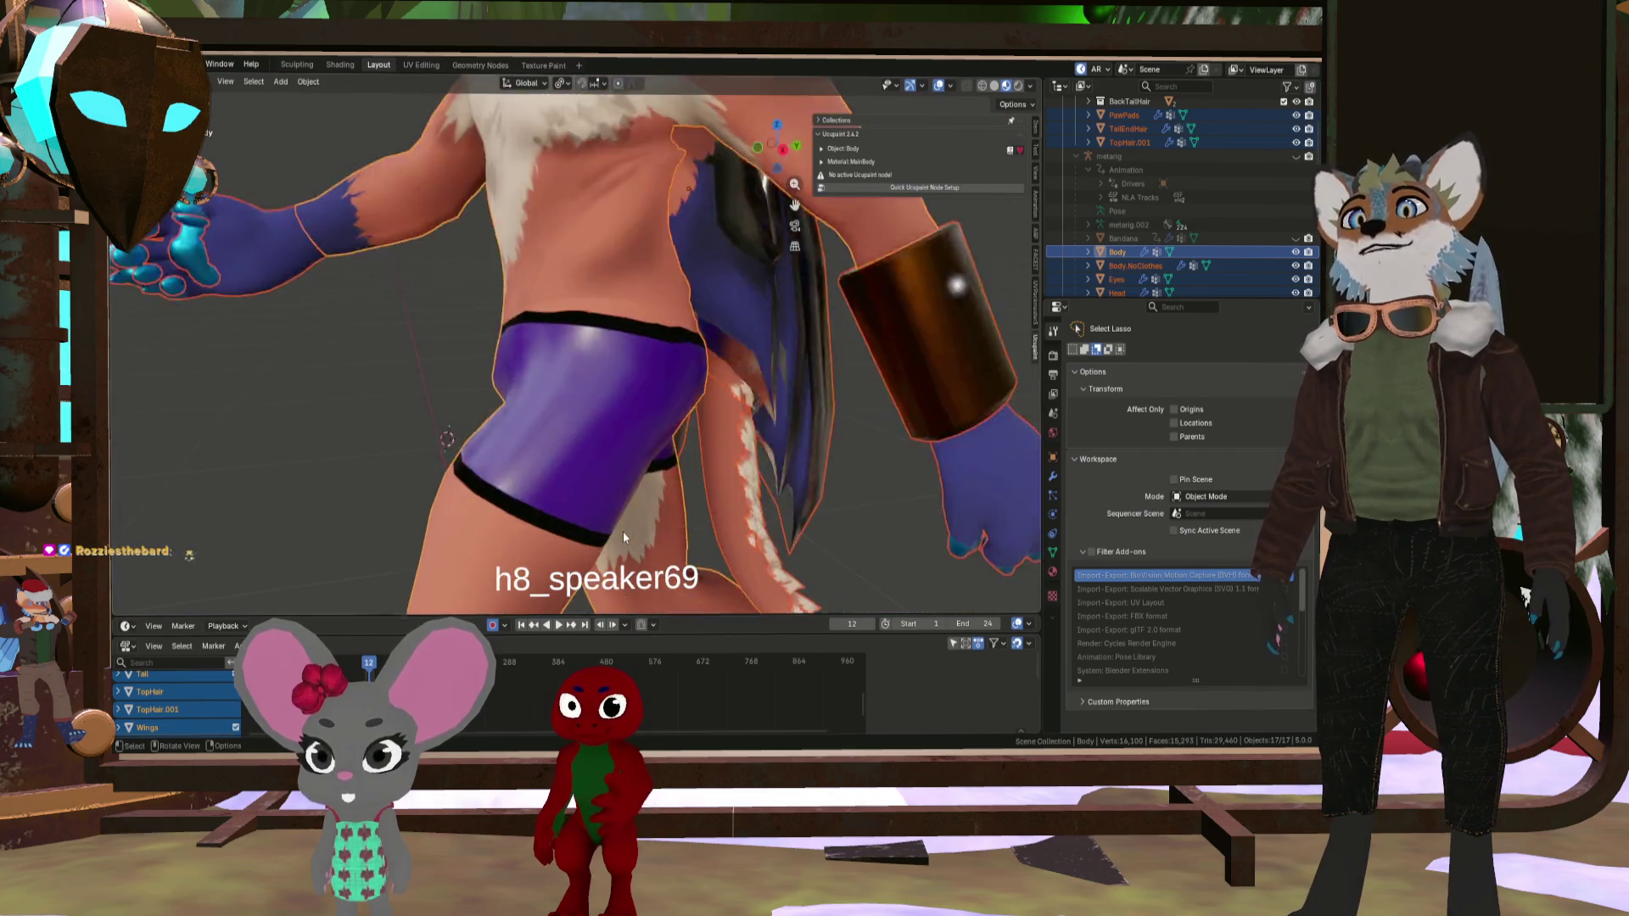
{"action": "scroll", "coordinate": [622, 534], "scroll_direction": "down", "scroll_amount": 4}
{"action": "mouse_move", "coordinate": [623, 534]}
{"action": "middle_mouse_down"}
{"action": "mouse_move", "coordinate": [544, 510]}
{"action": "mouse_move", "coordinate": [447, 560]}
{"action": "middle_mouse_up"}
{"action": "scroll", "coordinate": [593, 524], "scroll_direction": "up", "scroll_amount": 6}
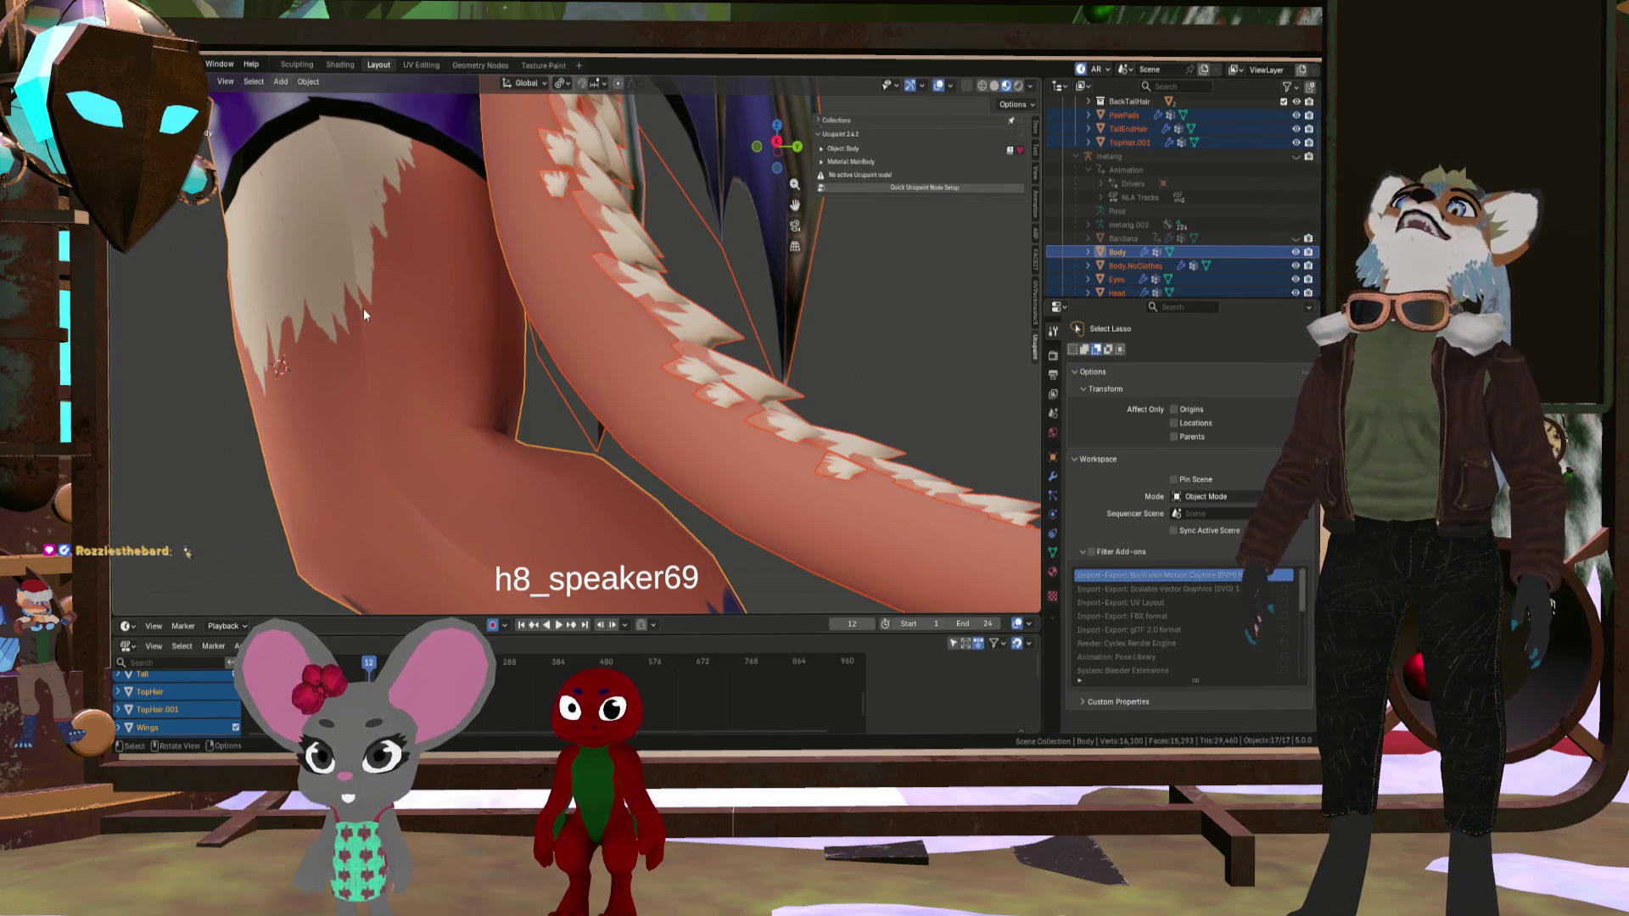
{"action": "scroll", "coordinate": [370, 342], "scroll_direction": "down", "scroll_amount": 4}
{"action": "scroll", "coordinate": [405, 460], "scroll_direction": "up", "scroll_amount": 5}
- Inspect the arm, leg and tail, deselect all objects, and orbit back to the front
{"action": "mouse_move", "coordinate": [426, 464]}
{"action": "middle_mouse_down"}
{"action": "mouse_move", "coordinate": [547, 473]}
{"action": "mouse_move", "coordinate": [476, 450]}
{"action": "mouse_move", "coordinate": [529, 466]}
{"action": "middle_mouse_up"}
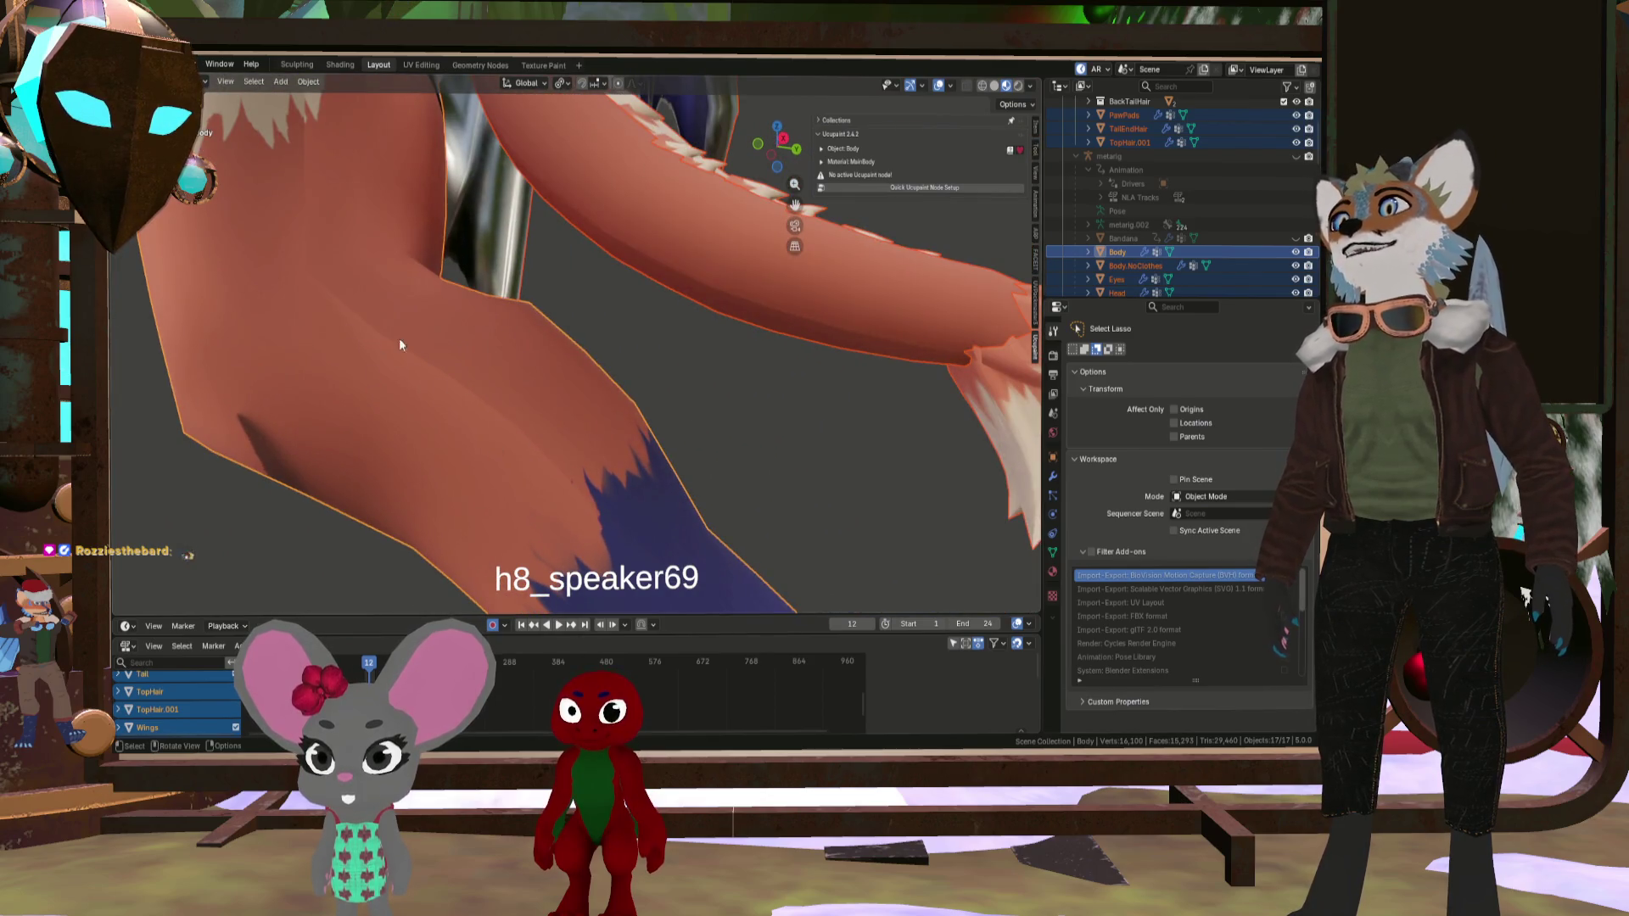
{"action": "scroll", "coordinate": [303, 194], "scroll_direction": "down", "scroll_amount": 3}
{"action": "mouse_move", "coordinate": [445, 353]}
{"action": "middle_mouse_down"}
{"action": "mouse_move", "coordinate": [445, 319]}
{"action": "mouse_move", "coordinate": [457, 397]}
{"action": "mouse_move", "coordinate": [517, 451]}
{"action": "mouse_move", "coordinate": [465, 415]}
{"action": "mouse_move", "coordinate": [467, 369]}
{"action": "middle_mouse_up"}
{"action": "scroll", "coordinate": [464, 415], "scroll_direction": "down", "scroll_amount": 4}
{"action": "left_click", "coordinate": [468, 376]}
{"action": "mouse_move", "coordinate": [492, 263]}
{"action": "middle_mouse_down"}
{"action": "mouse_move", "coordinate": [565, 288]}
{"action": "mouse_move", "coordinate": [696, 434]}
{"action": "mouse_move", "coordinate": [674, 408]}
{"action": "middle_mouse_up"}
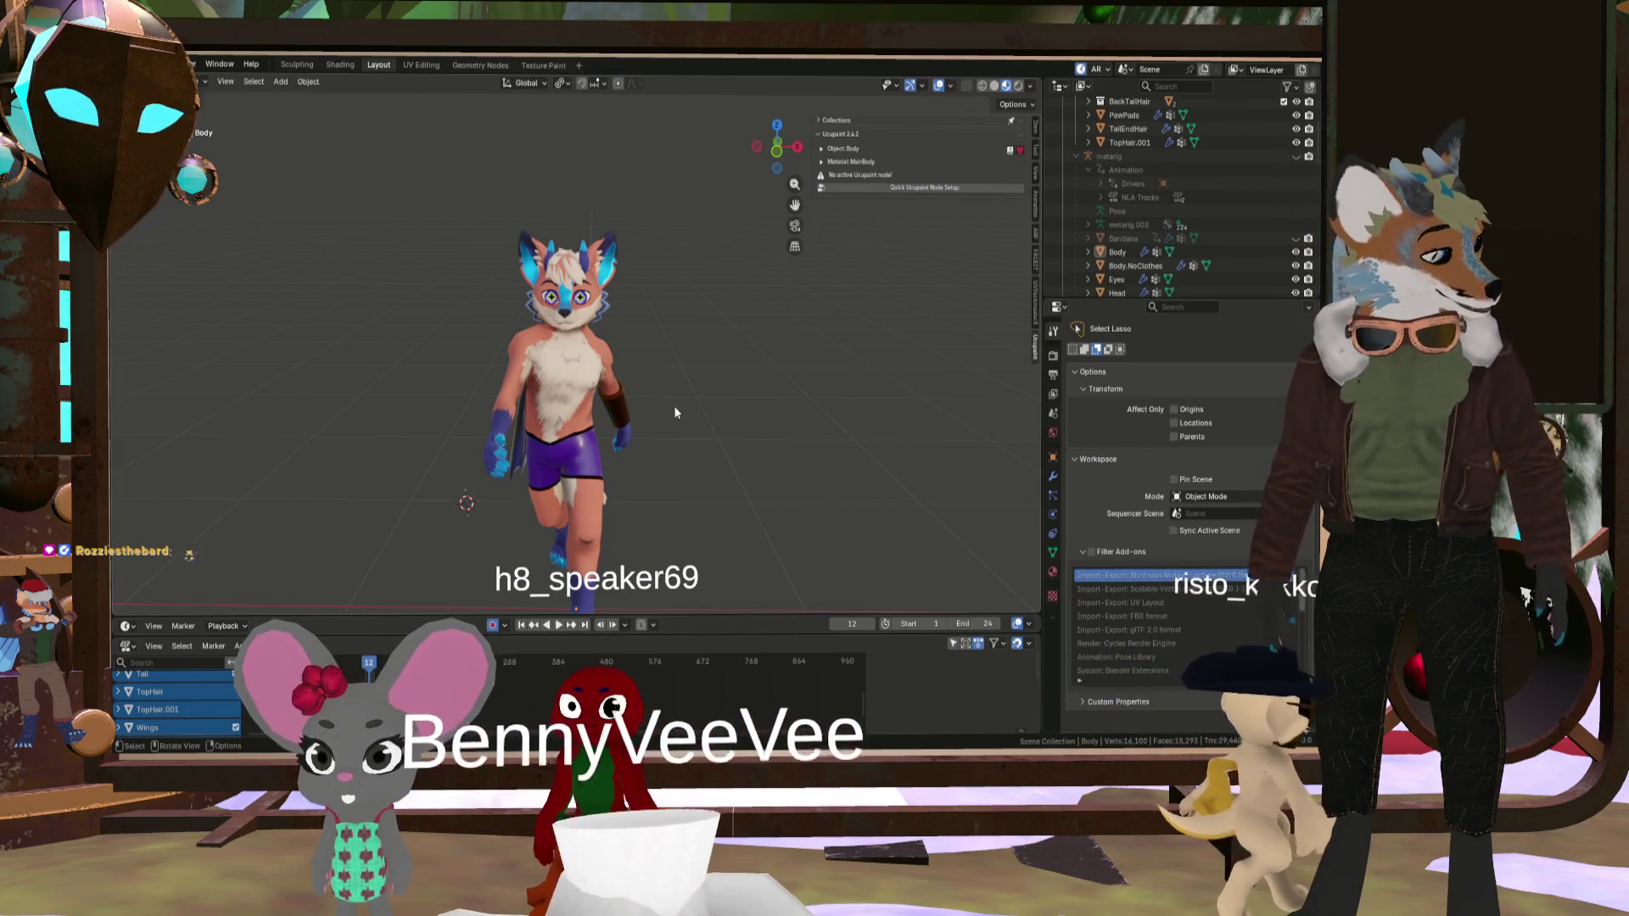
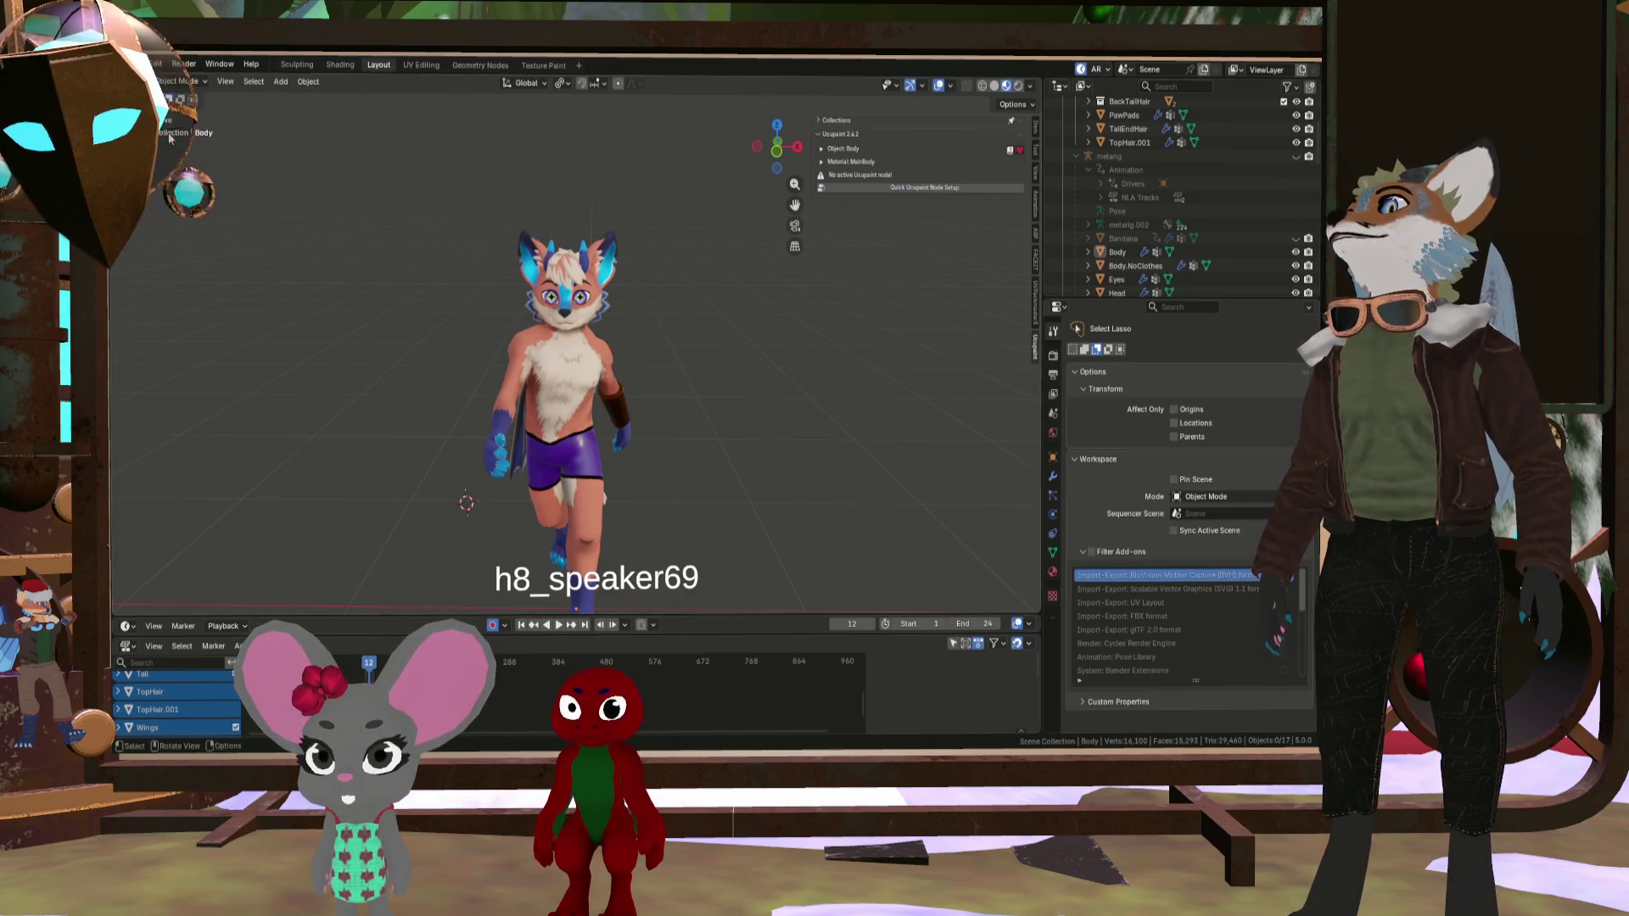
- Switch to the Texture Paint workspace and show the Ucupaint panel in the sidebar
{"action": "left_click", "coordinate": [423, 67]}
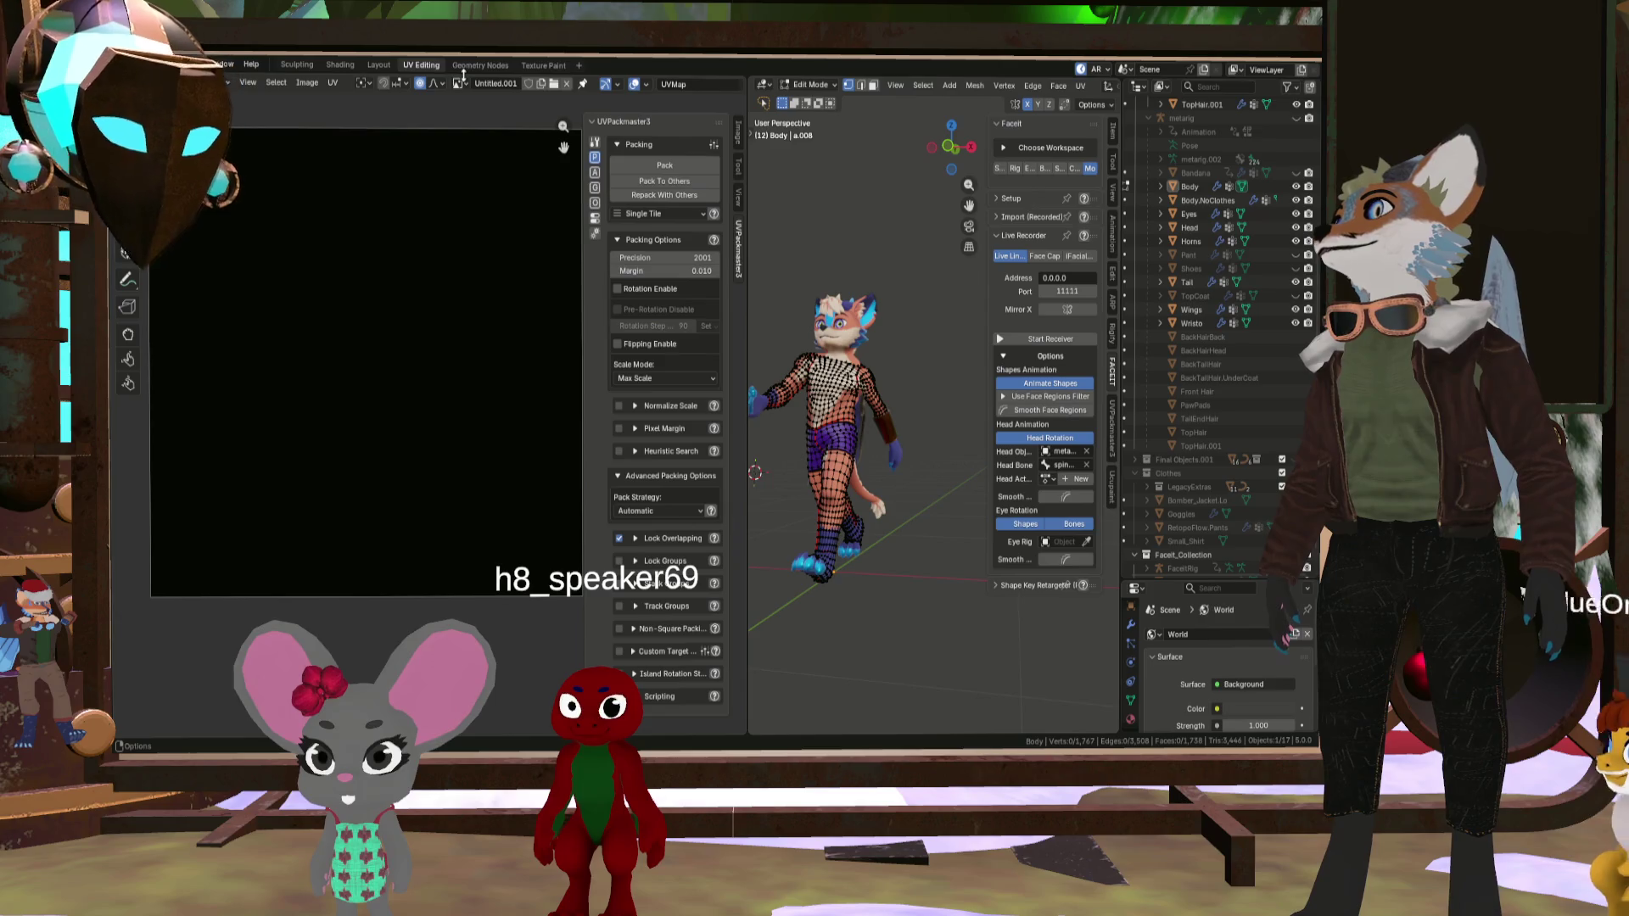
{"action": "left_click", "coordinate": [543, 65]}
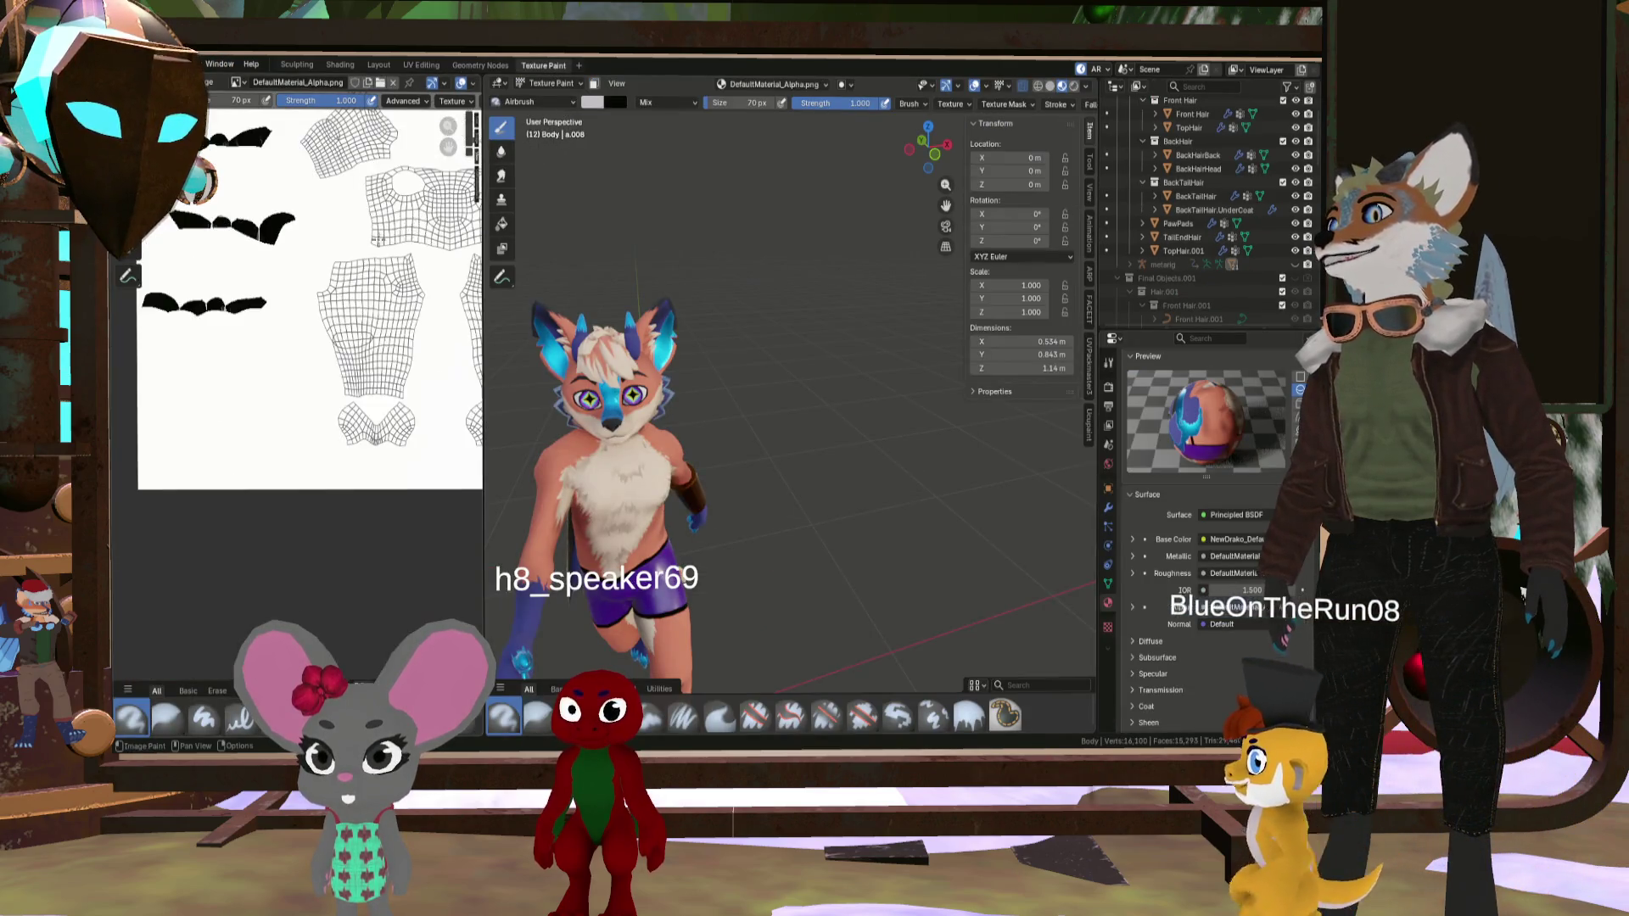
{"action": "middle_click_drag", "start_coordinate": [620, 354], "coordinate": [722, 379]}
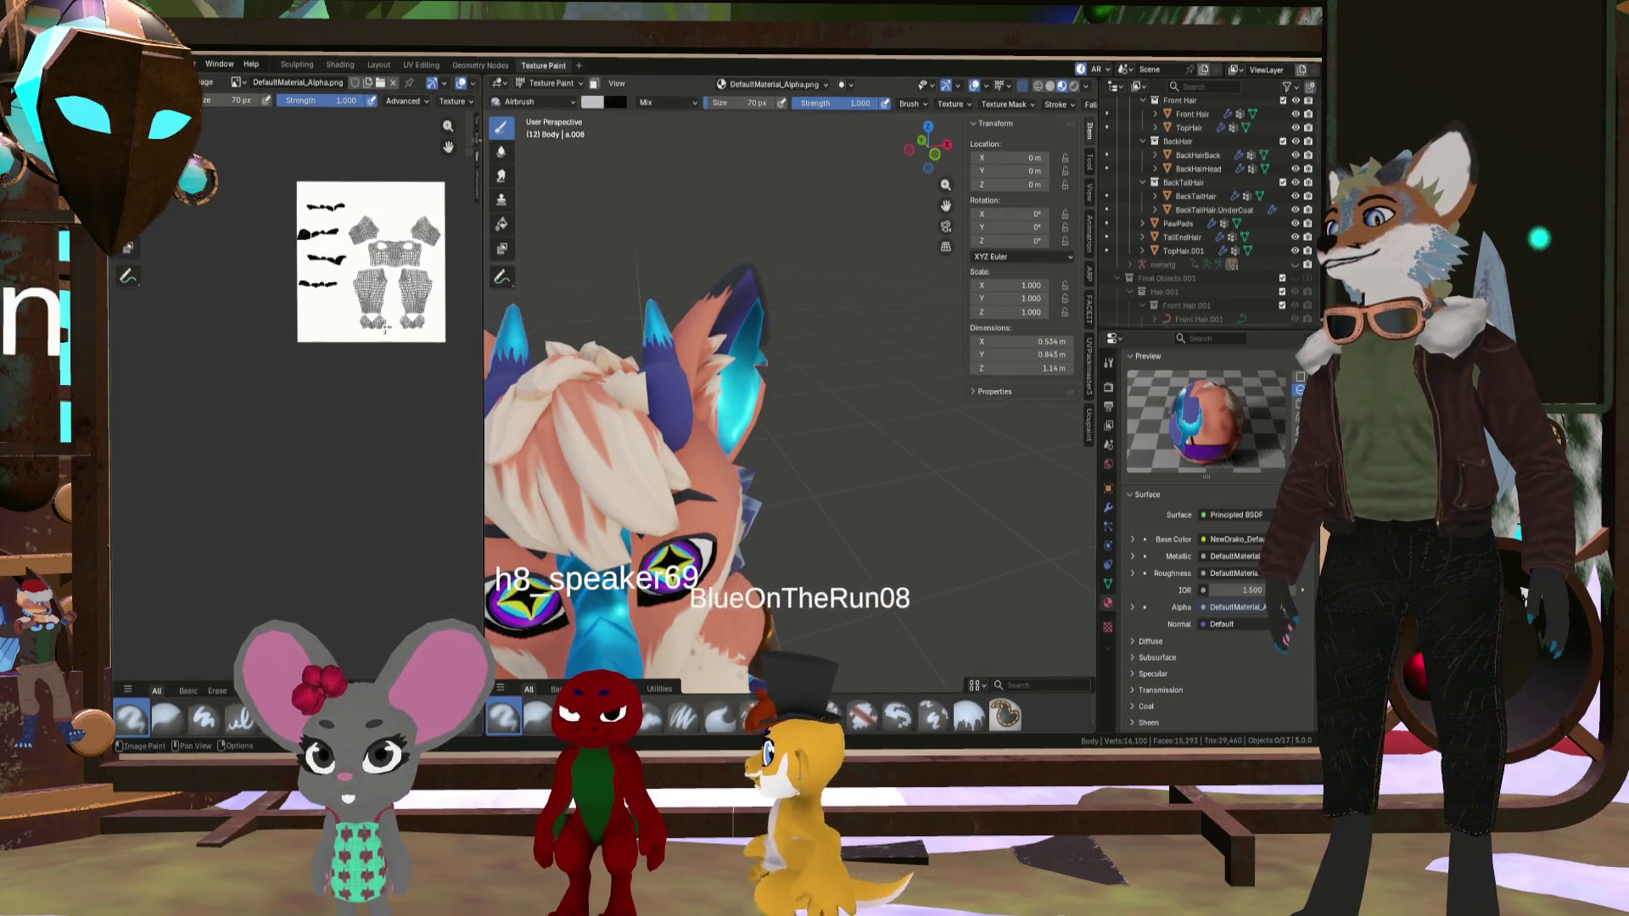
{"action": "left_click", "coordinate": [1089, 422]}
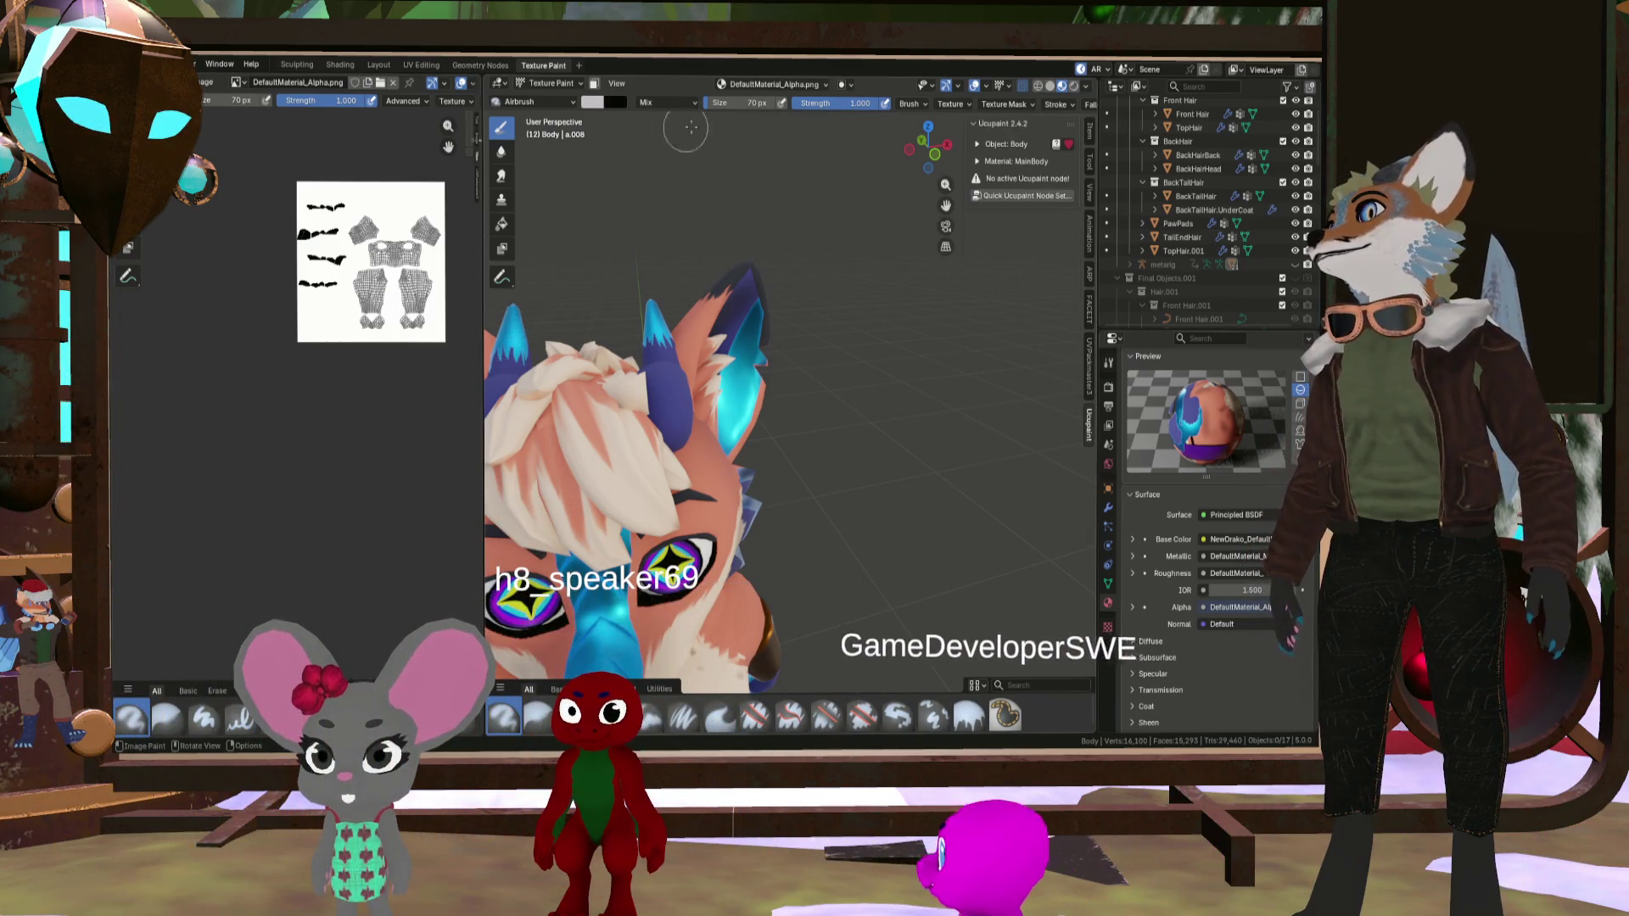
- Orbit and zoom to a three-quarter view of the fox's head and chest
{"action": "middle_click_drag", "start_coordinate": [681, 247], "coordinate": [820, 367]}
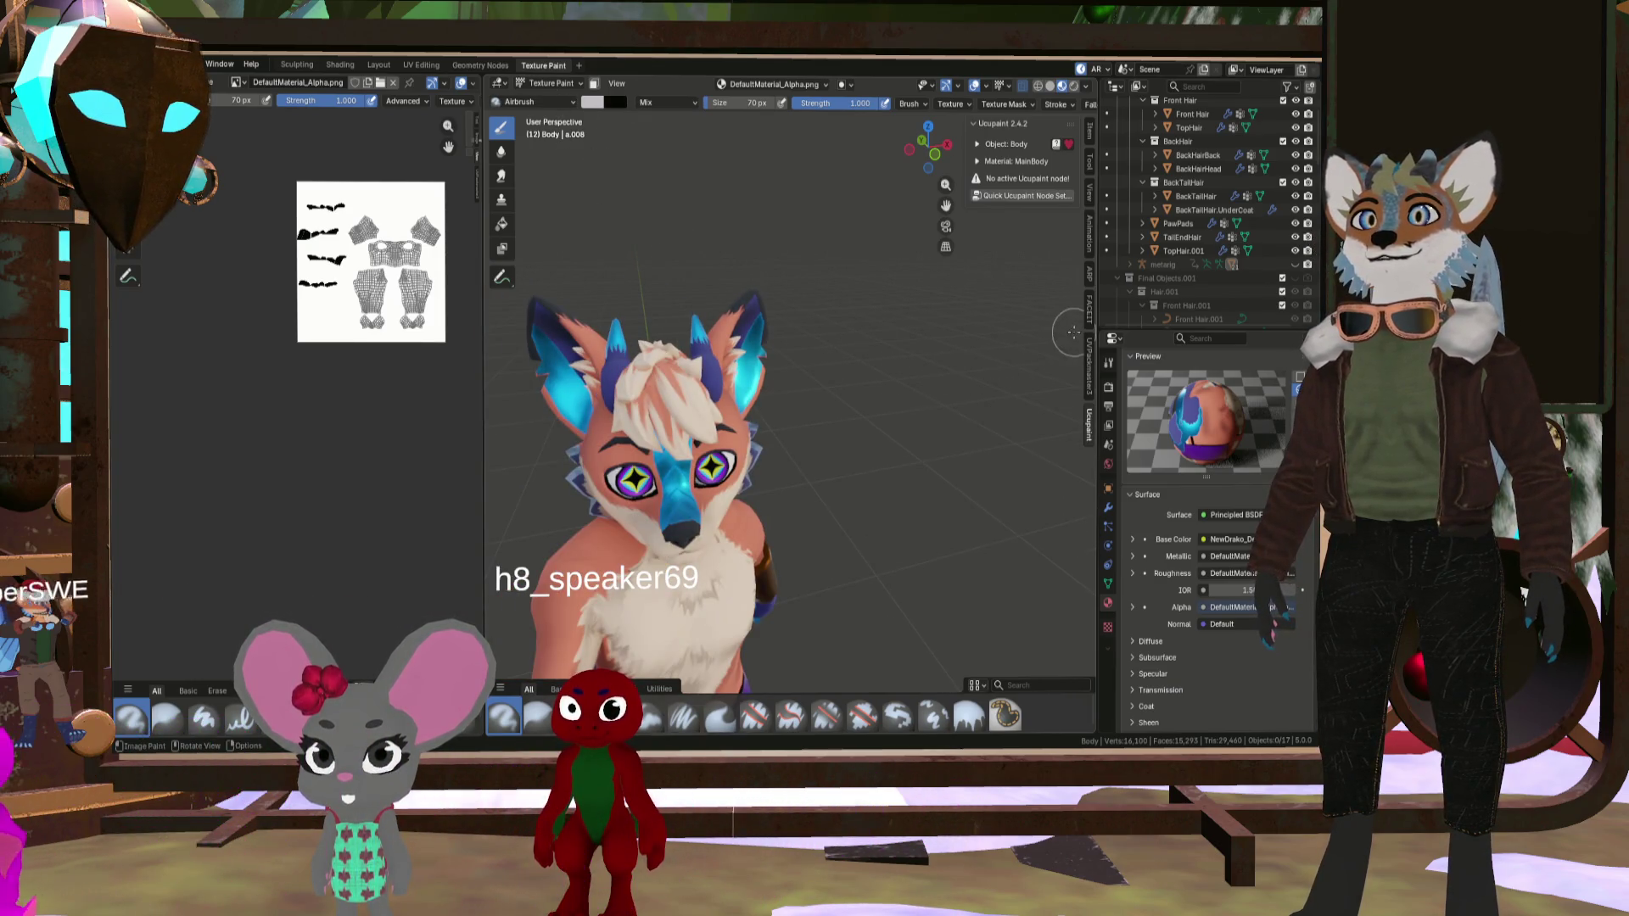
{"action": "middle_click_drag", "start_coordinate": [867, 313], "coordinate": [644, 356]}
{"action": "scroll", "coordinate": [594, 365], "scroll_direction": "up", "scroll_amount": 5}
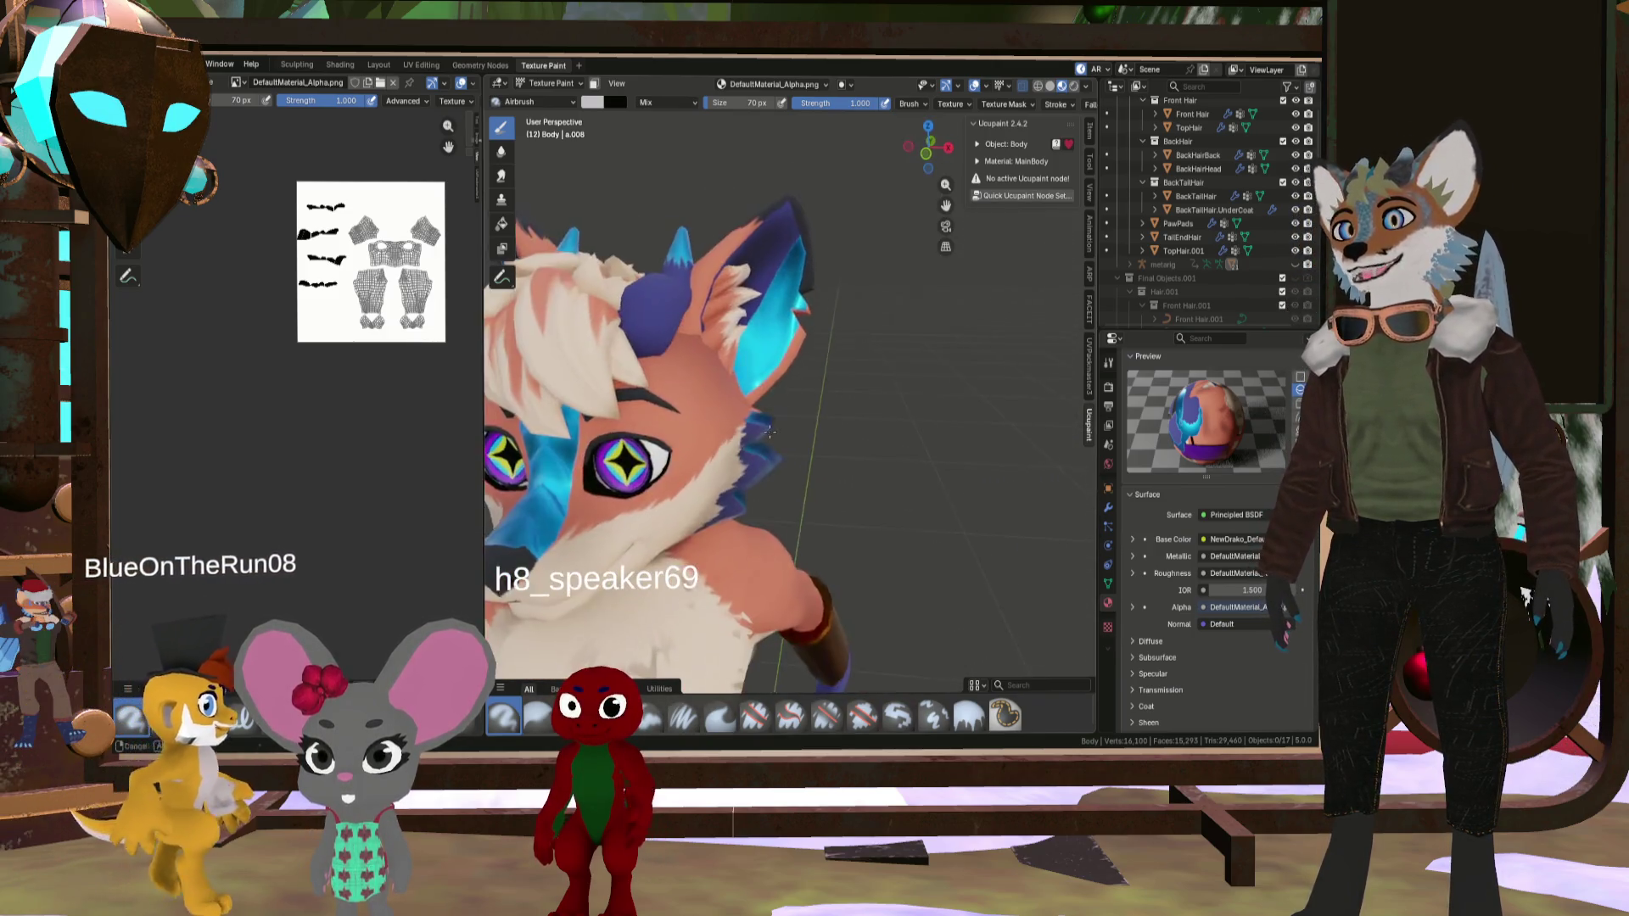
{"action": "scroll", "coordinate": [530, 376], "scroll_direction": "down", "scroll_amount": 2}
{"action": "scroll", "coordinate": [430, 278], "scroll_direction": "up", "scroll_amount": 6}
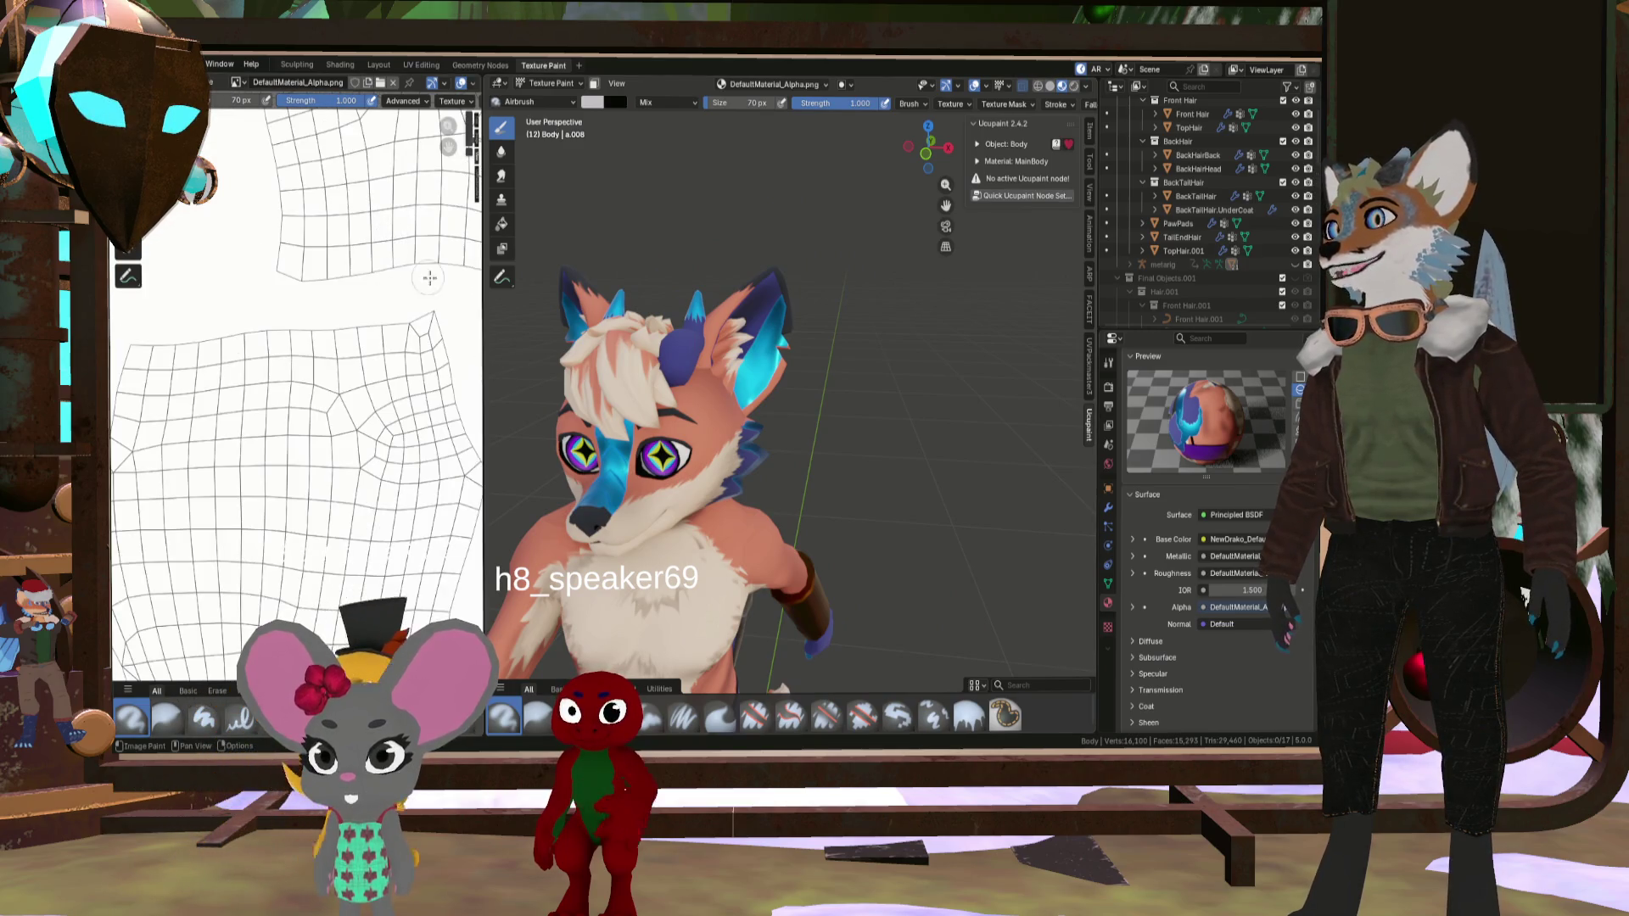
{"action": "scroll", "coordinate": [612, 373], "scroll_direction": "down", "scroll_amount": 5}
{"action": "scroll", "coordinate": [585, 339], "scroll_direction": "down", "scroll_amount": 3}
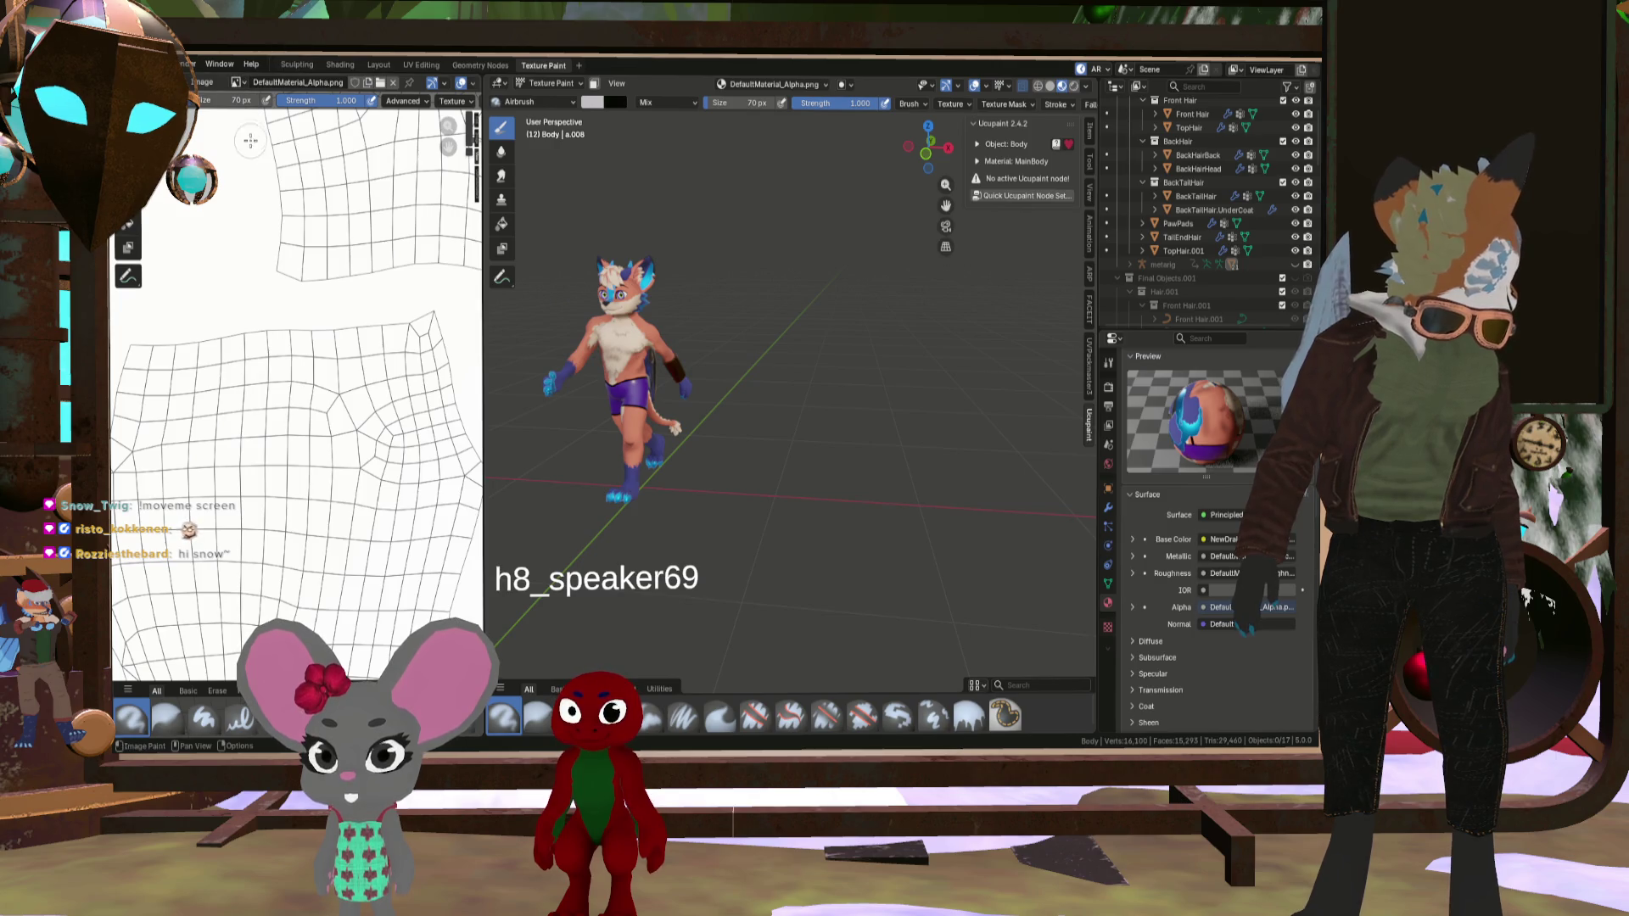
{"action": "scroll", "coordinate": [566, 149], "scroll_direction": "up", "scroll_amount": 10}
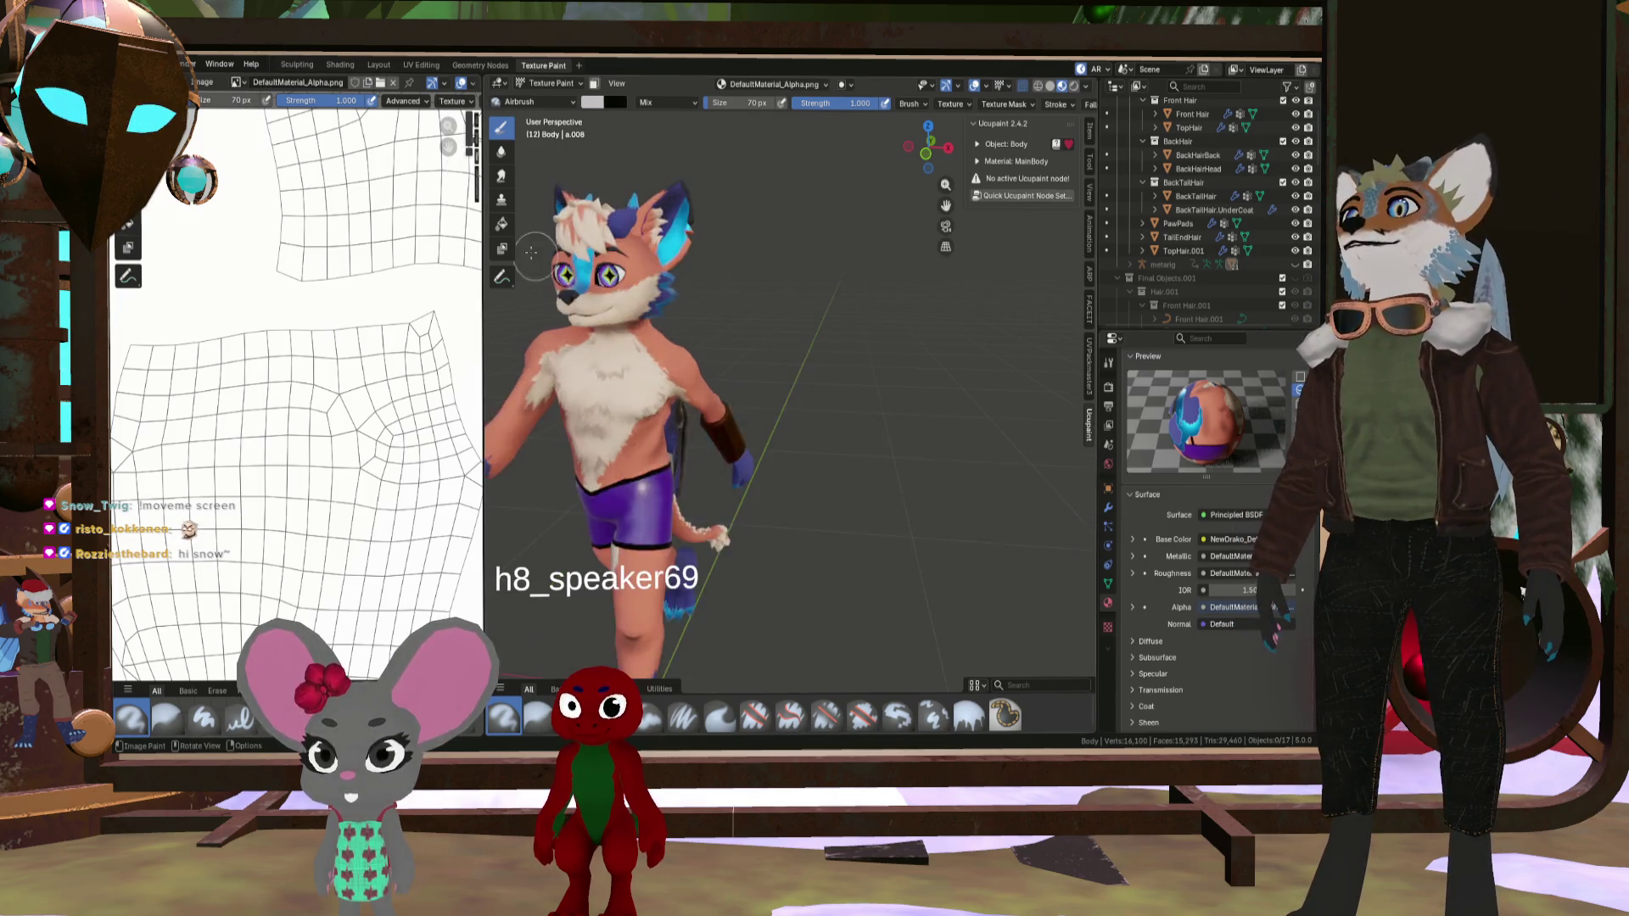
{"action": "mouse_move", "coordinate": [566, 149]}
{"action": "middle_mouse_down"}
{"action": "mouse_move", "coordinate": [695, 251]}
{"action": "mouse_move", "coordinate": [662, 262]}
{"action": "middle_mouse_up"}
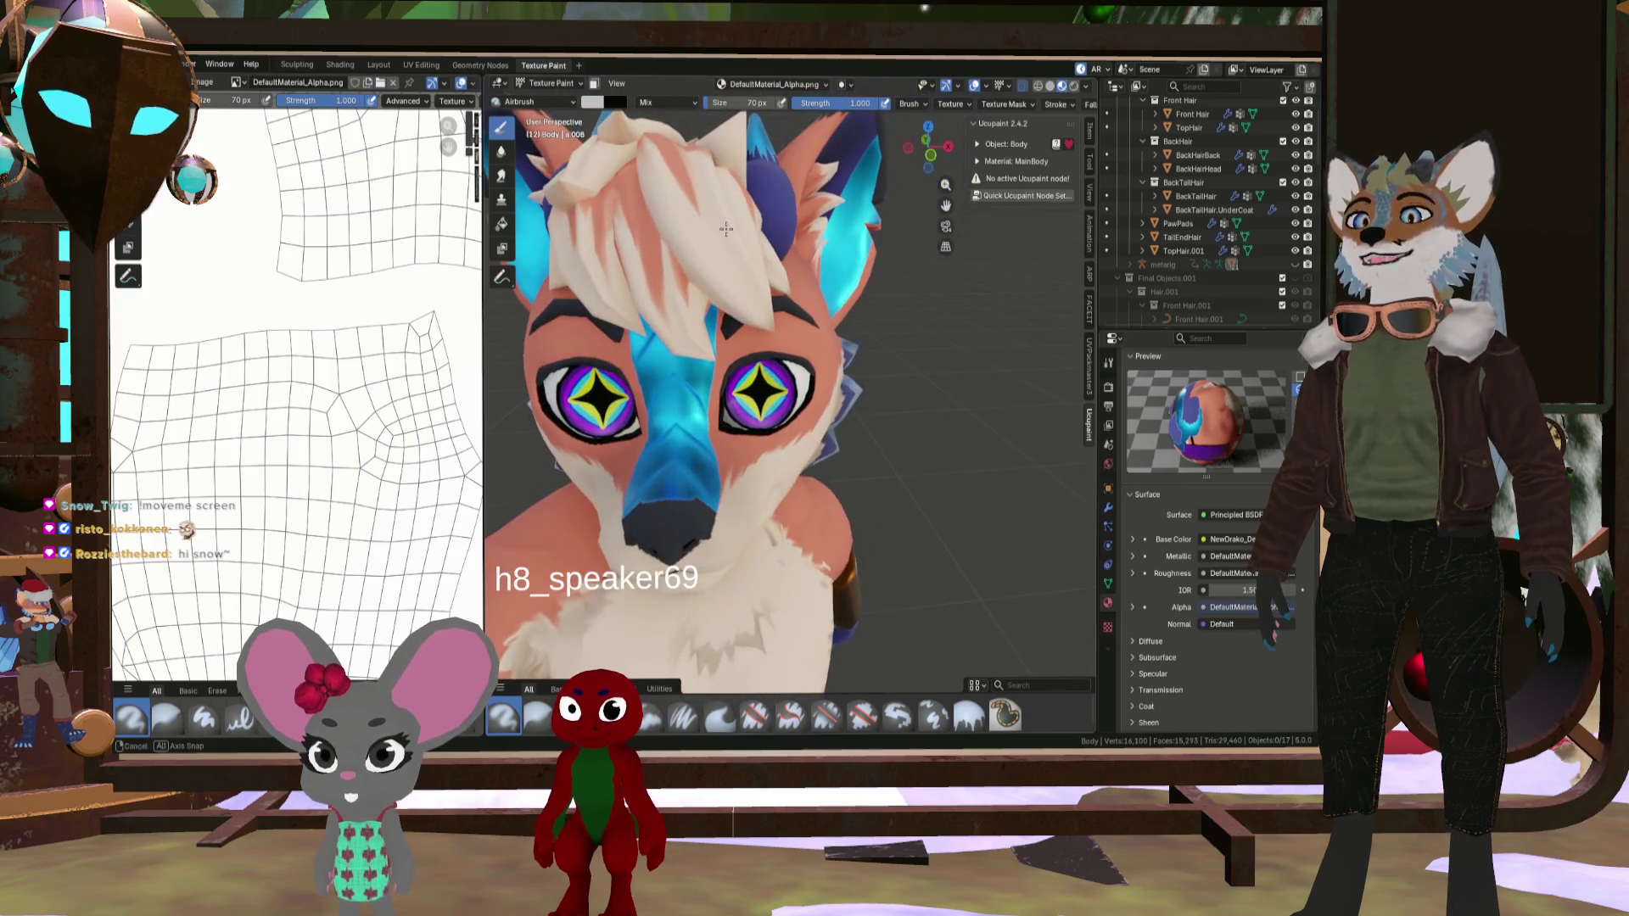
{"action": "scroll", "coordinate": [656, 265], "scroll_direction": "up", "scroll_amount": 2}
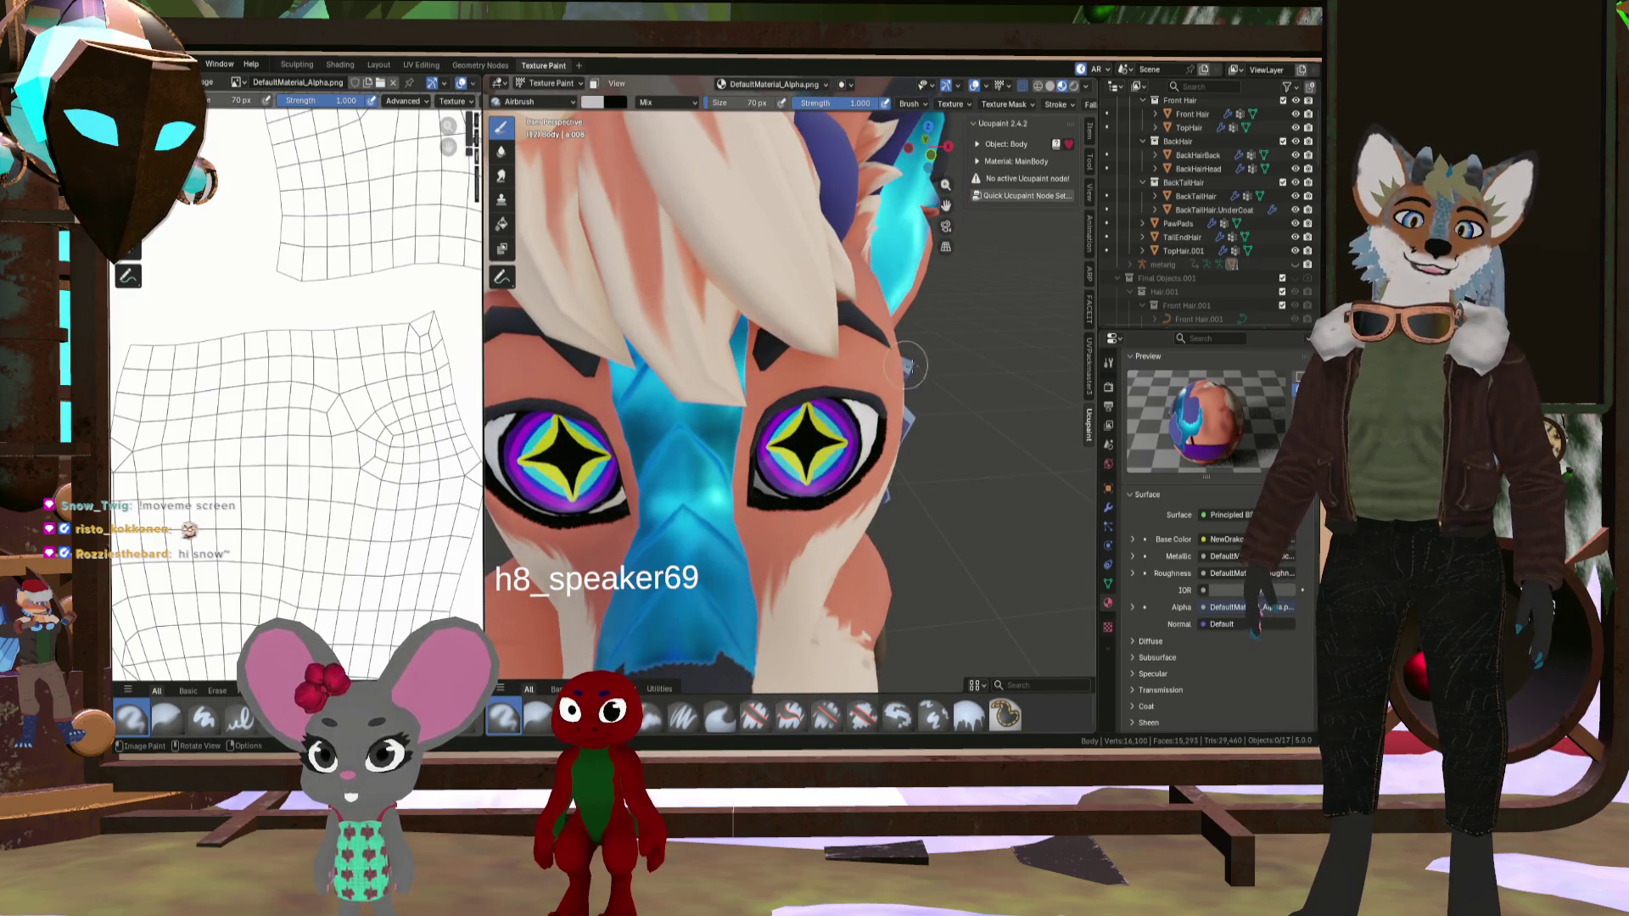
{"action": "scroll", "coordinate": [583, 341], "scroll_direction": "down", "scroll_amount": 3}
{"action": "middle_click_drag", "start_coordinate": [583, 341], "coordinate": [551, 329]}
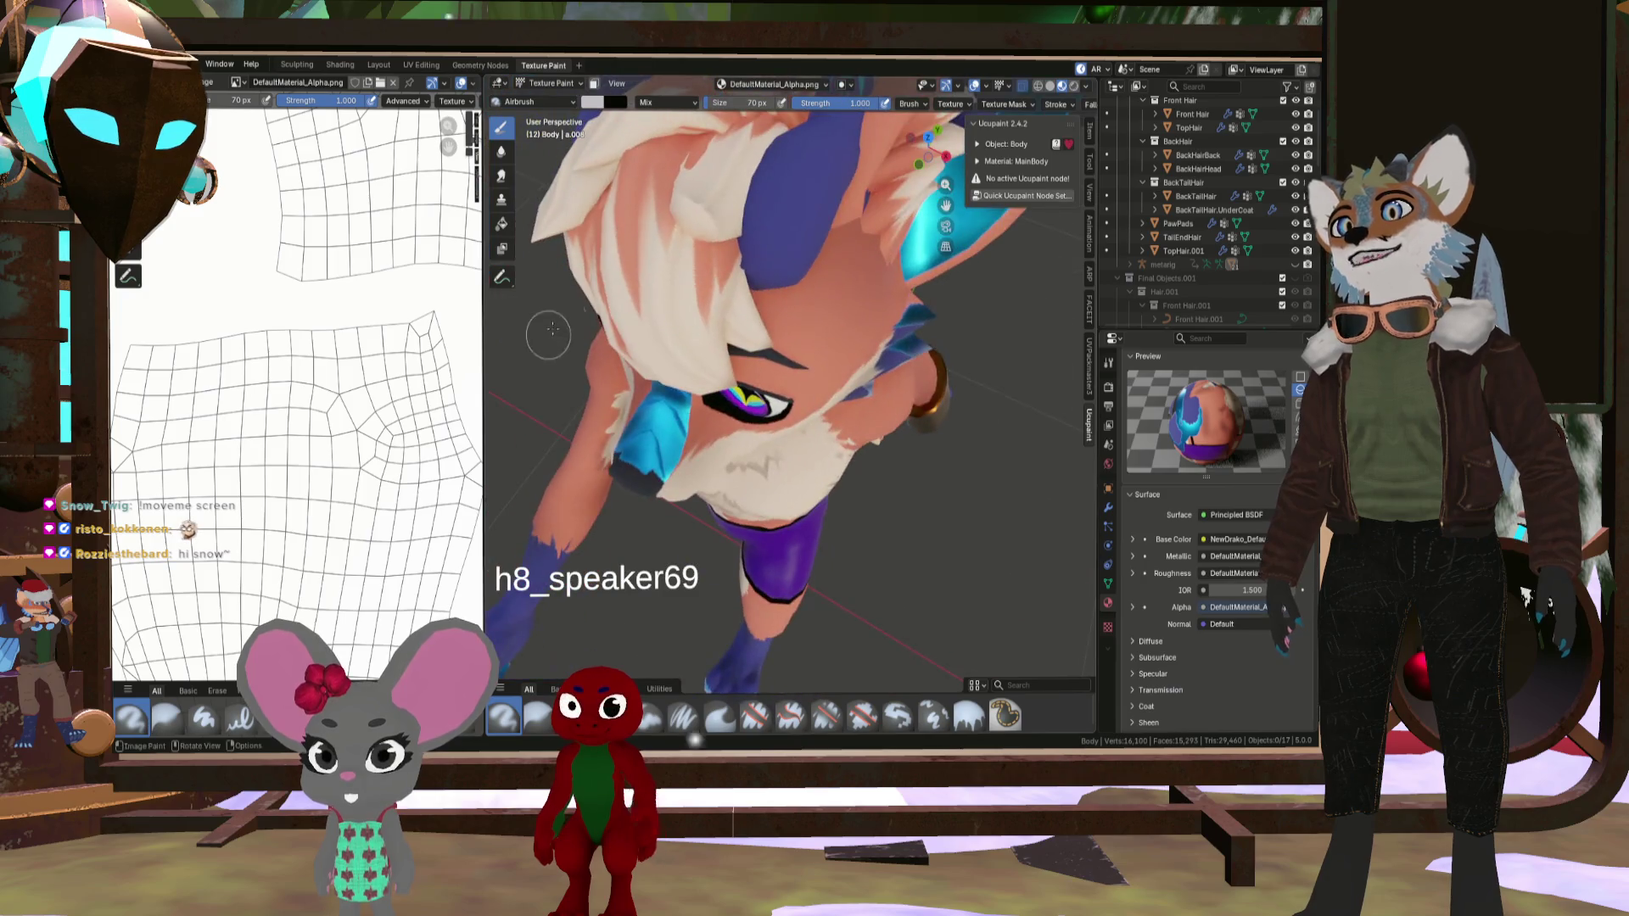
{"action": "mouse_move", "coordinate": [653, 231]}
{"action": "middle_mouse_down"}
{"action": "mouse_move", "coordinate": [777, 265]}
{"action": "mouse_move", "coordinate": [898, 231]}
{"action": "middle_mouse_up"}
{"action": "mouse_move", "coordinate": [761, 219]}
{"action": "middle_mouse_down"}
{"action": "mouse_move", "coordinate": [709, 275]}
{"action": "mouse_move", "coordinate": [845, 371]}
{"action": "middle_mouse_up"}
{"action": "scroll", "coordinate": [845, 371], "scroll_direction": "down", "scroll_amount": 10}
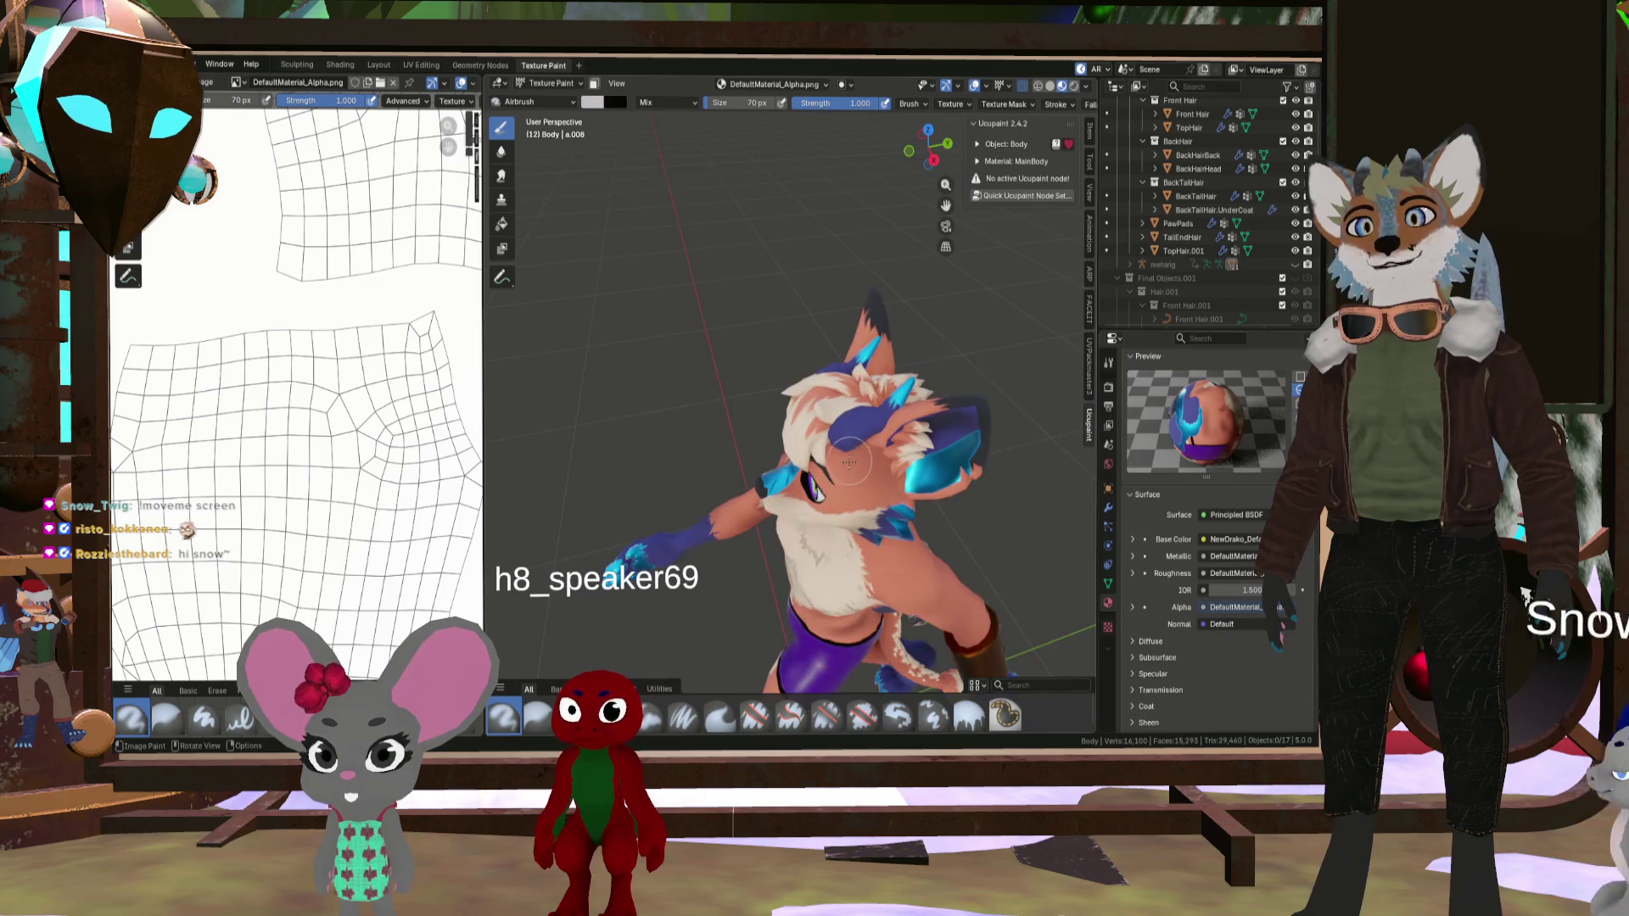
{"action": "scroll", "coordinate": [556, 462], "scroll_direction": "up", "scroll_amount": 6}
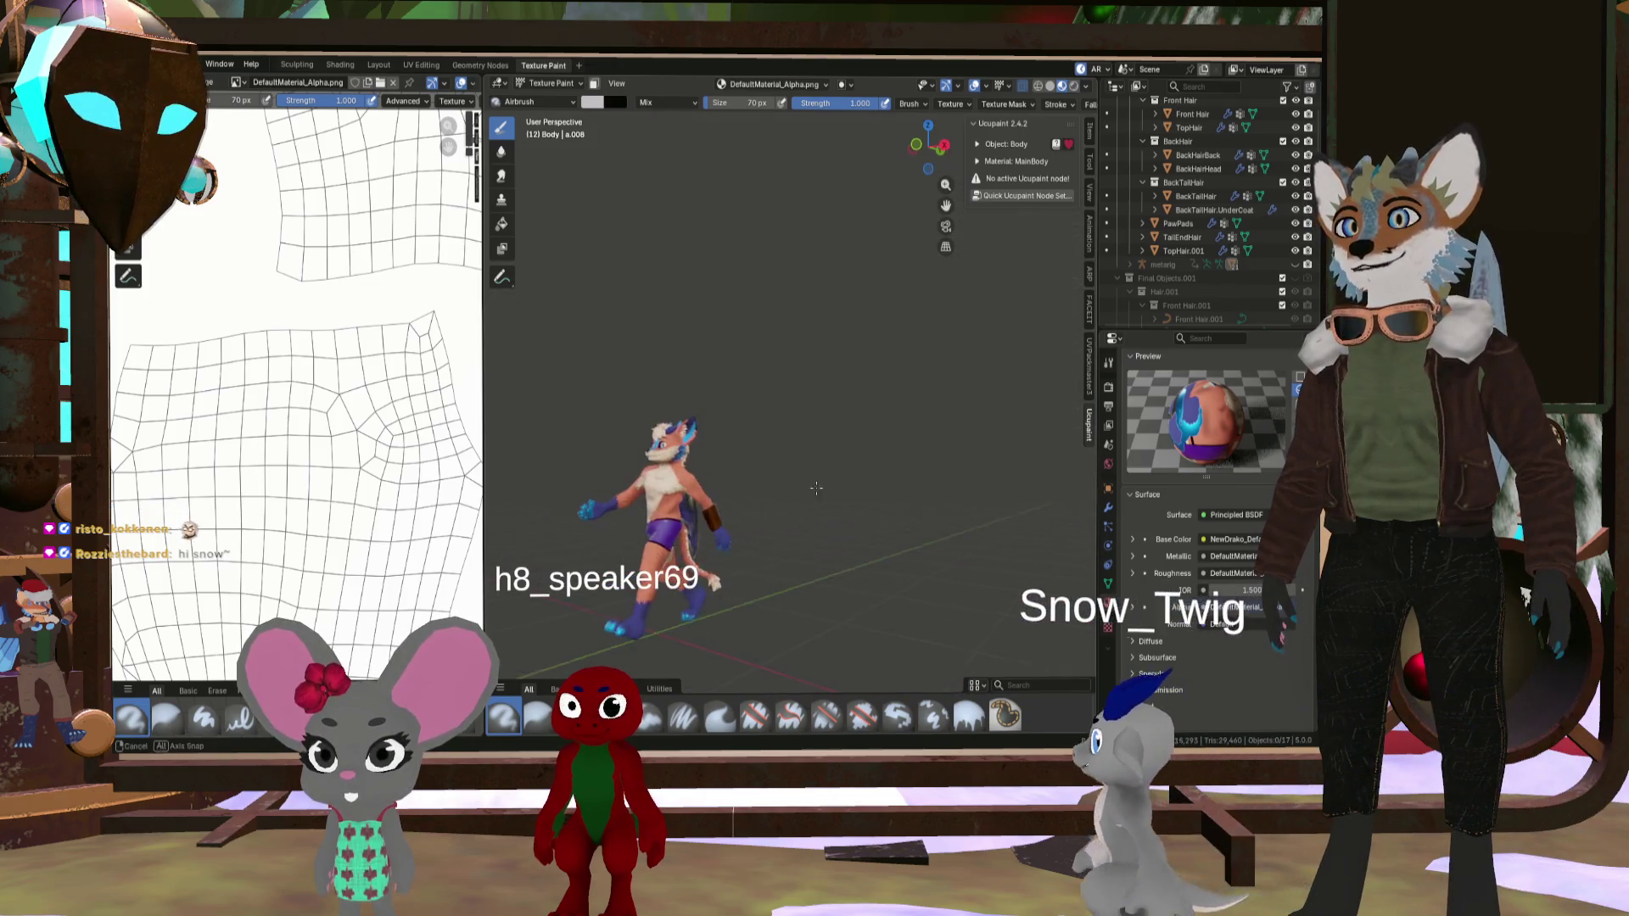
{"action": "scroll", "coordinate": [366, 447], "scroll_direction": "down", "scroll_amount": 8}
{"action": "scroll", "coordinate": [367, 458], "scroll_direction": "up", "scroll_amount": 10}
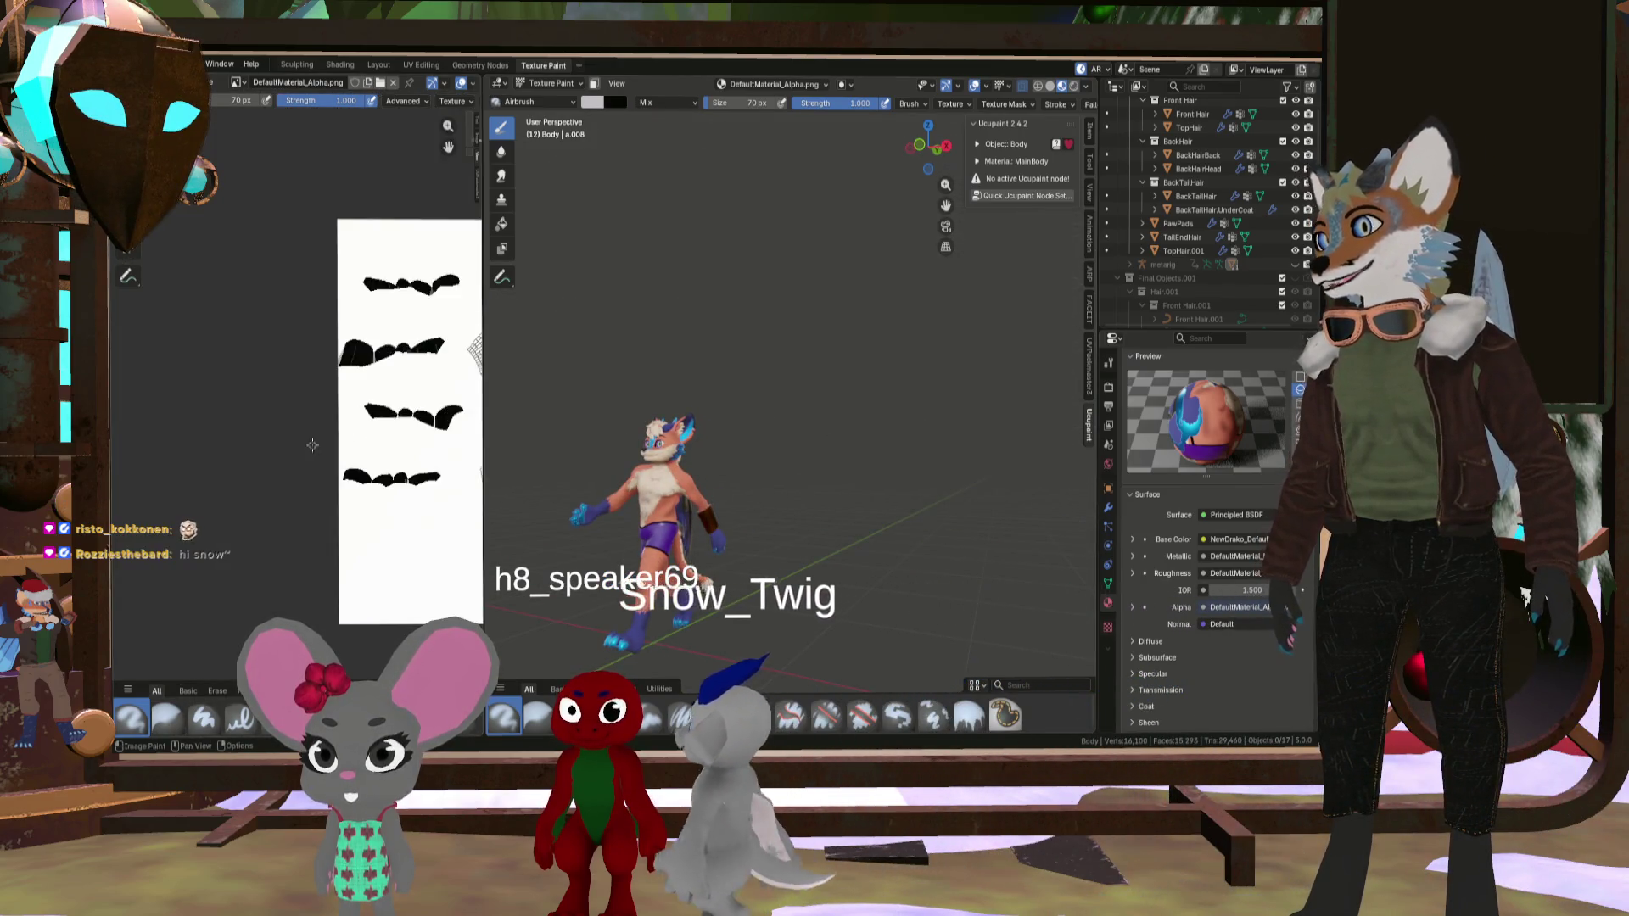
{"action": "scroll", "coordinate": [404, 453], "scroll_direction": "down", "scroll_amount": 4}
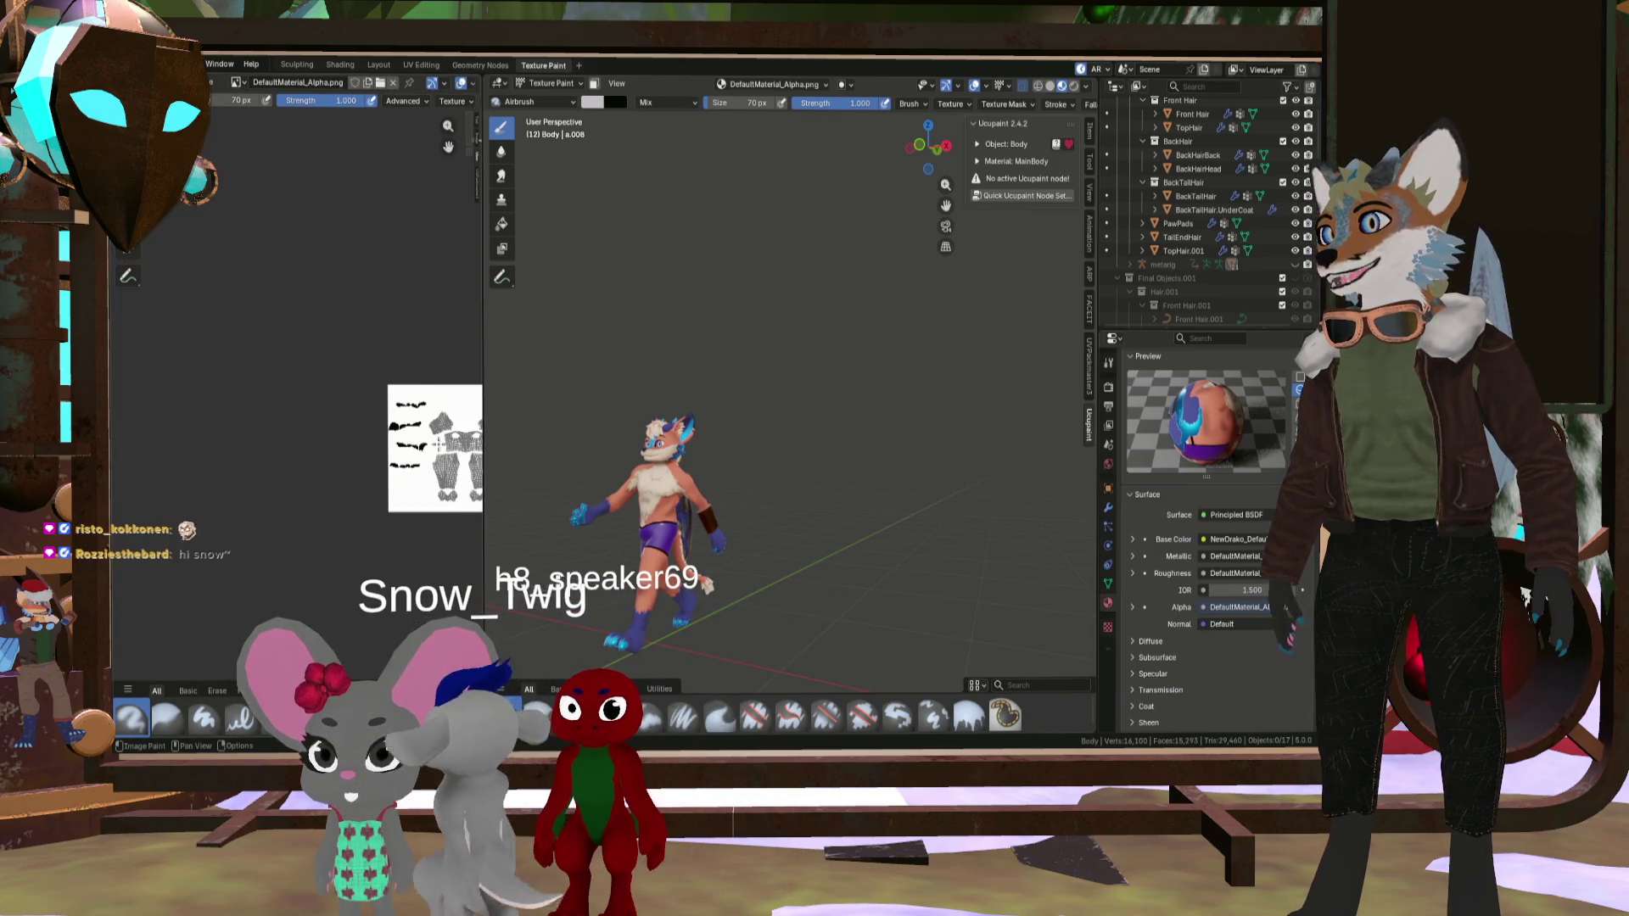
{"action": "scroll", "coordinate": [462, 447], "scroll_direction": "up", "scroll_amount": 5}
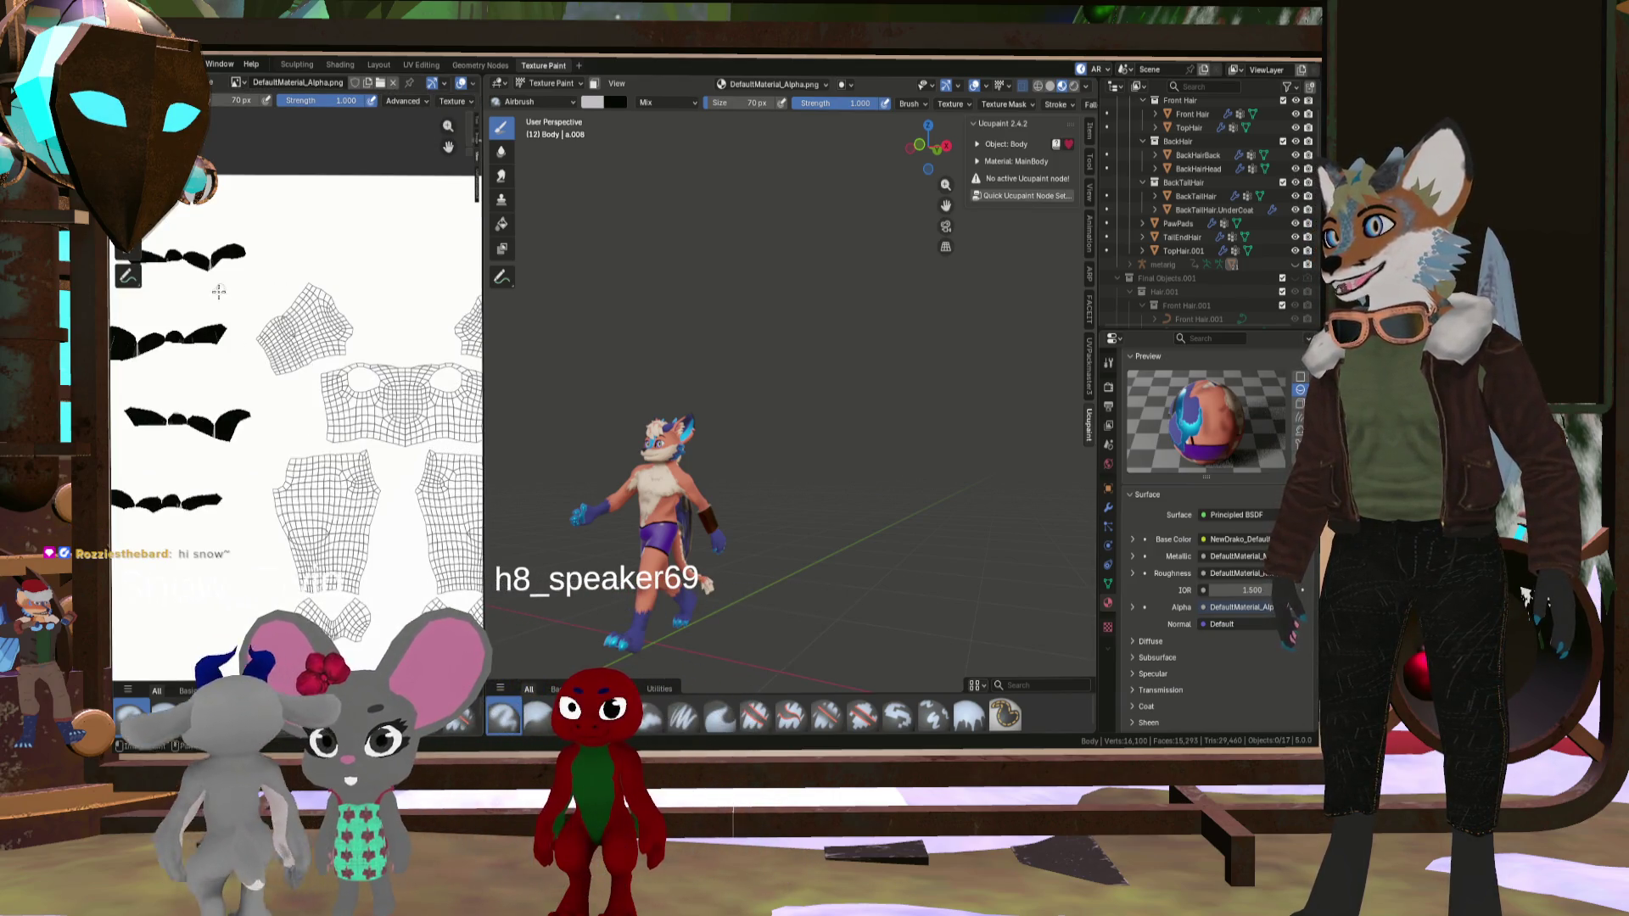
{"action": "scroll", "coordinate": [459, 313], "scroll_direction": "down", "scroll_amount": 4}
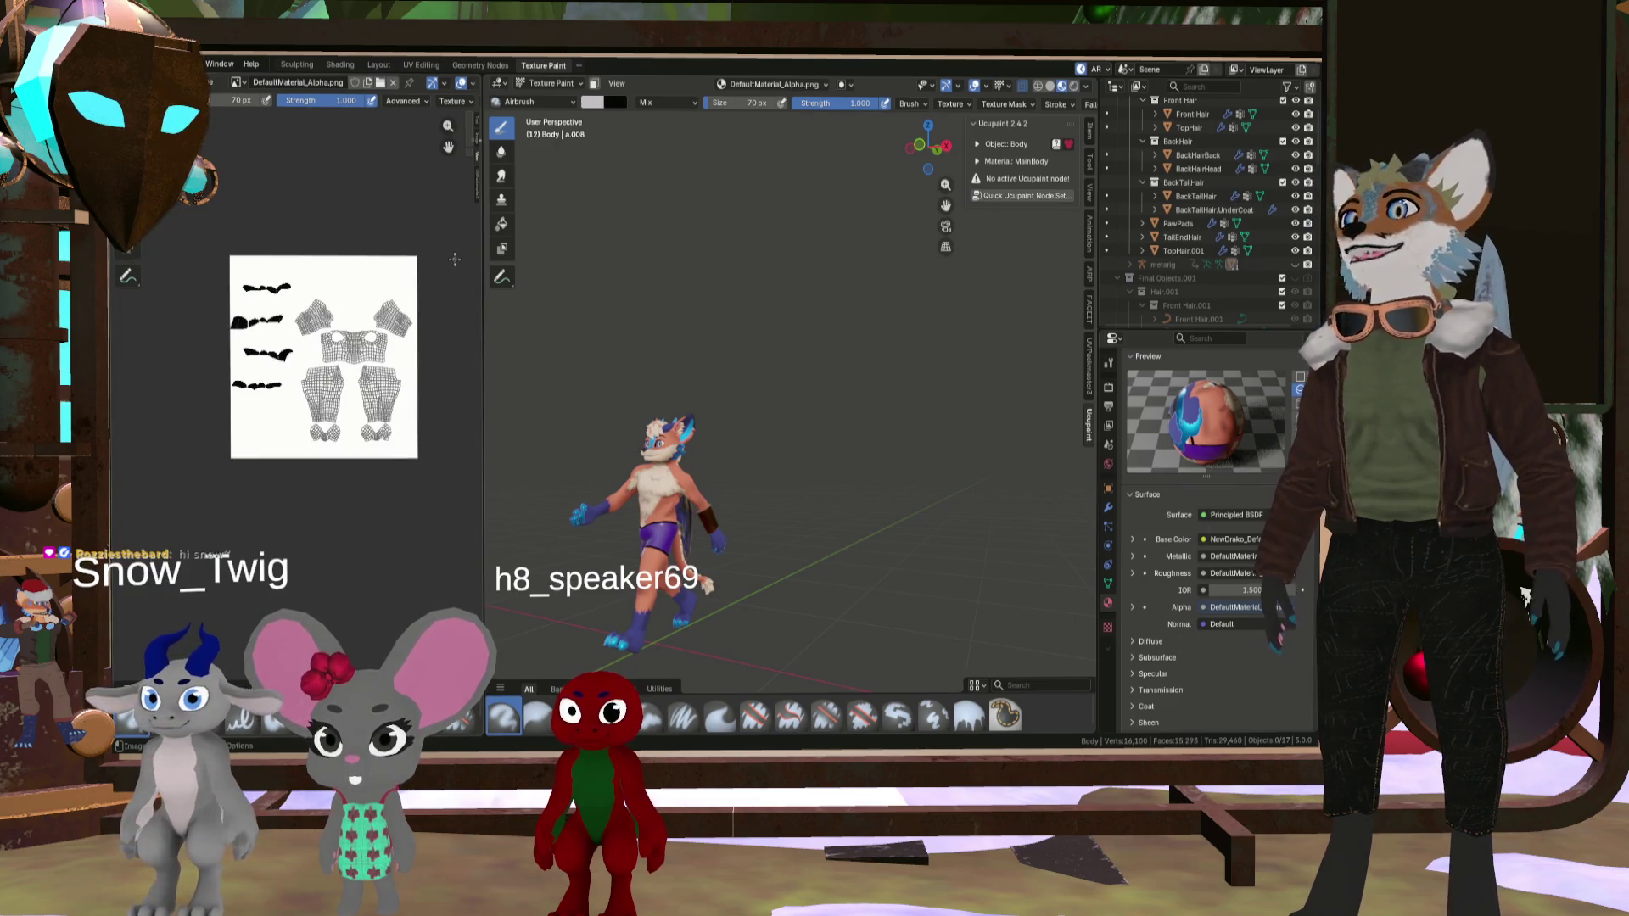
- Show ClothesBase_BaseColor.png in the image editor, then reopen the image list
{"action": "left_click", "coordinate": [239, 84]}
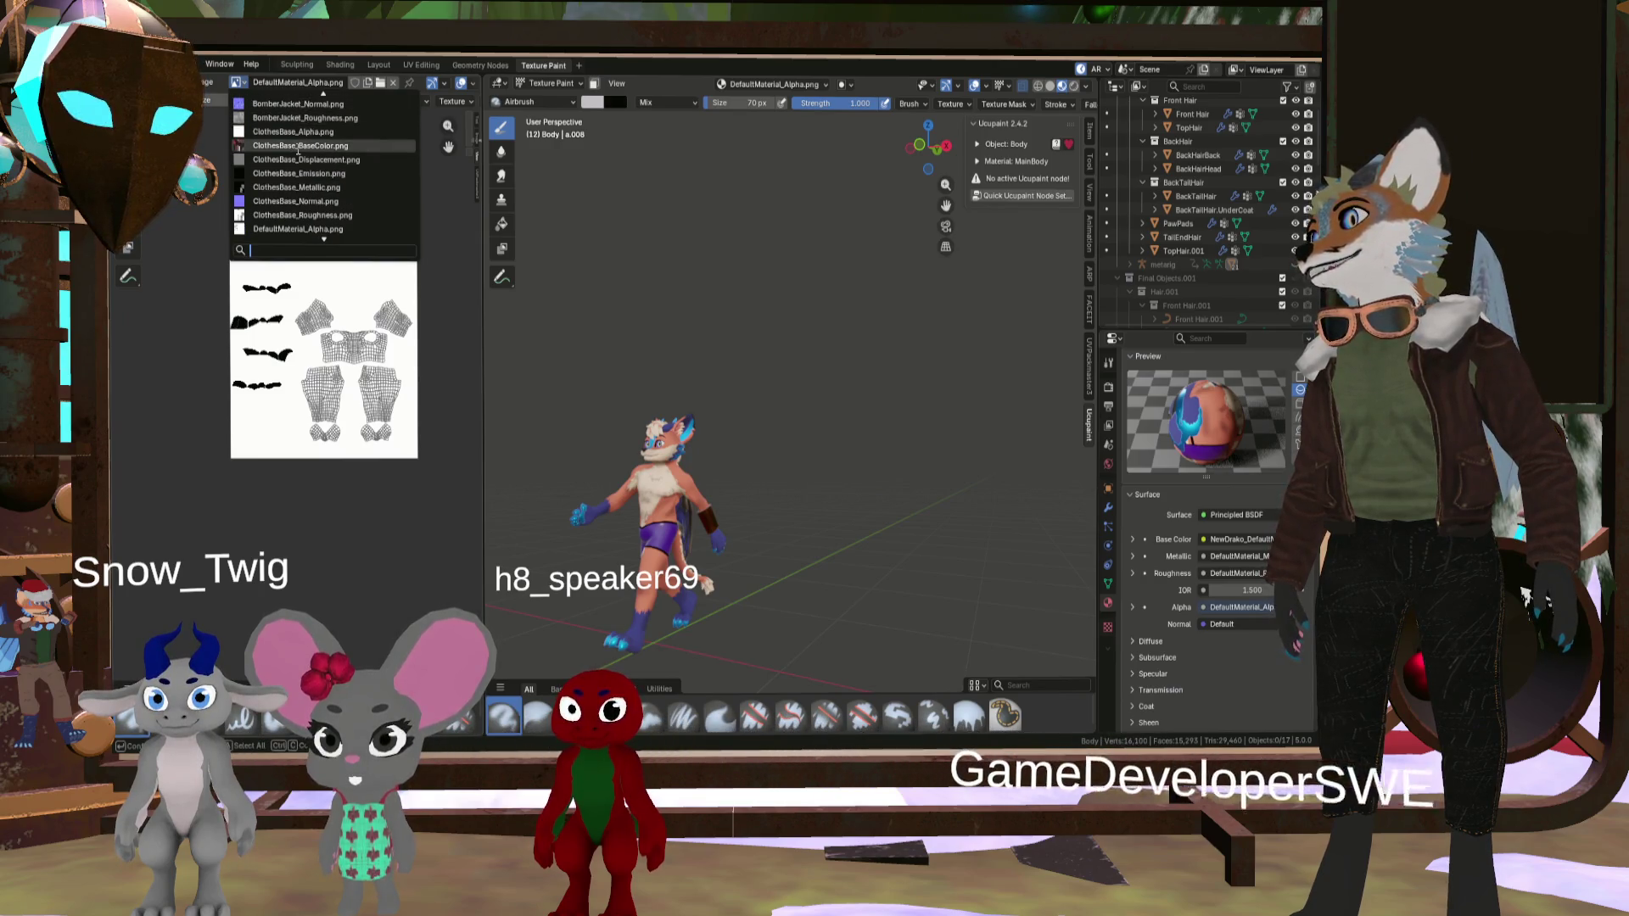
{"action": "left_click", "coordinate": [298, 146]}
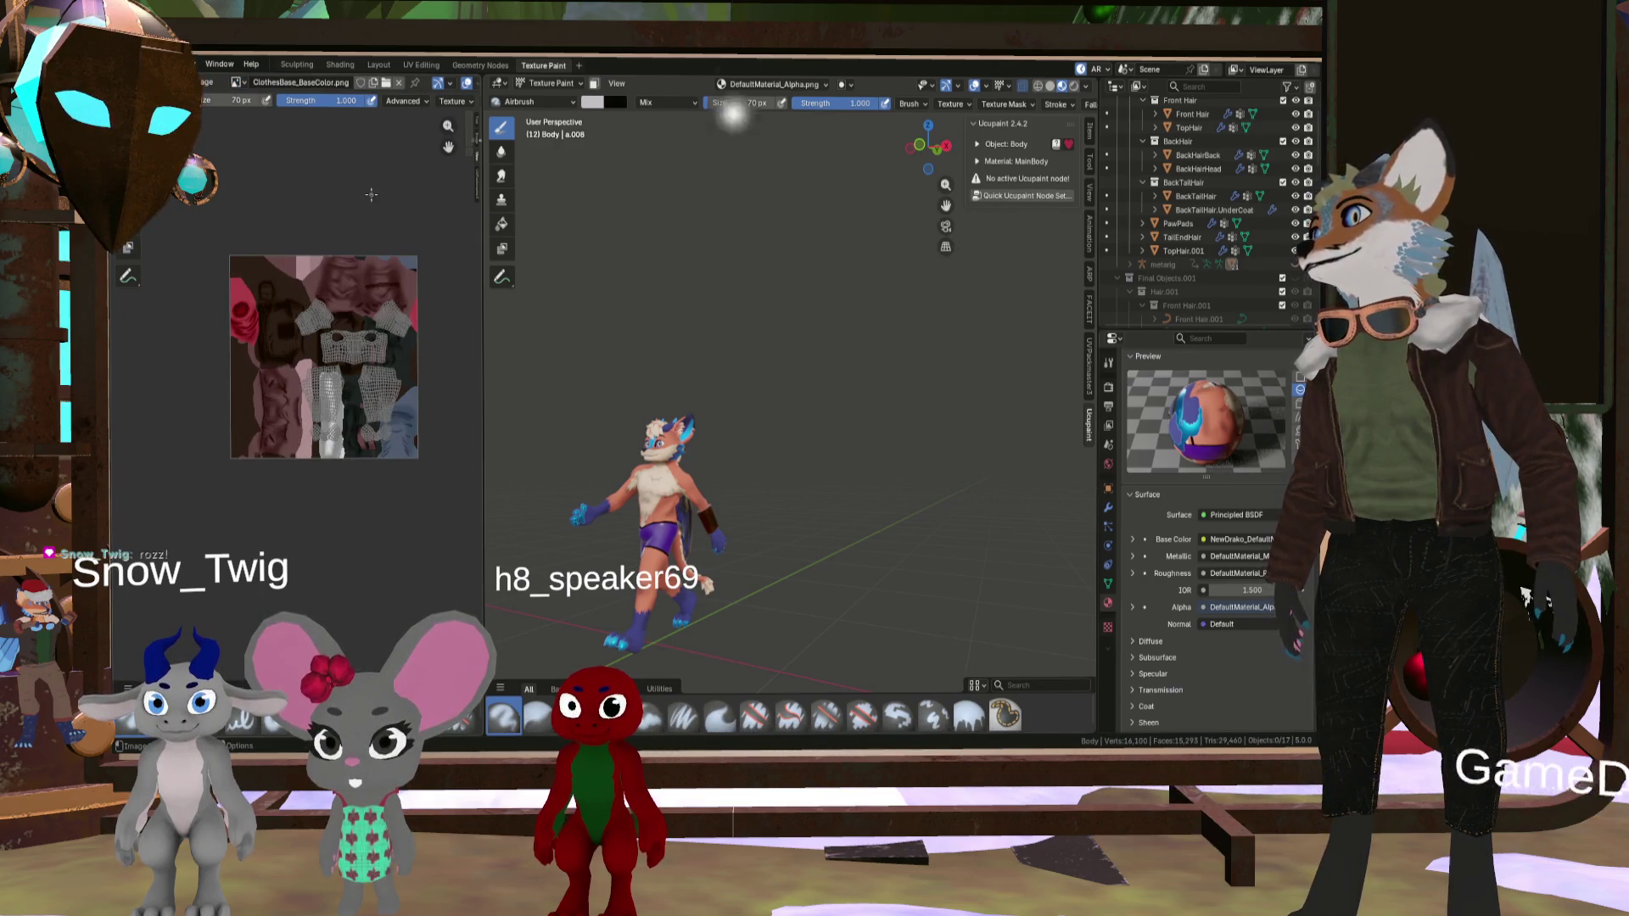
{"action": "left_click", "coordinate": [239, 84]}
{"action": "left_click", "coordinate": [237, 83]}
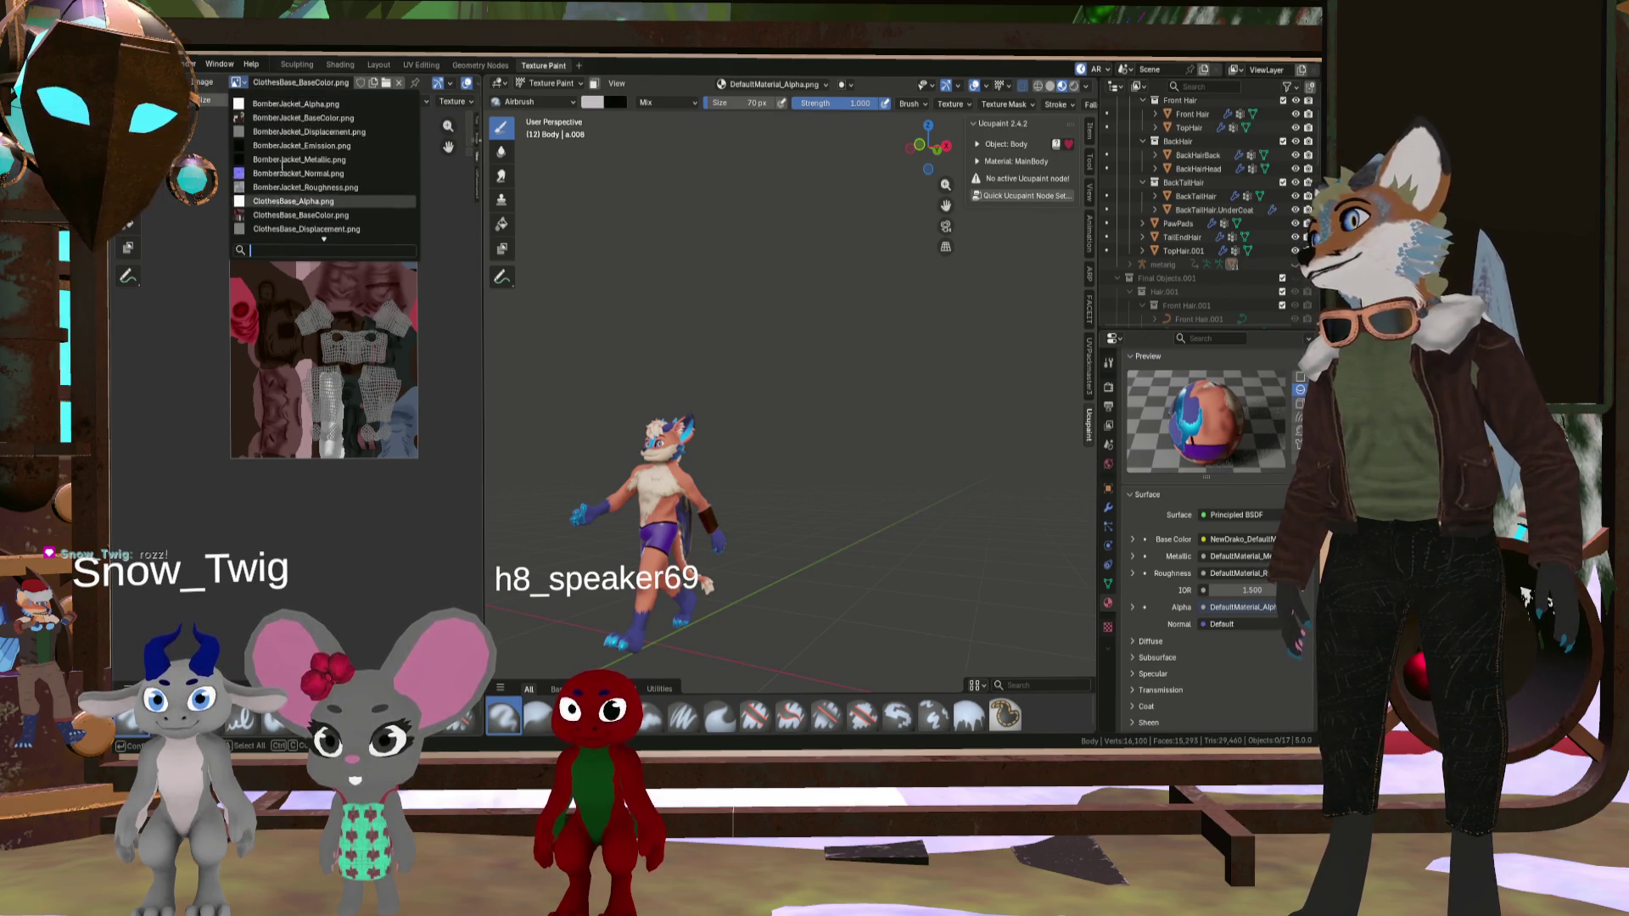
- Scroll the image list to NewDrako_DefaultMaterial_BaseColor.png and close the list
{"action": "scroll", "coordinate": [283, 164], "scroll_direction": "down", "scroll_amount": 11}
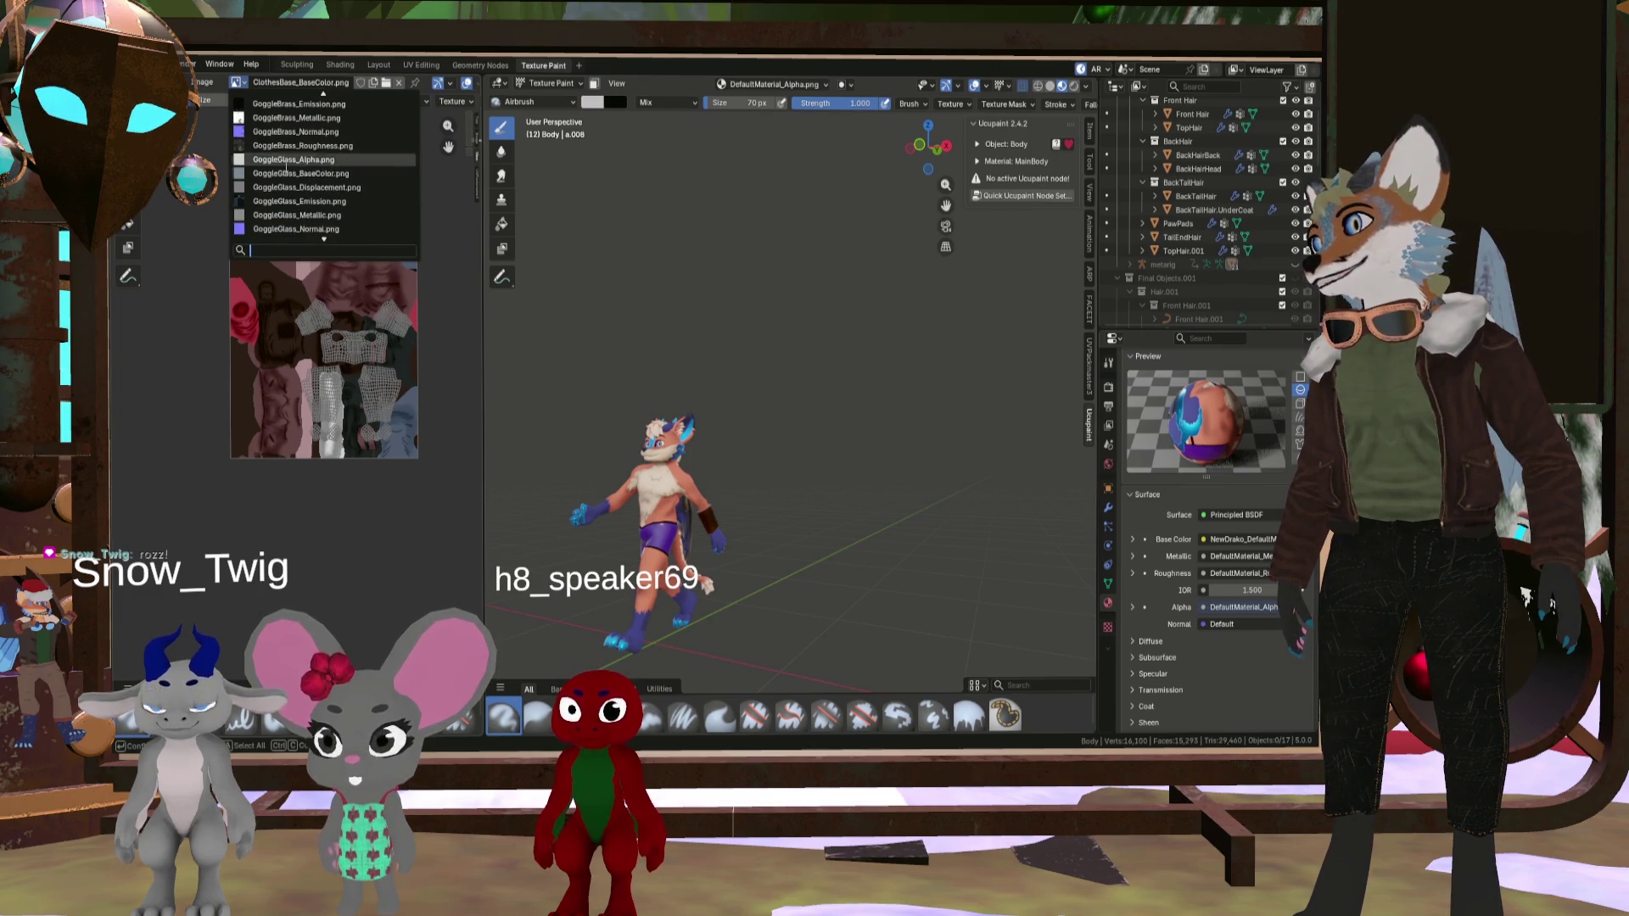
{"action": "scroll", "coordinate": [284, 166], "scroll_direction": "up", "scroll_amount": 8}
{"action": "scroll", "coordinate": [331, 157], "scroll_direction": "up", "scroll_amount": 3}
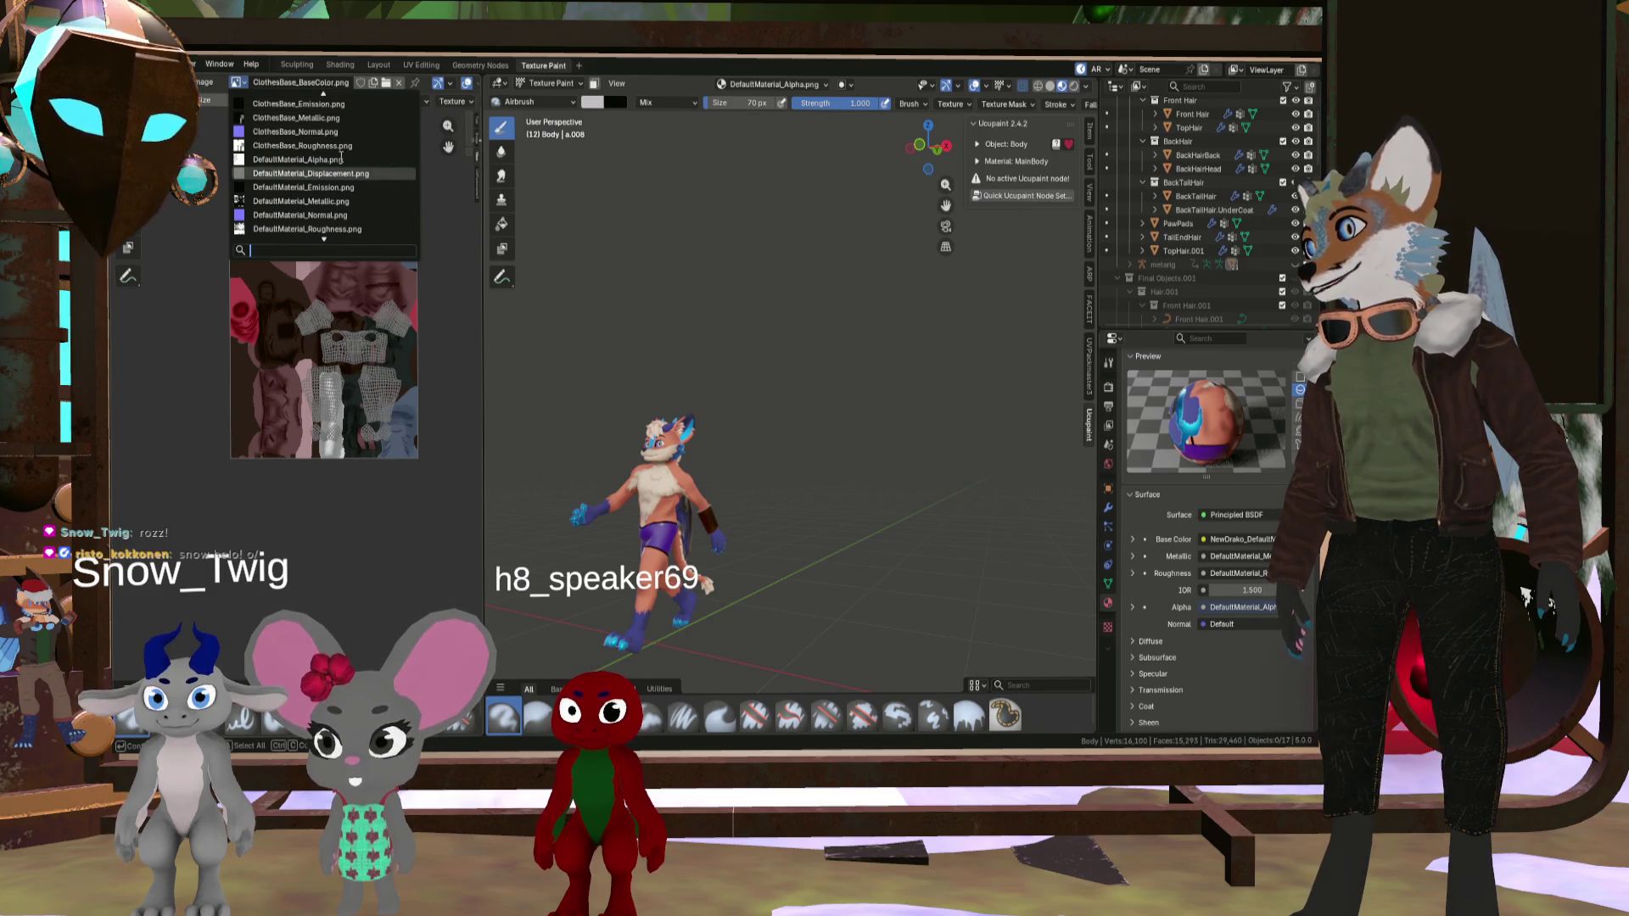
{"action": "scroll", "coordinate": [340, 159], "scroll_direction": "down", "scroll_amount": 1}
{"action": "scroll", "coordinate": [352, 167], "scroll_direction": "down", "scroll_amount": 5}
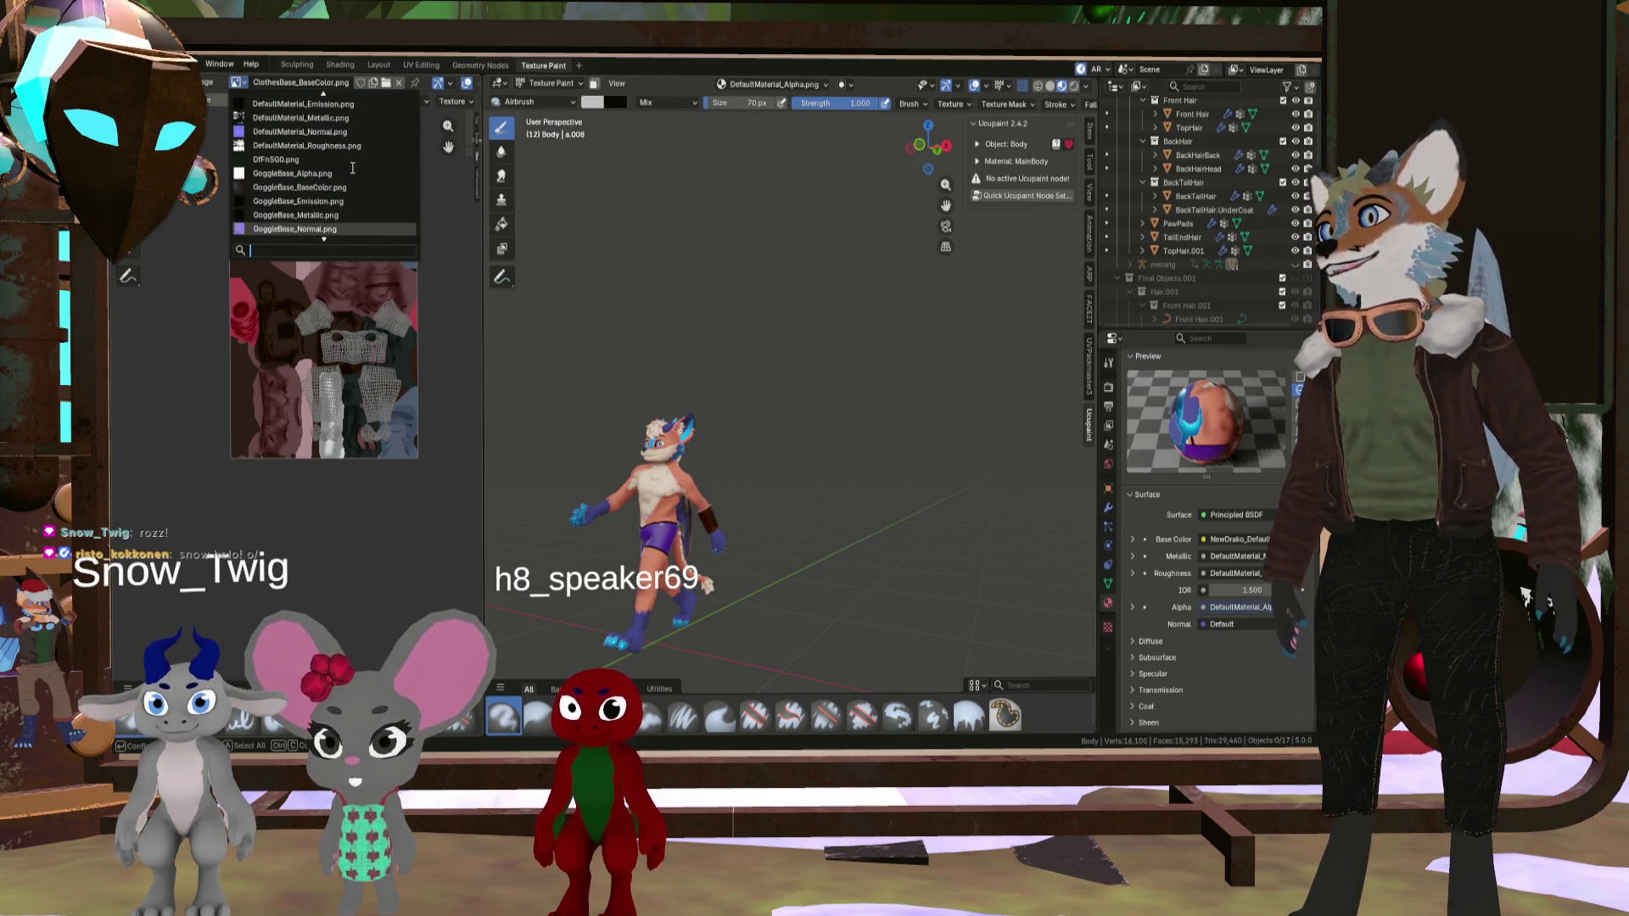
{"action": "scroll", "coordinate": [342, 177], "scroll_direction": "down", "scroll_amount": 5}
{"action": "scroll", "coordinate": [342, 177], "scroll_direction": "down", "scroll_amount": 5}
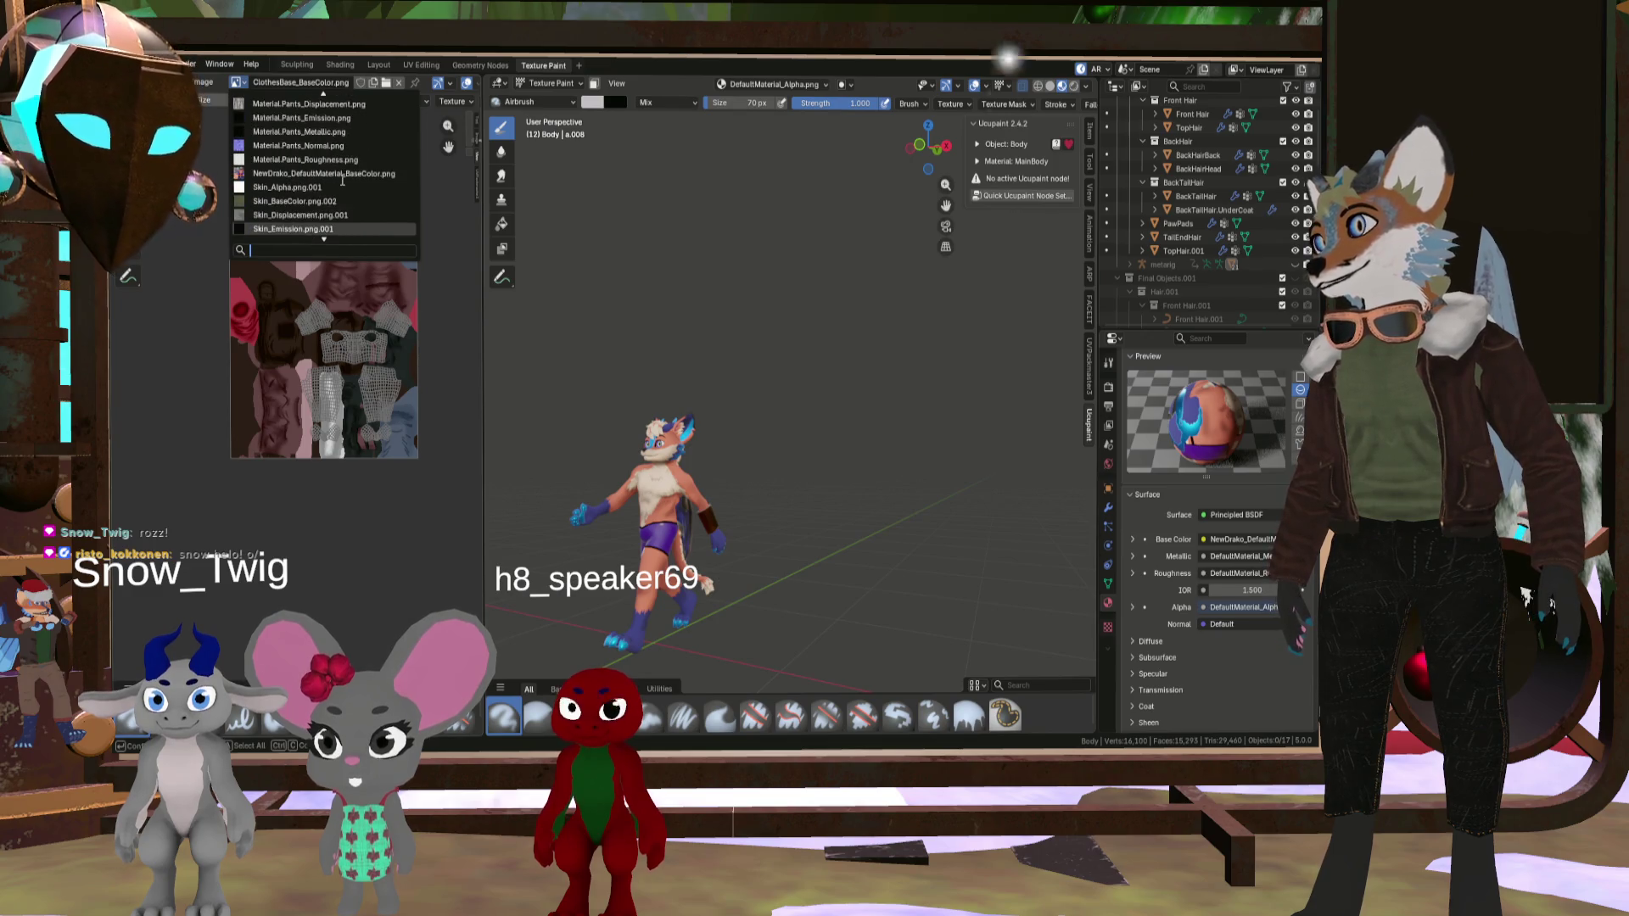
{"action": "scroll", "coordinate": [342, 179], "scroll_direction": "down", "scroll_amount": 5}
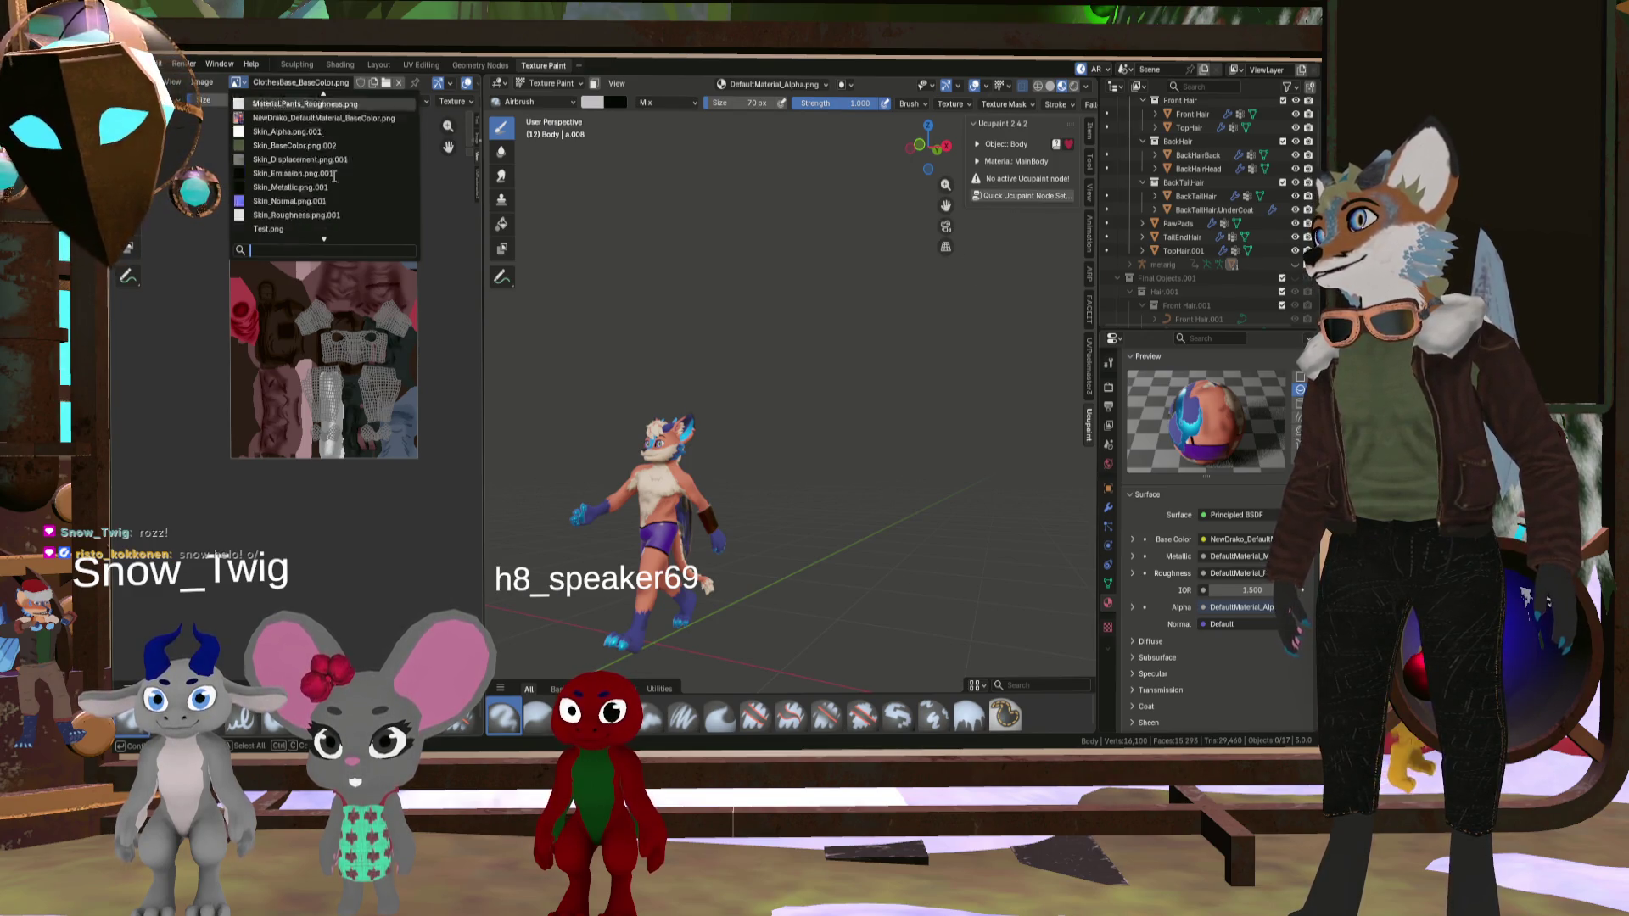
{"action": "left_click", "coordinate": [386, 90]}
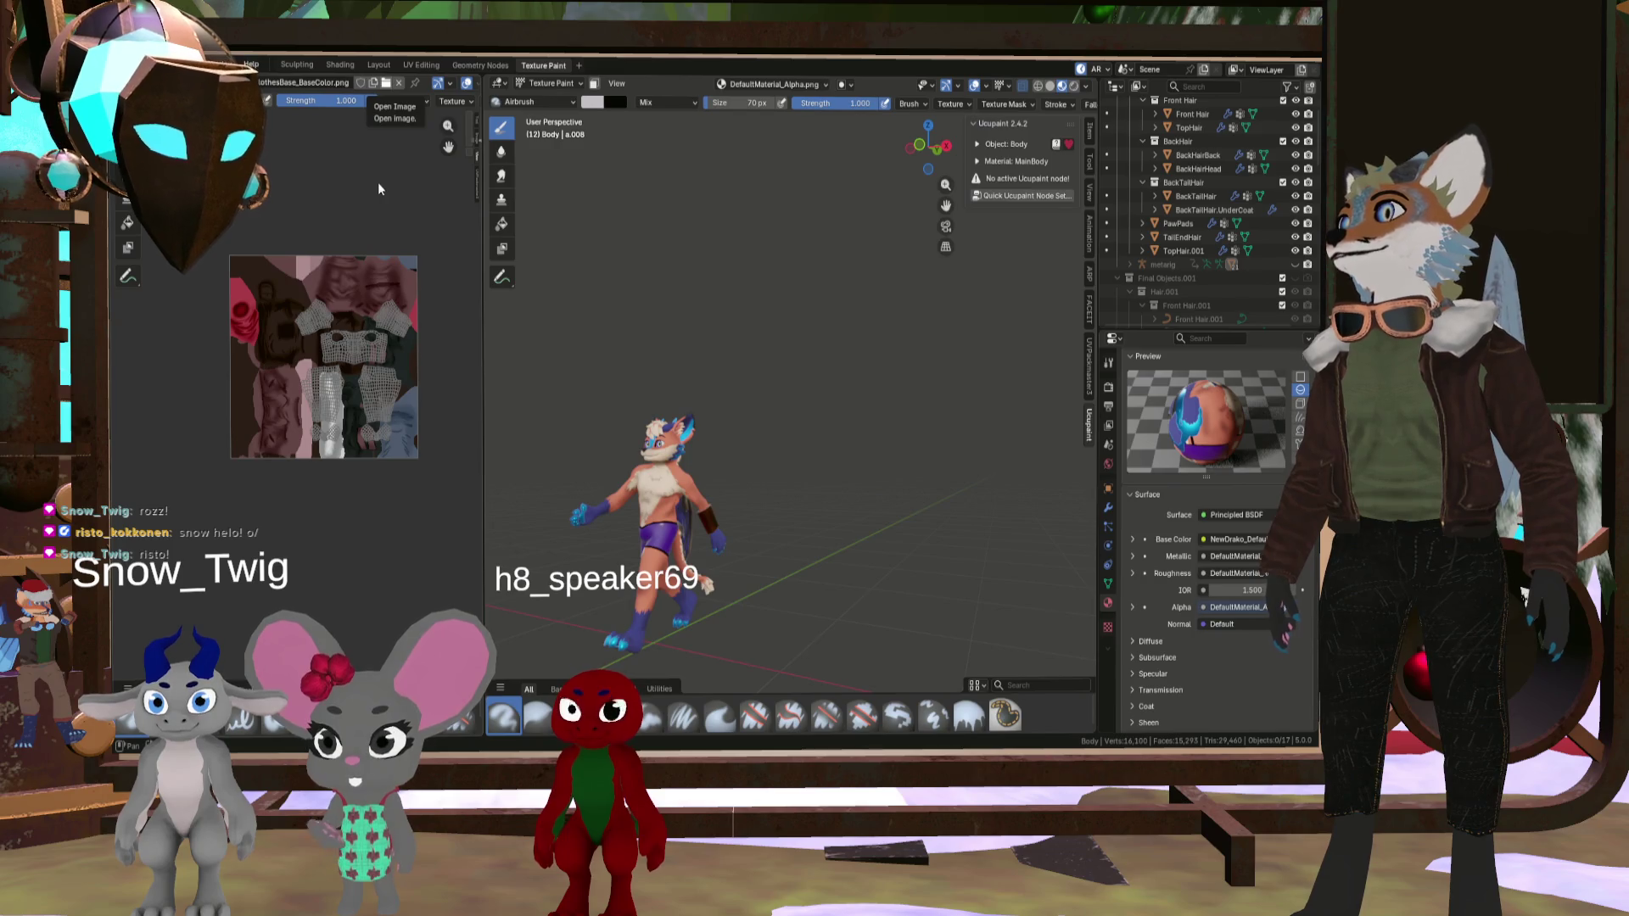
{"action": "scroll", "coordinate": [343, 359], "scroll_direction": "down", "scroll_amount": 3}
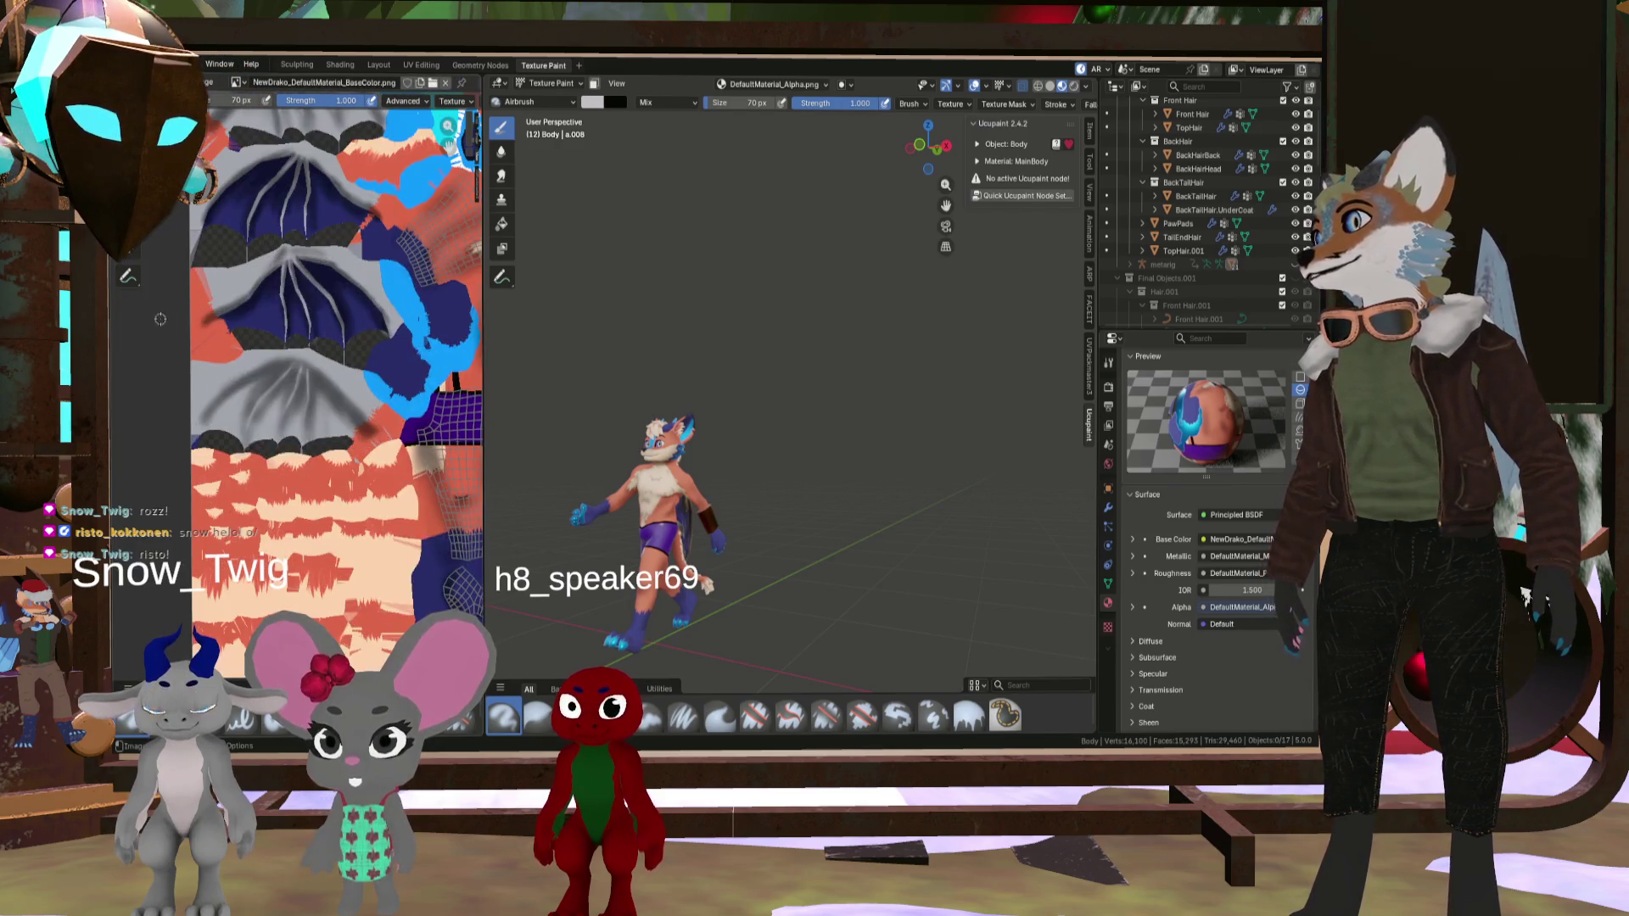
- Drop to Object Mode, select all objects, and return to Texture Paint mode
{"action": "left_click", "coordinate": [547, 83]}
{"action": "left_click", "coordinate": [547, 116]}
{"action": "key", "text": "a"}
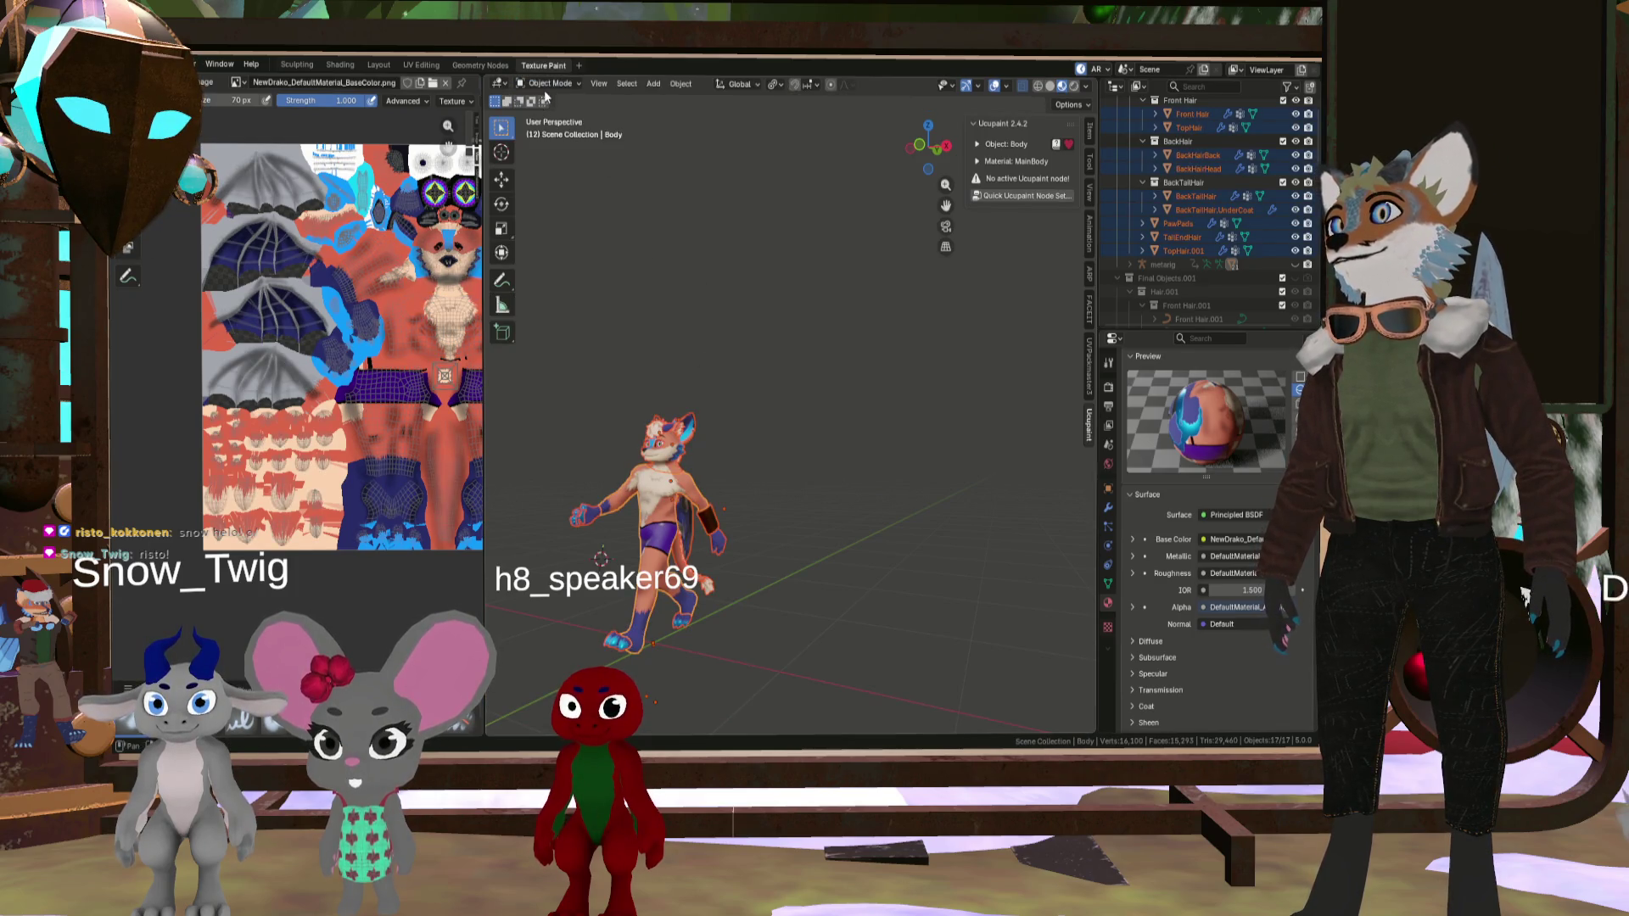
{"action": "left_click", "coordinate": [547, 176]}
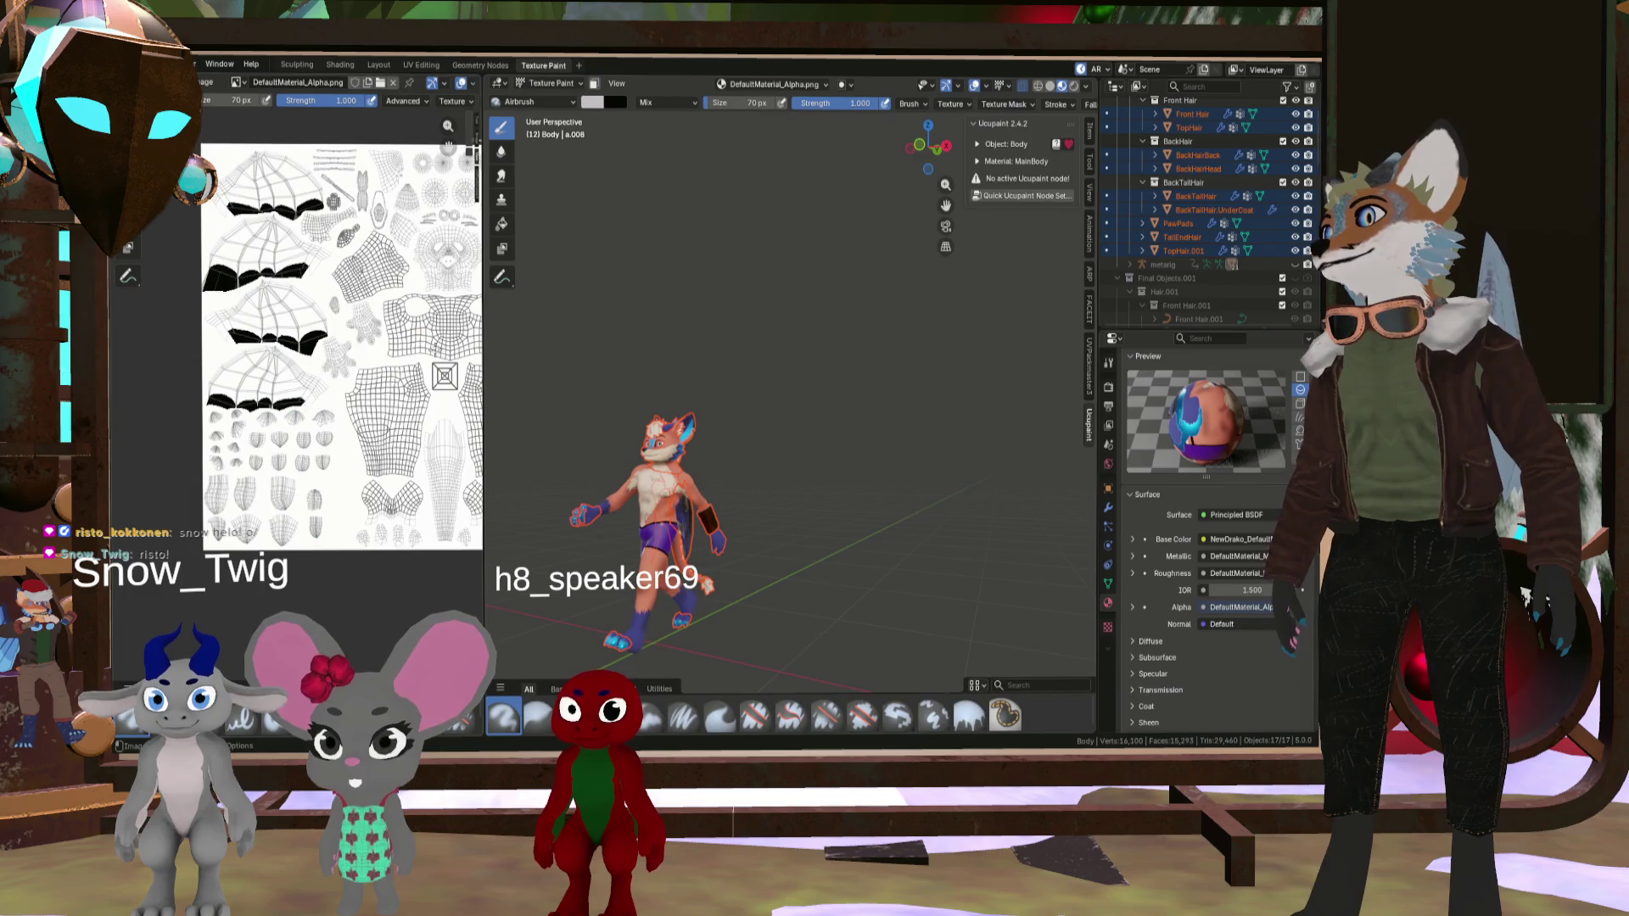
- Show NewDrako_DefaultMaterial_BaseColor.png in the image editor, zoomed out, and widen the editor
{"action": "left_click", "coordinate": [238, 82]}
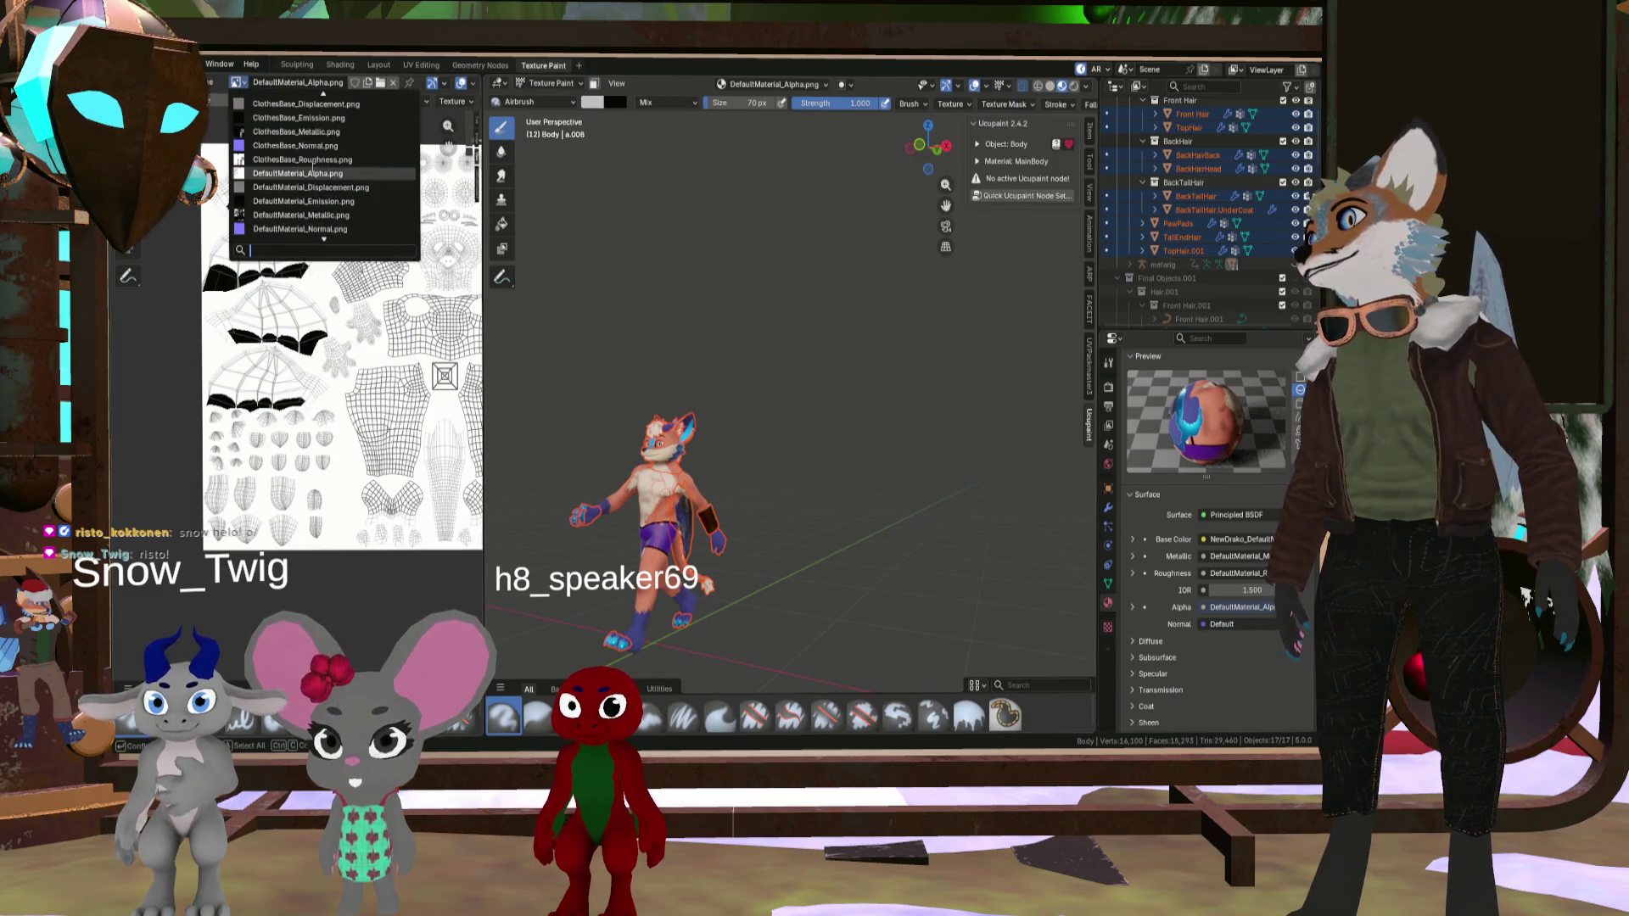
{"action": "scroll", "coordinate": [307, 152], "scroll_direction": "up", "scroll_amount": 7}
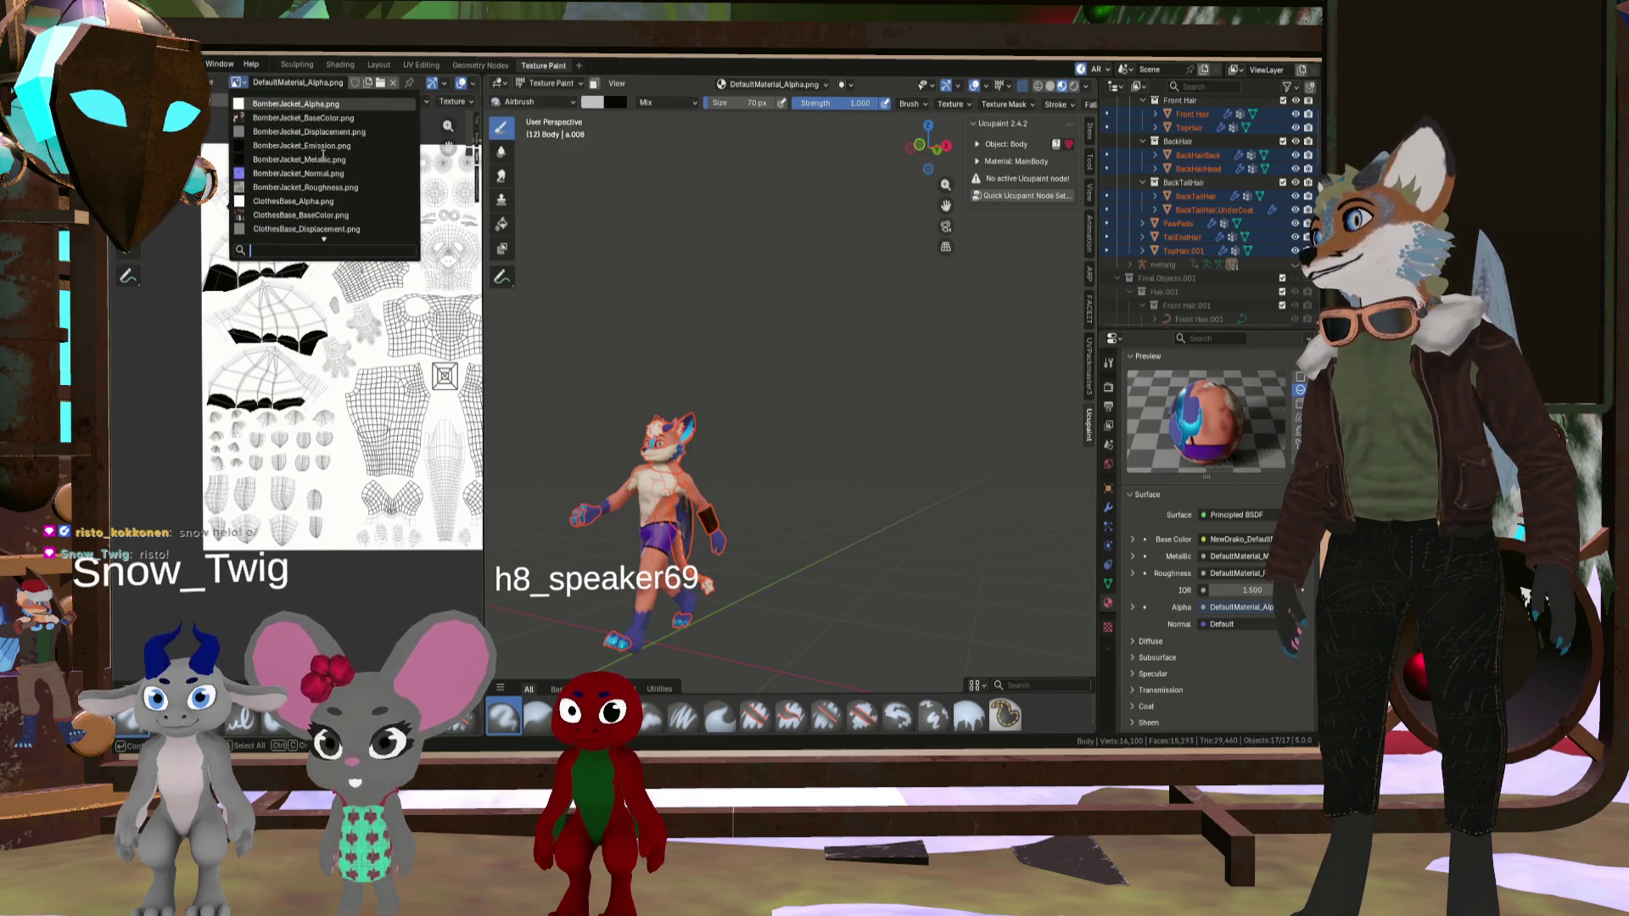
{"action": "scroll", "coordinate": [314, 163], "scroll_direction": "down", "scroll_amount": 4}
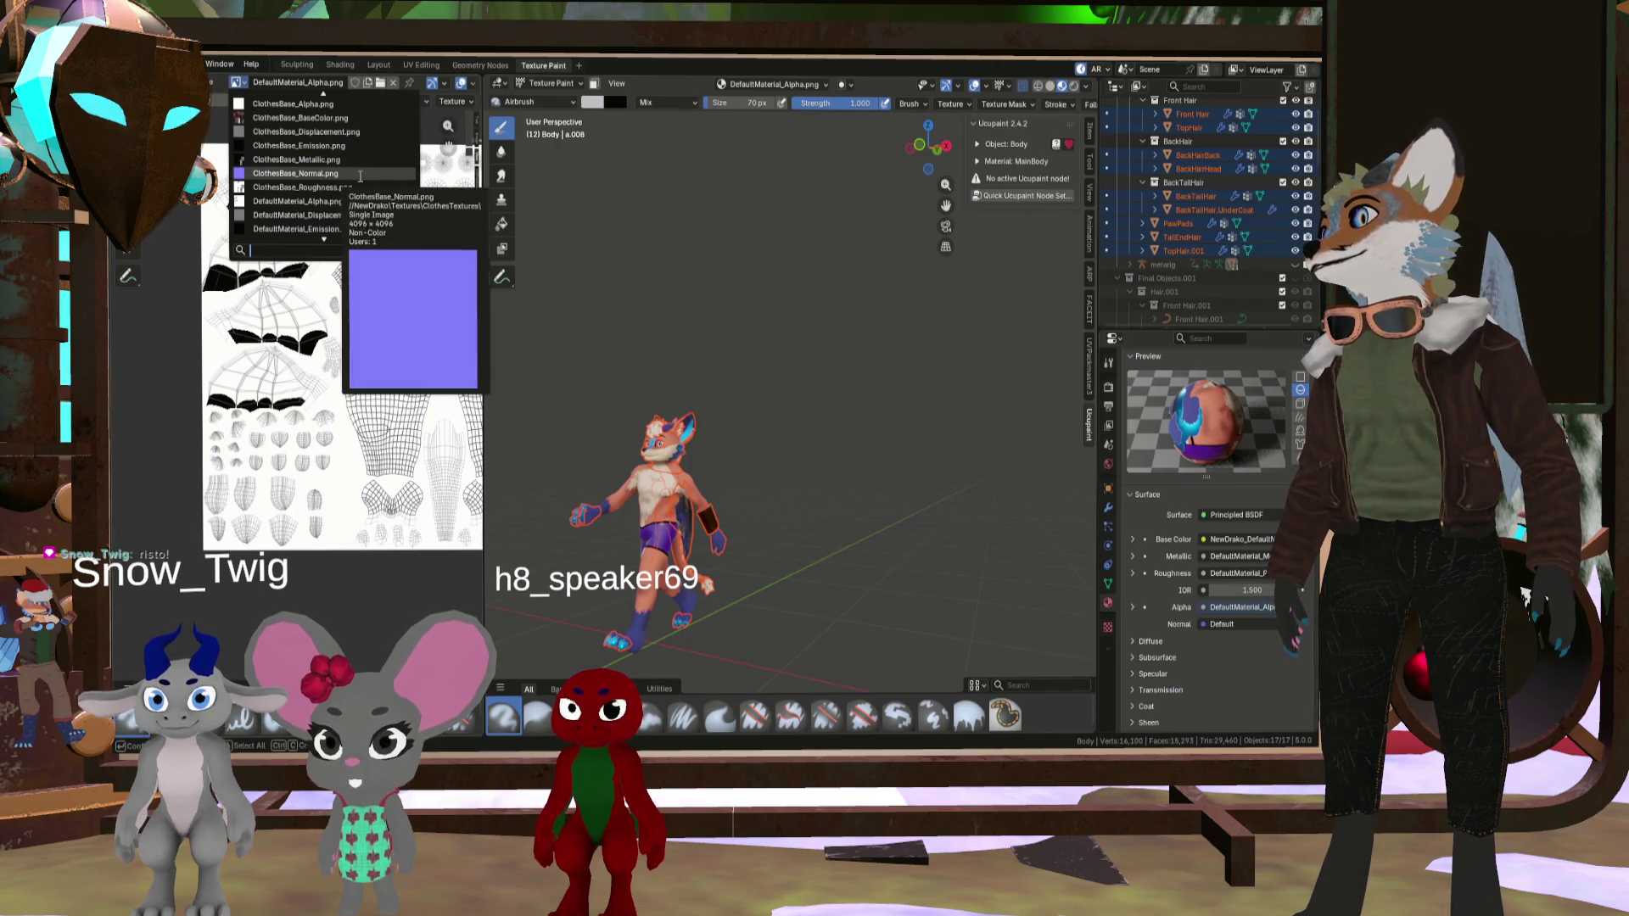
{"action": "scroll", "coordinate": [360, 178], "scroll_direction": "down", "scroll_amount": 4}
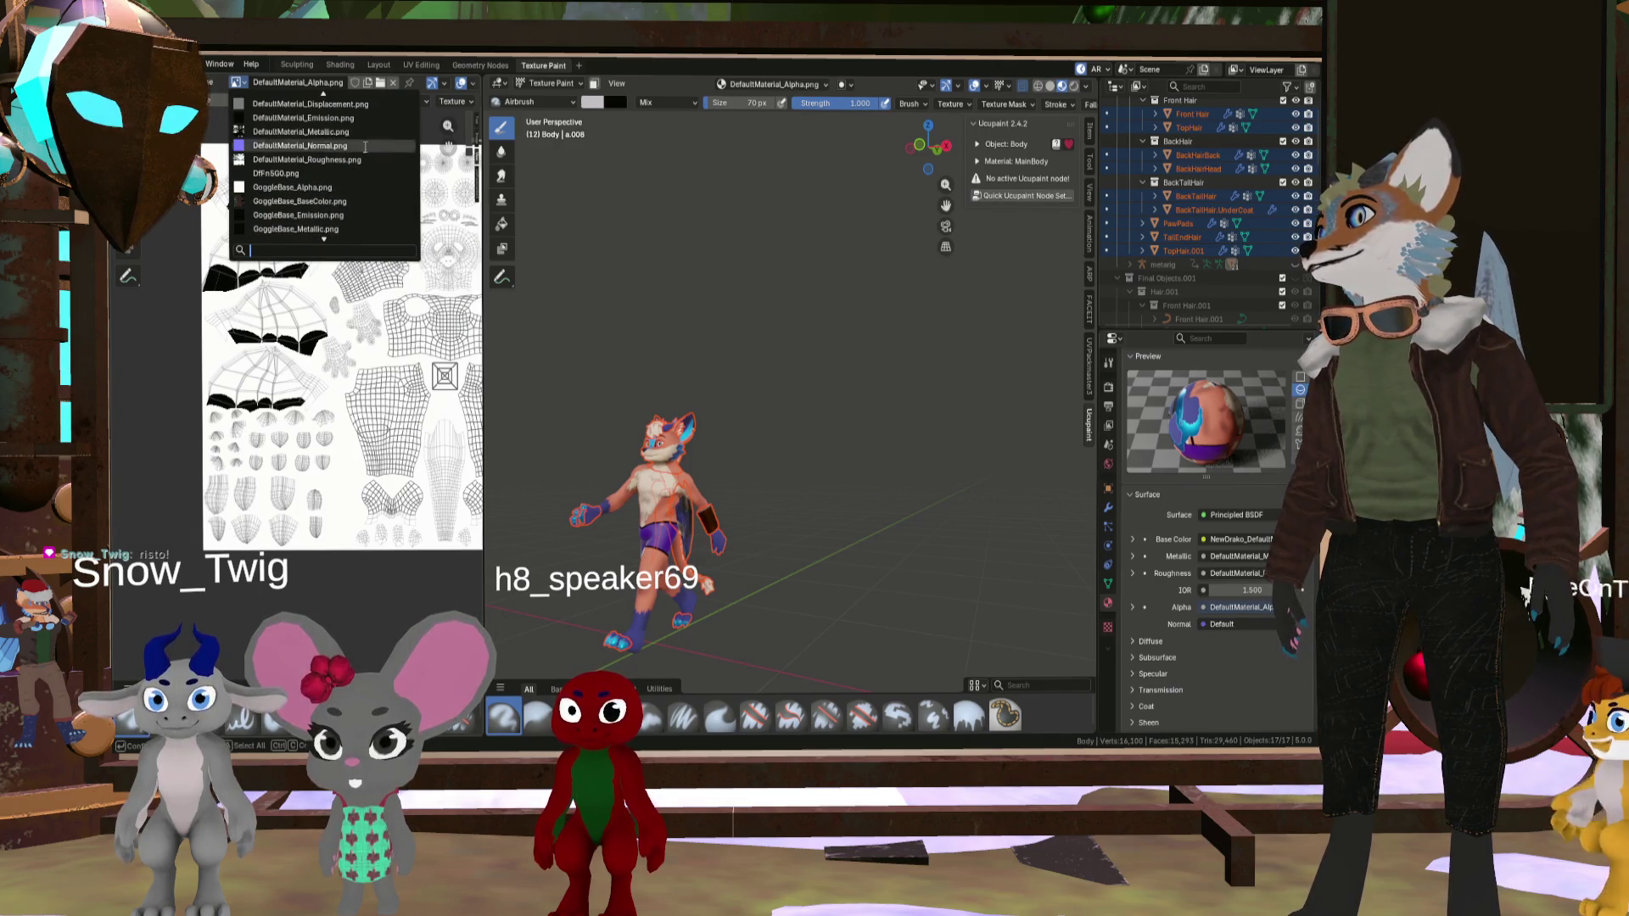
{"action": "key", "text": "Escape"}
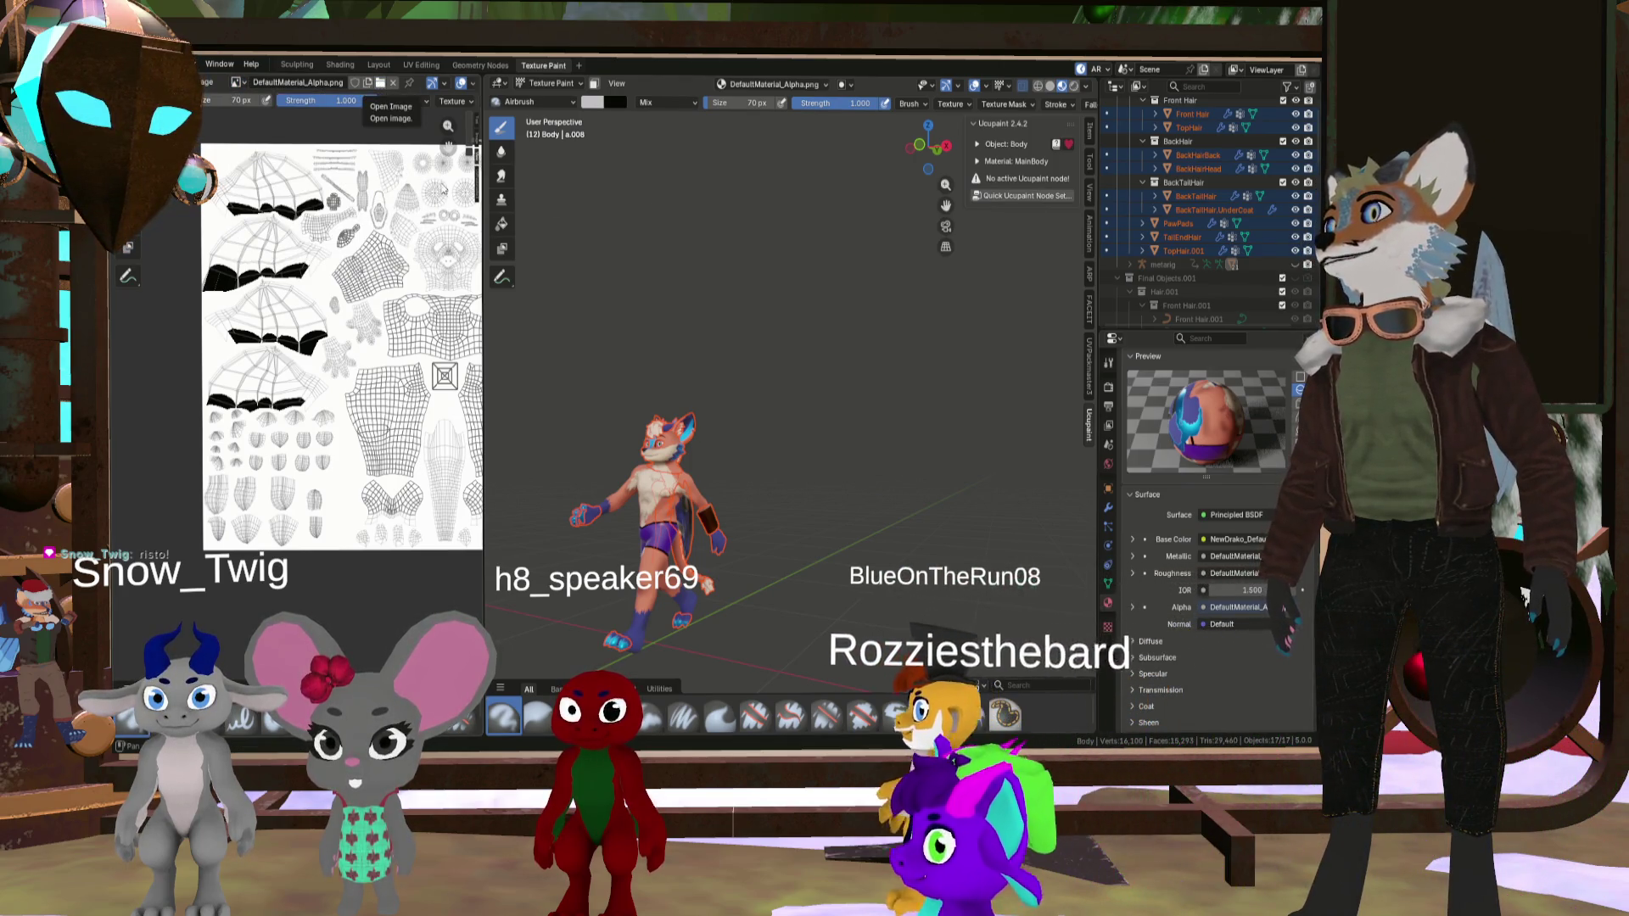
{"action": "left_click", "coordinate": [537, 261]}
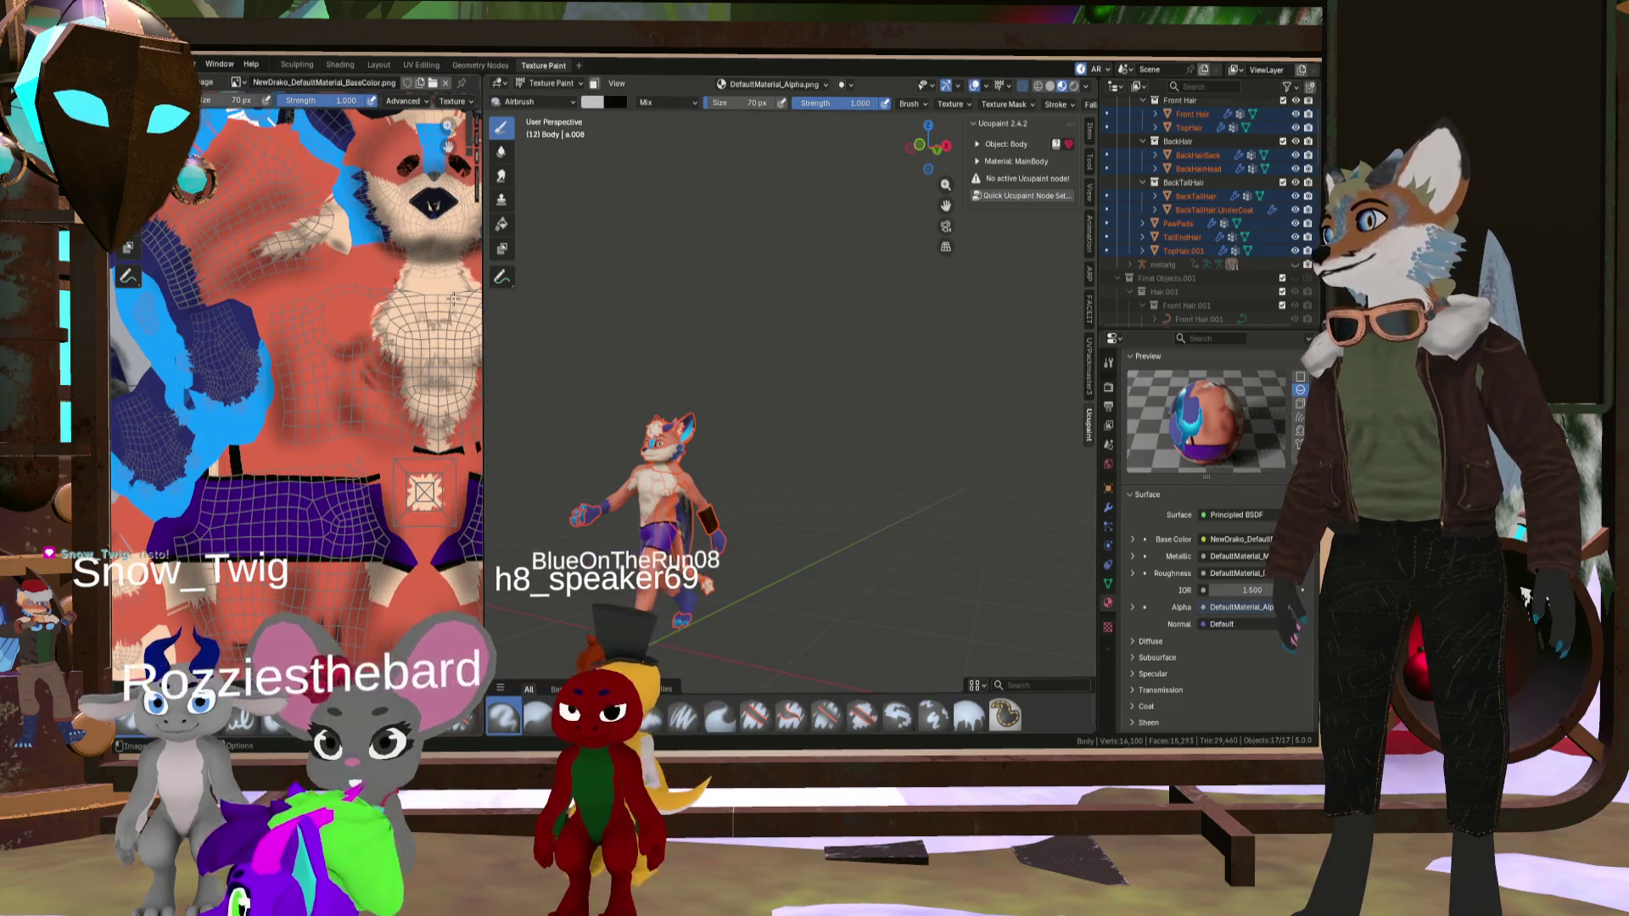
{"action": "scroll", "coordinate": [424, 294], "scroll_direction": "down", "scroll_amount": 3}
{"action": "scroll", "coordinate": [407, 291], "scroll_direction": "down", "scroll_amount": 2}
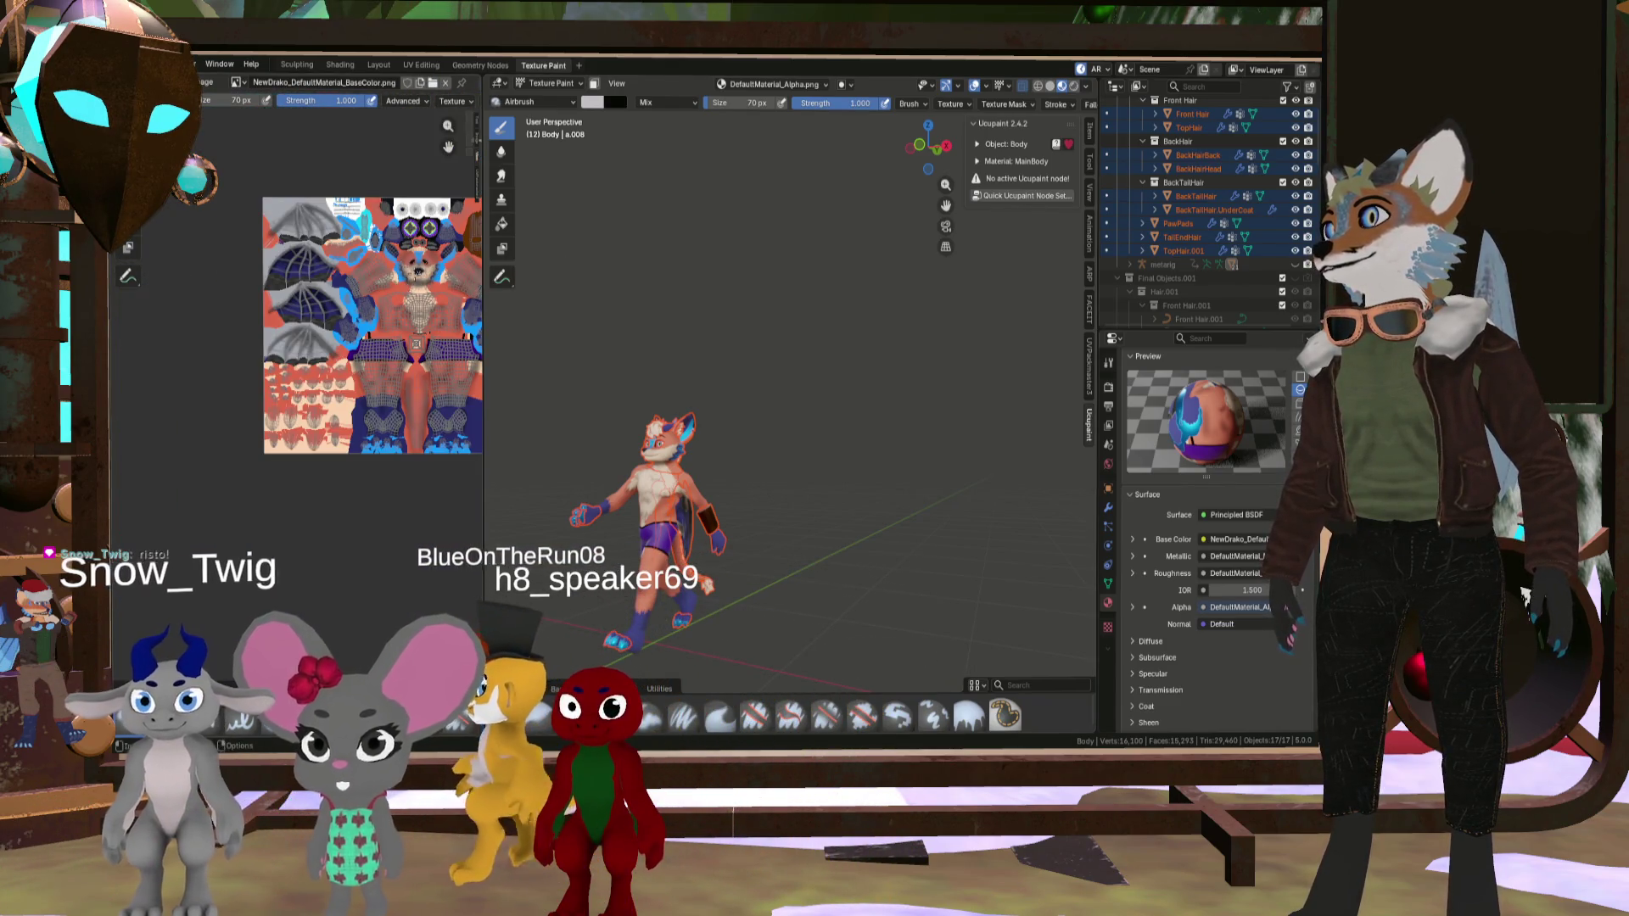
{"action": "left_click_drag", "start_coordinate": [484, 304], "coordinate": [611, 304]}
- Orbit to the fox's leg and airbrush a stroke over it
{"action": "scroll", "coordinate": [781, 471], "scroll_direction": "up", "scroll_amount": 10}
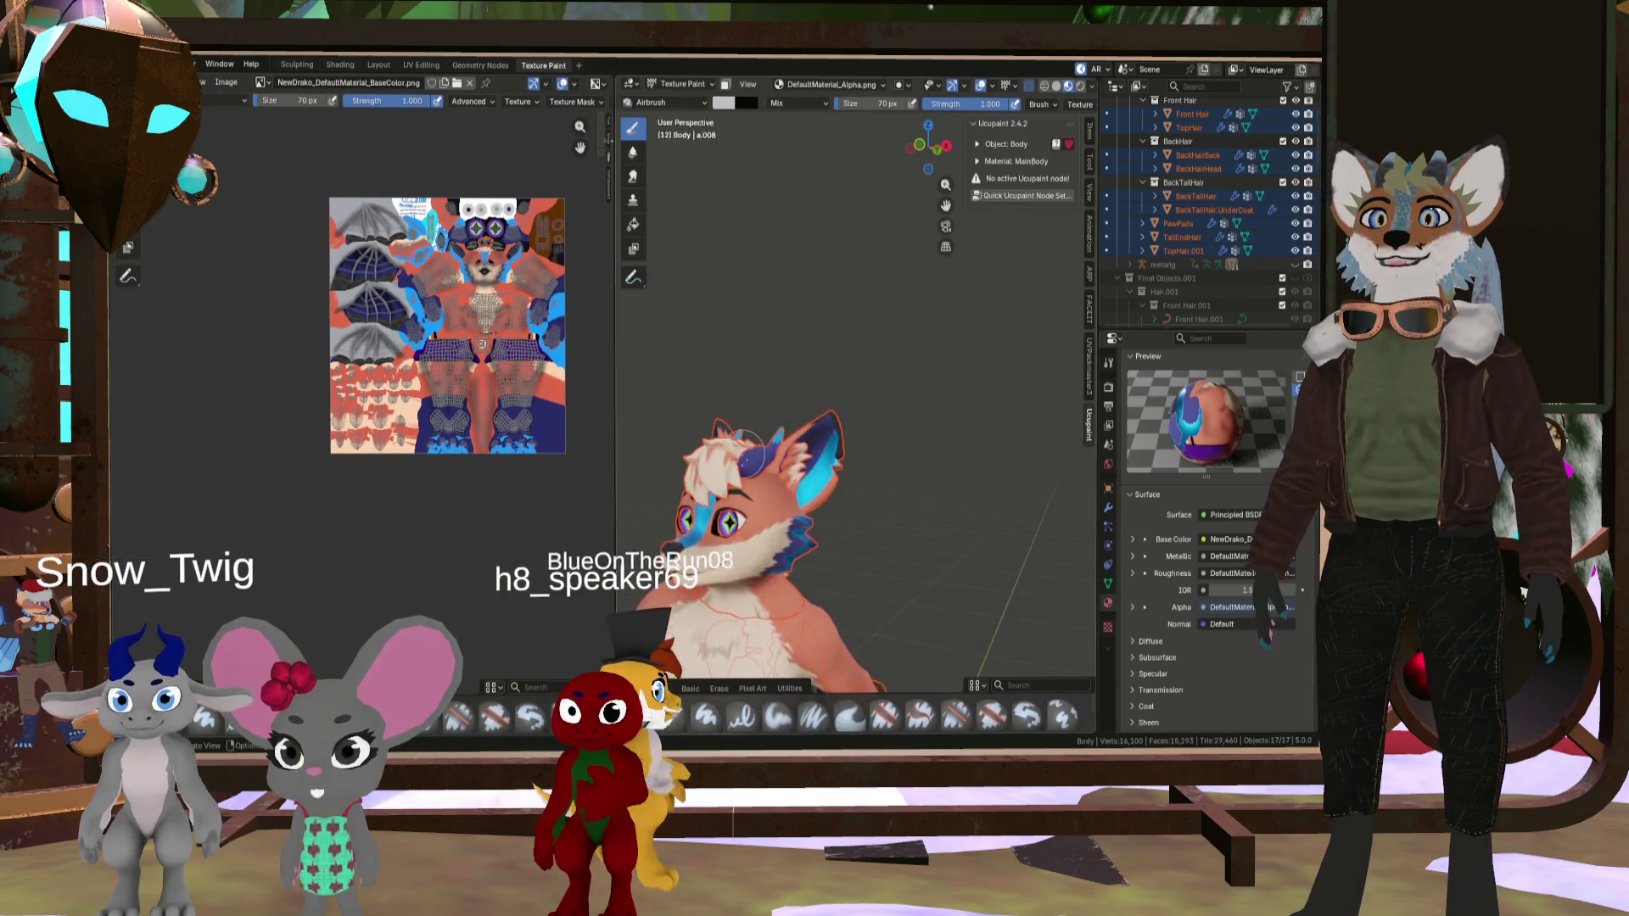
{"action": "middle_click_drag", "start_coordinate": [782, 471], "coordinate": [657, 432]}
{"action": "mouse_move", "coordinate": [752, 461]}
{"action": "middle_mouse_down"}
{"action": "mouse_move", "coordinate": [806, 493]}
{"action": "mouse_move", "coordinate": [775, 412]}
{"action": "mouse_move", "coordinate": [858, 376]}
{"action": "mouse_move", "coordinate": [852, 404]}
{"action": "mouse_move", "coordinate": [689, 375]}
{"action": "mouse_move", "coordinate": [805, 316]}
{"action": "mouse_move", "coordinate": [918, 402]}
{"action": "mouse_move", "coordinate": [756, 436]}
{"action": "mouse_move", "coordinate": [776, 412]}
{"action": "middle_mouse_up"}
{"action": "scroll", "coordinate": [862, 358], "scroll_direction": "down", "scroll_amount": 5}
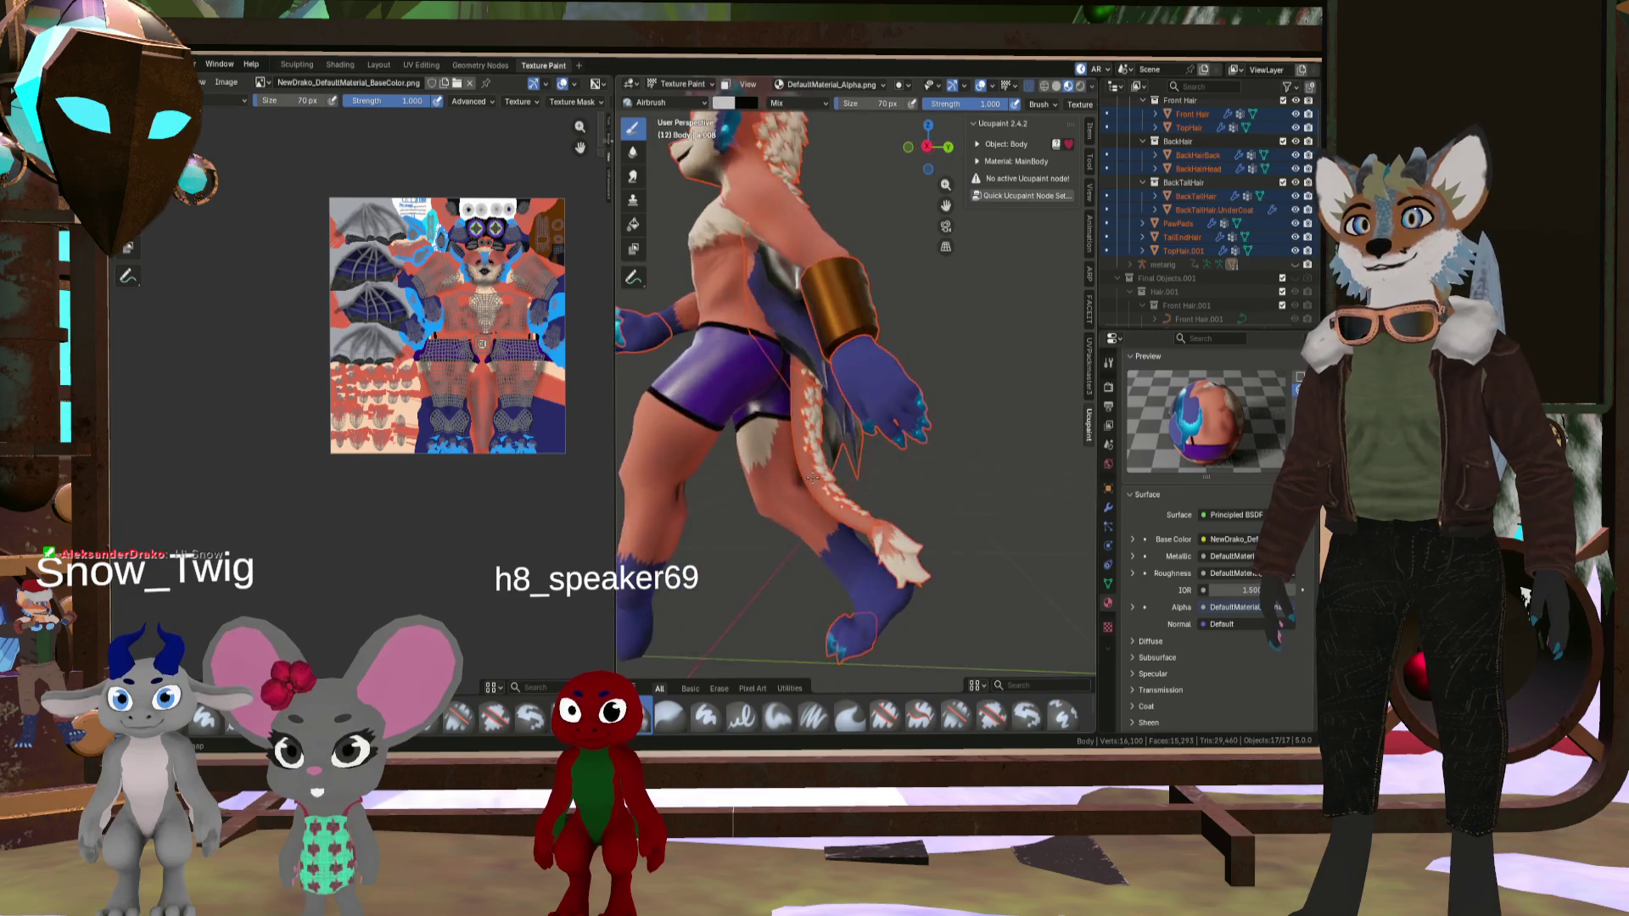
{"action": "scroll", "coordinate": [795, 387], "scroll_direction": "up", "scroll_amount": 8}
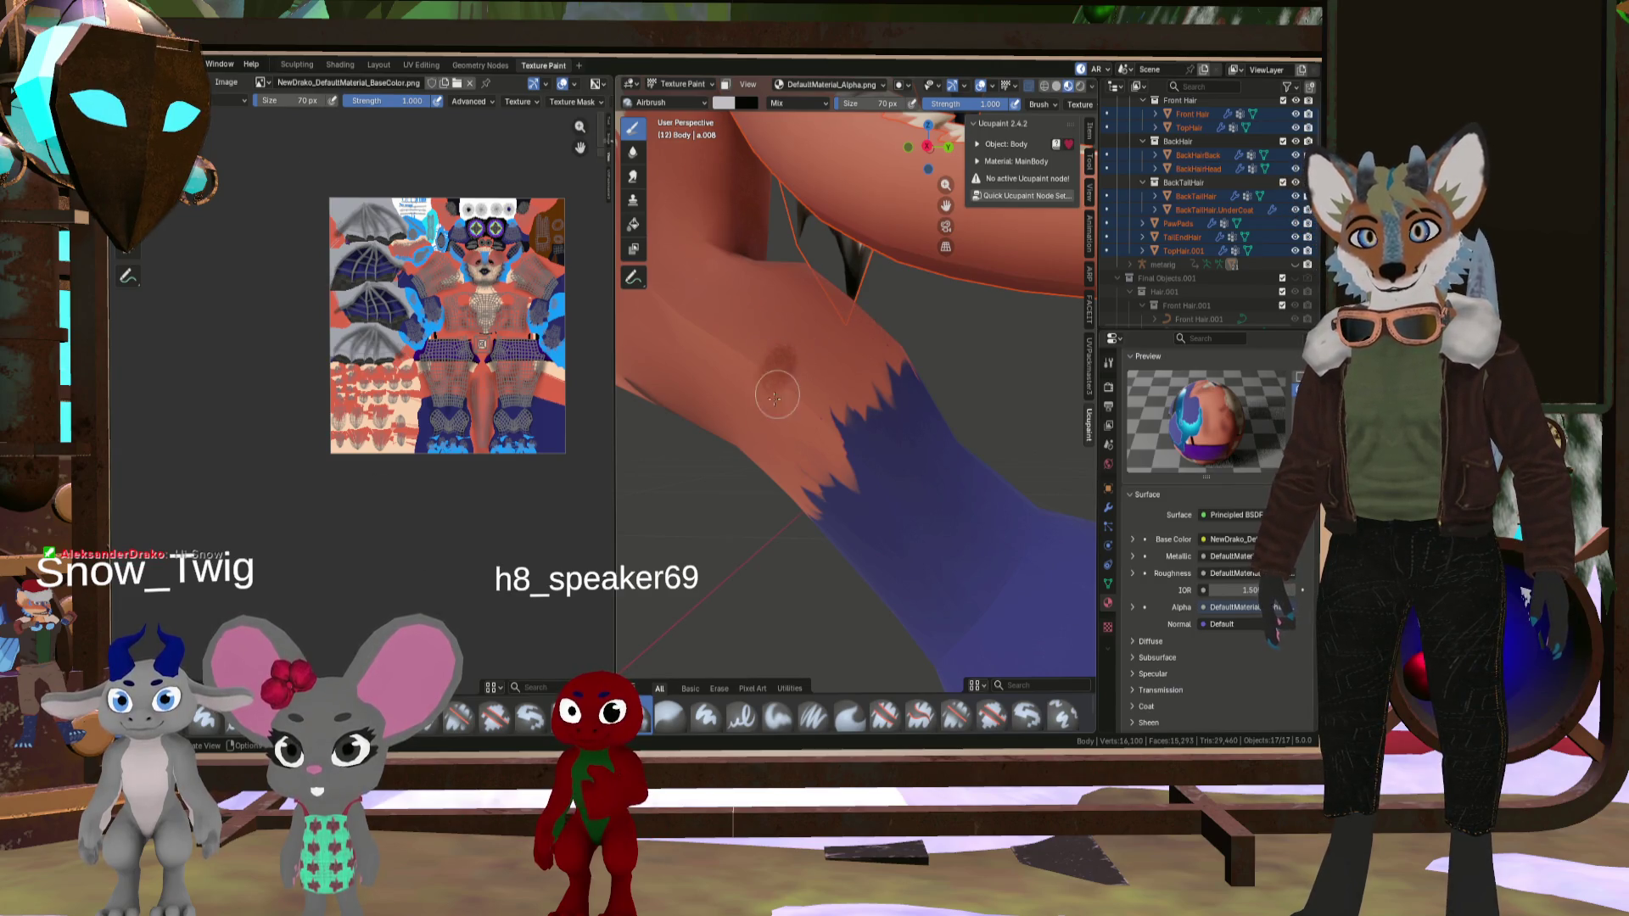
{"action": "left_click_drag", "start_coordinate": [775, 373], "coordinate": [866, 365]}
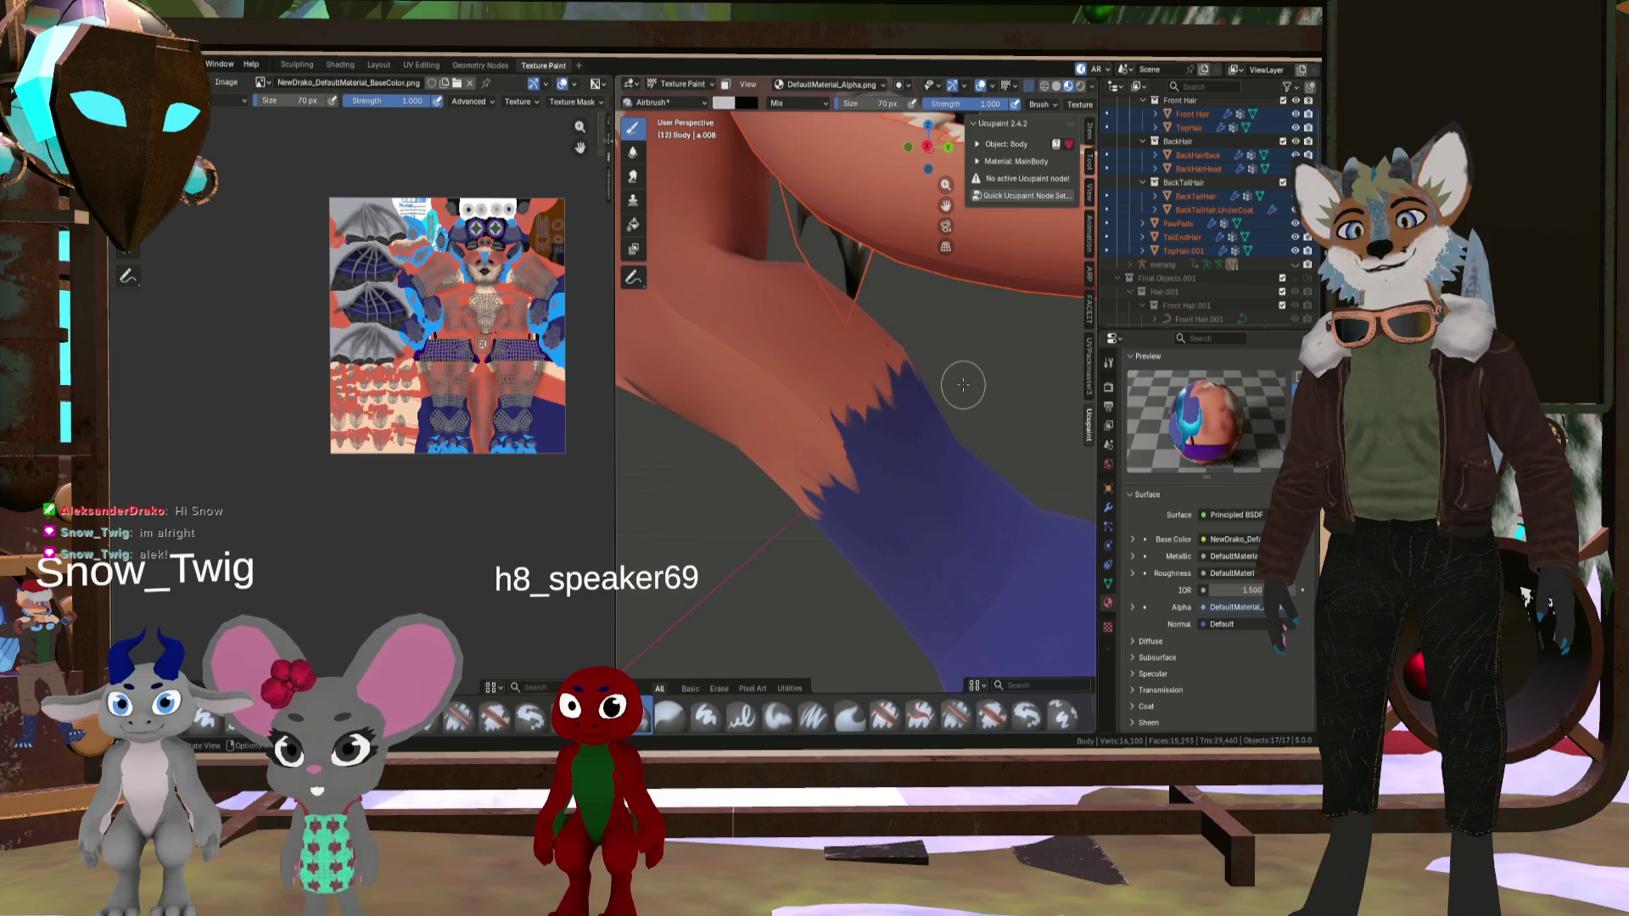
- Switch the paint brush to Blur and zoom out to the whole leg and tail
{"action": "left_click", "coordinate": [669, 721]}
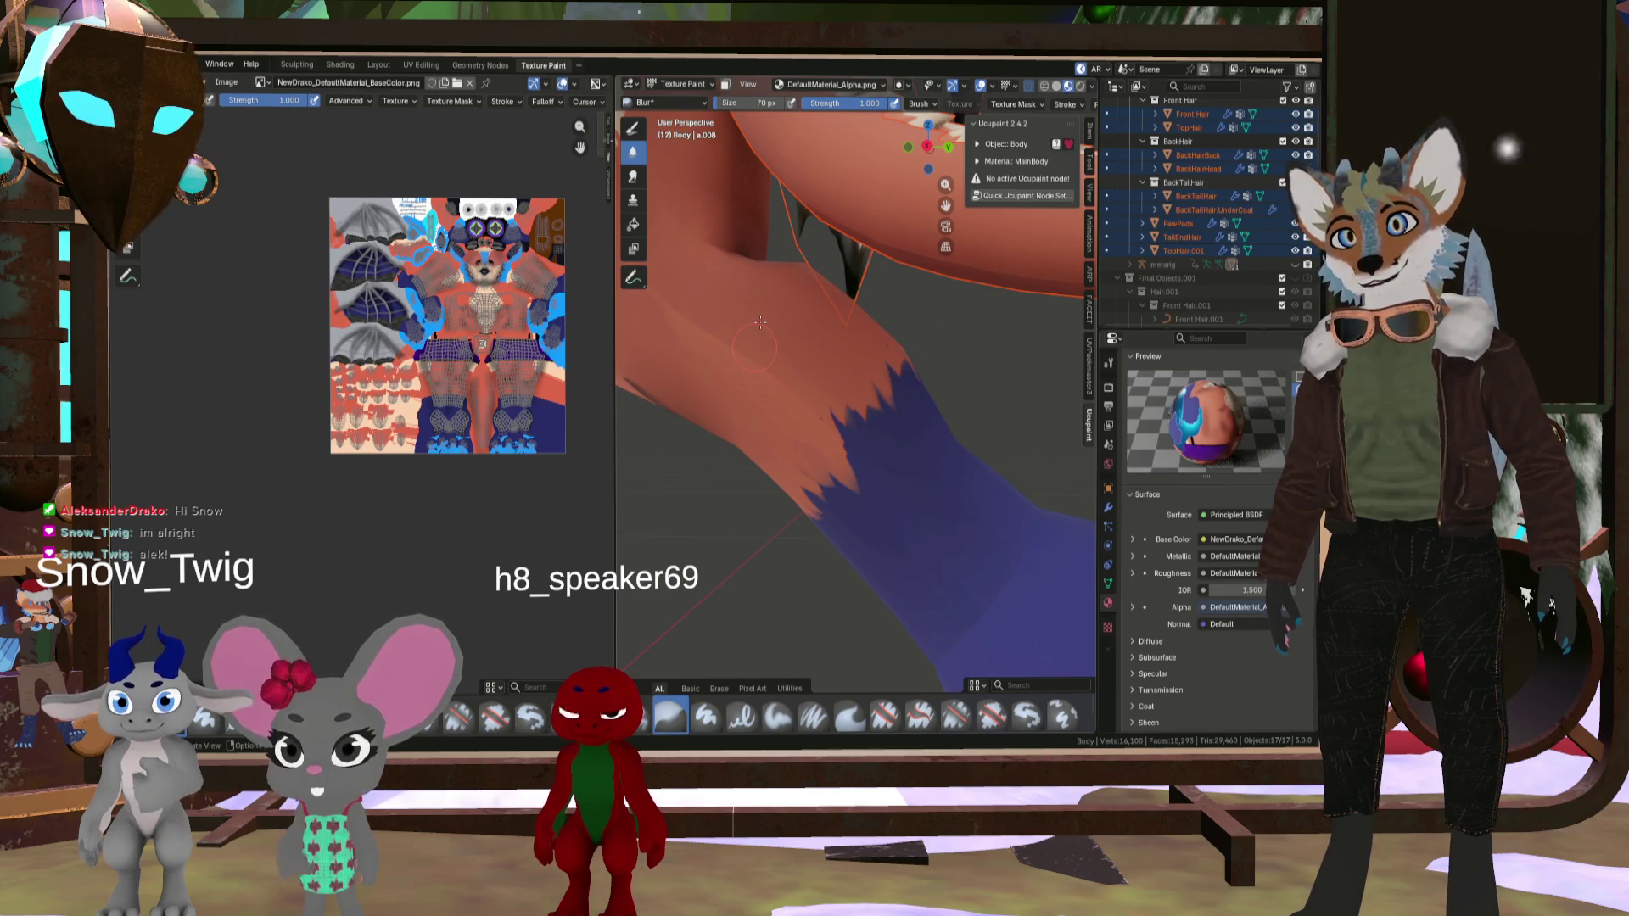
{"action": "scroll", "coordinate": [869, 348], "scroll_direction": "down", "scroll_amount": 5}
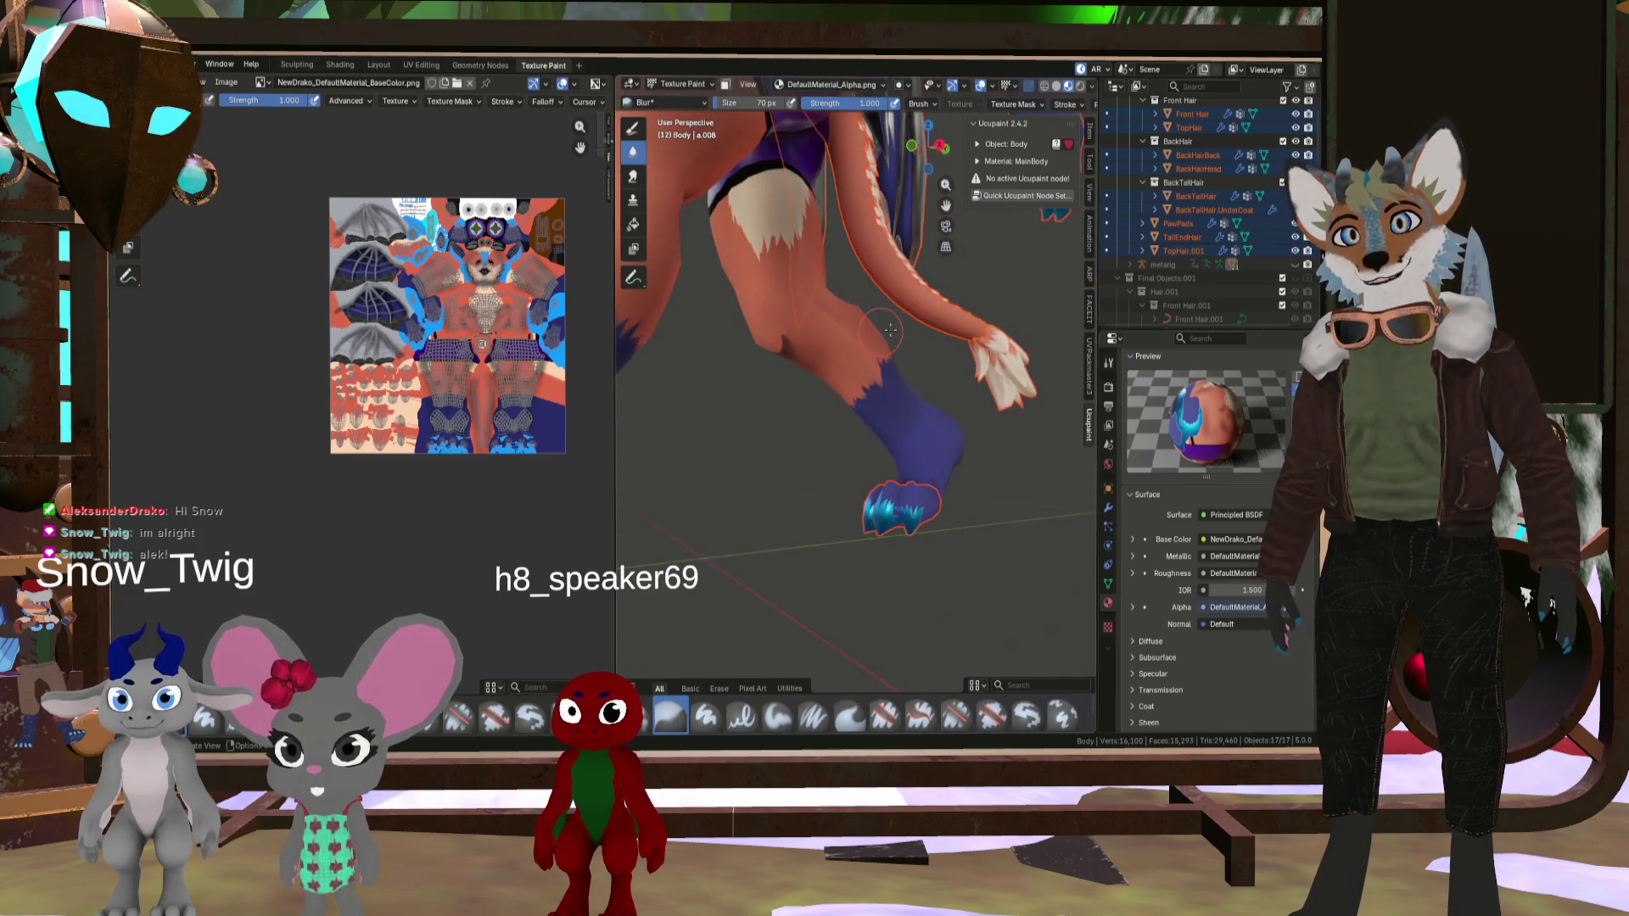
{"action": "mouse_move", "coordinate": [831, 331]}
{"action": "middle_mouse_down"}
{"action": "mouse_move", "coordinate": [779, 304]}
{"action": "mouse_move", "coordinate": [745, 208]}
{"action": "middle_mouse_up"}
{"action": "scroll", "coordinate": [780, 305], "scroll_direction": "up", "scroll_amount": 3}
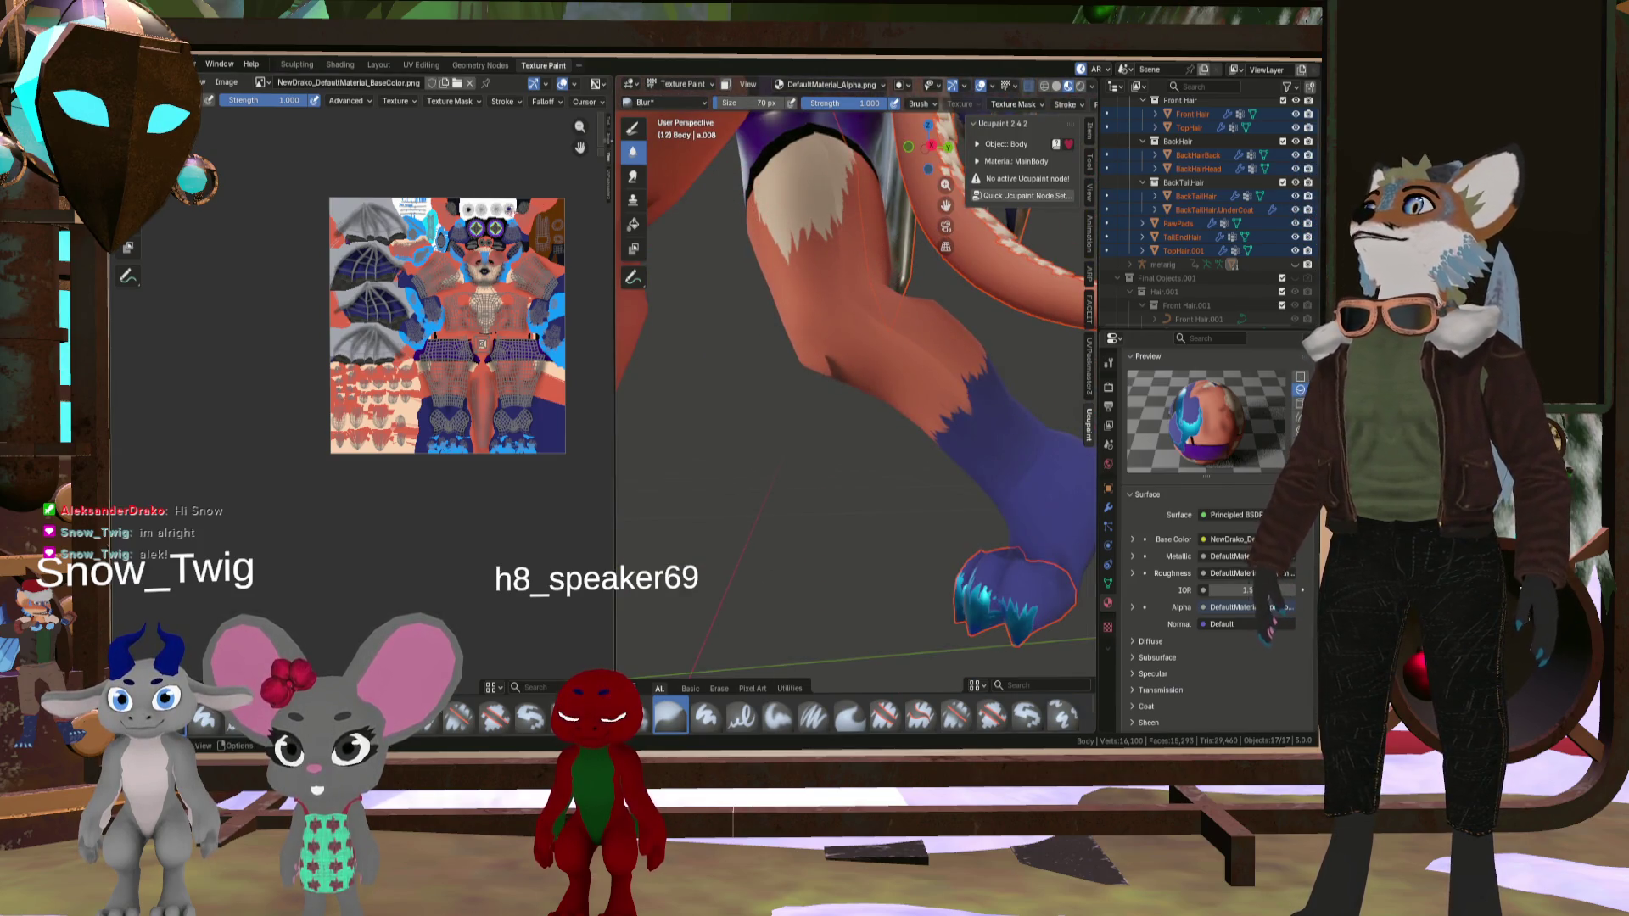
- Switch to the Layout workspace and orbit around the fox, including its back
{"action": "left_click", "coordinate": [377, 65]}
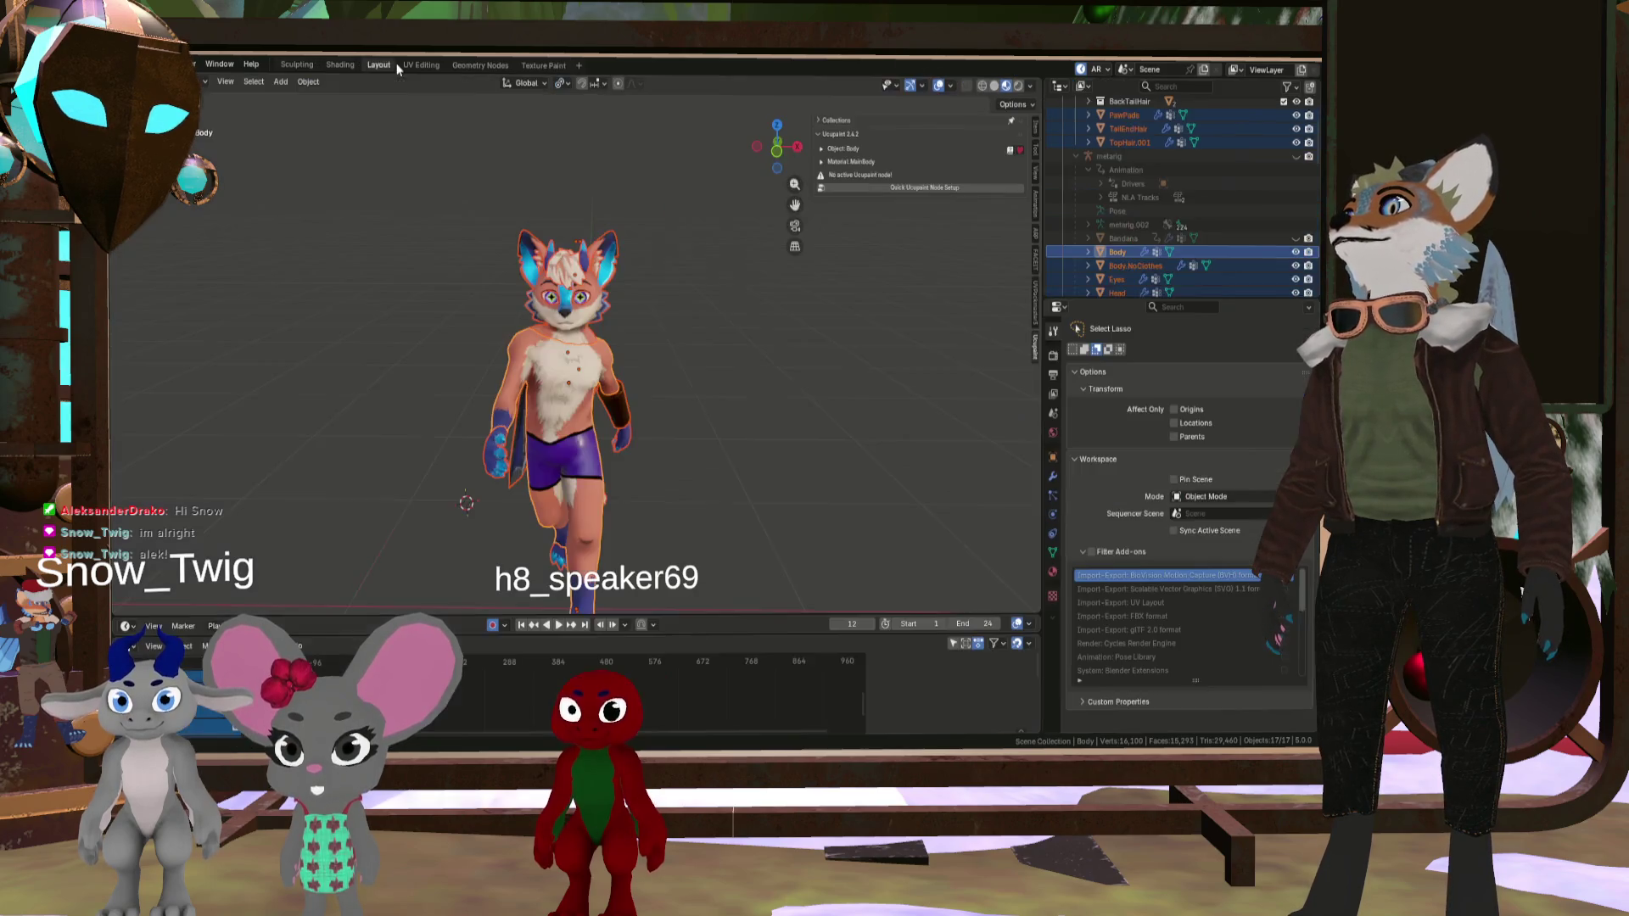
{"action": "scroll", "coordinate": [560, 356], "scroll_direction": "down", "scroll_amount": 5}
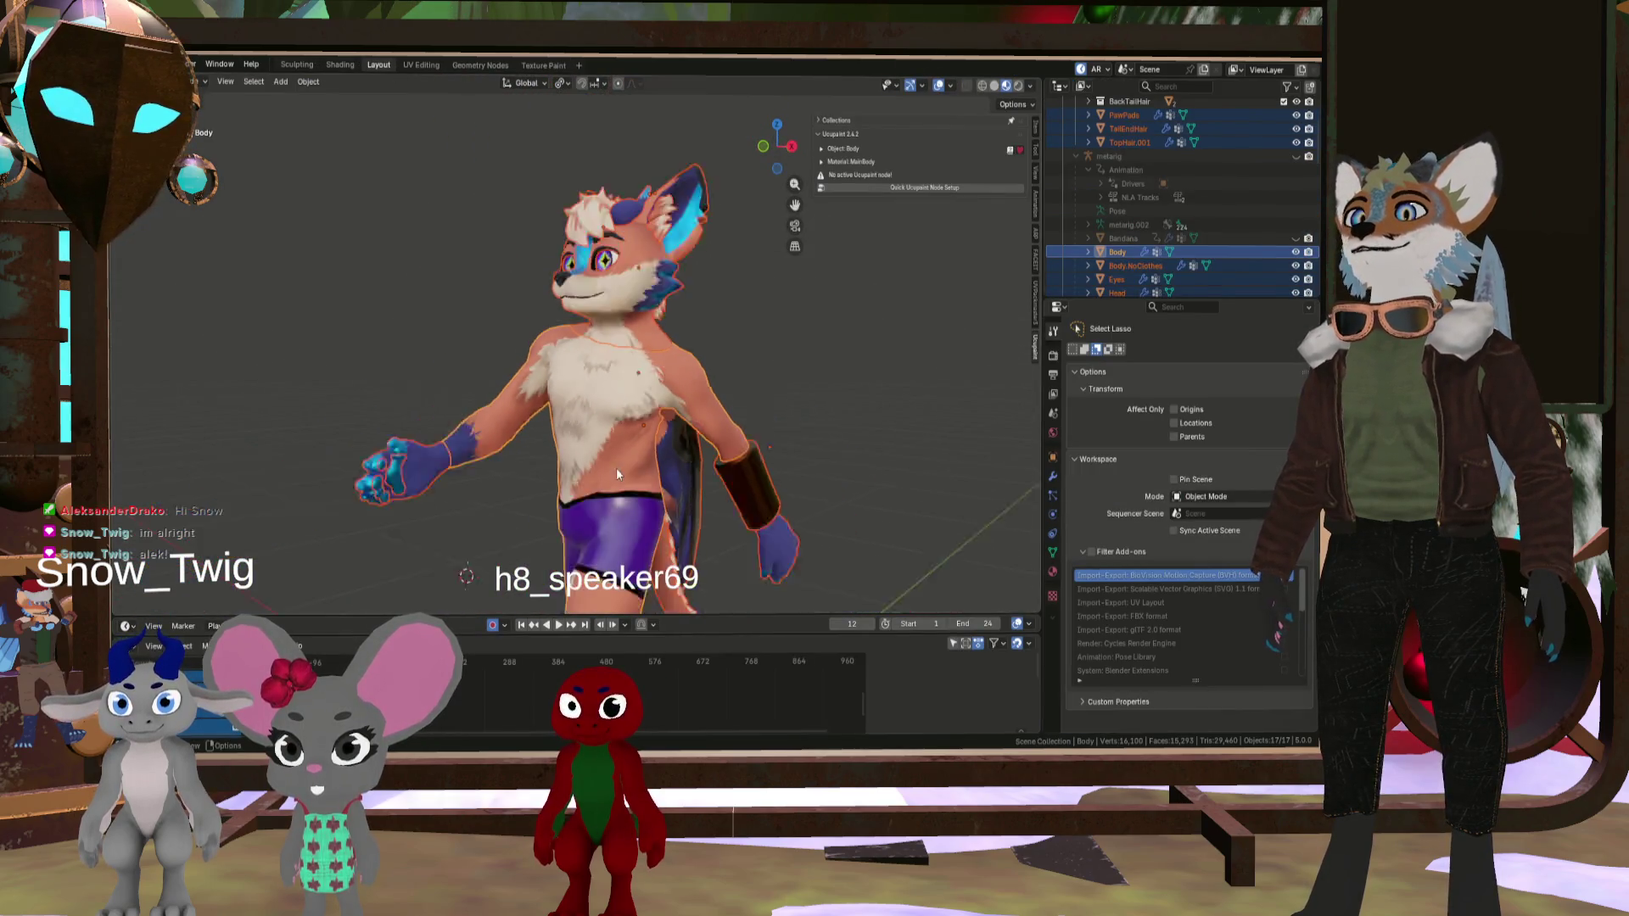
{"action": "mouse_move", "coordinate": [645, 547]}
{"action": "middle_mouse_down"}
{"action": "mouse_move", "coordinate": [619, 539]}
{"action": "mouse_move", "coordinate": [689, 533]}
{"action": "middle_mouse_up"}
{"action": "scroll", "coordinate": [597, 406], "scroll_direction": "up", "scroll_amount": 4}
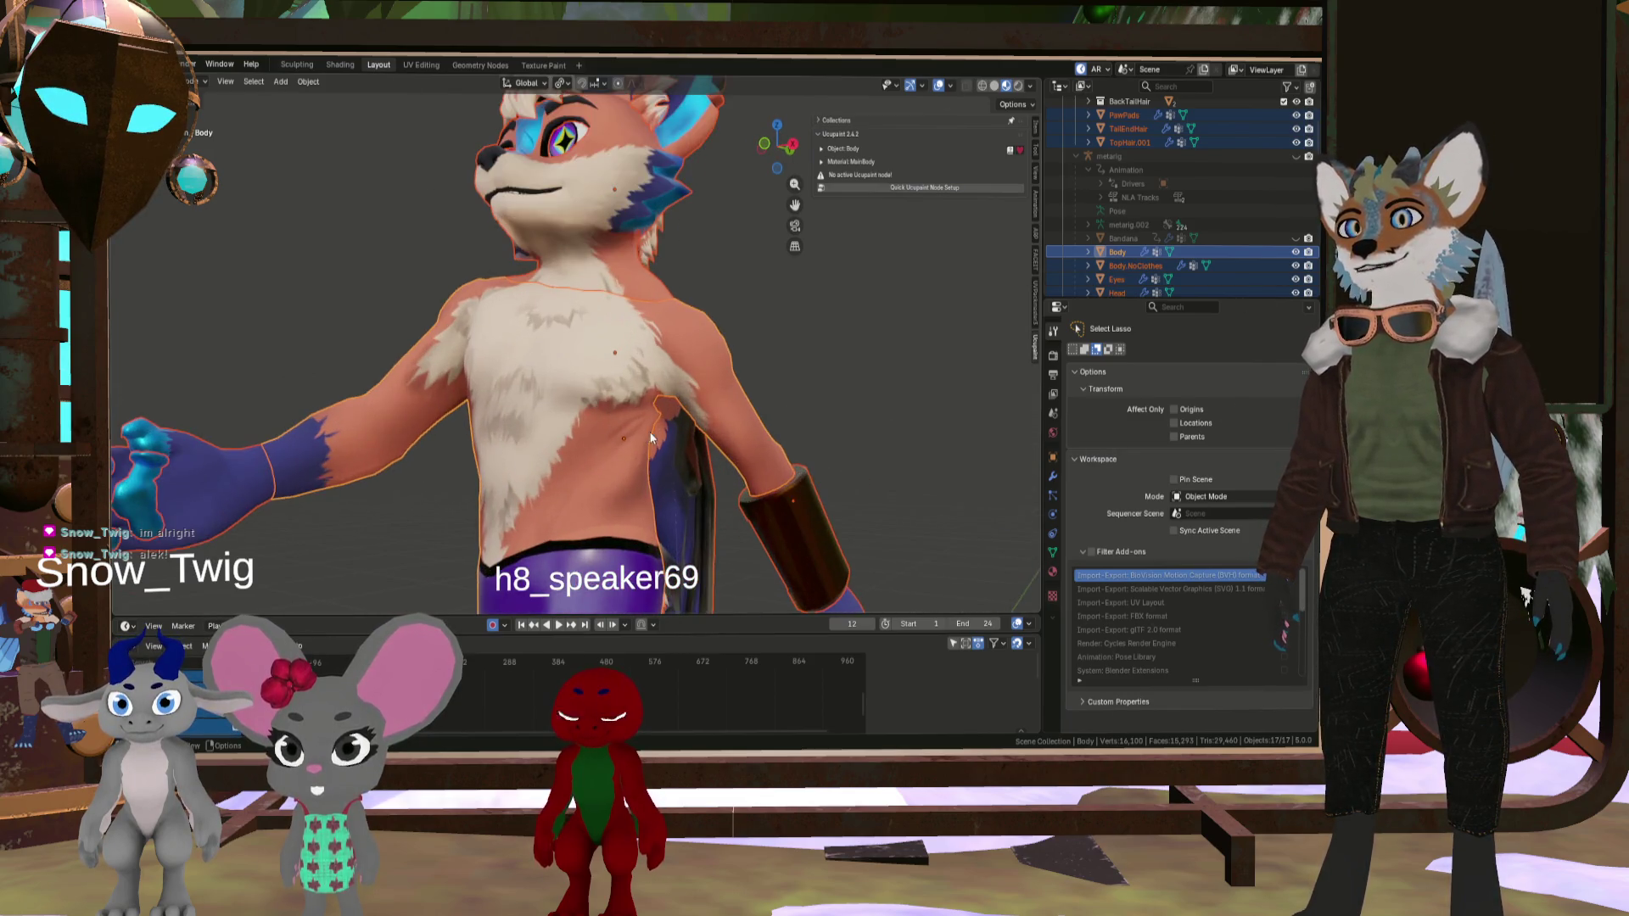
{"action": "scroll", "coordinate": [686, 412], "scroll_direction": "down", "scroll_amount": 4}
{"action": "scroll", "coordinate": [644, 465], "scroll_direction": "up", "scroll_amount": 2}
{"action": "mouse_move", "coordinate": [643, 472]}
{"action": "middle_mouse_down"}
{"action": "mouse_move", "coordinate": [408, 447]}
{"action": "mouse_move", "coordinate": [456, 432]}
{"action": "mouse_move", "coordinate": [647, 454]}
{"action": "middle_mouse_up"}
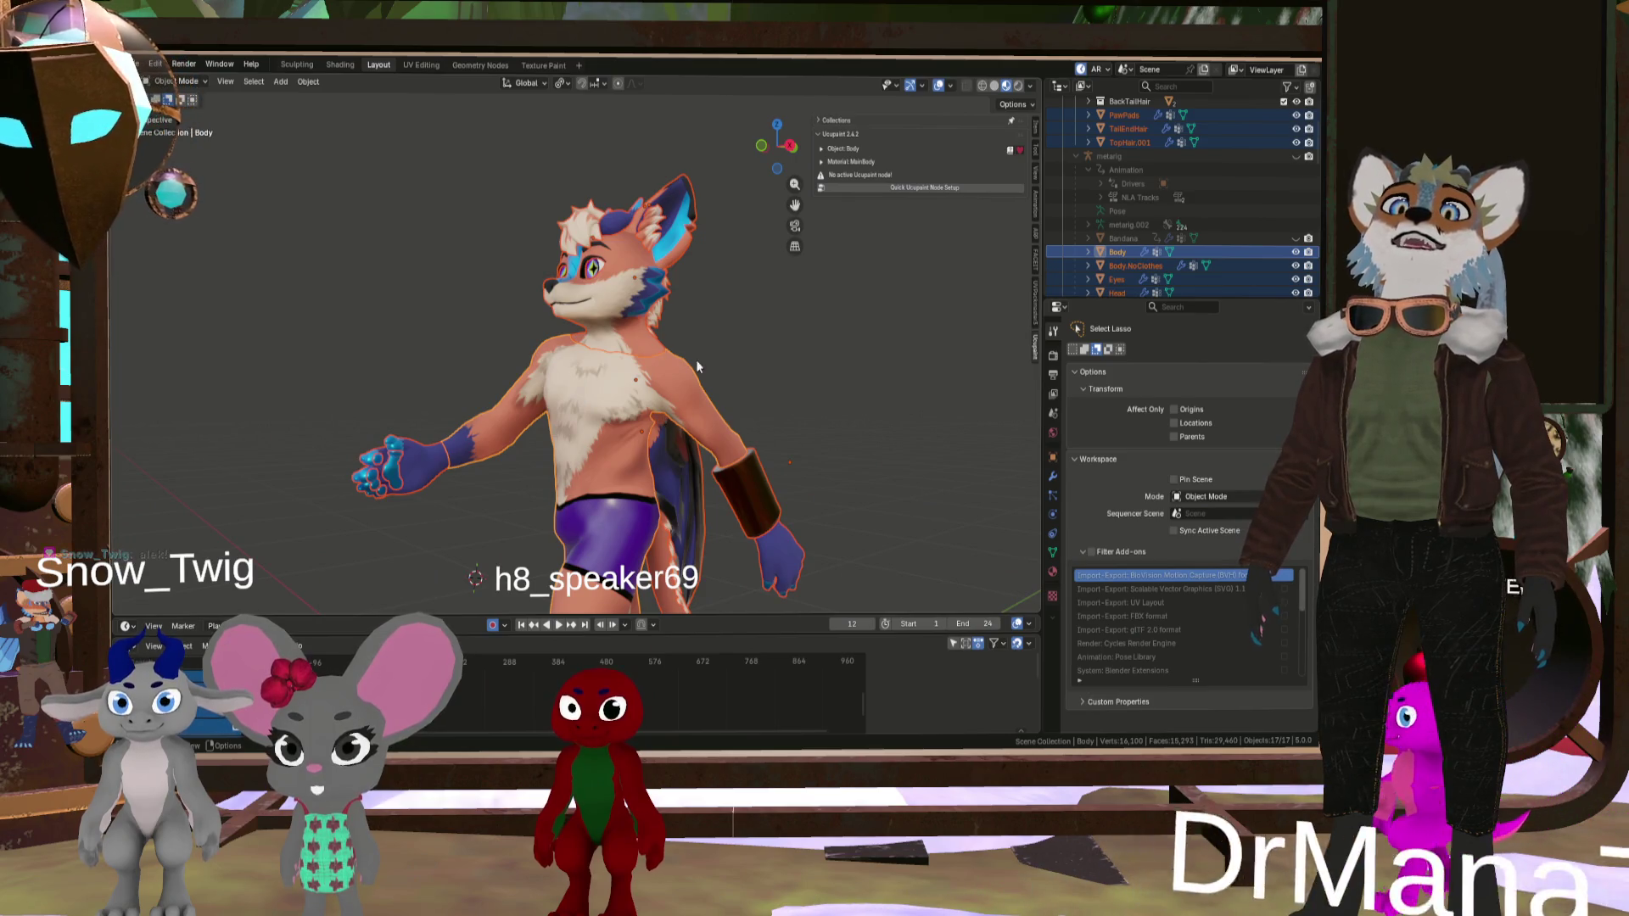
{"action": "mouse_move", "coordinate": [665, 455]}
{"action": "middle_mouse_down"}
{"action": "mouse_move", "coordinate": [755, 480]}
{"action": "mouse_move", "coordinate": [684, 442]}
{"action": "mouse_move", "coordinate": [597, 455]}
{"action": "middle_mouse_up"}
{"action": "scroll", "coordinate": [598, 454], "scroll_direction": "up", "scroll_amount": 6}
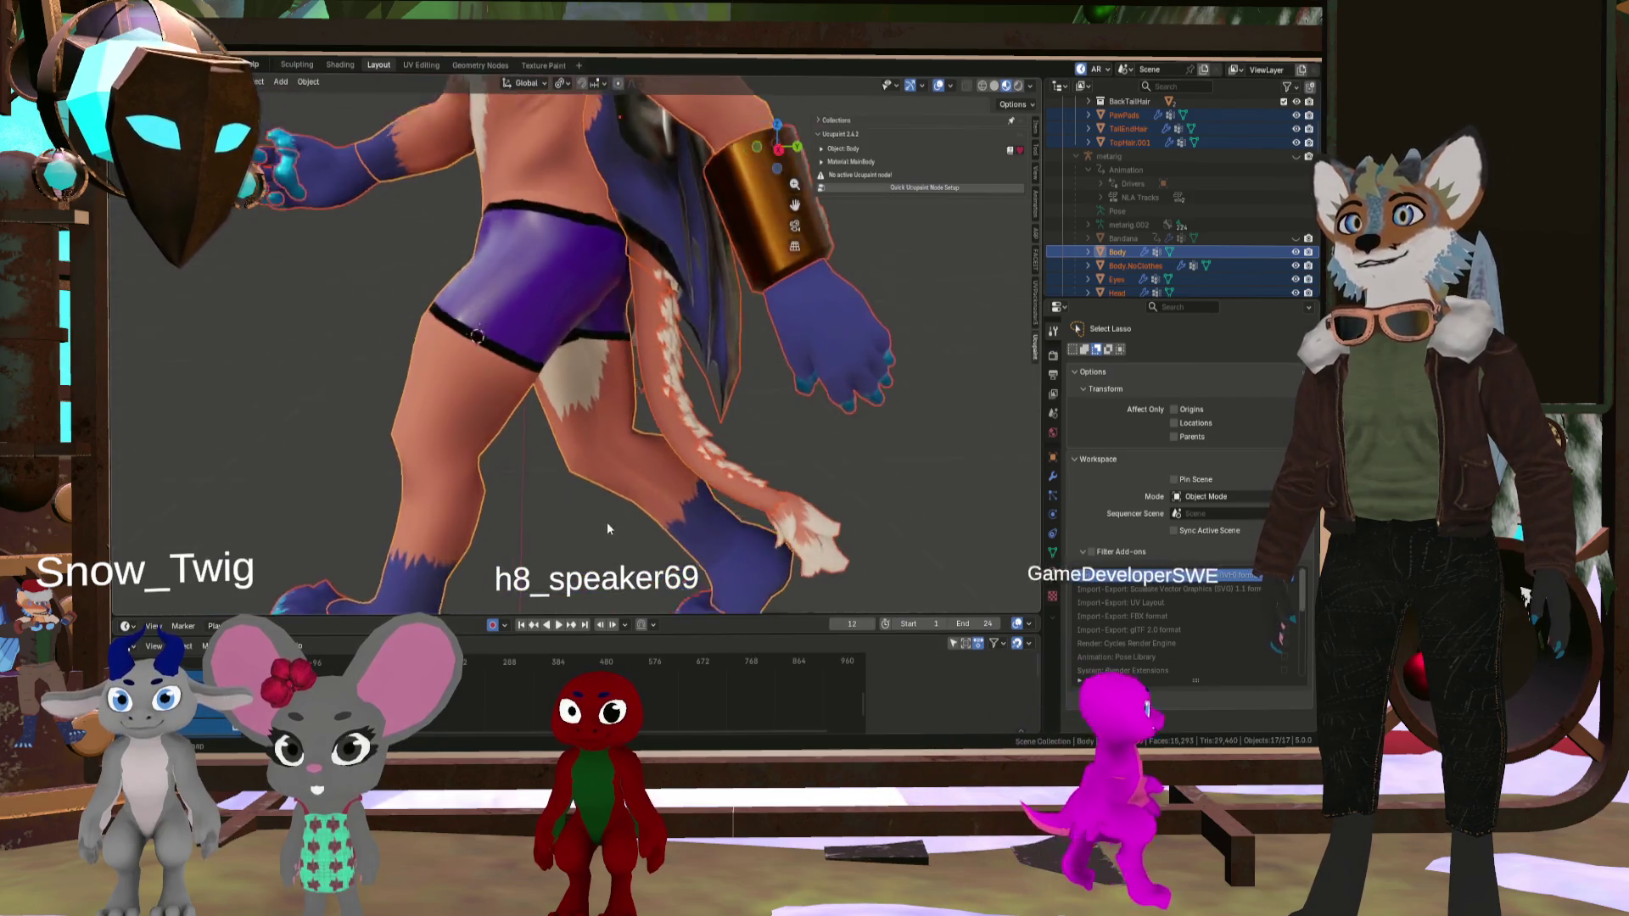
{"action": "scroll", "coordinate": [603, 531], "scroll_direction": "down", "scroll_amount": 8}
- Play the fox's animation from a front view, then switch to Clip Studio Paint
{"action": "middle_click_drag", "start_coordinate": [603, 531], "coordinate": [519, 416]}
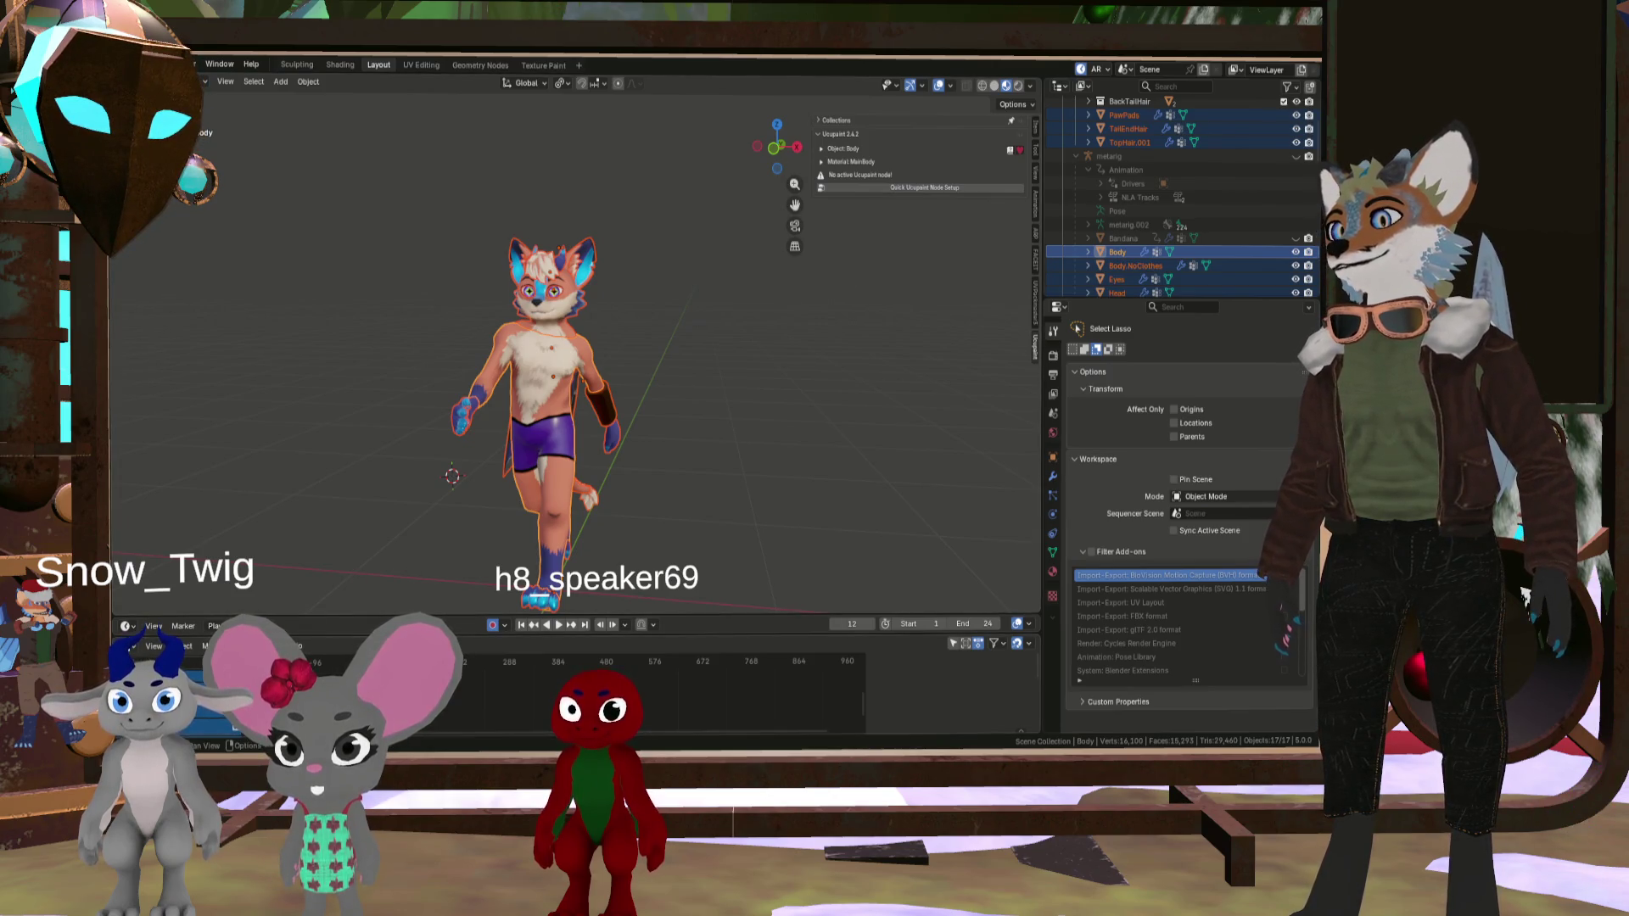
{"action": "key", "text": "space"}
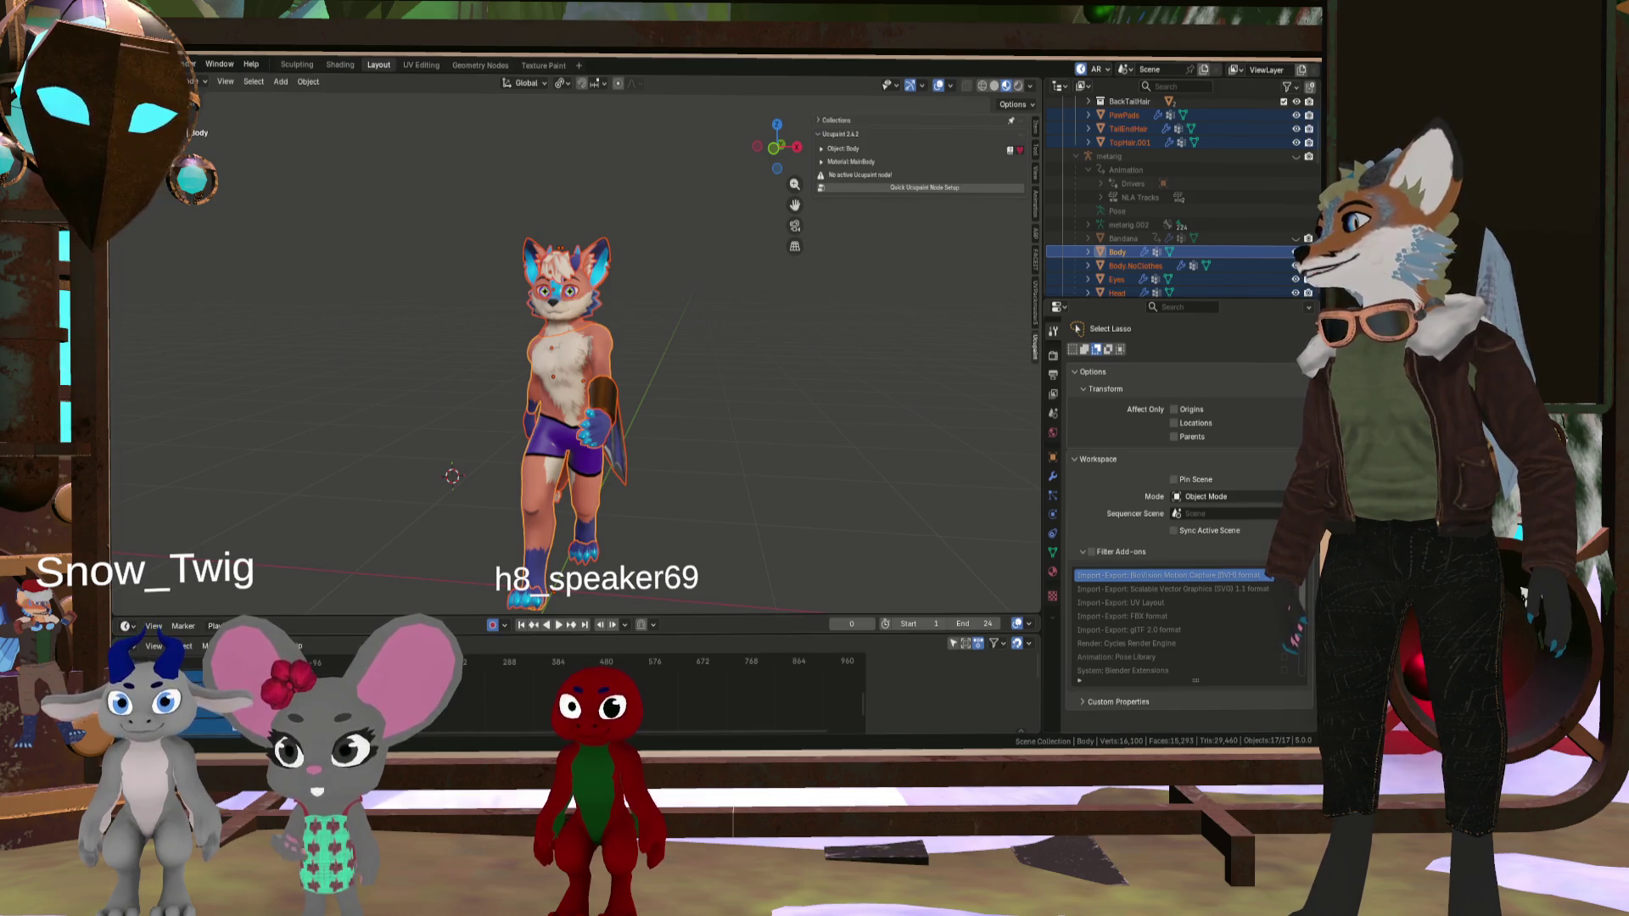
{"action": "key", "text": "alt+Tab"}
- Turn on the UV wireframe layer over the NewDrako base colour texture and pan around it
{"action": "scroll", "coordinate": [420, 370], "scroll_direction": "up", "scroll_amount": 3}
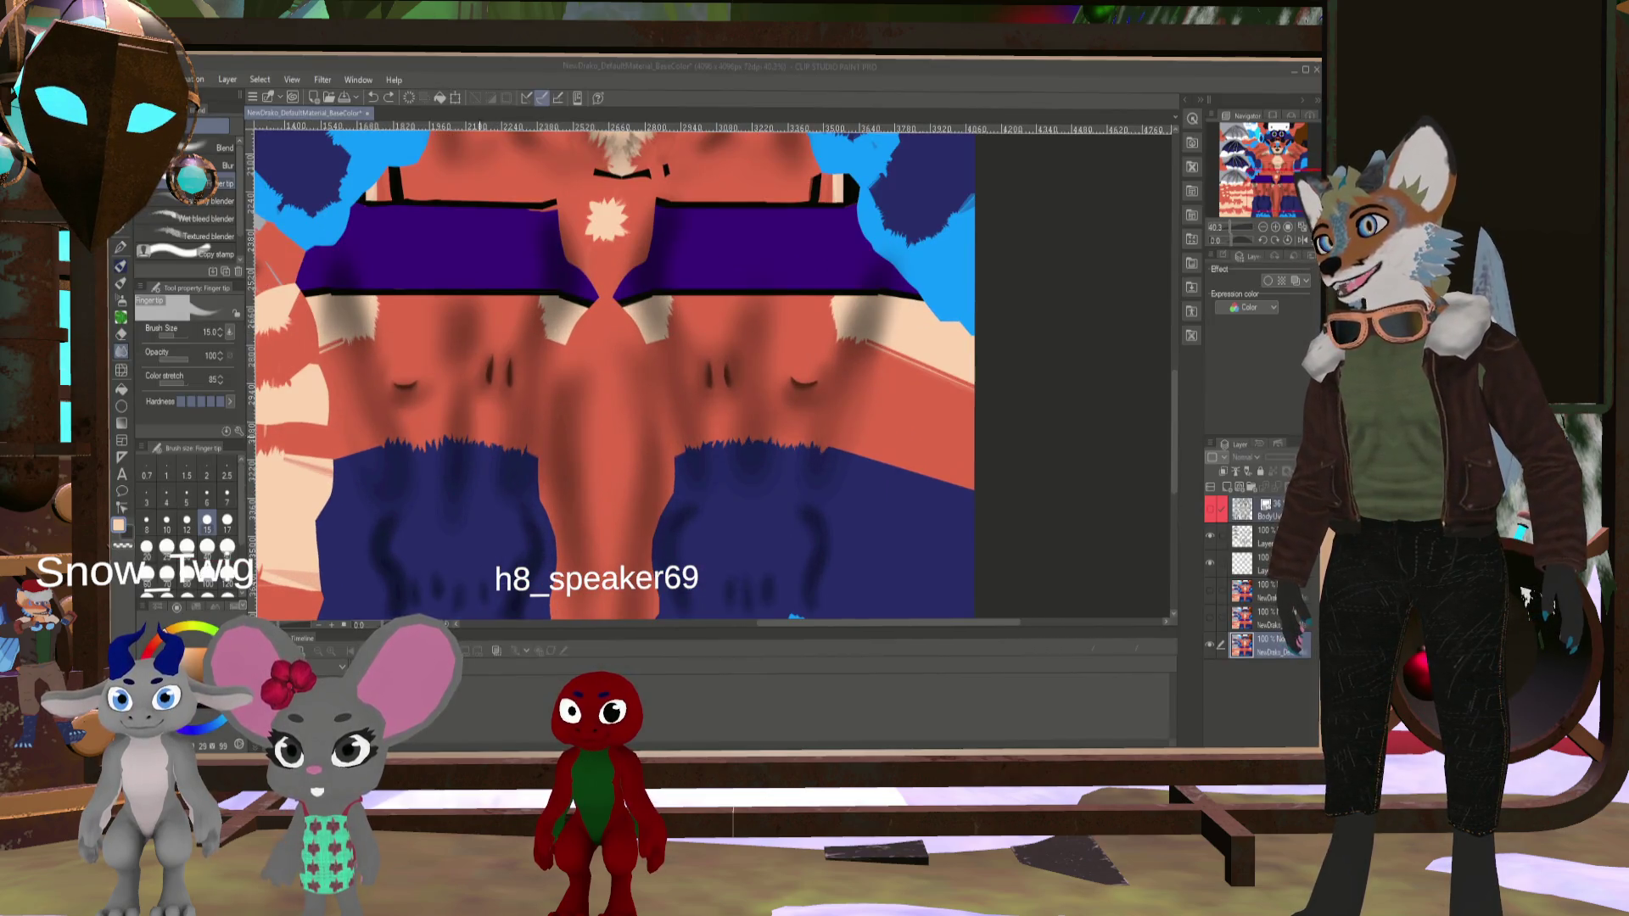
{"action": "left_click_drag", "start_coordinate": [832, 623], "coordinate": [764, 628]}
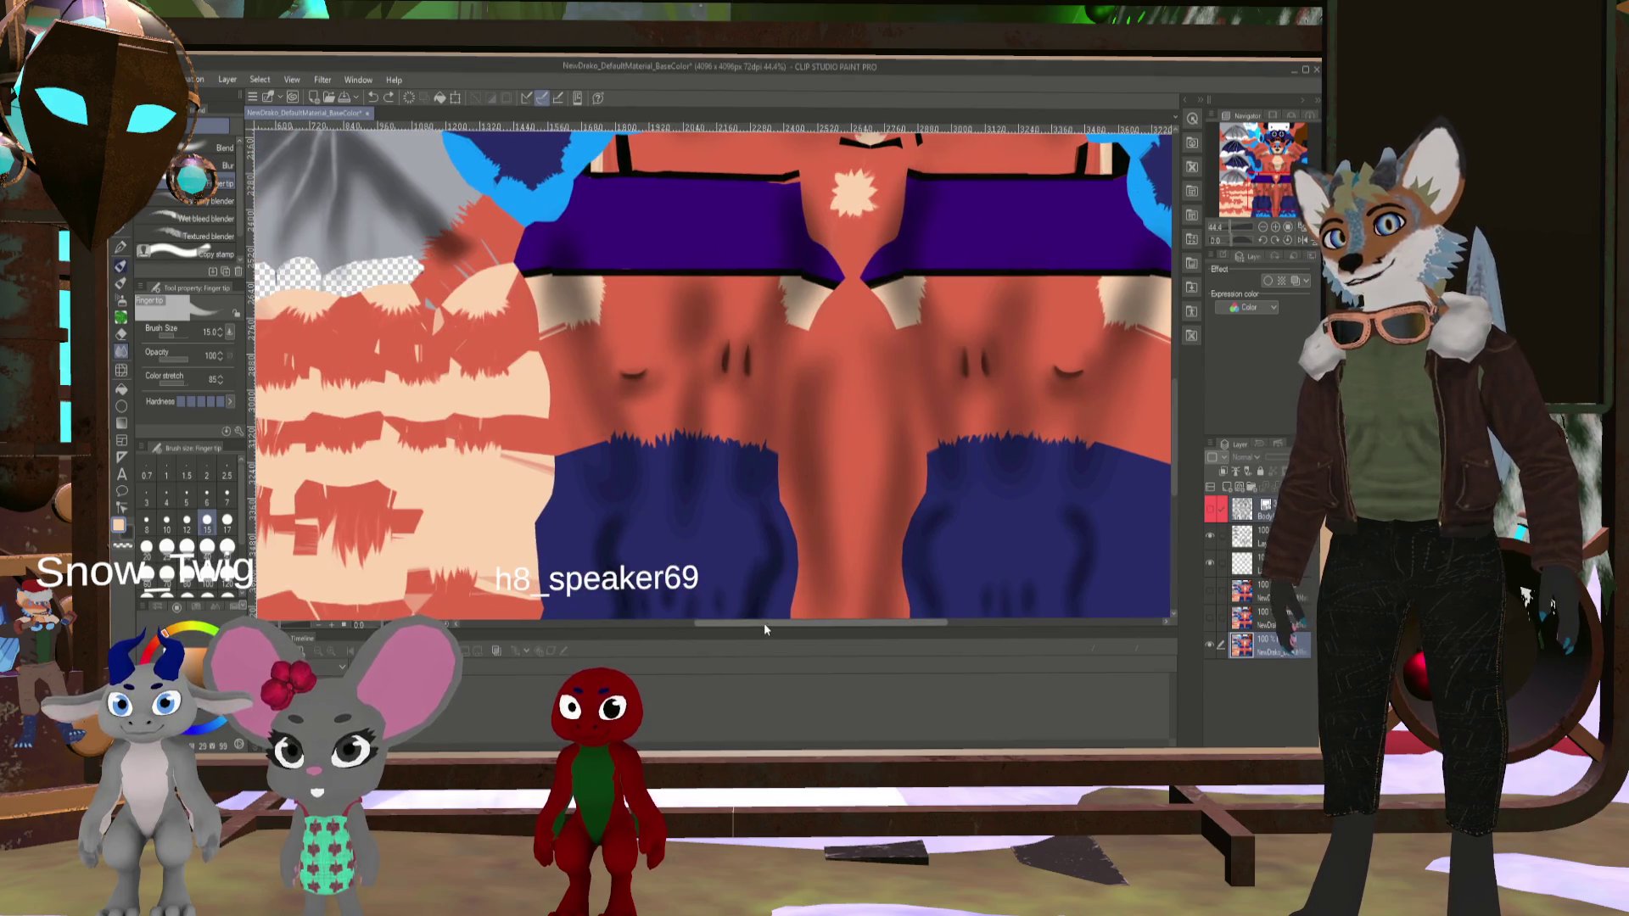
{"action": "scroll", "coordinate": [763, 594], "scroll_direction": "down", "scroll_amount": 1}
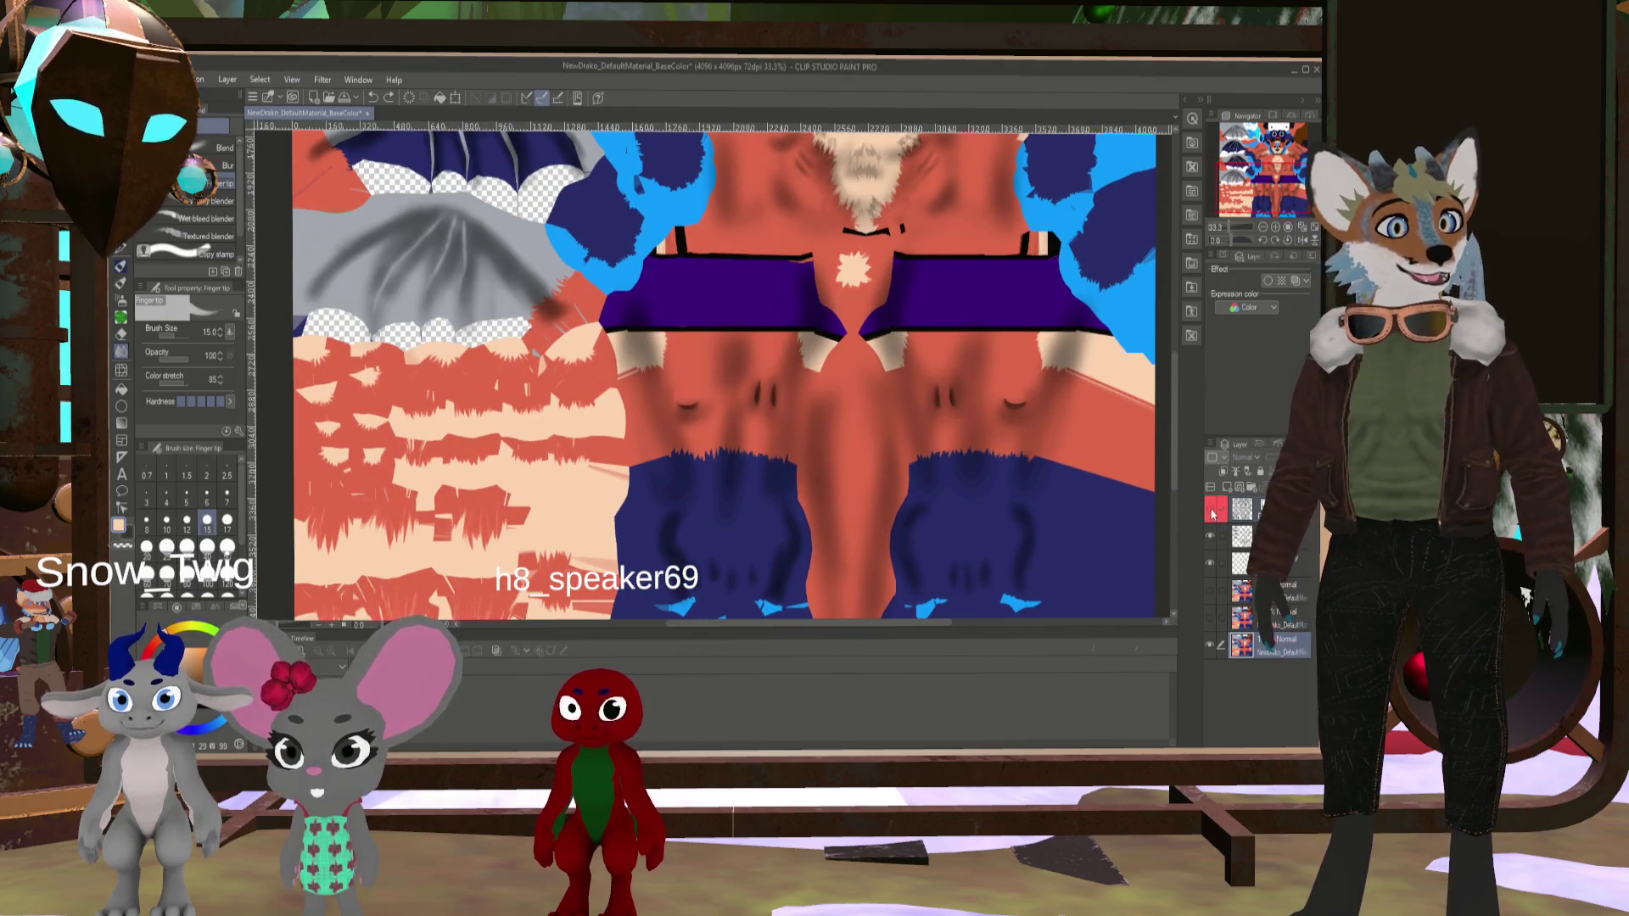
{"action": "left_click", "coordinate": [1213, 511]}
{"action": "scroll", "coordinate": [940, 466], "scroll_direction": "up", "scroll_amount": 1}
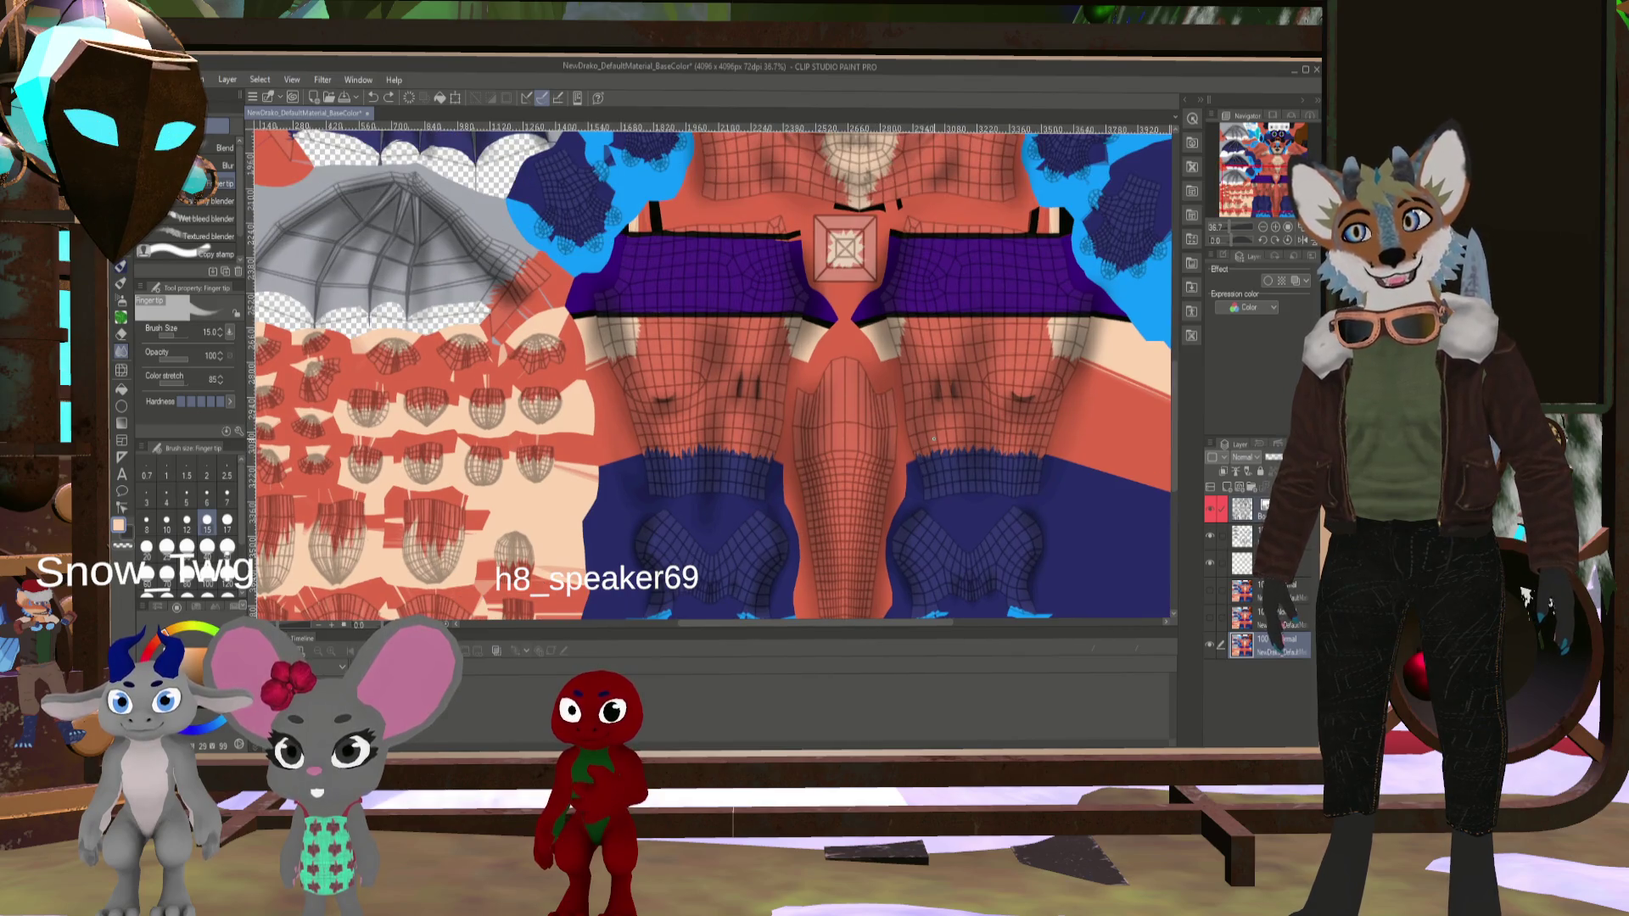
{"action": "scroll", "coordinate": [933, 439], "scroll_direction": "down", "scroll_amount": 3}
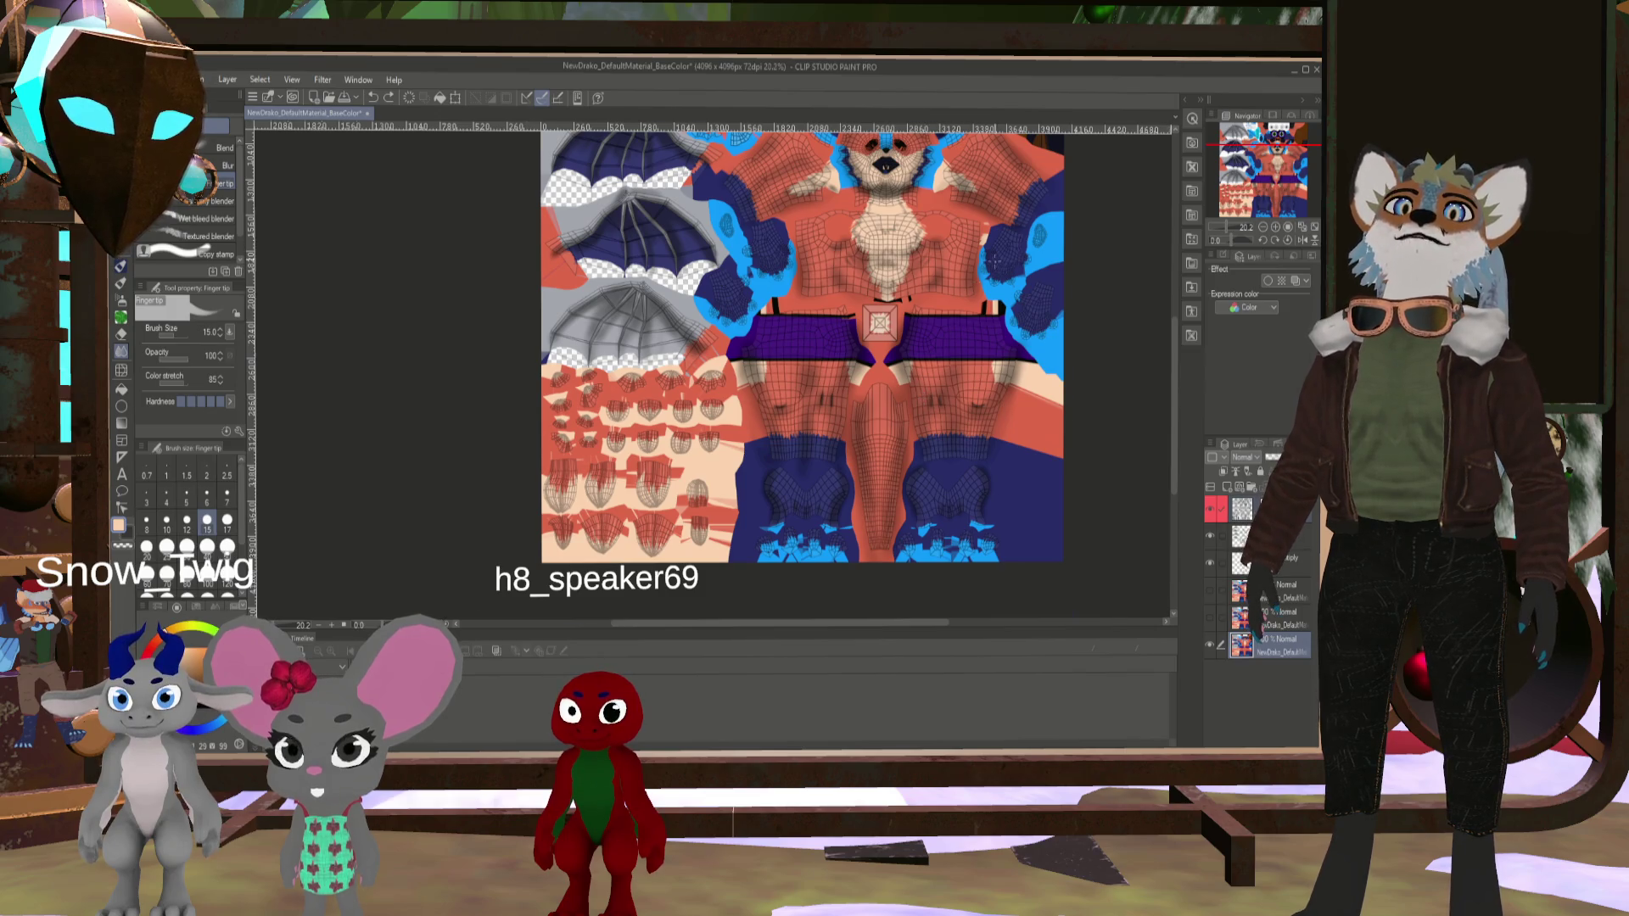
{"action": "scroll", "coordinate": [848, 357], "scroll_direction": "up", "scroll_amount": 2}
{"action": "scroll", "coordinate": [849, 356], "scroll_direction": "down", "scroll_amount": 4}
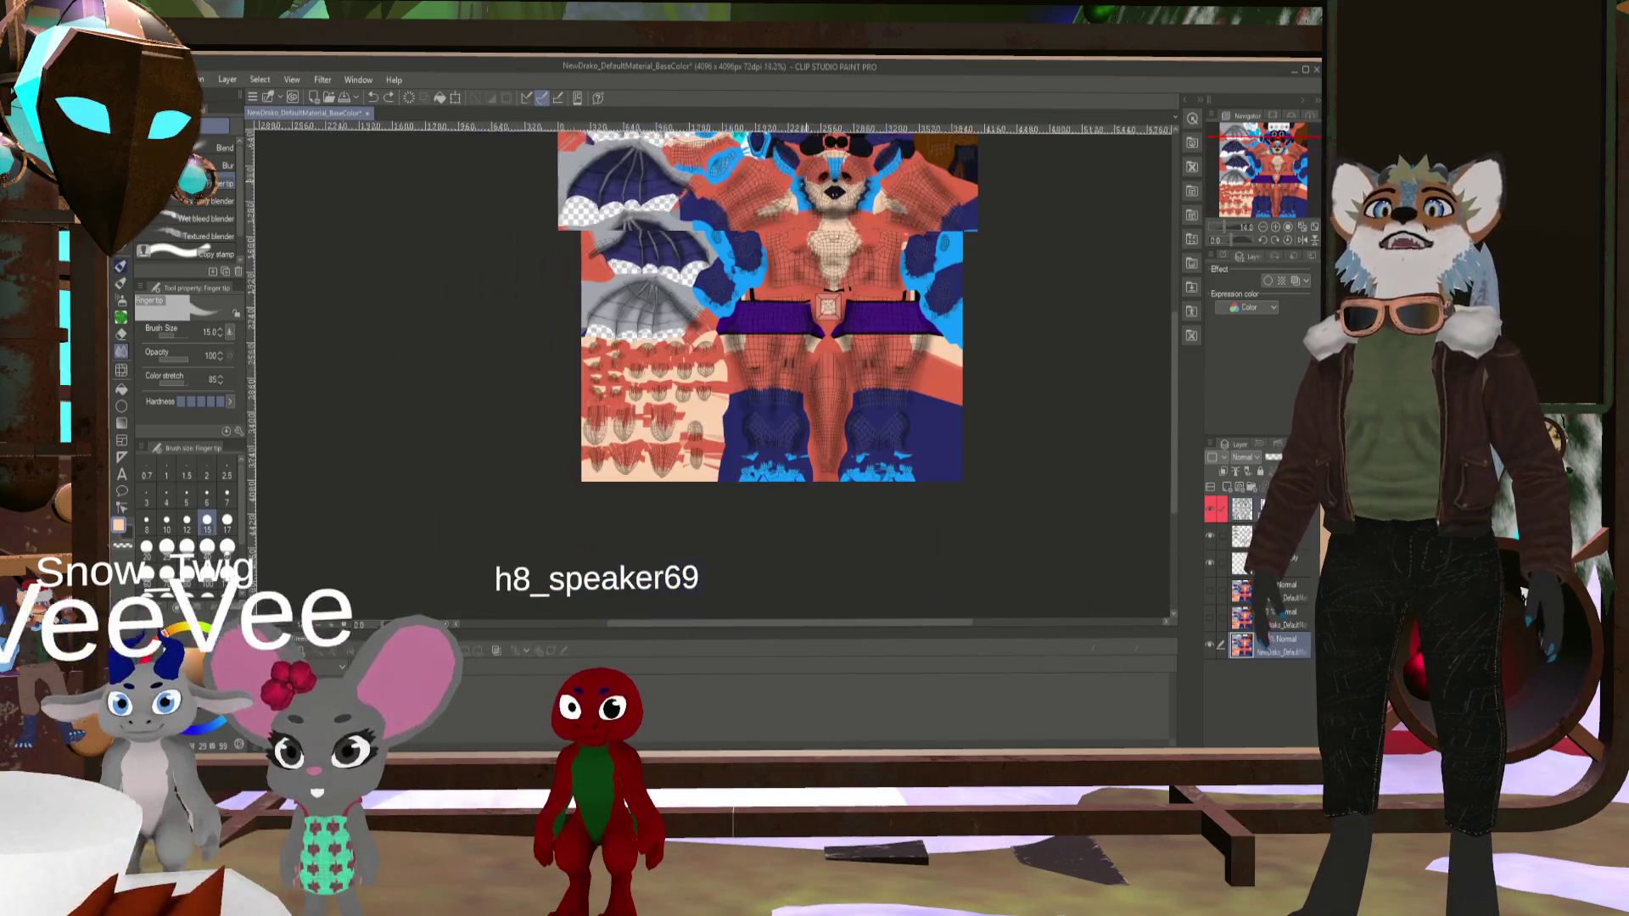
{"action": "scroll", "coordinate": [803, 190], "scroll_direction": "up", "scroll_amount": 3}
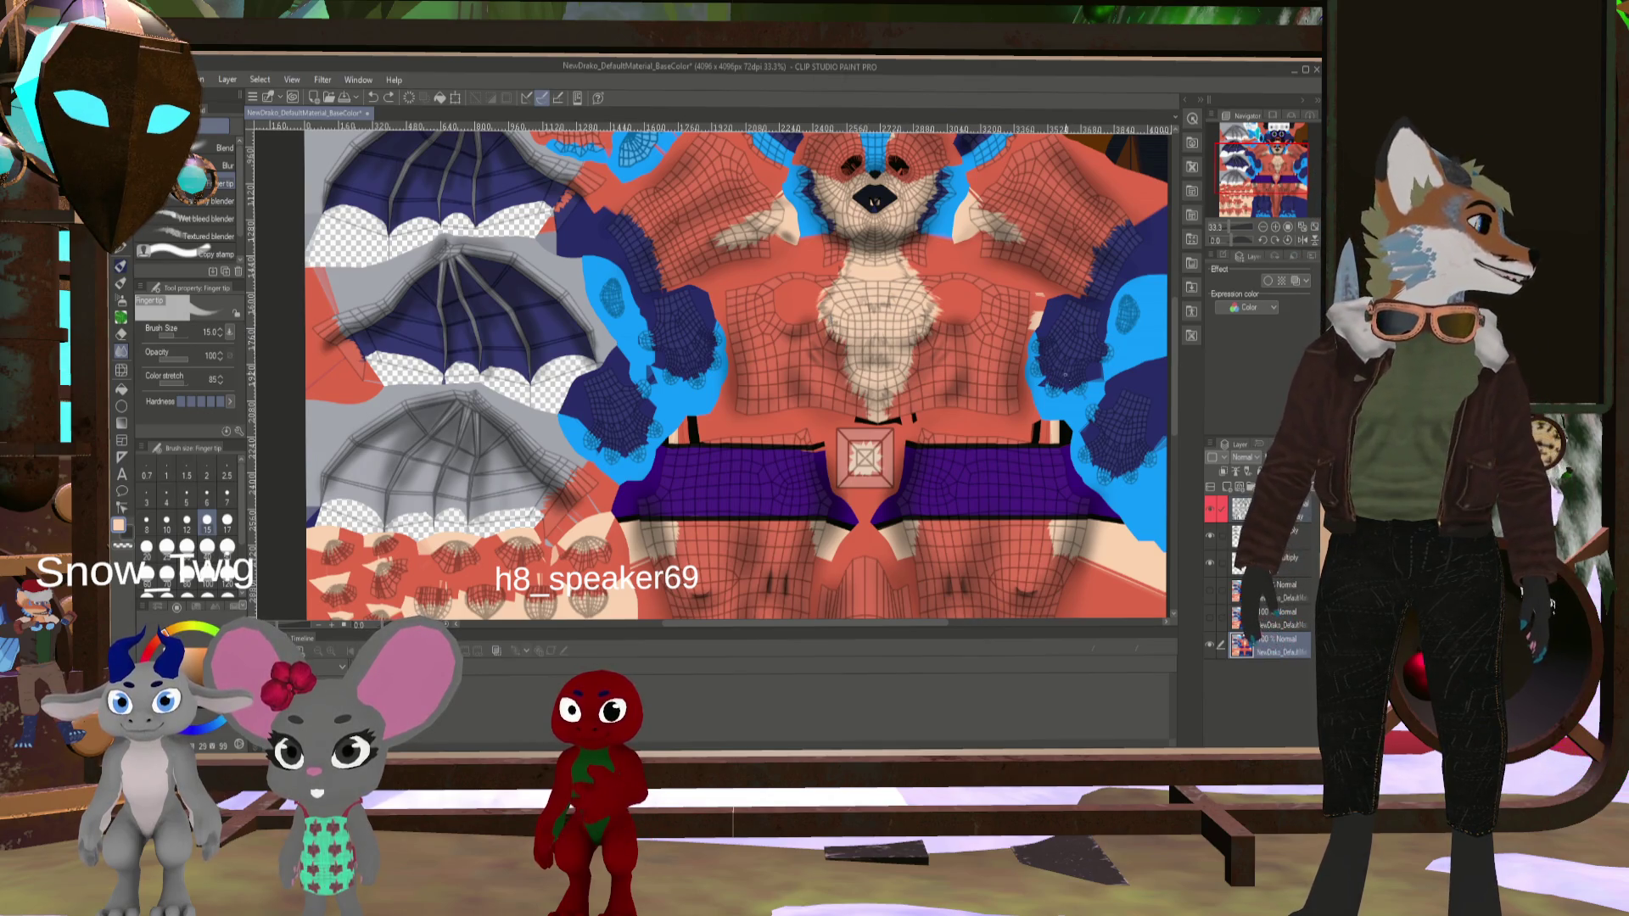
{"action": "scroll", "coordinate": [929, 368], "scroll_direction": "down", "scroll_amount": 2}
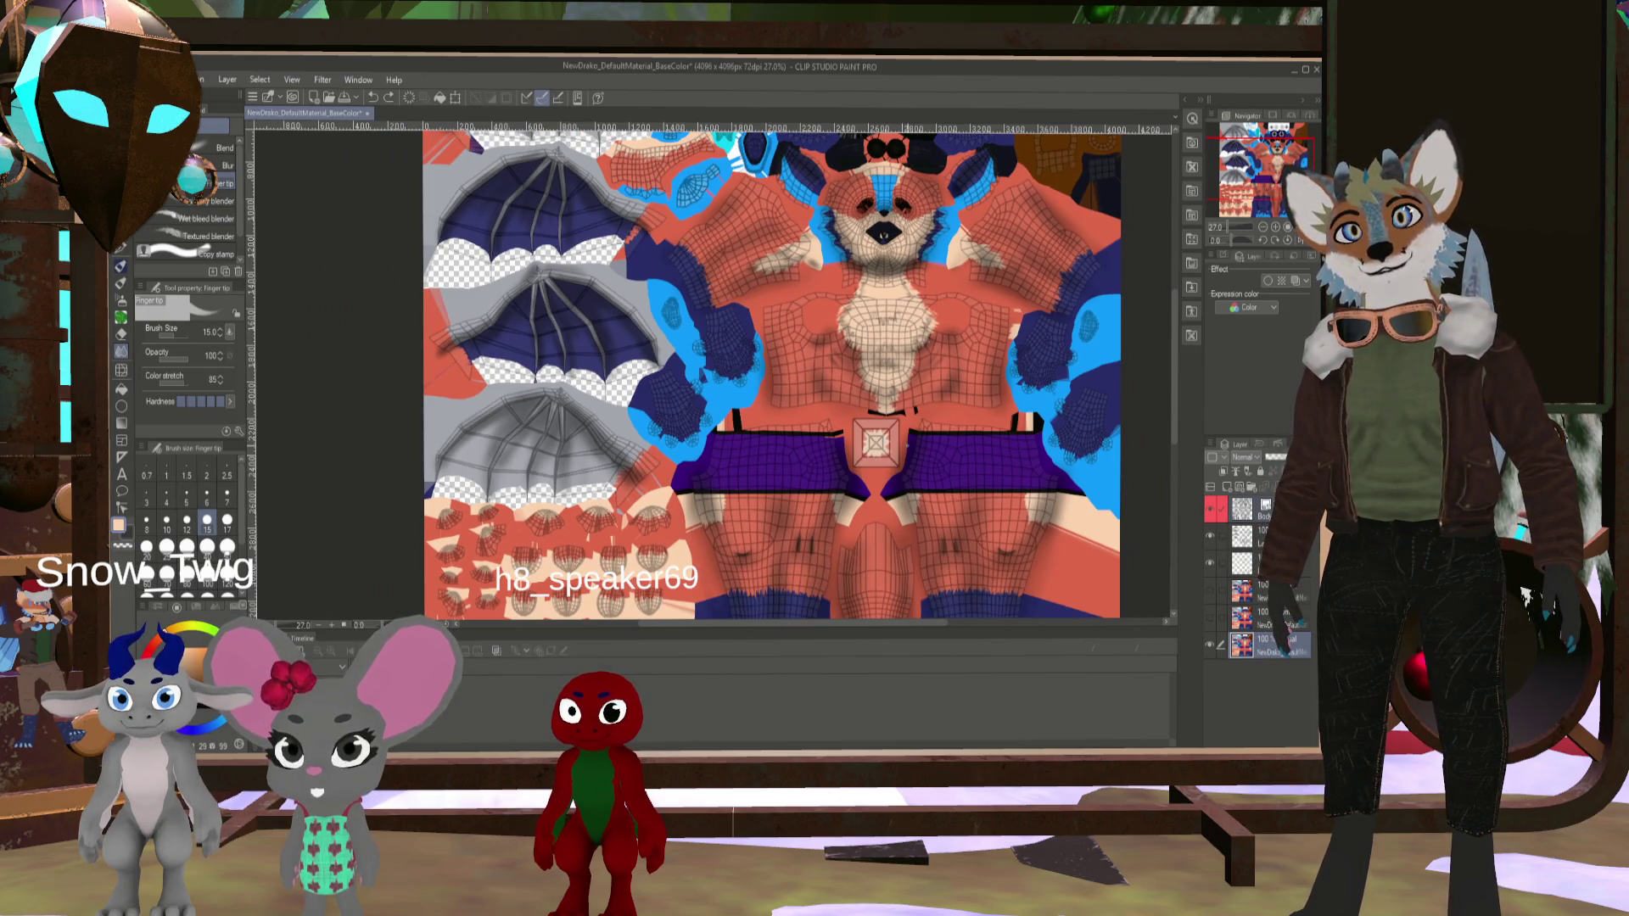
{"action": "middle_click_drag", "start_coordinate": [875, 484], "coordinate": [730, 349]}
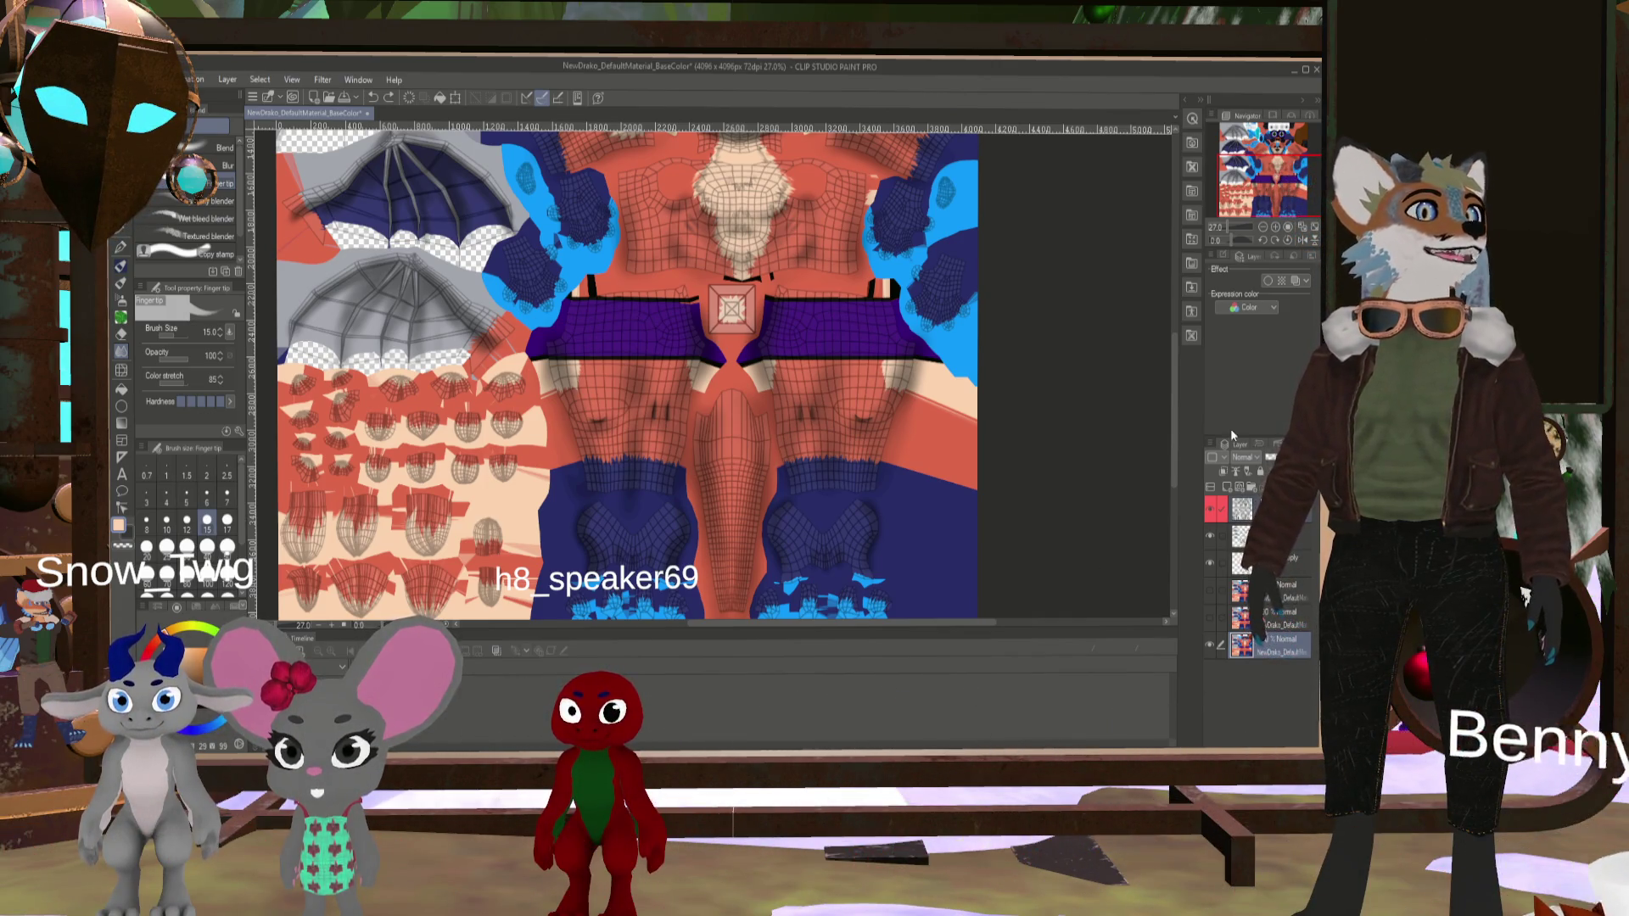
- Try pasting layers and undo it, hide the UV wireframe layer, and return to Blender
{"action": "key", "text": "ctrl+v"}
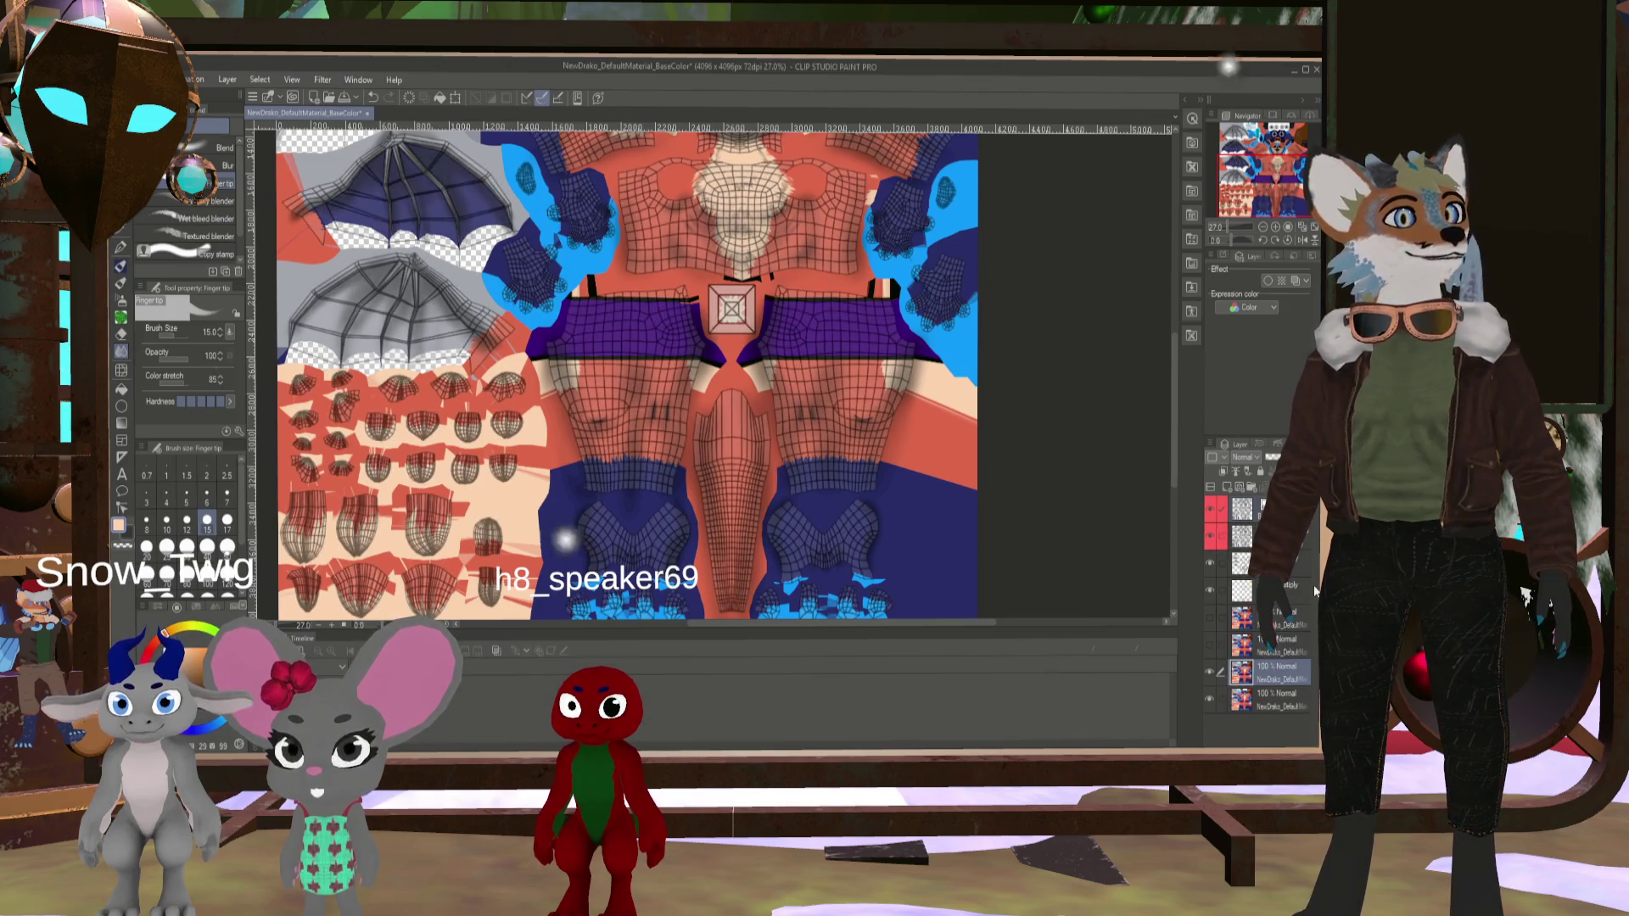
{"action": "key", "text": "ctrl+z"}
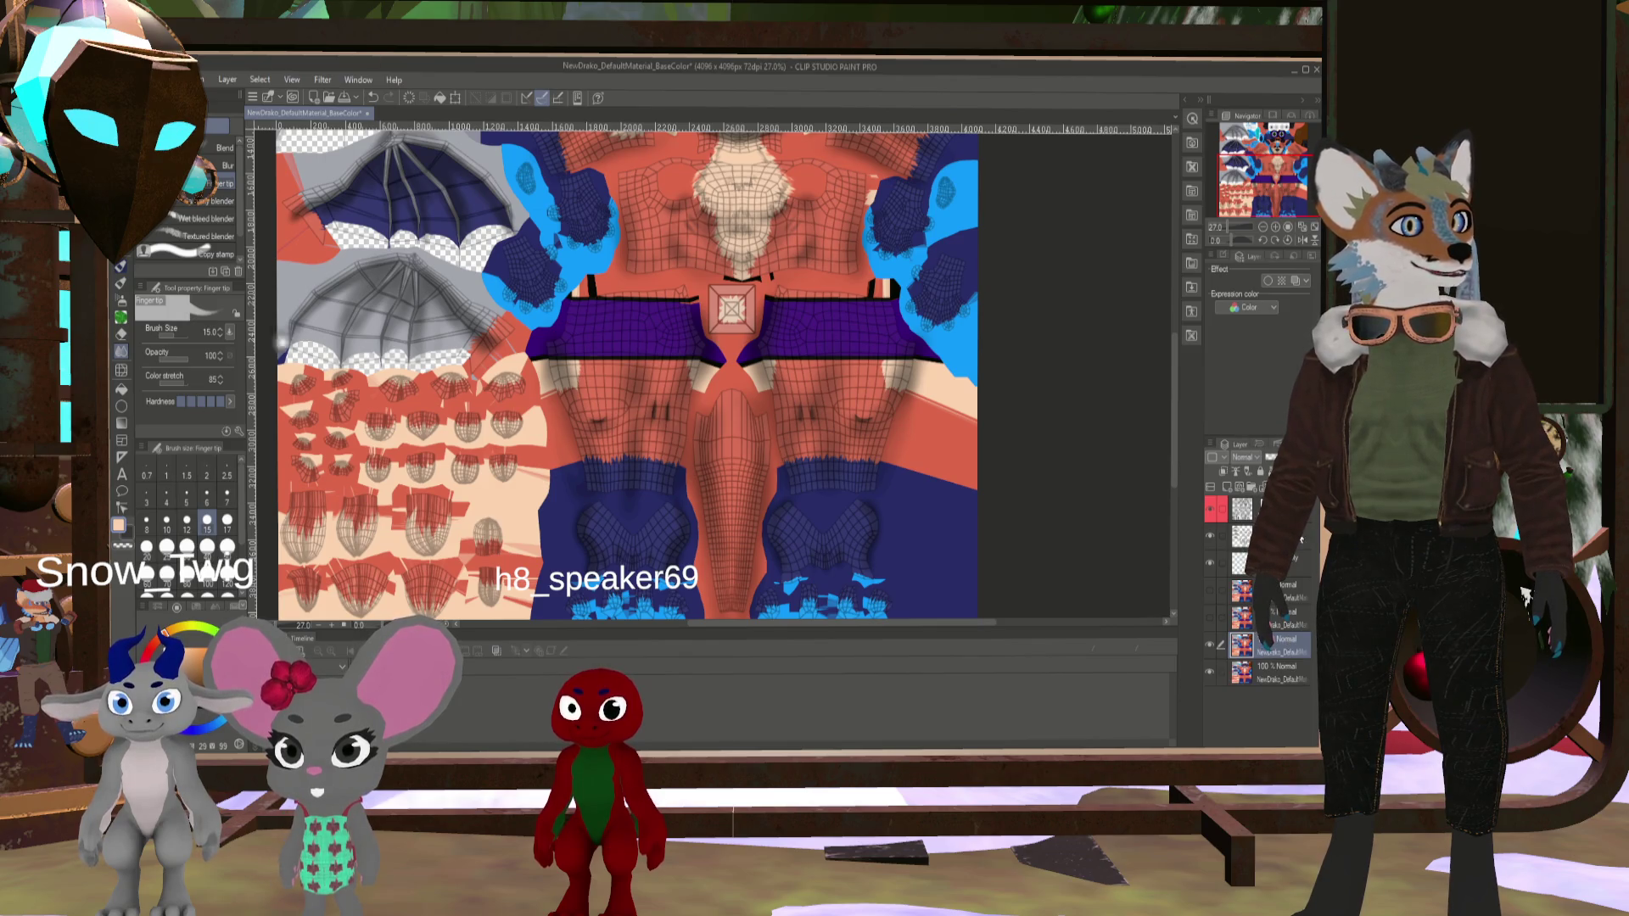
{"action": "key", "text": "ctrl+y"}
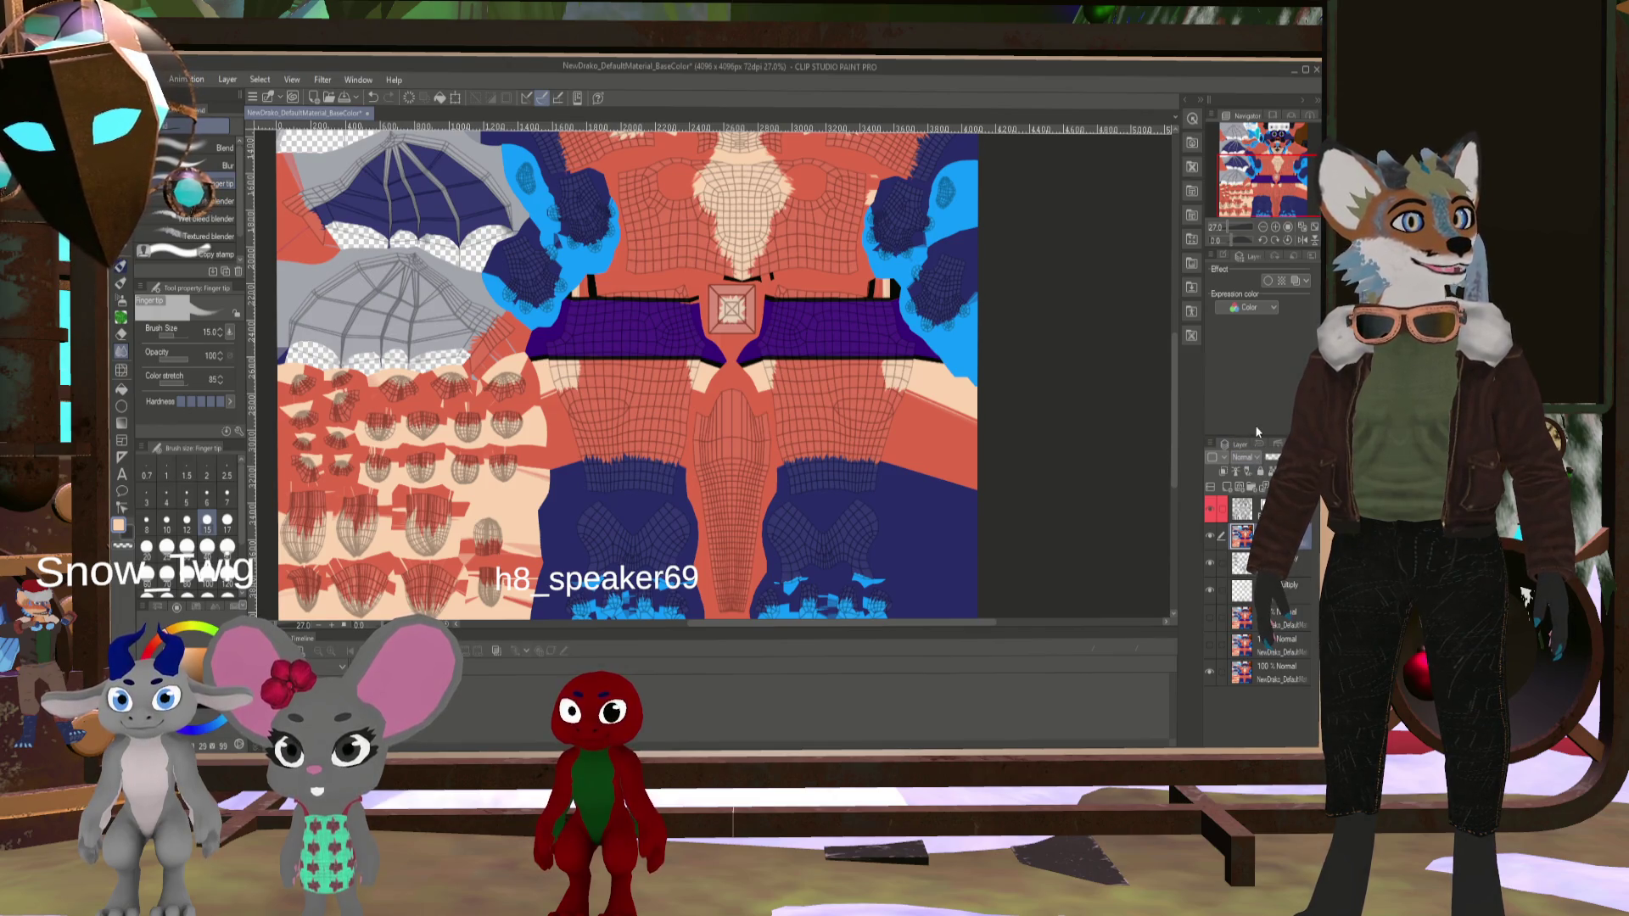
{"action": "key", "text": "ctrl+z"}
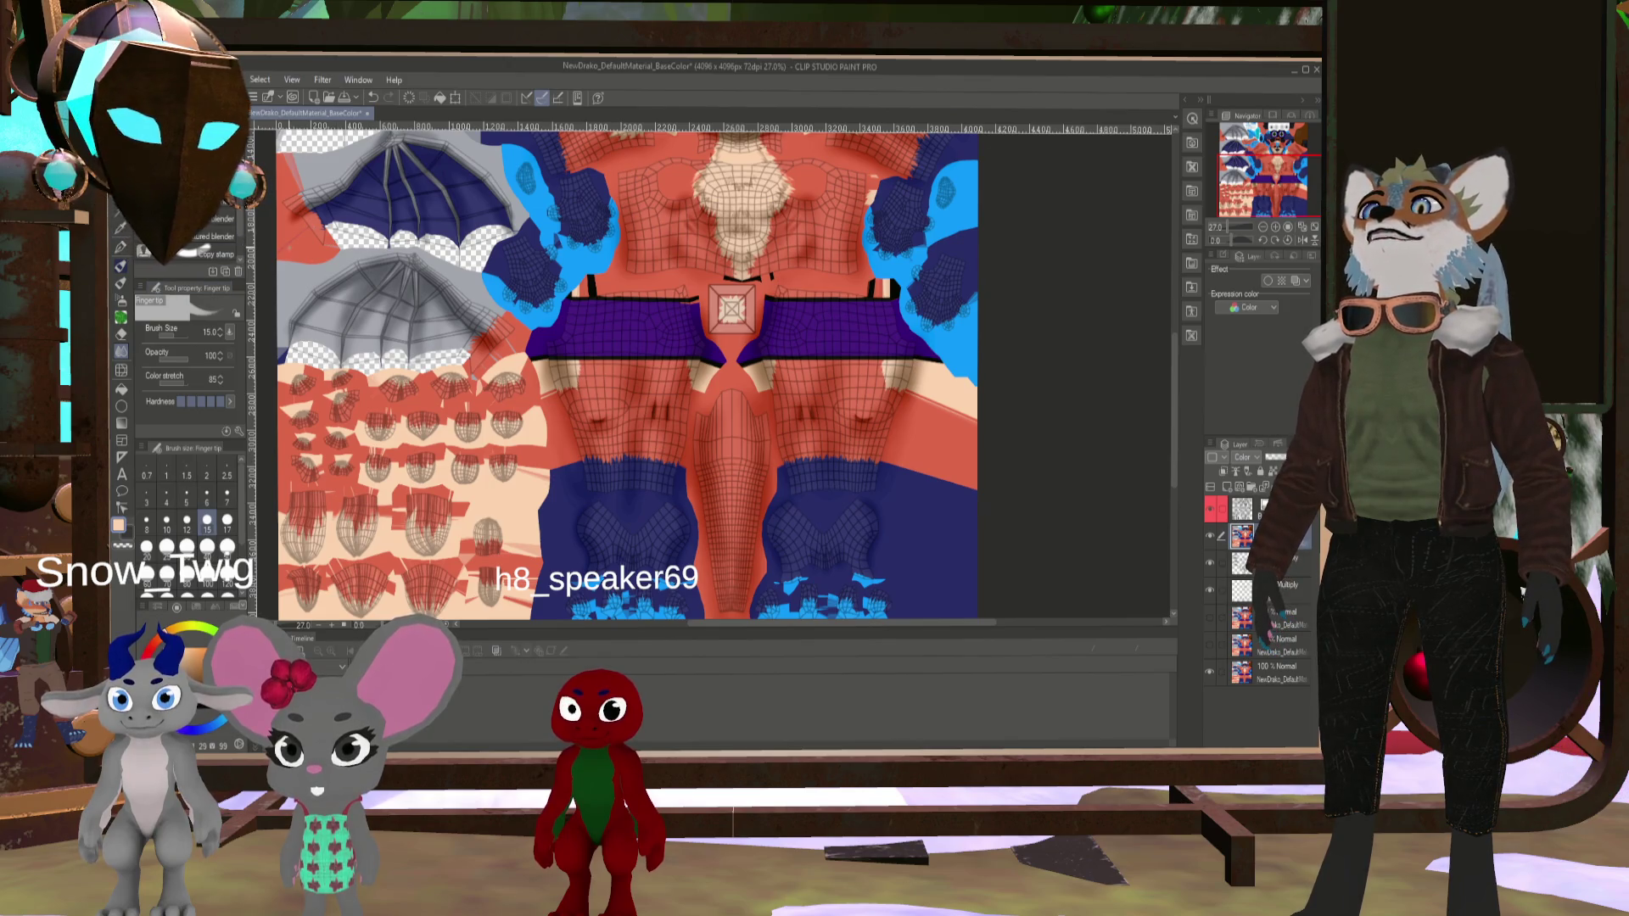
{"action": "left_click", "coordinate": [1209, 508]}
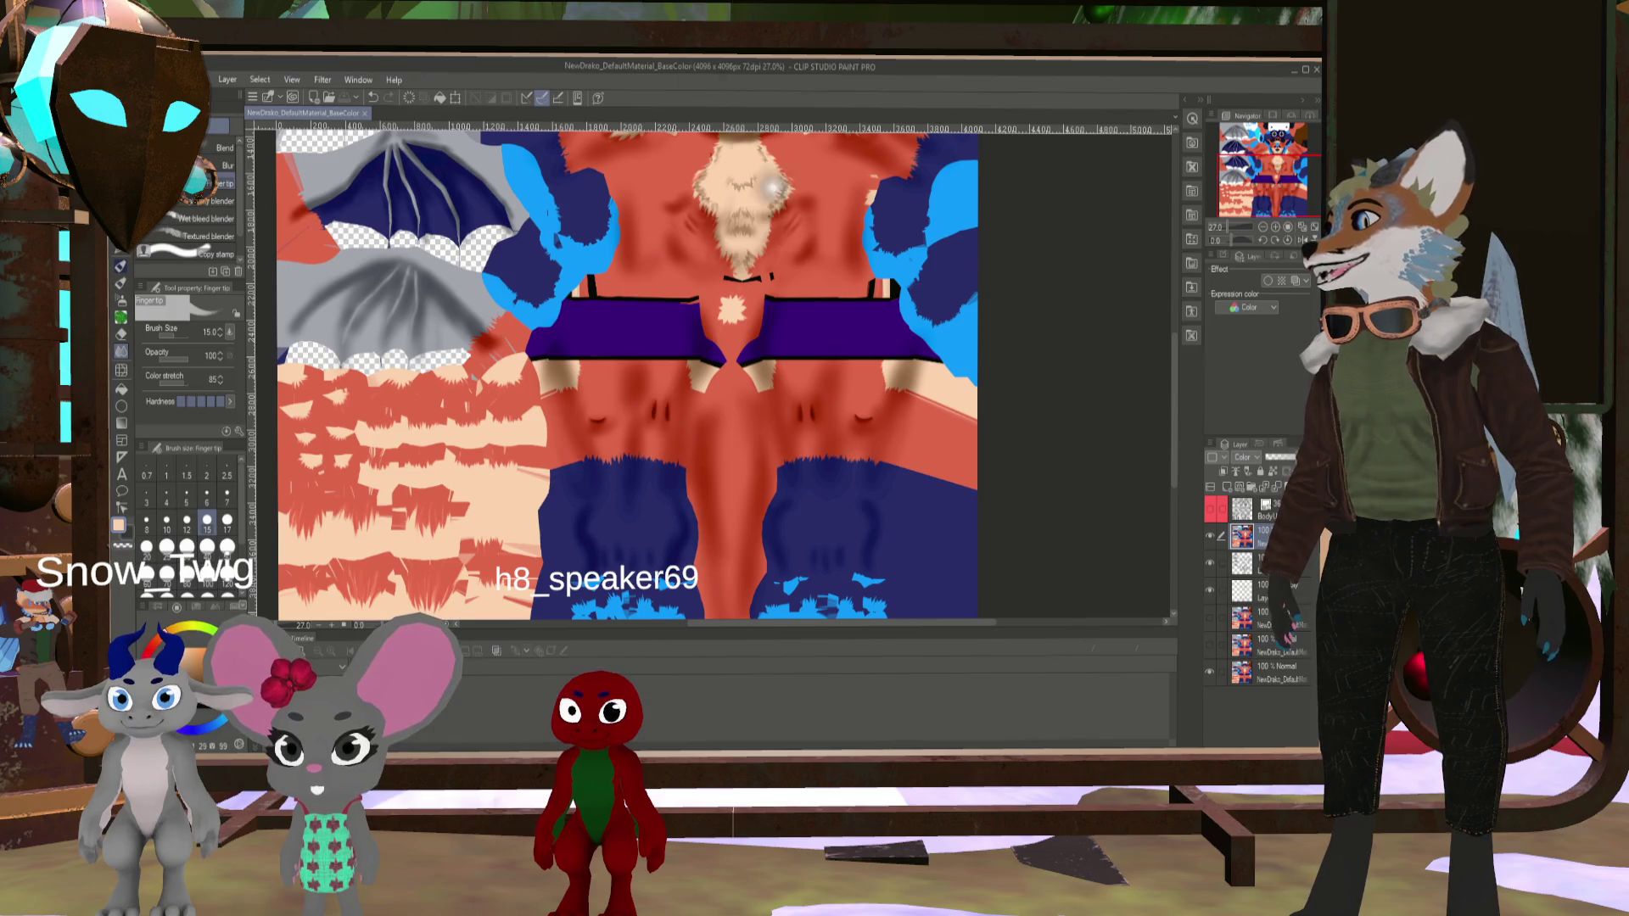
{"action": "key", "text": "alt+Tab"}
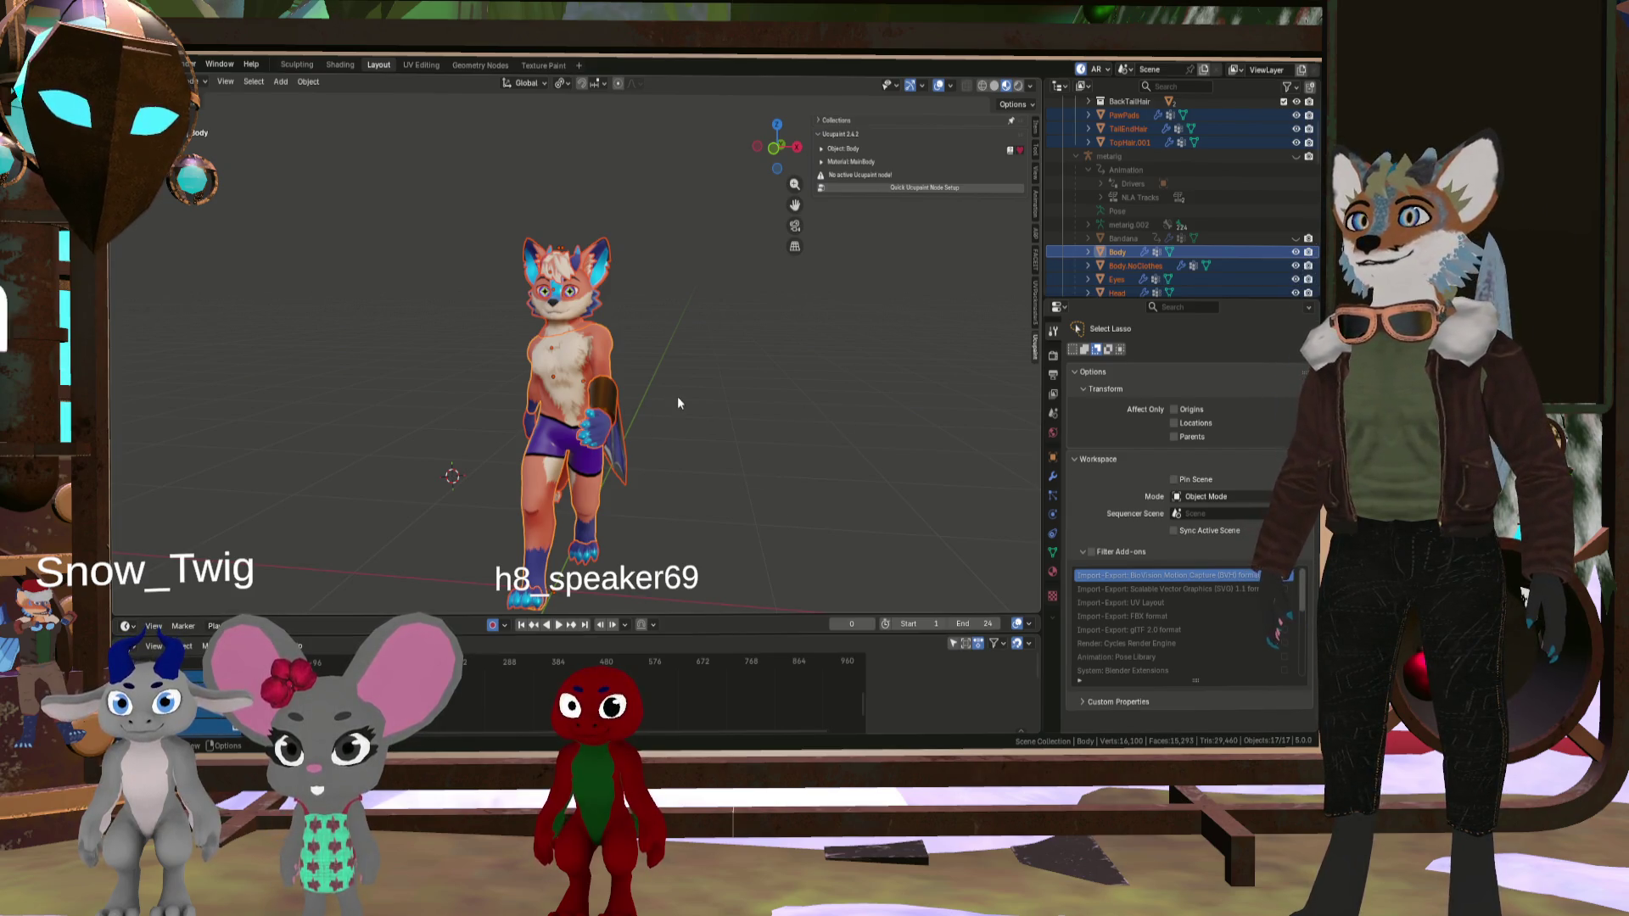
- Orbit onto the fox's torso and confirm the Quick Ucupaint Node Setup
{"action": "scroll", "coordinate": [677, 395], "scroll_direction": "up", "scroll_amount": 3}
{"action": "scroll", "coordinate": [670, 406], "scroll_direction": "down", "scroll_amount": 3}
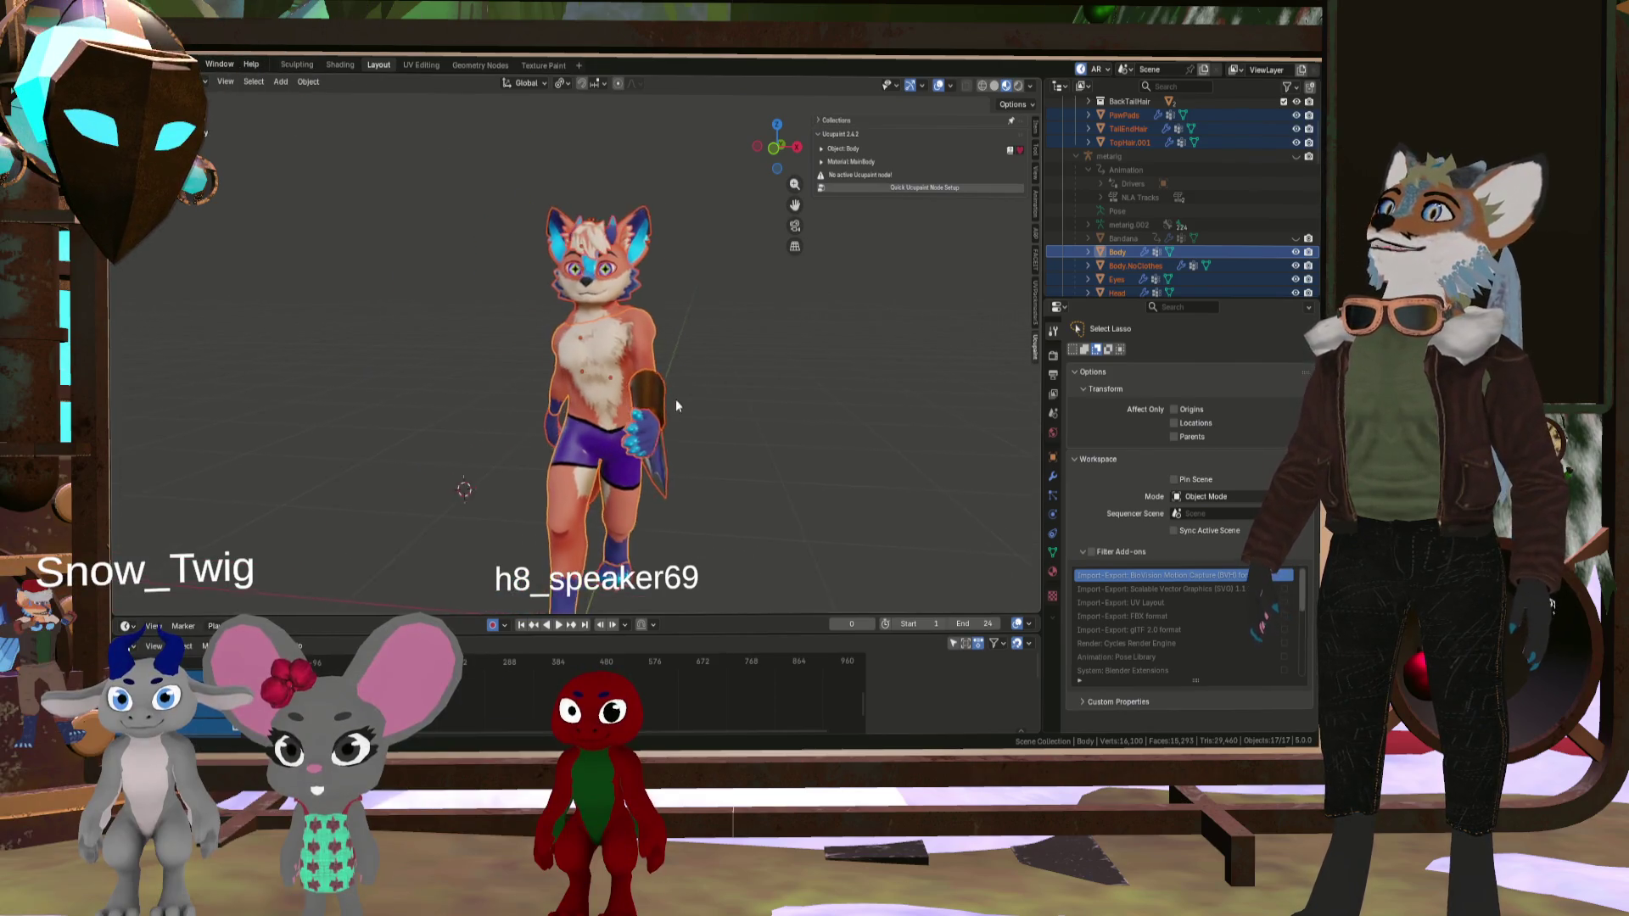
{"action": "scroll", "coordinate": [661, 390], "scroll_direction": "up", "scroll_amount": 3}
{"action": "scroll", "coordinate": [623, 380], "scroll_direction": "up", "scroll_amount": 2}
{"action": "mouse_move", "coordinate": [644, 353]}
{"action": "middle_mouse_down"}
{"action": "mouse_move", "coordinate": [622, 380]}
{"action": "mouse_move", "coordinate": [552, 375]}
{"action": "mouse_move", "coordinate": [473, 339]}
{"action": "mouse_move", "coordinate": [494, 326]}
{"action": "mouse_move", "coordinate": [617, 388]}
{"action": "mouse_move", "coordinate": [850, 379]}
{"action": "middle_mouse_up"}
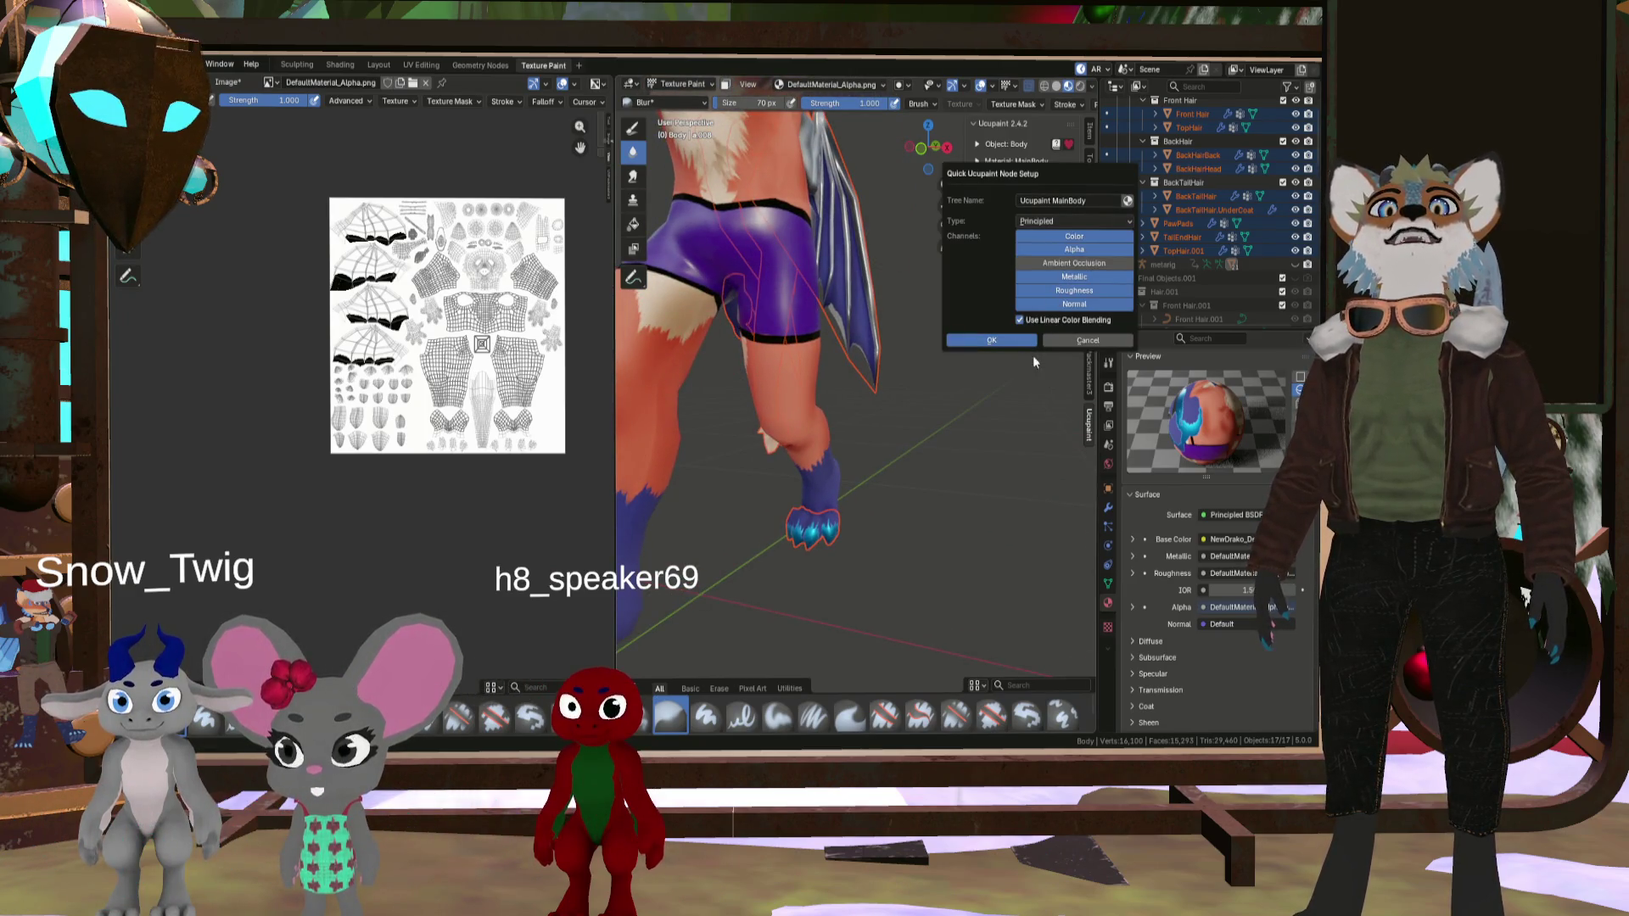
{"action": "key", "text": "Return"}
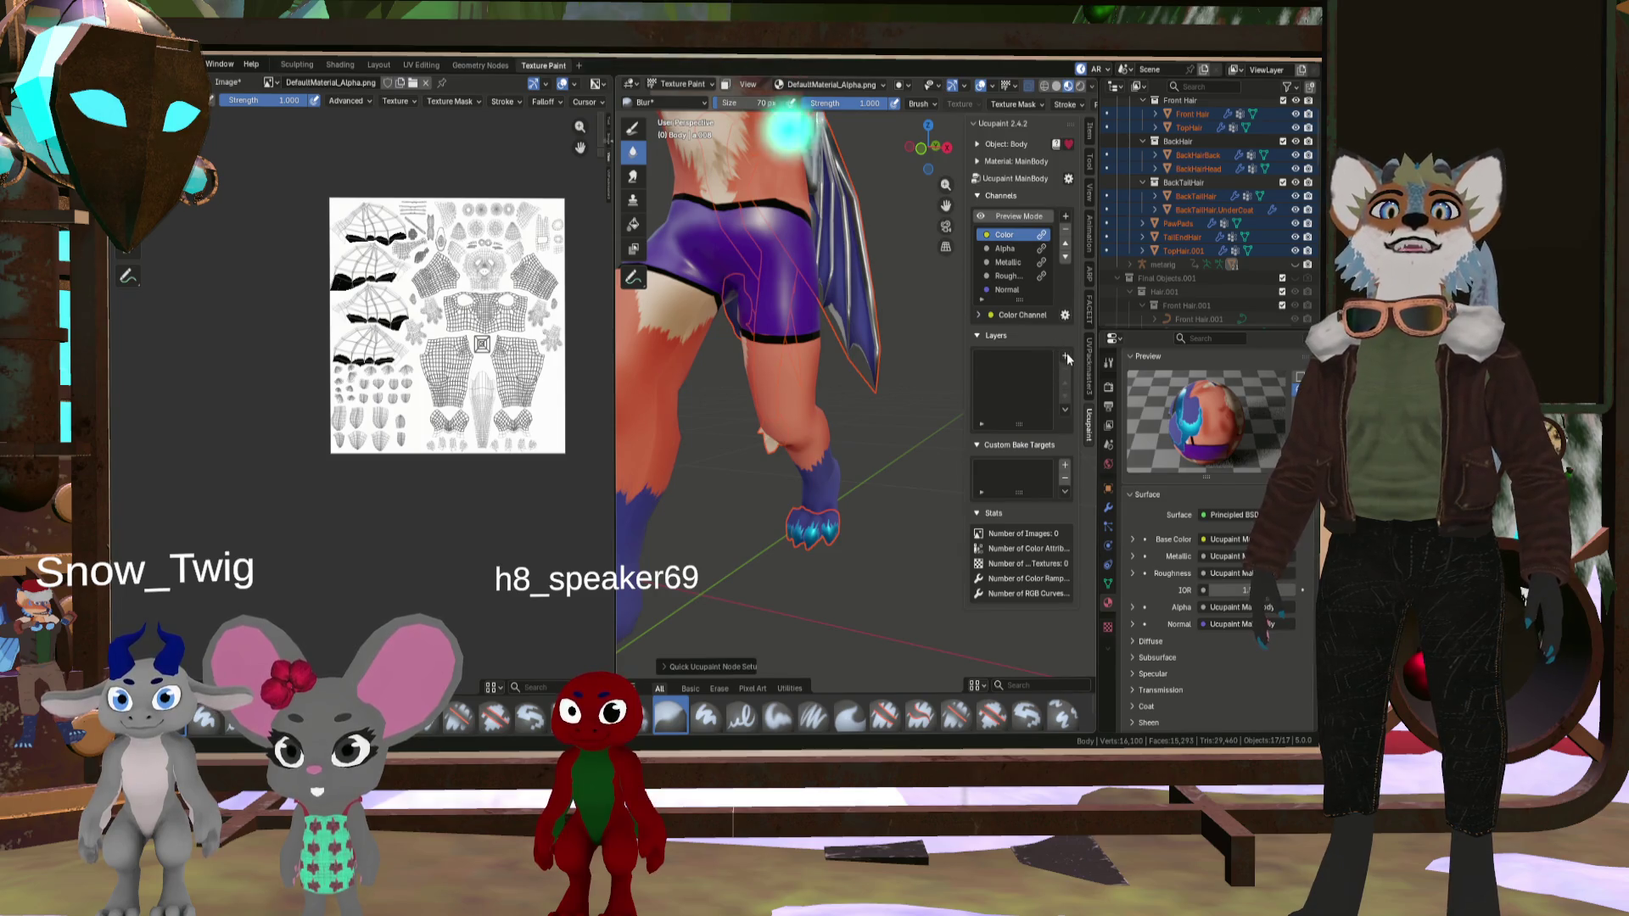
- Add NewDrako_DefaultMaterial_BaseColor.png as a Ucupaint image layer and widen the image editor
{"action": "left_click", "coordinate": [1065, 355]}
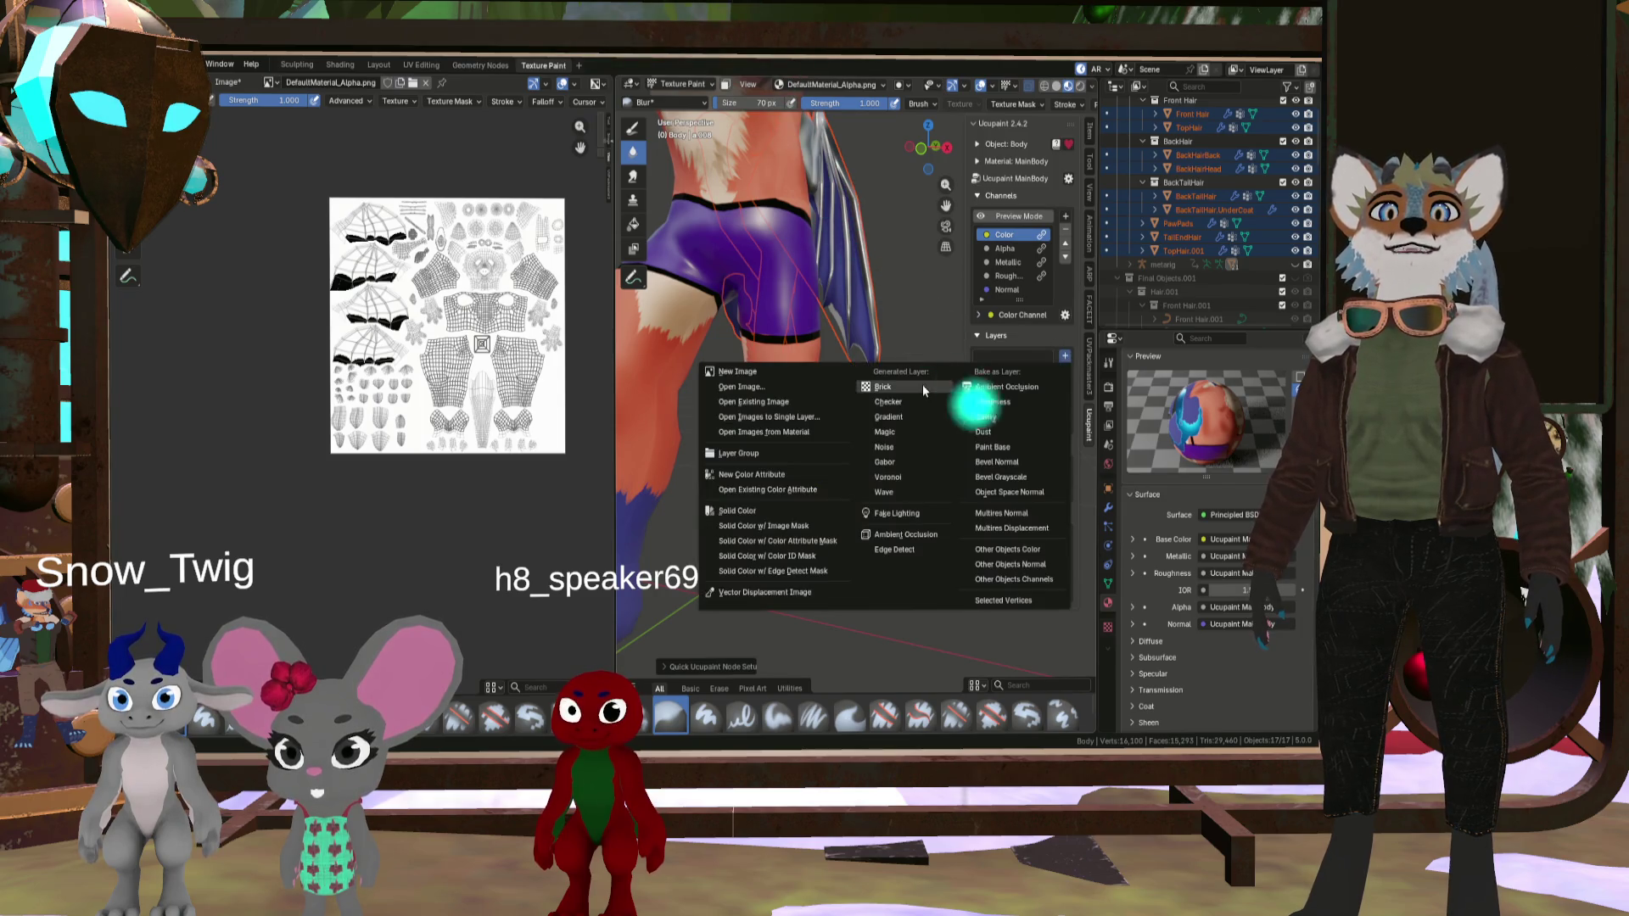
{"action": "left_click", "coordinate": [804, 386]}
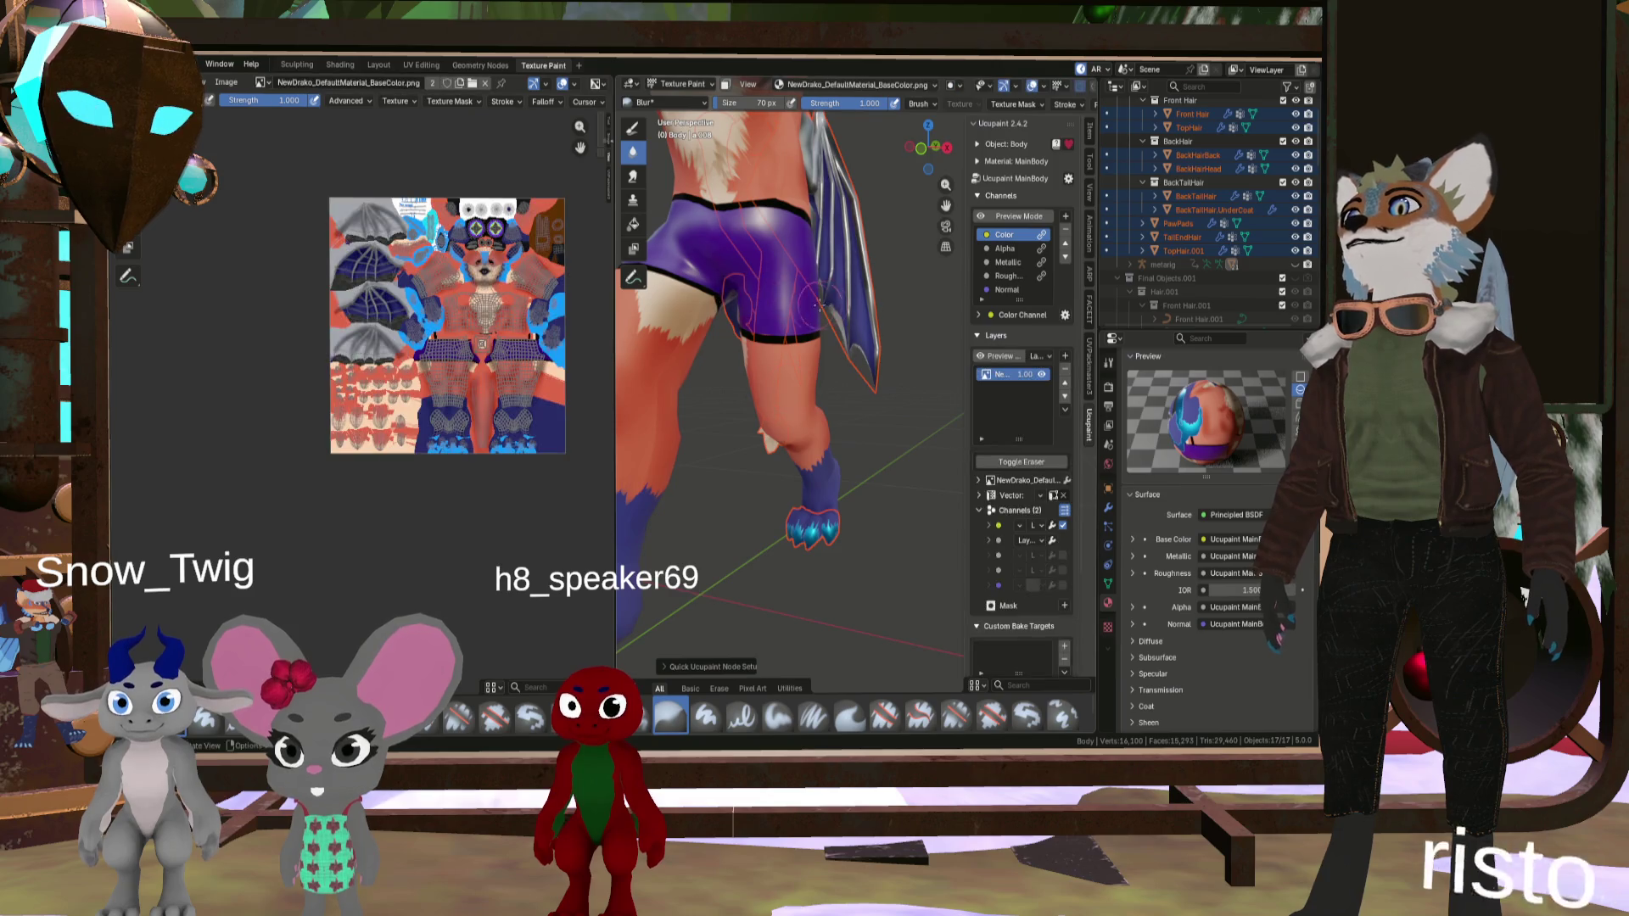
{"action": "scroll", "coordinate": [495, 292], "scroll_direction": "up", "scroll_amount": 3}
{"action": "scroll", "coordinate": [495, 292], "scroll_direction": "down", "scroll_amount": 4}
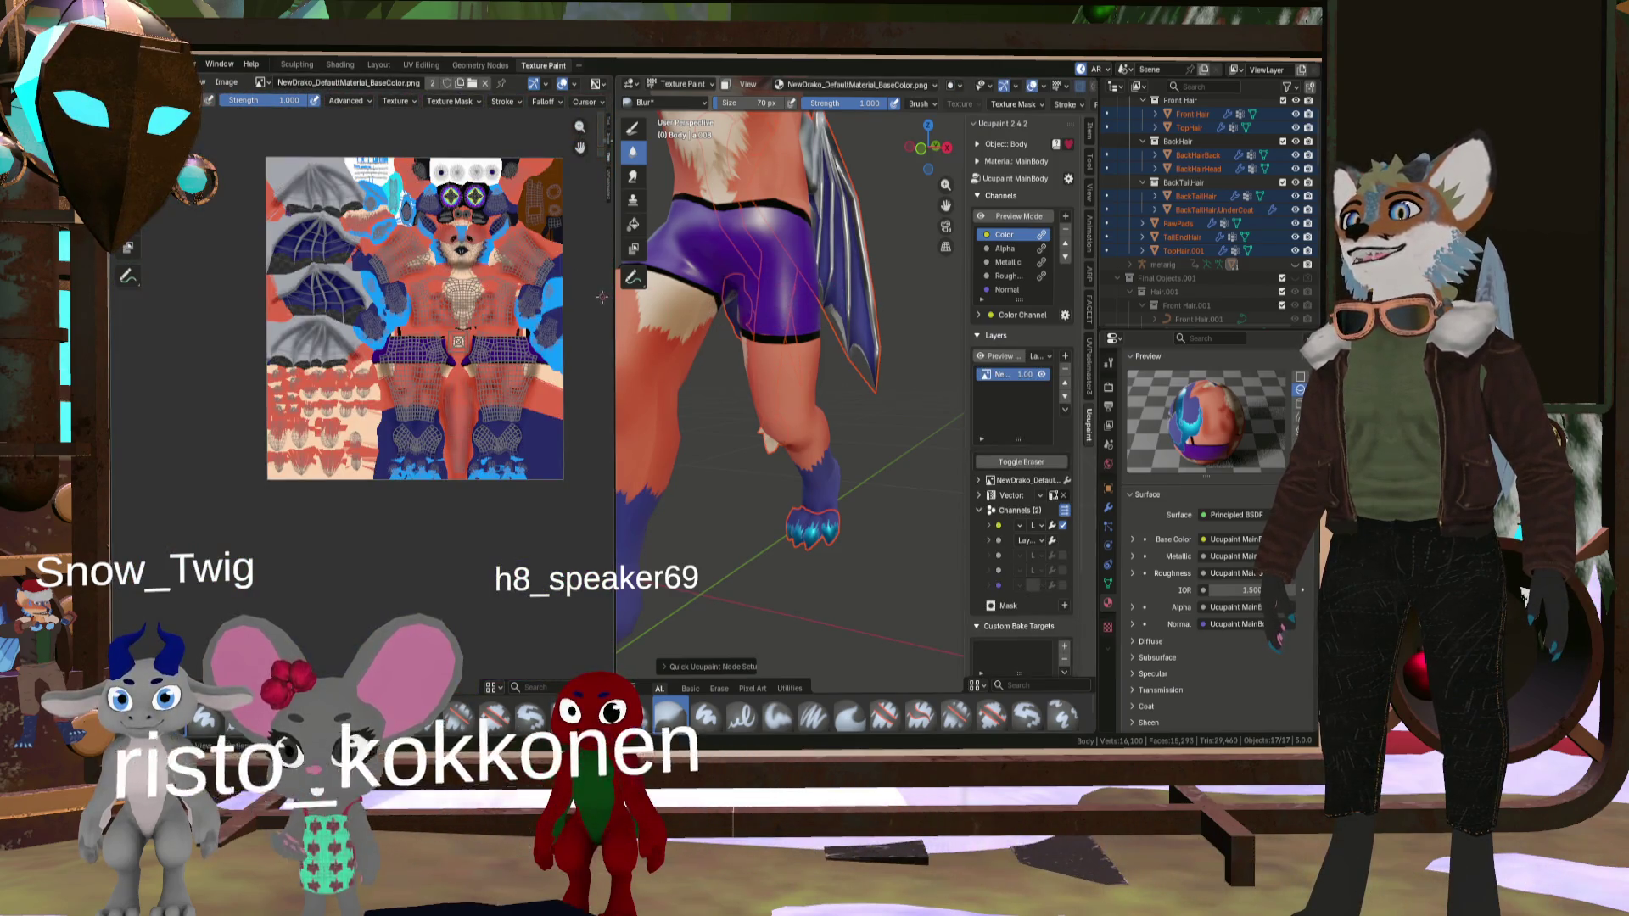
{"action": "left_click_drag", "start_coordinate": [615, 296], "coordinate": [646, 296]}
- Blur the texture seam on the lower back above the shorts' waistband
{"action": "scroll", "coordinate": [789, 340], "scroll_direction": "down", "scroll_amount": 5}
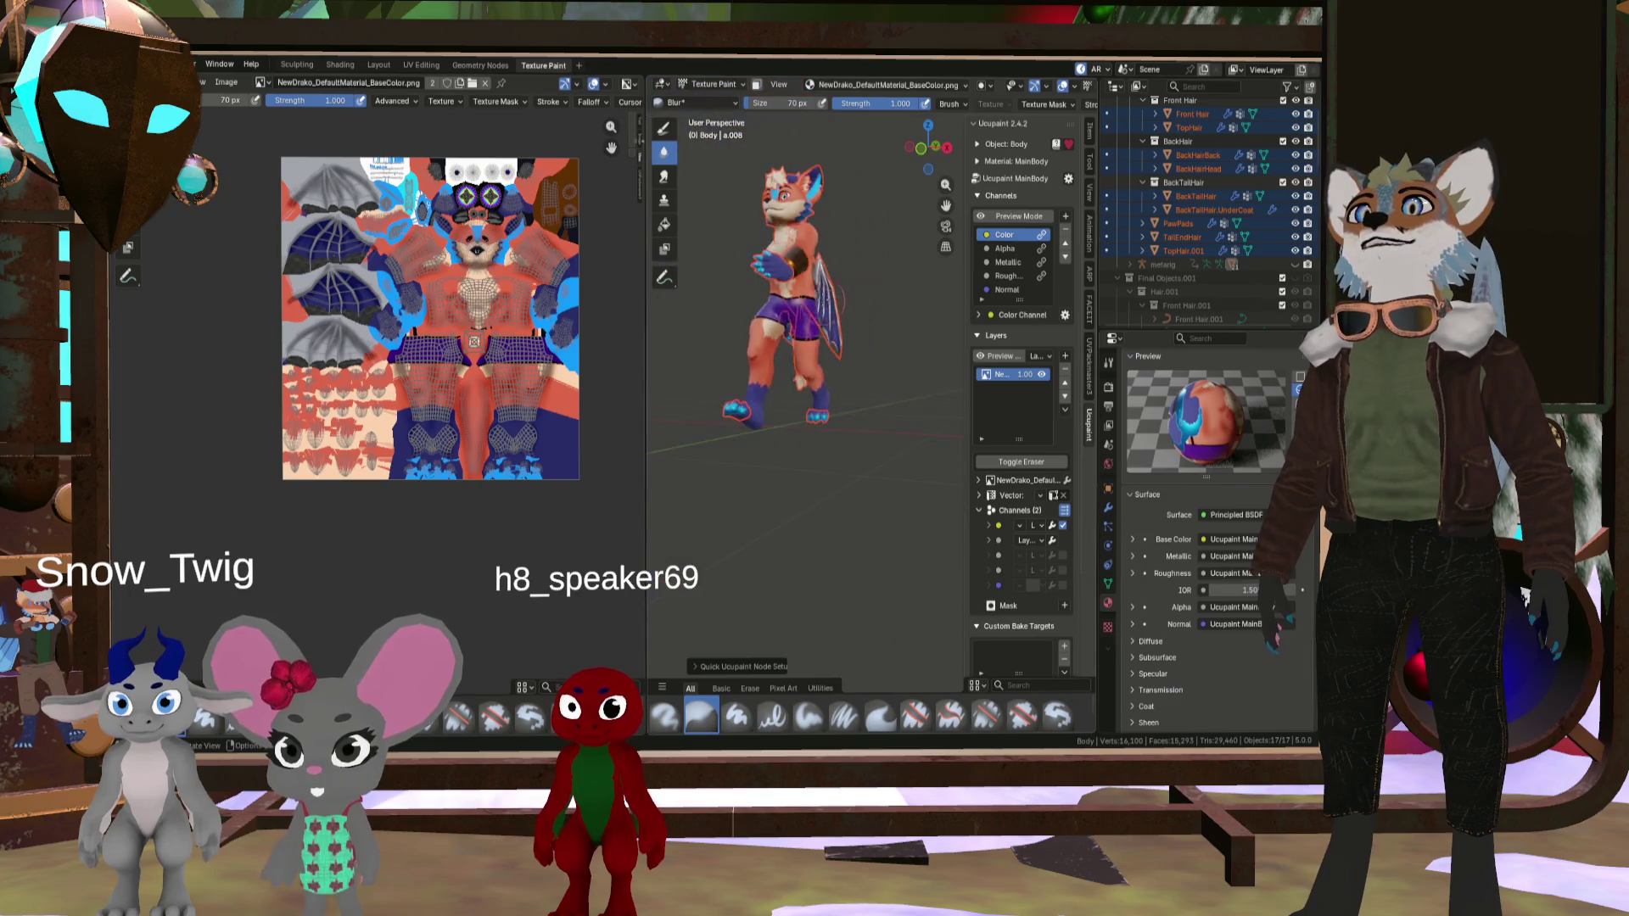
{"action": "scroll", "coordinate": [841, 498], "scroll_direction": "up", "scroll_amount": 8}
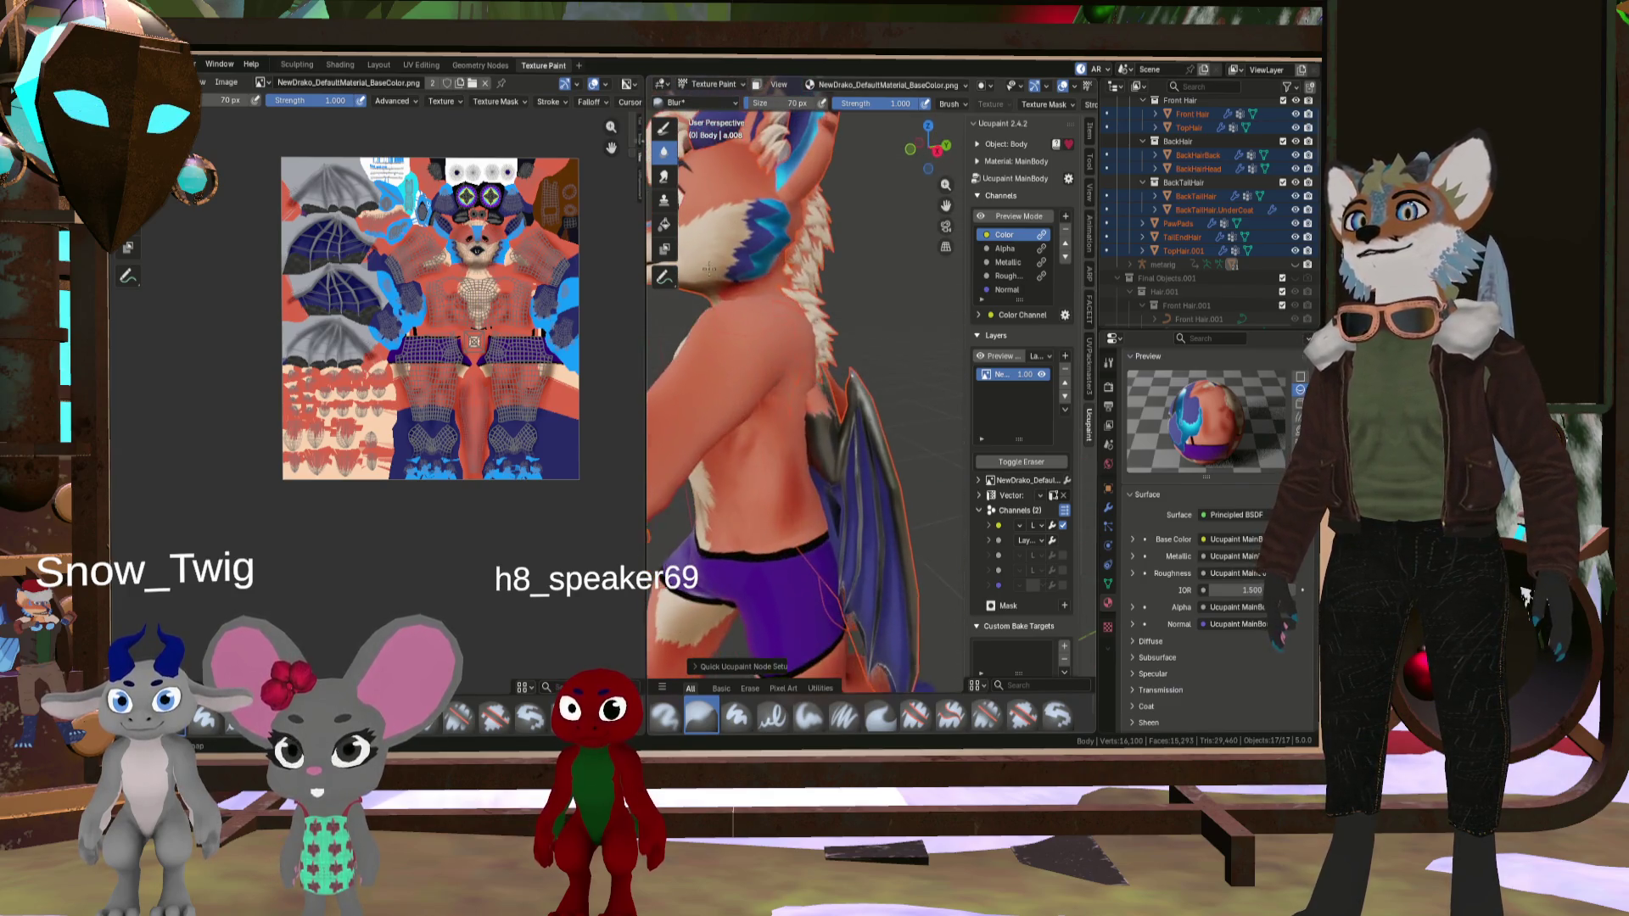
{"action": "middle_click_drag", "start_coordinate": [841, 498], "coordinate": [806, 441]}
{"action": "scroll", "coordinate": [783, 389], "scroll_direction": "up", "scroll_amount": 5}
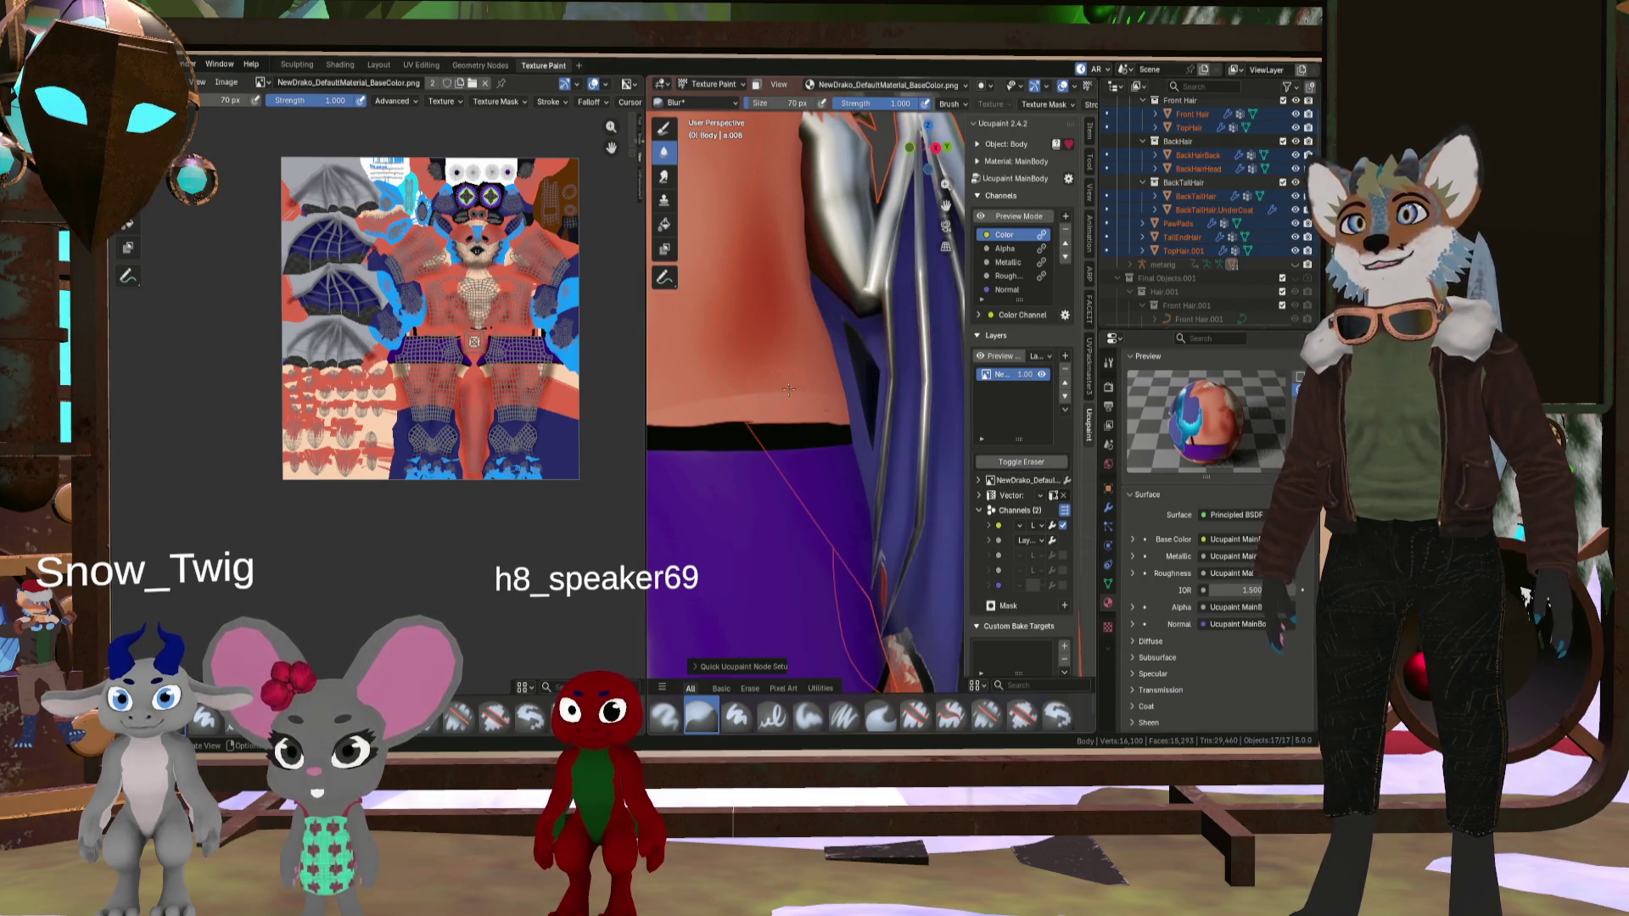
{"action": "left_click_drag", "start_coordinate": [808, 393], "coordinate": [717, 397]}
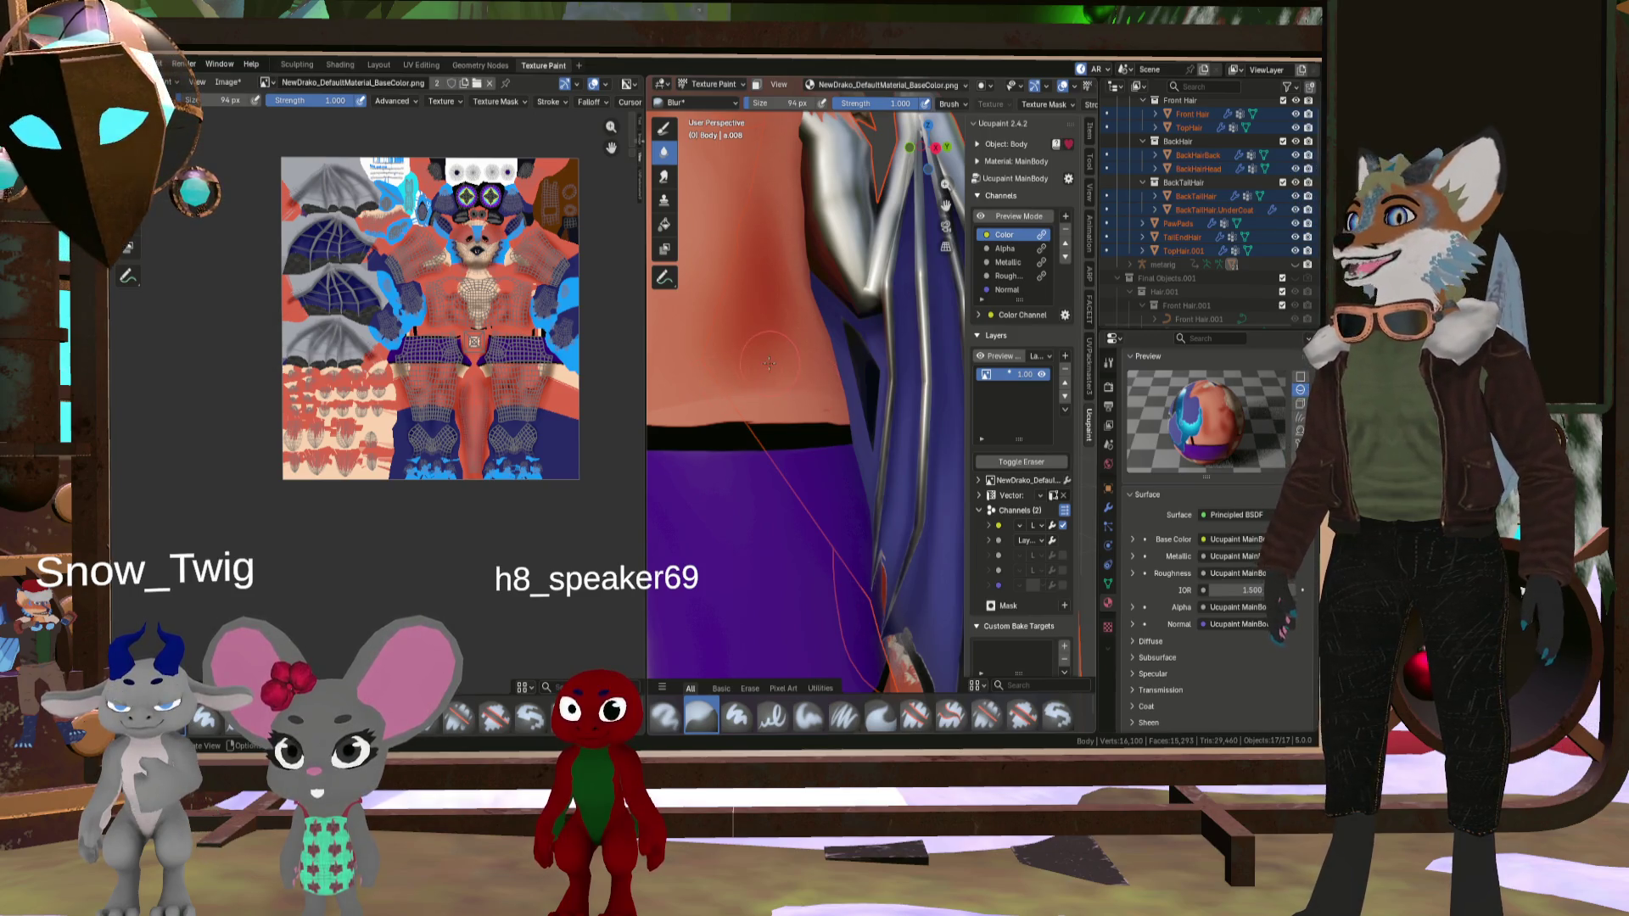
- Orbit around the waist, thigh and front of the fox to check the blurred seam
{"action": "key", "text": "F3"}
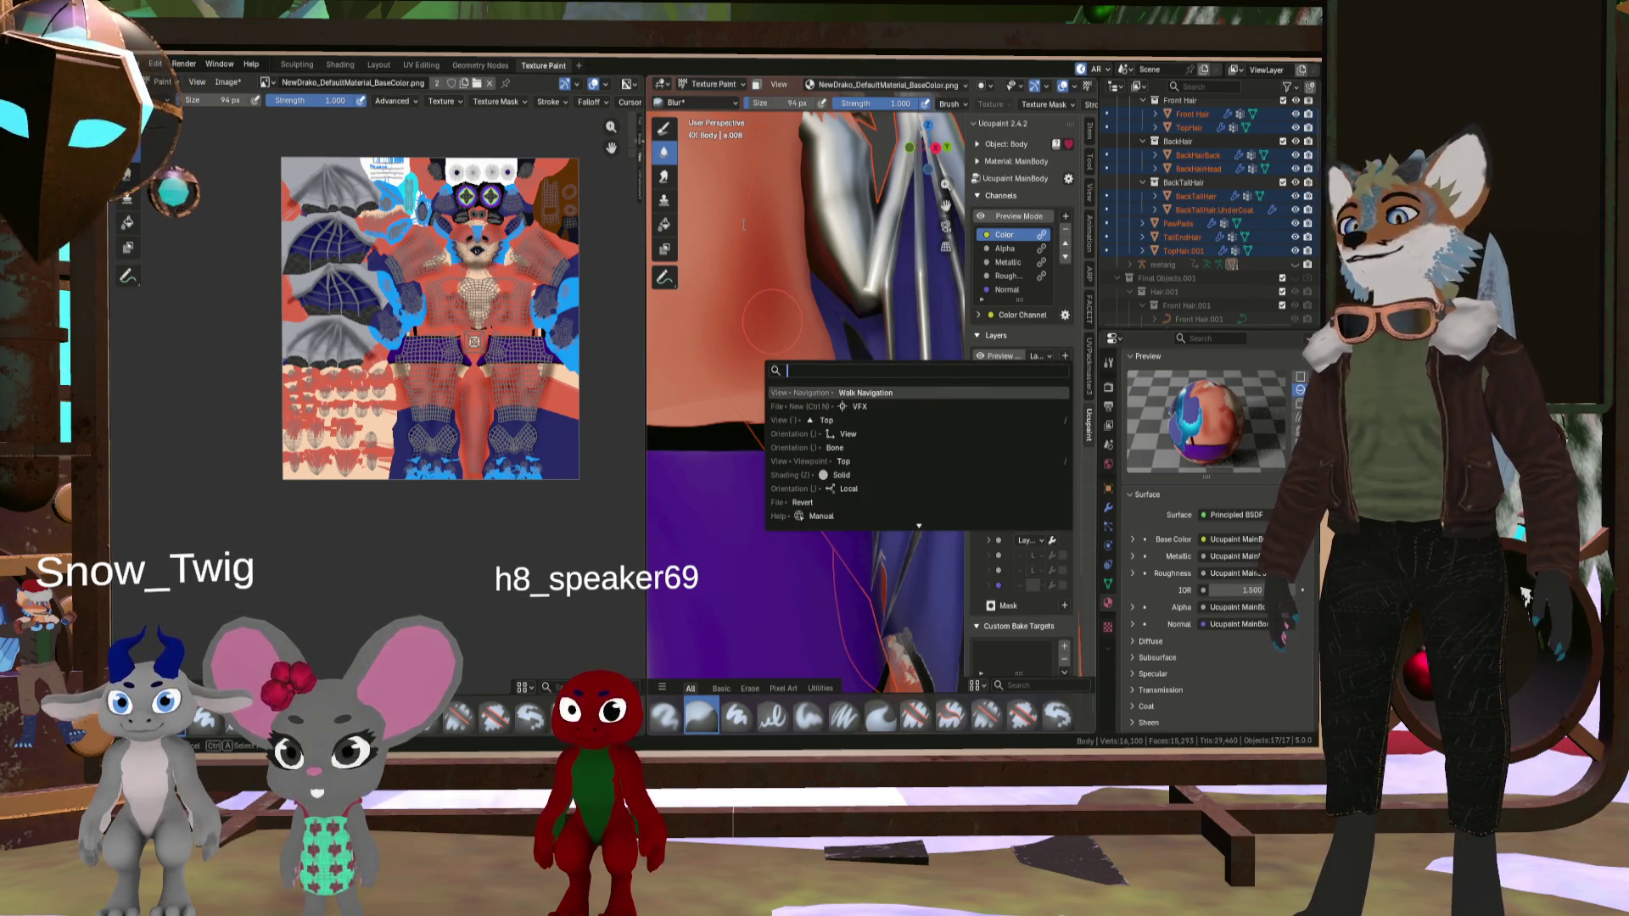
{"action": "key", "text": "Escape"}
{"action": "middle_click_drag", "start_coordinate": [743, 225], "coordinate": [811, 318]}
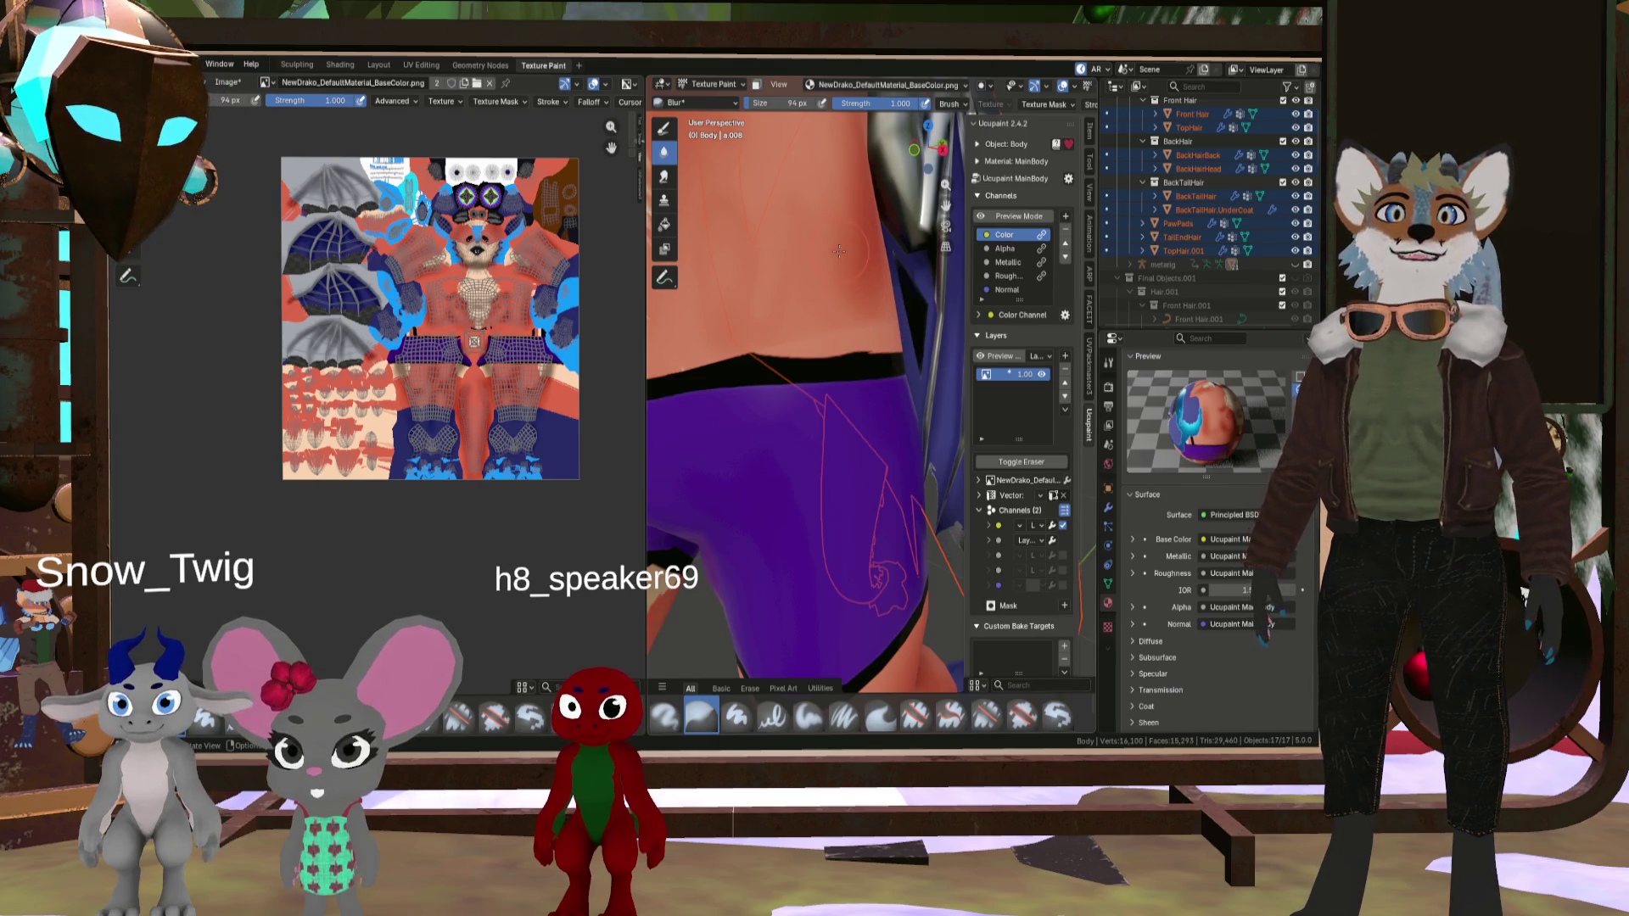
{"action": "scroll", "coordinate": [839, 250], "scroll_direction": "down", "scroll_amount": 5}
{"action": "middle_click_drag", "start_coordinate": [838, 254], "coordinate": [875, 374]}
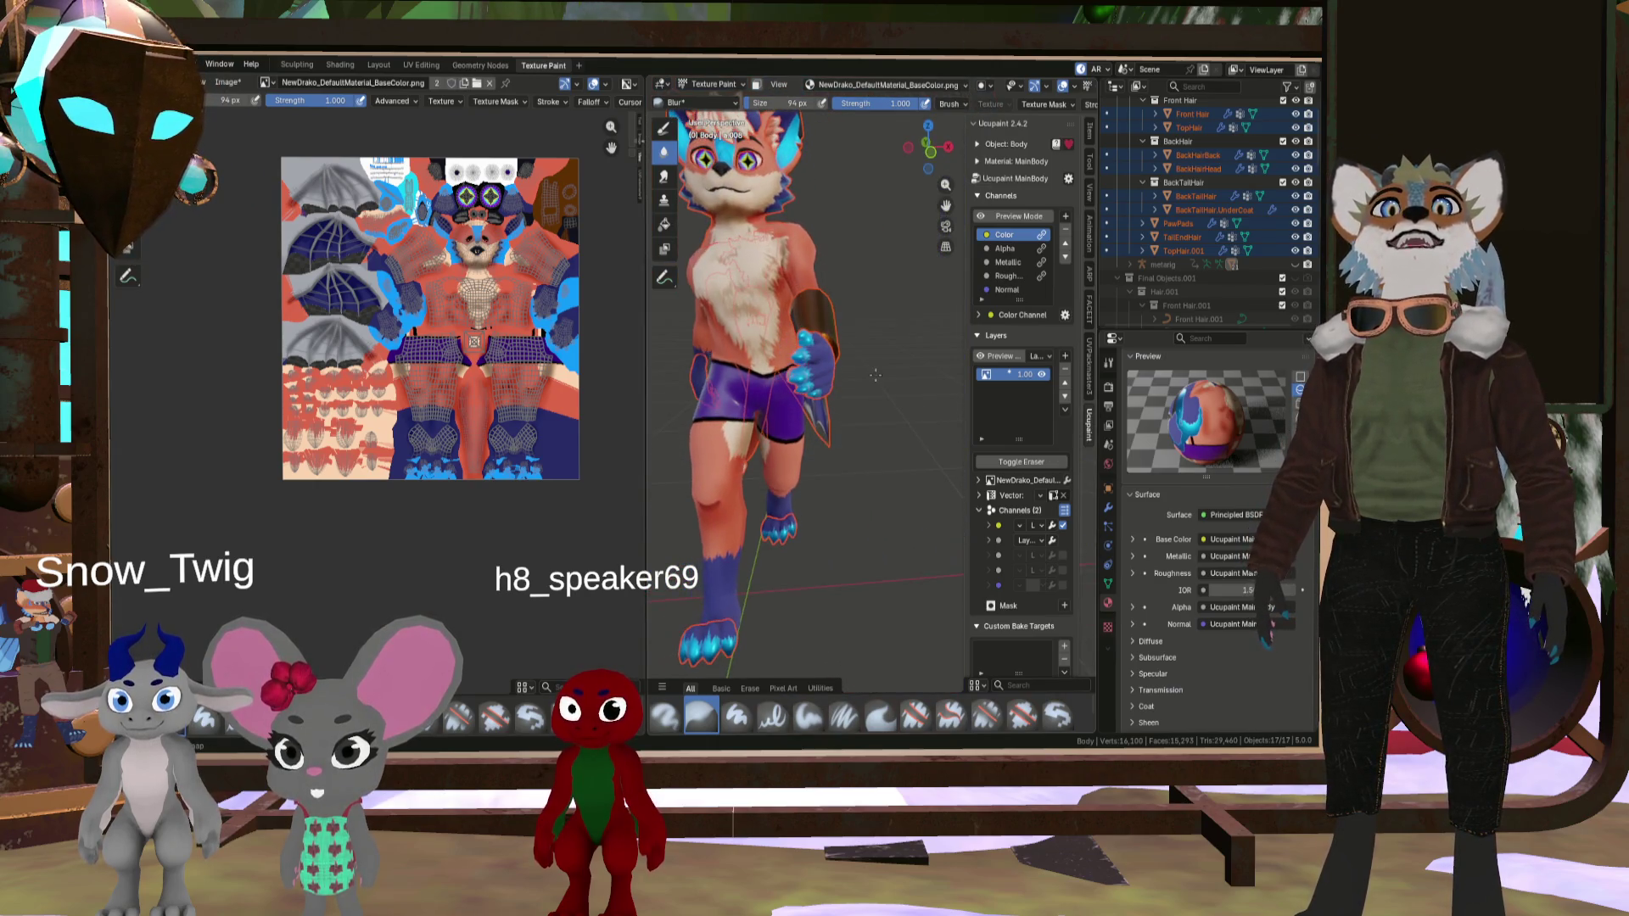
{"action": "scroll", "coordinate": [735, 292], "scroll_direction": "up", "scroll_amount": 5}
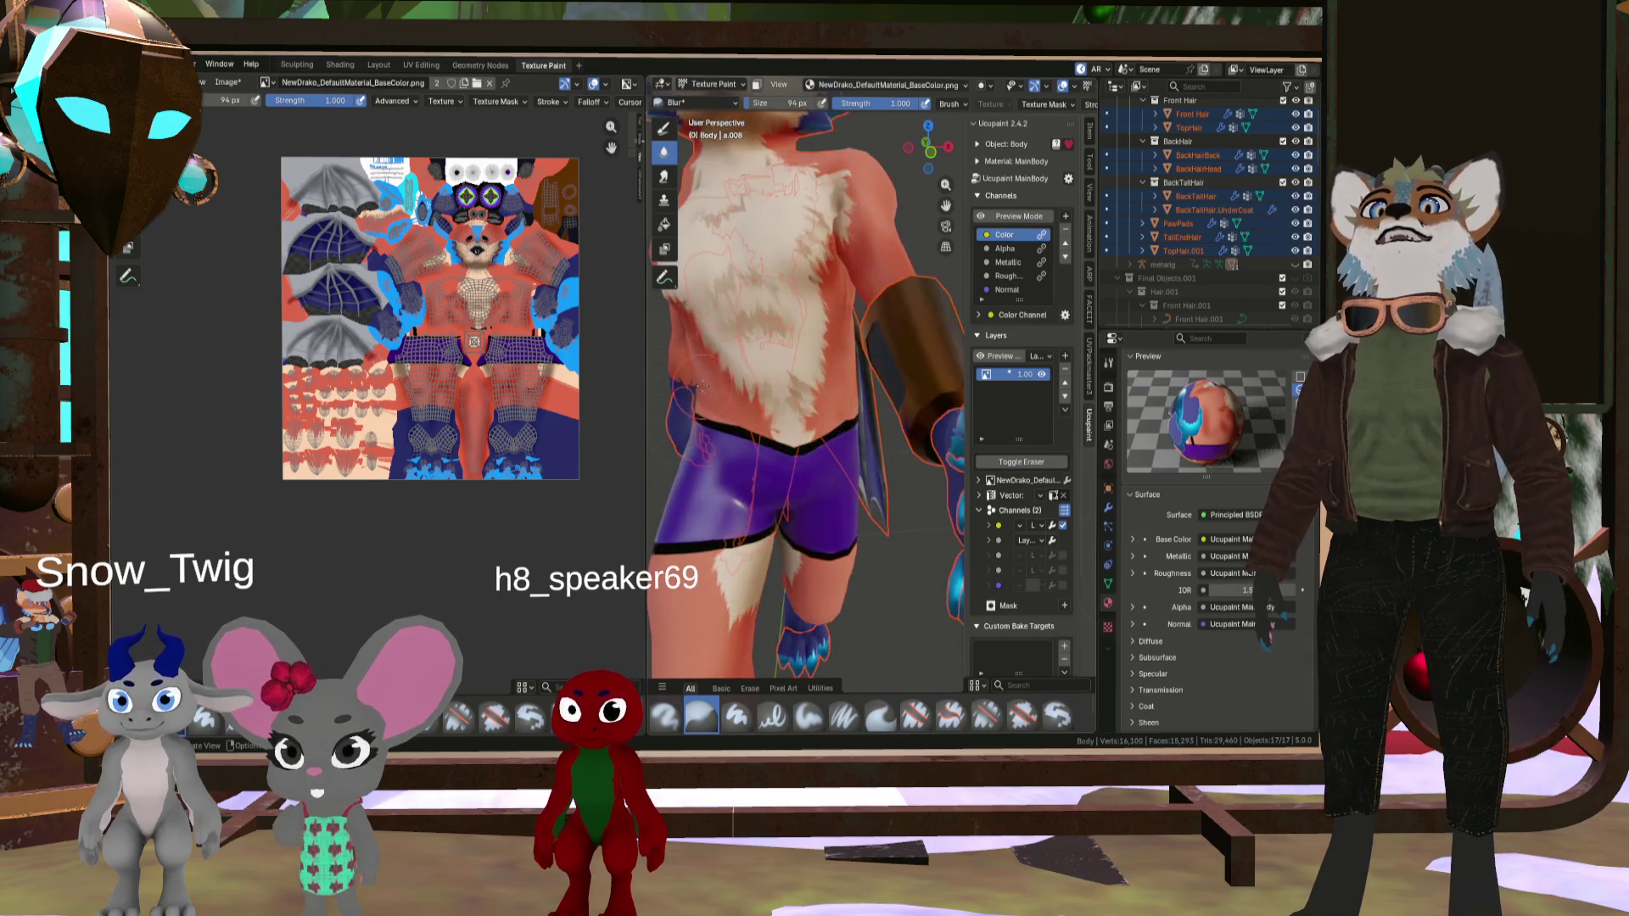
{"action": "scroll", "coordinate": [746, 364], "scroll_direction": "down", "scroll_amount": 2}
{"action": "scroll", "coordinate": [757, 437], "scroll_direction": "up", "scroll_amount": 5}
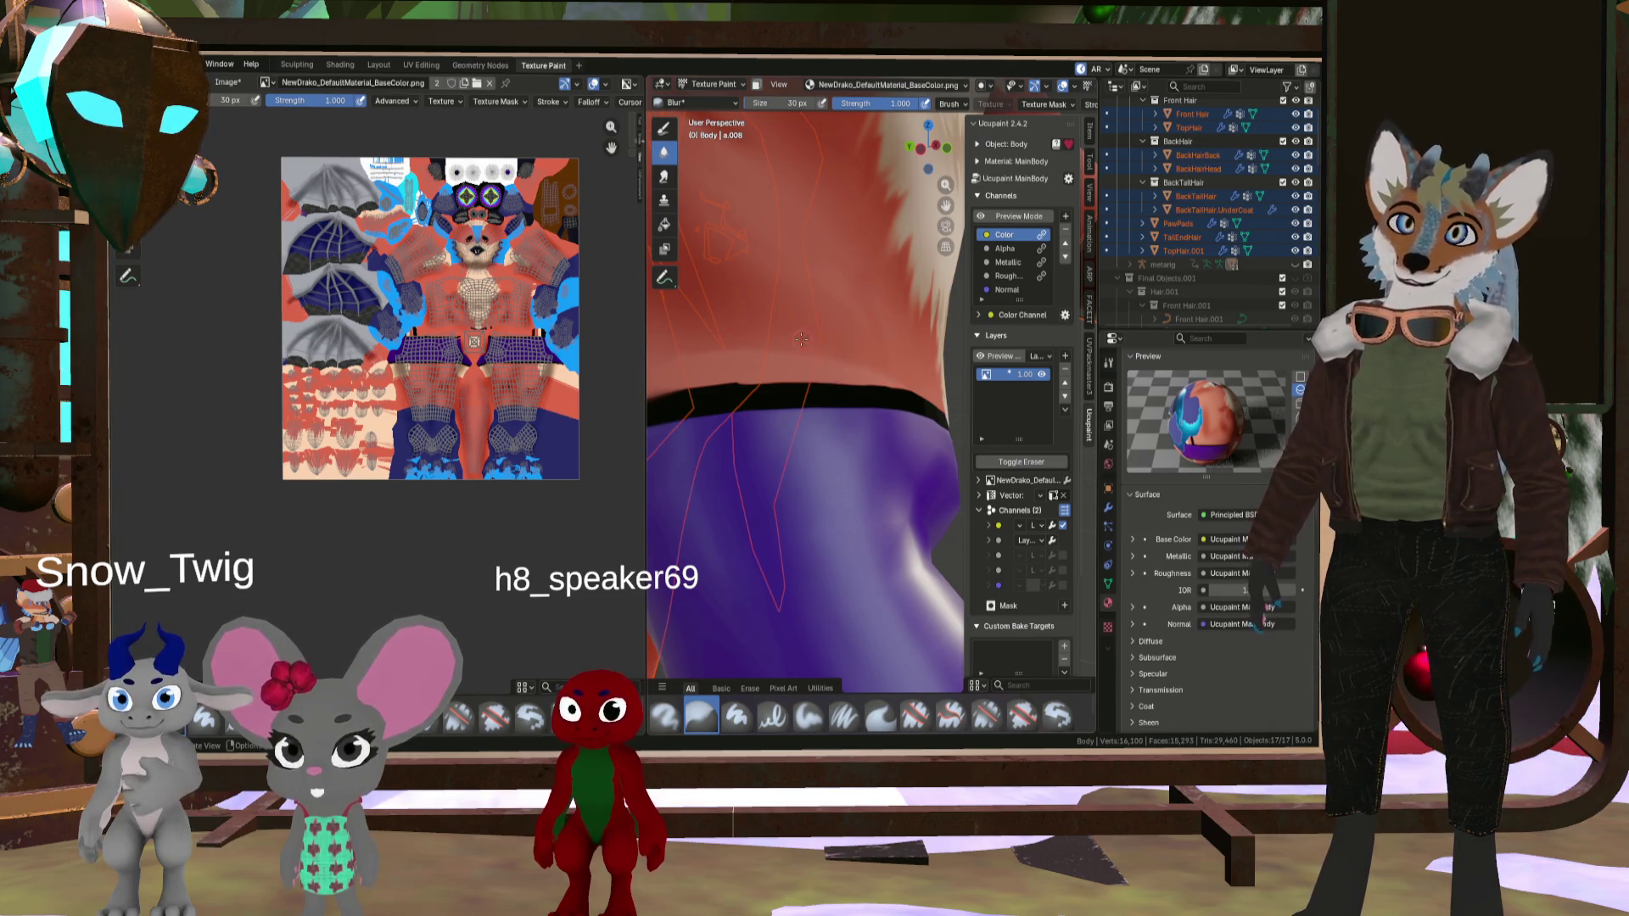
{"action": "middle_click_drag", "start_coordinate": [701, 308], "coordinate": [934, 345]}
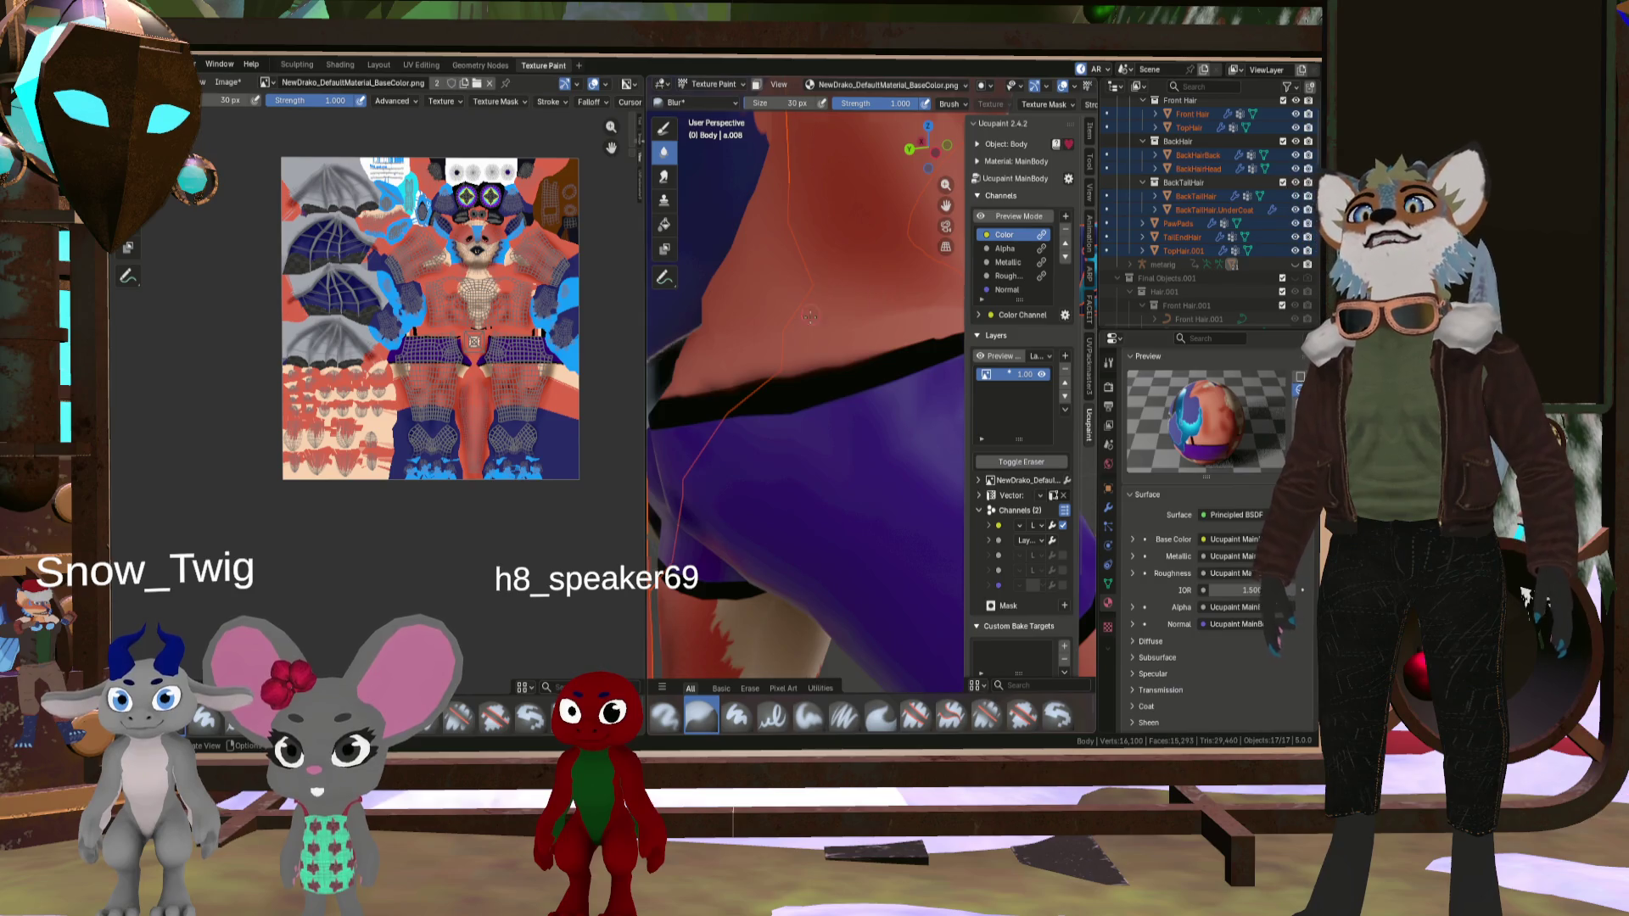
{"action": "scroll", "coordinate": [810, 316], "scroll_direction": "down", "scroll_amount": 5}
{"action": "middle_click_drag", "start_coordinate": [810, 317], "coordinate": [831, 447]}
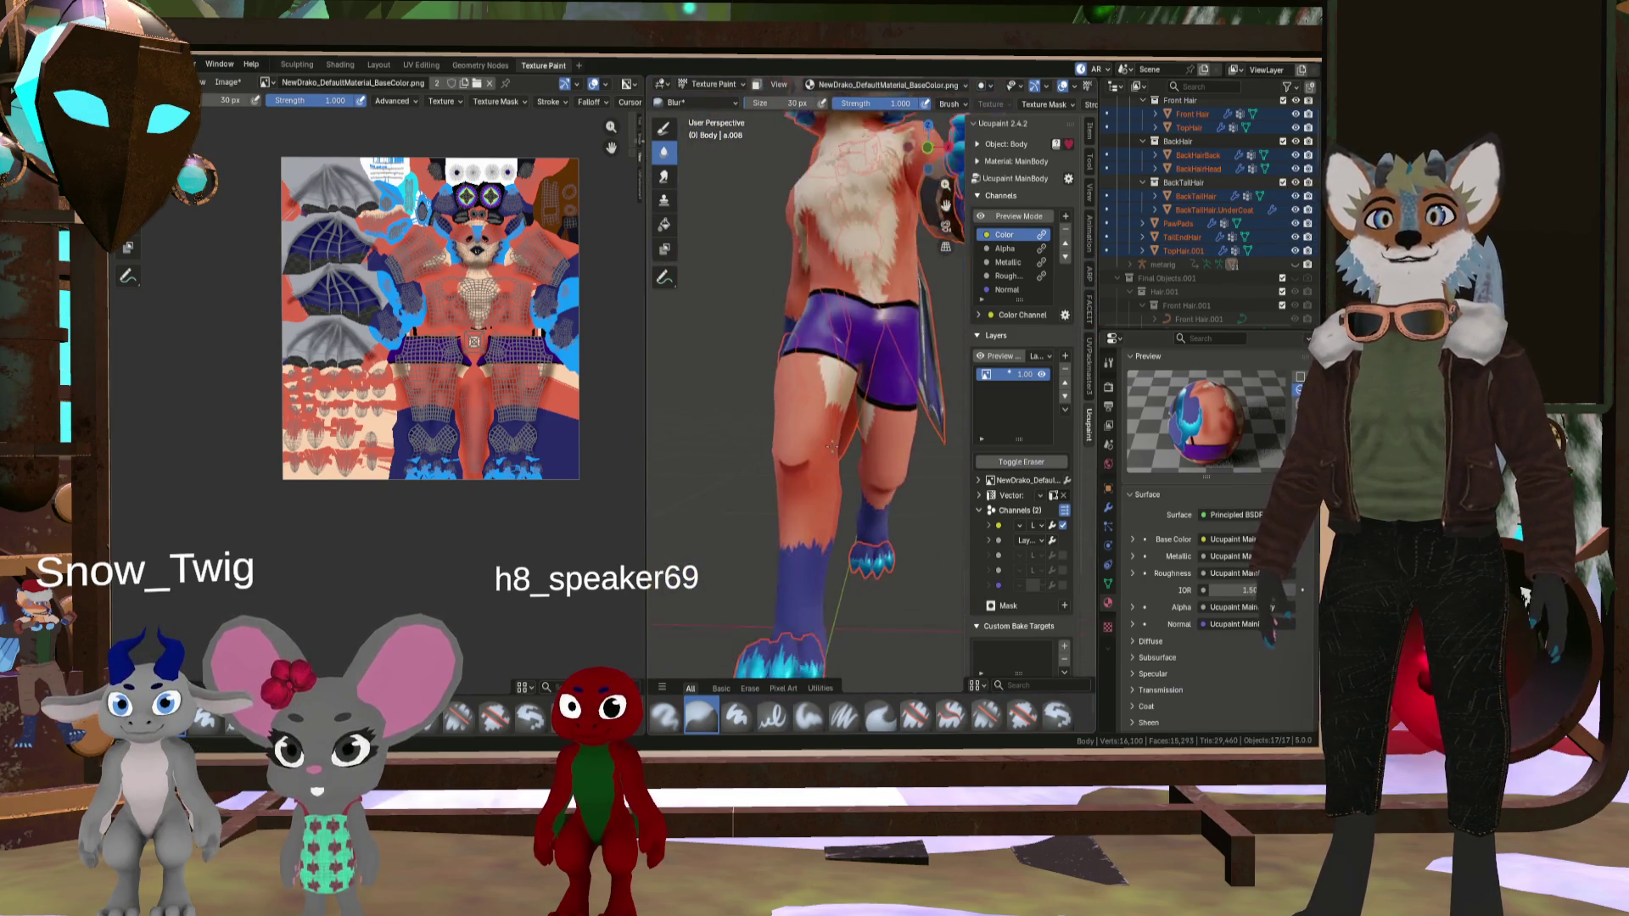
{"action": "scroll", "coordinate": [831, 447], "scroll_direction": "up", "scroll_amount": 6}
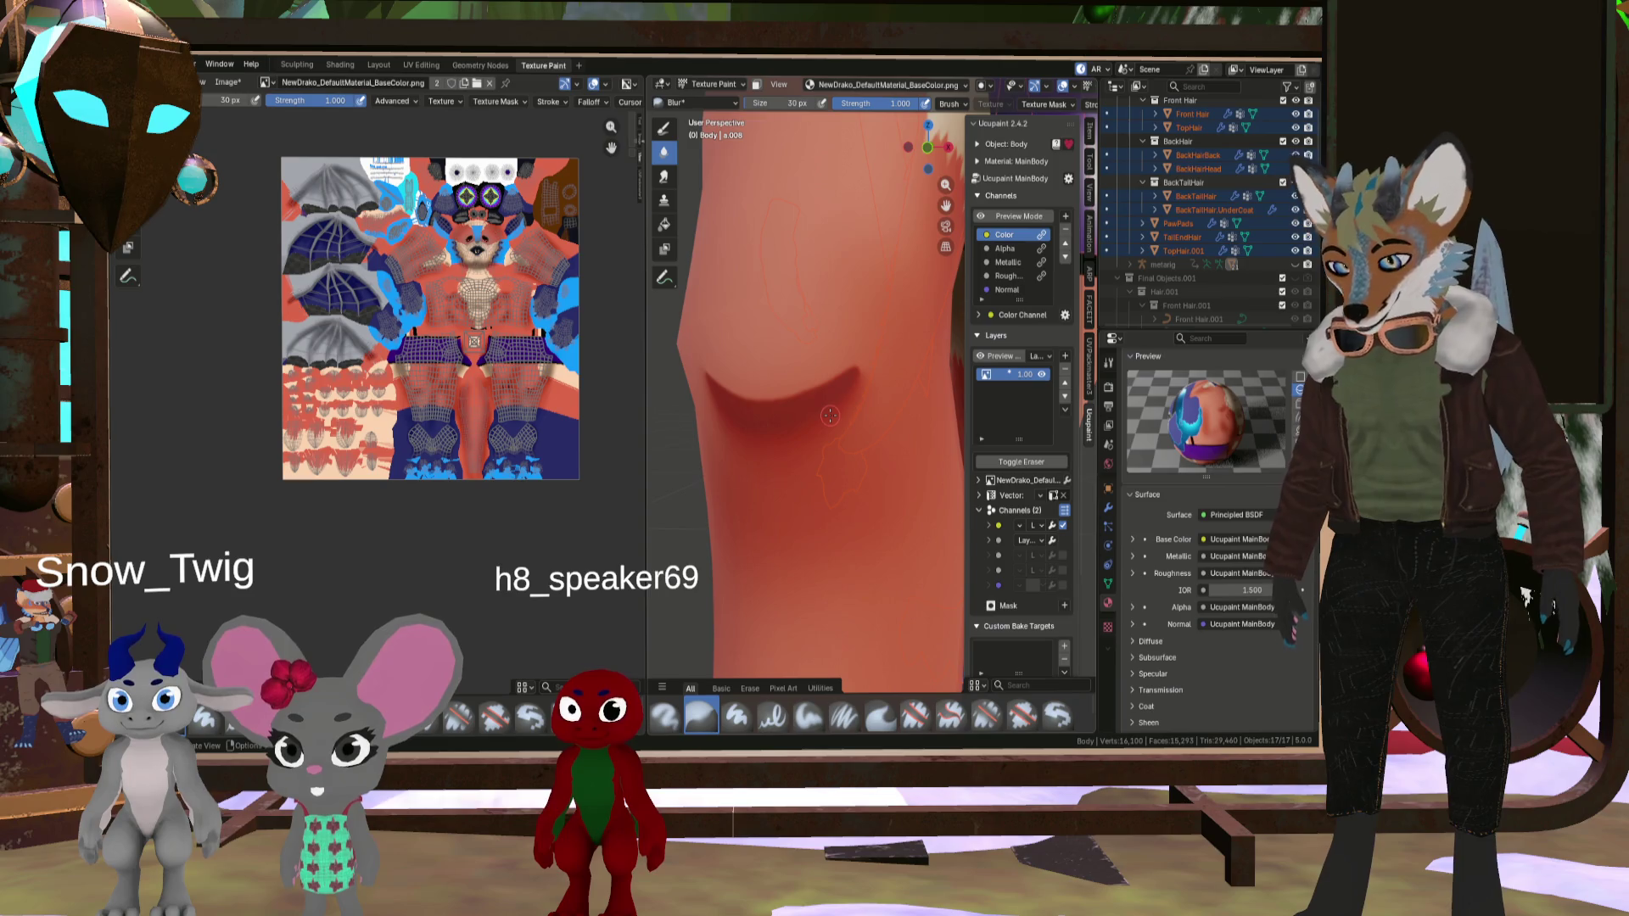
- Enlarge the Blur brush to 71 px, orbit around the knee, then zoom out to the lower leg
{"action": "key", "text": "bracketright"}
{"action": "key", "text": "bracketright"}
{"action": "key", "text": "bracketright"}
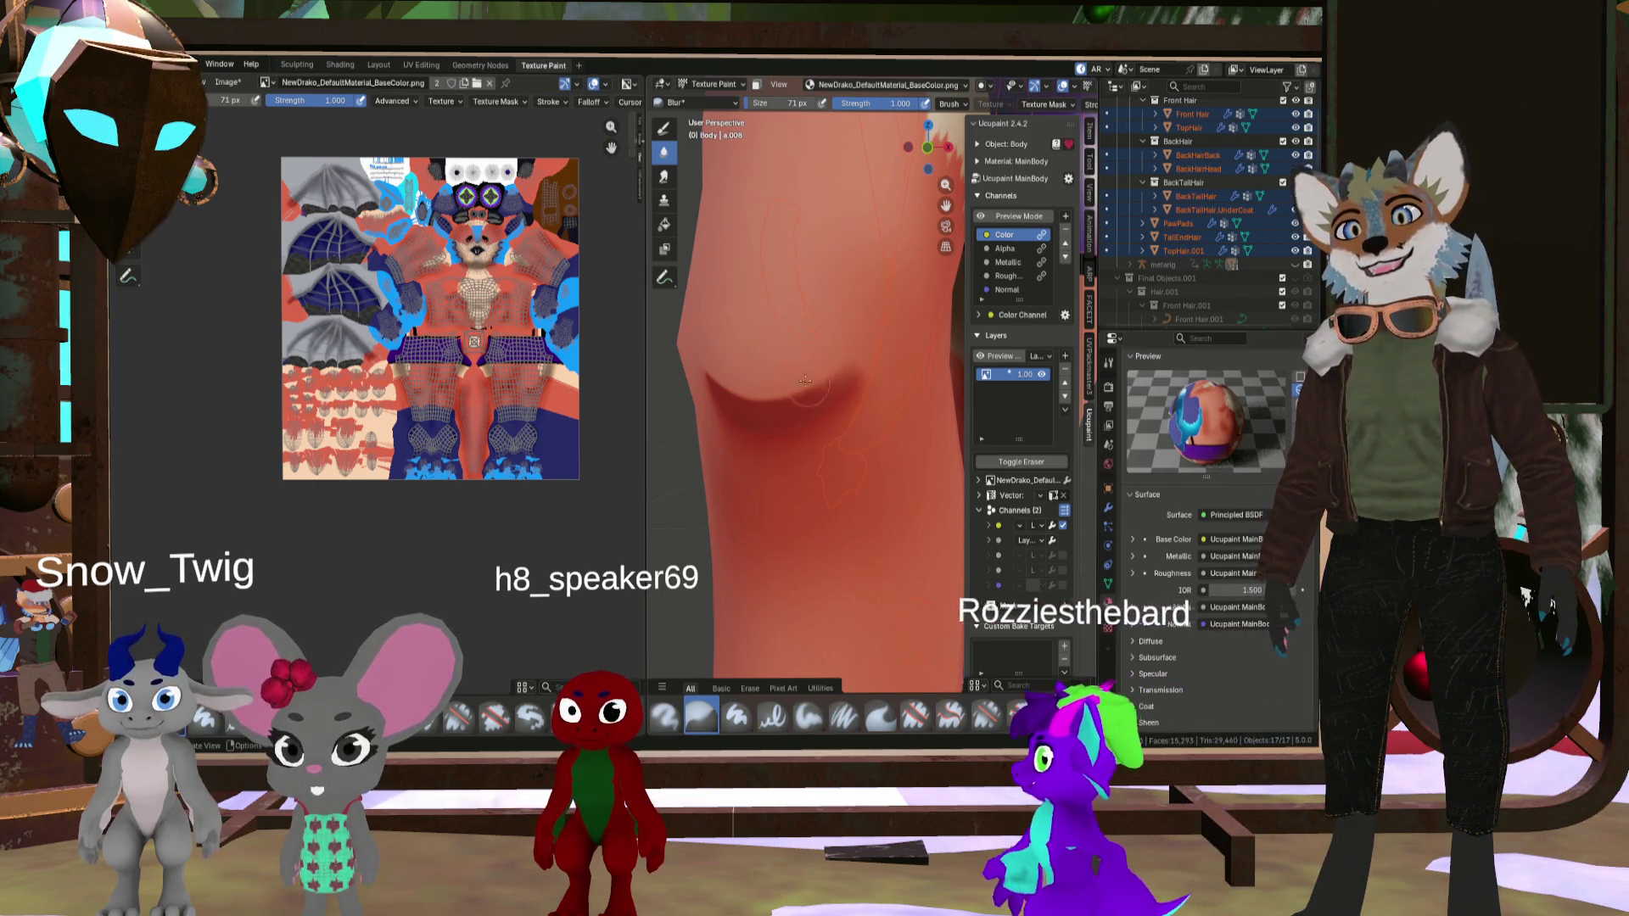
{"action": "middle_click_drag", "start_coordinate": [804, 381], "coordinate": [702, 402]}
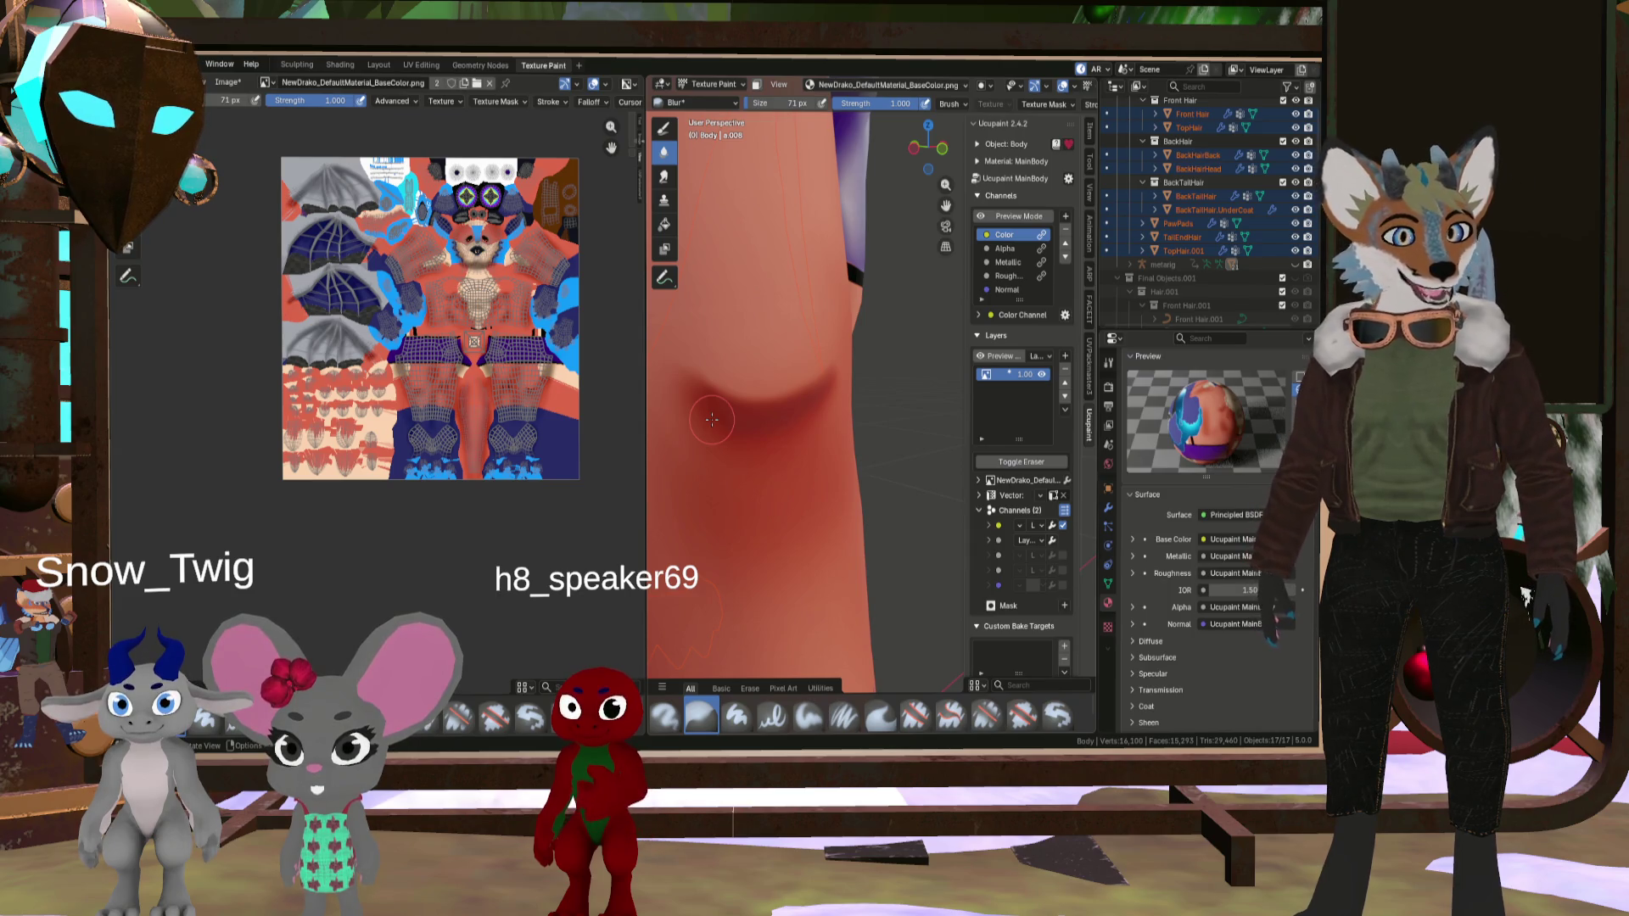
{"action": "middle_click_drag", "start_coordinate": [849, 377], "coordinate": [666, 416]}
{"action": "scroll", "coordinate": [1218, 448], "scroll_direction": "up", "scroll_amount": 3}
{"action": "scroll", "coordinate": [656, 481], "scroll_direction": "down", "scroll_amount": 2}
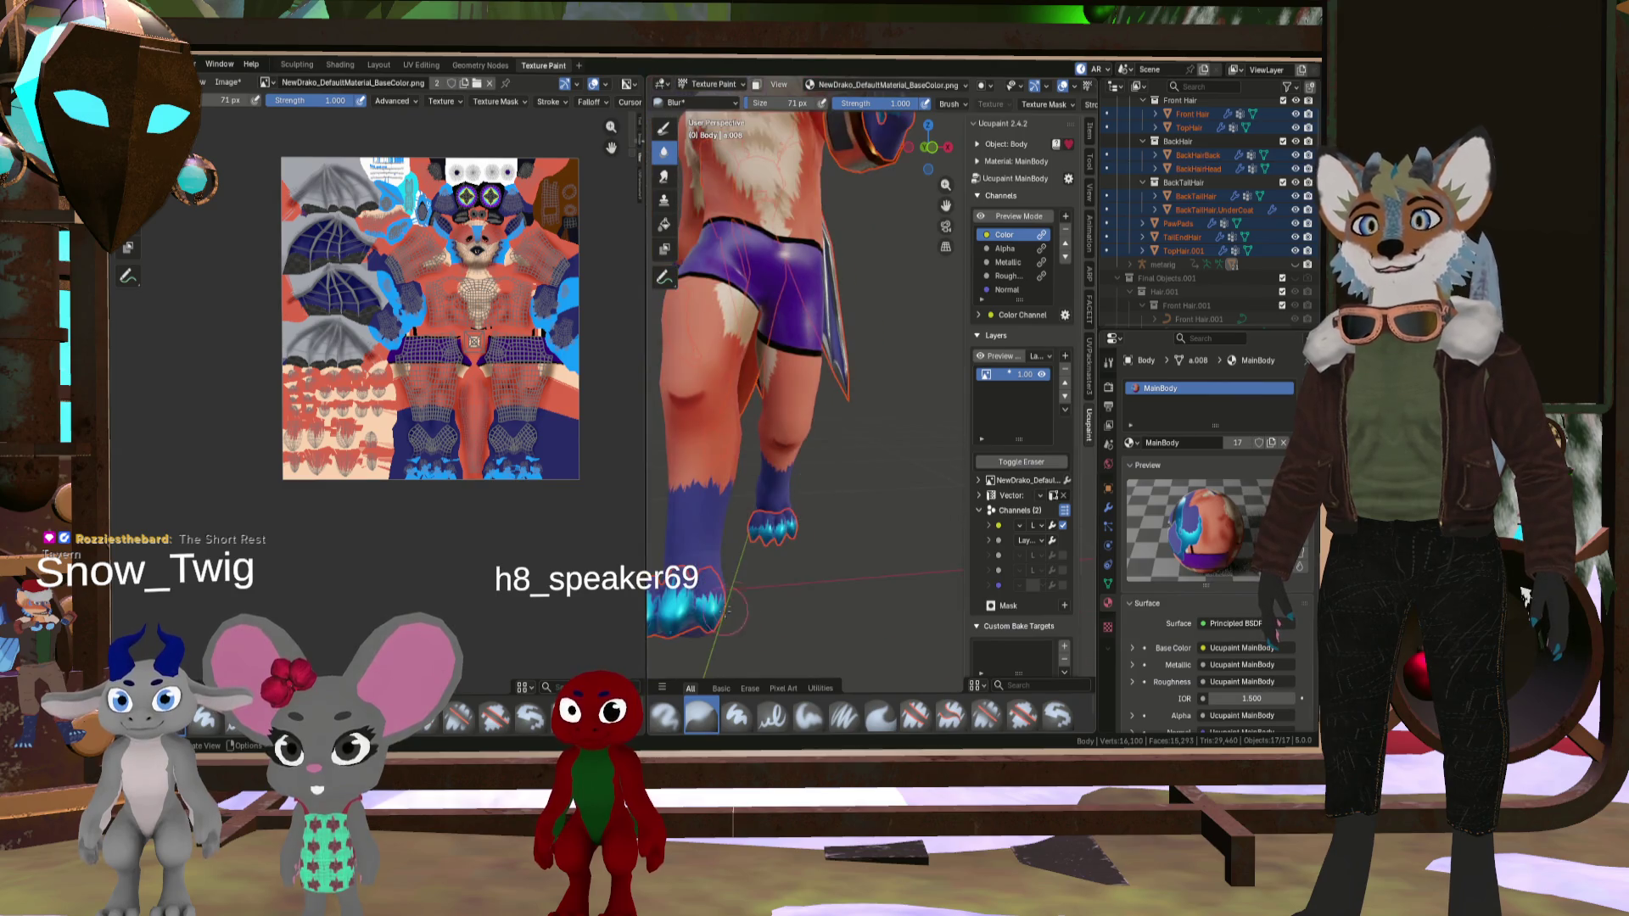
{"action": "scroll", "coordinate": [806, 390], "scroll_direction": "down", "scroll_amount": 3}
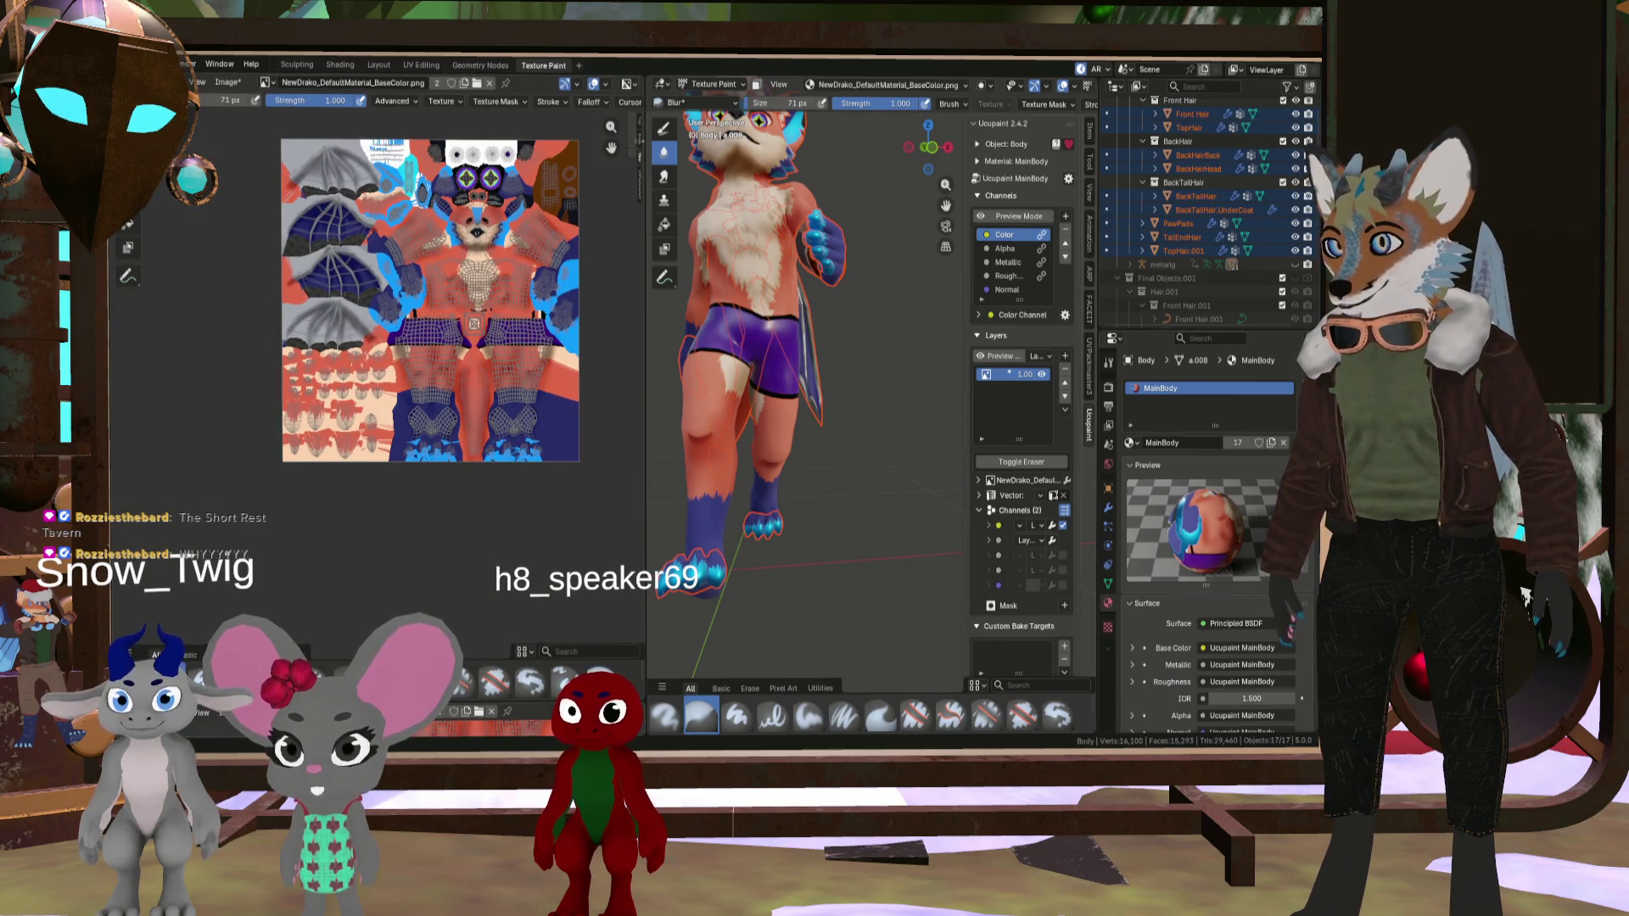
- Turn the lower-left area into a Timeline editor
{"action": "left_click", "coordinate": [136, 711]}
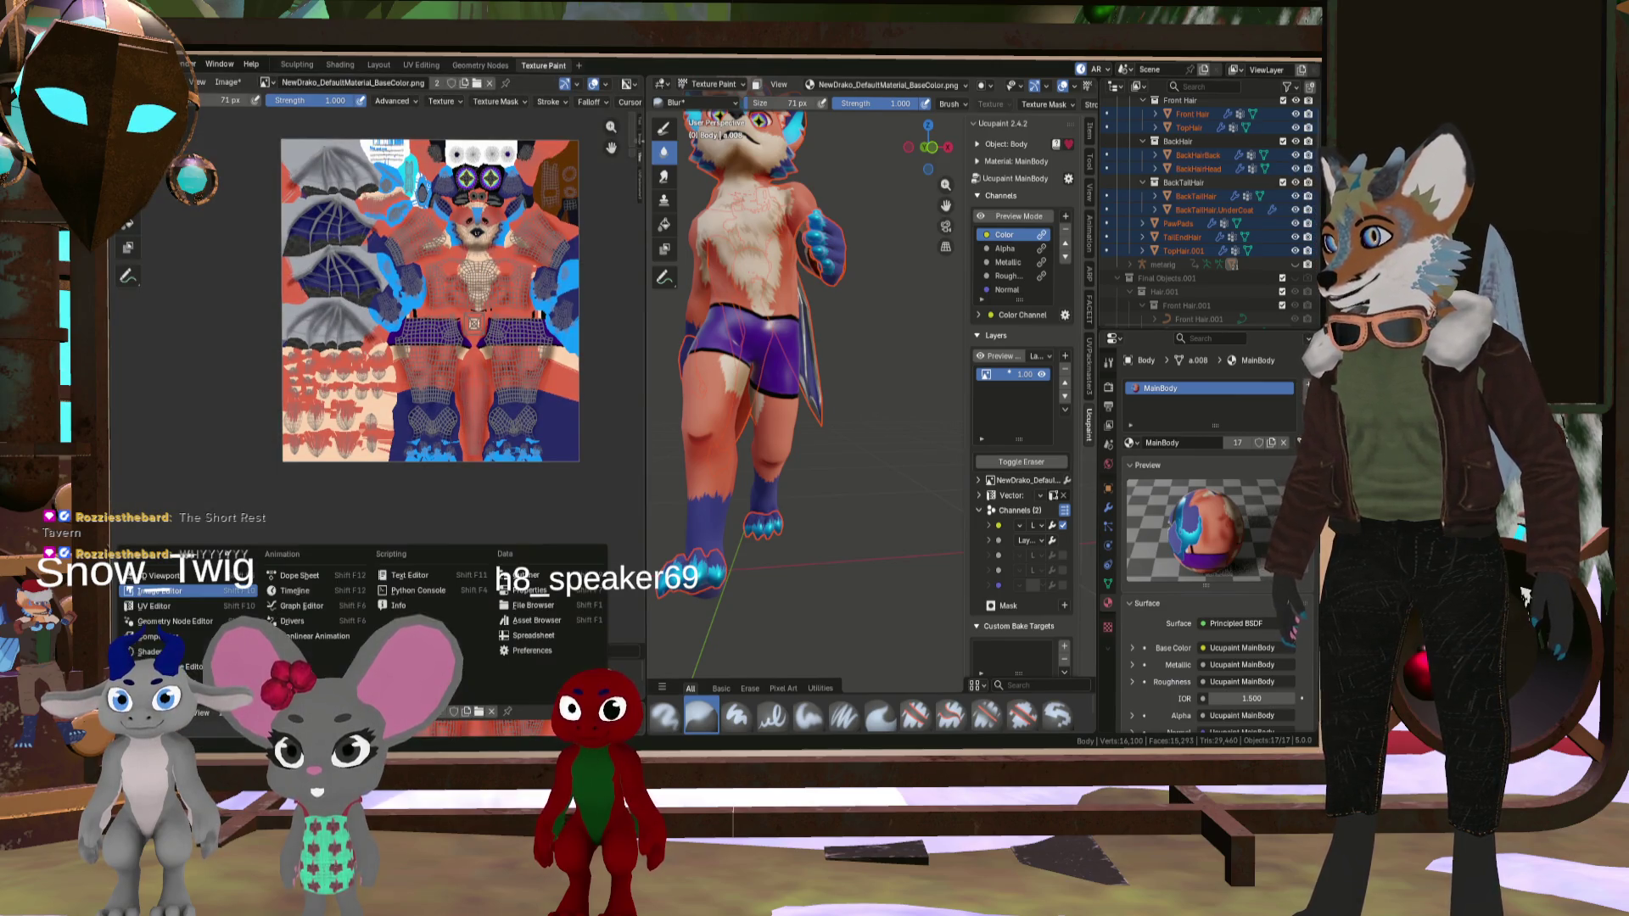
{"action": "left_click", "coordinate": [288, 592]}
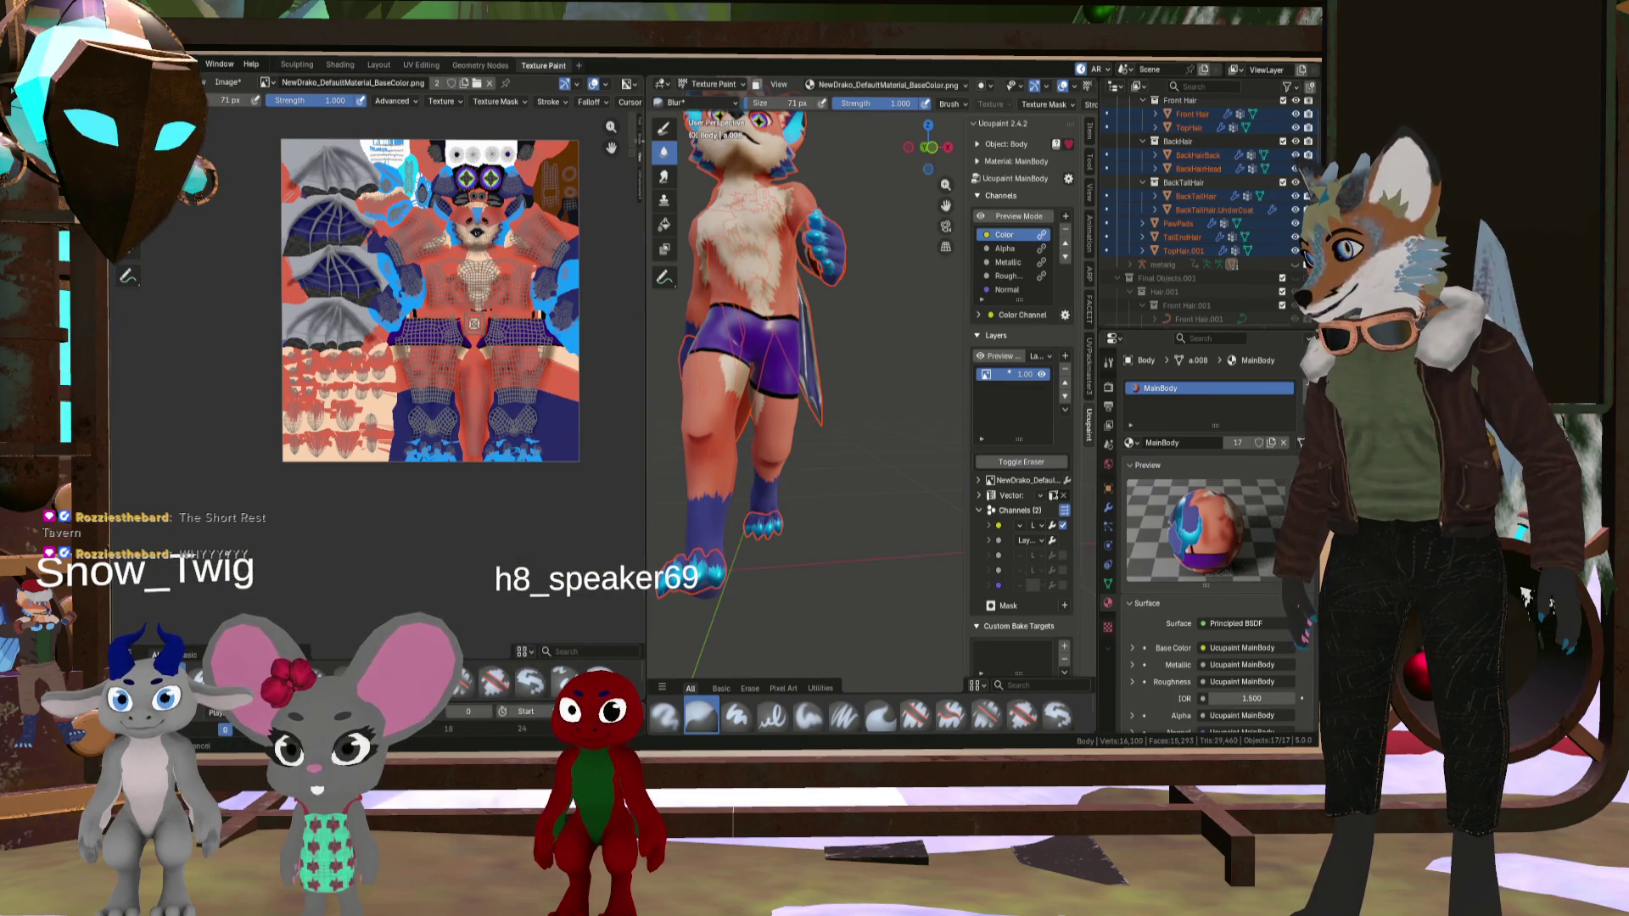
{"action": "right_click", "coordinate": [214, 730]}
{"action": "key", "text": "Escape"}
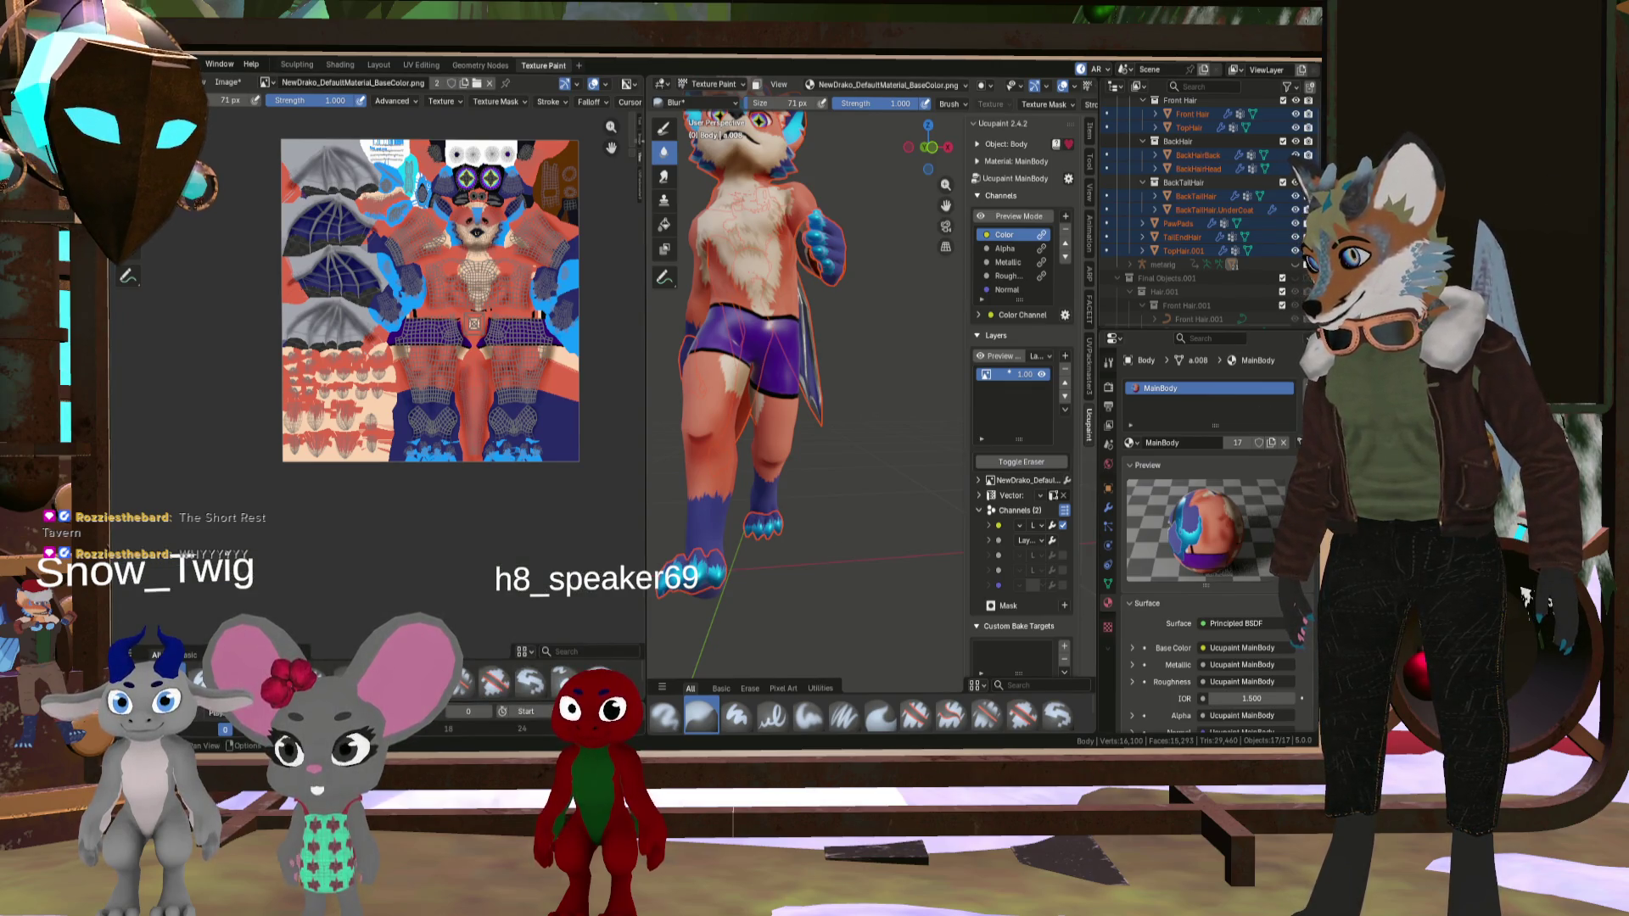
- Scrub the timeline to frame 27 to bend the knee, then zoom in on it
{"action": "left_click_drag", "start_coordinate": [225, 729], "coordinate": [438, 734]}
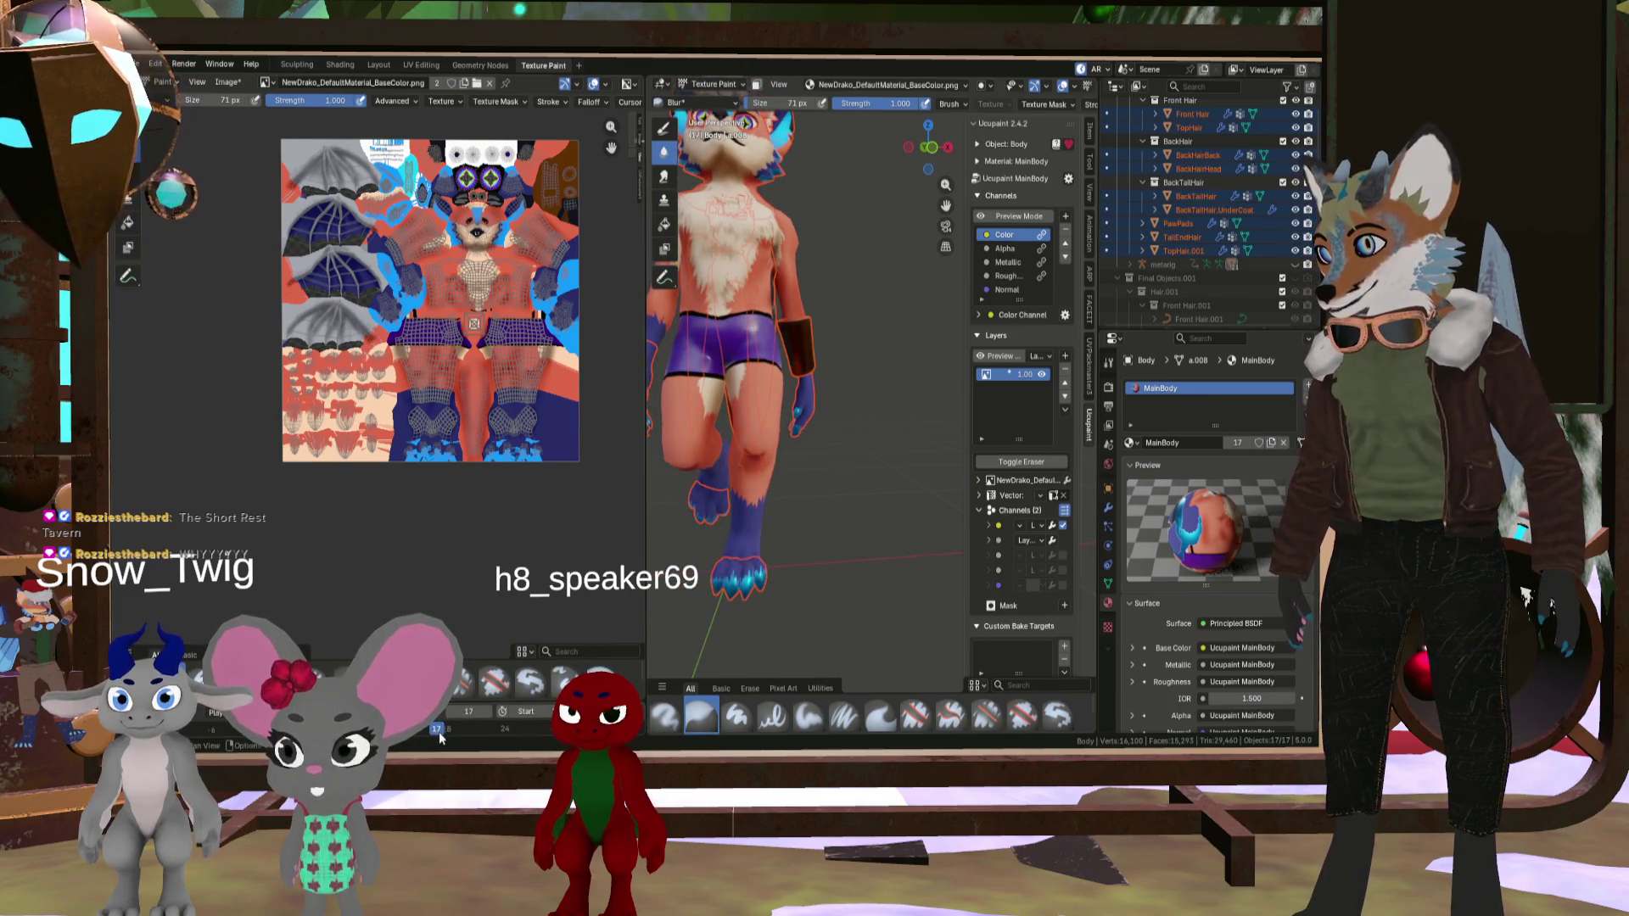
{"action": "scroll", "coordinate": [438, 734], "scroll_direction": "down", "scroll_amount": 5}
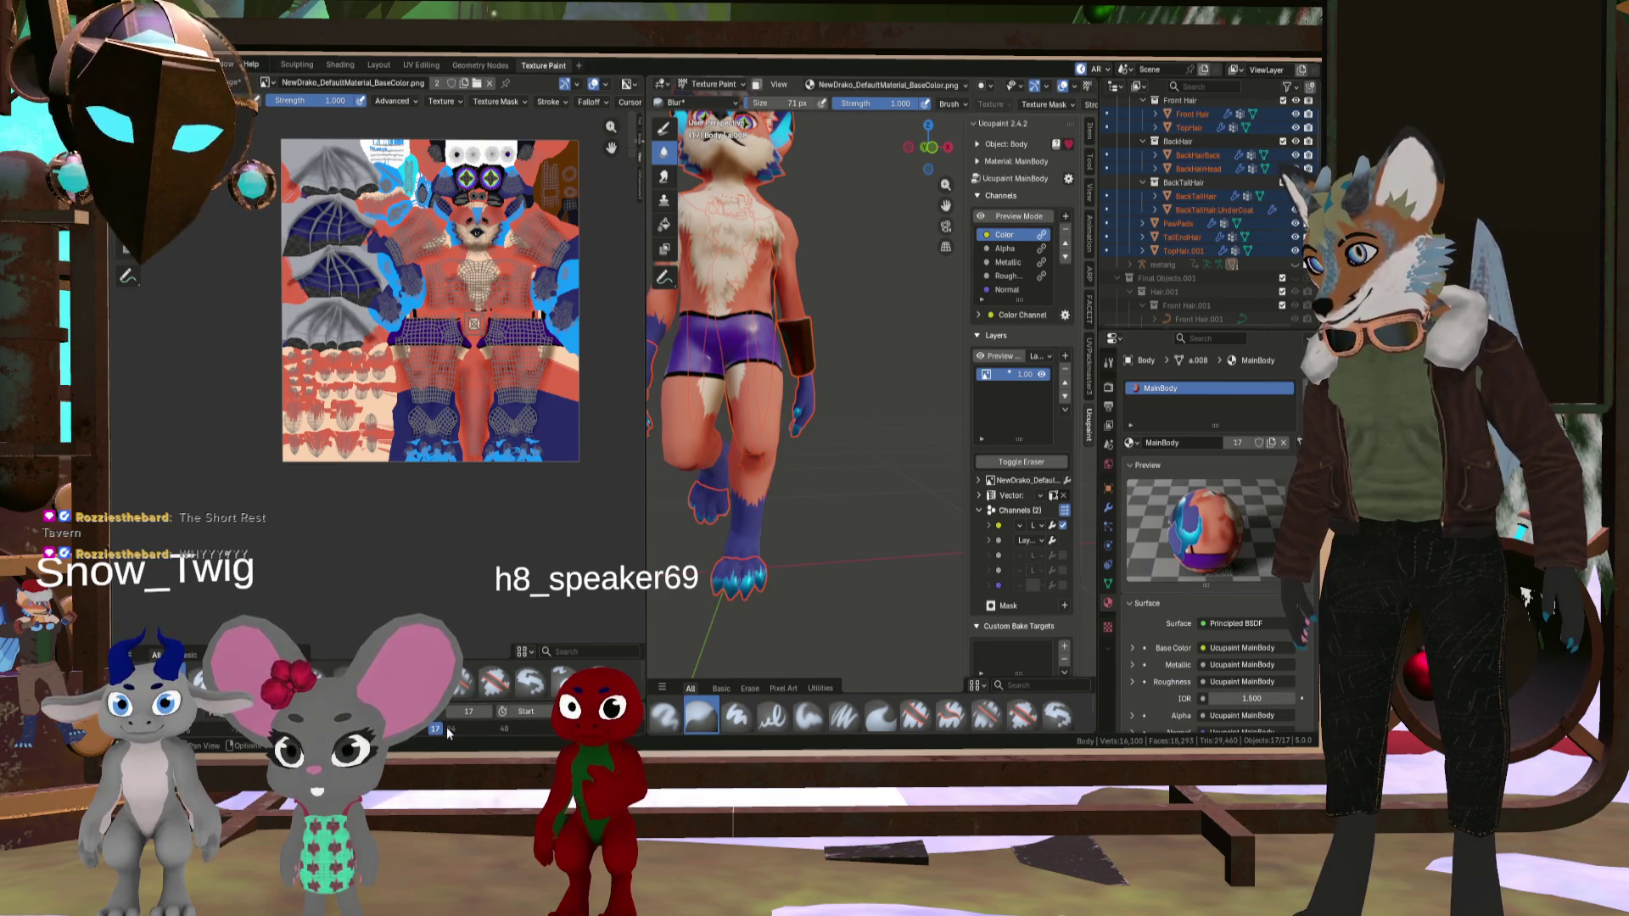
{"action": "left_click_drag", "start_coordinate": [435, 734], "coordinate": [428, 735]}
{"action": "scroll", "coordinate": [434, 728], "scroll_direction": "up", "scroll_amount": 3}
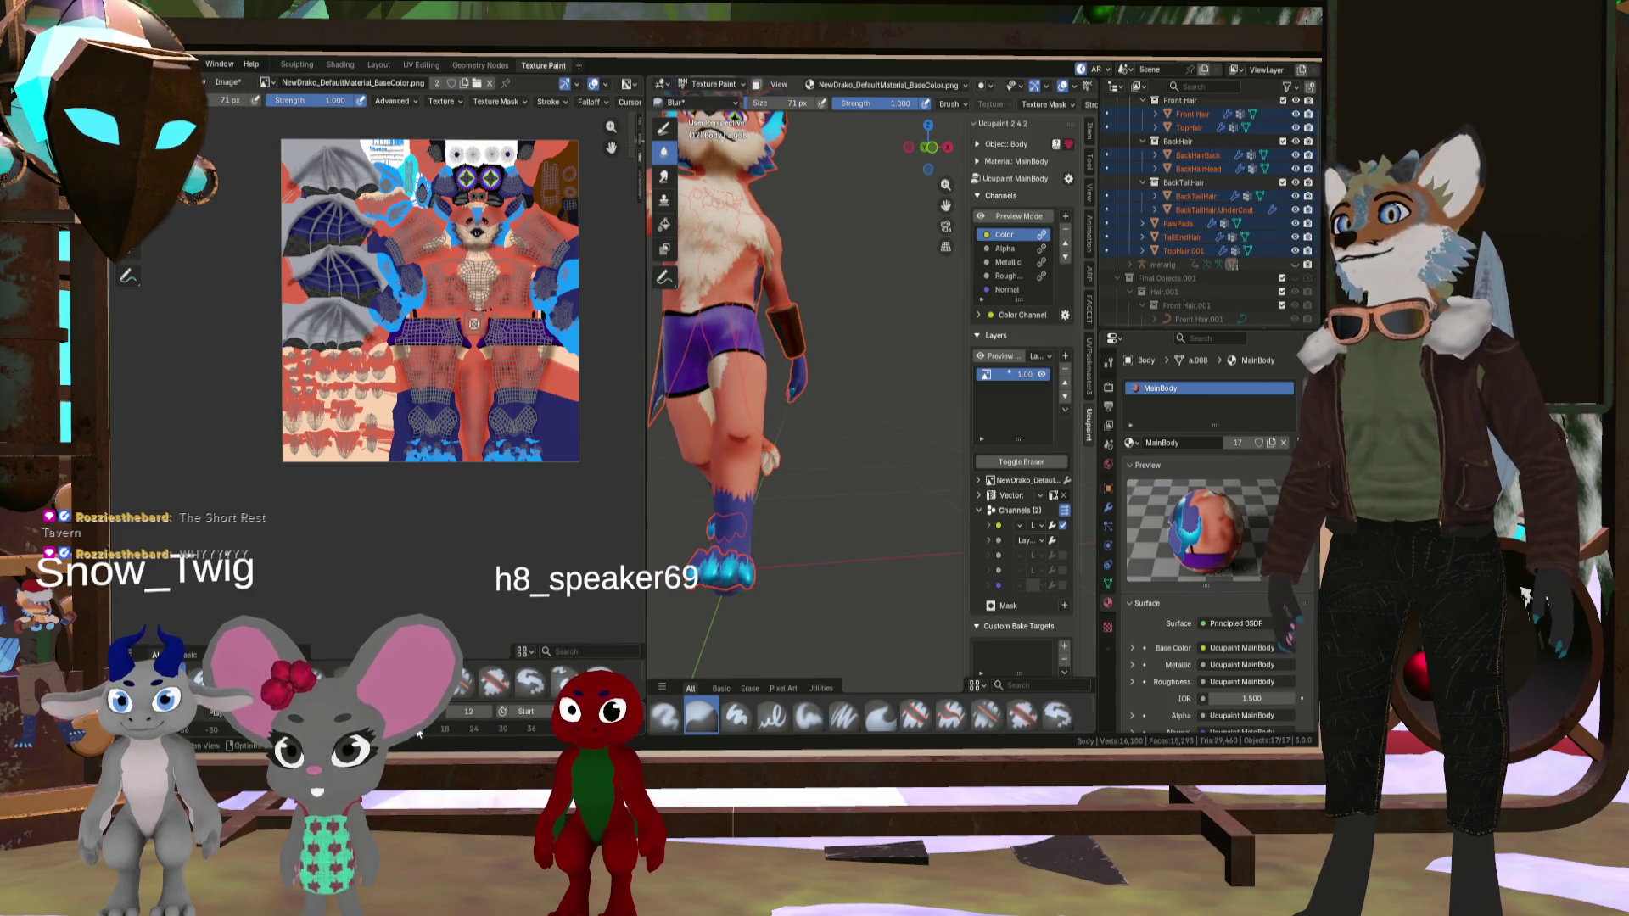
{"action": "scroll", "coordinate": [787, 376], "scroll_direction": "up", "scroll_amount": 5}
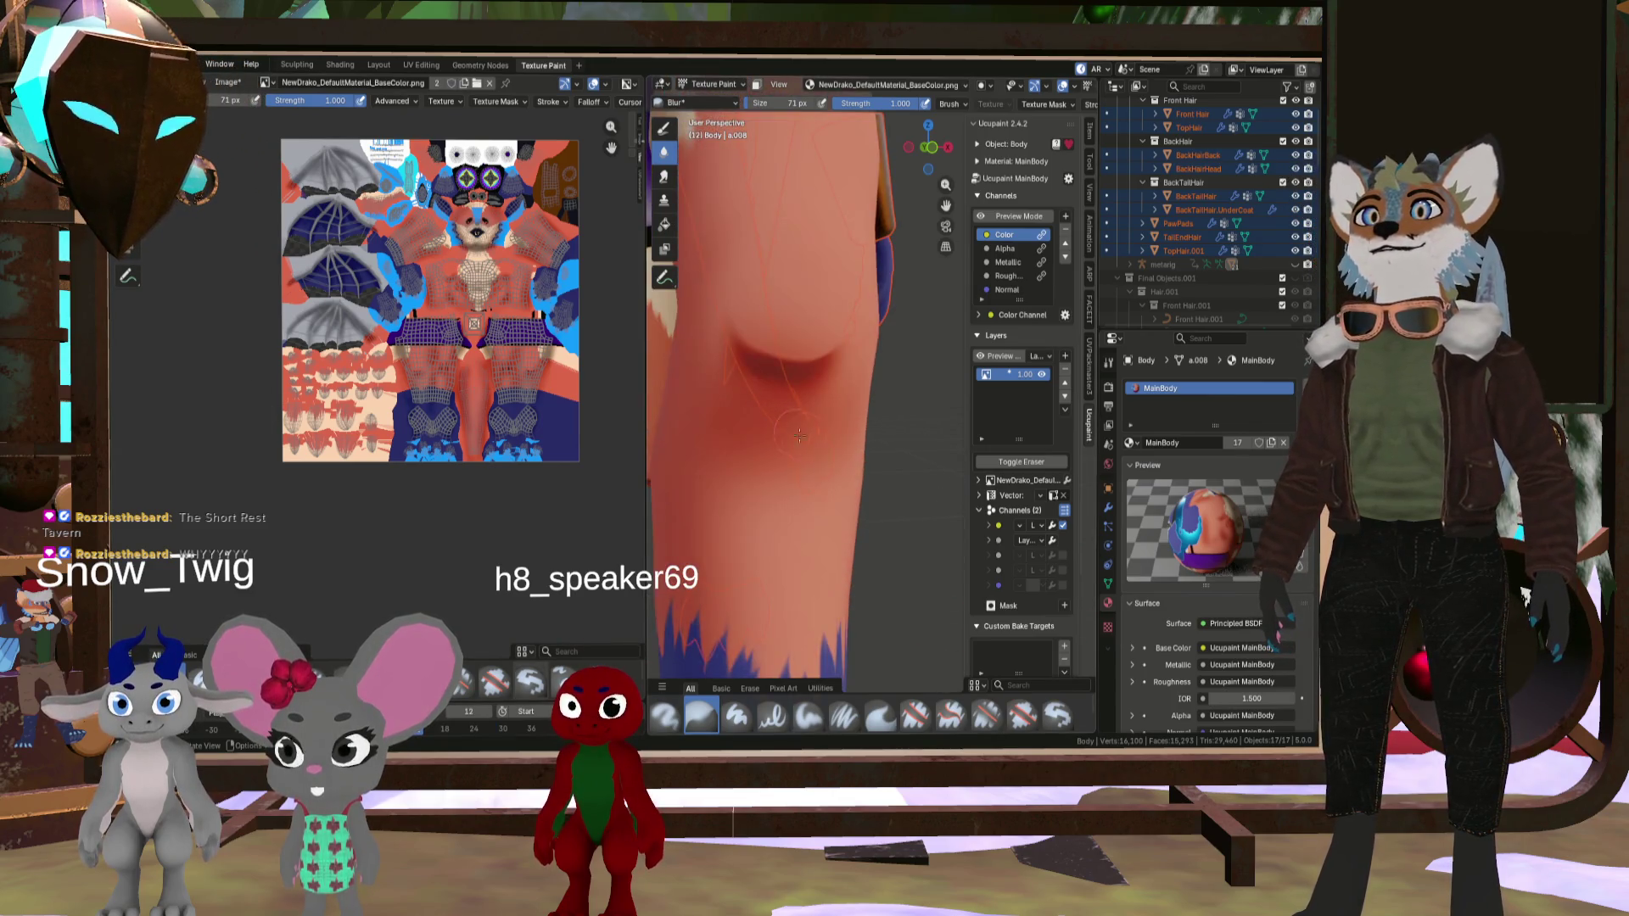
{"action": "scroll", "coordinate": [787, 376], "scroll_direction": "down", "scroll_amount": 5}
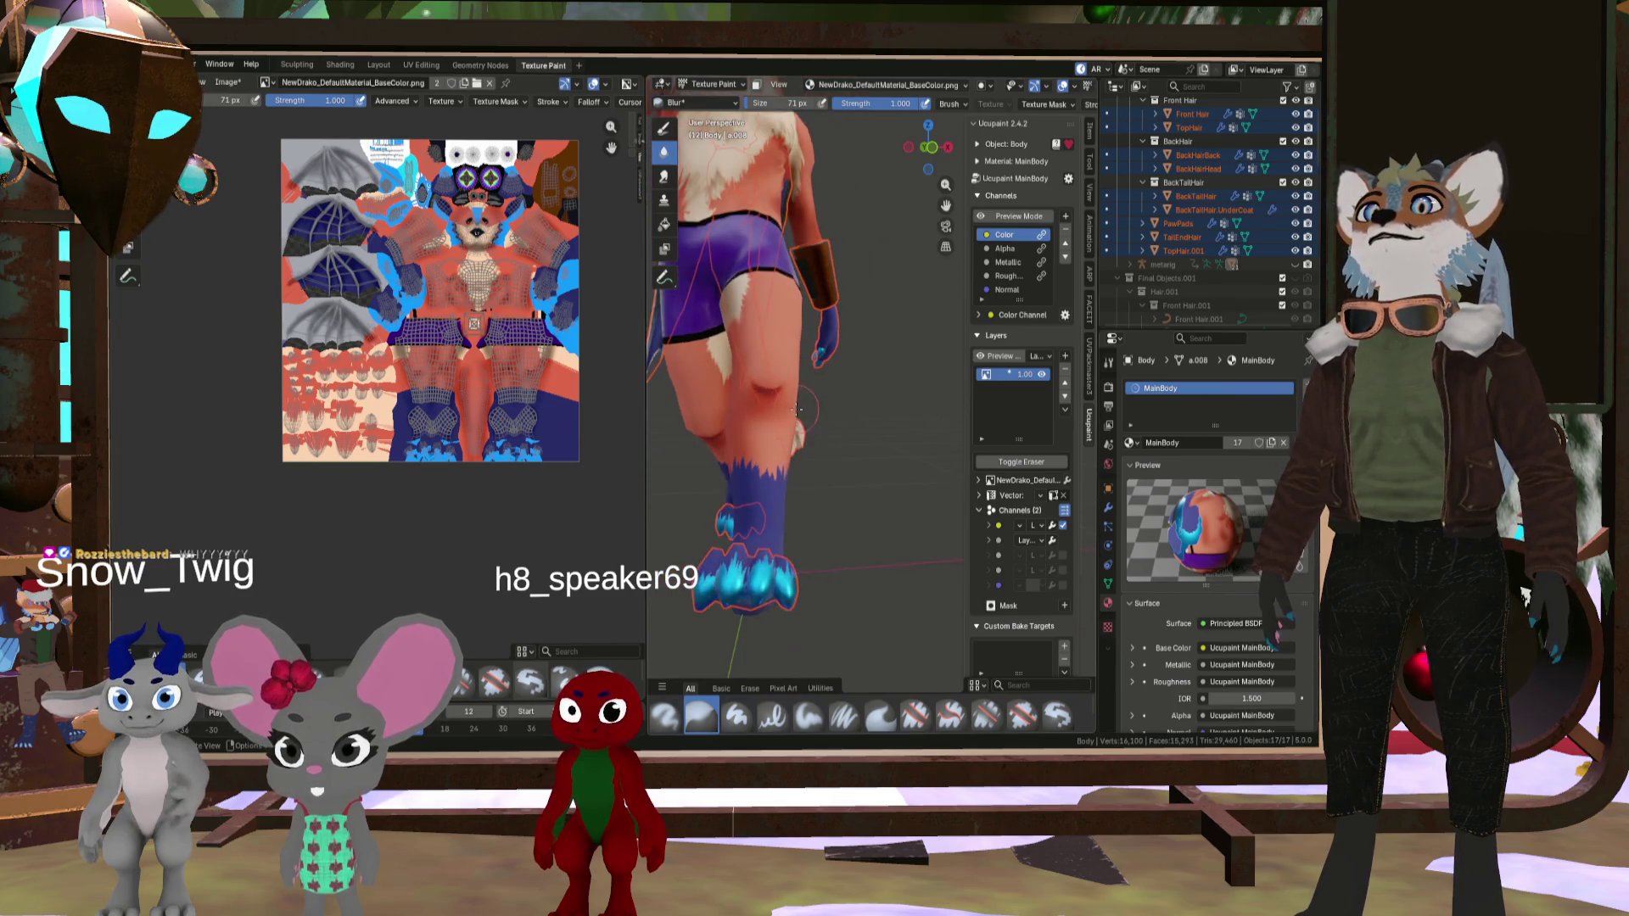
{"action": "scroll", "coordinate": [866, 415], "scroll_direction": "up", "scroll_amount": 4}
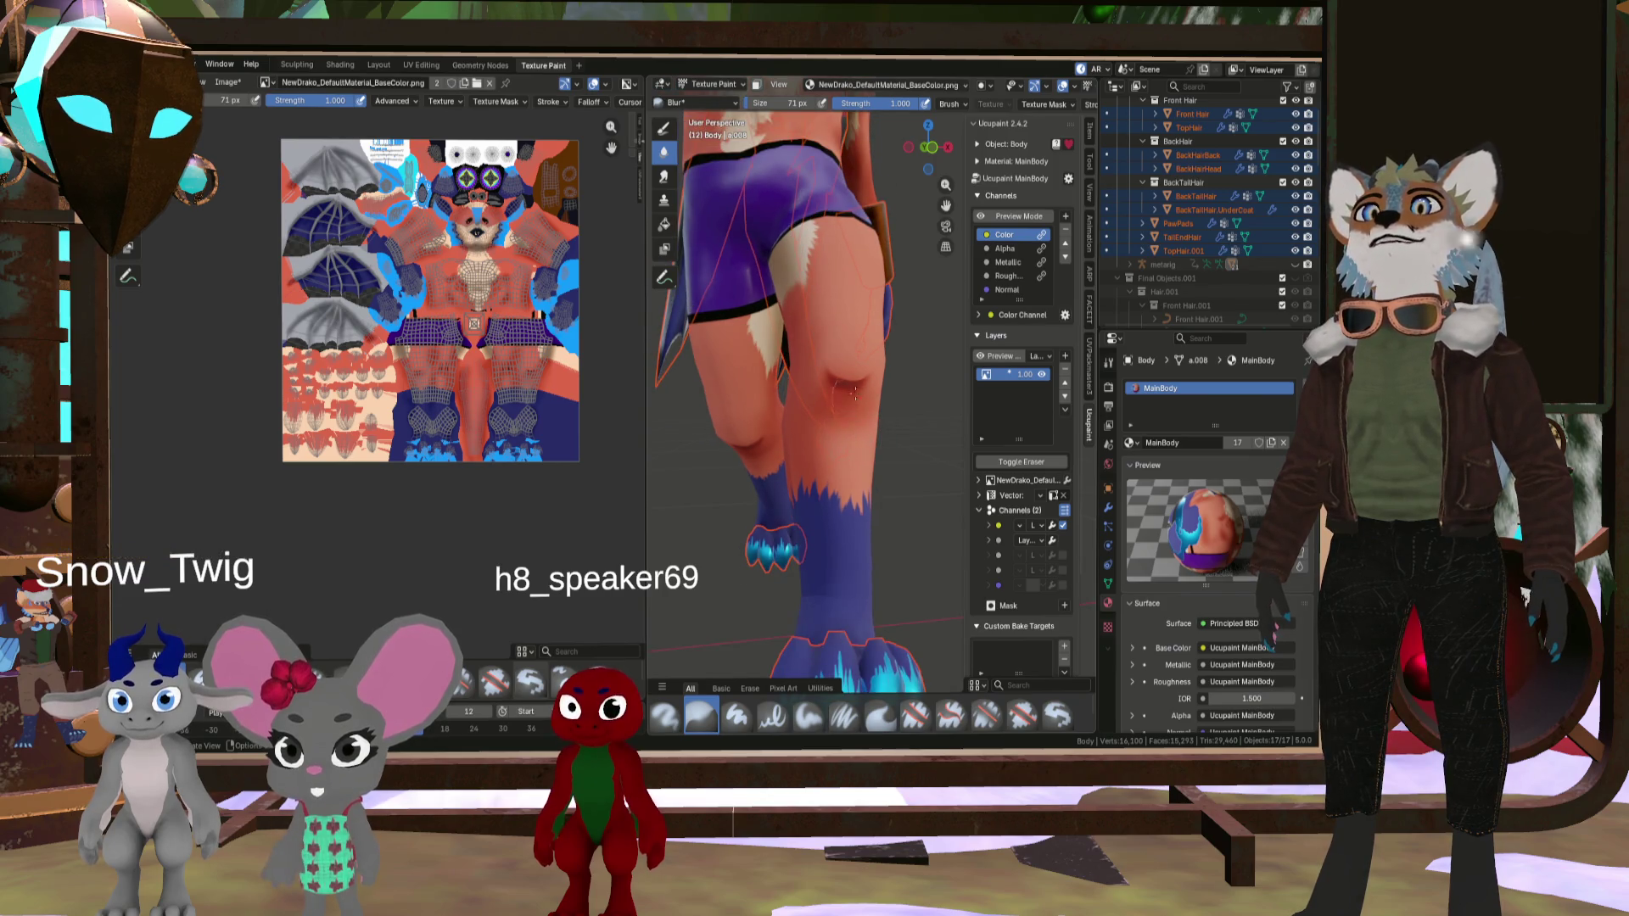
{"action": "scroll", "coordinate": [866, 420], "scroll_direction": "up", "scroll_amount": 1}
{"action": "scroll", "coordinate": [874, 411], "scroll_direction": "up", "scroll_amount": 2}
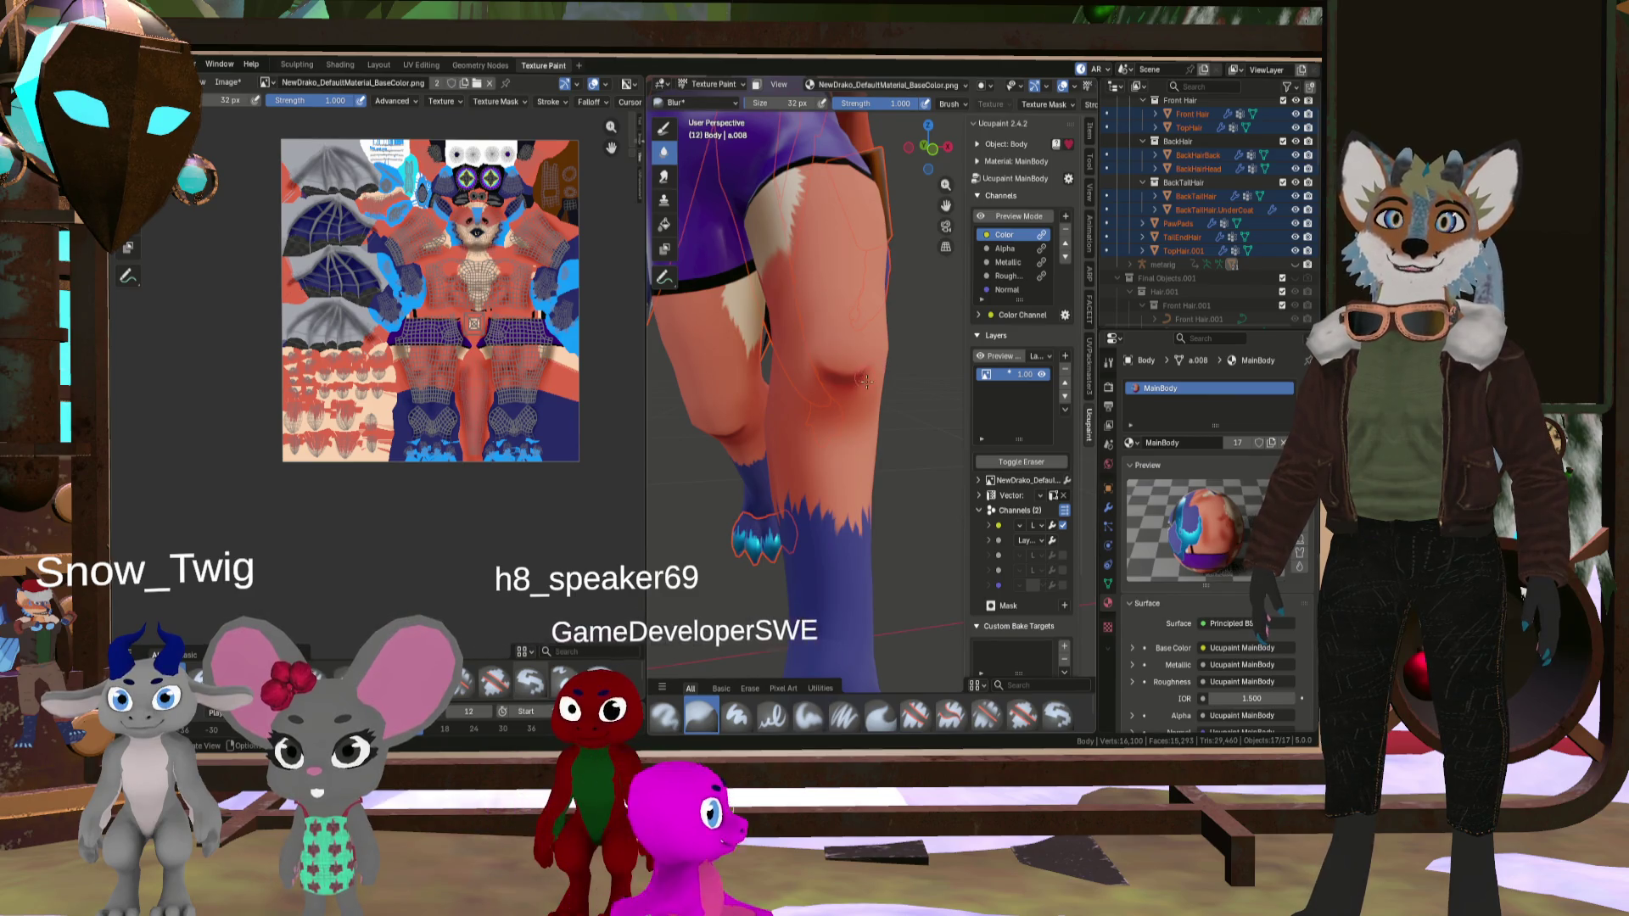
- Enlarge the brush and switch from Blur to the Smear brush at 53 px
{"action": "key", "text": "f"}
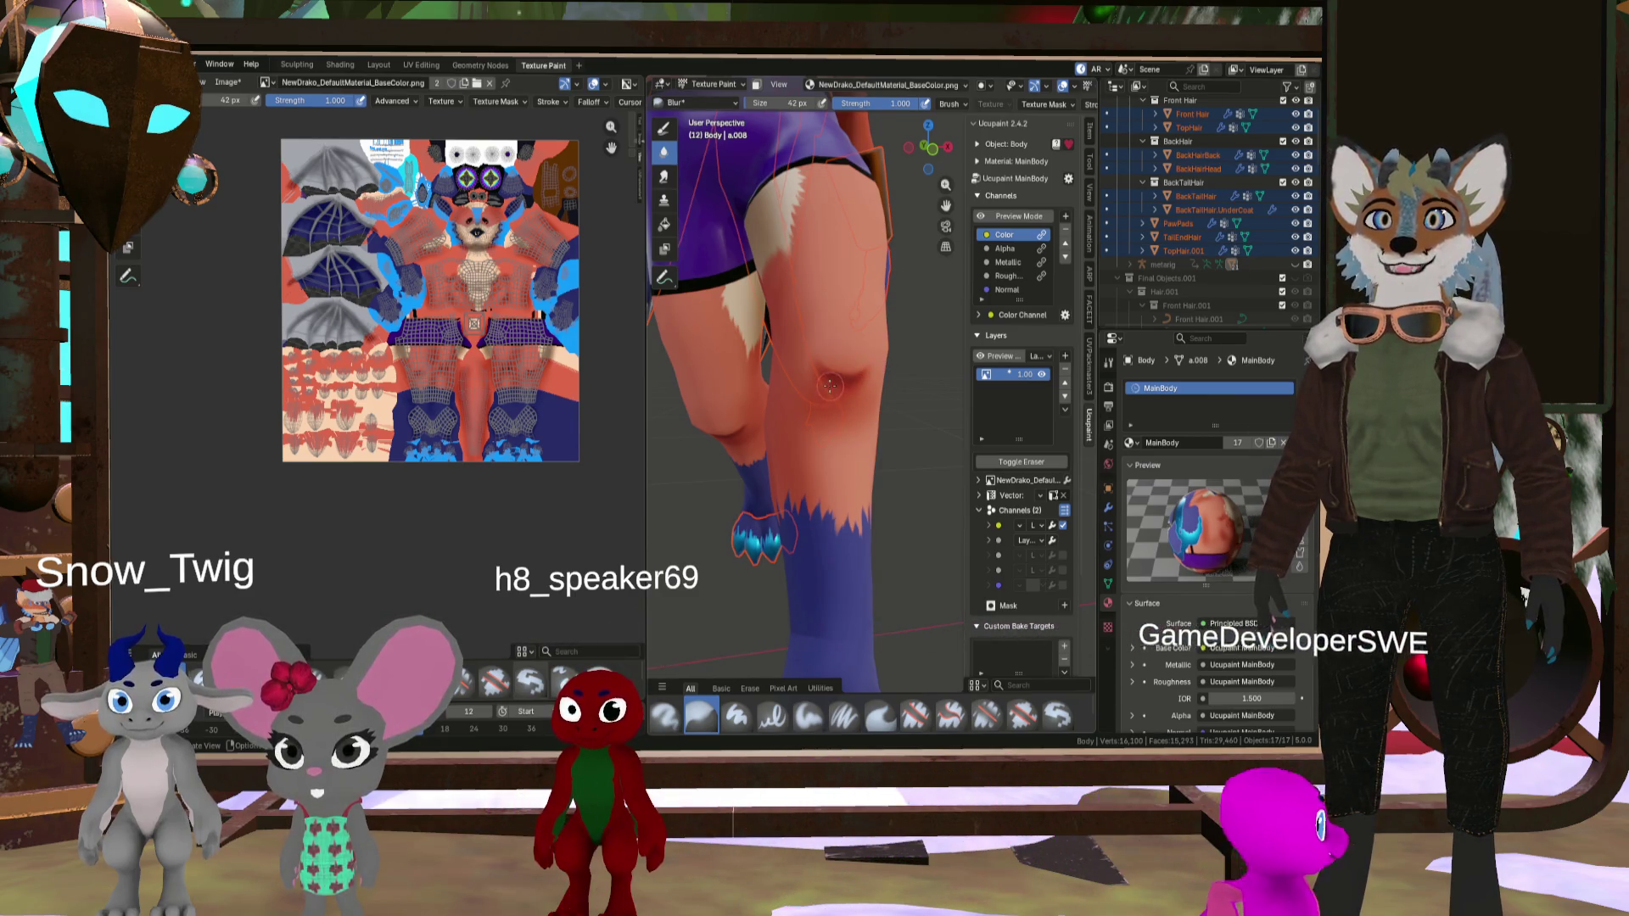
{"action": "left_click", "coordinate": [828, 376]}
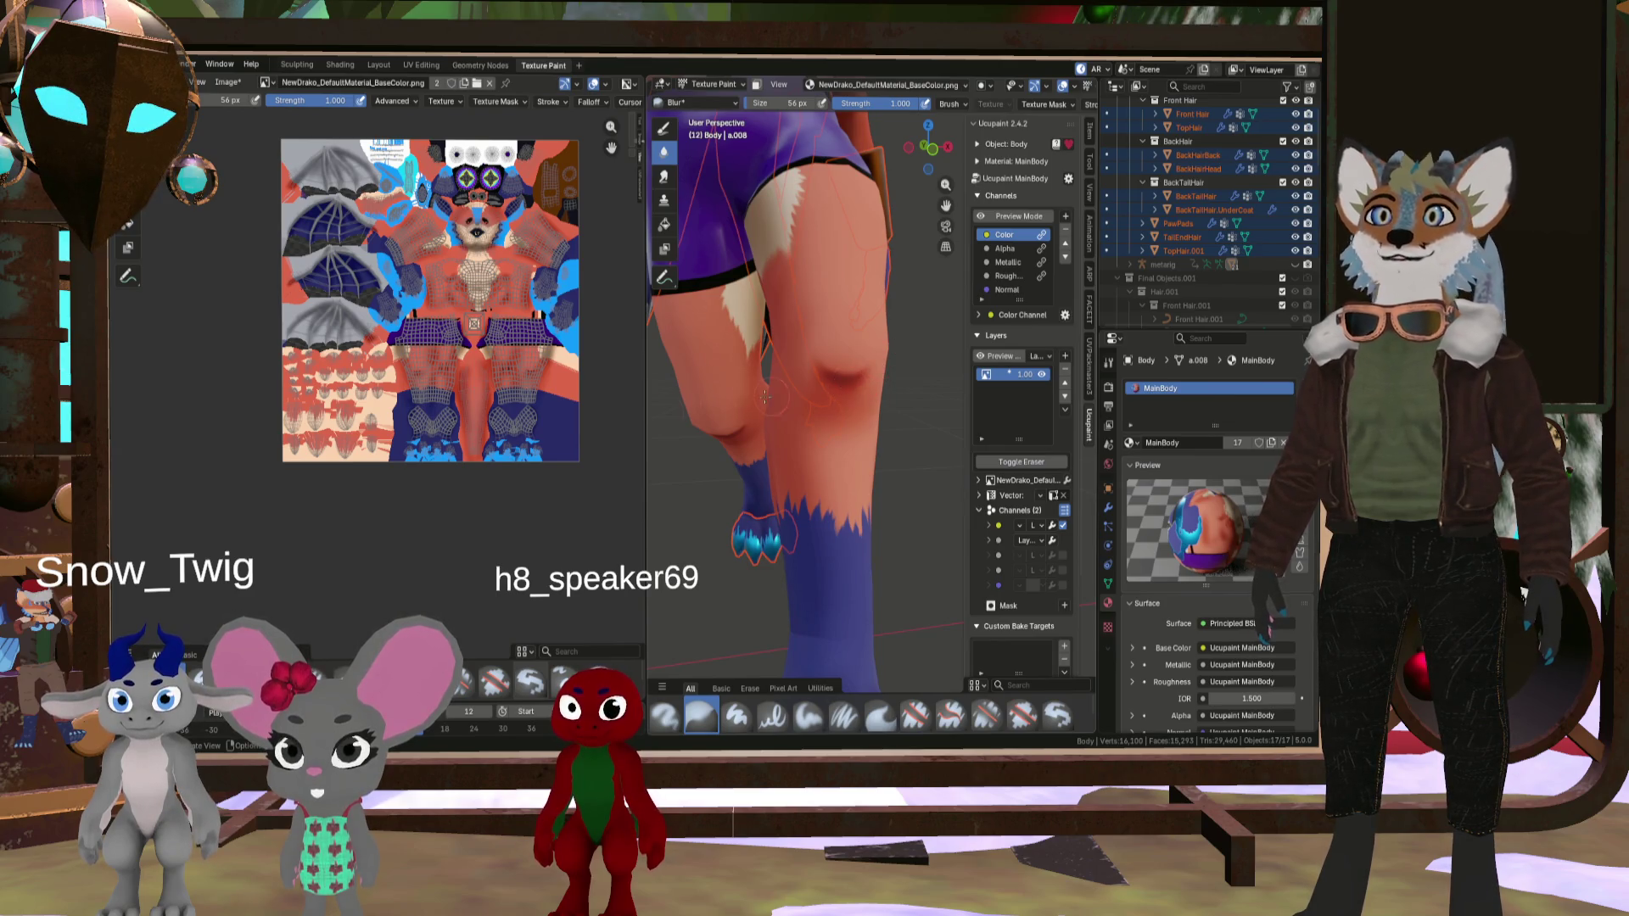
{"action": "left_click", "coordinate": [881, 717]}
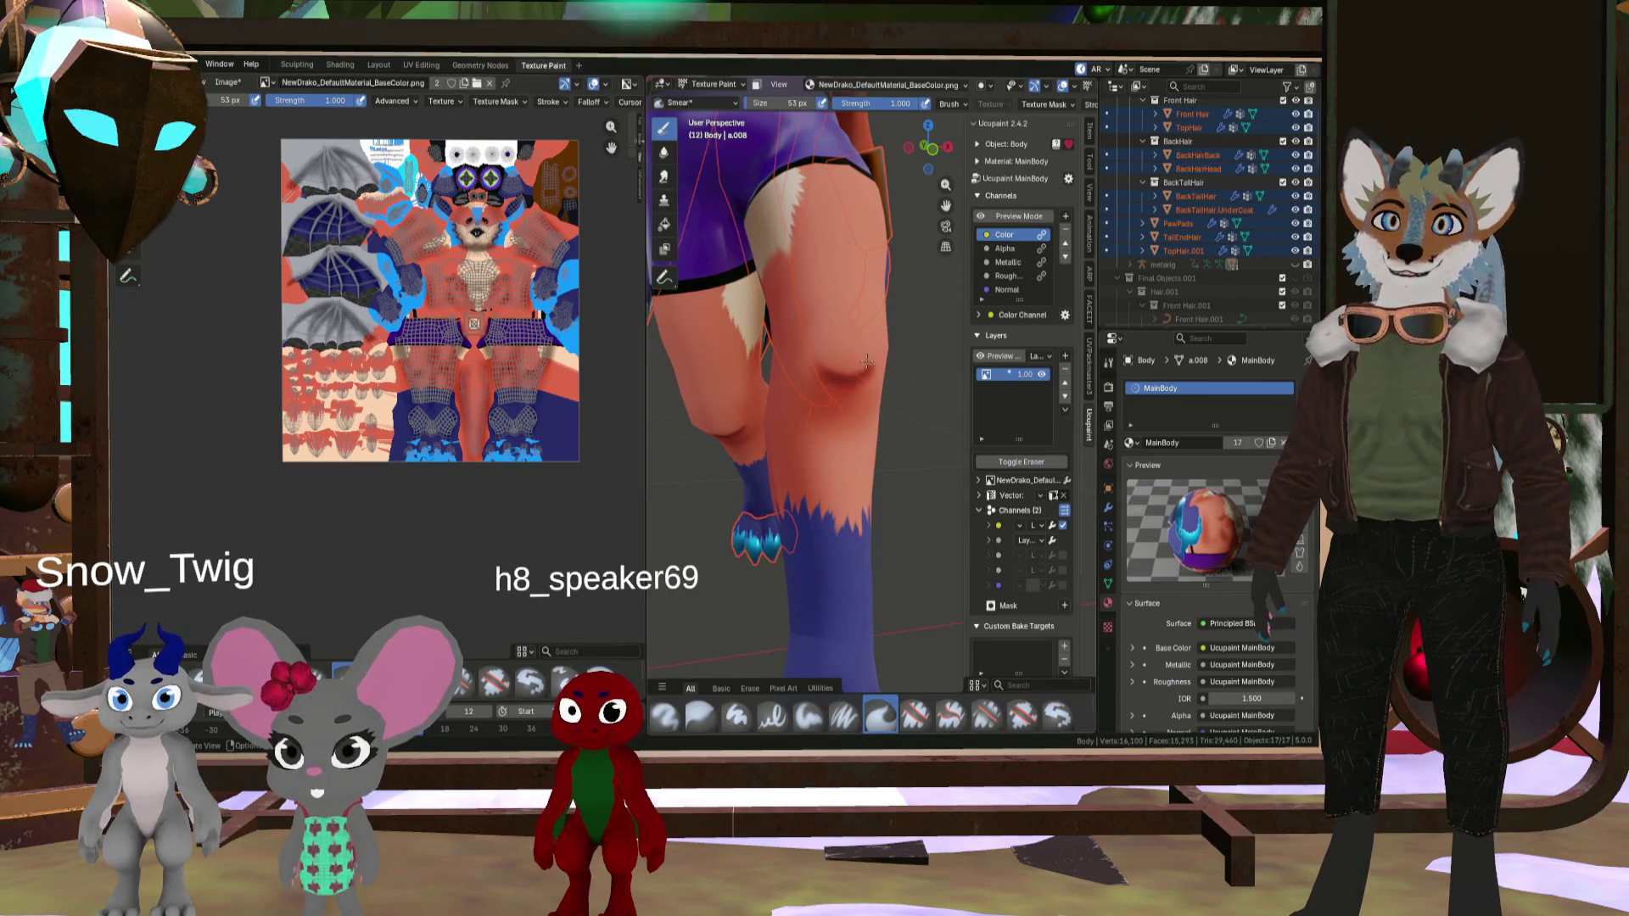
- Resize the Smear brush for the knee crease, settling at 47 px
{"action": "scroll", "coordinate": [878, 366], "scroll_direction": "up", "scroll_amount": 5}
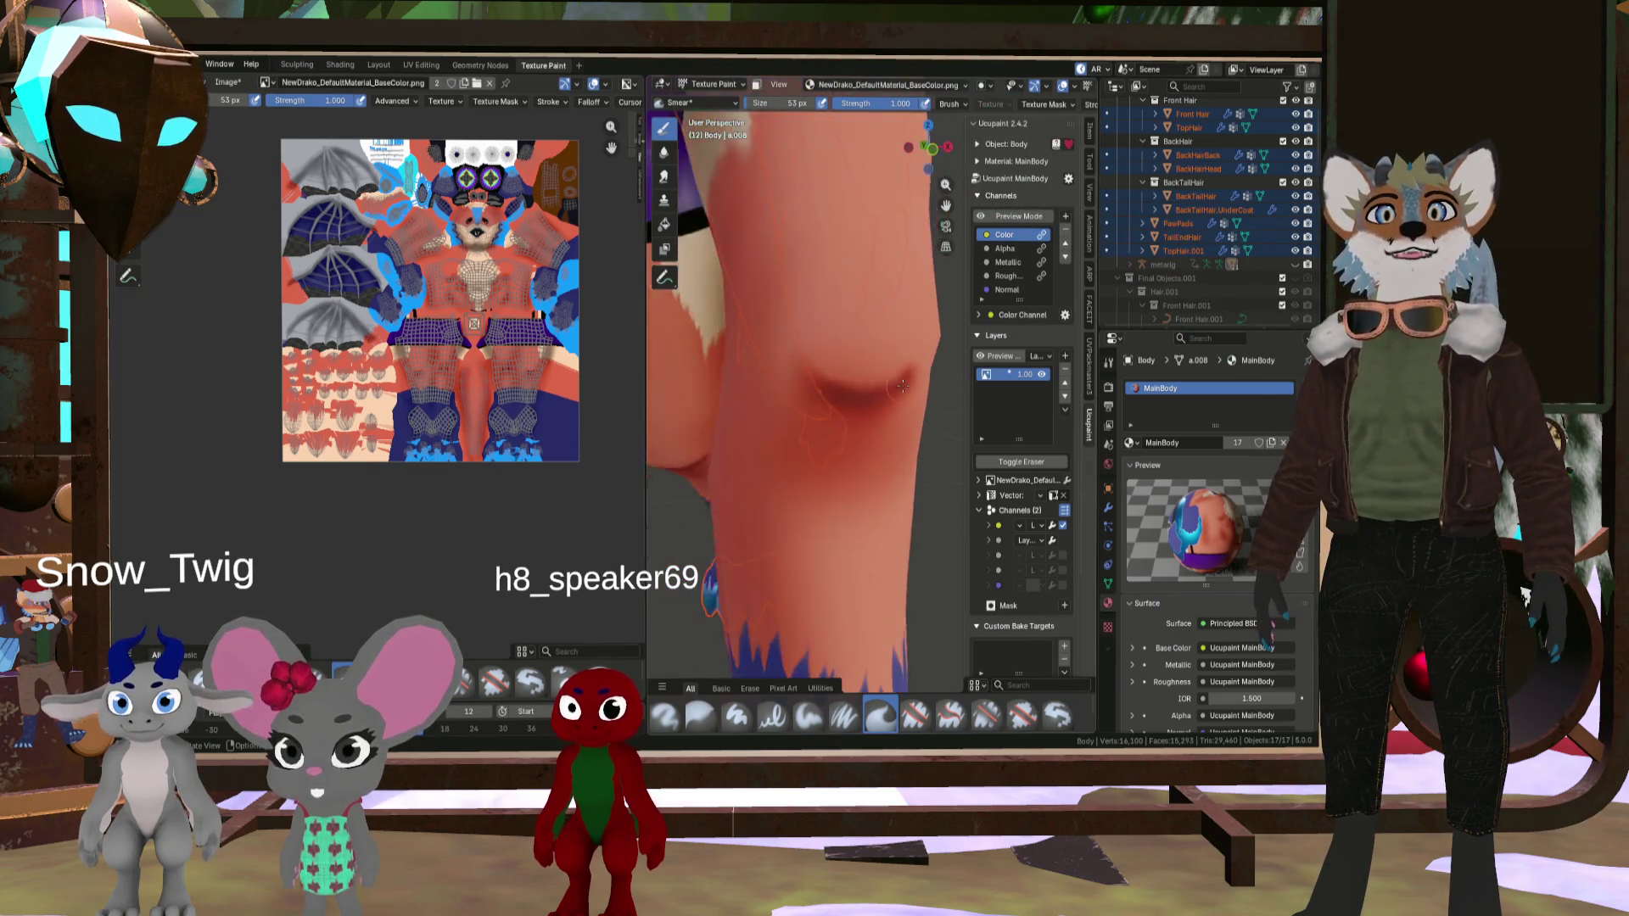
{"action": "key", "text": "f"}
{"action": "left_click", "coordinate": [873, 396]}
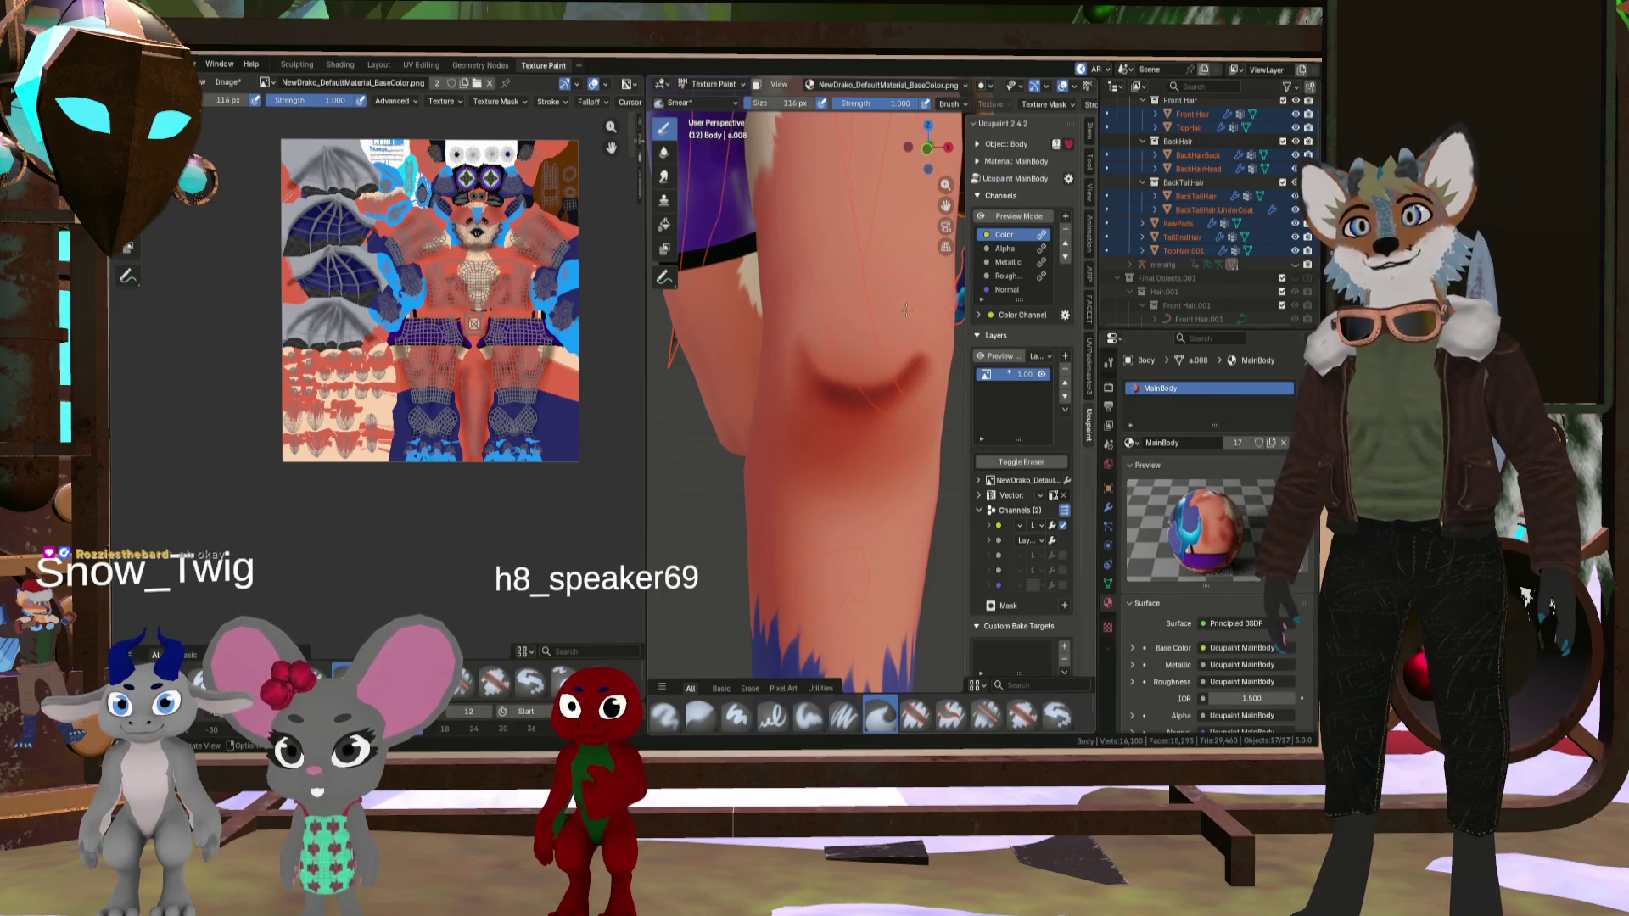
{"action": "key", "text": "f"}
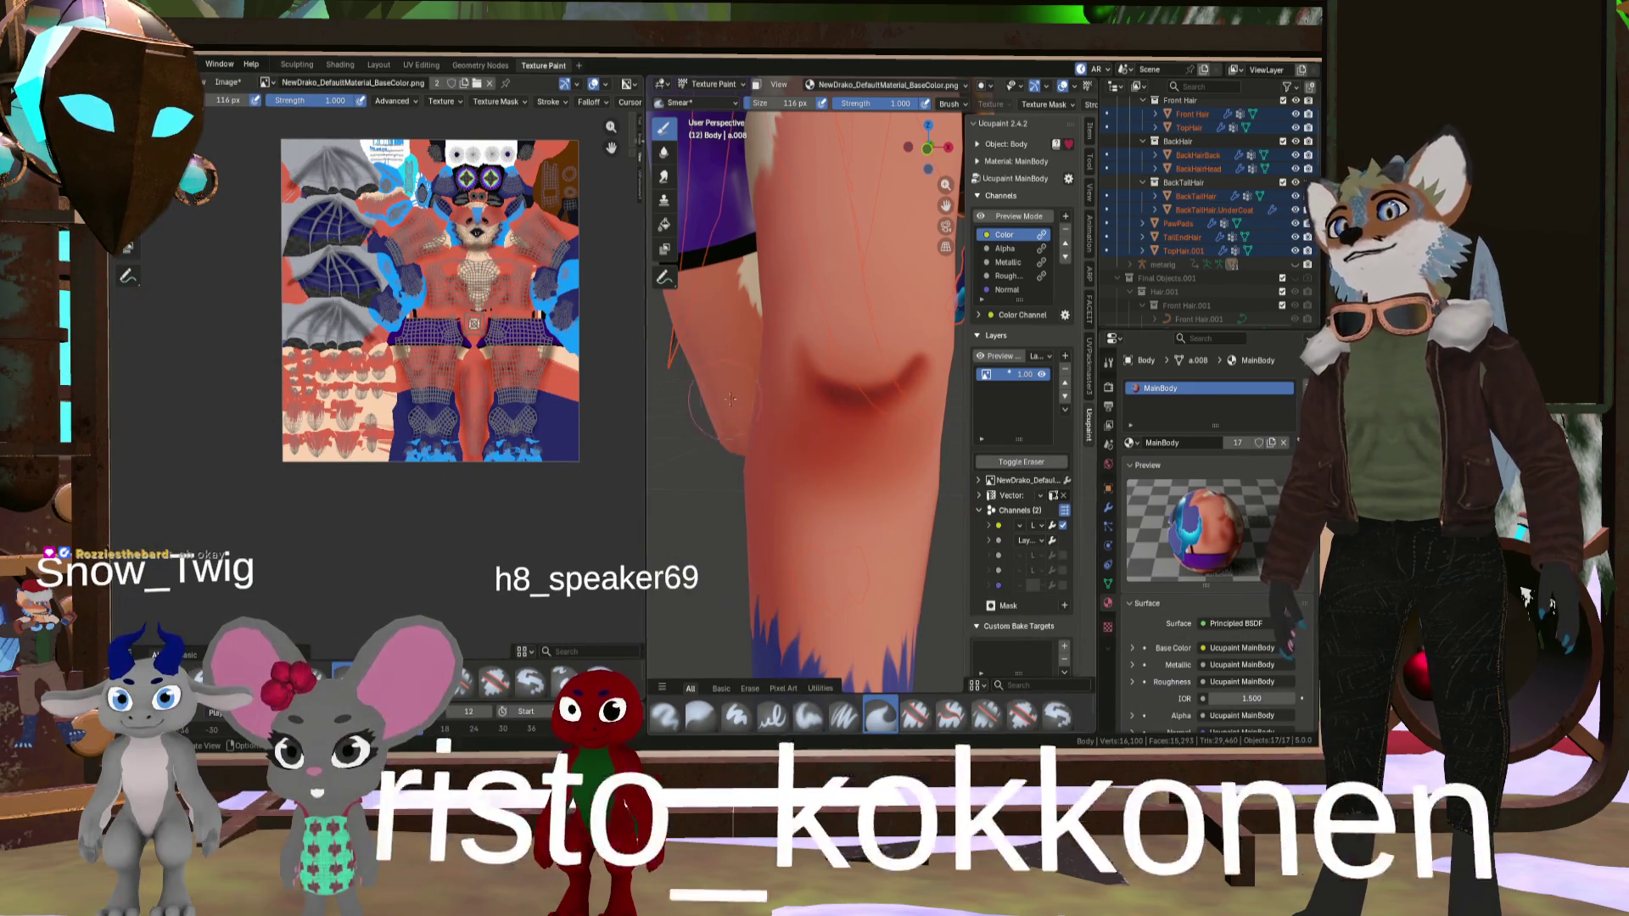
{"action": "left_click", "coordinate": [788, 360]}
{"action": "key", "text": "f"}
{"action": "left_click", "coordinate": [804, 350]}
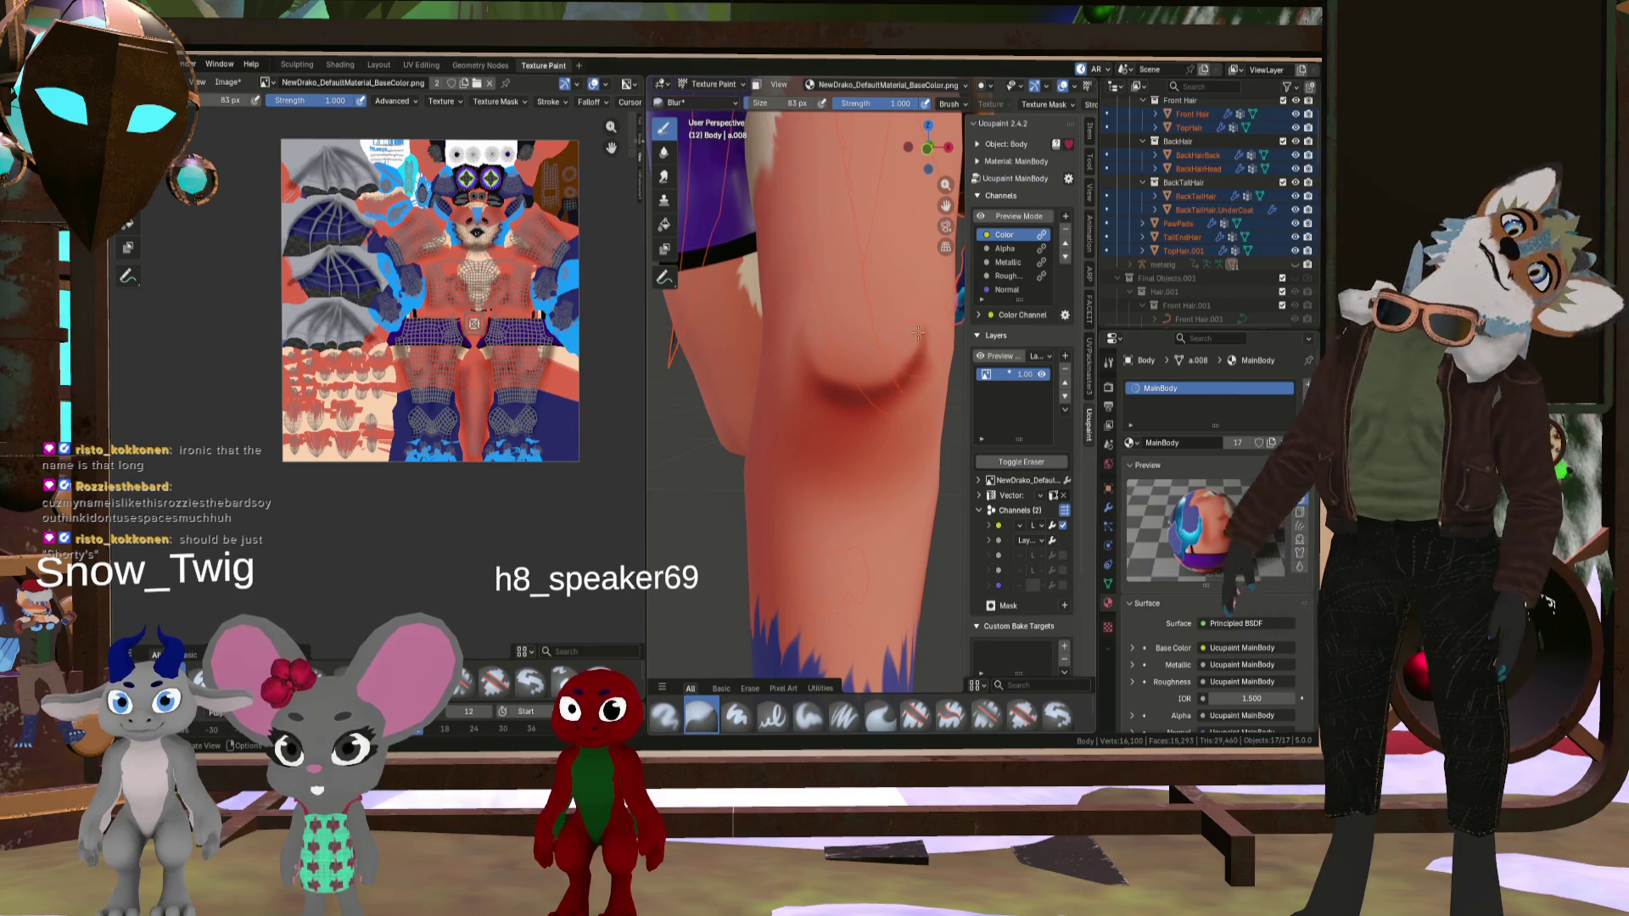
- Orbit around the leg to inspect the smoothed knee crease
{"action": "mouse_move", "coordinate": [918, 332]}
{"action": "middle_mouse_down"}
{"action": "mouse_move", "coordinate": [849, 399]}
{"action": "mouse_move", "coordinate": [883, 430]}
{"action": "mouse_move", "coordinate": [862, 398]}
{"action": "middle_mouse_up"}
{"action": "scroll", "coordinate": [866, 380], "scroll_direction": "down", "scroll_amount": 10}
{"action": "scroll", "coordinate": [862, 399], "scroll_direction": "up", "scroll_amount": 8}
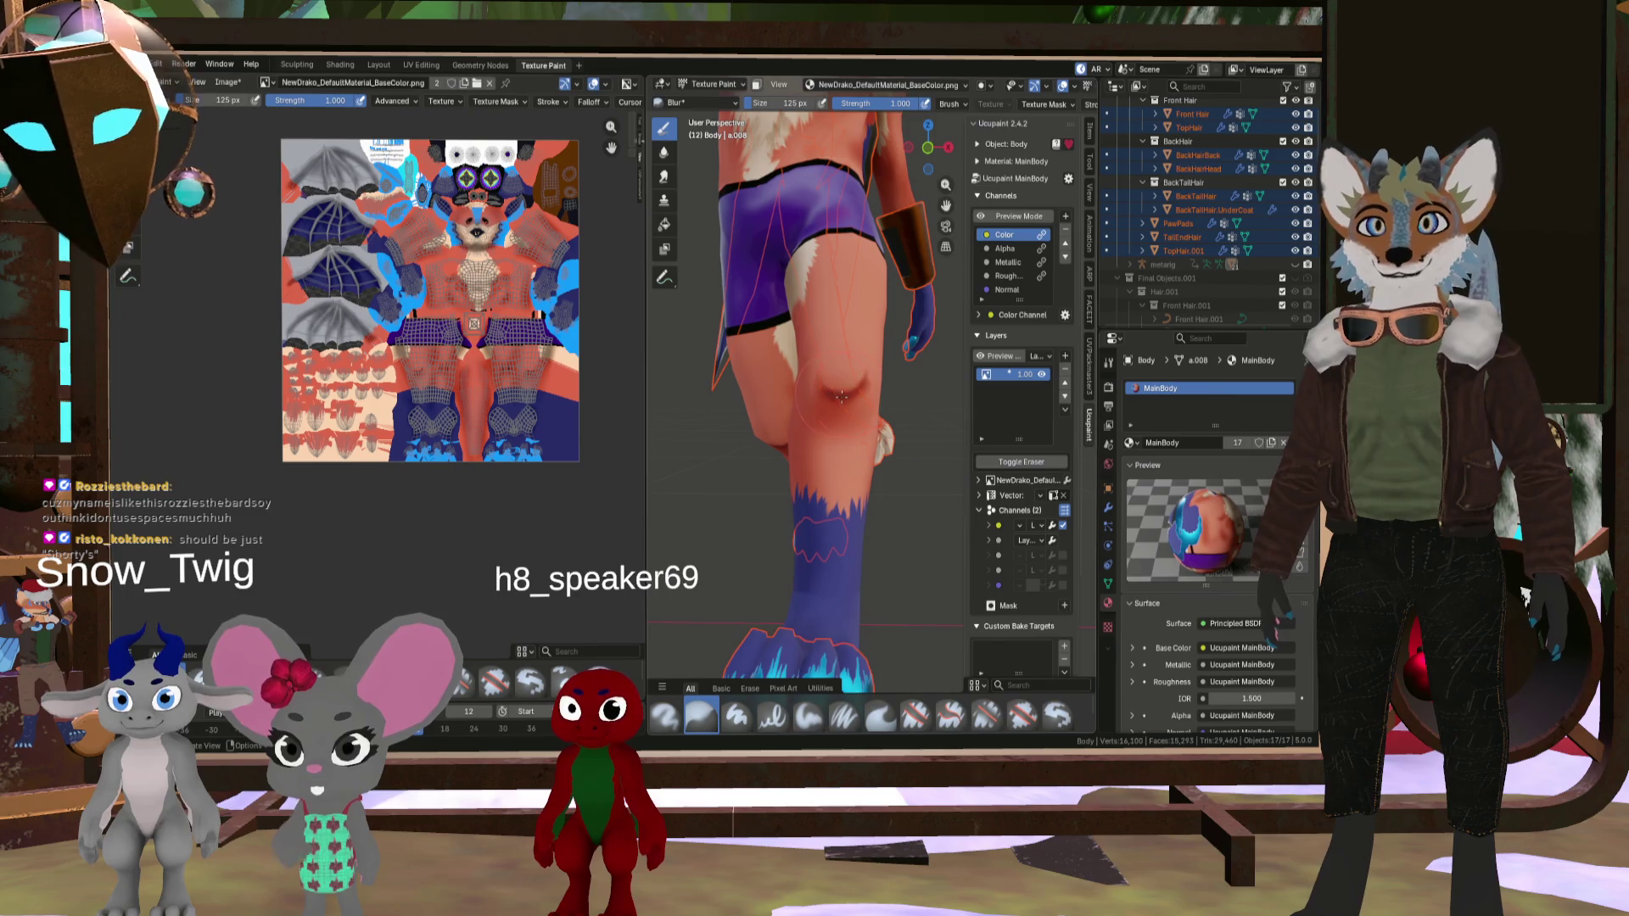
- Leave Texture Paint for Object Mode and deselect all objects
{"action": "scroll", "coordinate": [820, 379], "scroll_direction": "down", "scroll_amount": 8}
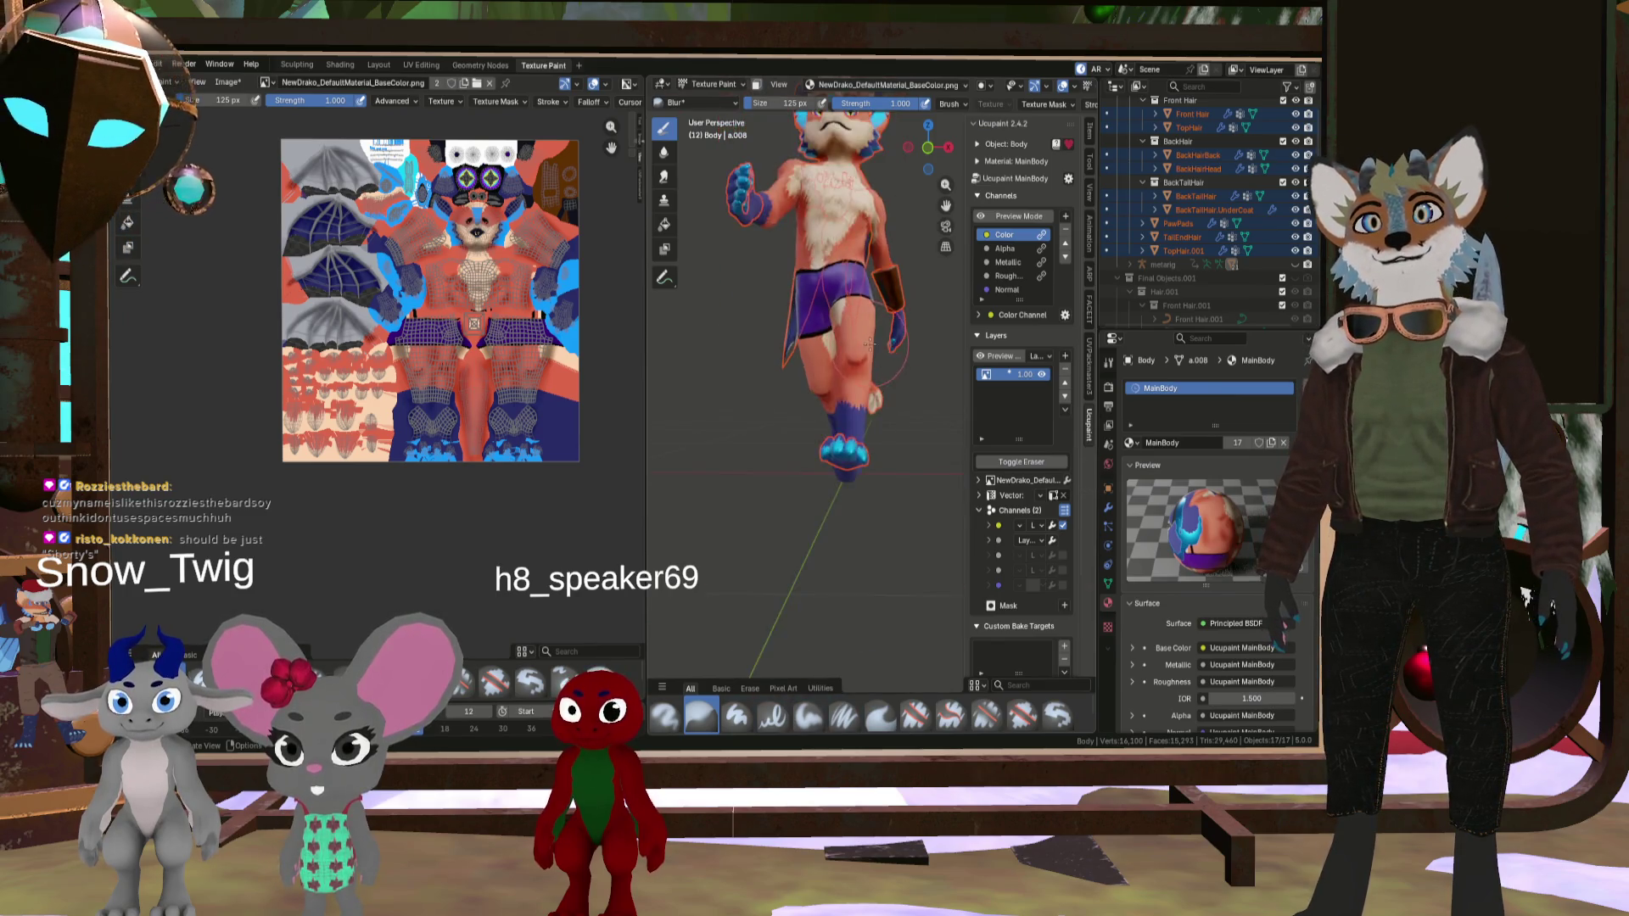
{"action": "middle_click_drag", "start_coordinate": [820, 379], "coordinate": [849, 348]}
{"action": "scroll", "coordinate": [849, 348], "scroll_direction": "up", "scroll_amount": 8}
{"action": "scroll", "coordinate": [863, 319], "scroll_direction": "down", "scroll_amount": 8}
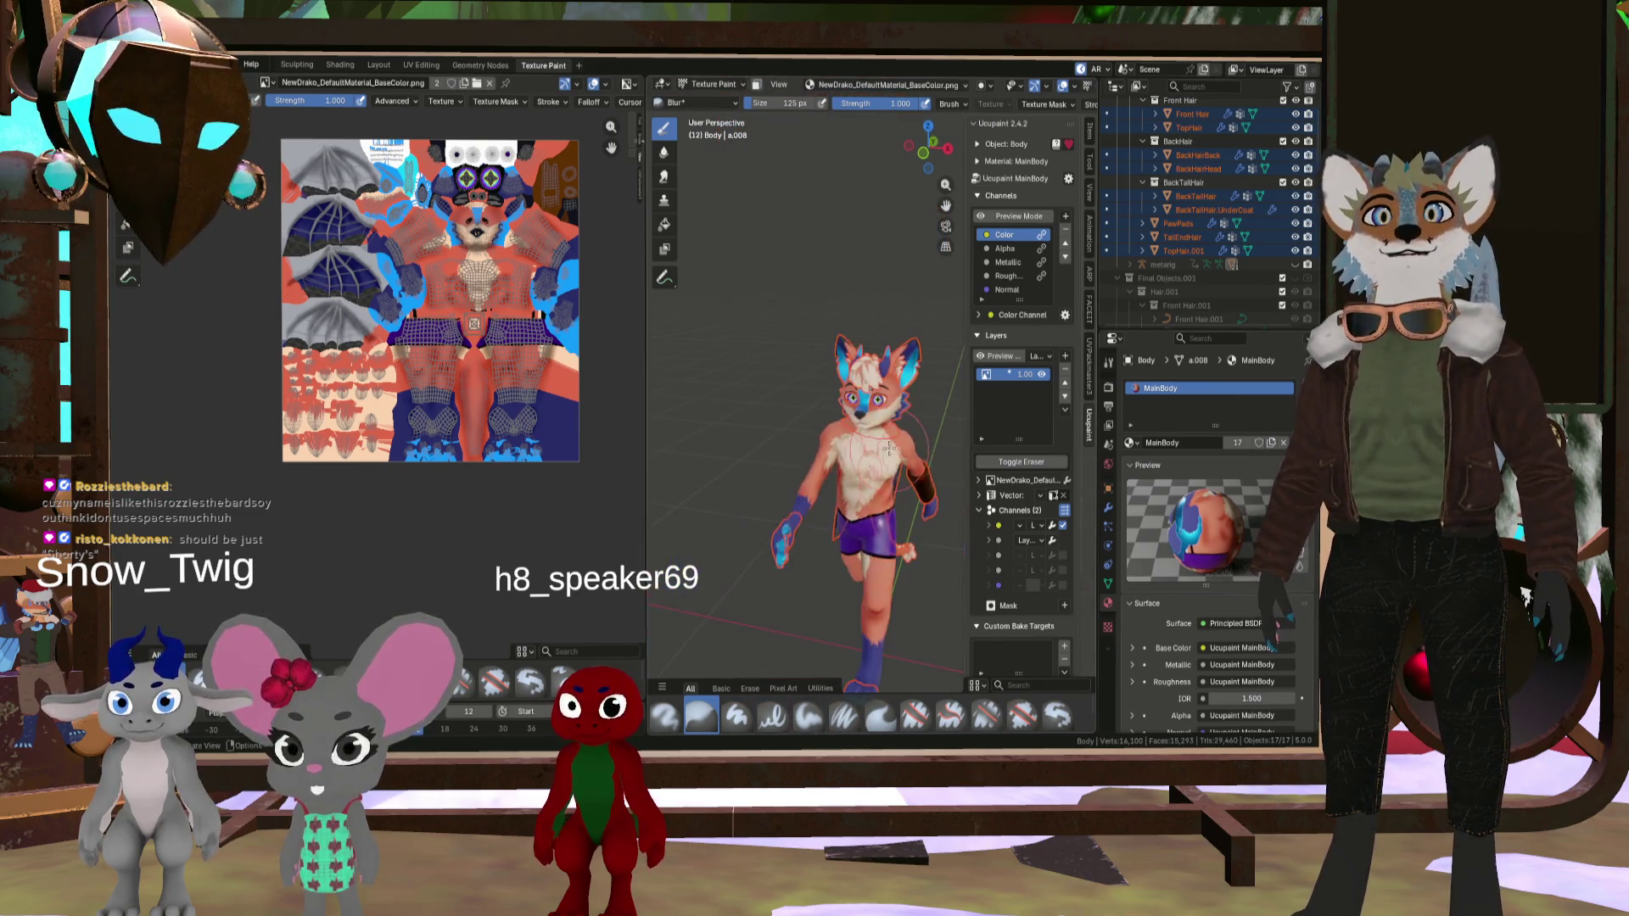
{"action": "scroll", "coordinate": [775, 288], "scroll_direction": "up", "scroll_amount": 8}
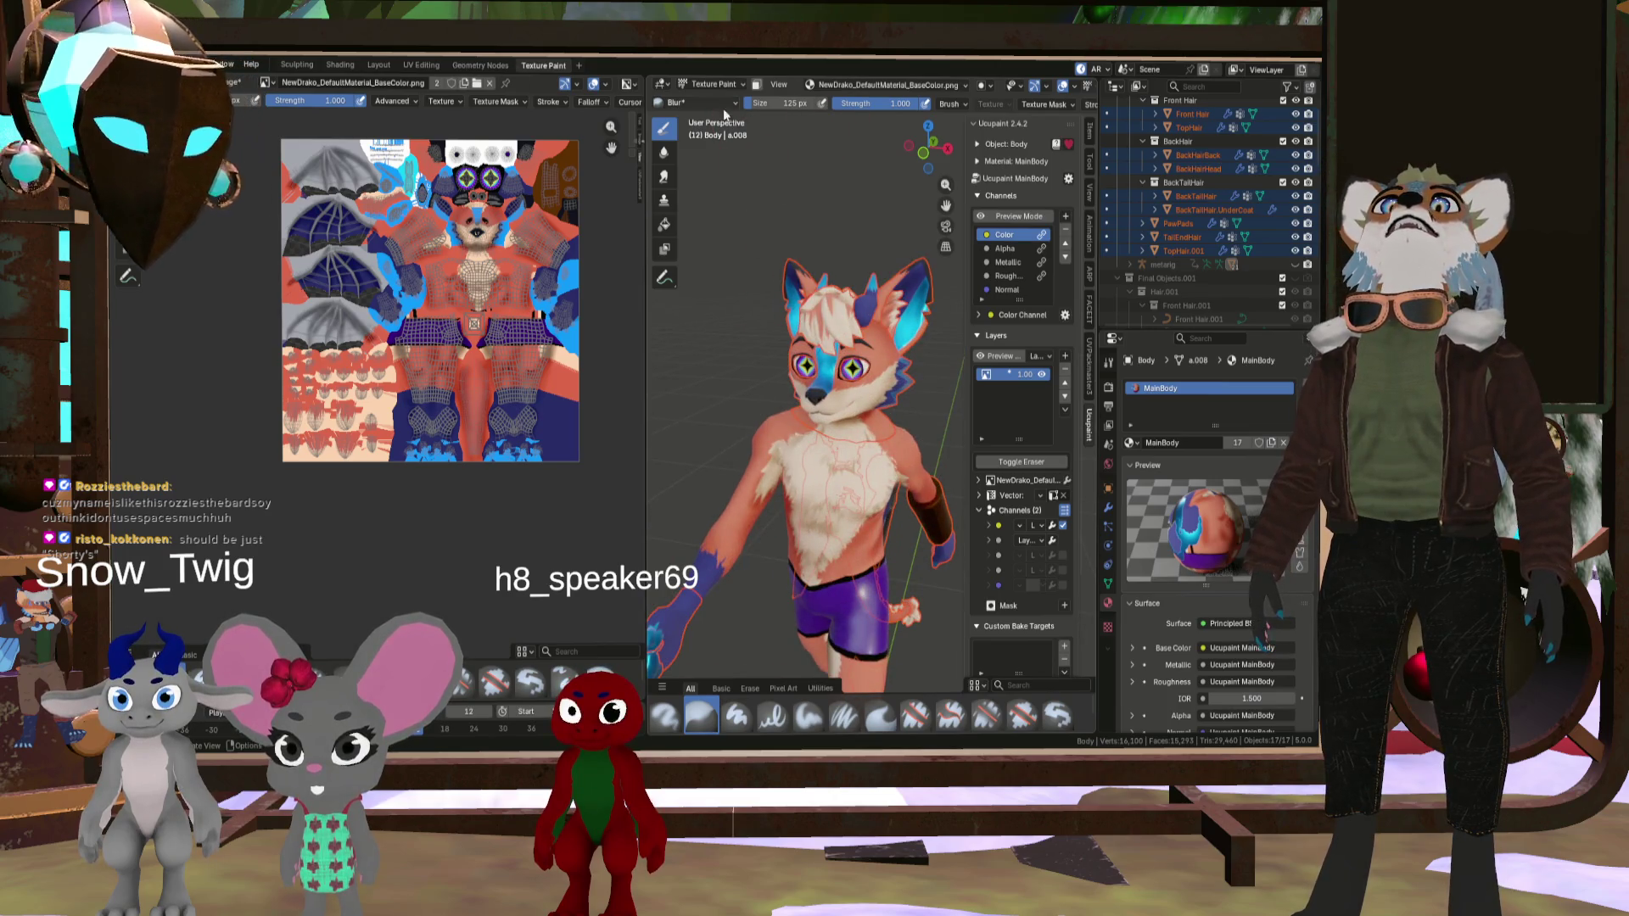
{"action": "key", "text": "Tab"}
{"action": "left_click", "coordinate": [713, 84]}
{"action": "left_click", "coordinate": [713, 69]}
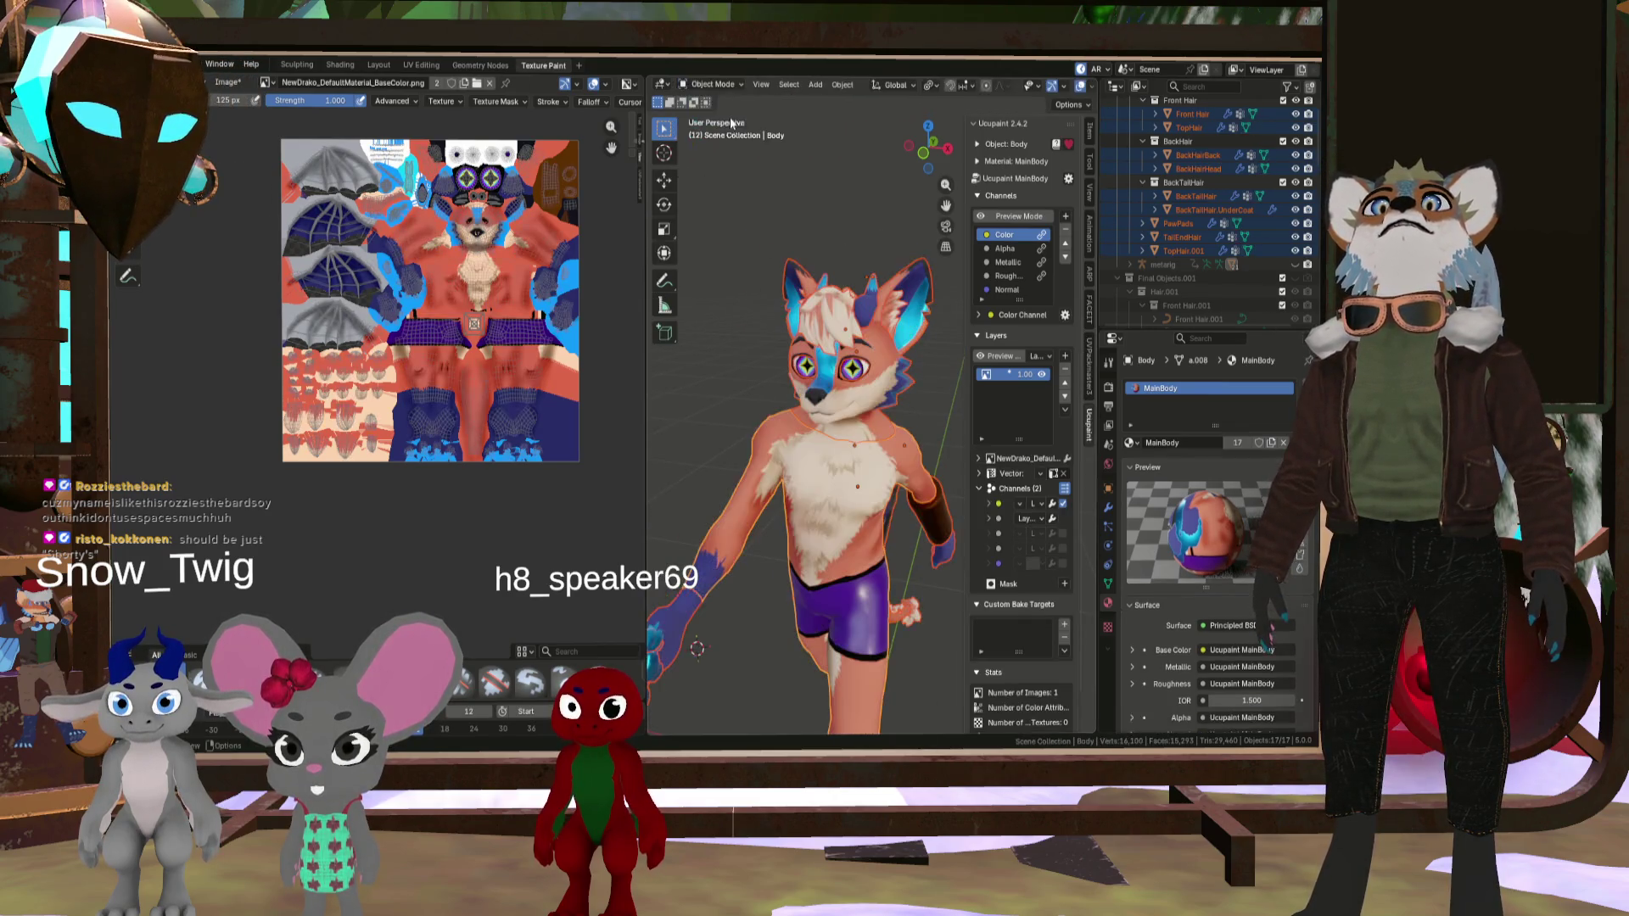
{"action": "left_click", "coordinate": [839, 203]}
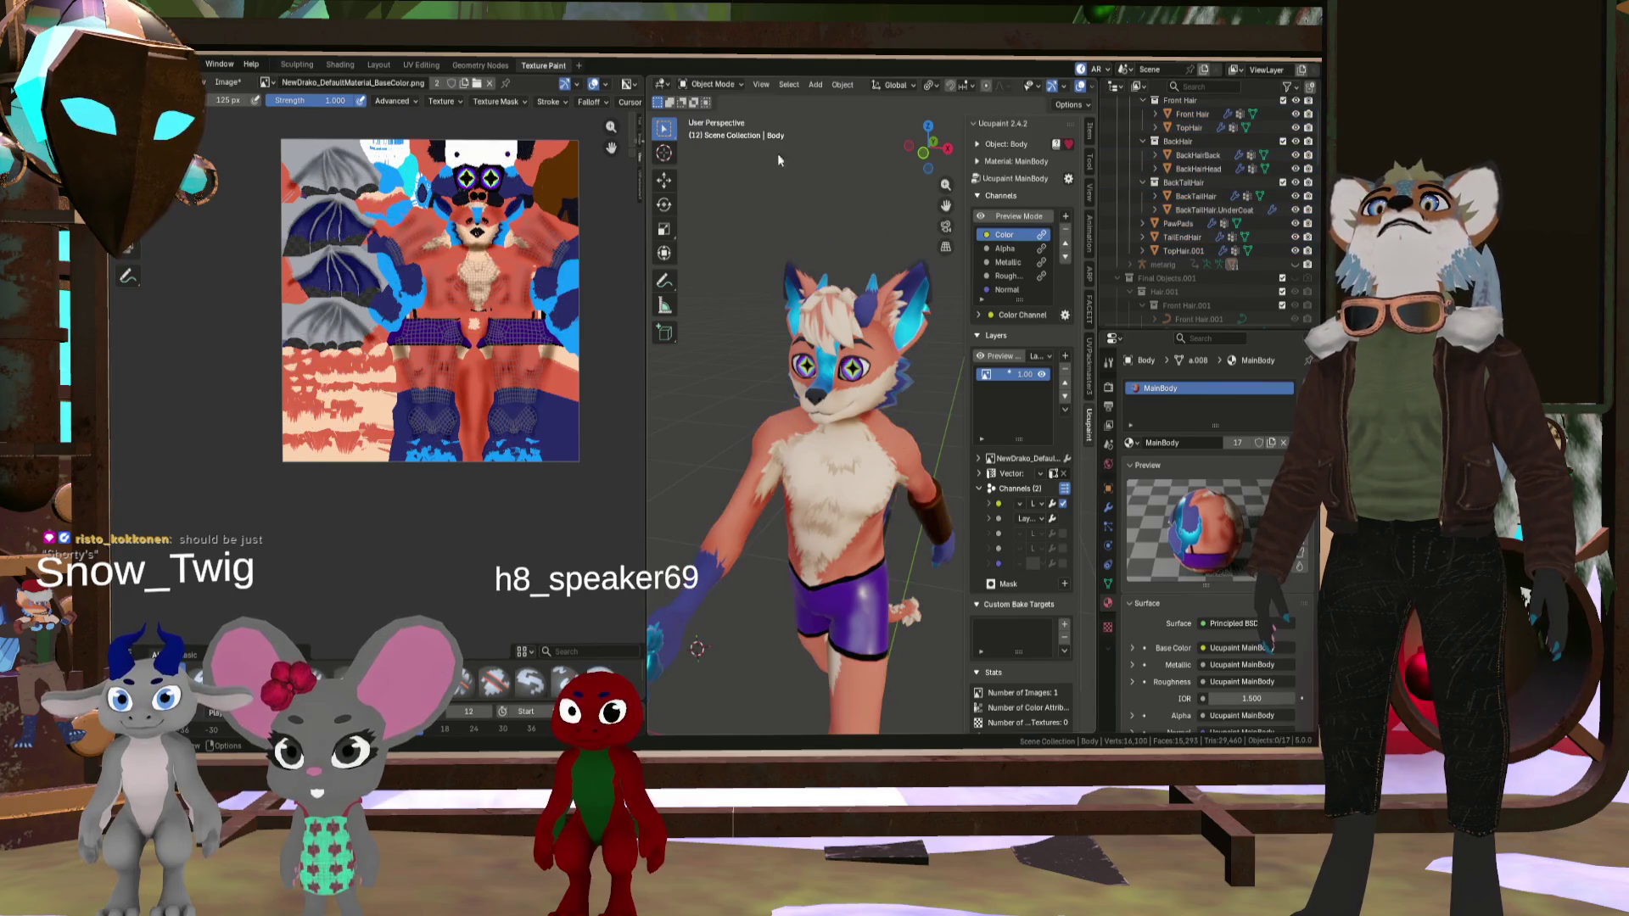
{"action": "left_click", "coordinate": [703, 86]}
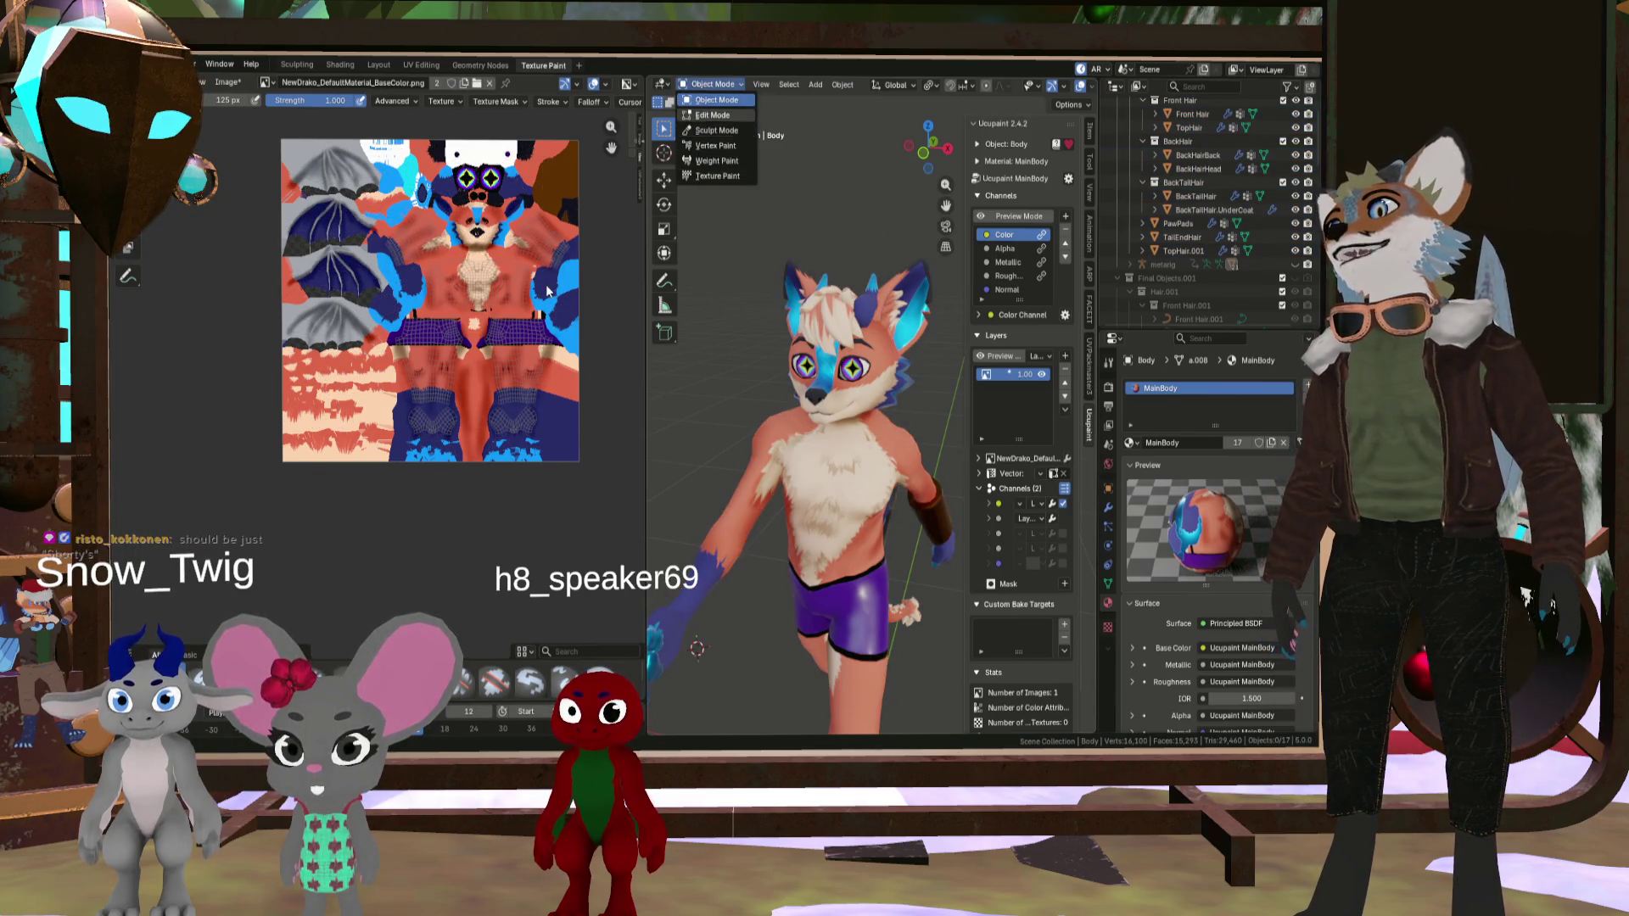
{"action": "left_click", "coordinate": [840, 252]}
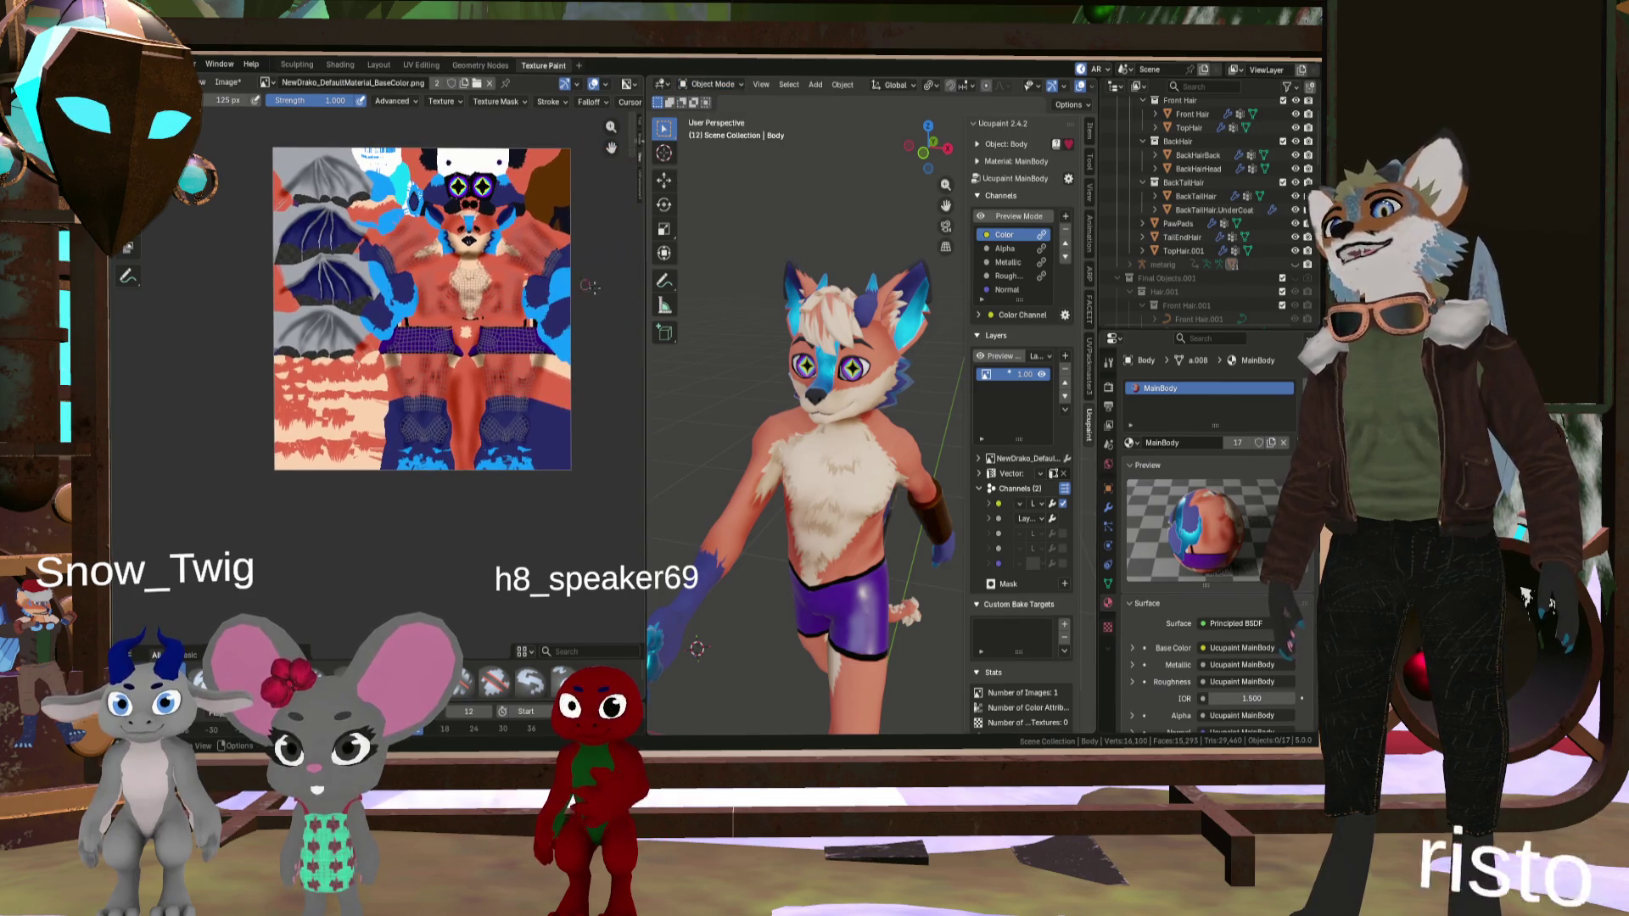
- Select the Head object, checking its material slots and object index along the way
{"action": "left_click", "coordinate": [875, 383]}
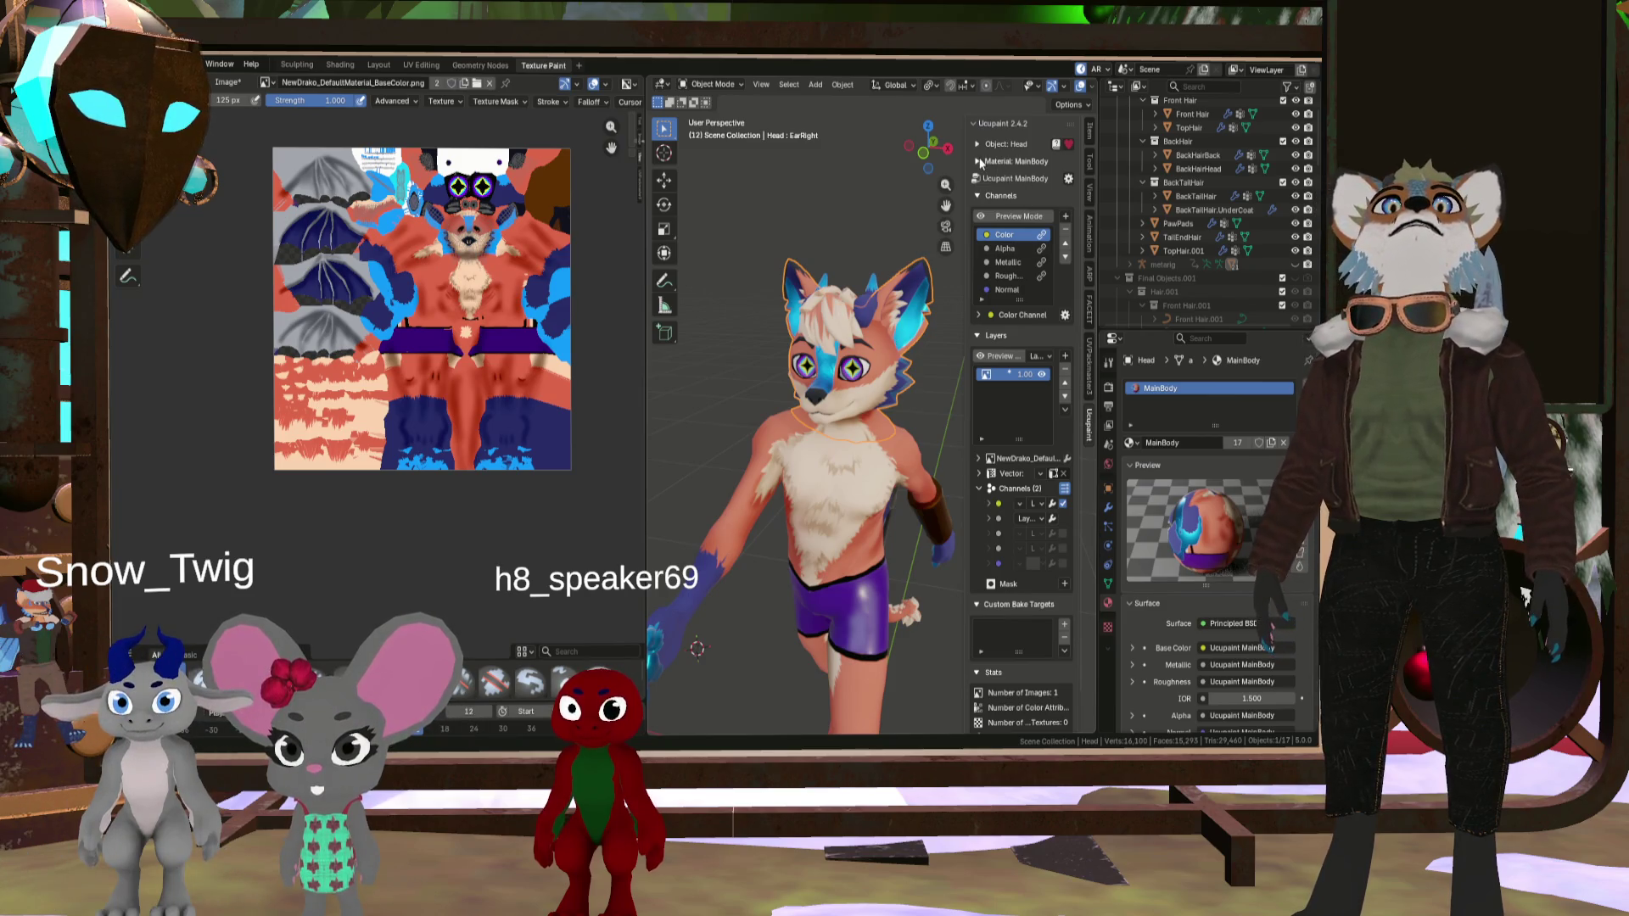
{"action": "left_click", "coordinate": [979, 161]}
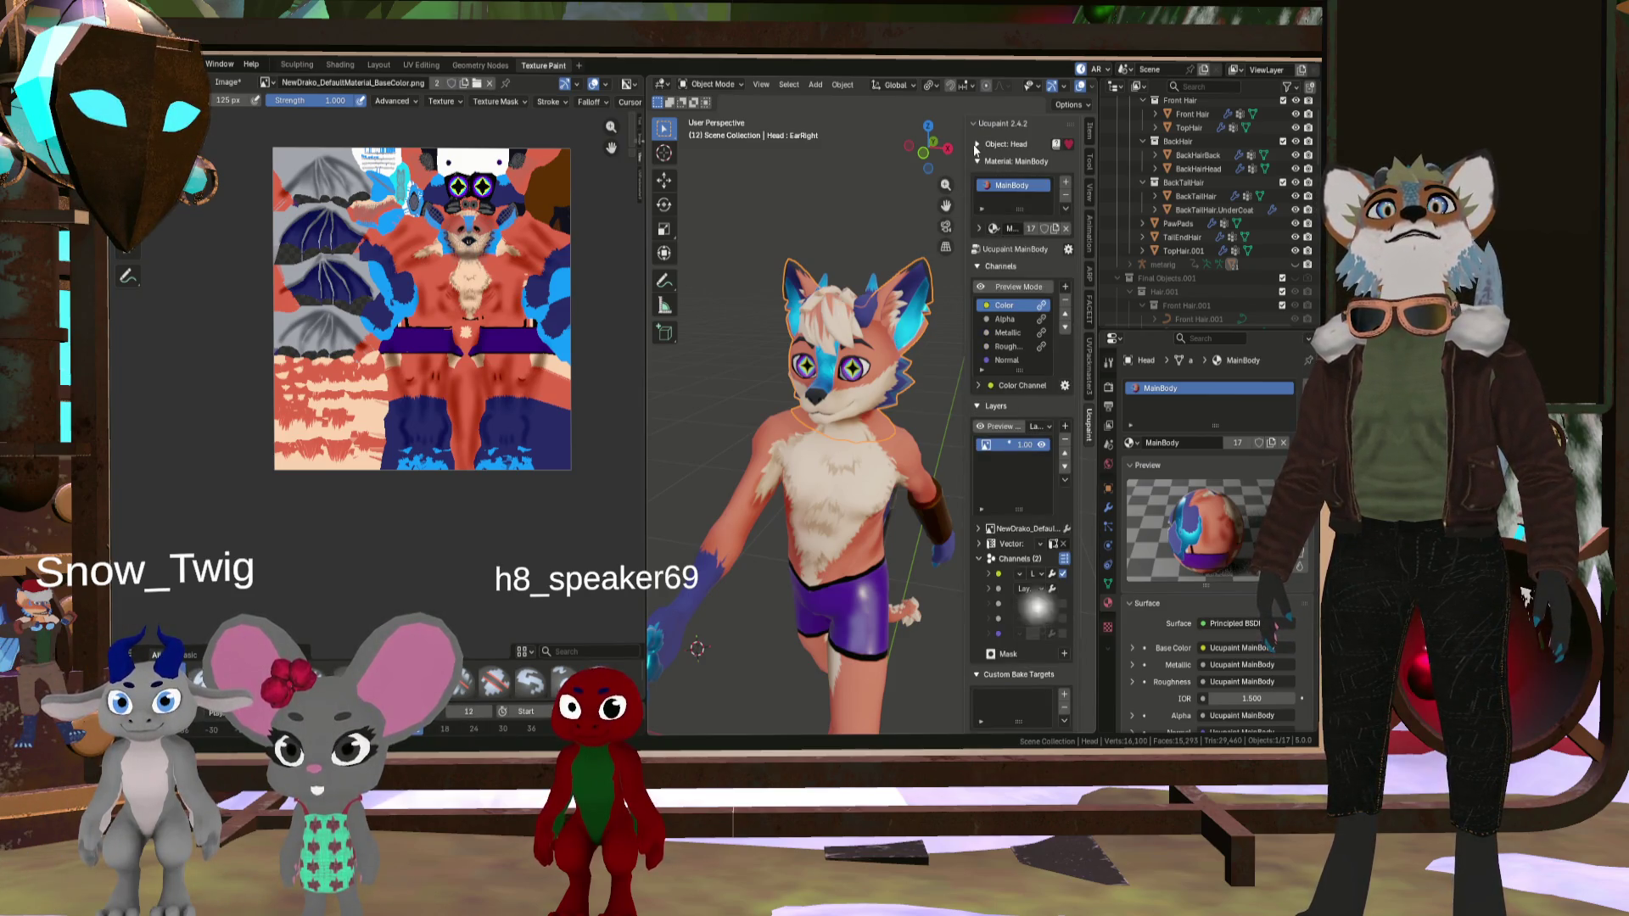
{"action": "left_click", "coordinate": [975, 144]}
{"action": "left_click", "coordinate": [977, 185]}
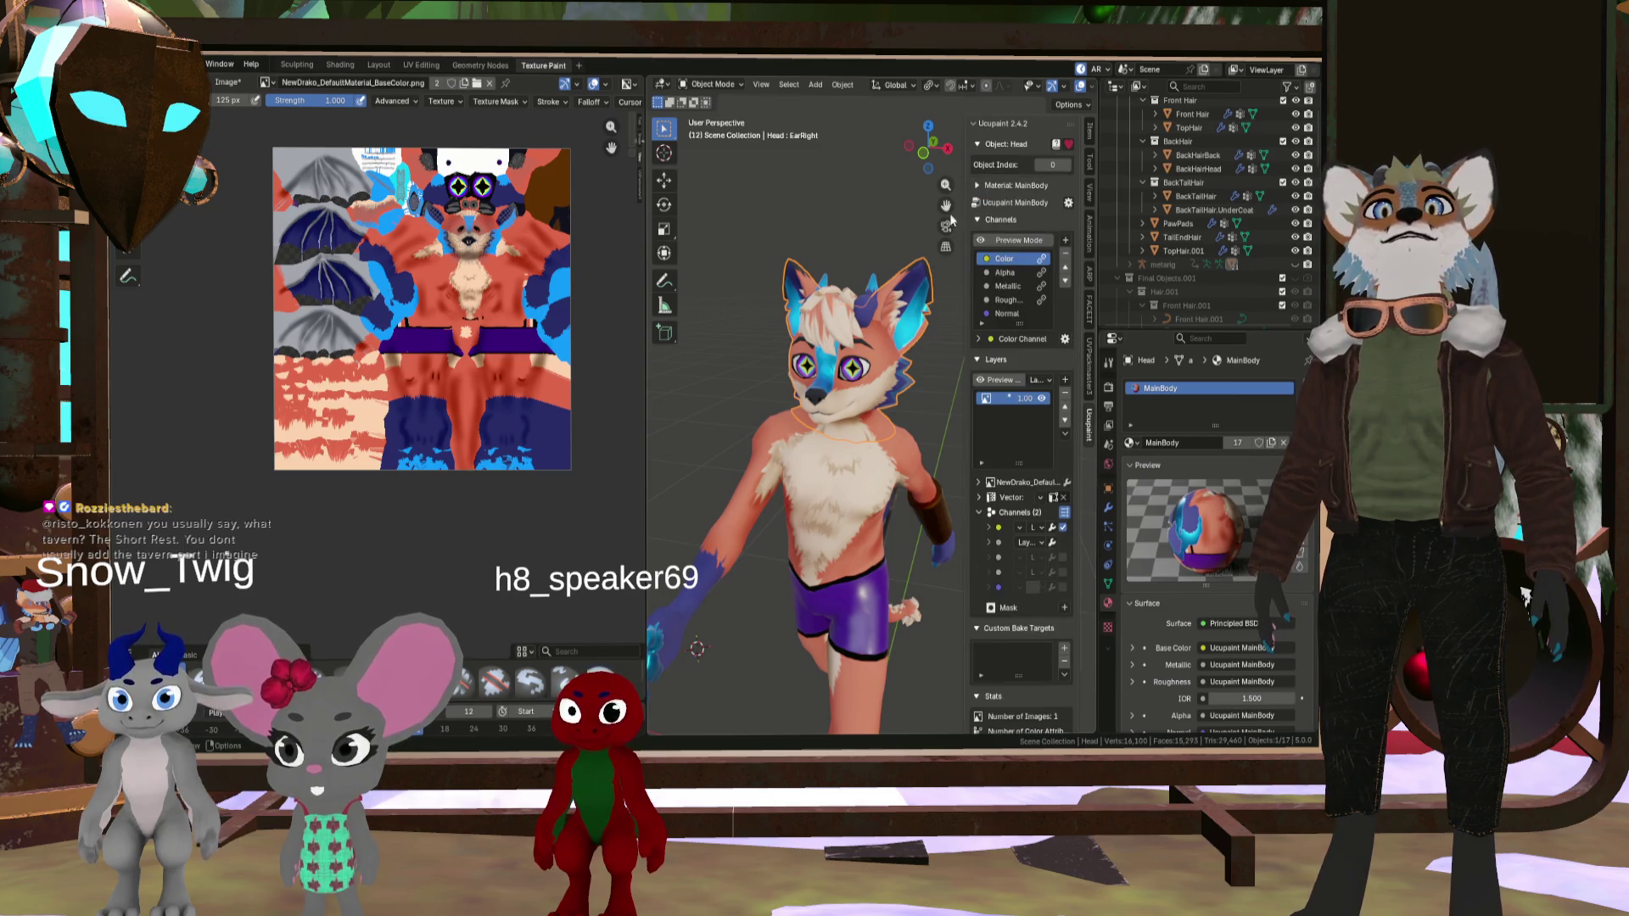
{"action": "left_click", "coordinate": [896, 479]}
{"action": "scroll", "coordinate": [896, 480], "scroll_direction": "up", "scroll_amount": 3}
{"action": "scroll", "coordinate": [908, 449], "scroll_direction": "down", "scroll_amount": 4}
{"action": "scroll", "coordinate": [923, 416], "scroll_direction": "up", "scroll_amount": 4}
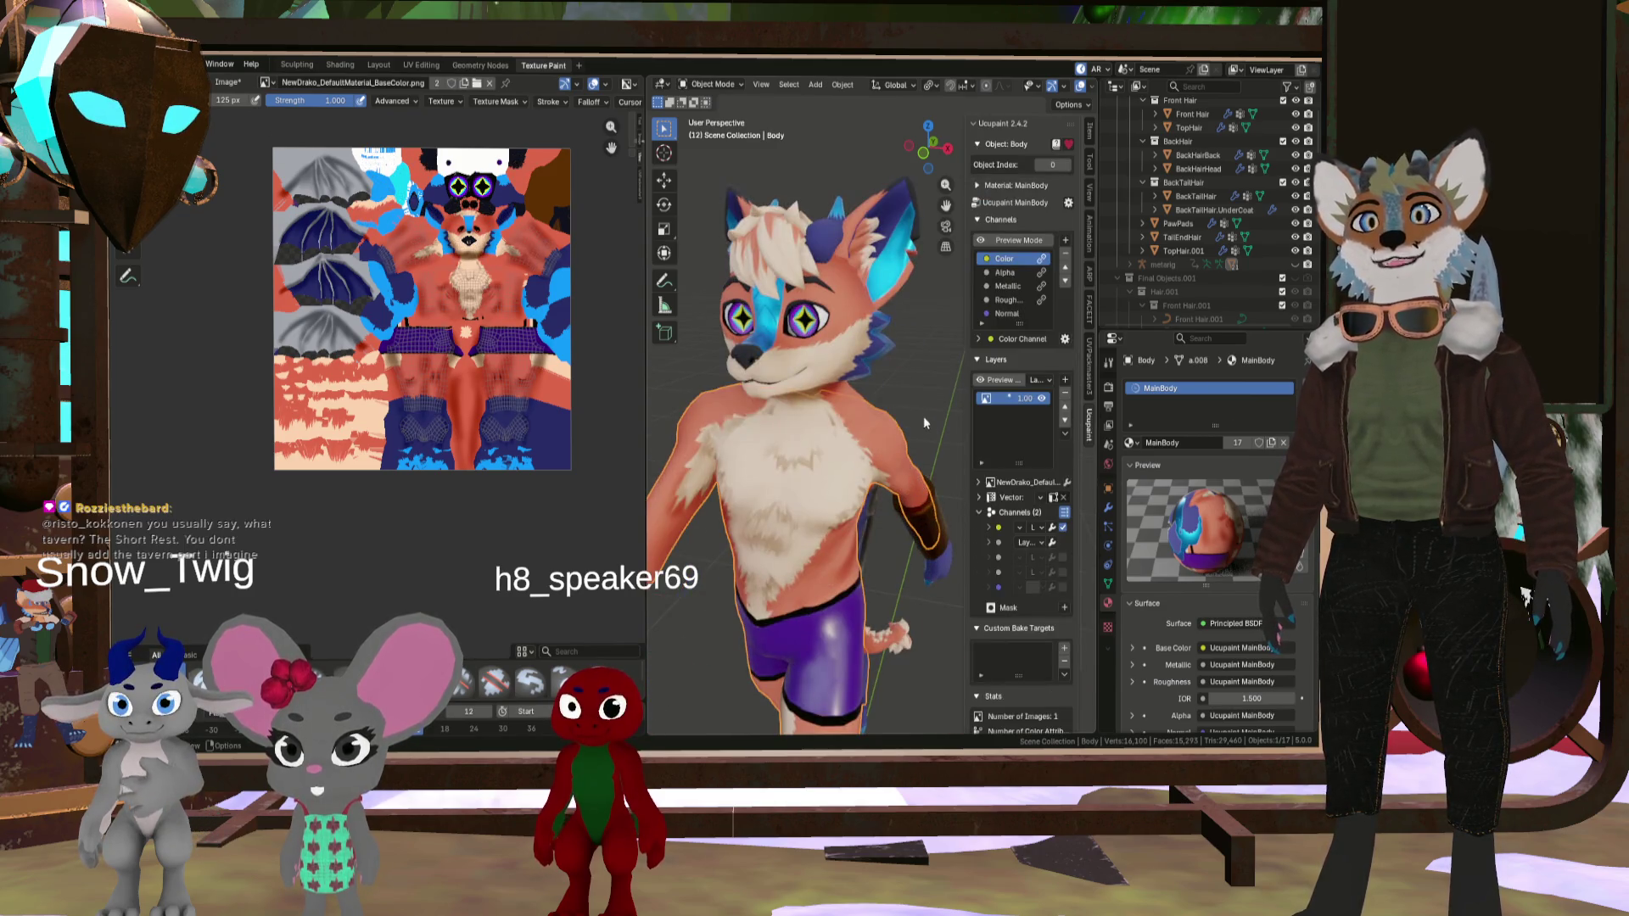
{"action": "left_click", "coordinate": [859, 370]}
{"action": "scroll", "coordinate": [911, 381], "scroll_direction": "up", "scroll_amount": 4}
{"action": "scroll", "coordinate": [898, 394], "scroll_direction": "down", "scroll_amount": 6}
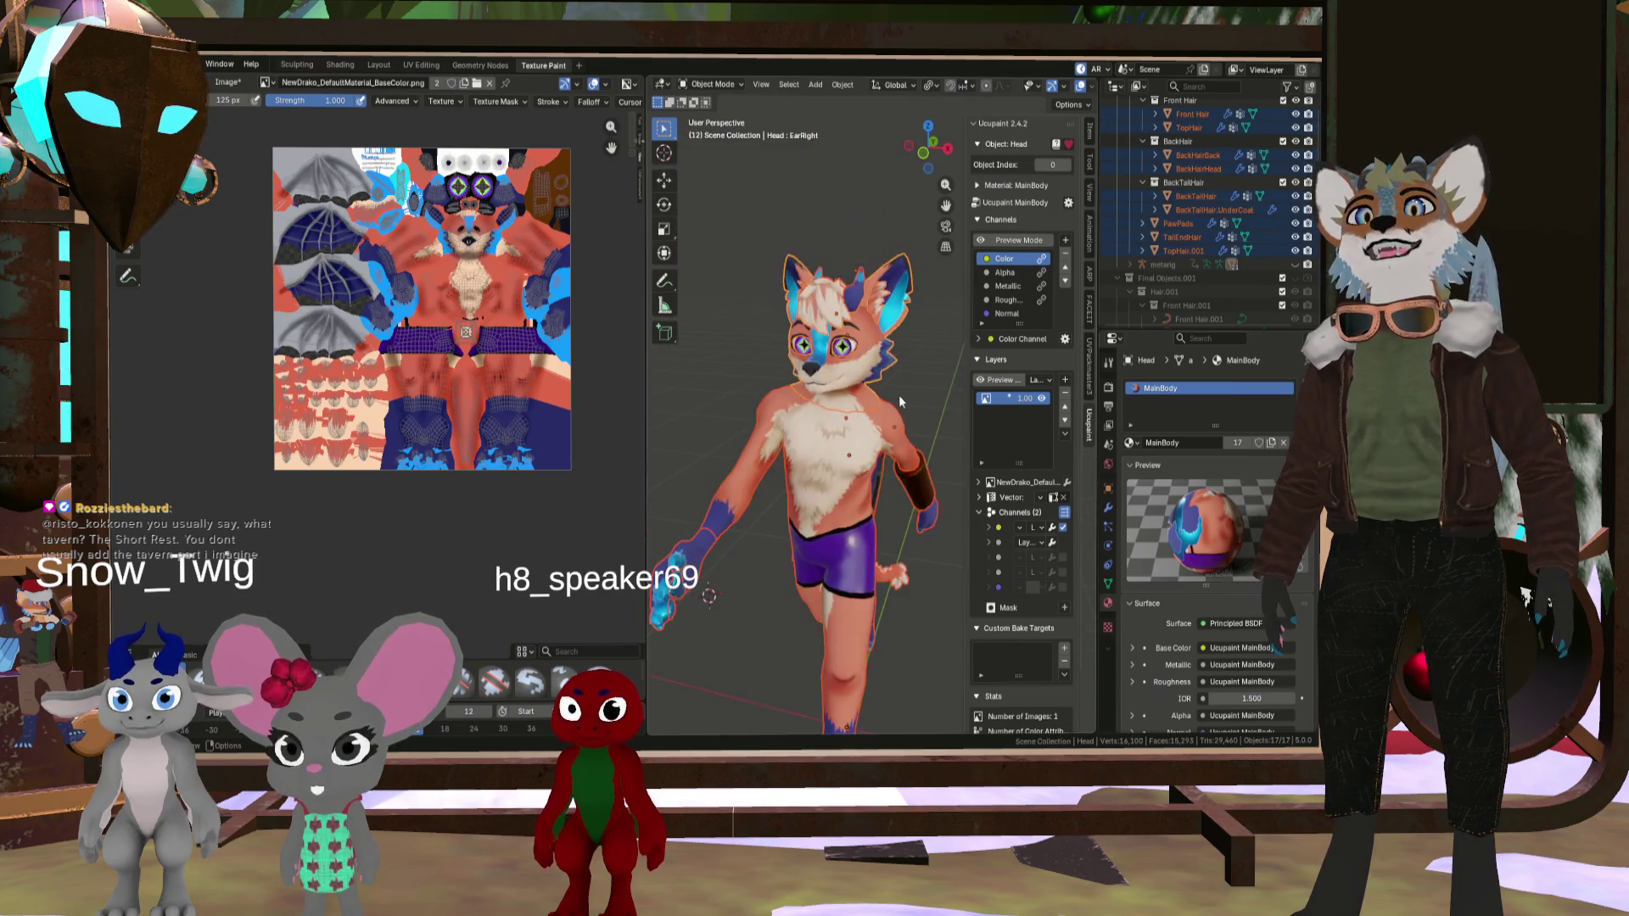
{"action": "scroll", "coordinate": [851, 348], "scroll_direction": "up", "scroll_amount": 3}
{"action": "middle_click_drag", "start_coordinate": [851, 348], "coordinate": [891, 390]}
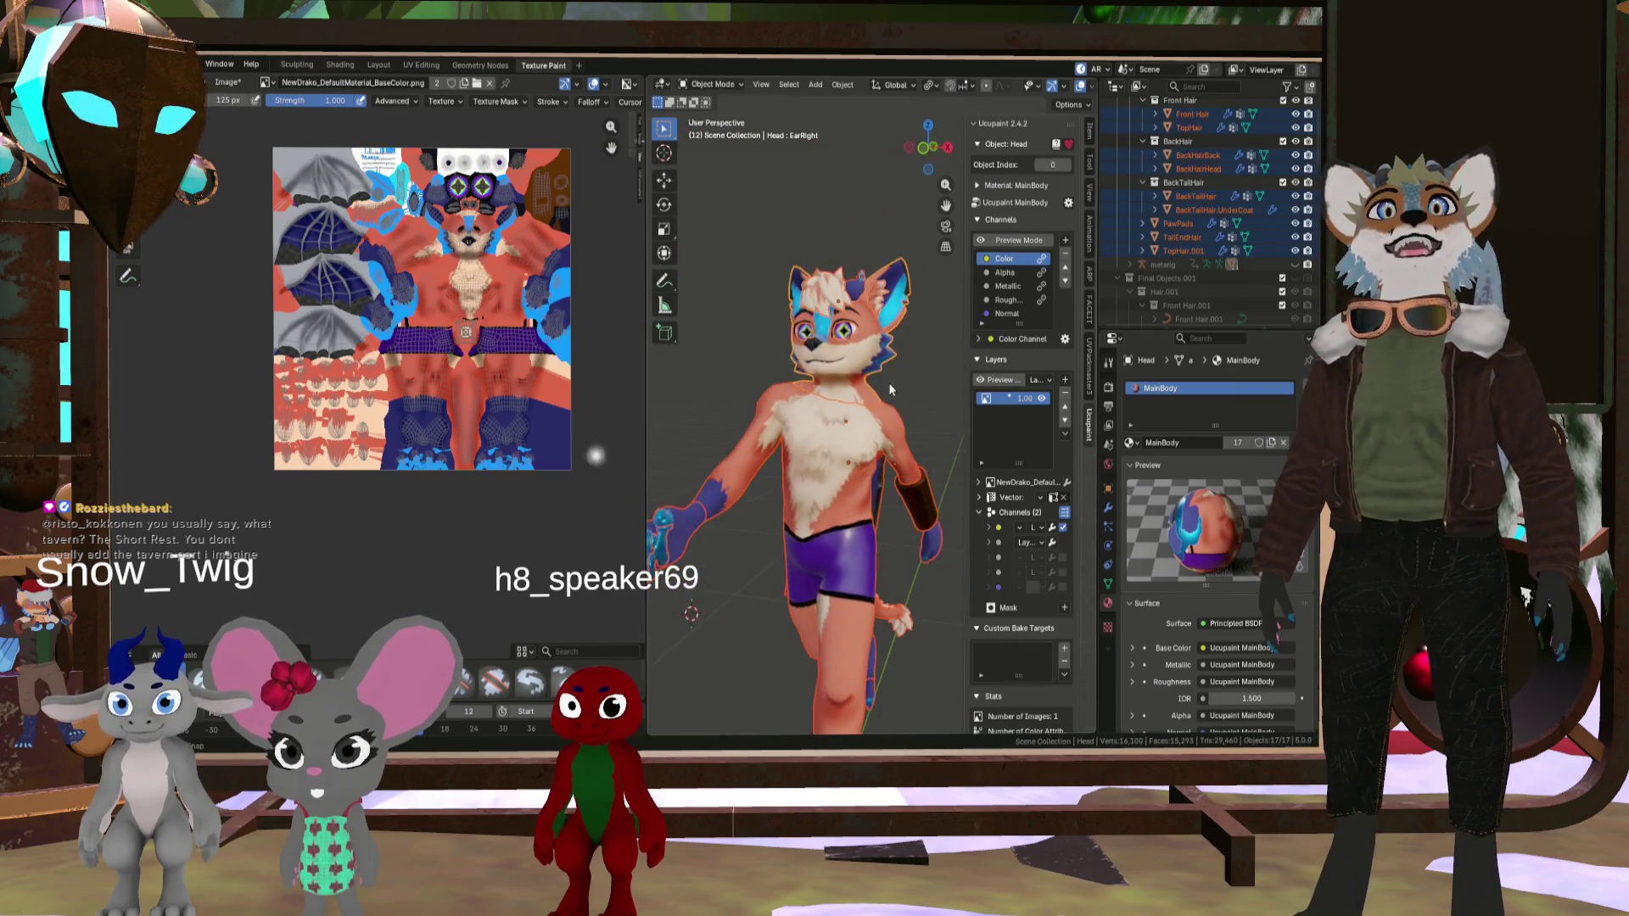
- Turn off the Outline Selected overlay and switch the head to Texture Paint
{"action": "left_click", "coordinate": [1092, 86]}
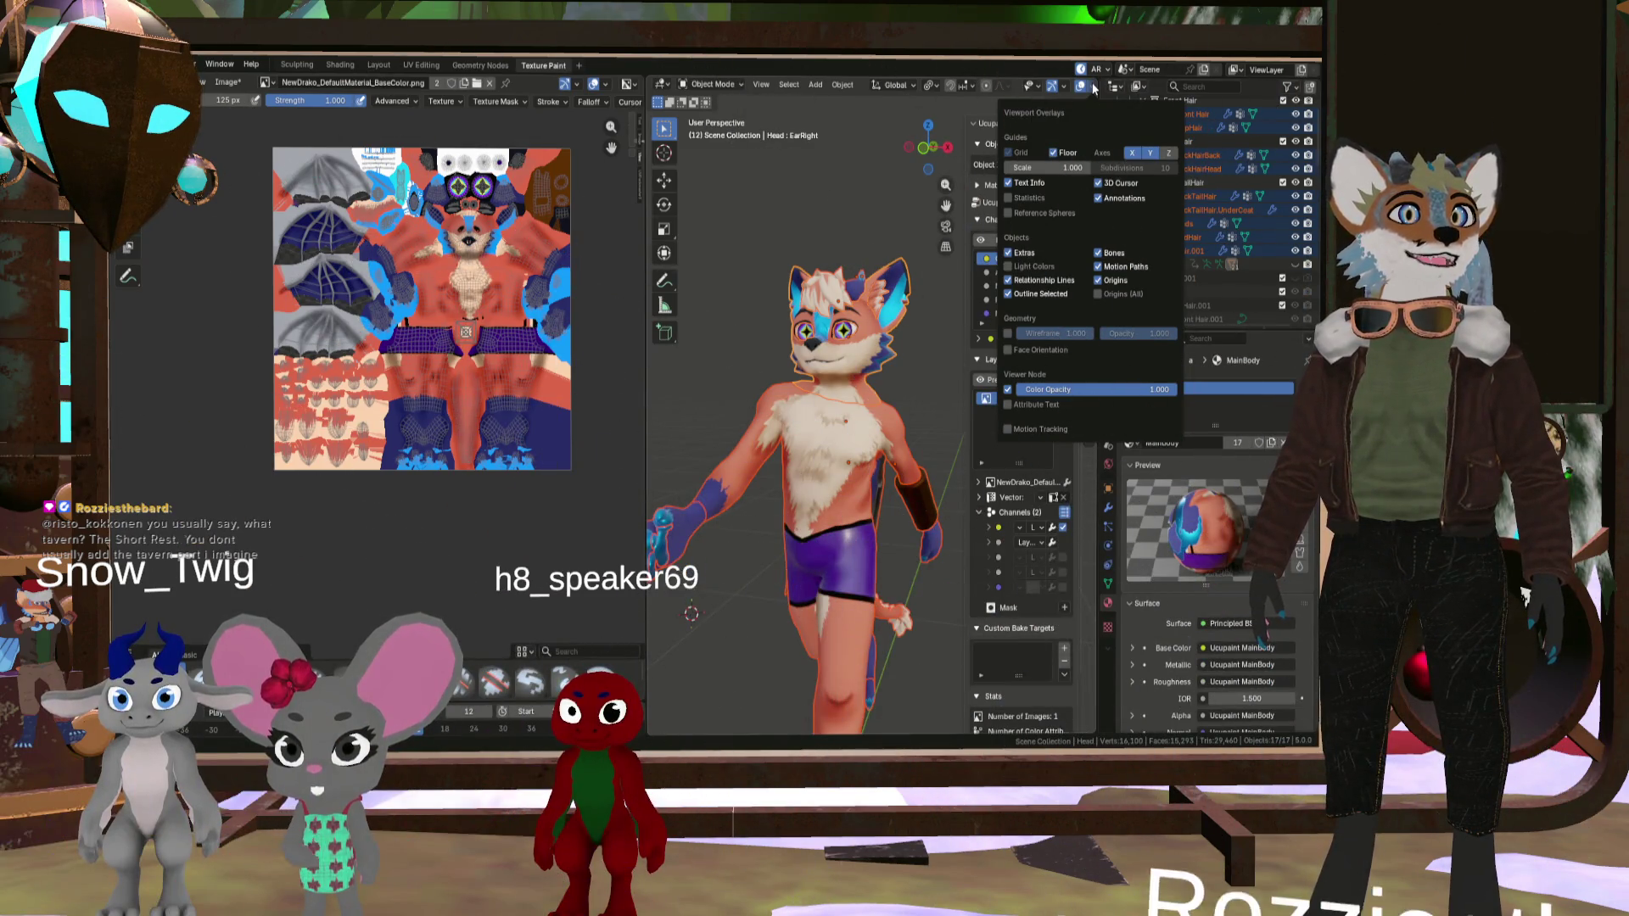
{"action": "left_click", "coordinate": [1093, 88]}
{"action": "left_click", "coordinate": [1094, 88]}
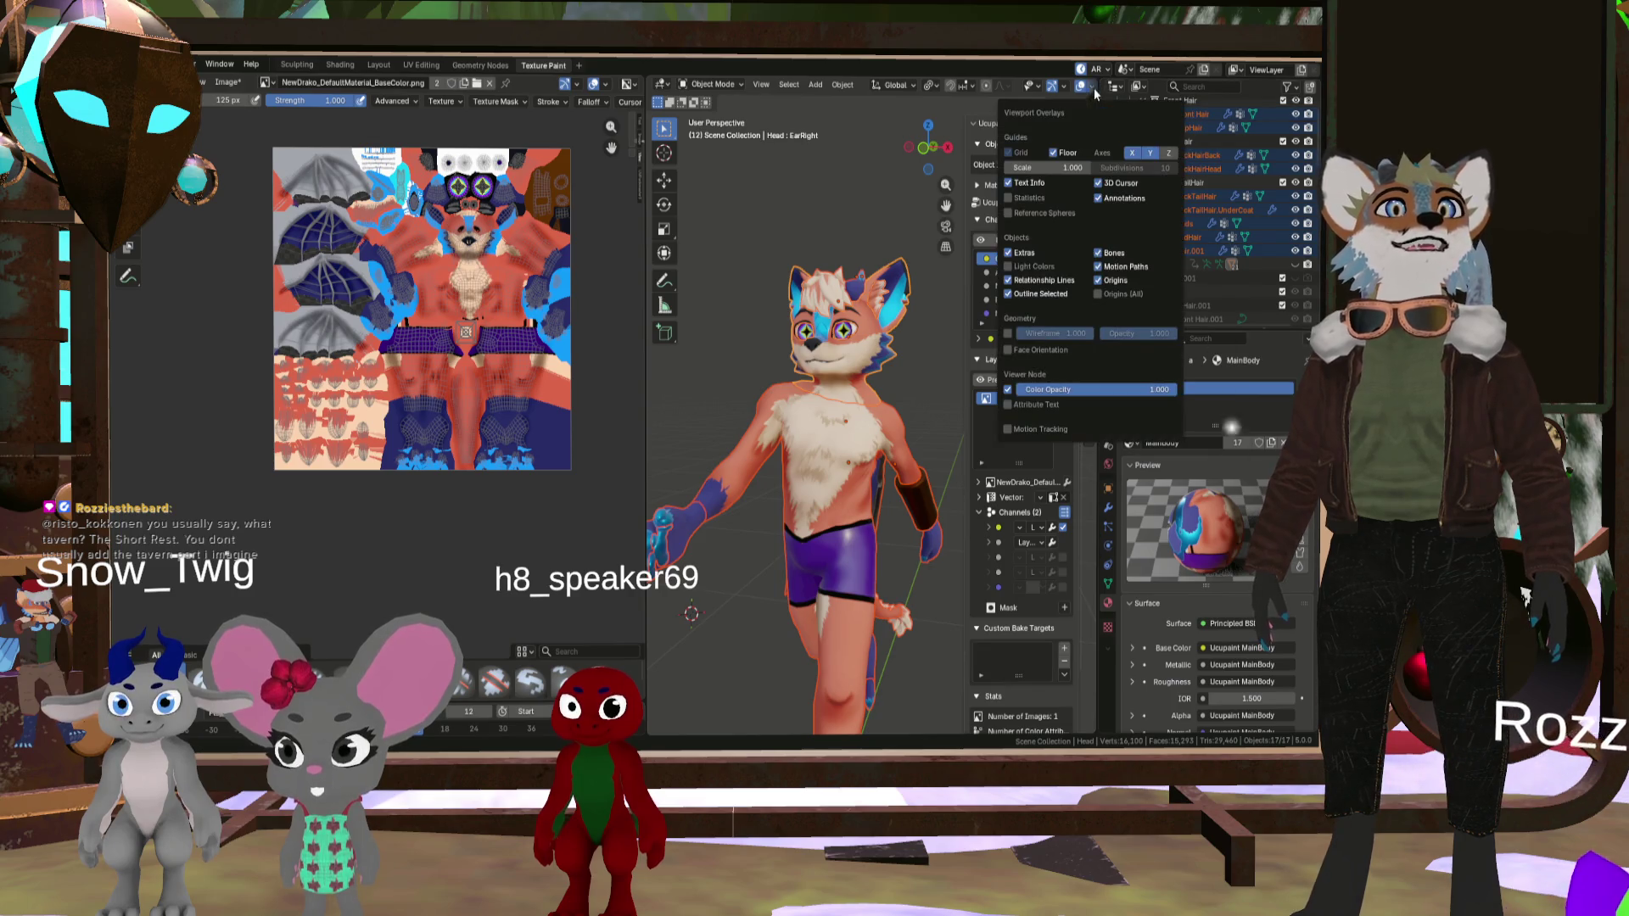
{"action": "left_click", "coordinate": [1011, 294]}
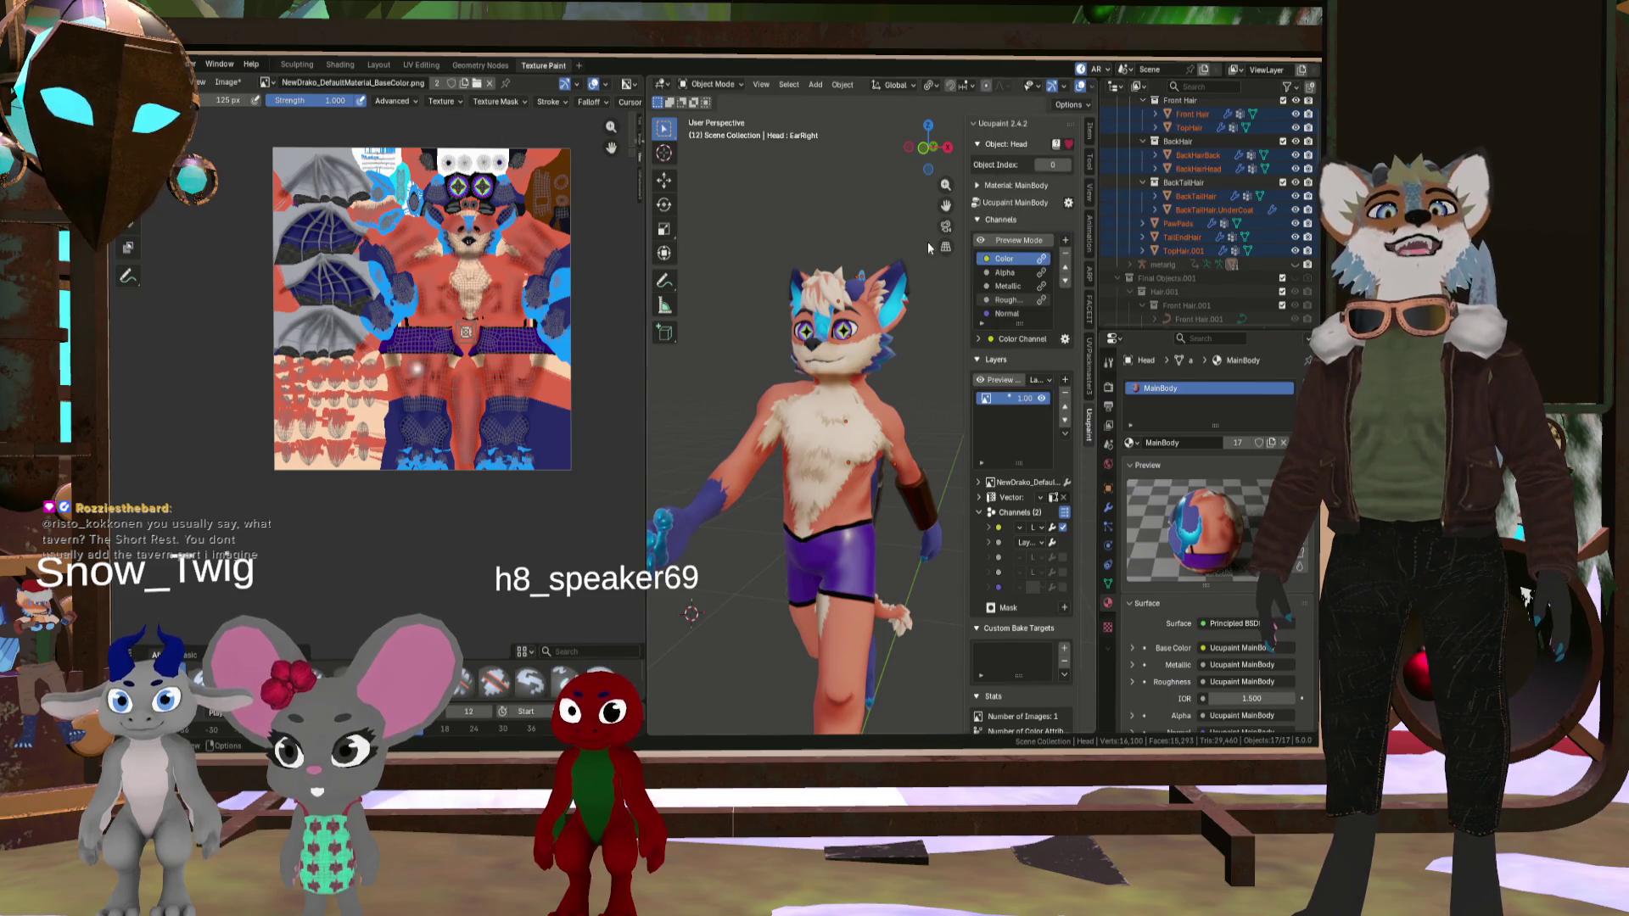
{"action": "left_click", "coordinate": [709, 85]}
{"action": "left_click", "coordinate": [719, 178]}
{"action": "scroll", "coordinate": [780, 410], "scroll_direction": "up", "scroll_amount": 3}
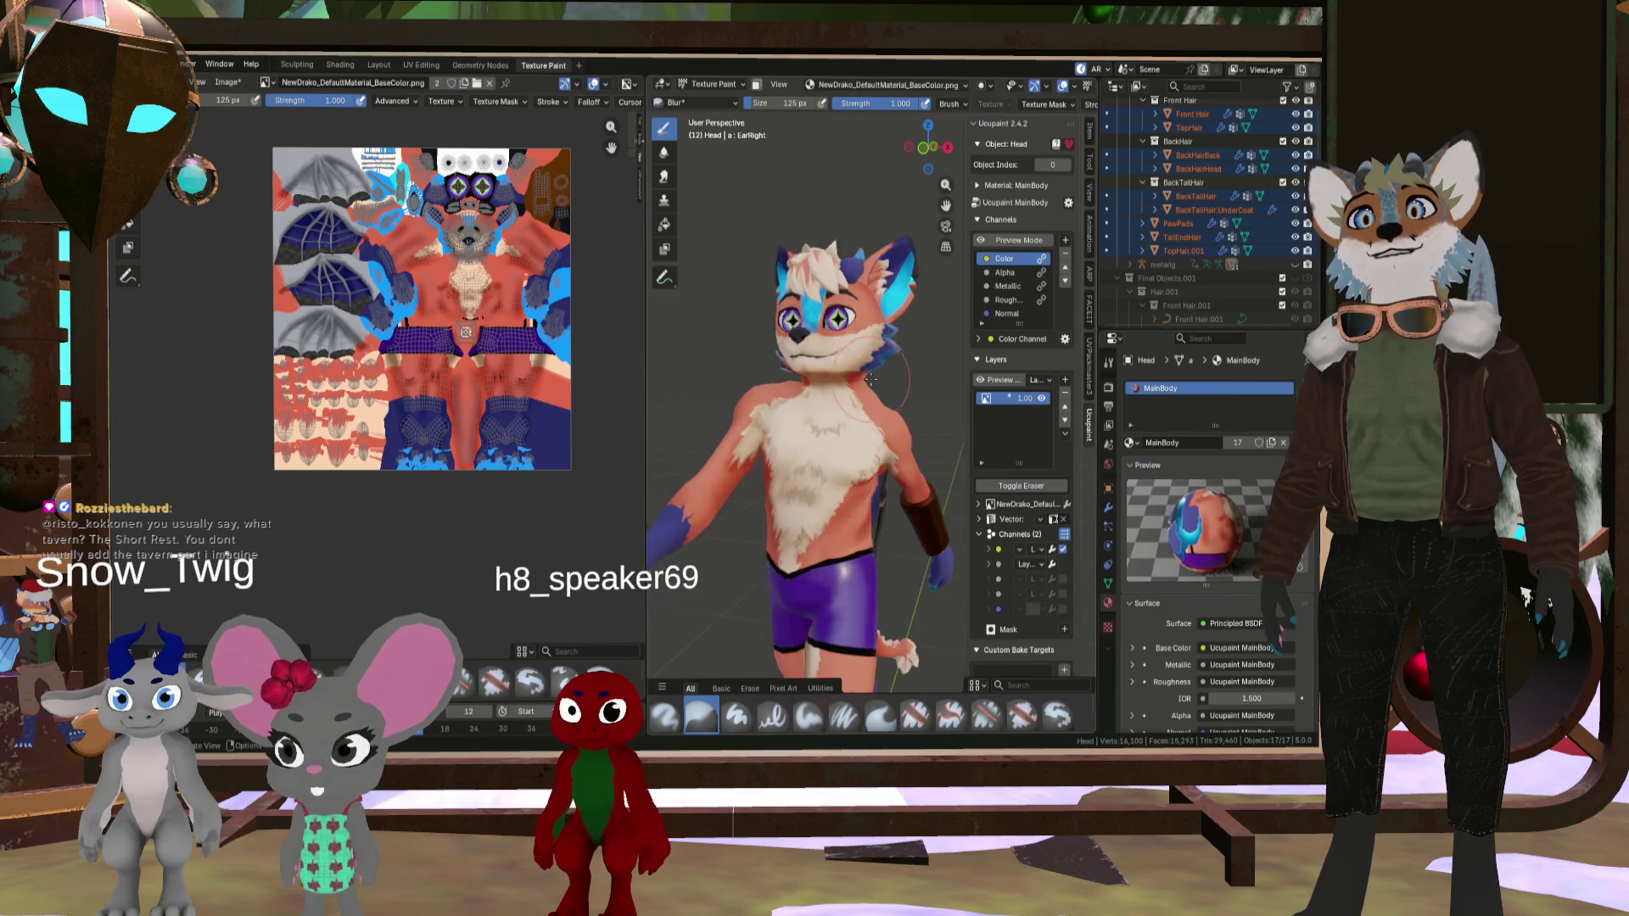
{"action": "mouse_move", "coordinate": [747, 407]}
{"action": "middle_mouse_down"}
{"action": "mouse_move", "coordinate": [781, 410]}
{"action": "mouse_move", "coordinate": [886, 506]}
{"action": "middle_mouse_up"}
{"action": "scroll", "coordinate": [780, 409], "scroll_direction": "up", "scroll_amount": 3}
{"action": "scroll", "coordinate": [781, 410], "scroll_direction": "down", "scroll_amount": 3}
{"action": "scroll", "coordinate": [886, 506], "scroll_direction": "up", "scroll_amount": 6}
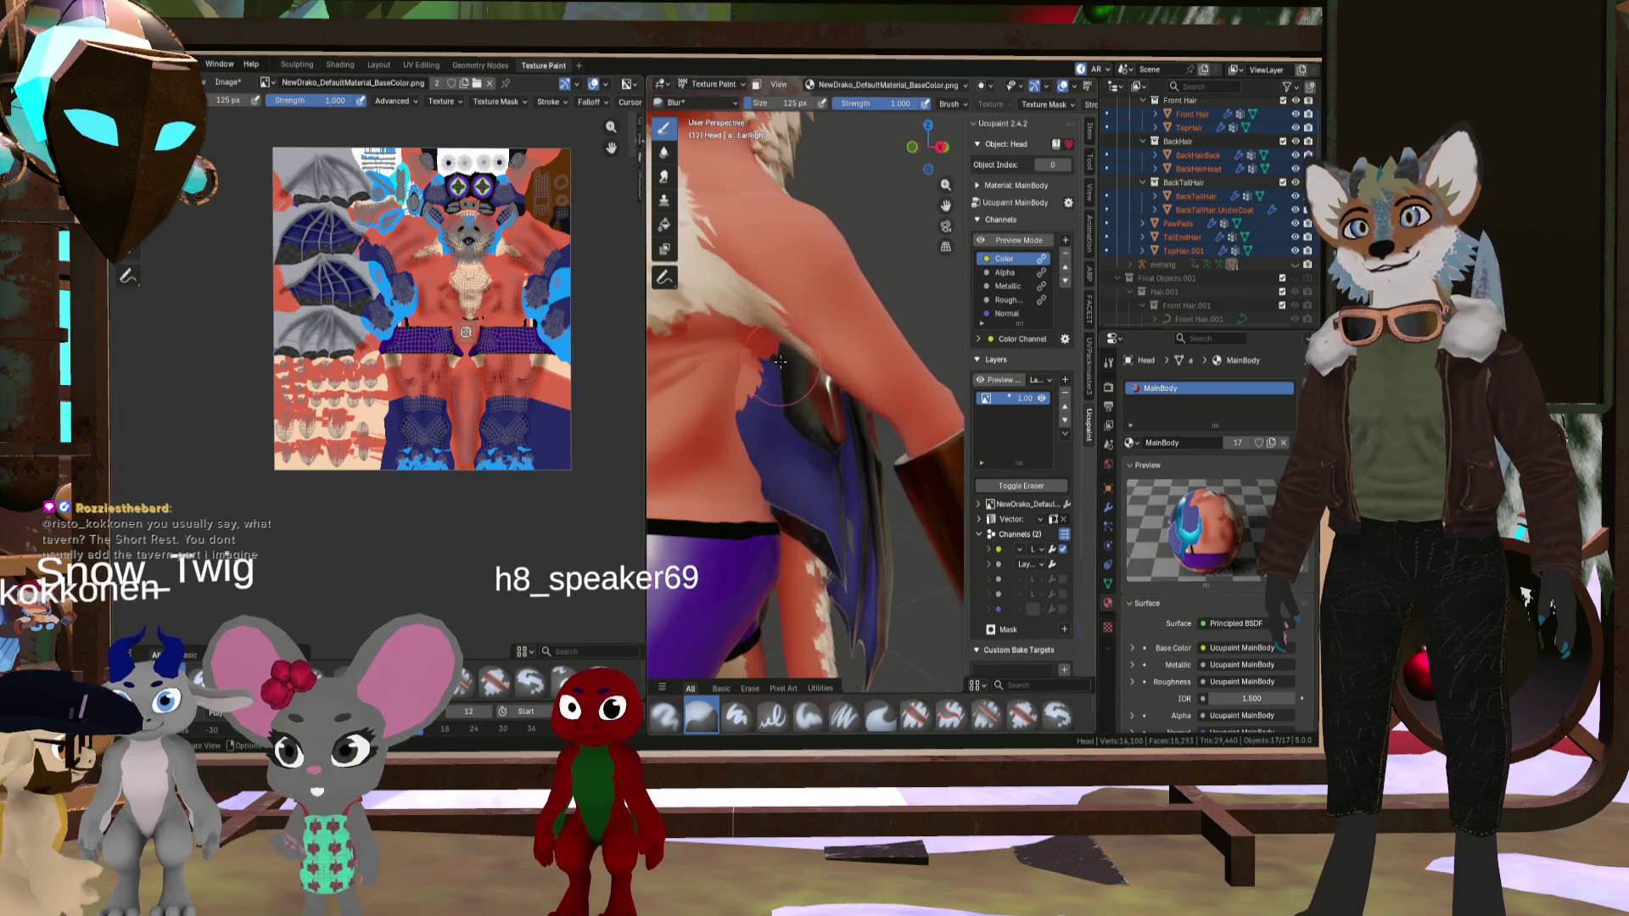
{"action": "scroll", "coordinate": [718, 402], "scroll_direction": "down", "scroll_amount": 3}
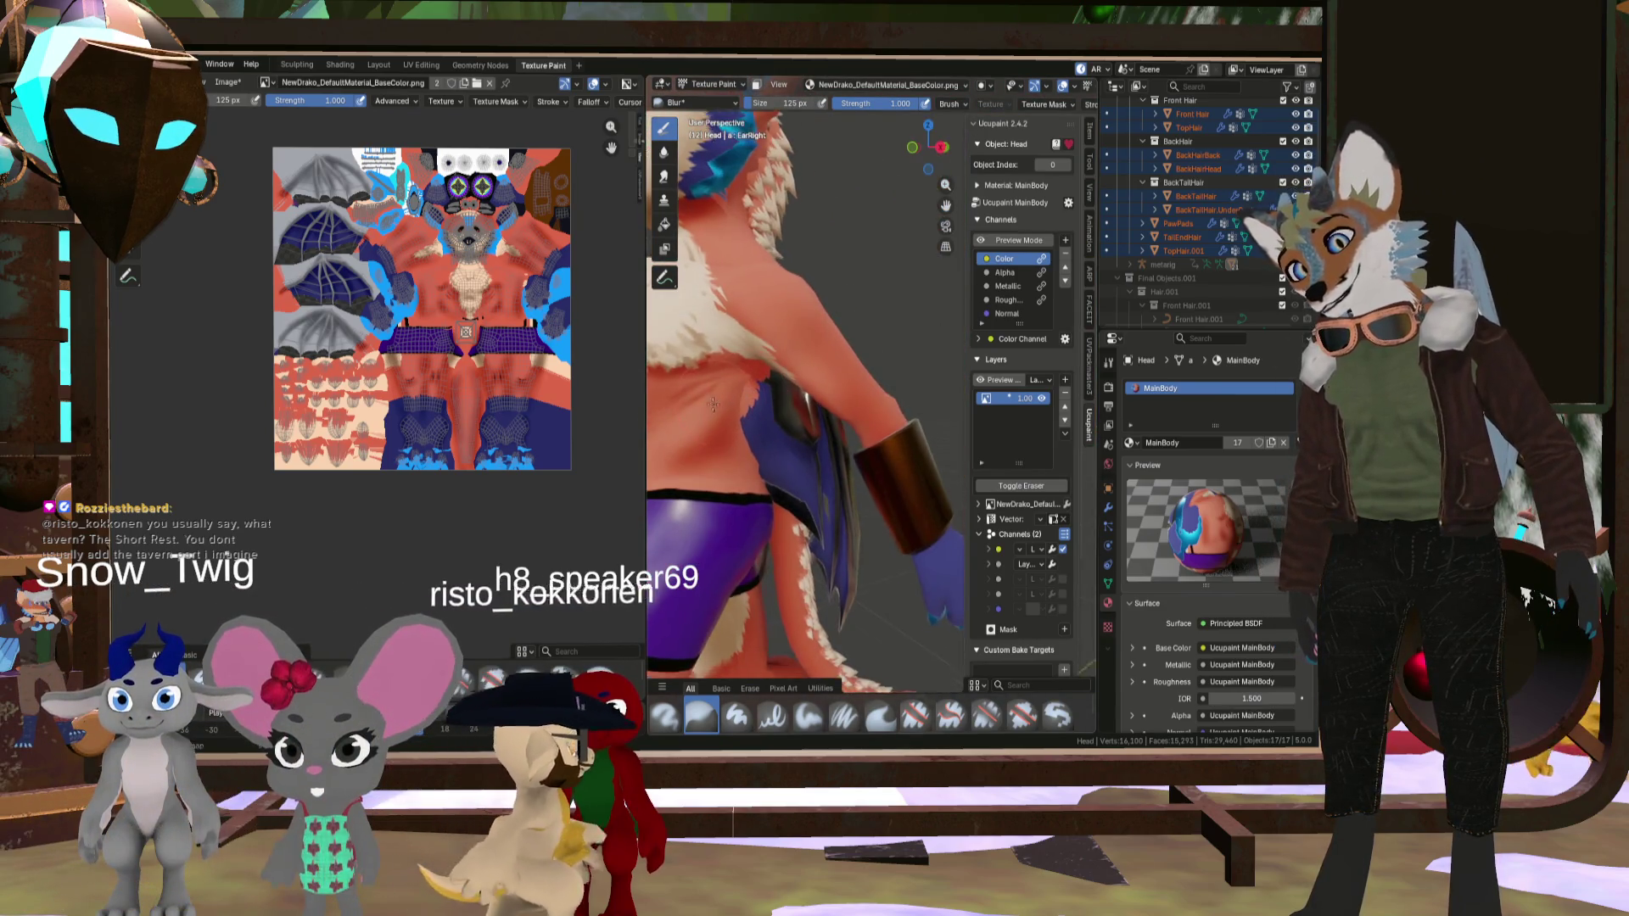
{"action": "mouse_move", "coordinate": [719, 401]}
{"action": "middle_mouse_down"}
{"action": "mouse_move", "coordinate": [738, 455]}
{"action": "mouse_move", "coordinate": [814, 398]}
{"action": "mouse_move", "coordinate": [763, 424]}
{"action": "middle_mouse_up"}
{"action": "scroll", "coordinate": [738, 455], "scroll_direction": "up", "scroll_amount": 3}
{"action": "scroll", "coordinate": [838, 378], "scroll_direction": "up", "scroll_amount": 3}
{"action": "scroll", "coordinate": [838, 379], "scroll_direction": "down", "scroll_amount": 4}
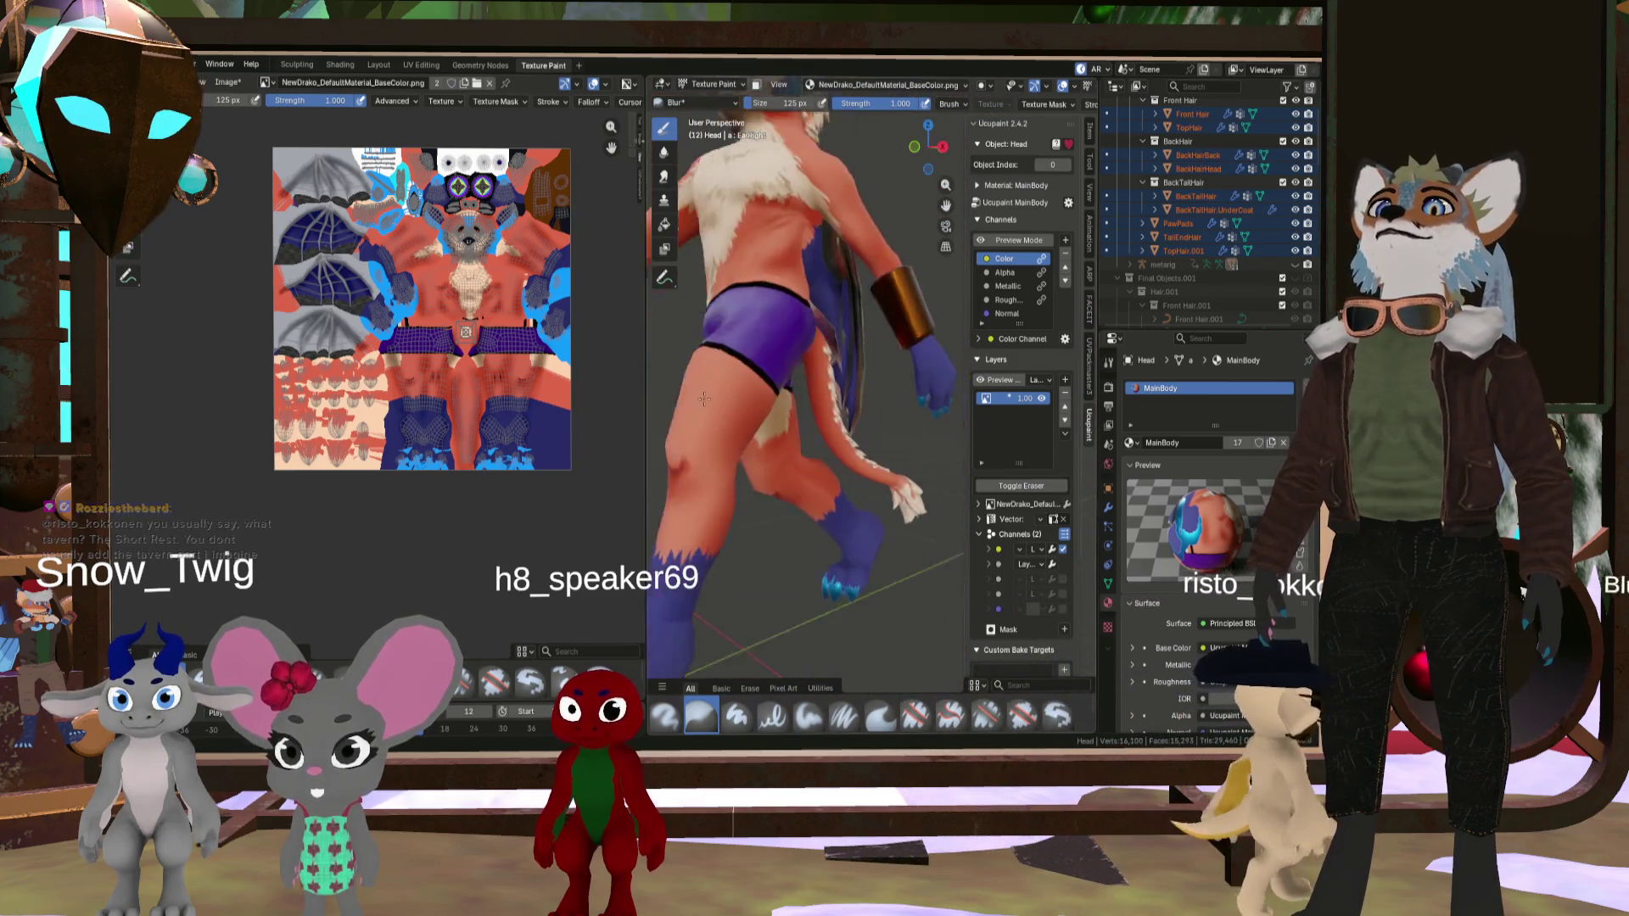
{"action": "scroll", "coordinate": [723, 437], "scroll_direction": "up", "scroll_amount": 5}
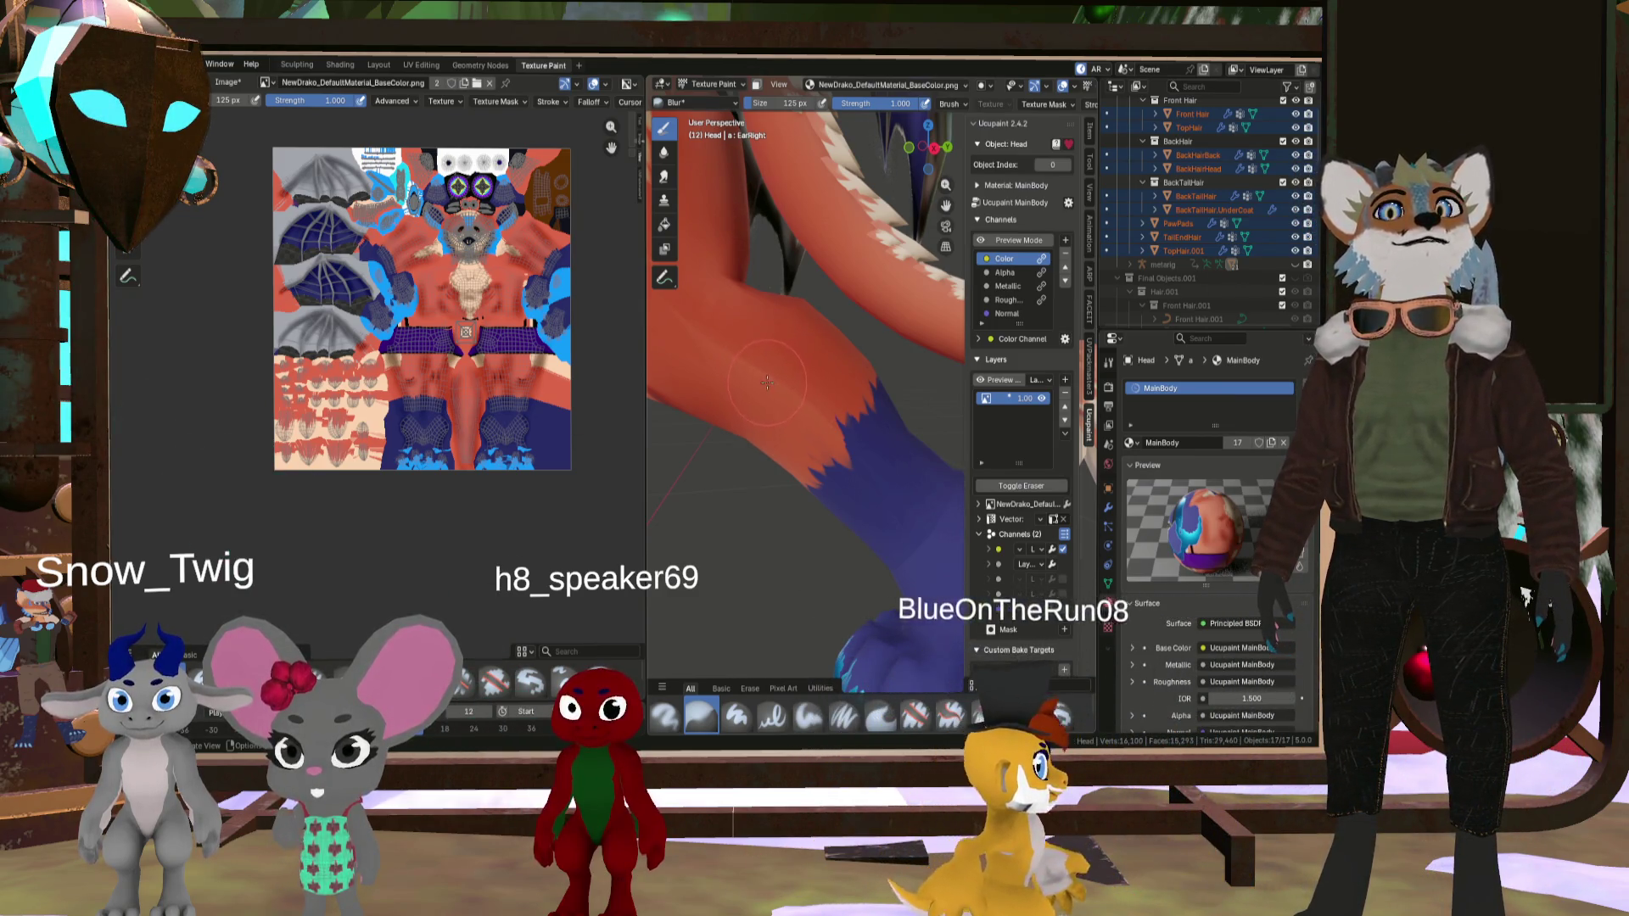
{"action": "middle_click_drag", "start_coordinate": [776, 397], "coordinate": [801, 361]}
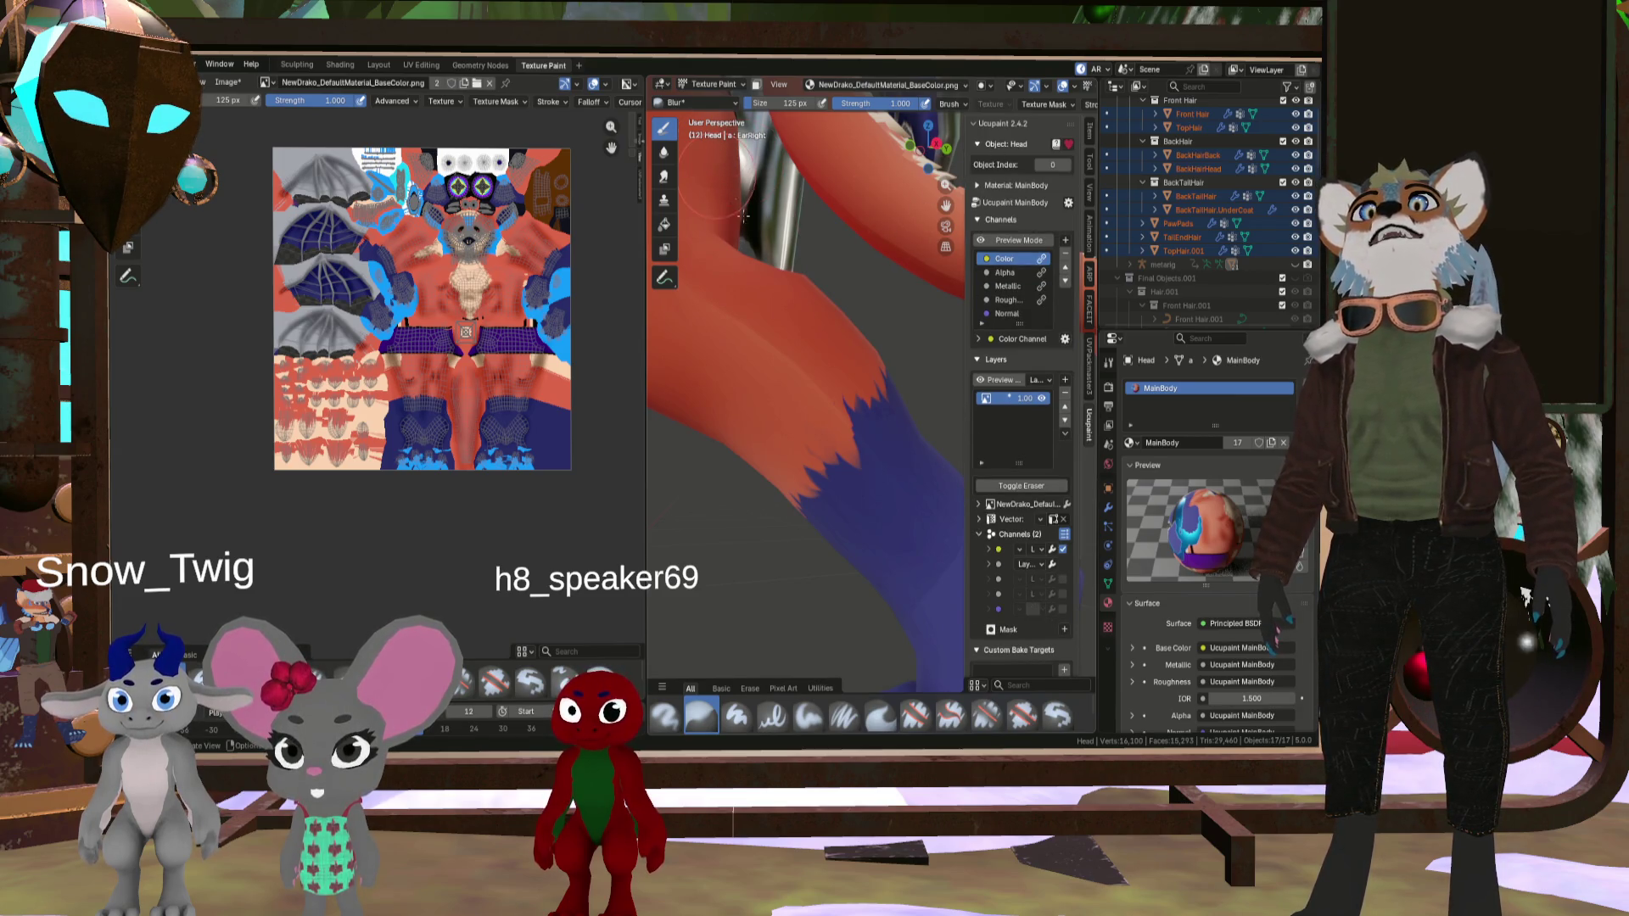
- Return to Object Mode, make the Body mesh active, and enter Texture Paint on it
{"action": "left_click", "coordinate": [706, 88]}
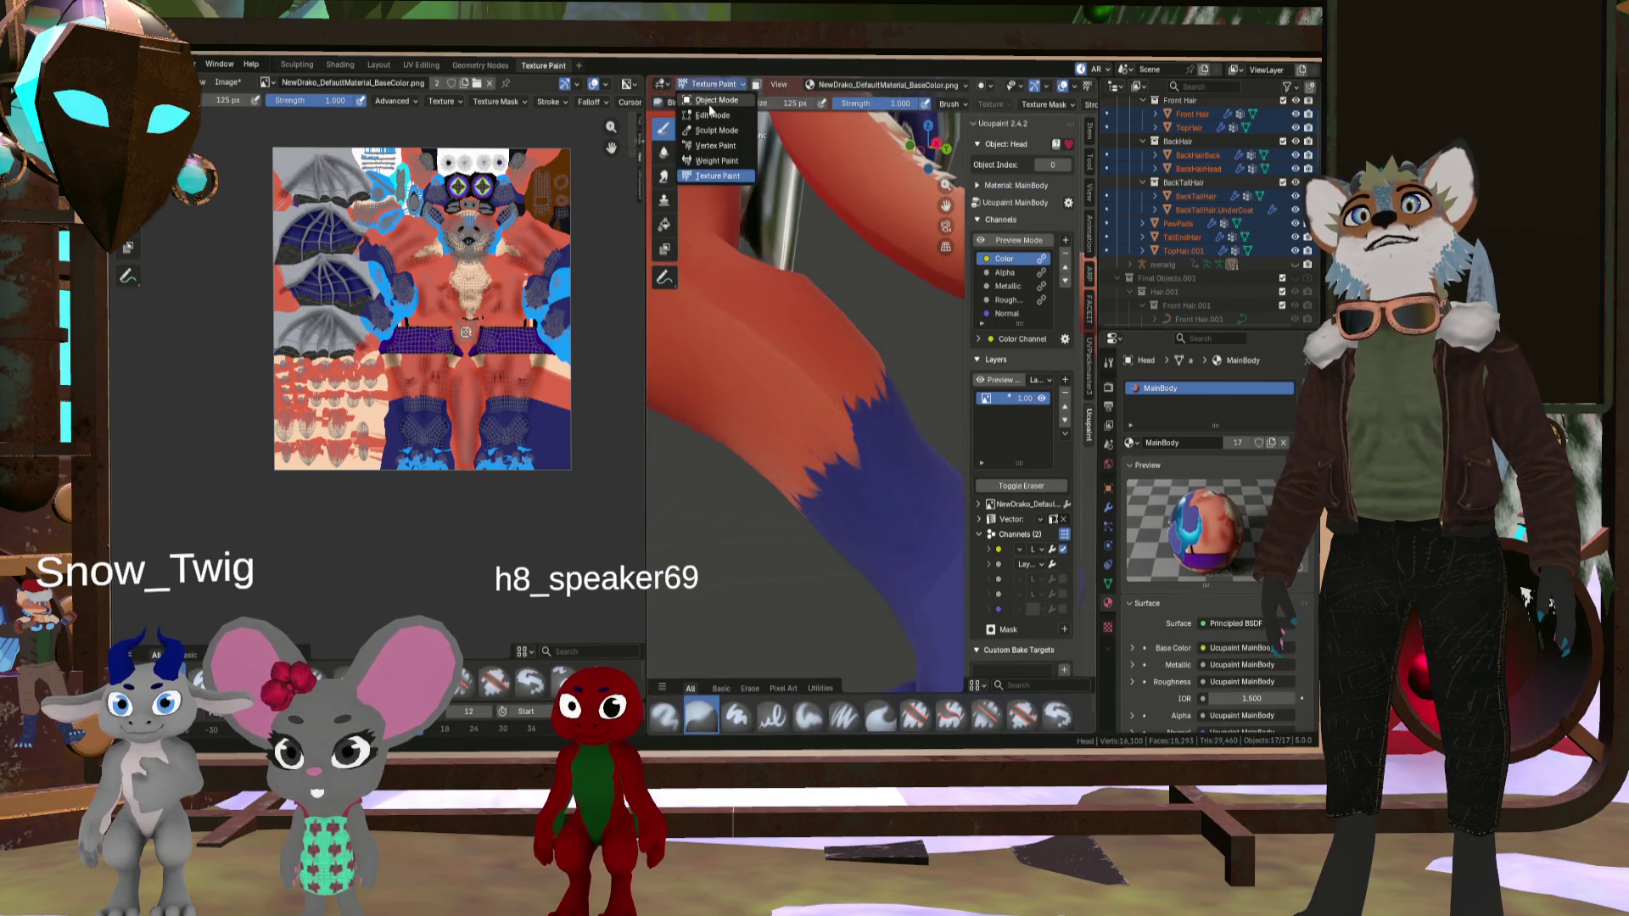
{"action": "left_click", "coordinate": [709, 104]}
{"action": "left_click", "coordinate": [778, 225]}
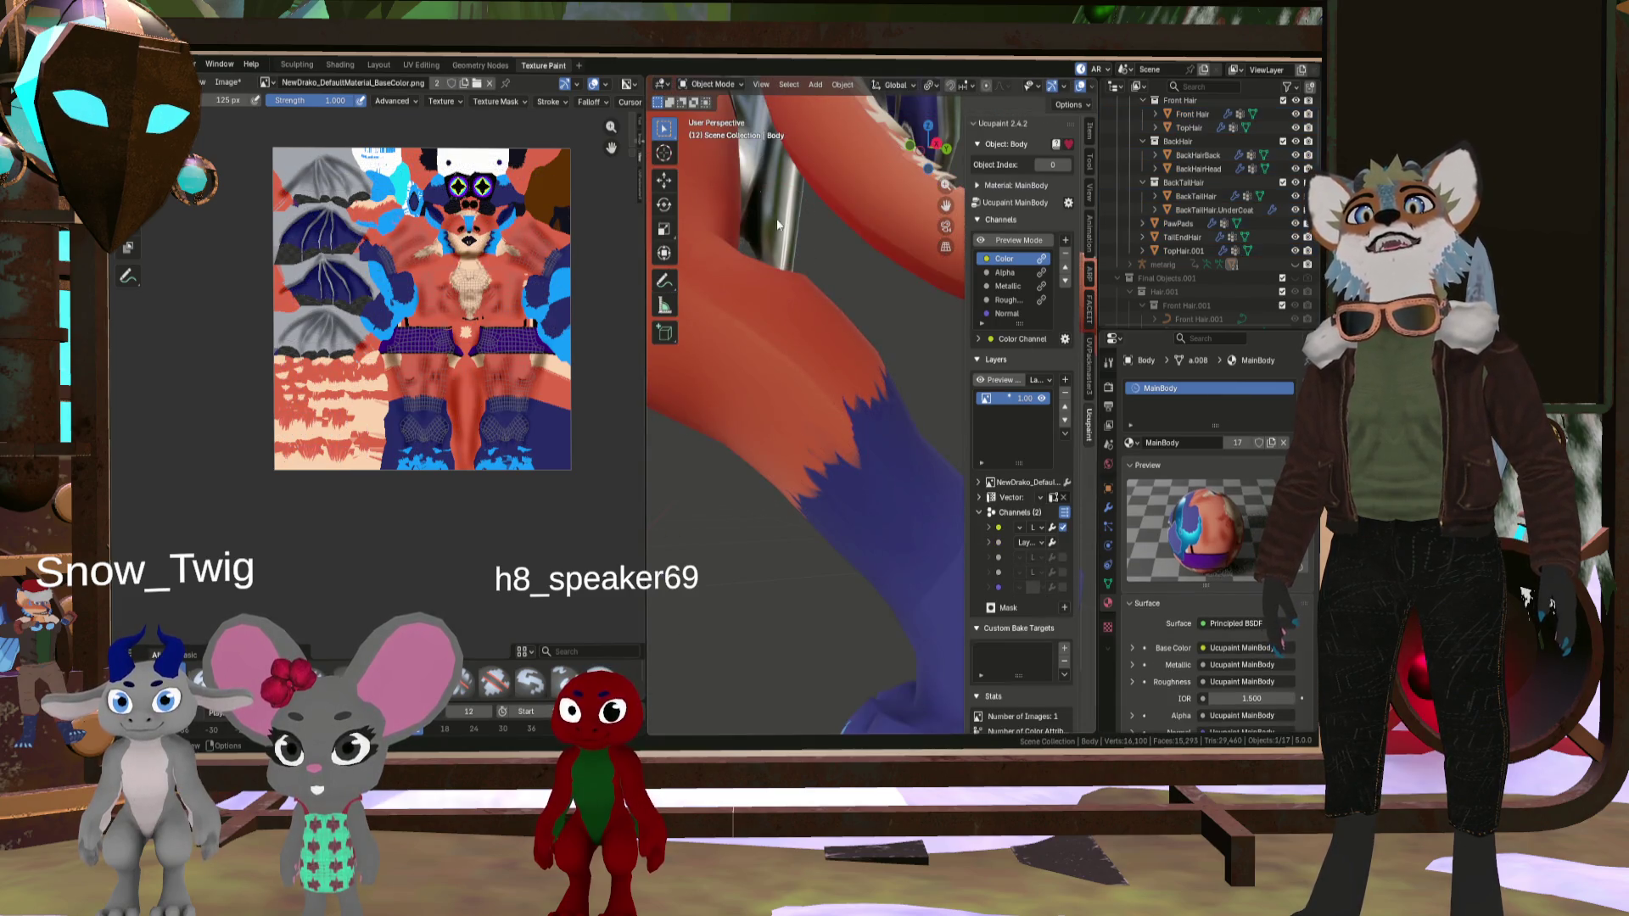
{"action": "left_click", "coordinate": [727, 87]}
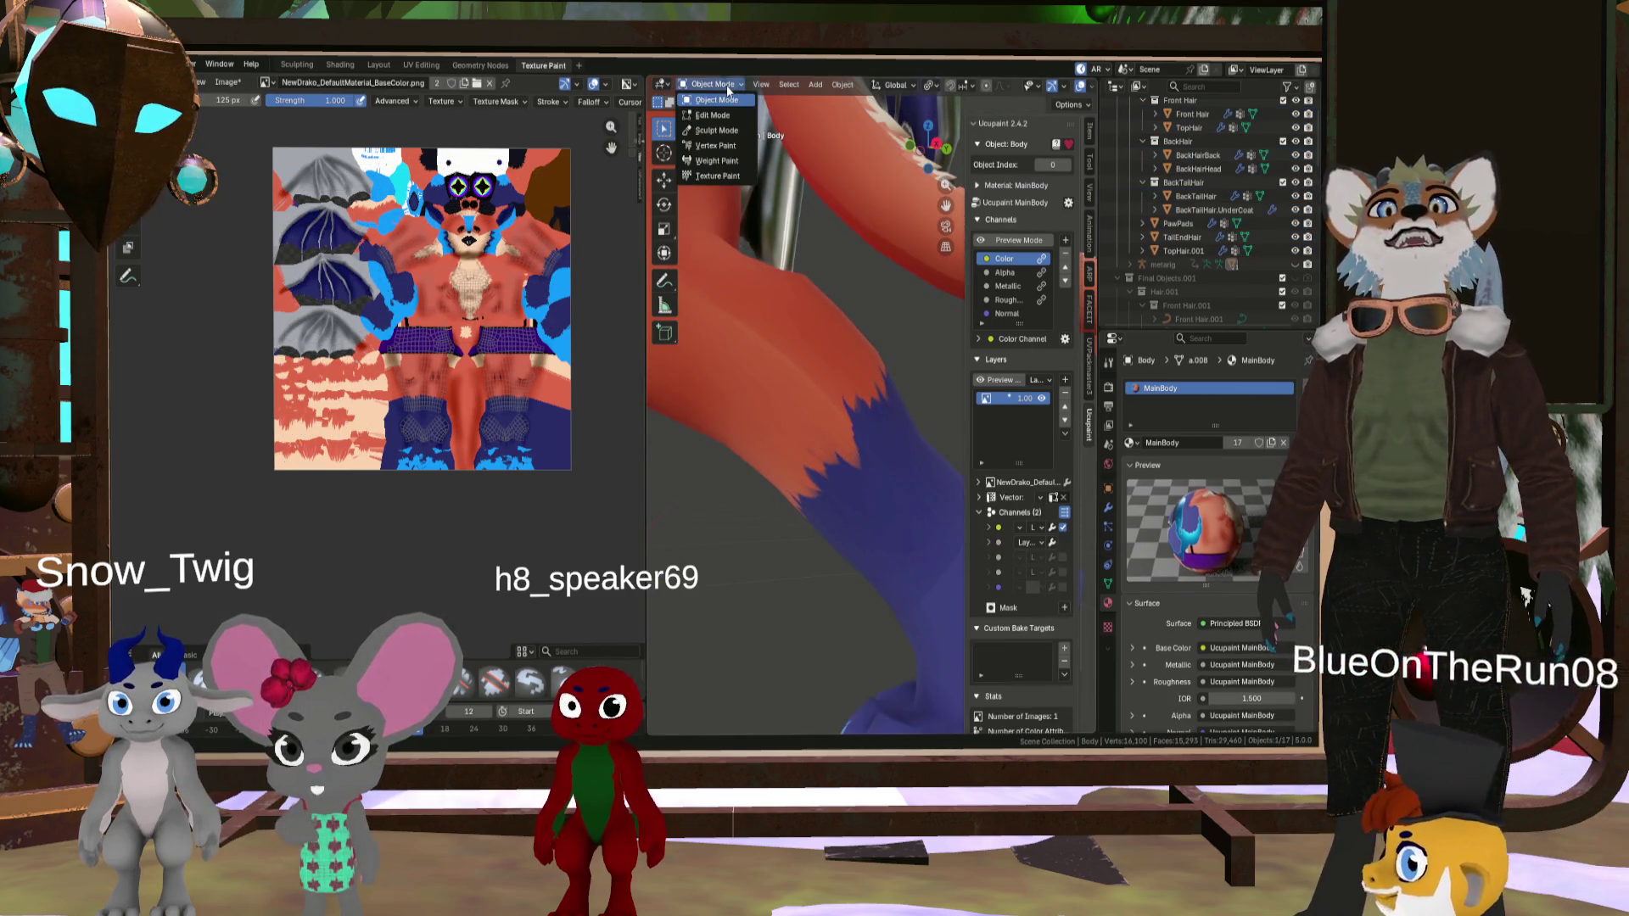
{"action": "left_click", "coordinate": [717, 176]}
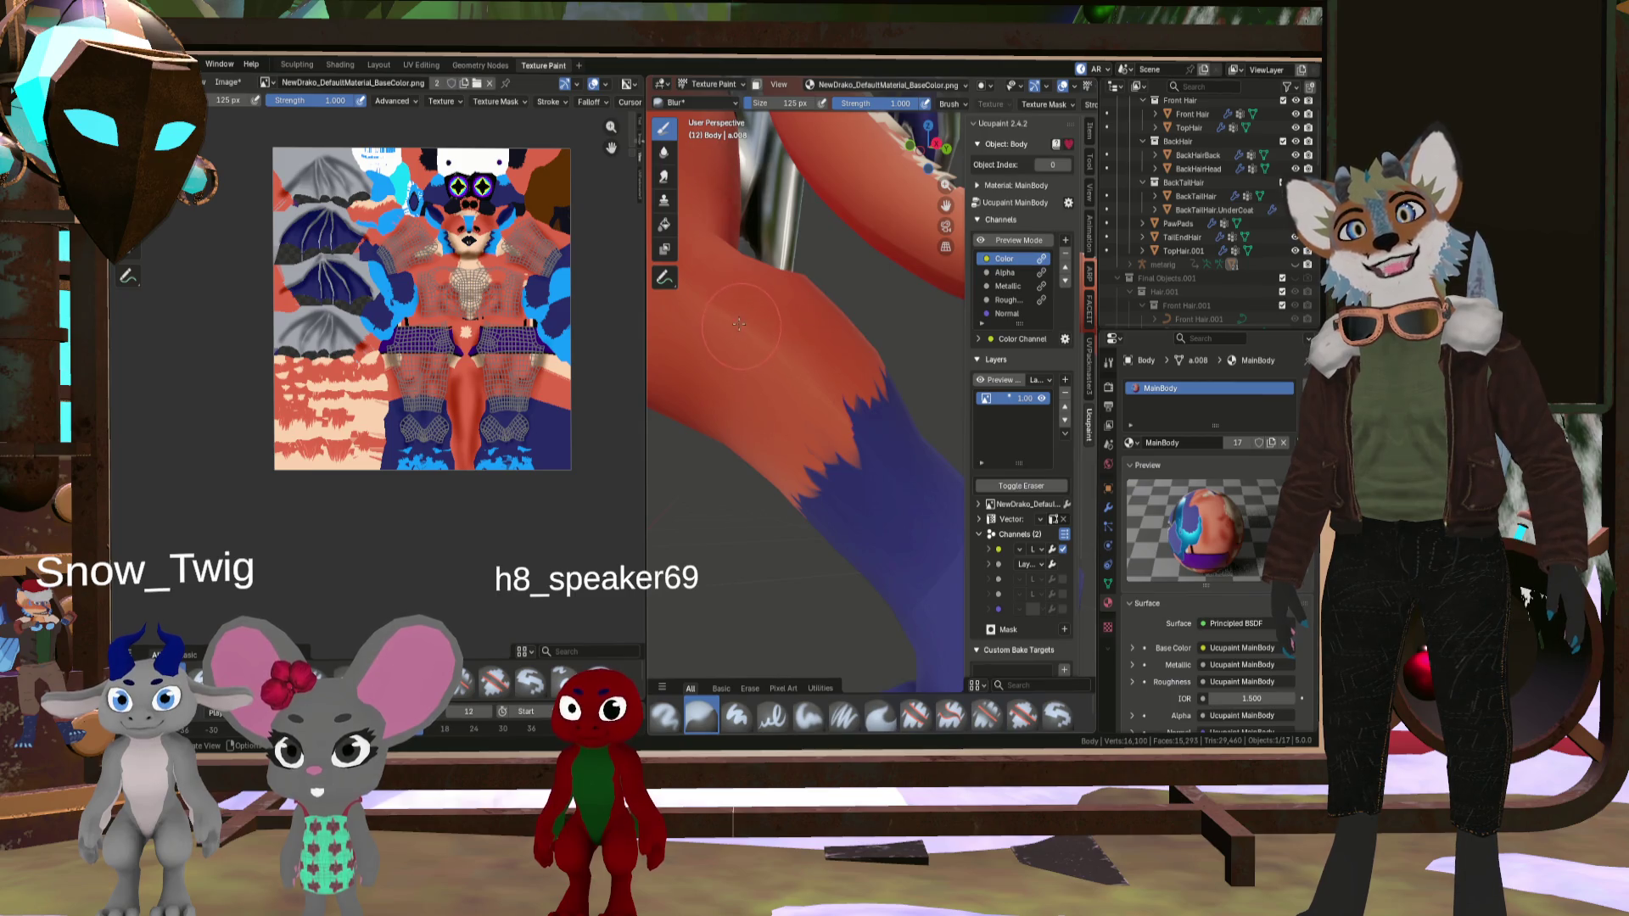
{"action": "middle_click_drag", "start_coordinate": [751, 353], "coordinate": [771, 266]}
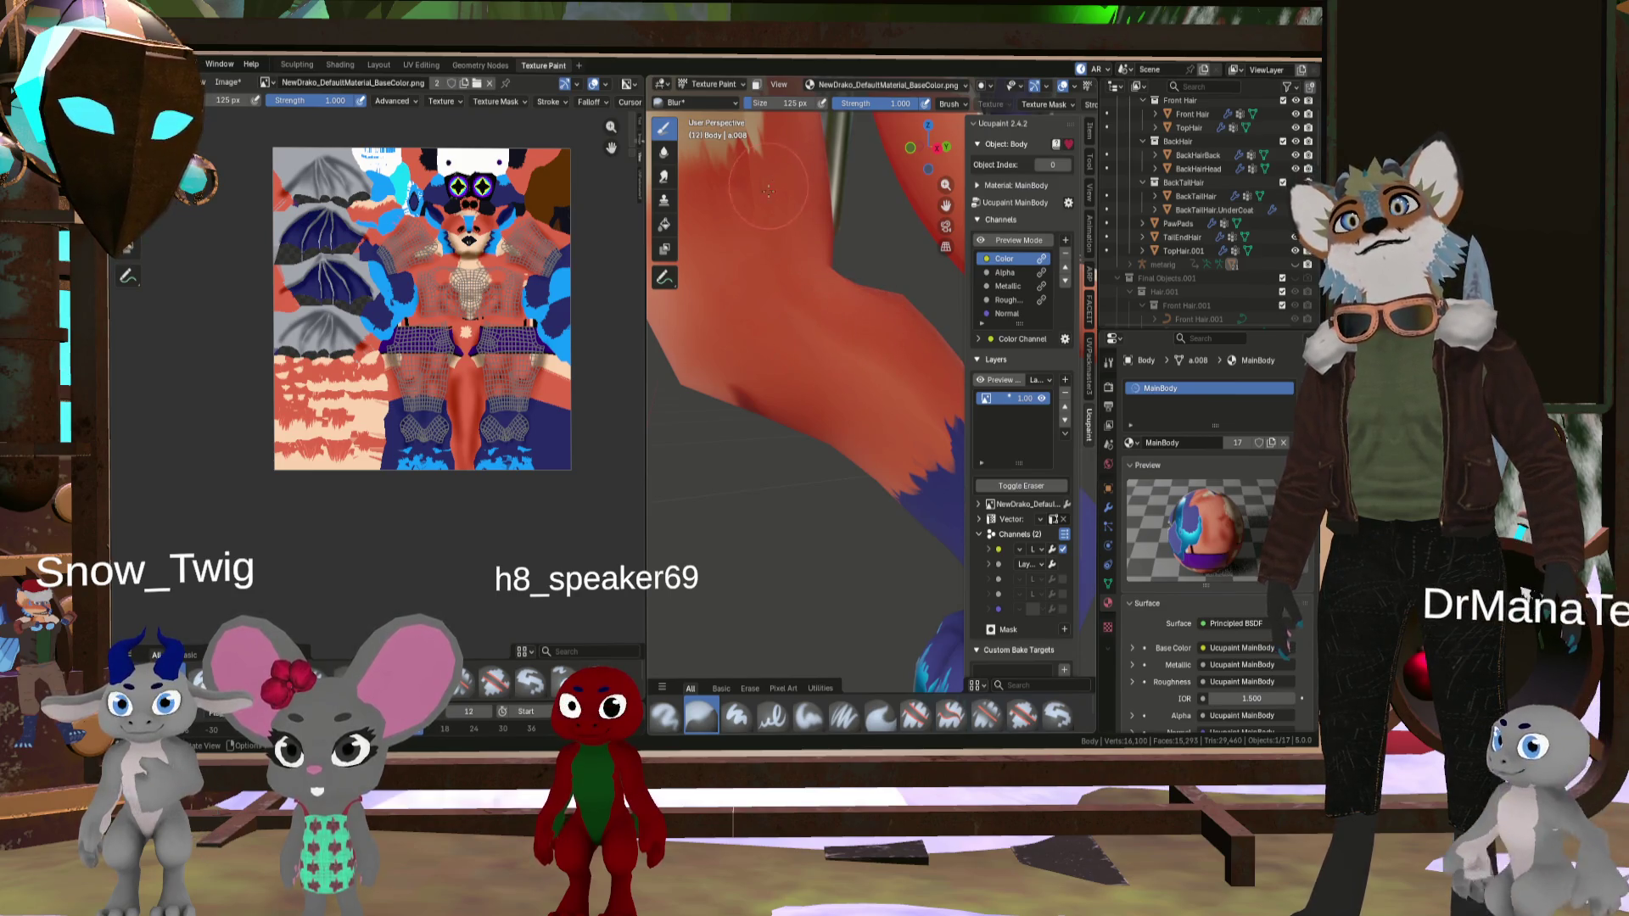
{"action": "scroll", "coordinate": [755, 229], "scroll_direction": "down", "scroll_amount": 5}
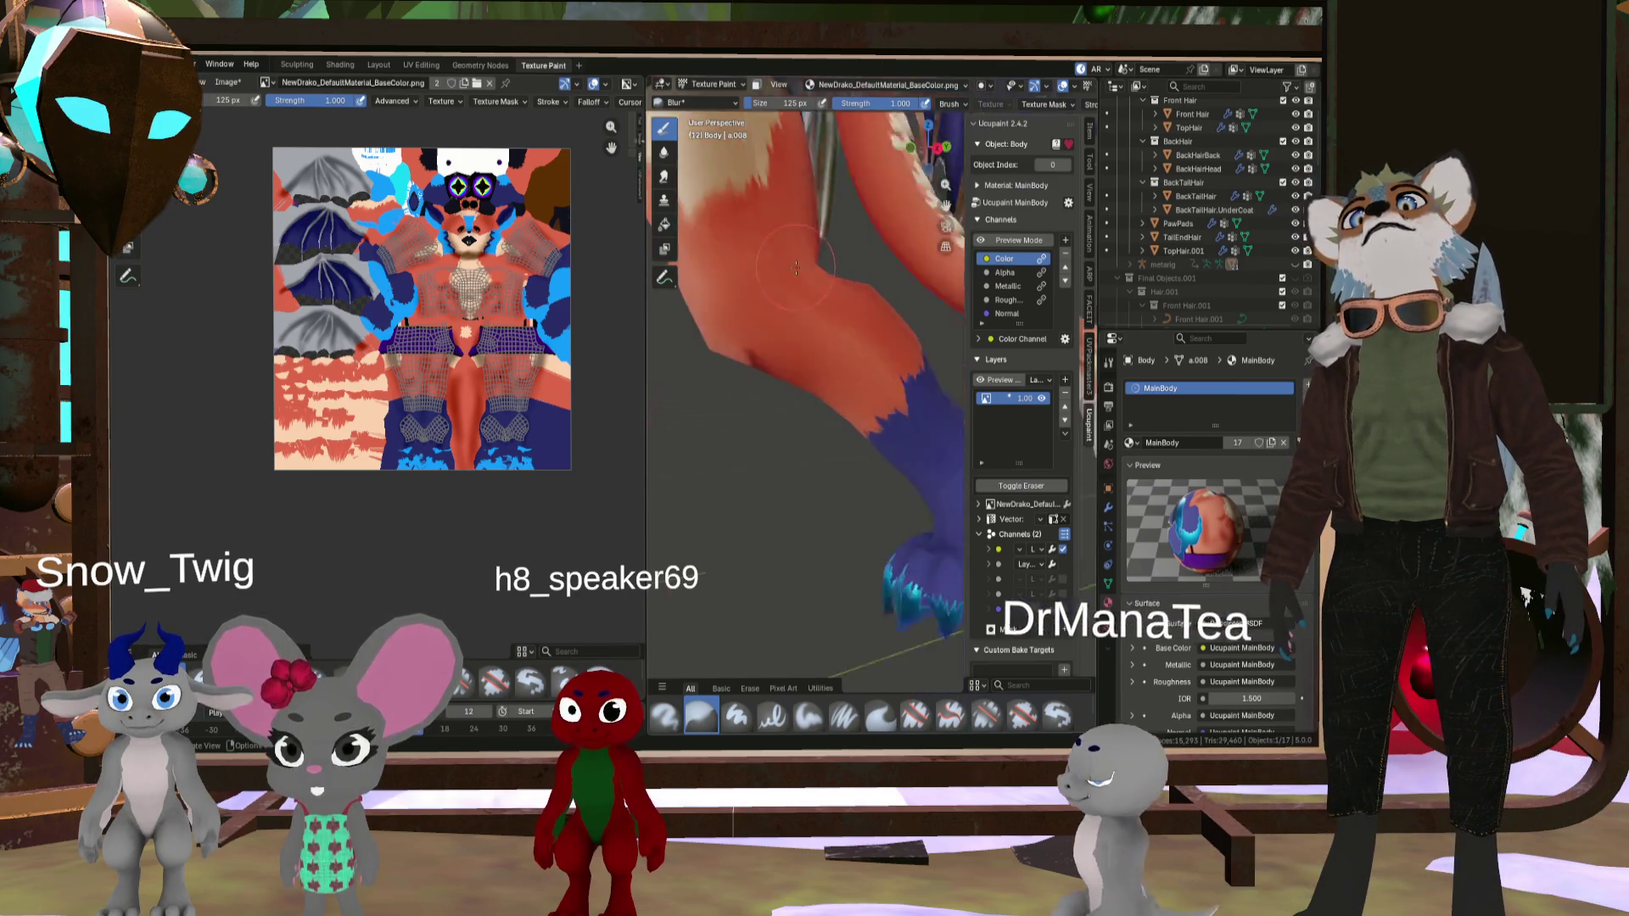
{"action": "scroll", "coordinate": [759, 270], "scroll_direction": "up", "scroll_amount": 6}
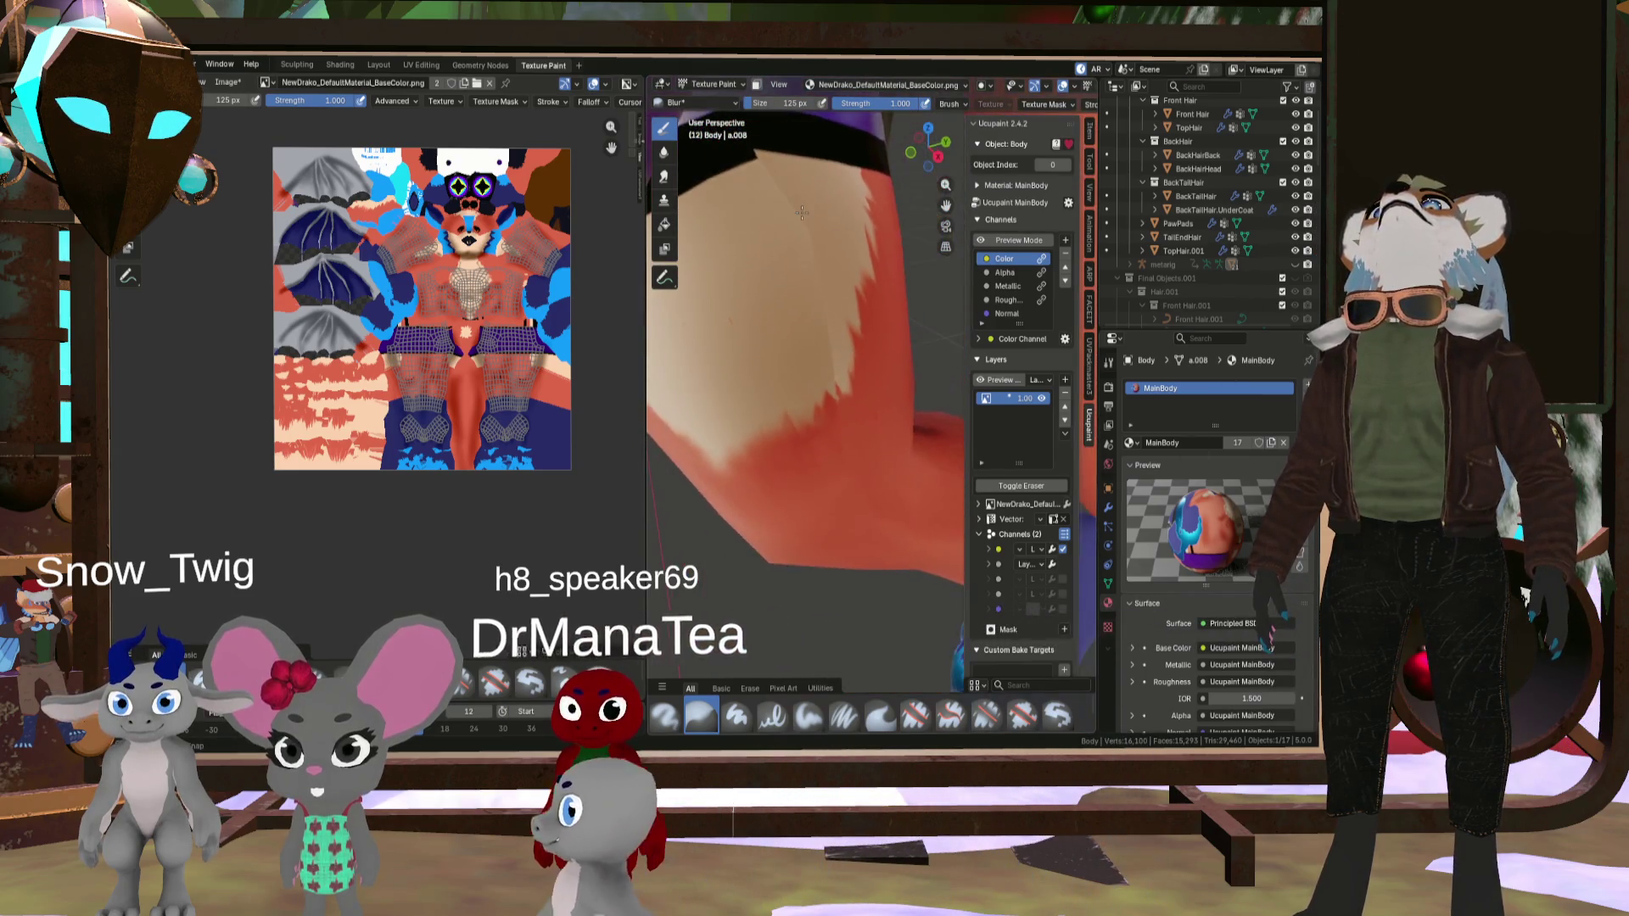
- Shrink the Blur brush from 125 px to 64 px and orbit around the upper leg
{"action": "key", "text": "f"}
{"action": "left_click", "coordinate": [819, 301]}
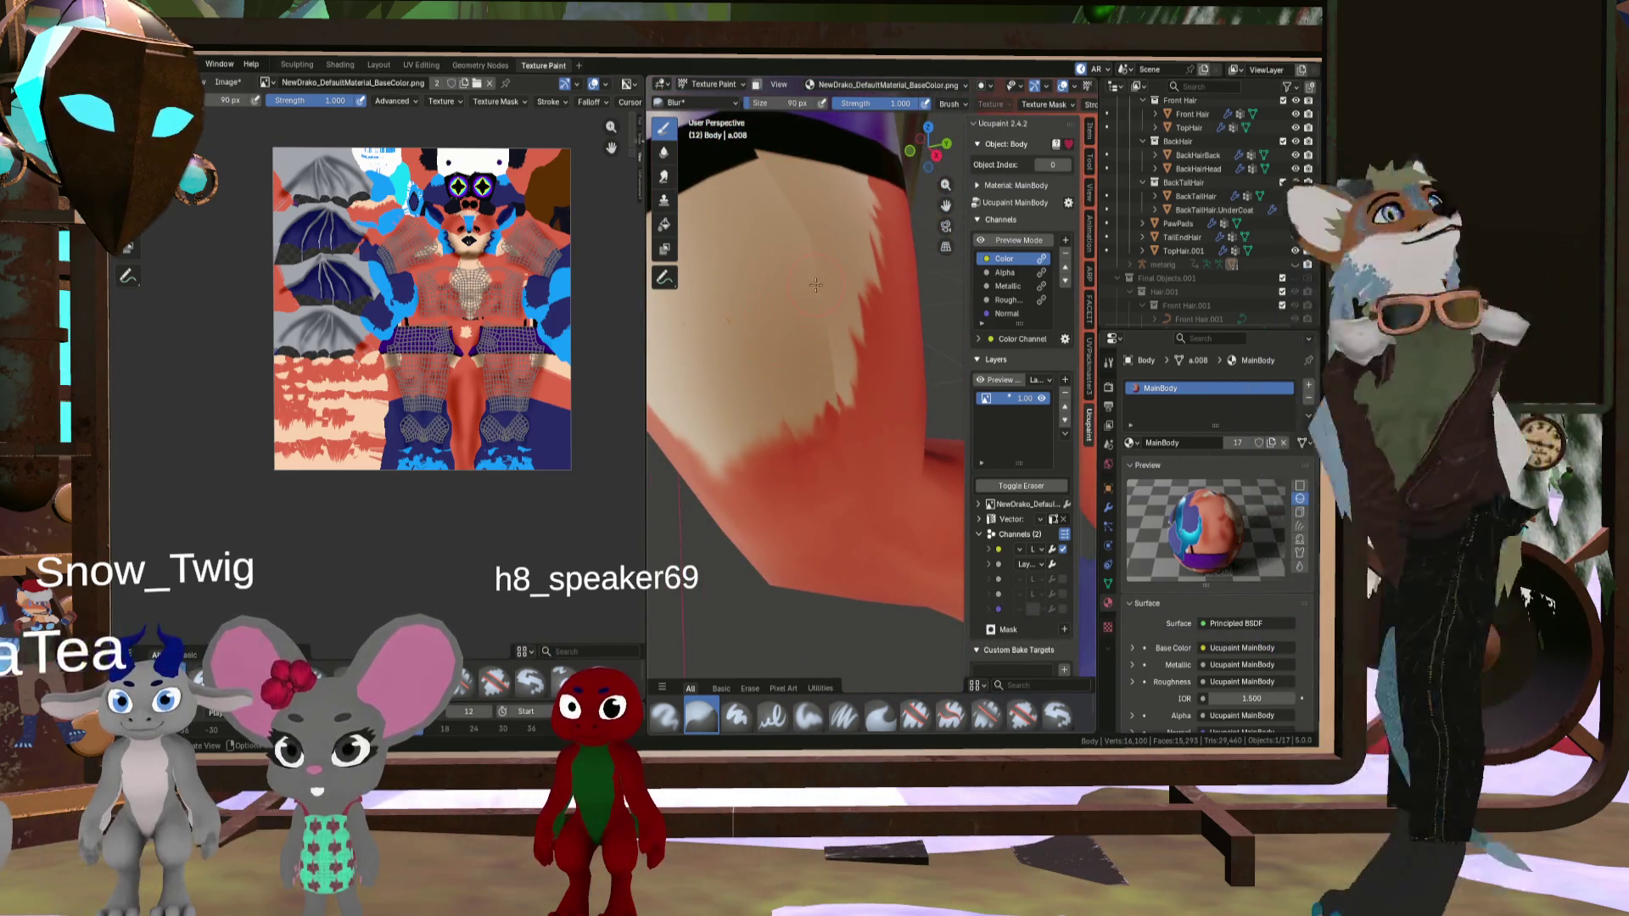
{"action": "key", "text": "bracketleft"}
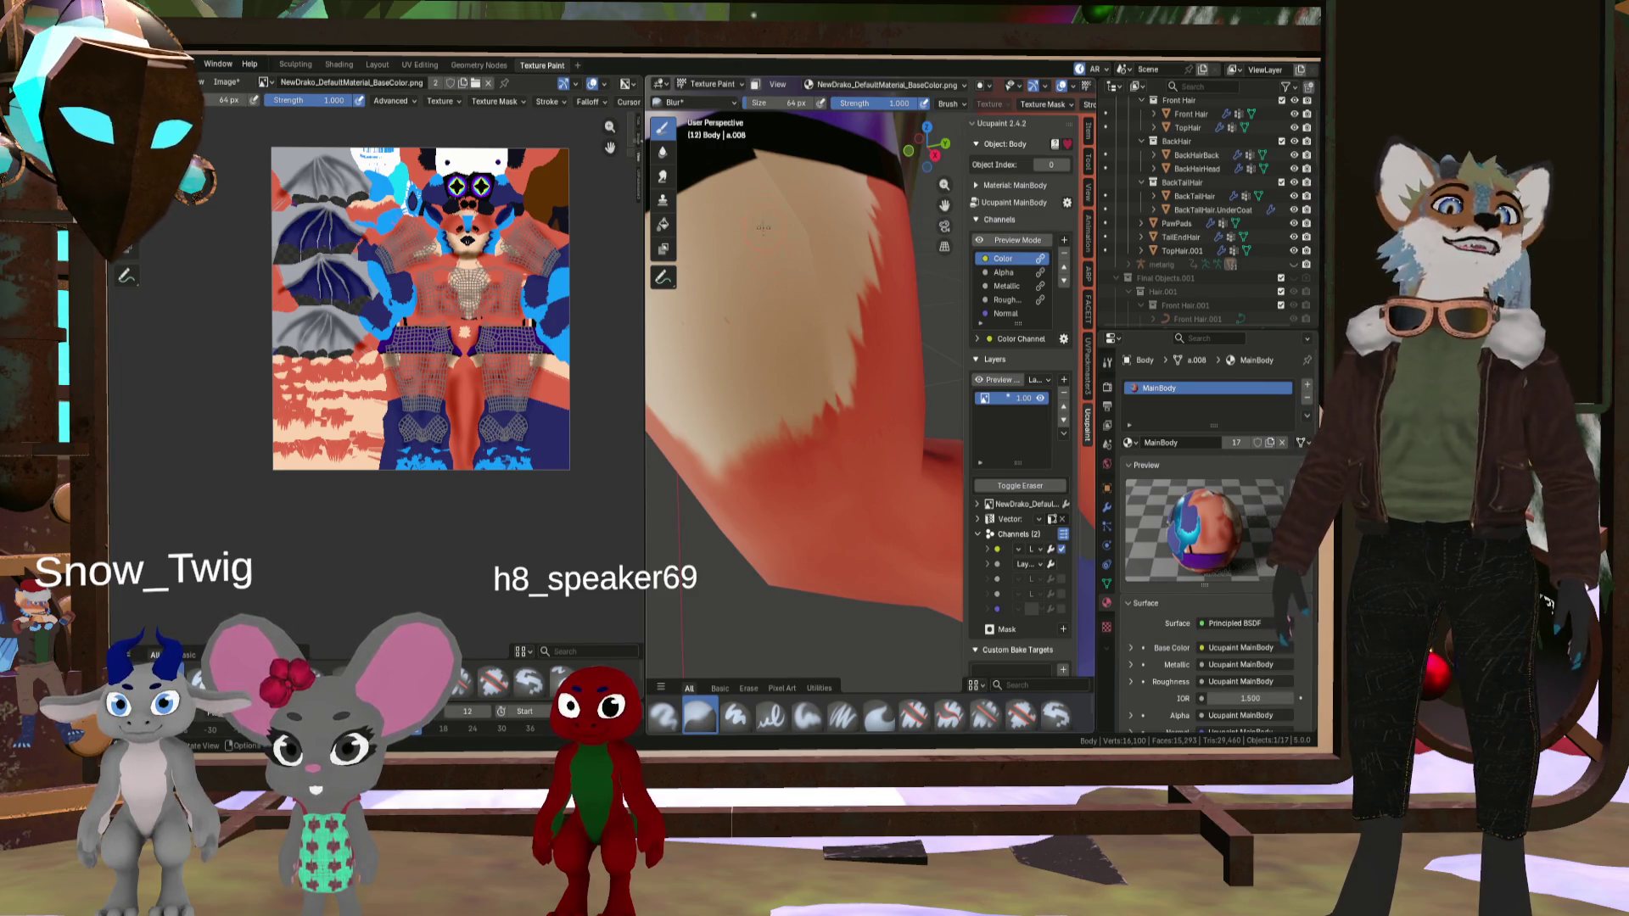
{"action": "middle_click_drag", "start_coordinate": [960, 380], "coordinate": [754, 316]}
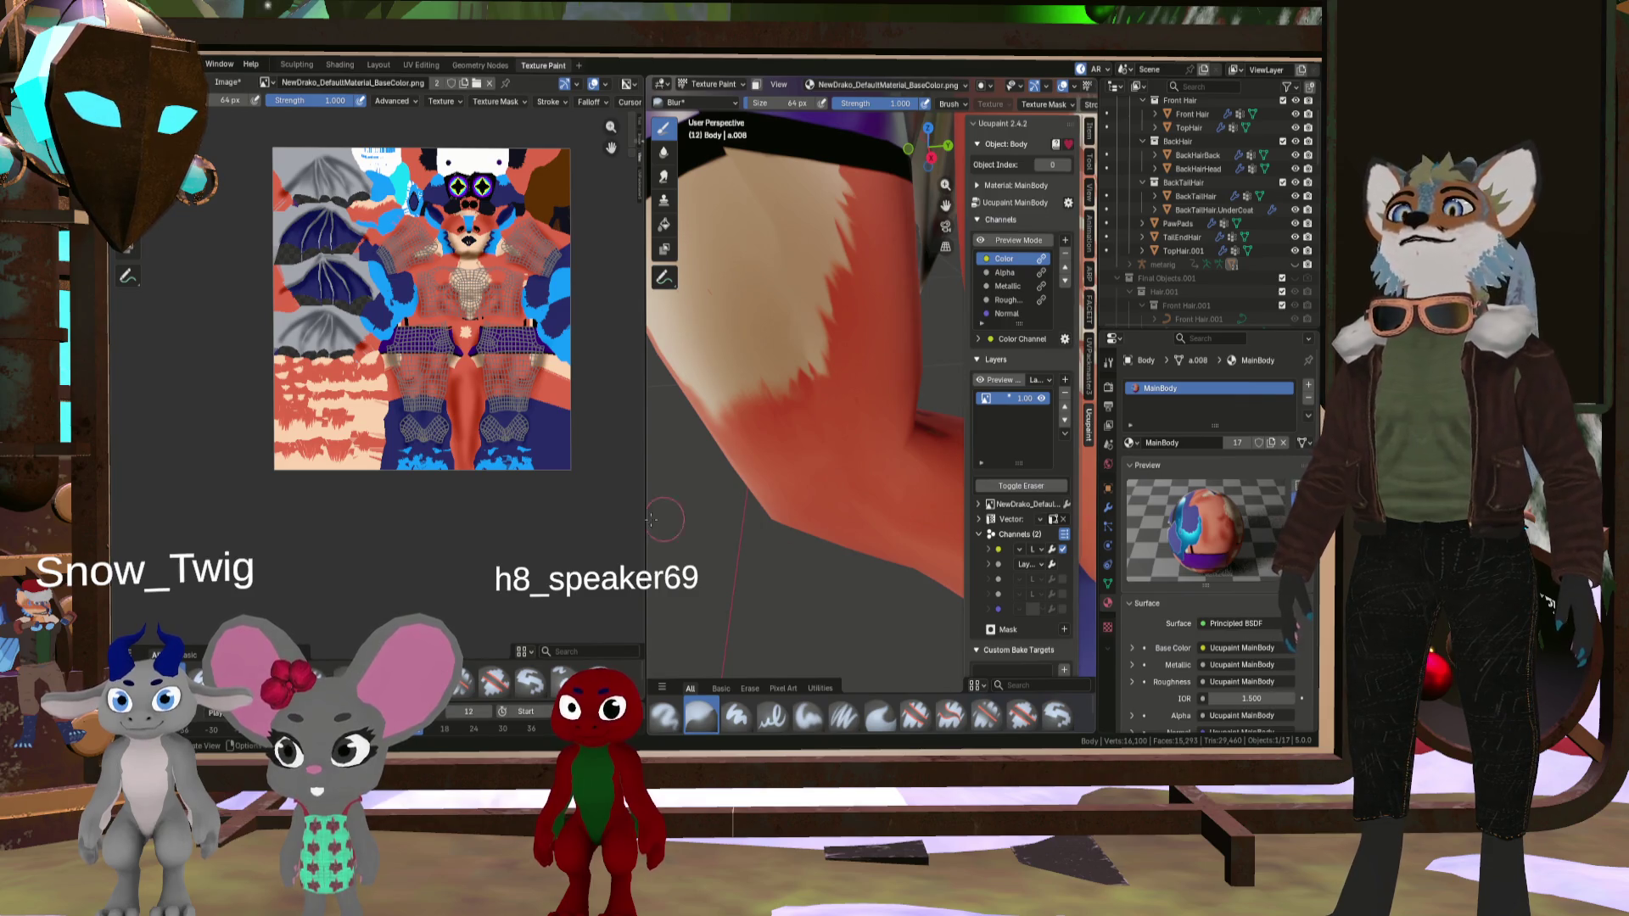
- Pick the Paint Hard Pressure brush and set it to paint on the Metallic channel
{"action": "left_click", "coordinate": [772, 717]}
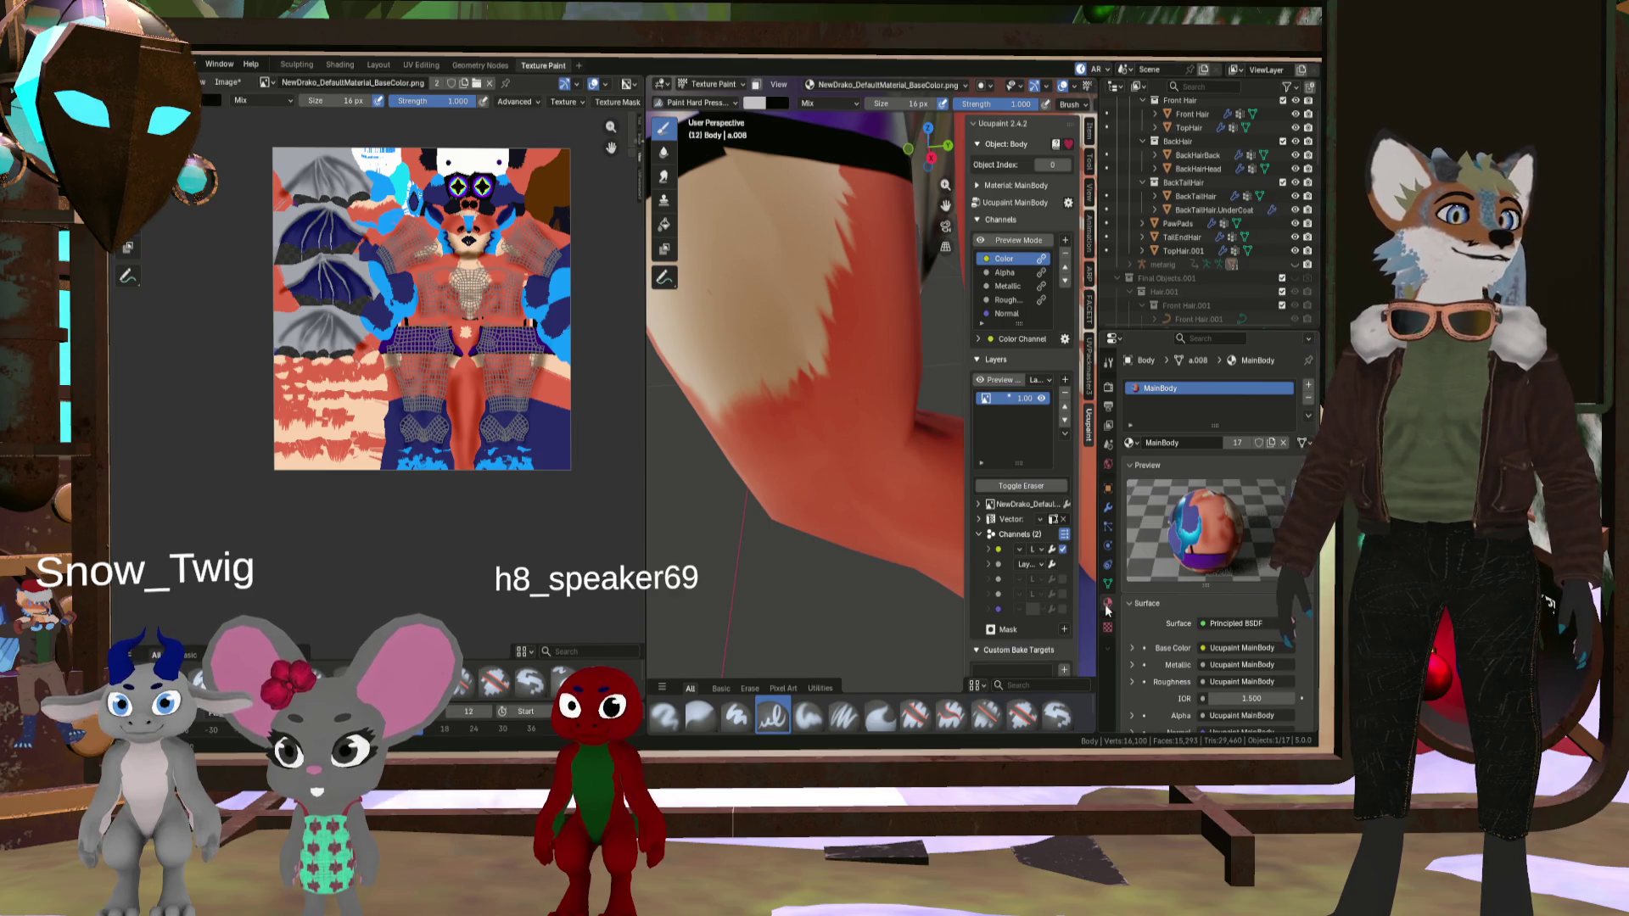
{"action": "left_click", "coordinate": [1108, 362]}
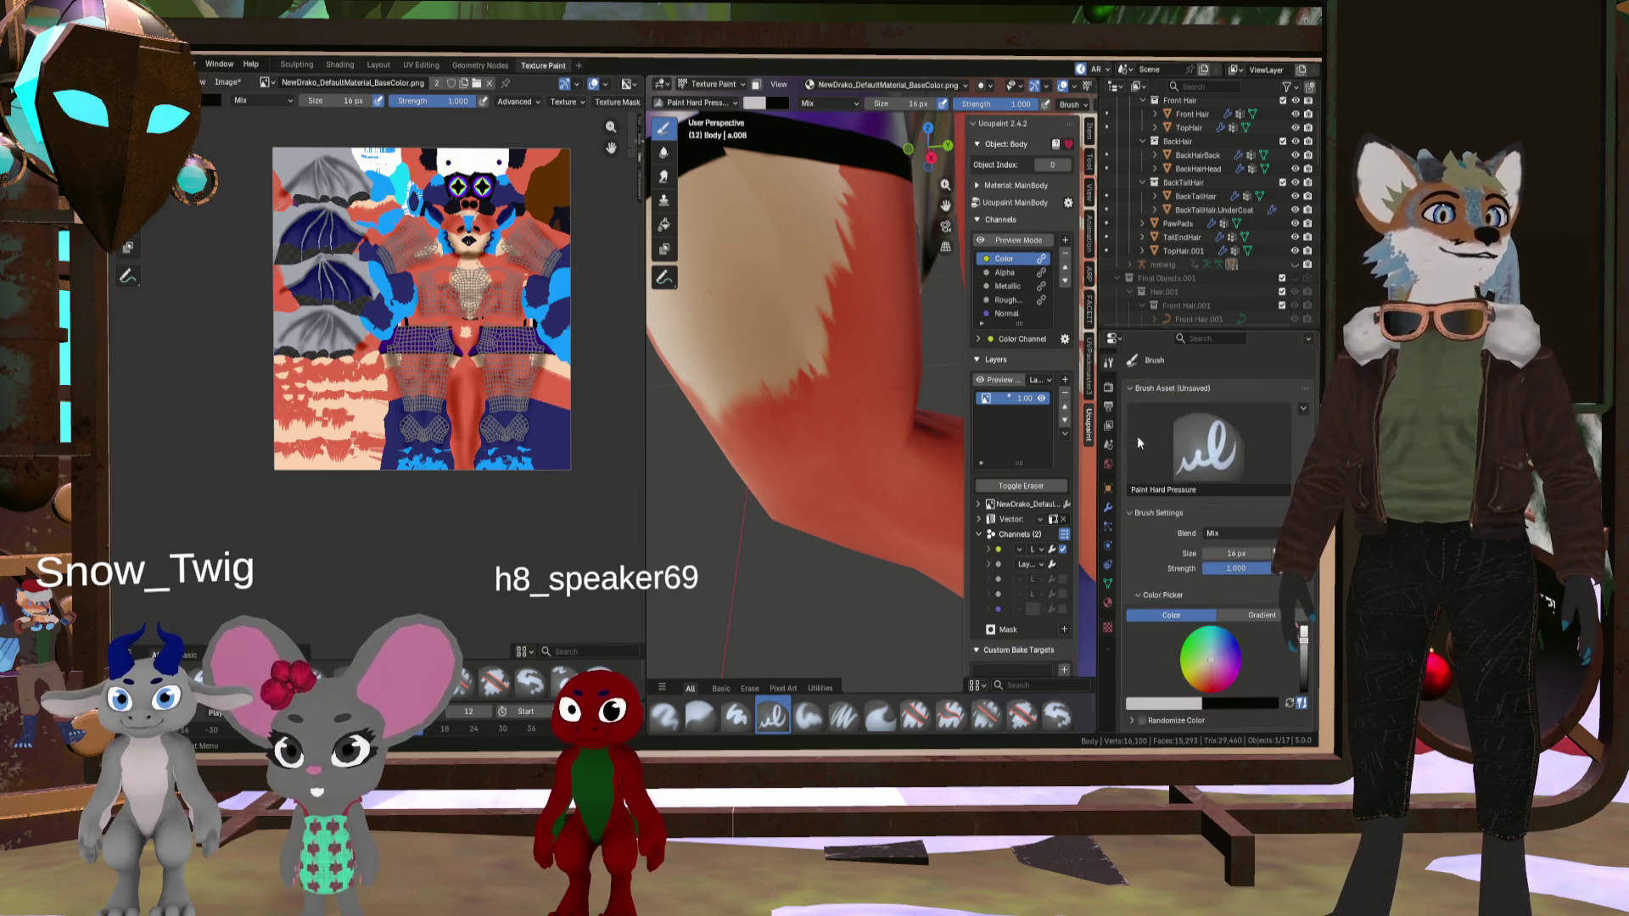
{"action": "left_click", "coordinate": [1230, 701]}
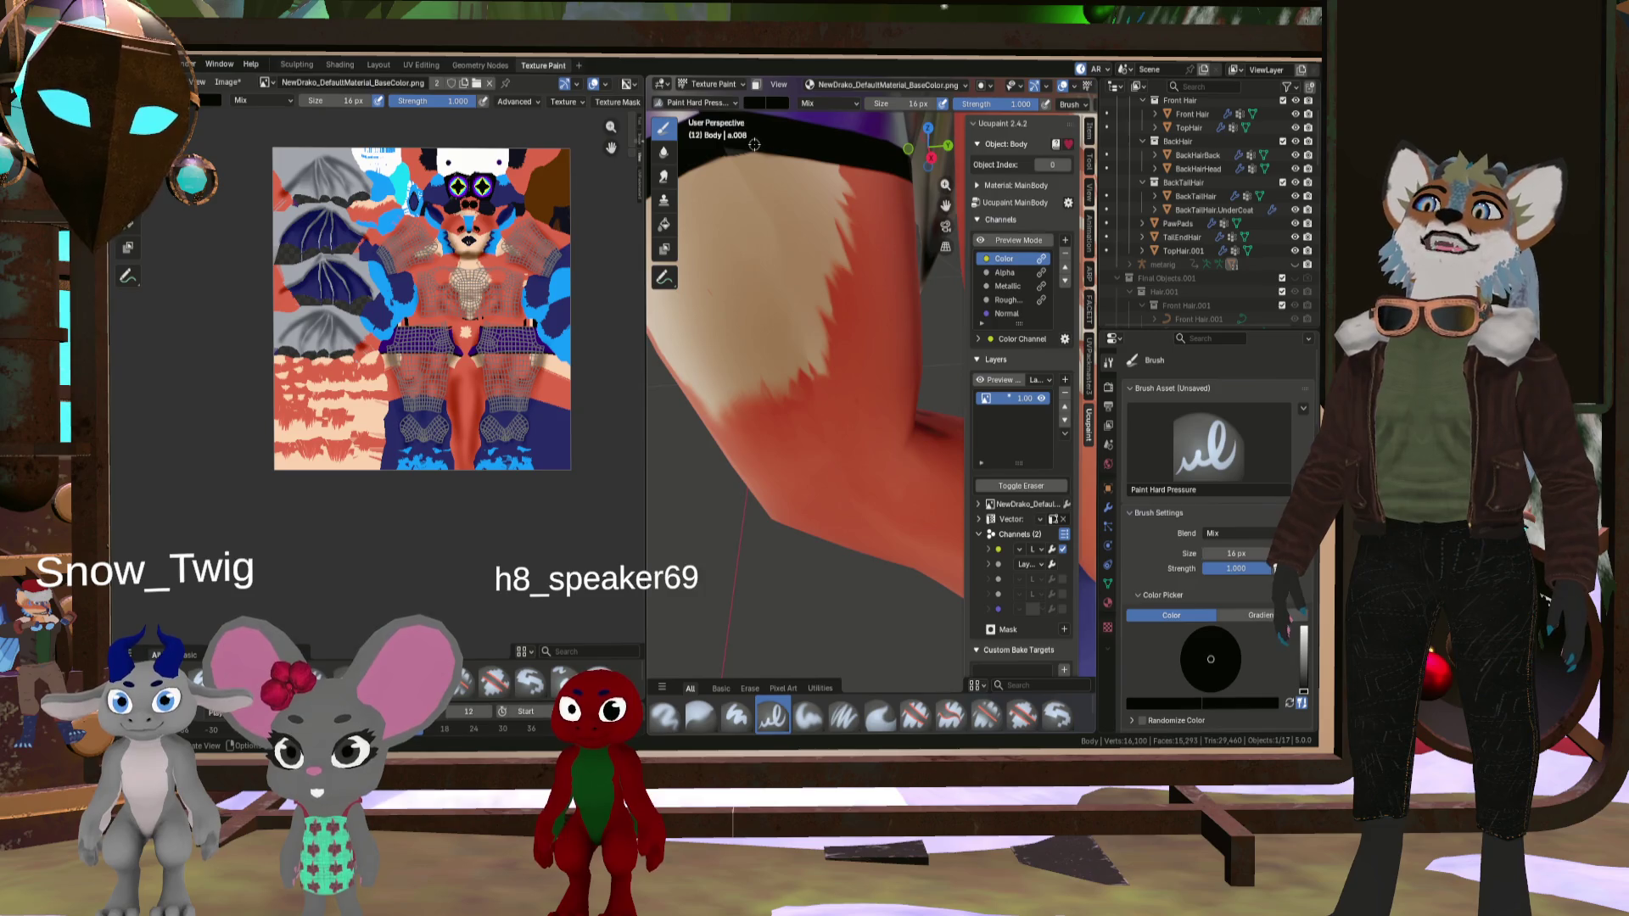
{"action": "mouse_move", "coordinate": [838, 259]}
{"action": "middle_mouse_down"}
{"action": "mouse_move", "coordinate": [760, 178]}
{"action": "mouse_move", "coordinate": [847, 215]}
{"action": "mouse_move", "coordinate": [795, 175]}
{"action": "mouse_move", "coordinate": [940, 219]}
{"action": "middle_mouse_up"}
{"action": "left_click", "coordinate": [1027, 288]}
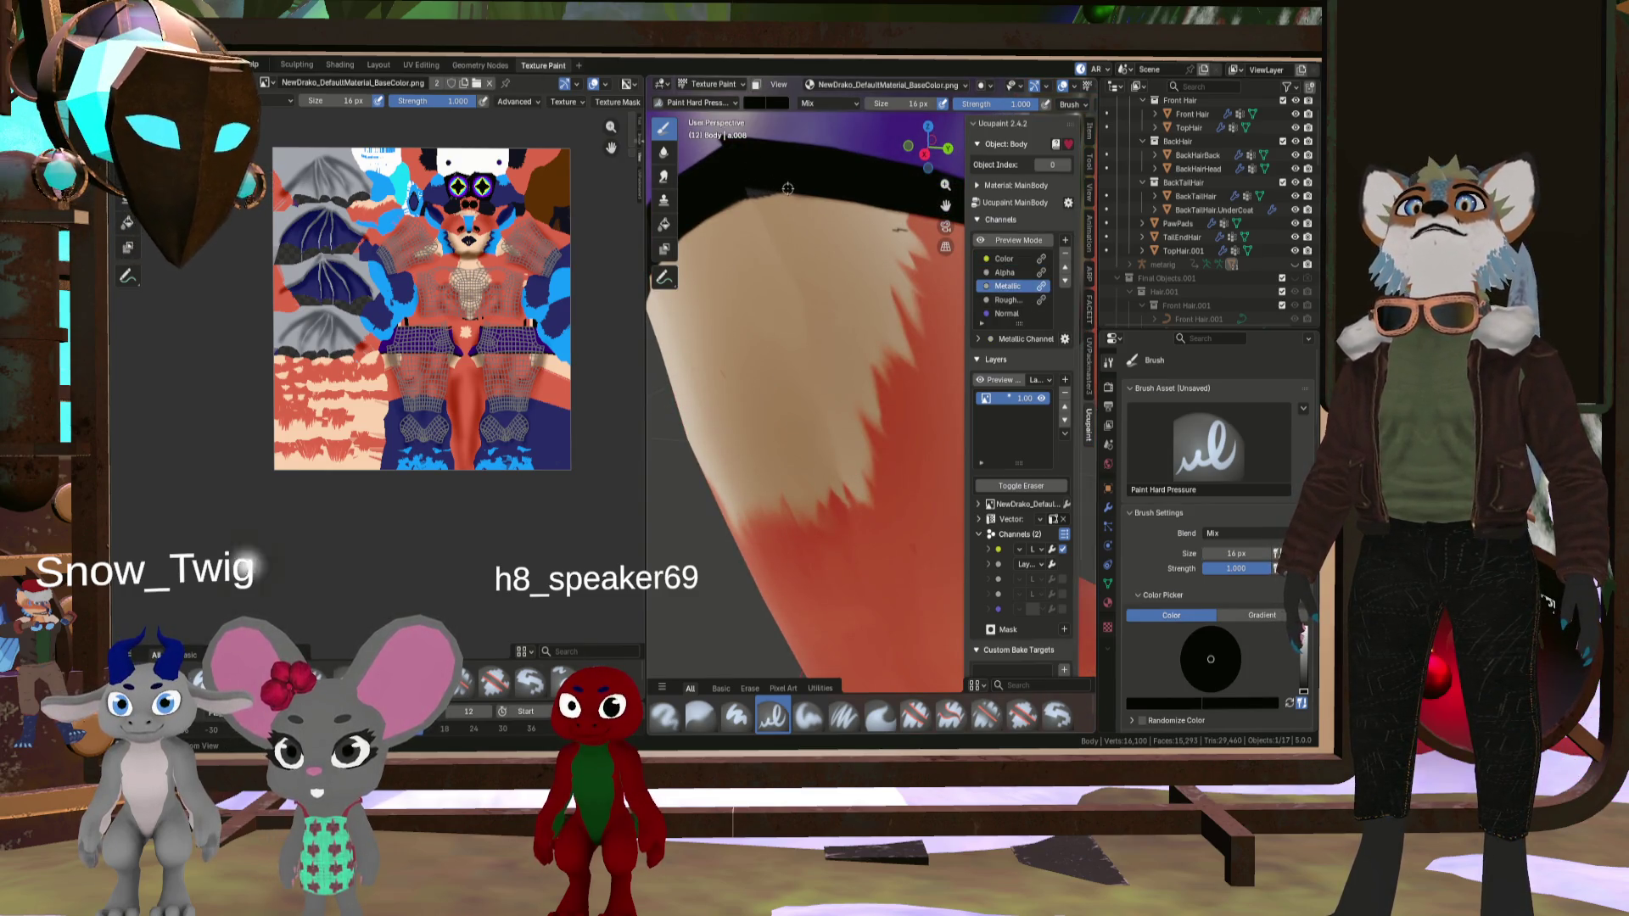
- Paint test strokes on the tail and leg, undo them, and set the brush colour to white
{"action": "middle_click_drag", "start_coordinate": [802, 193], "coordinate": [870, 228]}
{"action": "left_click_drag", "start_coordinate": [869, 227], "coordinate": [778, 243]}
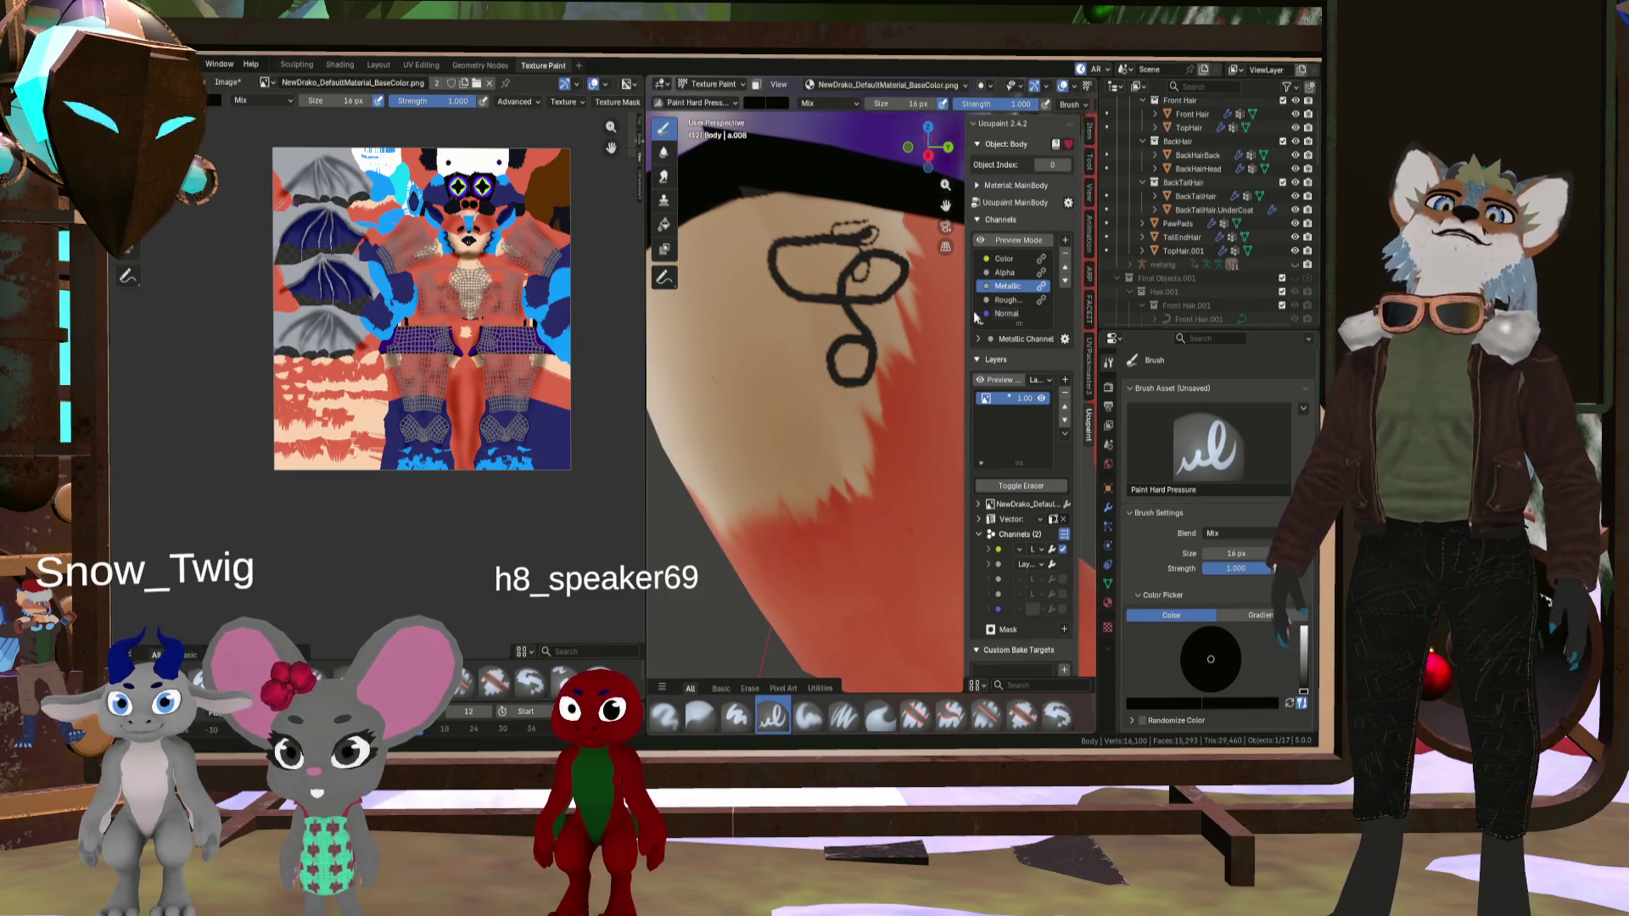
{"action": "mouse_move", "coordinate": [963, 315]}
{"action": "middle_mouse_down"}
{"action": "mouse_move", "coordinate": [925, 293]}
{"action": "mouse_move", "coordinate": [955, 283]}
{"action": "mouse_move", "coordinate": [814, 268]}
{"action": "middle_mouse_up"}
{"action": "scroll", "coordinate": [798, 264], "scroll_direction": "up", "scroll_amount": 5}
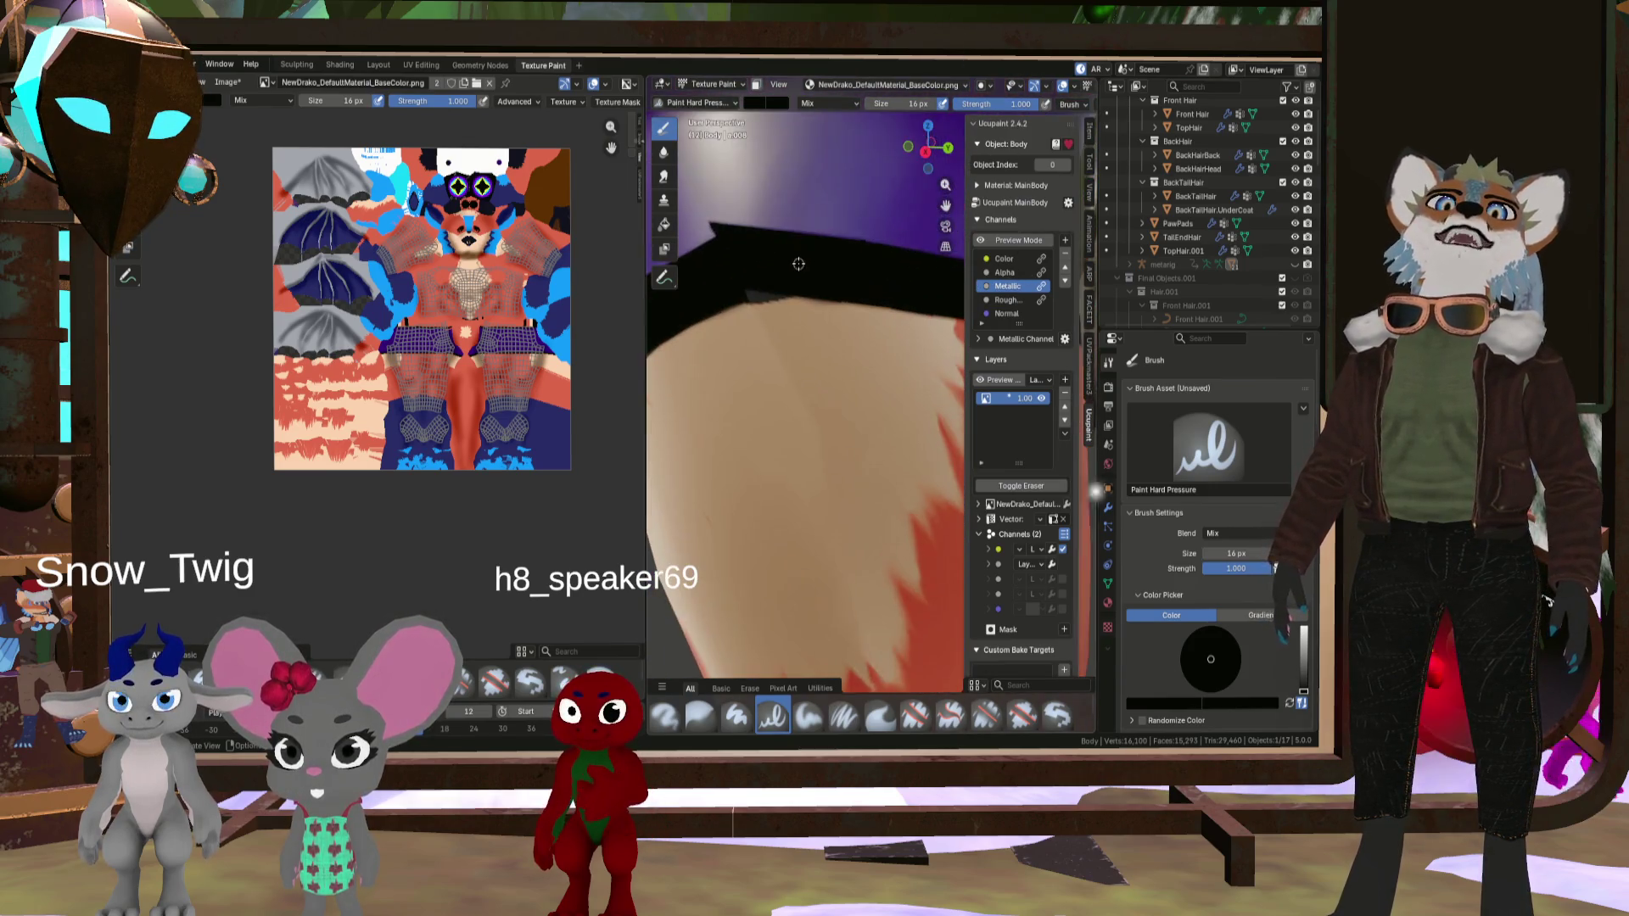
{"action": "left_click_drag", "start_coordinate": [775, 355], "coordinate": [732, 419]}
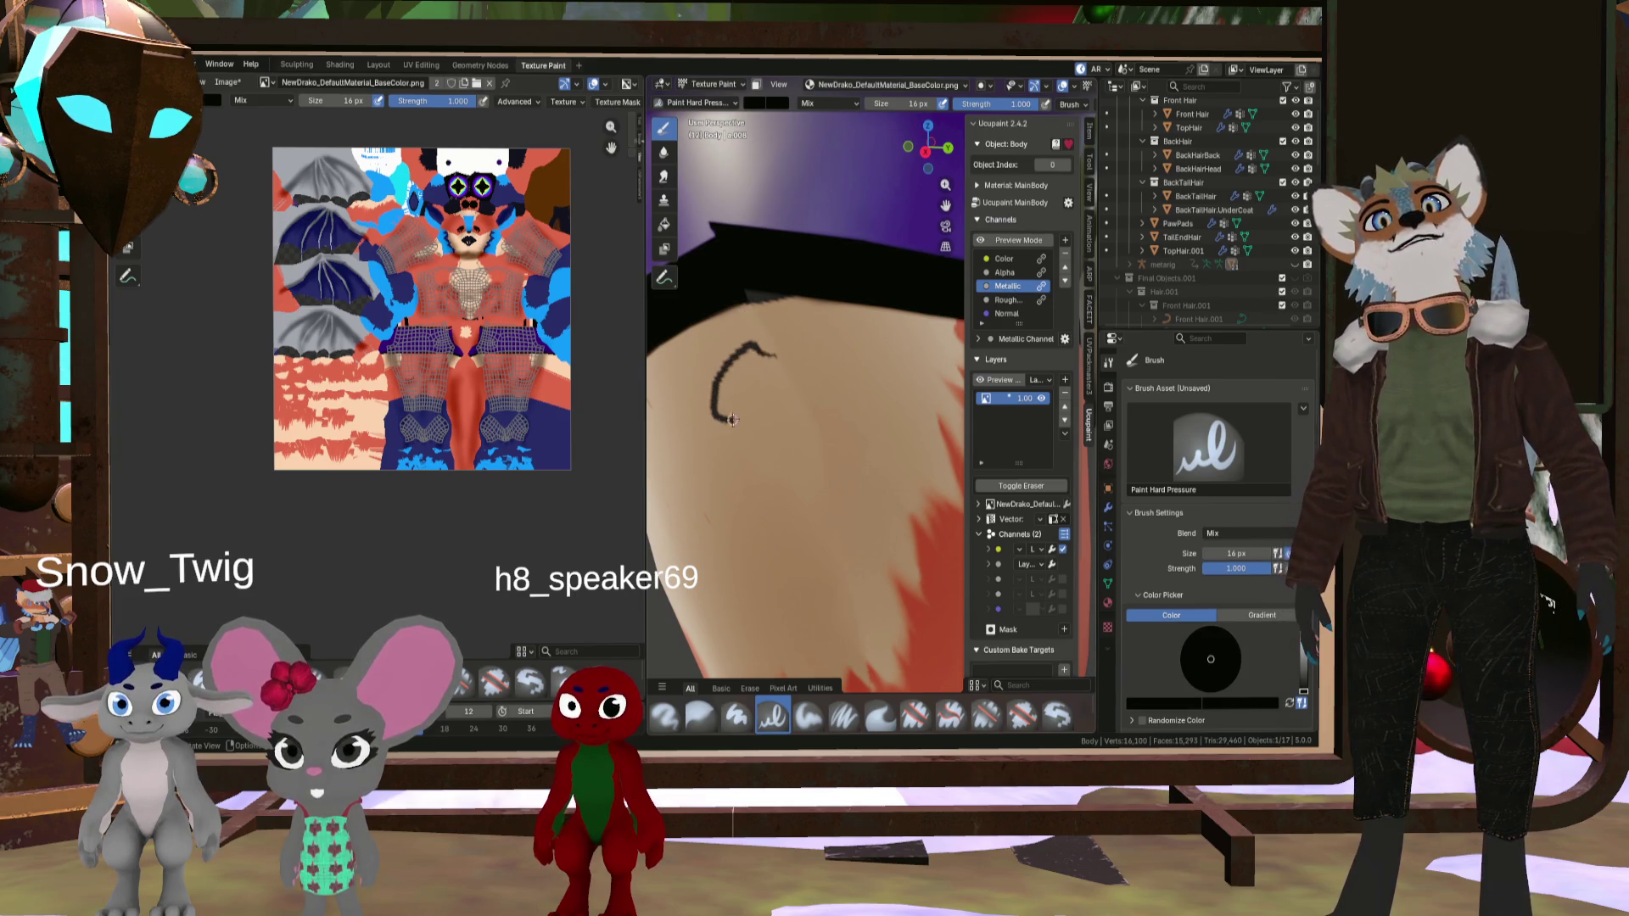
{"action": "key", "text": "ctrl+z"}
{"action": "left_click_drag", "start_coordinate": [808, 332], "coordinate": [850, 365]}
{"action": "key", "text": "ctrl+z"}
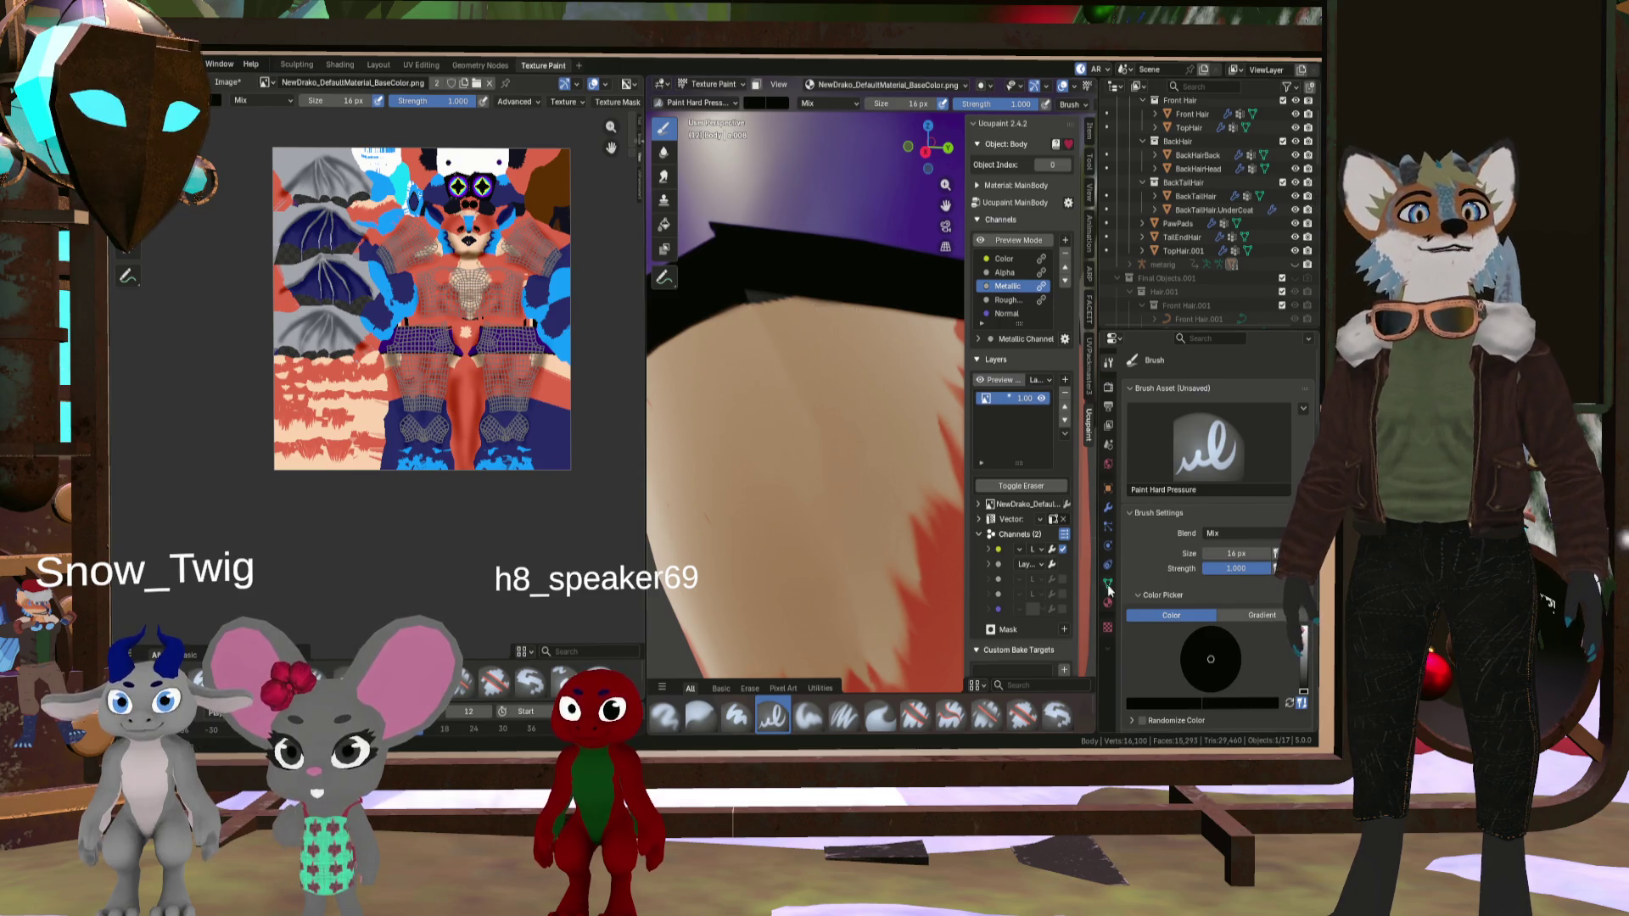
{"action": "left_click_drag", "start_coordinate": [1307, 645], "coordinate": [1304, 614]}
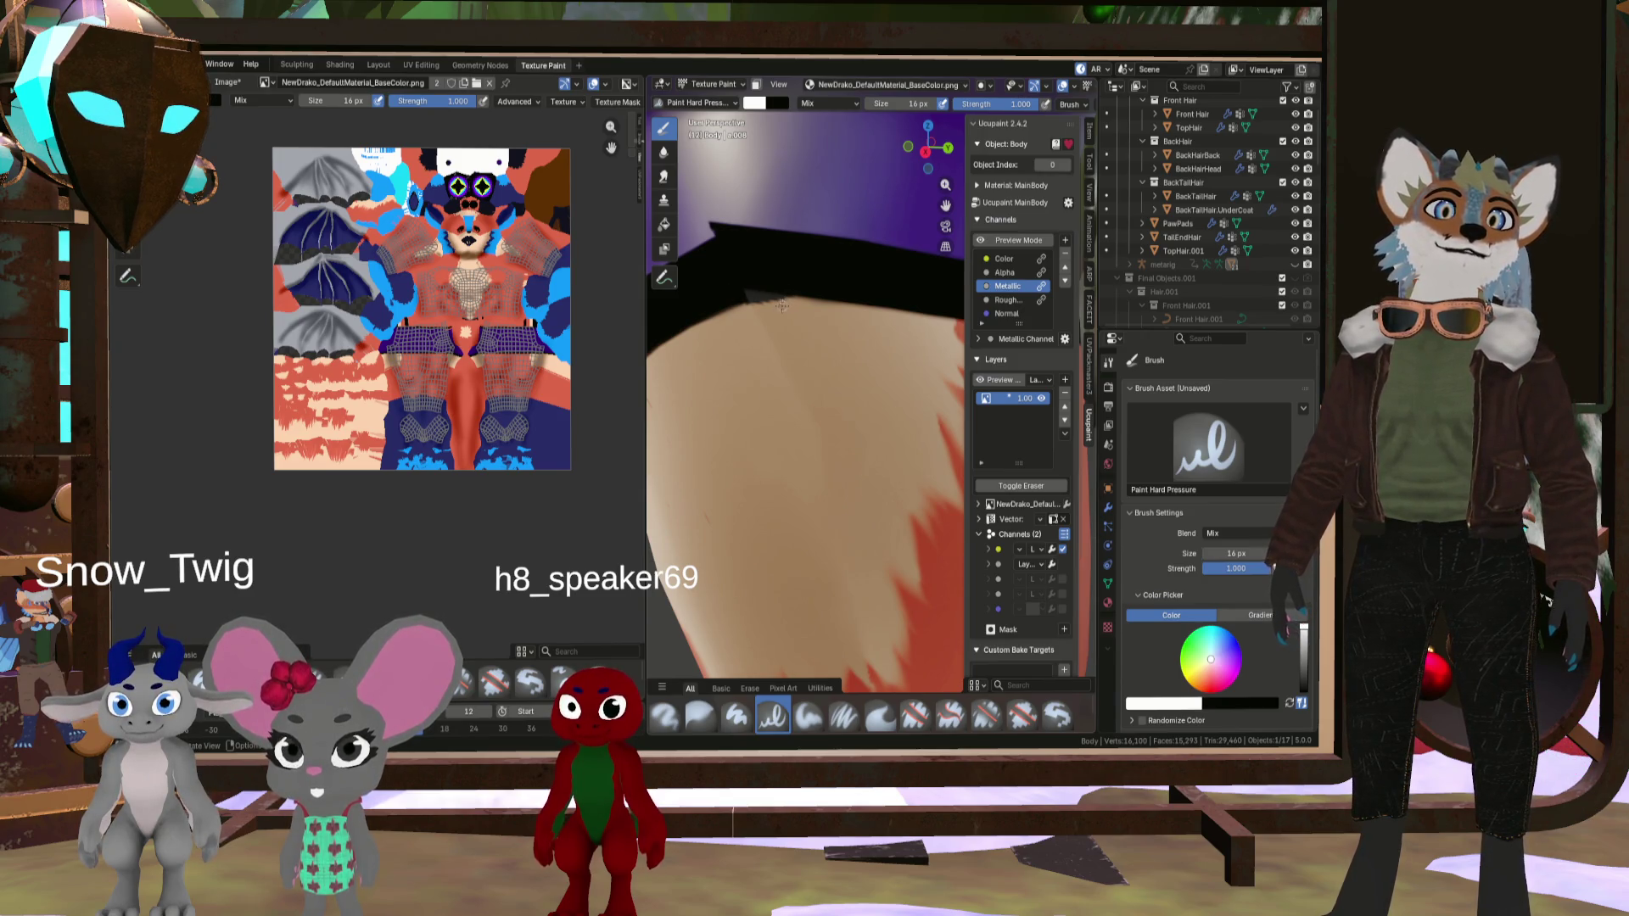
- Switch back to the Color channel, paint a short white stroke on the leg, and review blend modes
{"action": "left_click", "coordinate": [1004, 259]}
{"action": "left_click_drag", "start_coordinate": [771, 293], "coordinate": [741, 300]}
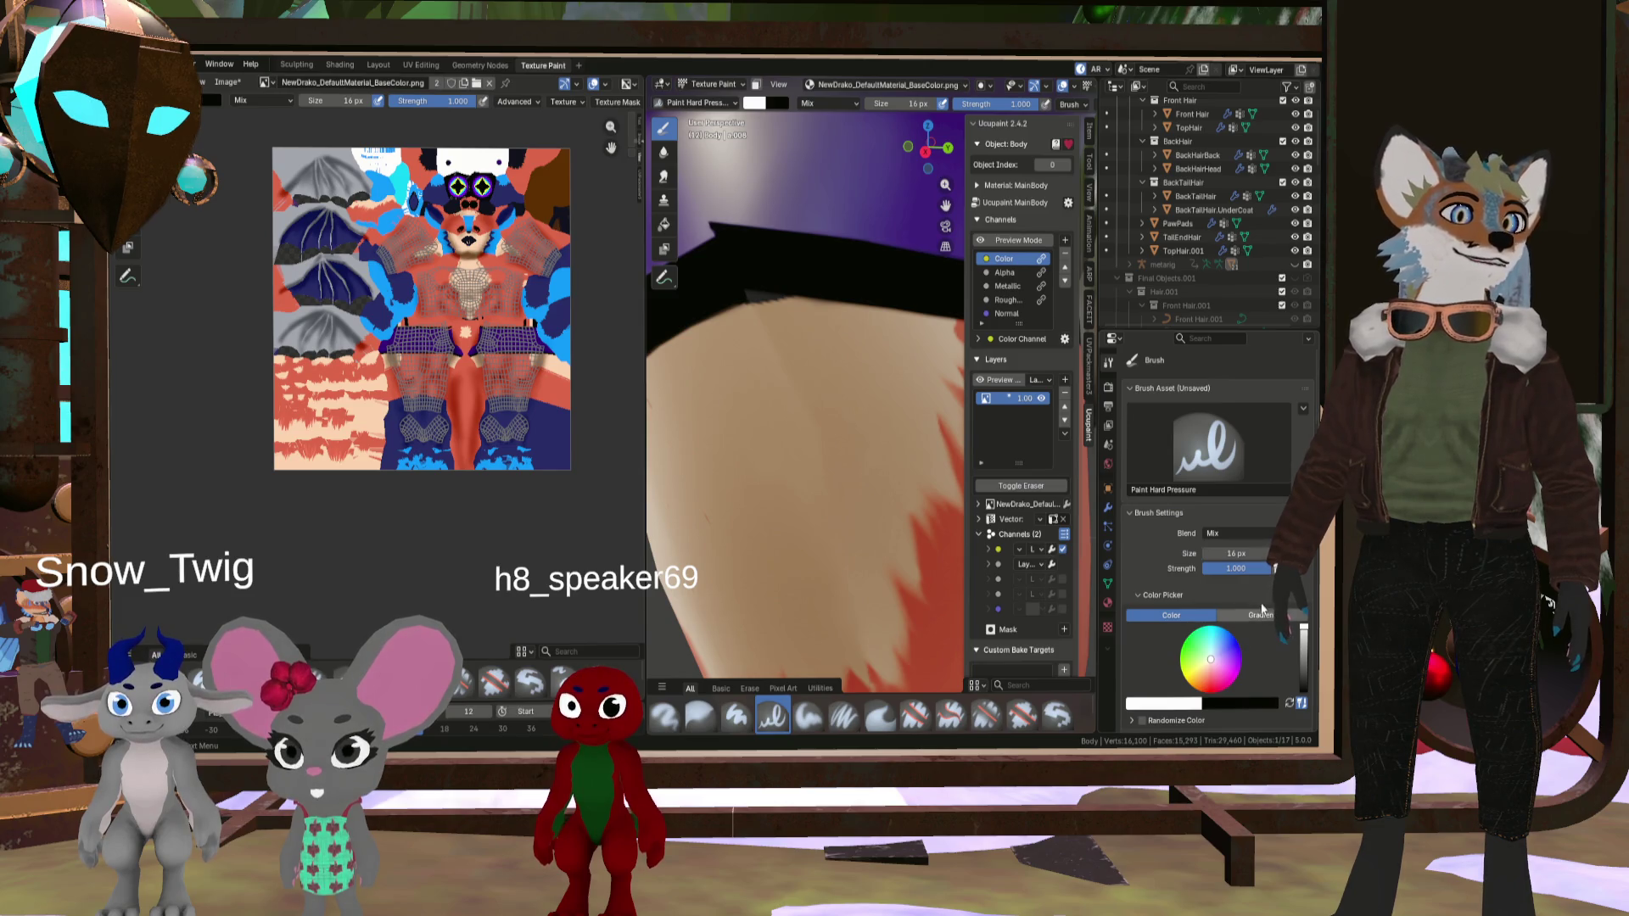
{"action": "scroll", "coordinate": [758, 417], "scroll_direction": "down", "scroll_amount": 3}
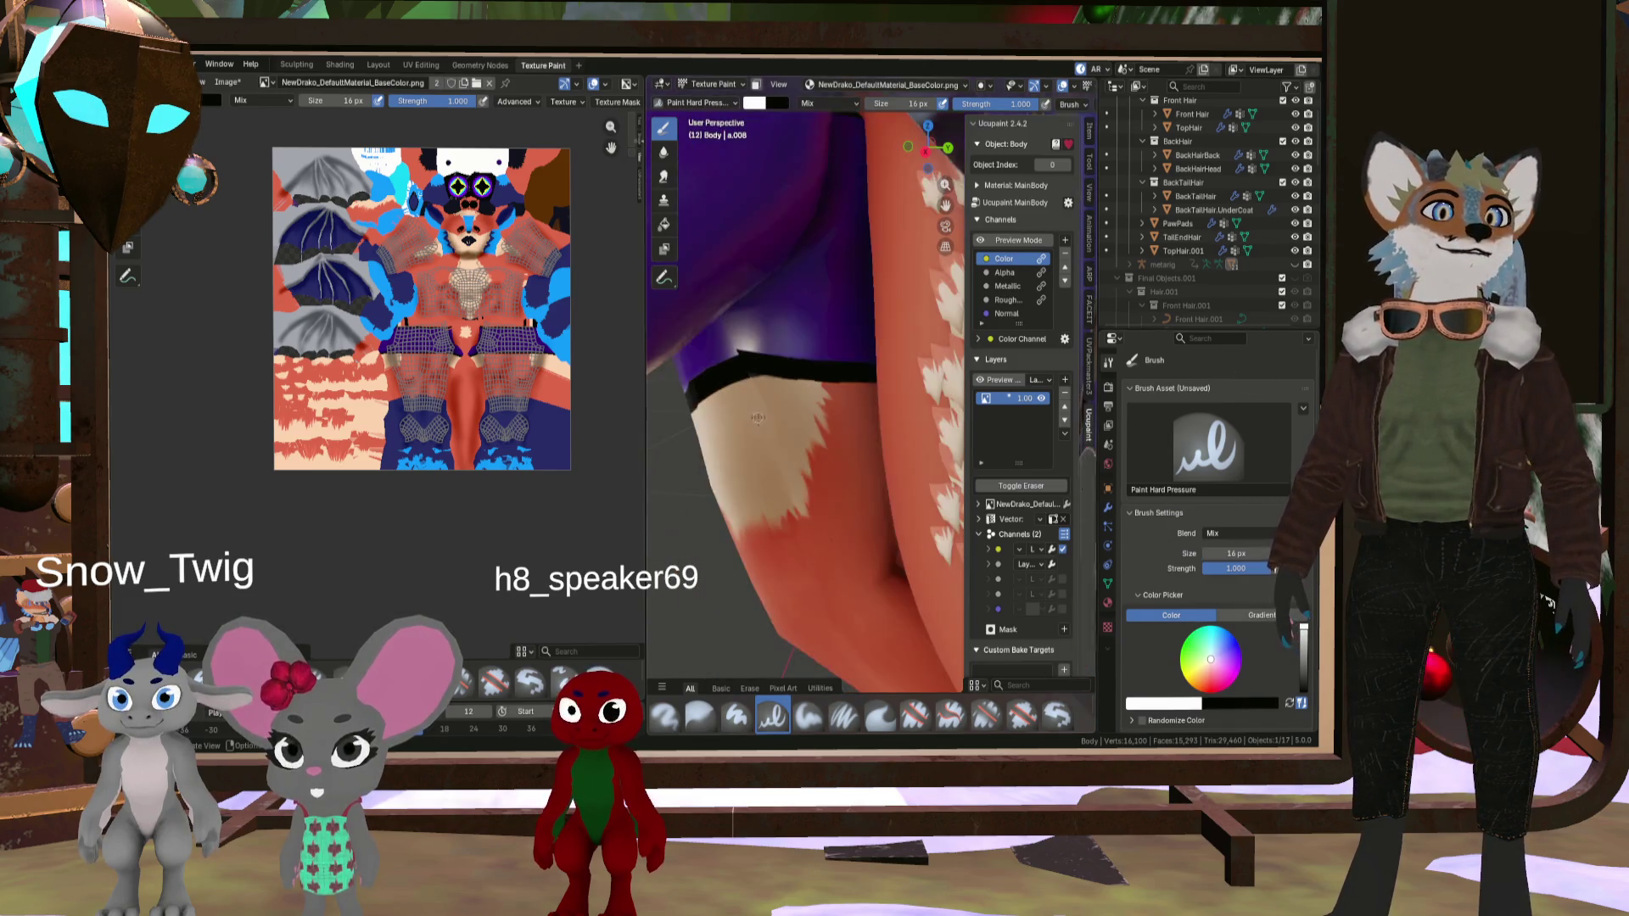
{"action": "scroll", "coordinate": [757, 417], "scroll_direction": "up", "scroll_amount": 3}
{"action": "left_click", "coordinate": [1253, 538]}
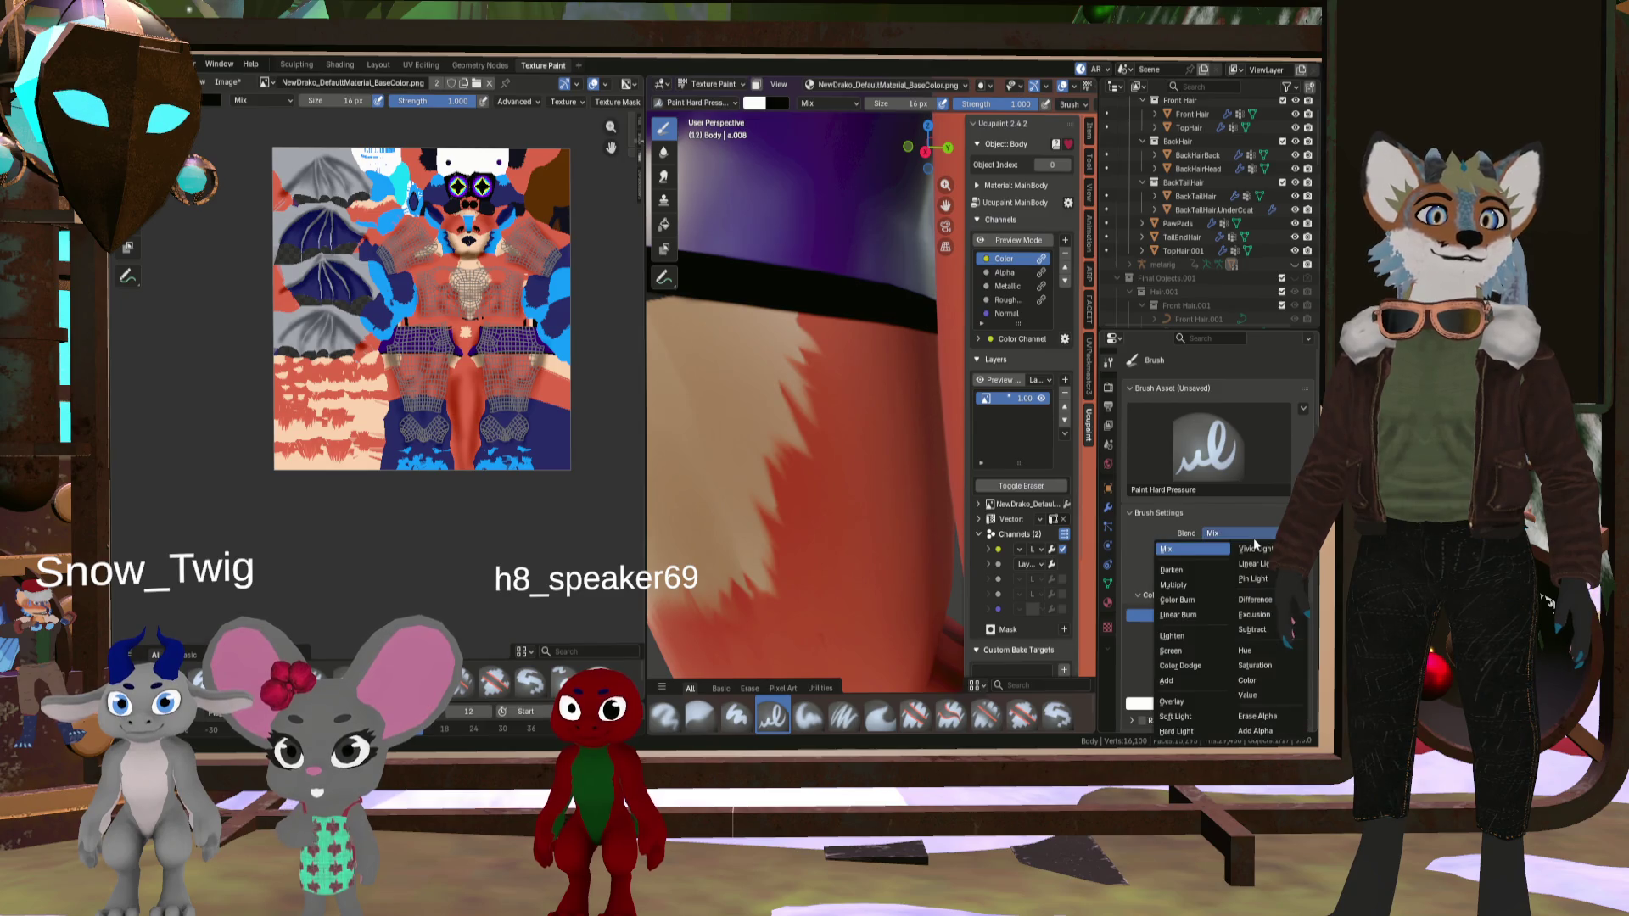
{"action": "scroll", "coordinate": [883, 477], "scroll_direction": "down", "scroll_amount": 8}
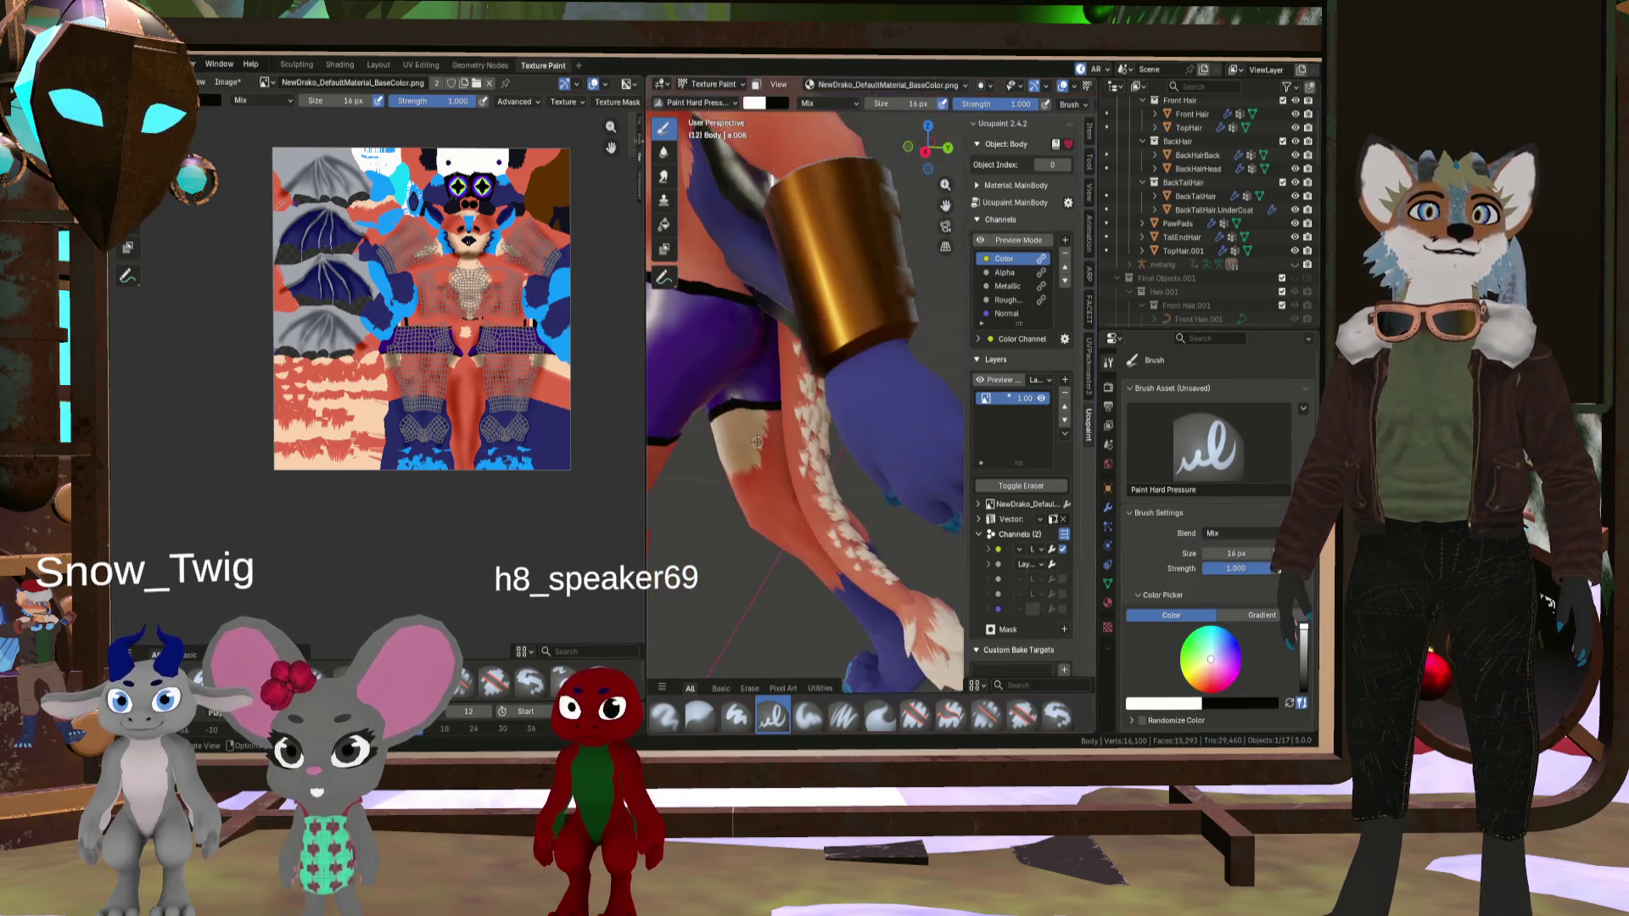
- Switch to the Blur brush and enlarge it slightly to 63 px
{"action": "middle_click_drag", "start_coordinate": [883, 477], "coordinate": [815, 400]}
{"action": "scroll", "coordinate": [815, 399], "scroll_direction": "up", "scroll_amount": 4}
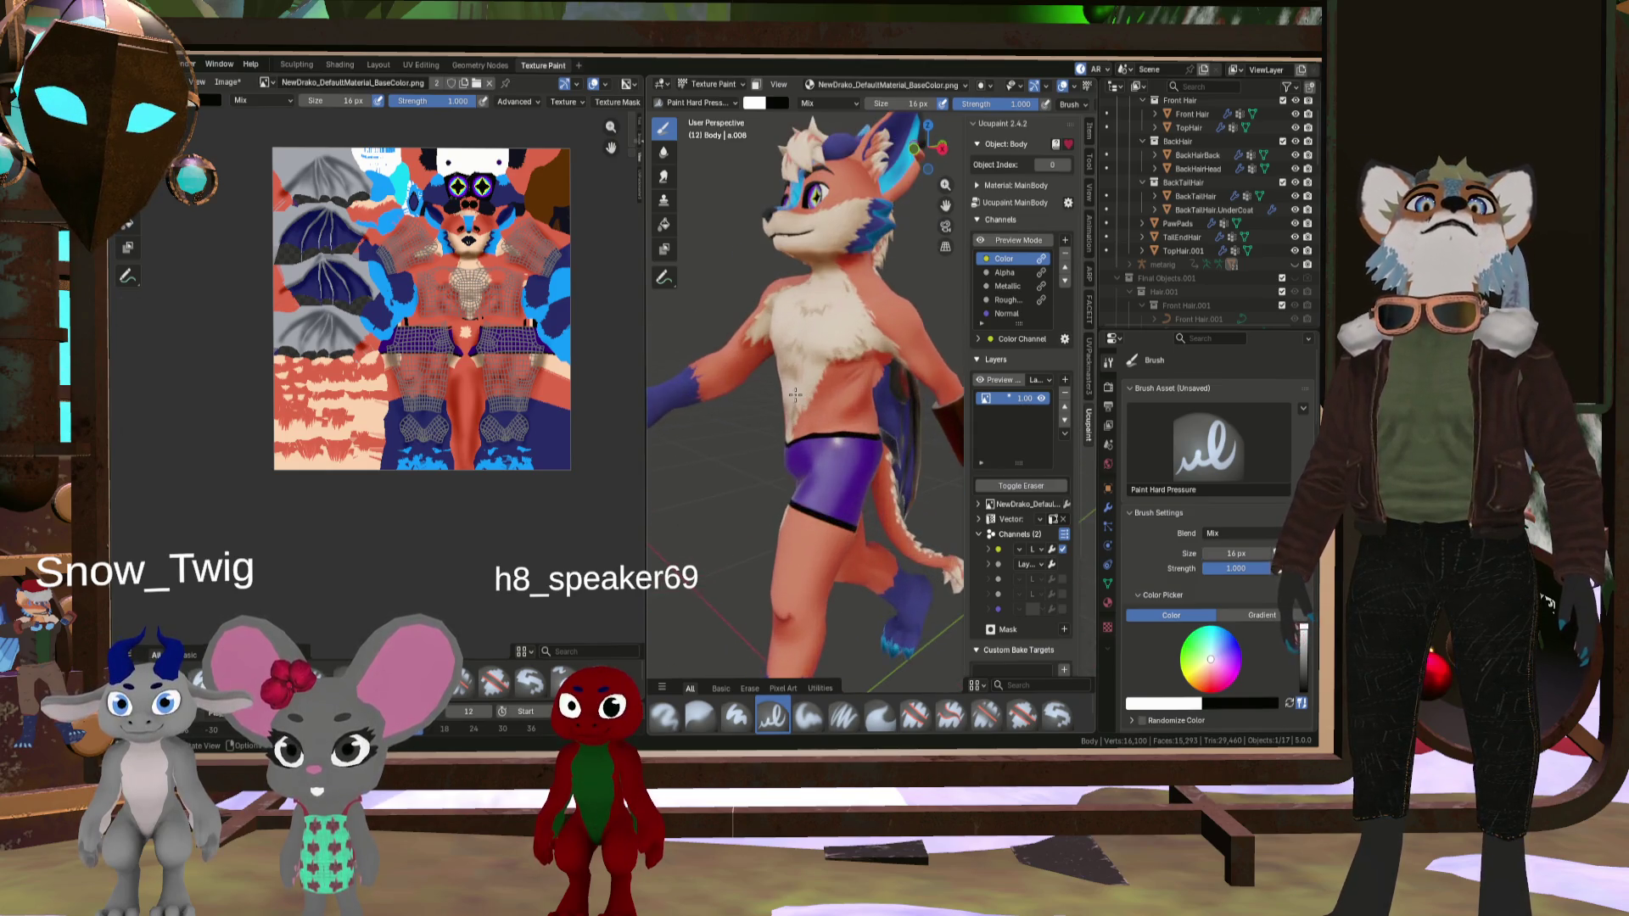
{"action": "scroll", "coordinate": [835, 360], "scroll_direction": "up", "scroll_amount": 8}
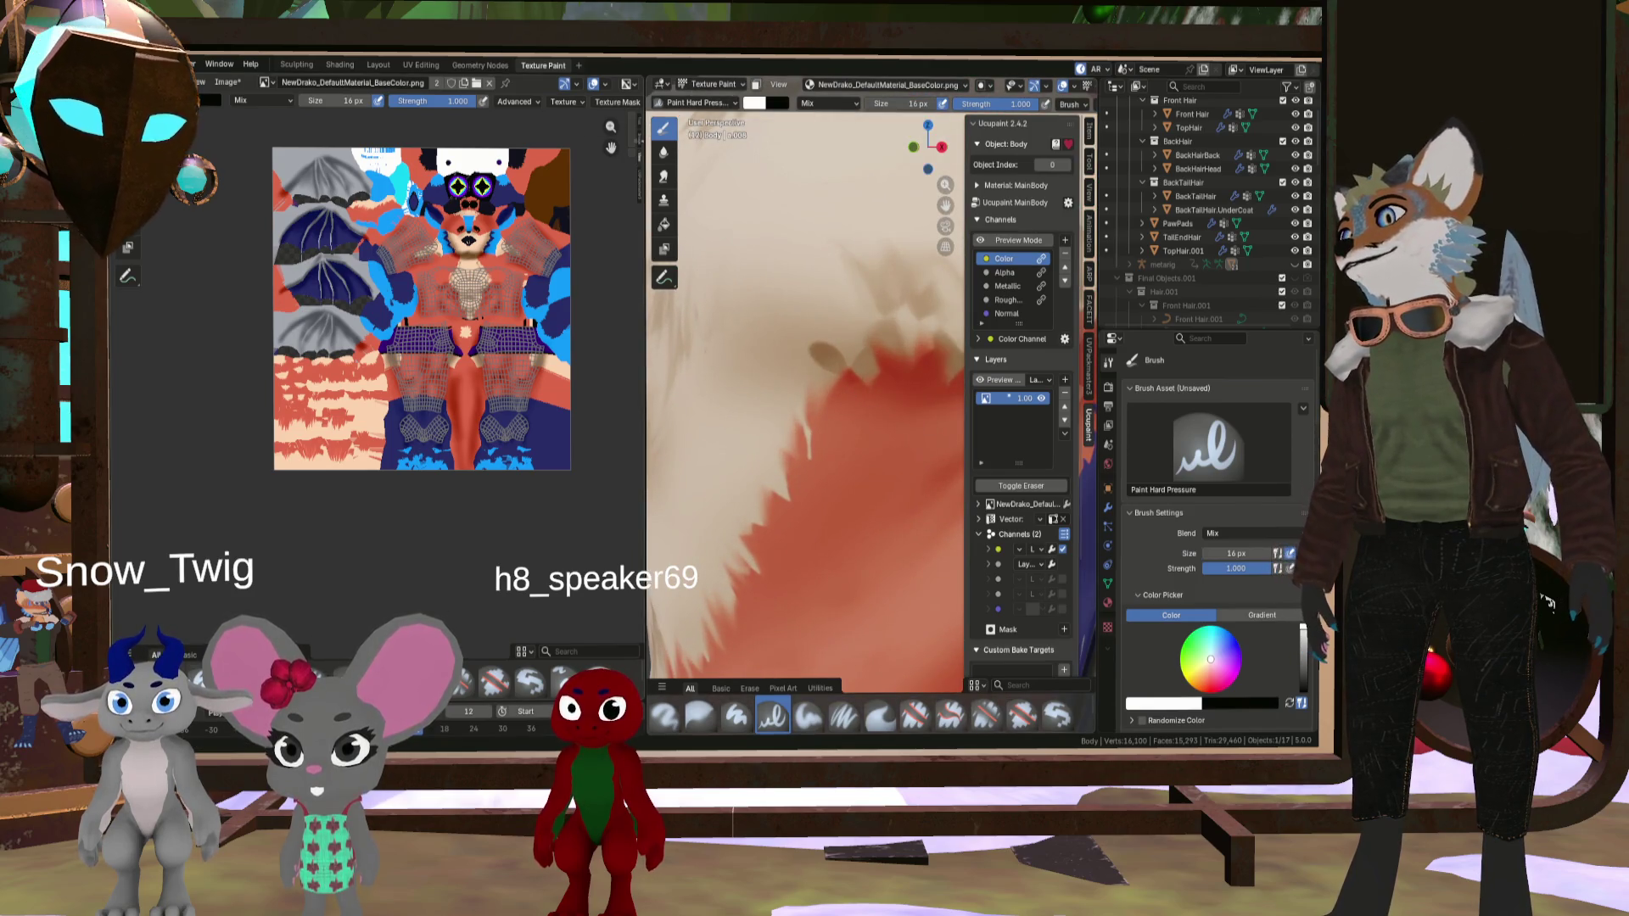
{"action": "left_click", "coordinate": [700, 715]}
{"action": "key", "text": "bracketright"}
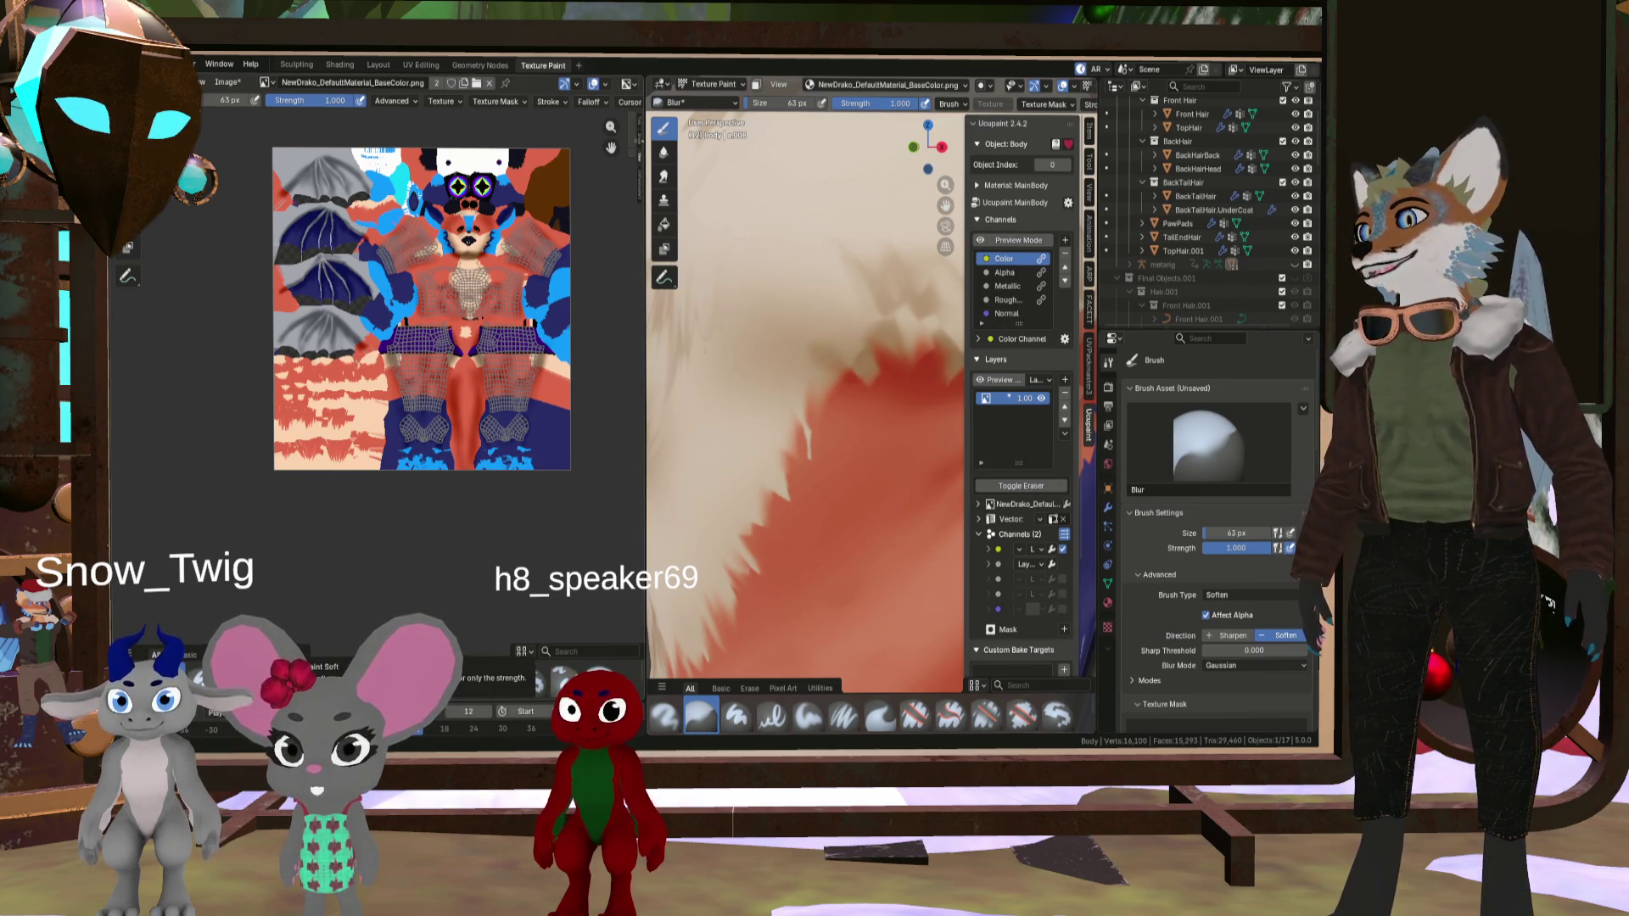
{"action": "left_click", "coordinate": [880, 717]}
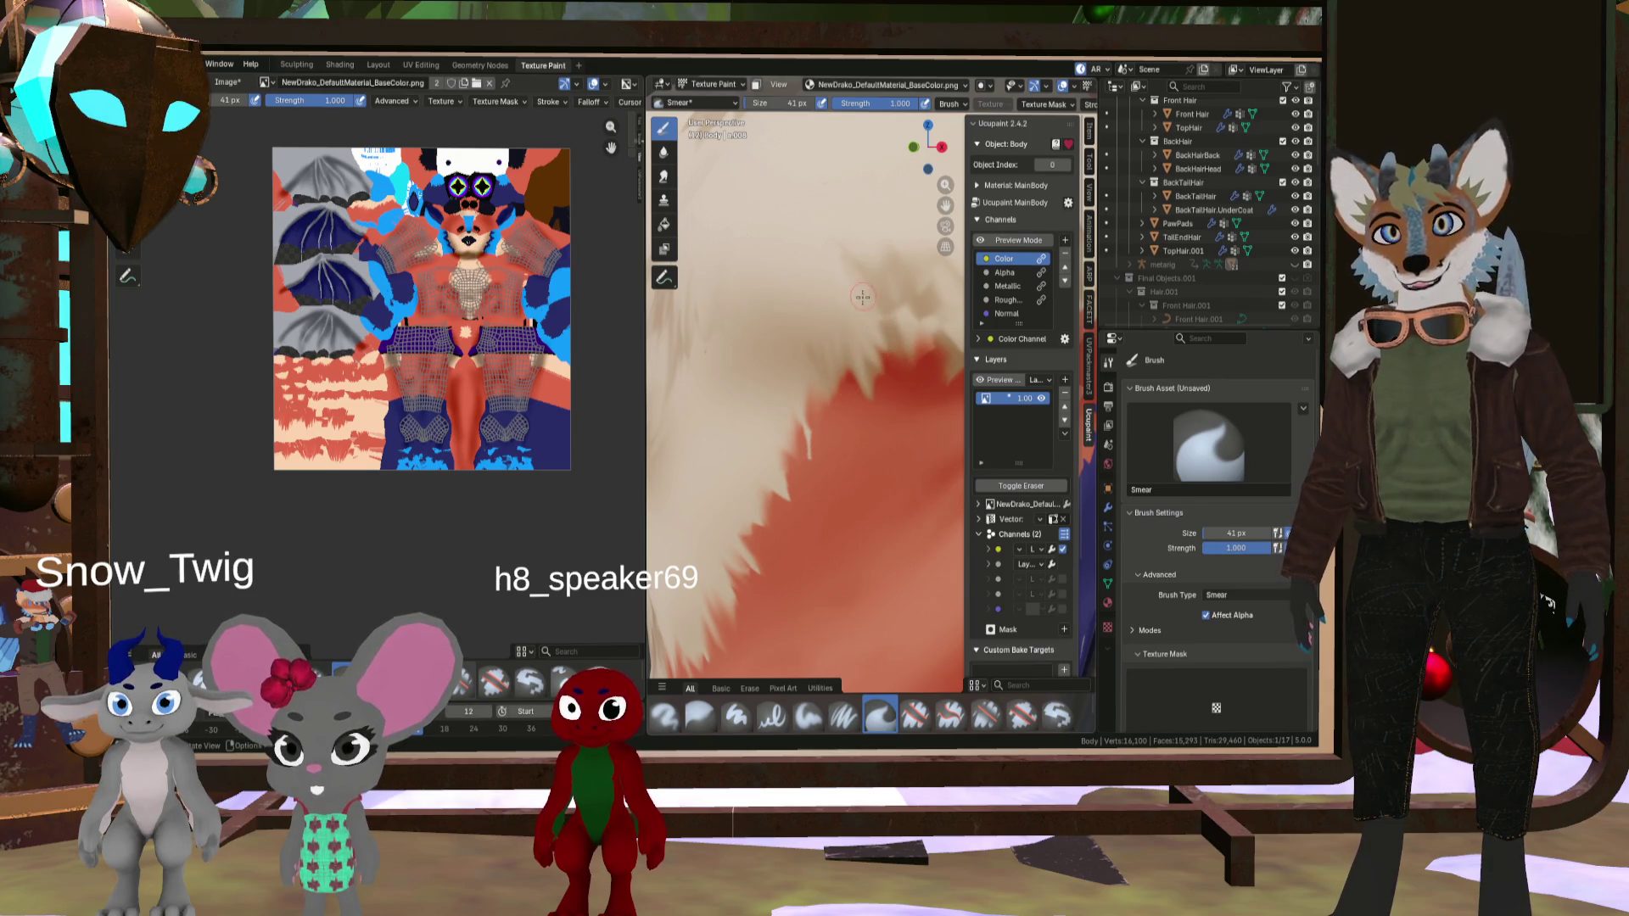
{"action": "key", "text": "F3"}
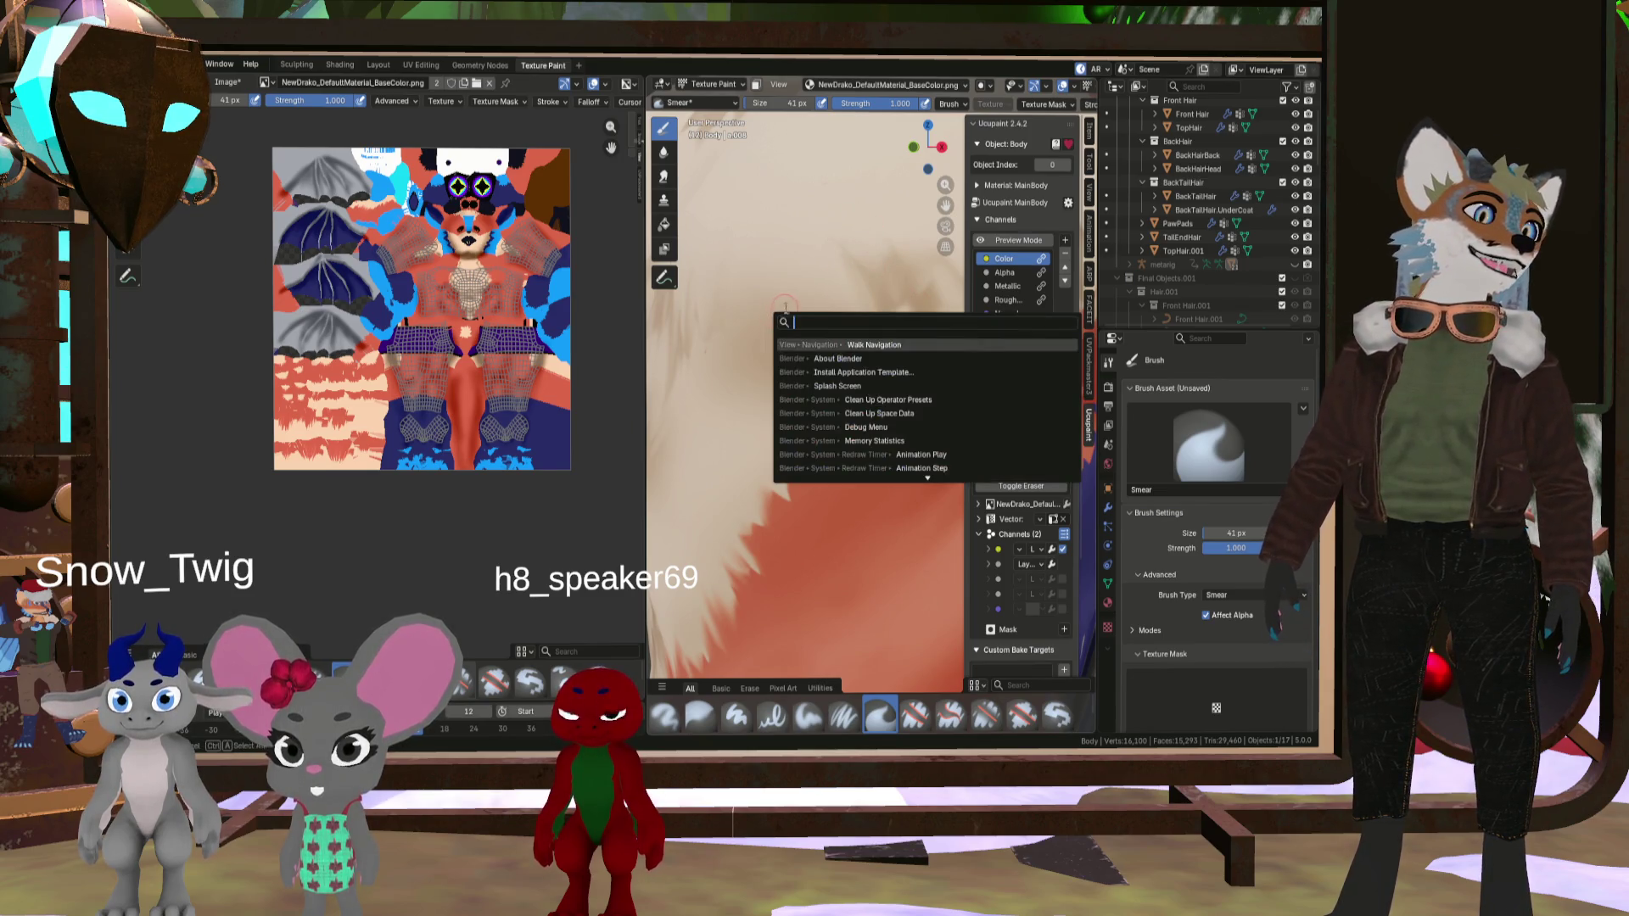
{"action": "key", "text": "Escape"}
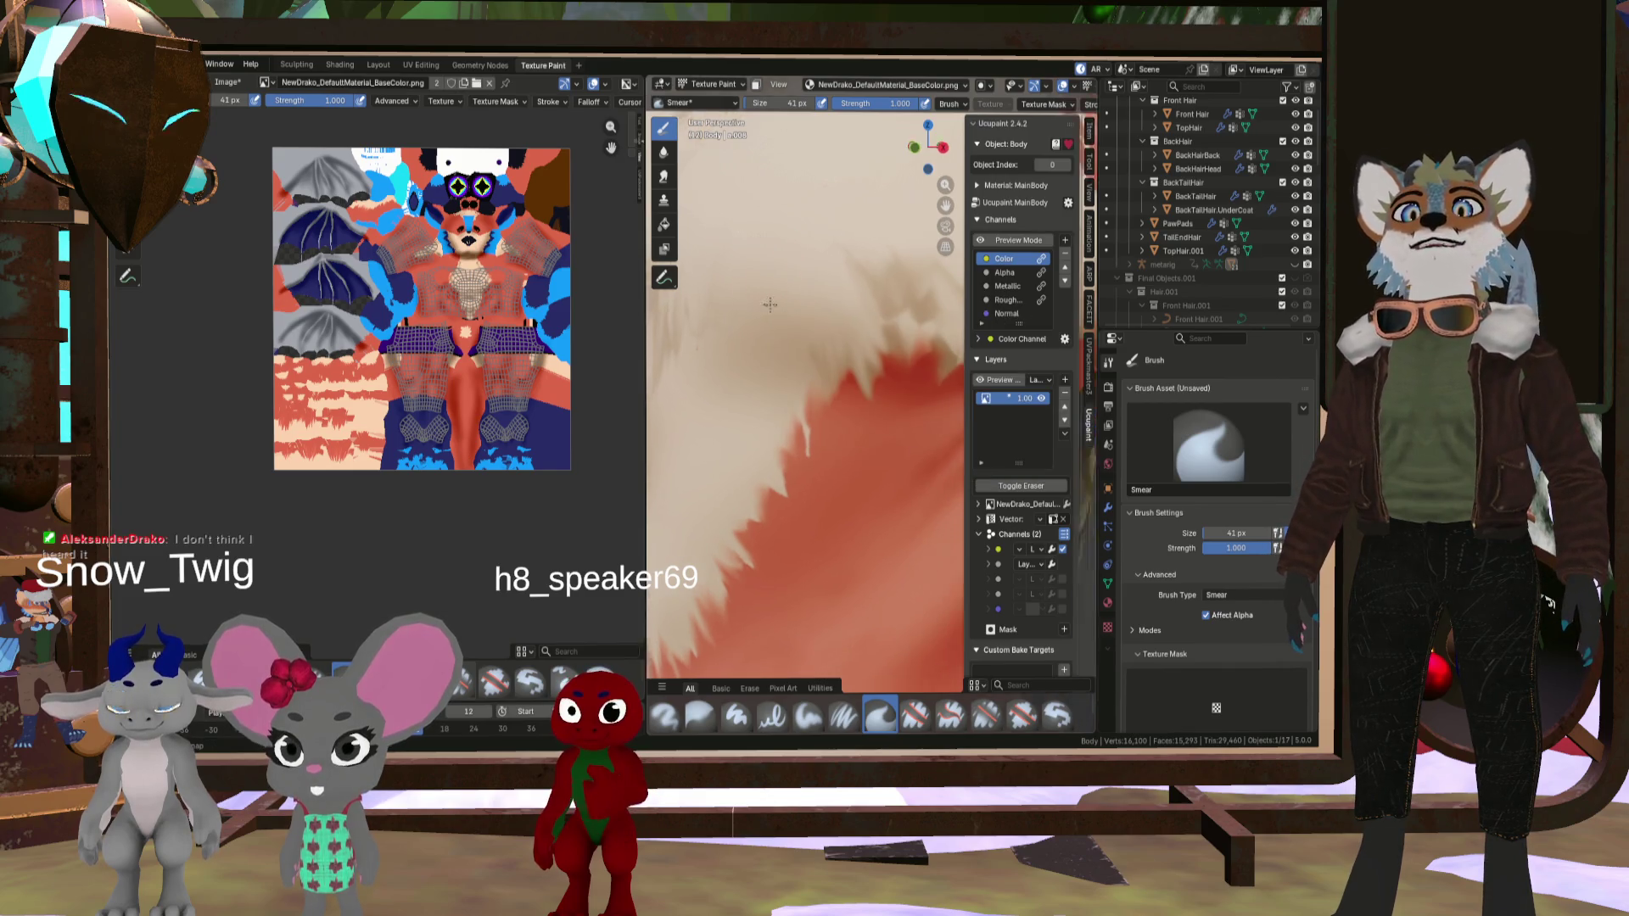
{"action": "scroll", "coordinate": [734, 315], "scroll_direction": "down", "scroll_amount": 6}
{"action": "scroll", "coordinate": [734, 315], "scroll_direction": "up", "scroll_amount": 6}
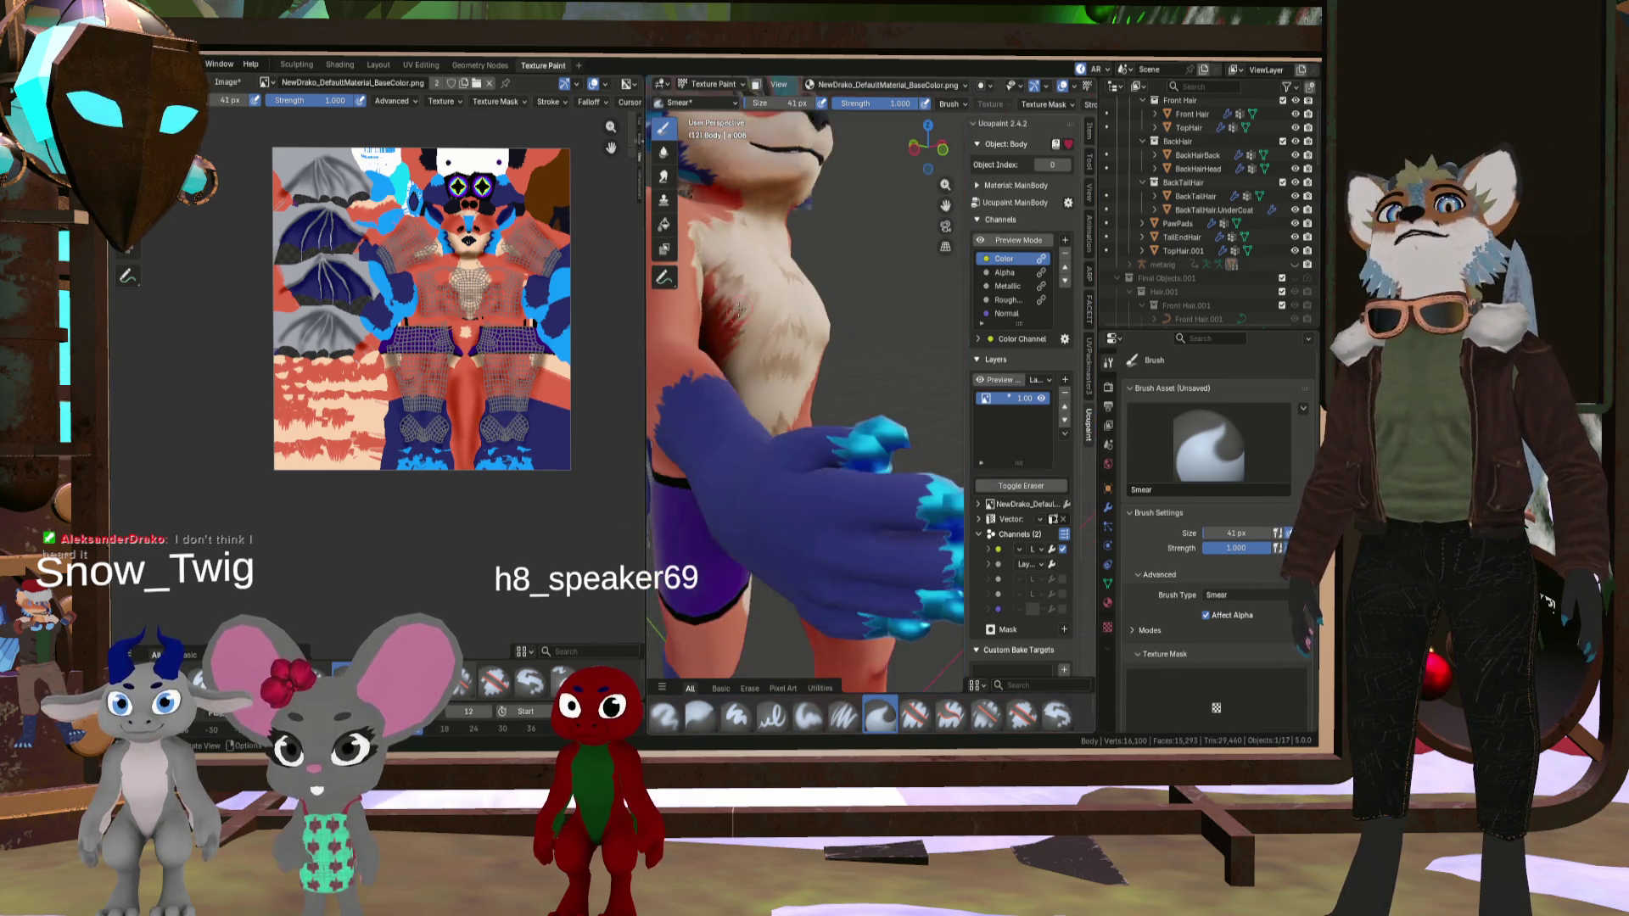
{"action": "scroll", "coordinate": [704, 322], "scroll_direction": "down", "scroll_amount": 4}
{"action": "scroll", "coordinate": [681, 328], "scroll_direction": "up", "scroll_amount": 3}
{"action": "scroll", "coordinate": [680, 328], "scroll_direction": "up", "scroll_amount": 5}
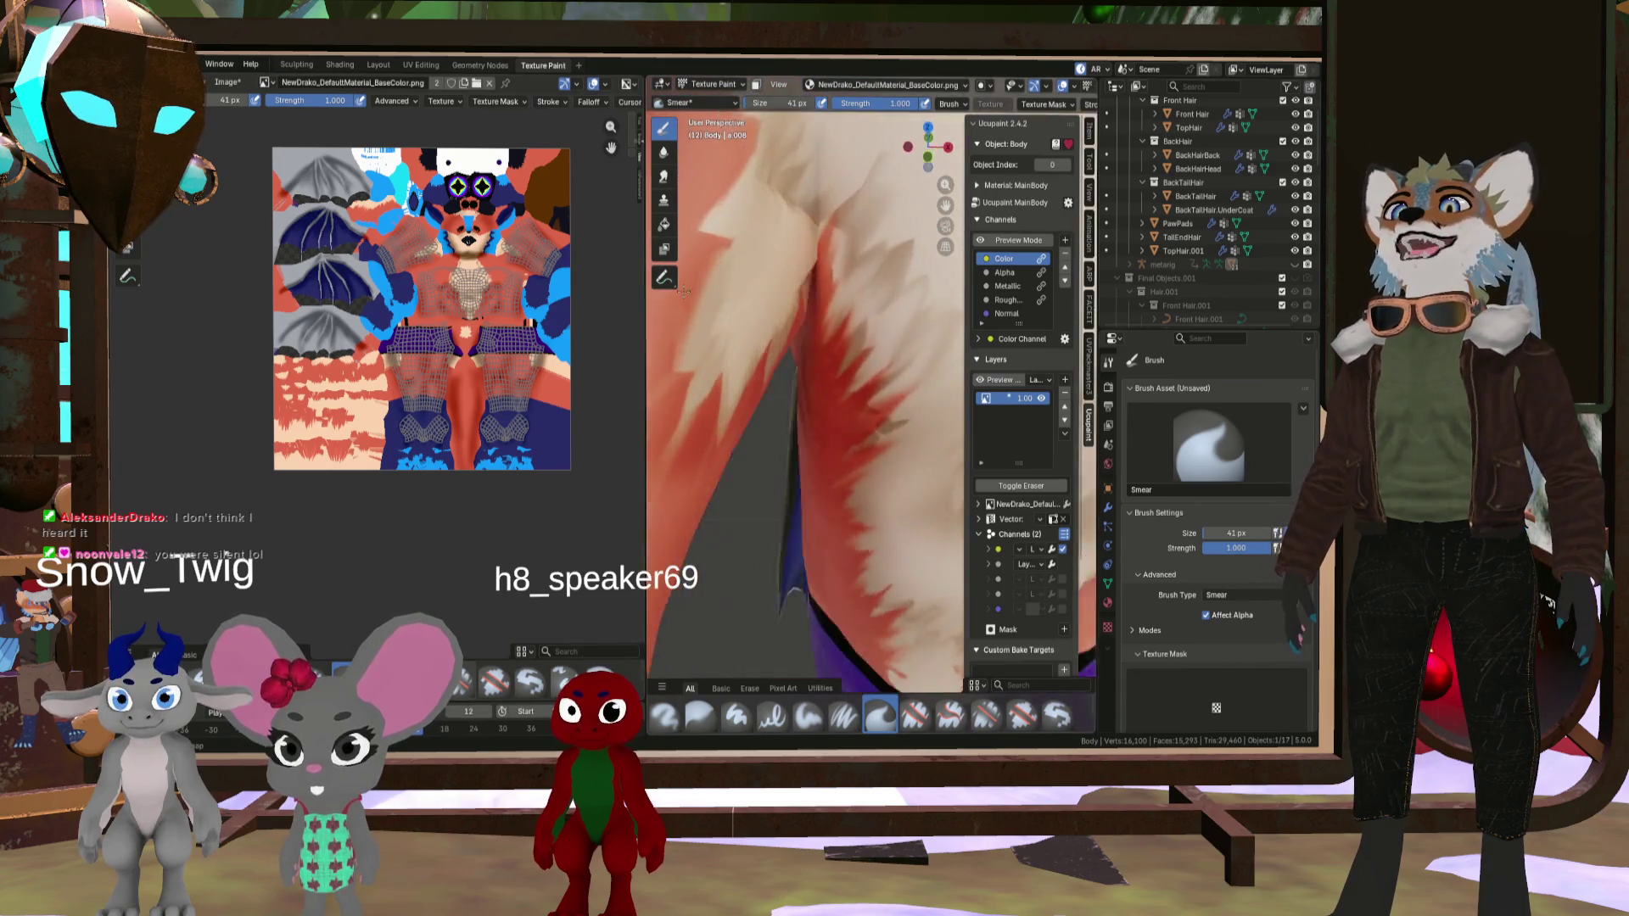
{"action": "scroll", "coordinate": [735, 290], "scroll_direction": "down", "scroll_amount": 3}
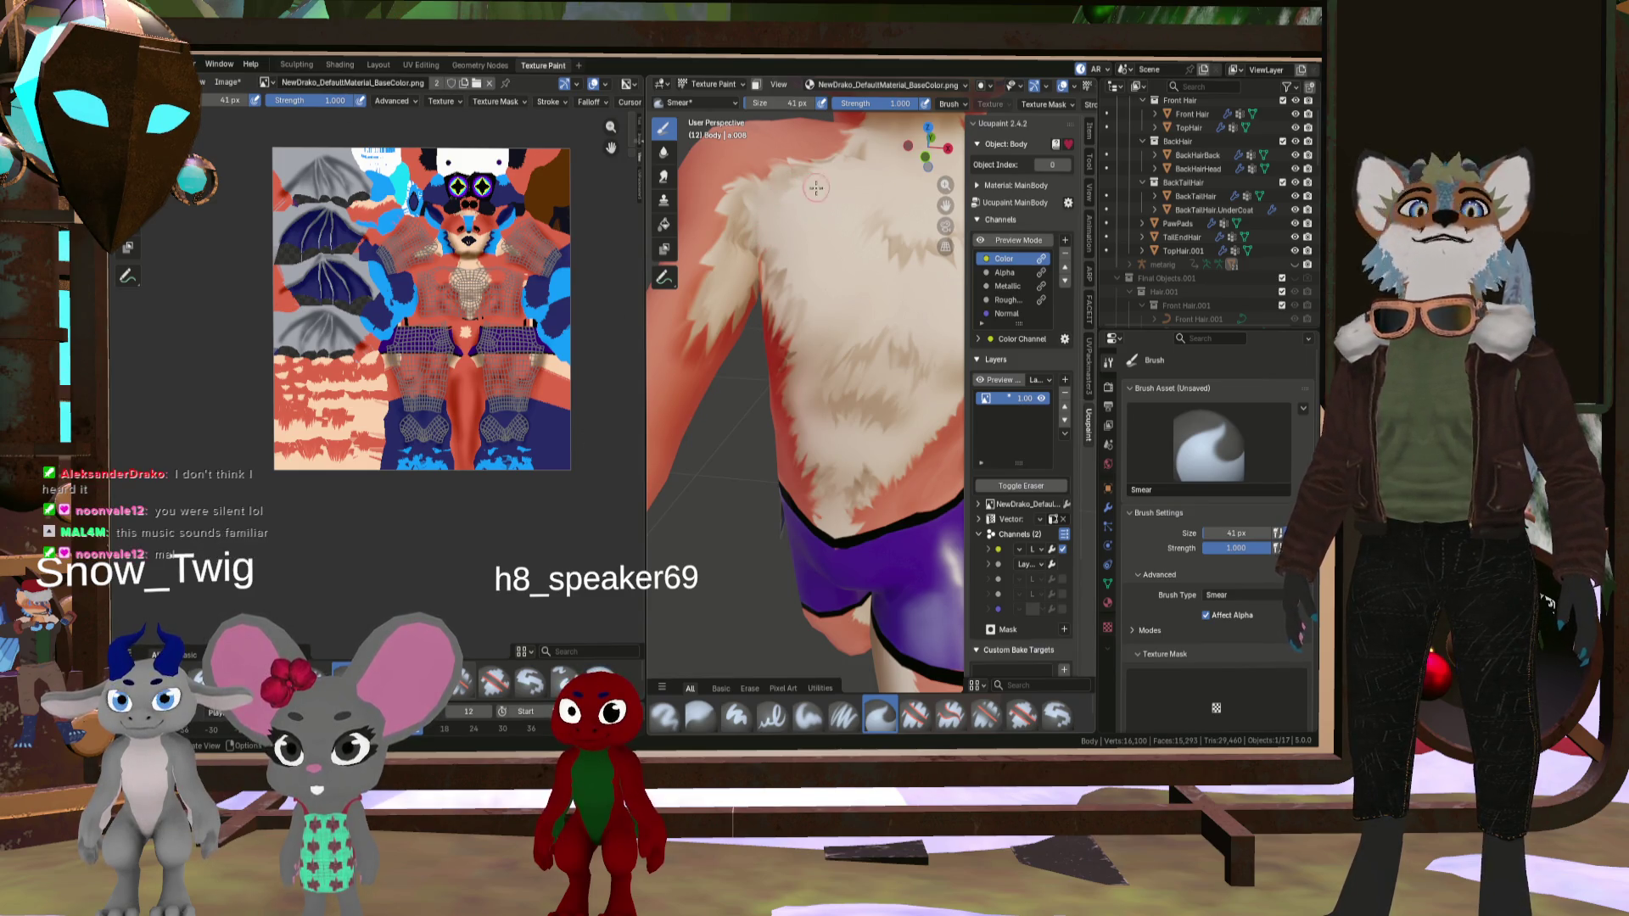
{"action": "key", "text": "f"}
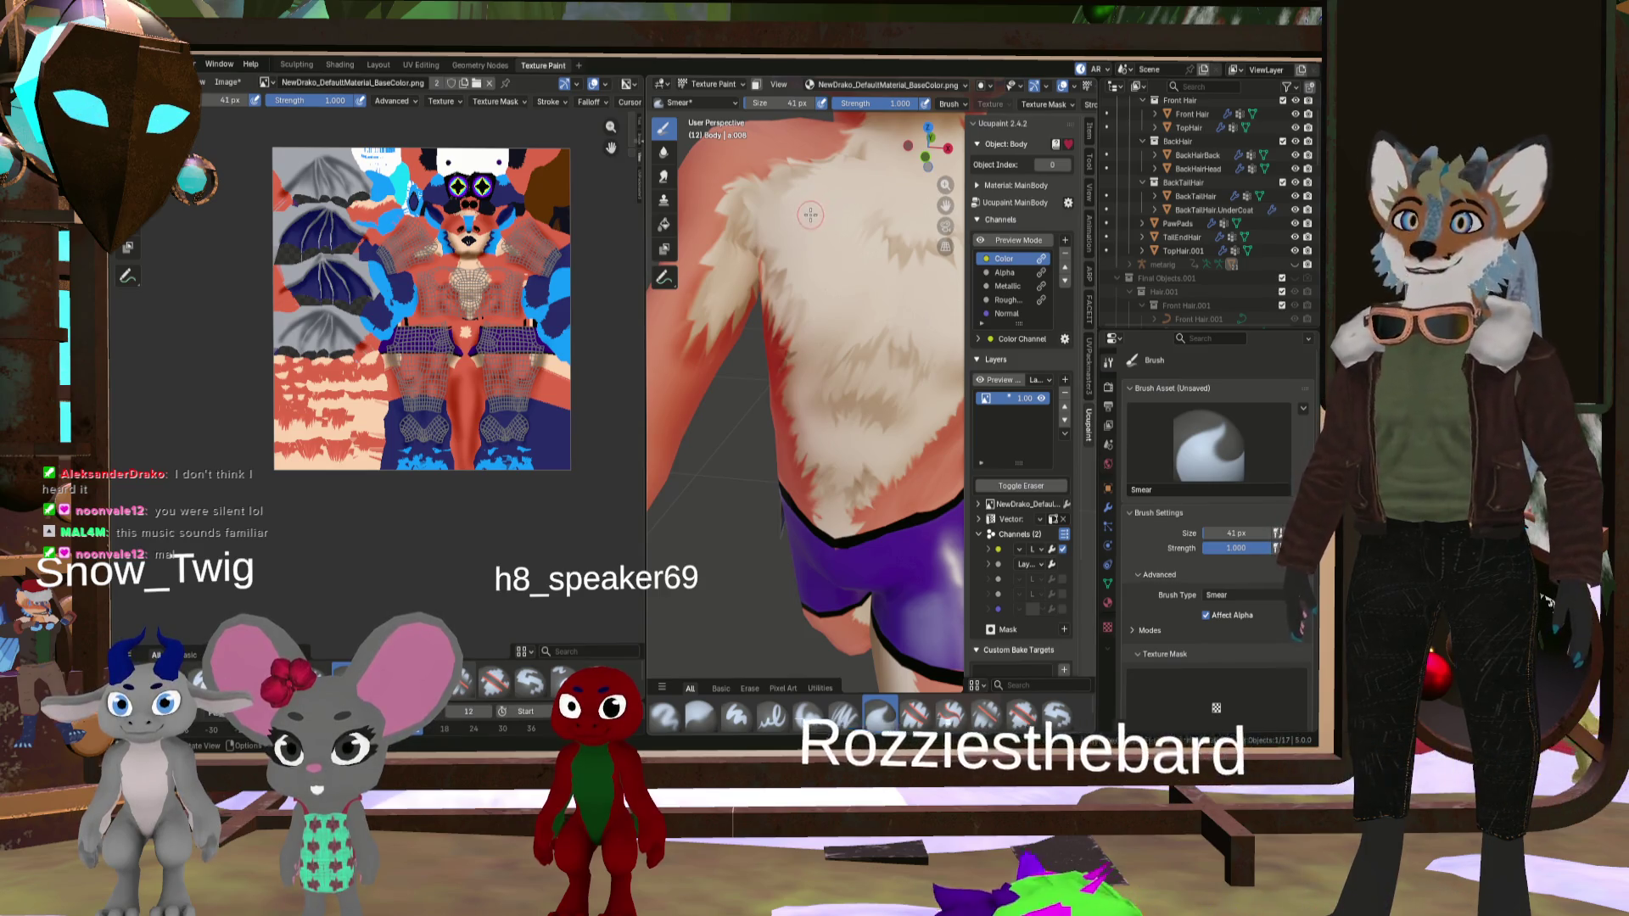
{"action": "left_click", "coordinate": [819, 170]}
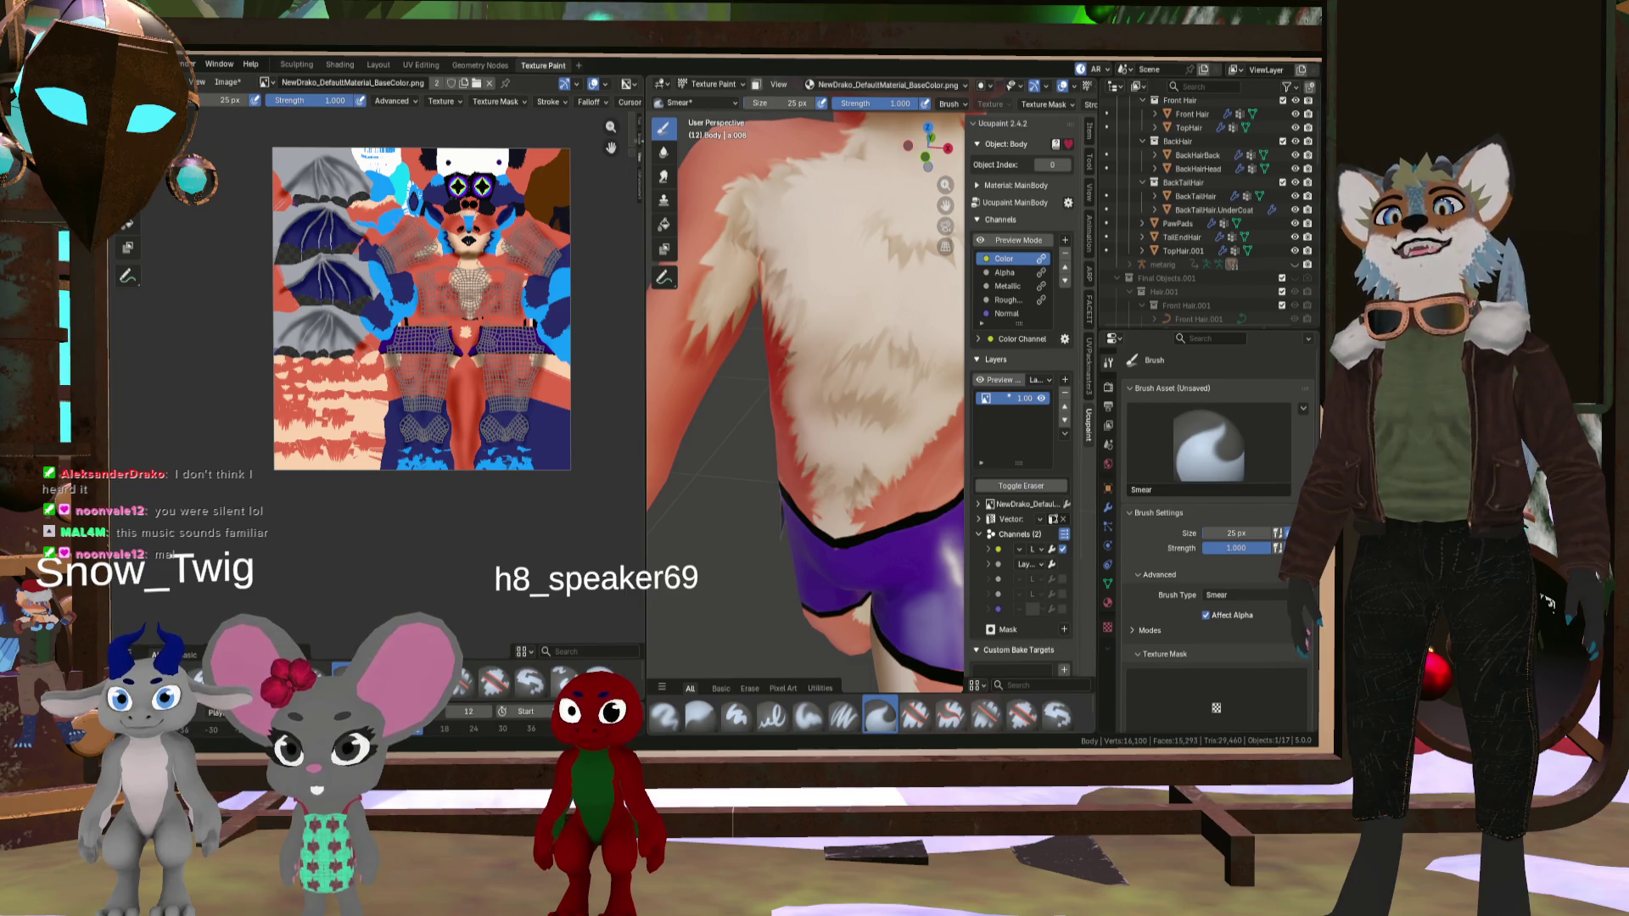
{"action": "scroll", "coordinate": [902, 480], "scroll_direction": "up", "scroll_amount": 4}
{"action": "scroll", "coordinate": [839, 381], "scroll_direction": "down", "scroll_amount": 3}
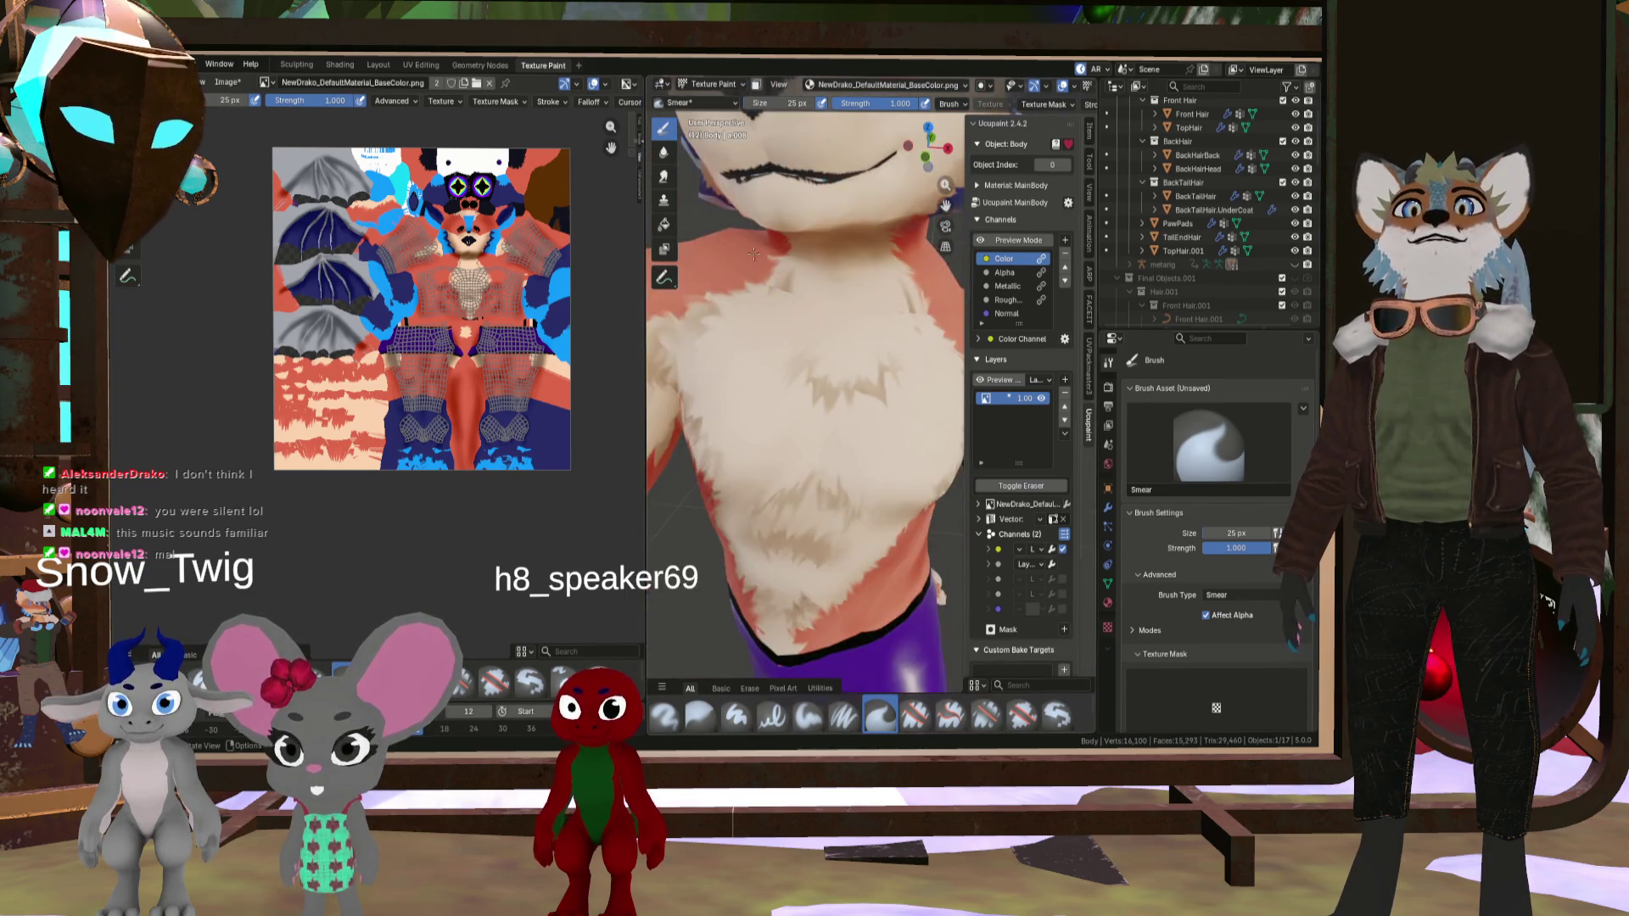
{"action": "scroll", "coordinate": [786, 289], "scroll_direction": "up", "scroll_amount": 2}
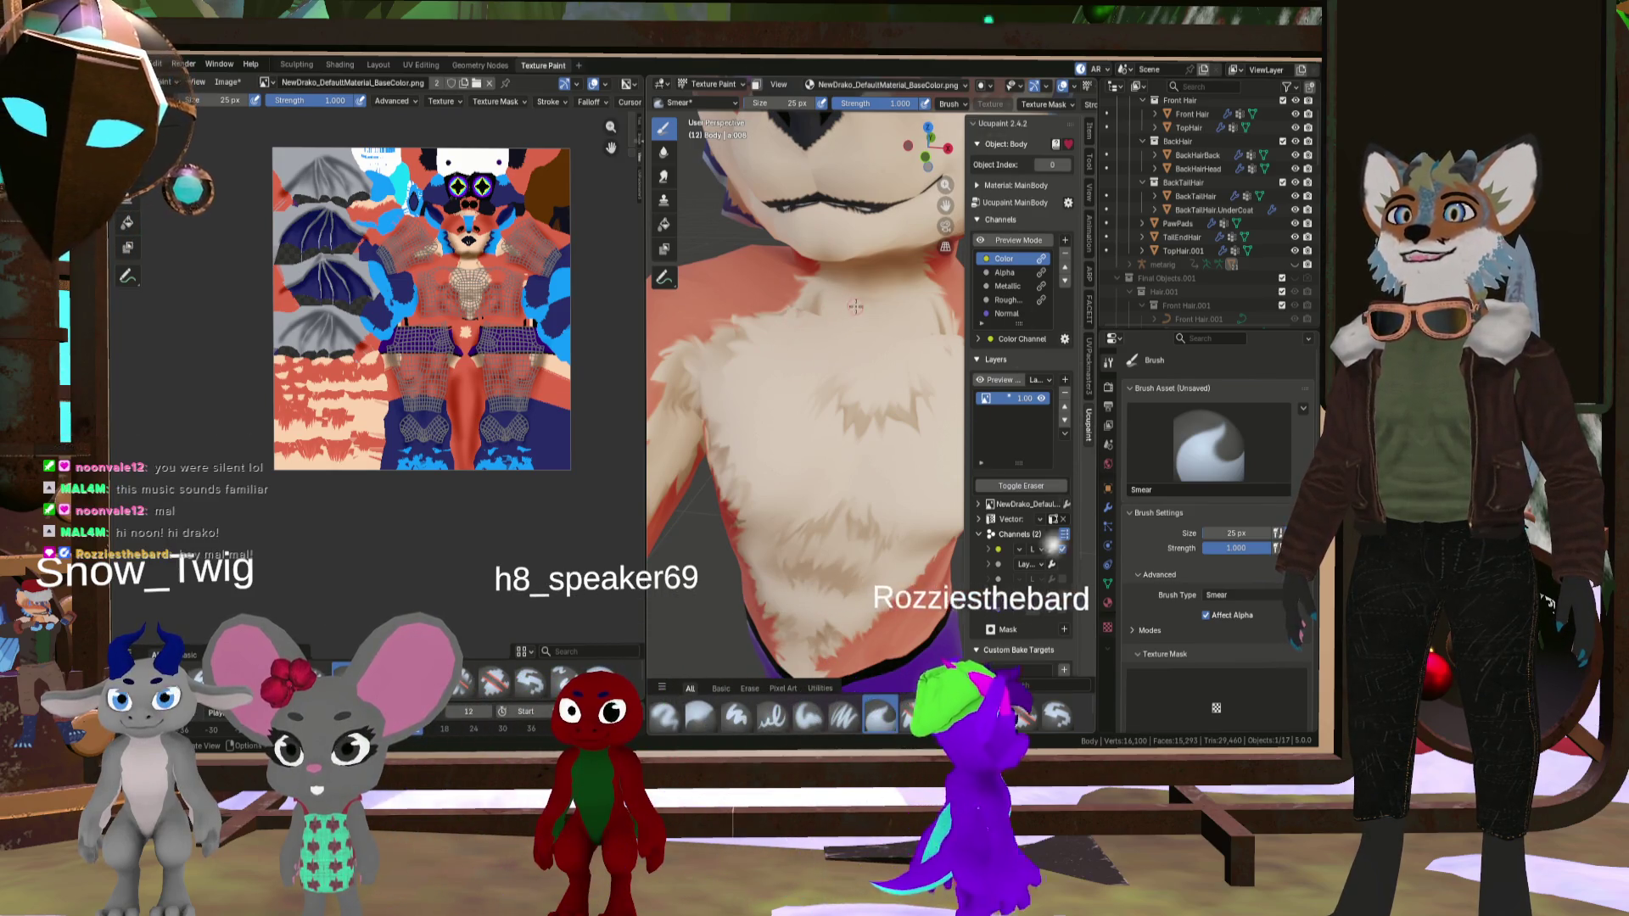
{"action": "scroll", "coordinate": [851, 376], "scroll_direction": "down", "scroll_amount": 8}
{"action": "scroll", "coordinate": [851, 376], "scroll_direction": "up", "scroll_amount": 8}
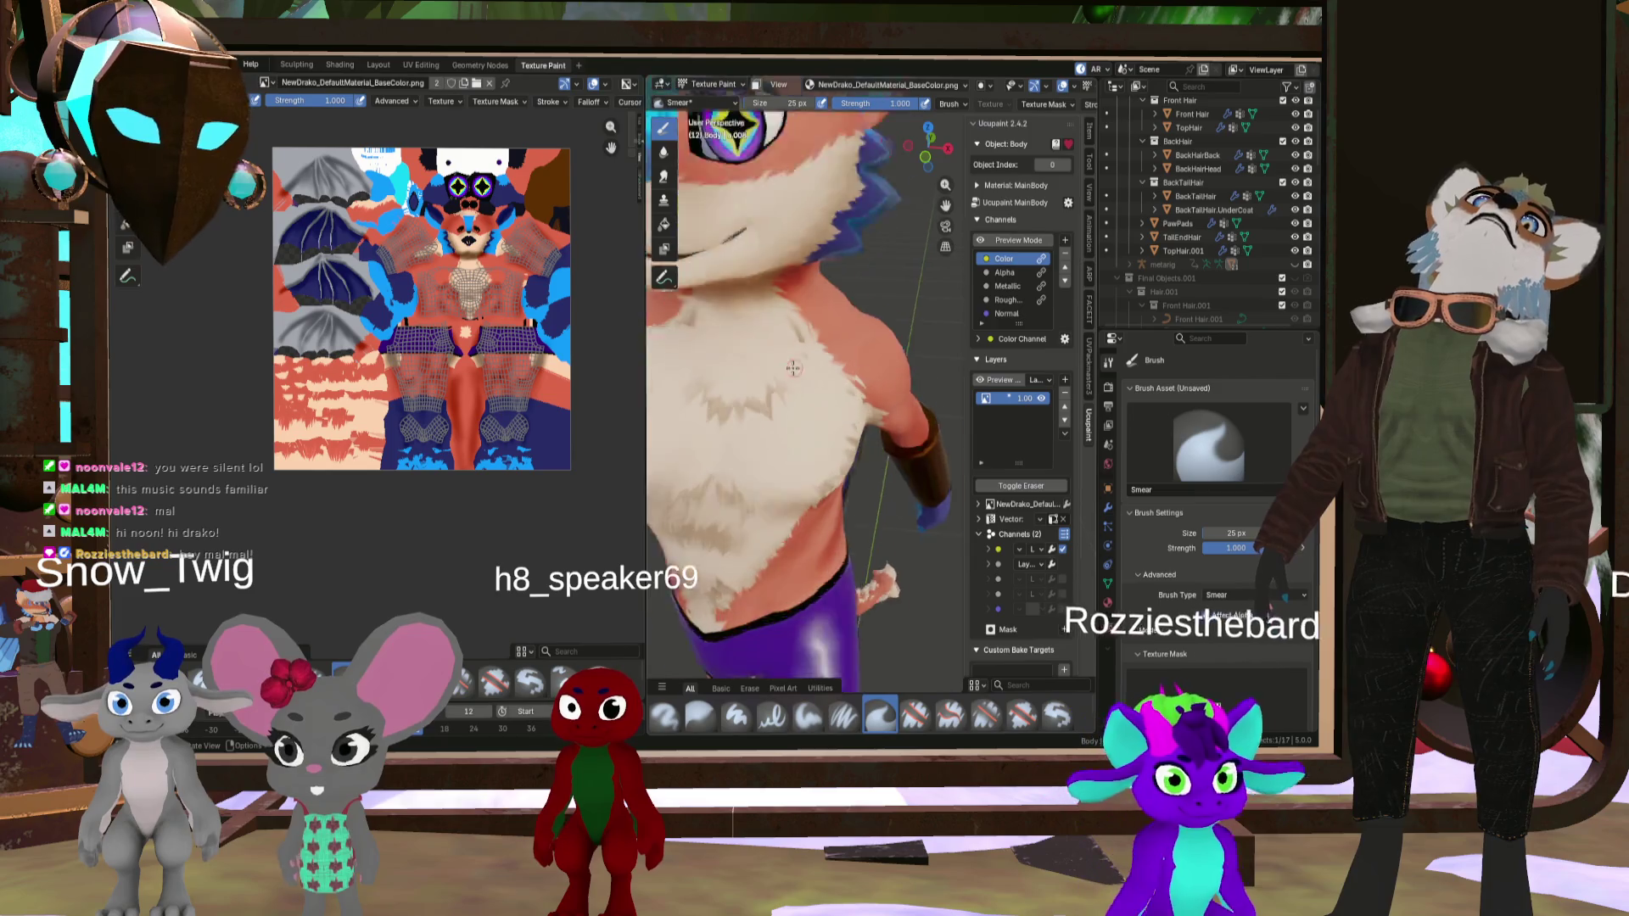
{"action": "scroll", "coordinate": [605, 363], "scroll_direction": "down", "scroll_amount": 2}
{"action": "scroll", "coordinate": [604, 364], "scroll_direction": "down", "scroll_amount": 1}
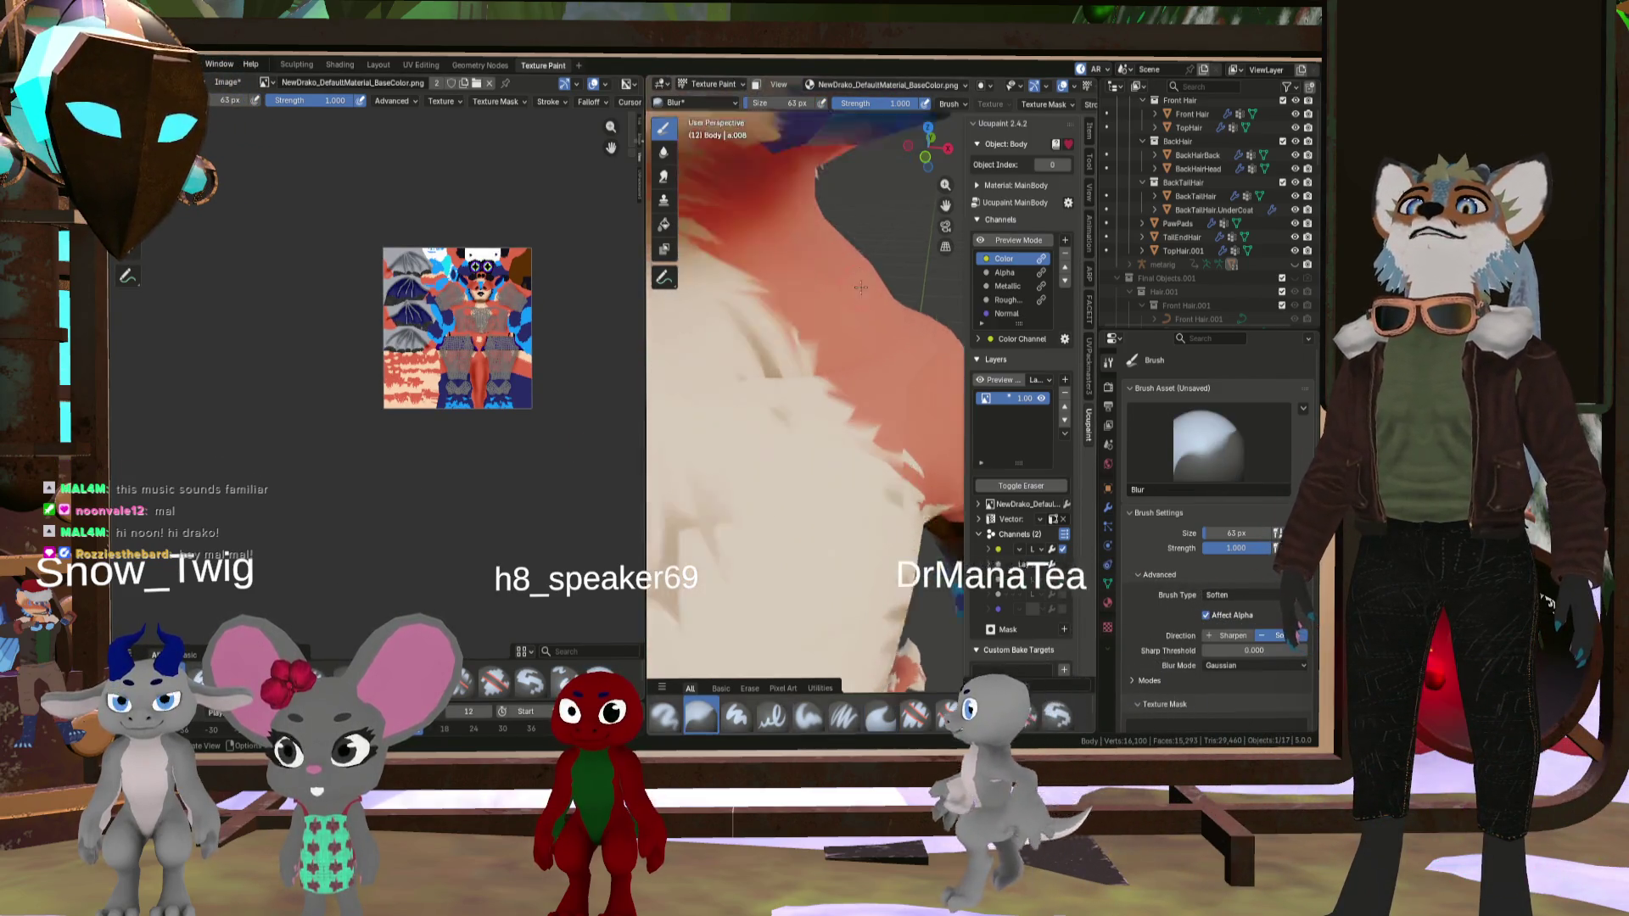
- Add a New Image layer to the fox body's Ucupaint layer stack
{"action": "scroll", "coordinate": [733, 336], "scroll_direction": "up", "scroll_amount": 3}
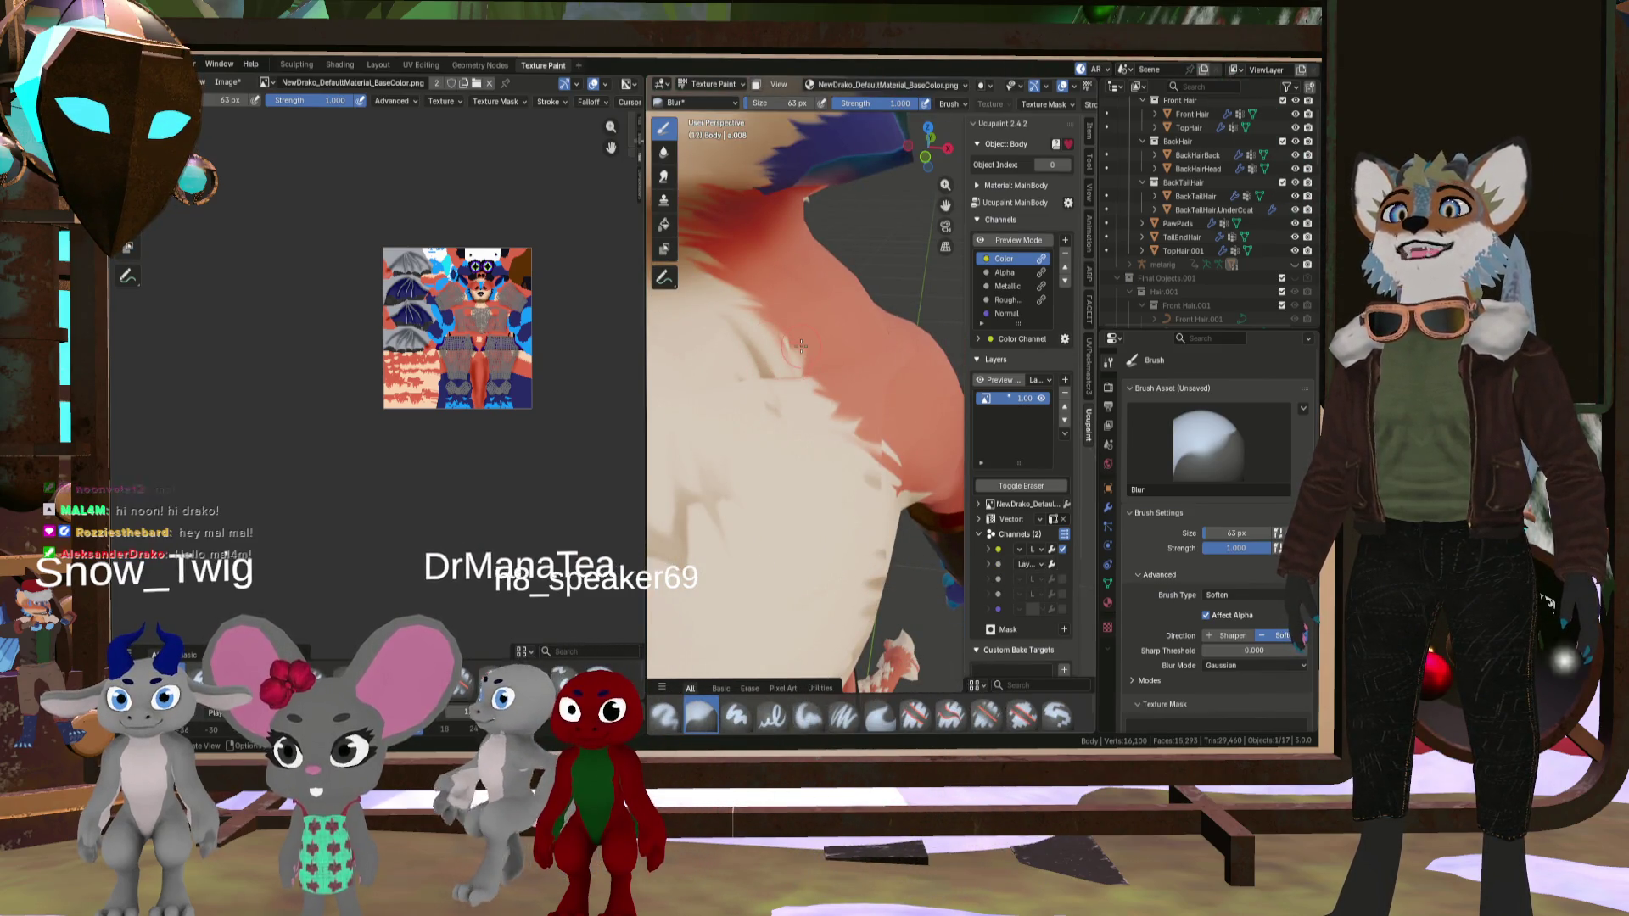
{"action": "scroll", "coordinate": [776, 382], "scroll_direction": "down", "scroll_amount": 5}
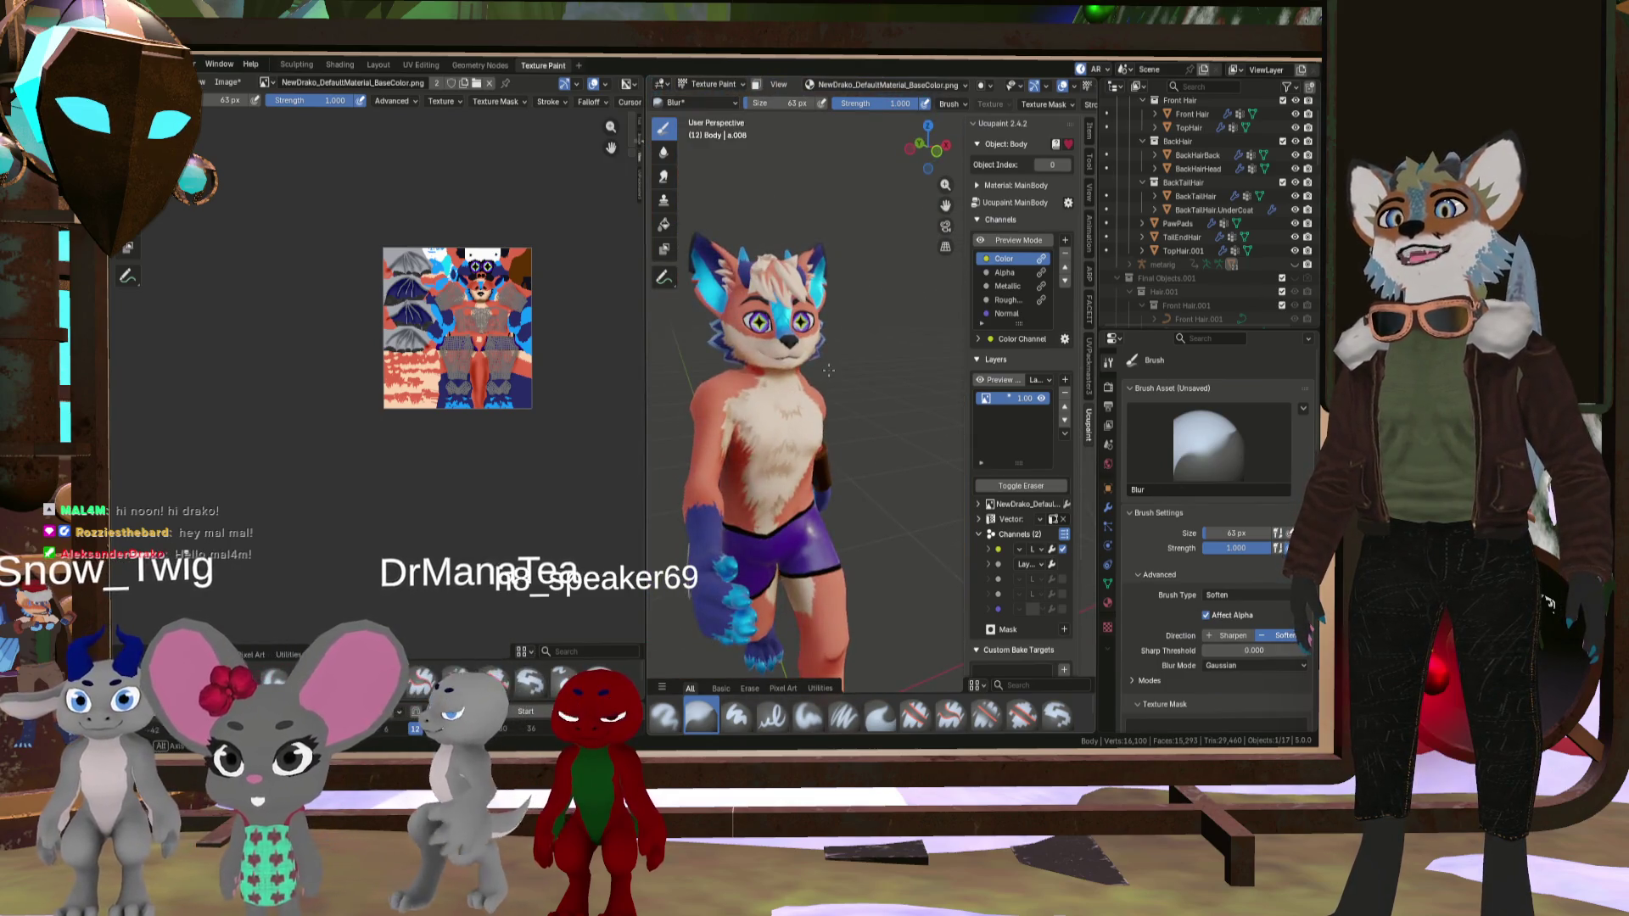
{"action": "scroll", "coordinate": [886, 355], "scroll_direction": "up", "scroll_amount": 5}
{"action": "mouse_move", "coordinate": [772, 395]}
{"action": "middle_mouse_down"}
{"action": "mouse_move", "coordinate": [886, 354]}
{"action": "mouse_move", "coordinate": [840, 364]}
{"action": "mouse_move", "coordinate": [930, 485]}
{"action": "middle_mouse_up"}
{"action": "scroll", "coordinate": [840, 365], "scroll_direction": "down", "scroll_amount": 5}
{"action": "scroll", "coordinate": [930, 486], "scroll_direction": "up", "scroll_amount": 3}
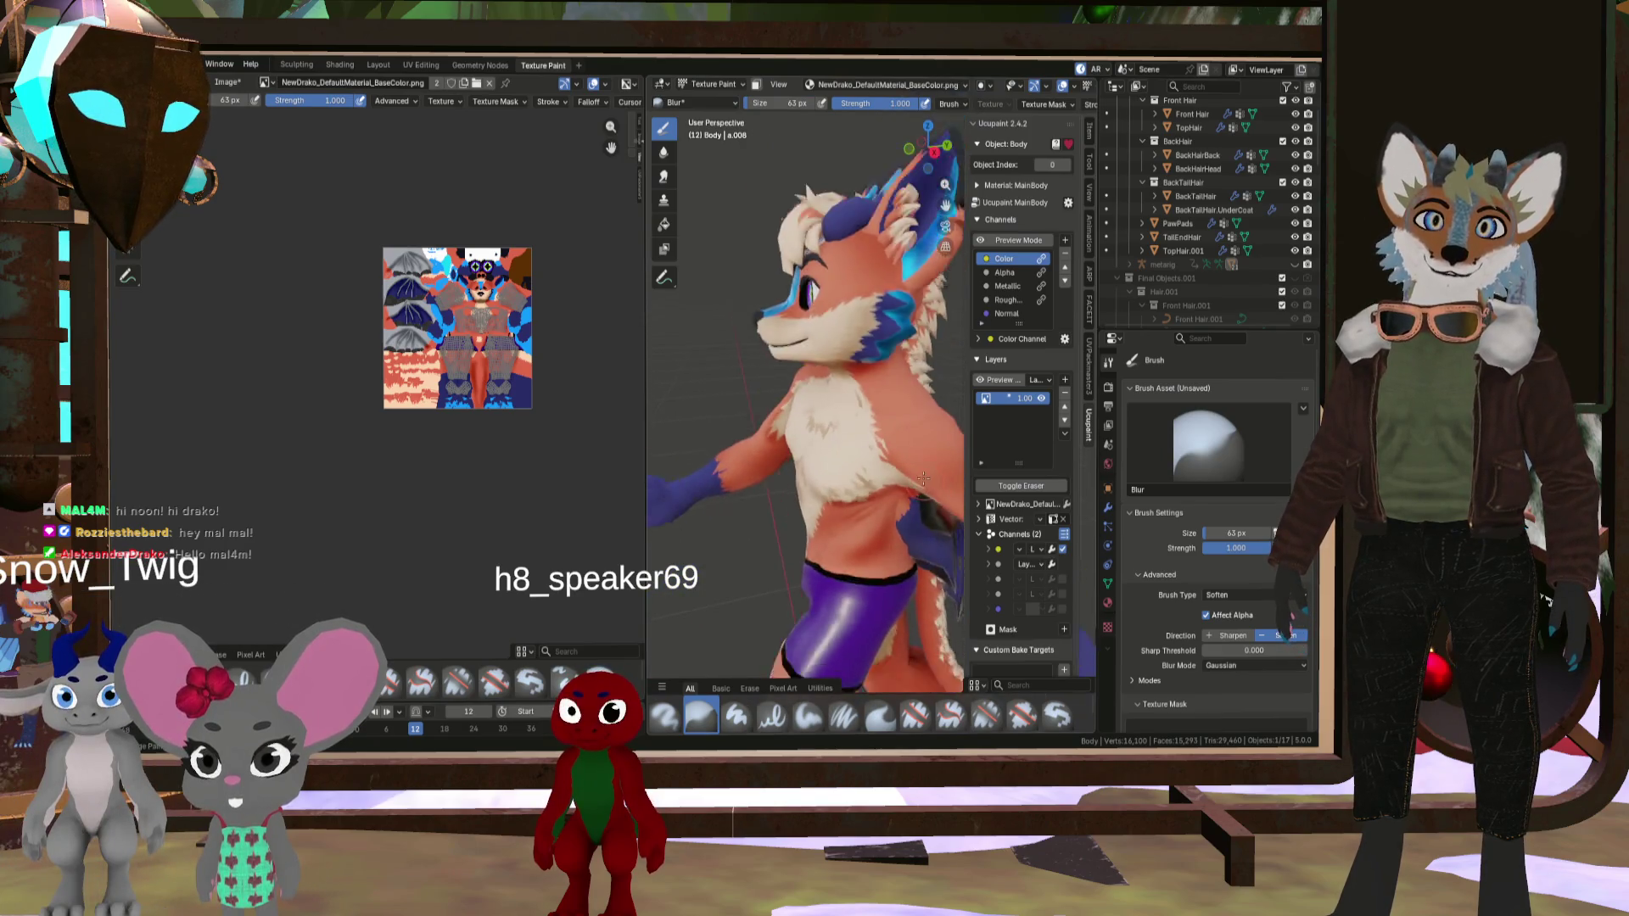
{"action": "scroll", "coordinate": [930, 486], "scroll_direction": "down", "scroll_amount": 4}
{"action": "scroll", "coordinate": [929, 486], "scroll_direction": "up", "scroll_amount": 4}
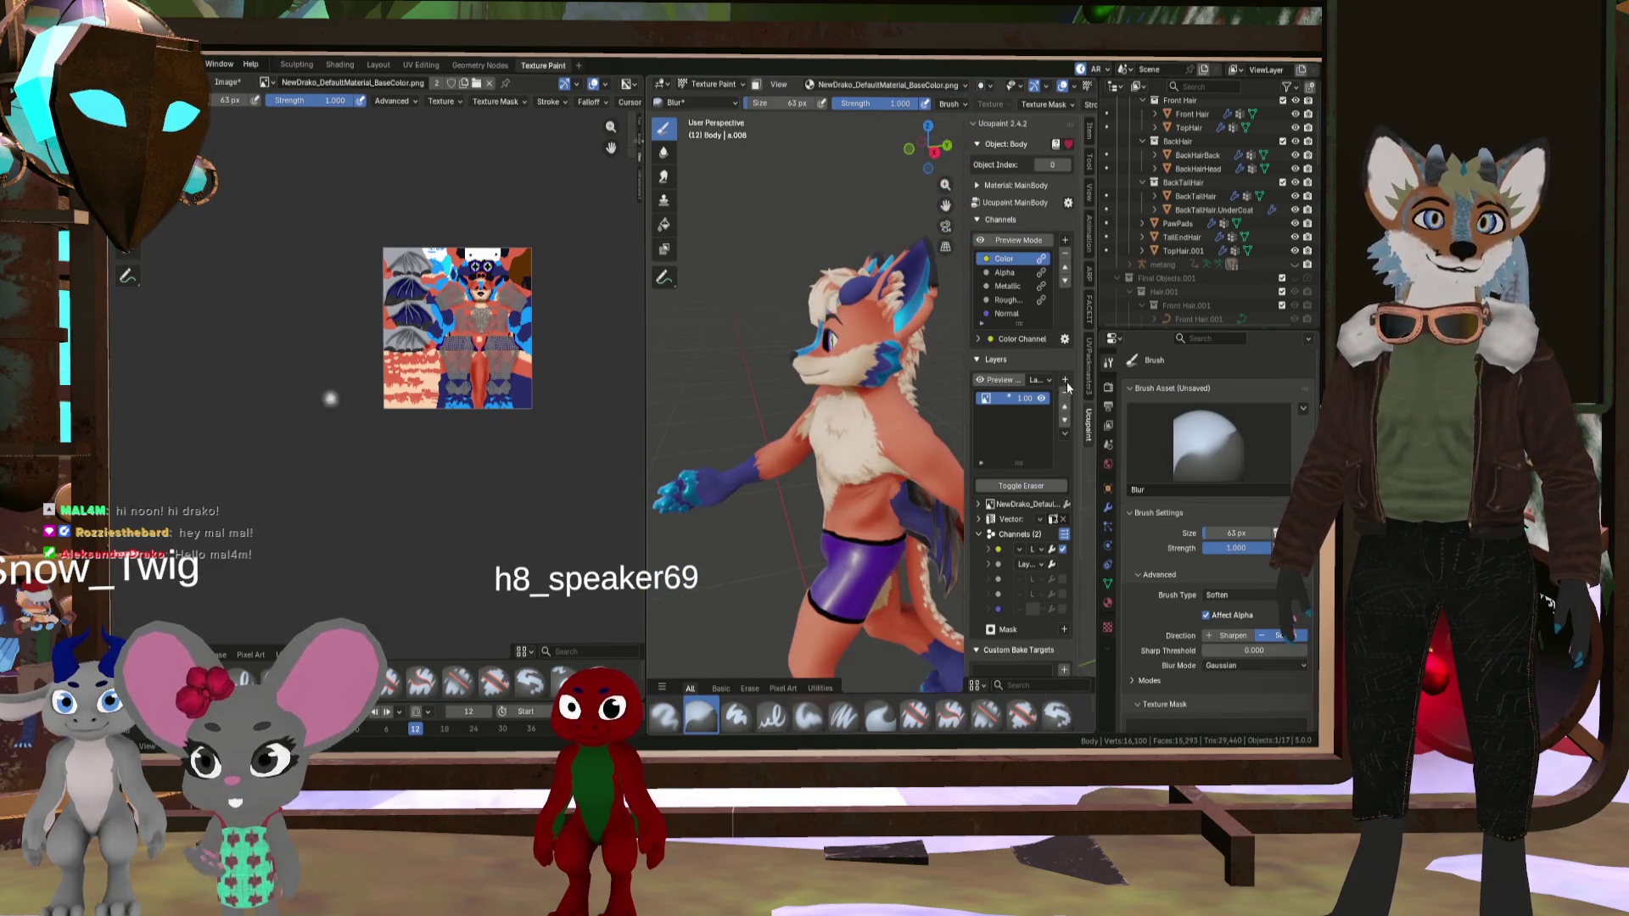
{"action": "left_click", "coordinate": [1065, 383]}
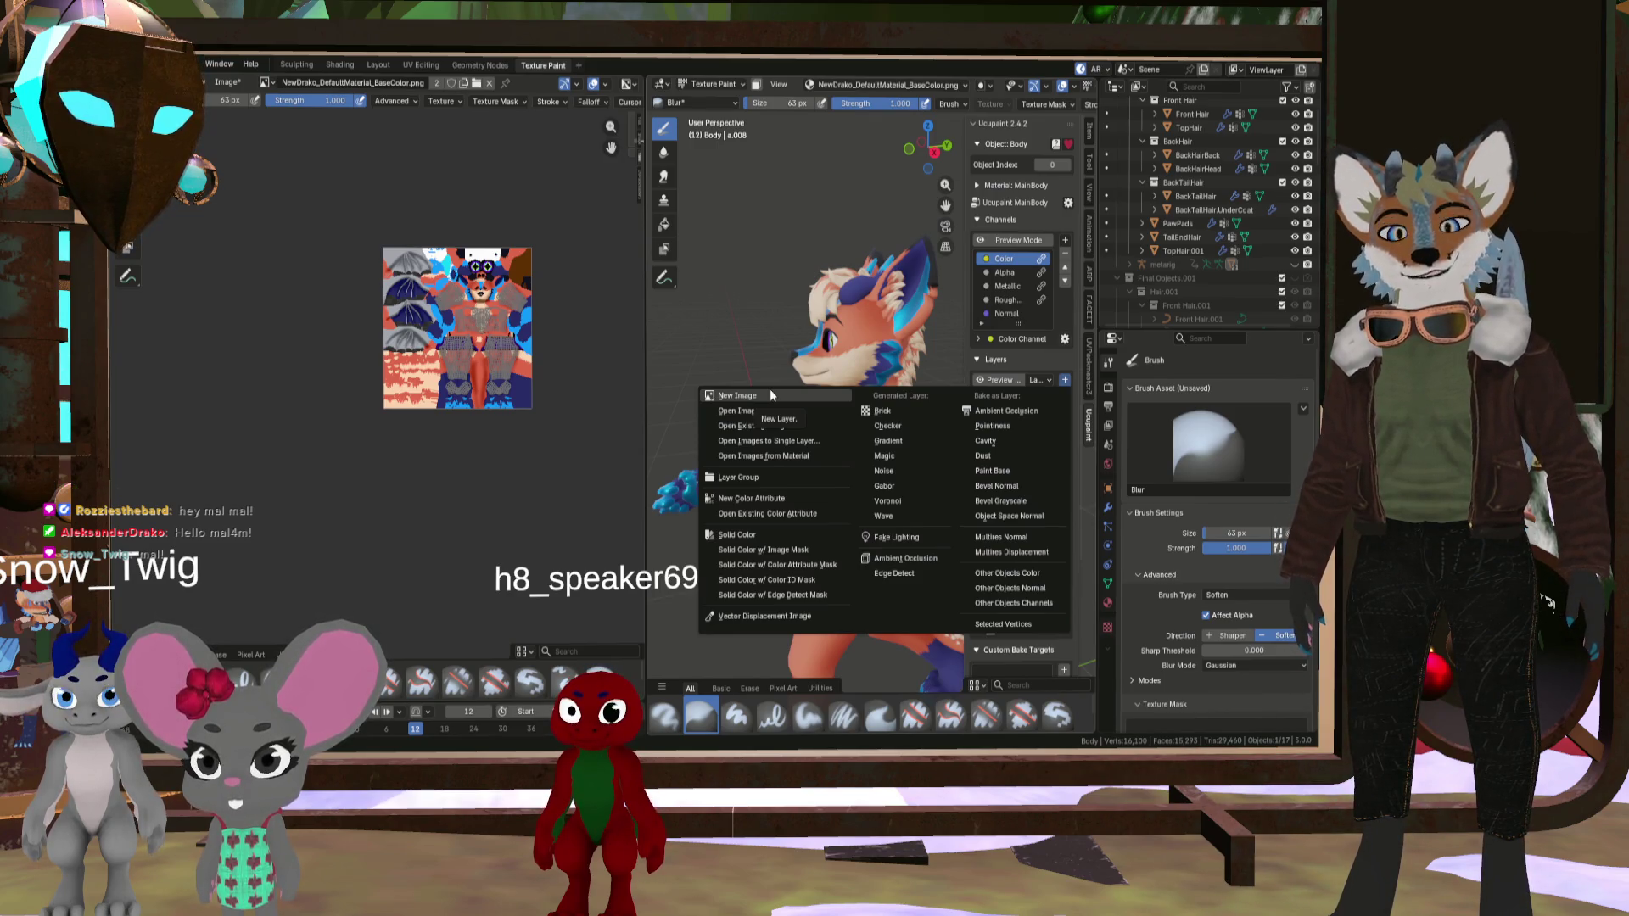
{"action": "left_click", "coordinate": [770, 393]}
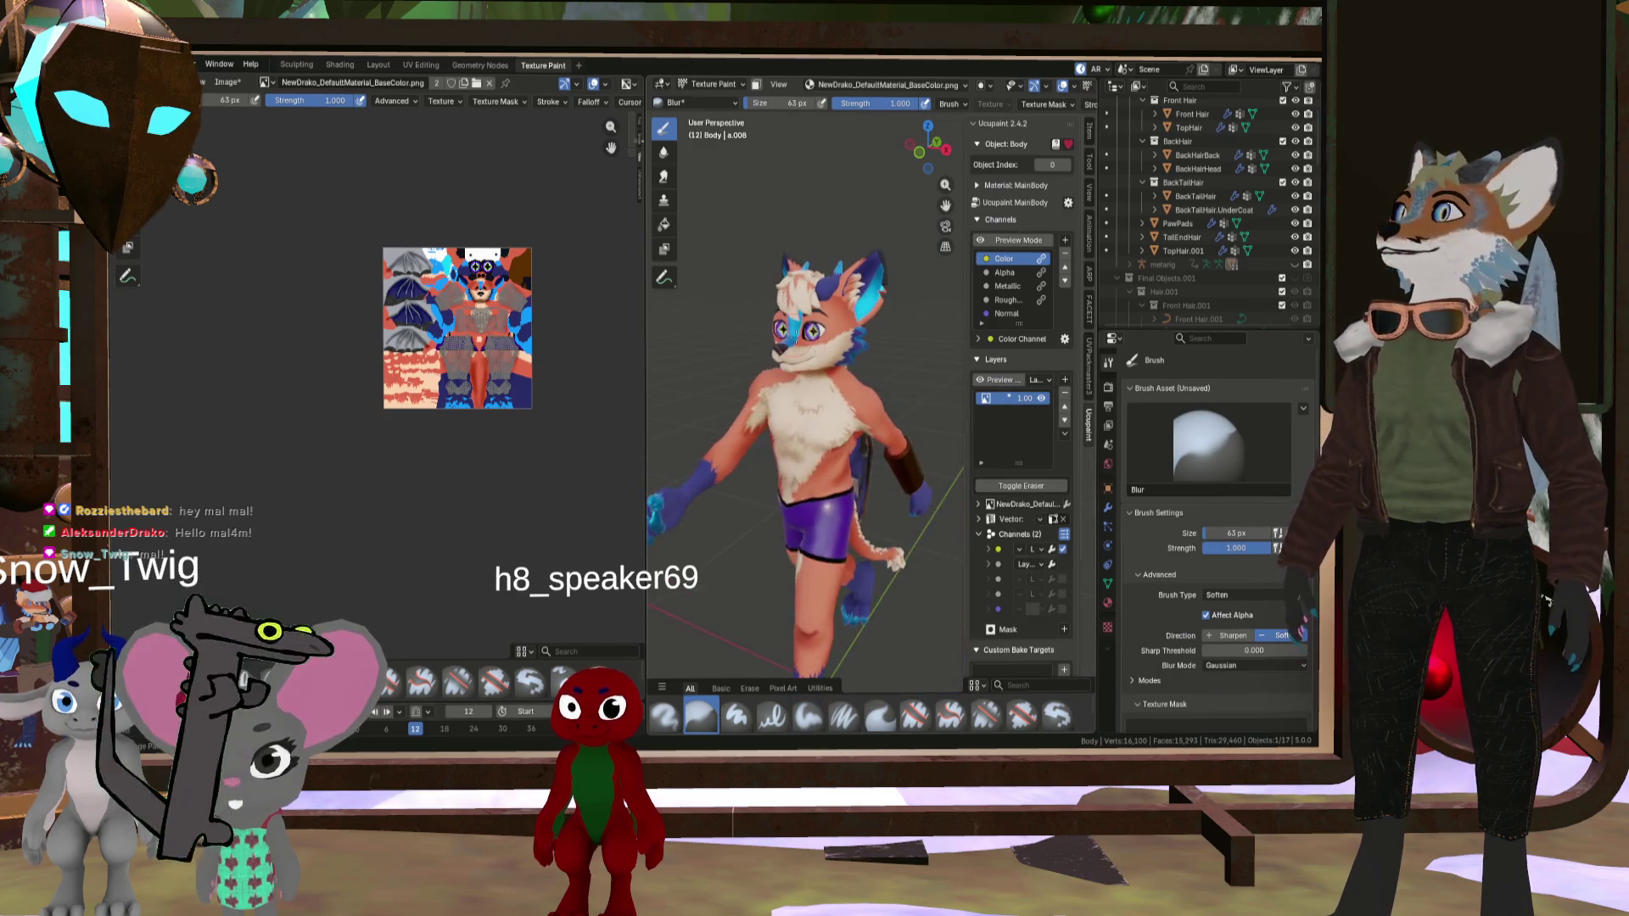
- Orbit and zoom around the character to inspect the head and torso
{"action": "middle_click_drag", "start_coordinate": [808, 407], "coordinate": [884, 412]}
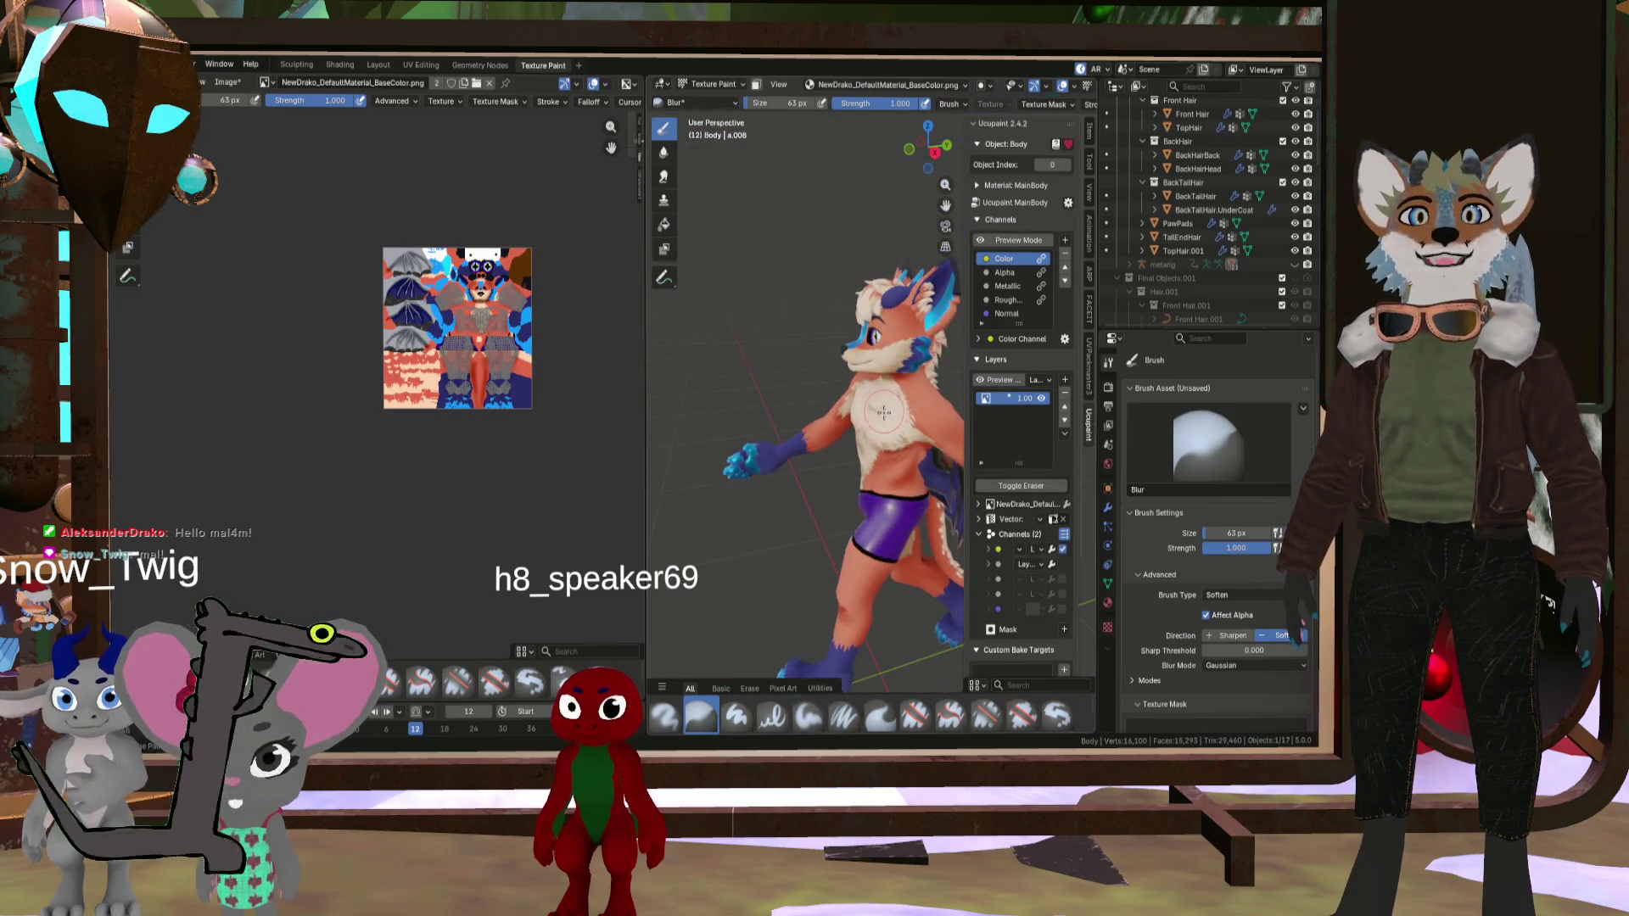
{"action": "scroll", "coordinate": [883, 413], "scroll_direction": "up", "scroll_amount": 2}
{"action": "scroll", "coordinate": [900, 398], "scroll_direction": "down", "scroll_amount": 5}
{"action": "scroll", "coordinate": [916, 390], "scroll_direction": "up", "scroll_amount": 1}
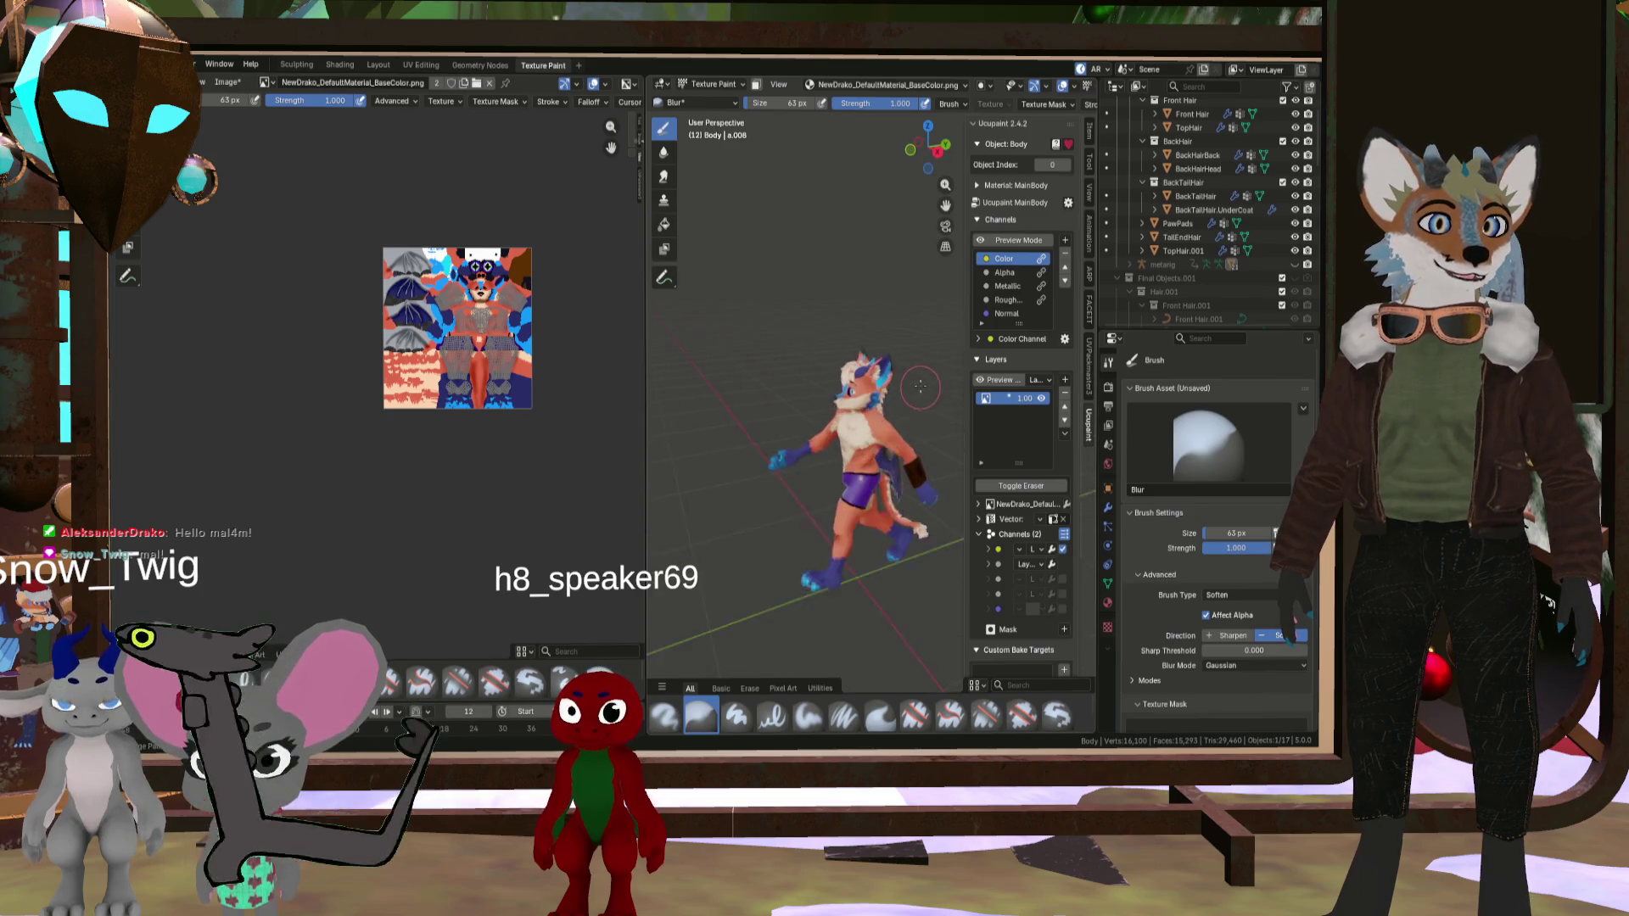
{"action": "scroll", "coordinate": [919, 386], "scroll_direction": "up", "scroll_amount": 5}
{"action": "middle_click_drag", "start_coordinate": [919, 386], "coordinate": [820, 389]}
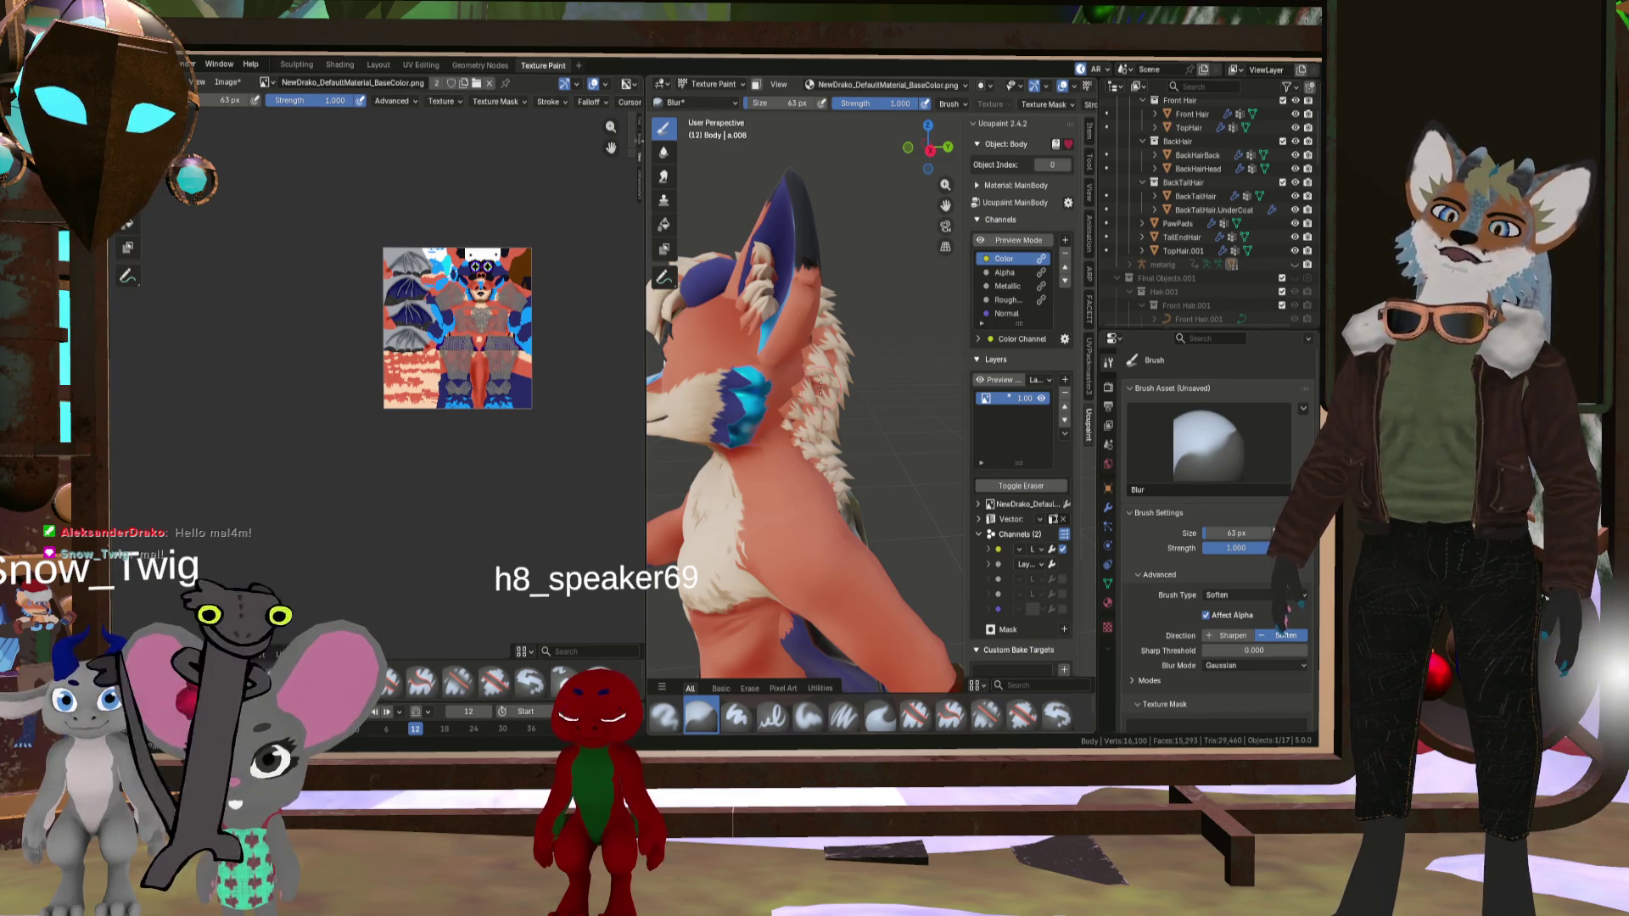
{"action": "scroll", "coordinate": [767, 403], "scroll_direction": "down", "scroll_amount": 5}
{"action": "scroll", "coordinate": [721, 416], "scroll_direction": "up", "scroll_amount": 5}
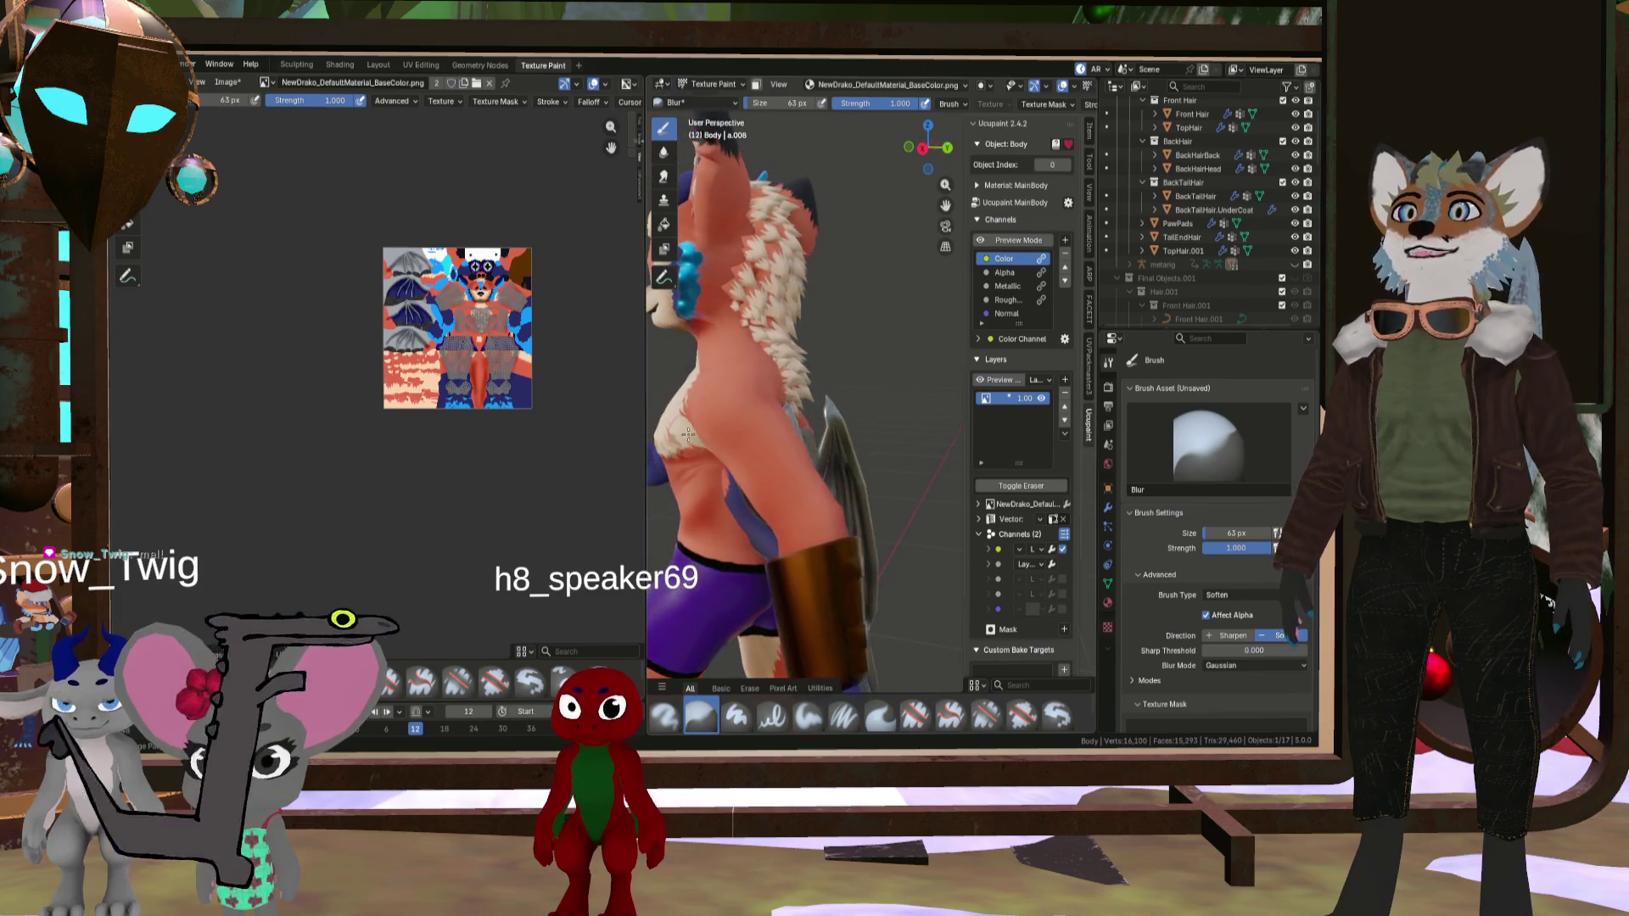
{"action": "middle_click_drag", "start_coordinate": [702, 418], "coordinate": [706, 398]}
{"action": "scroll", "coordinate": [707, 393], "scroll_direction": "down", "scroll_amount": 3}
{"action": "scroll", "coordinate": [708, 392], "scroll_direction": "up", "scroll_amount": 3}
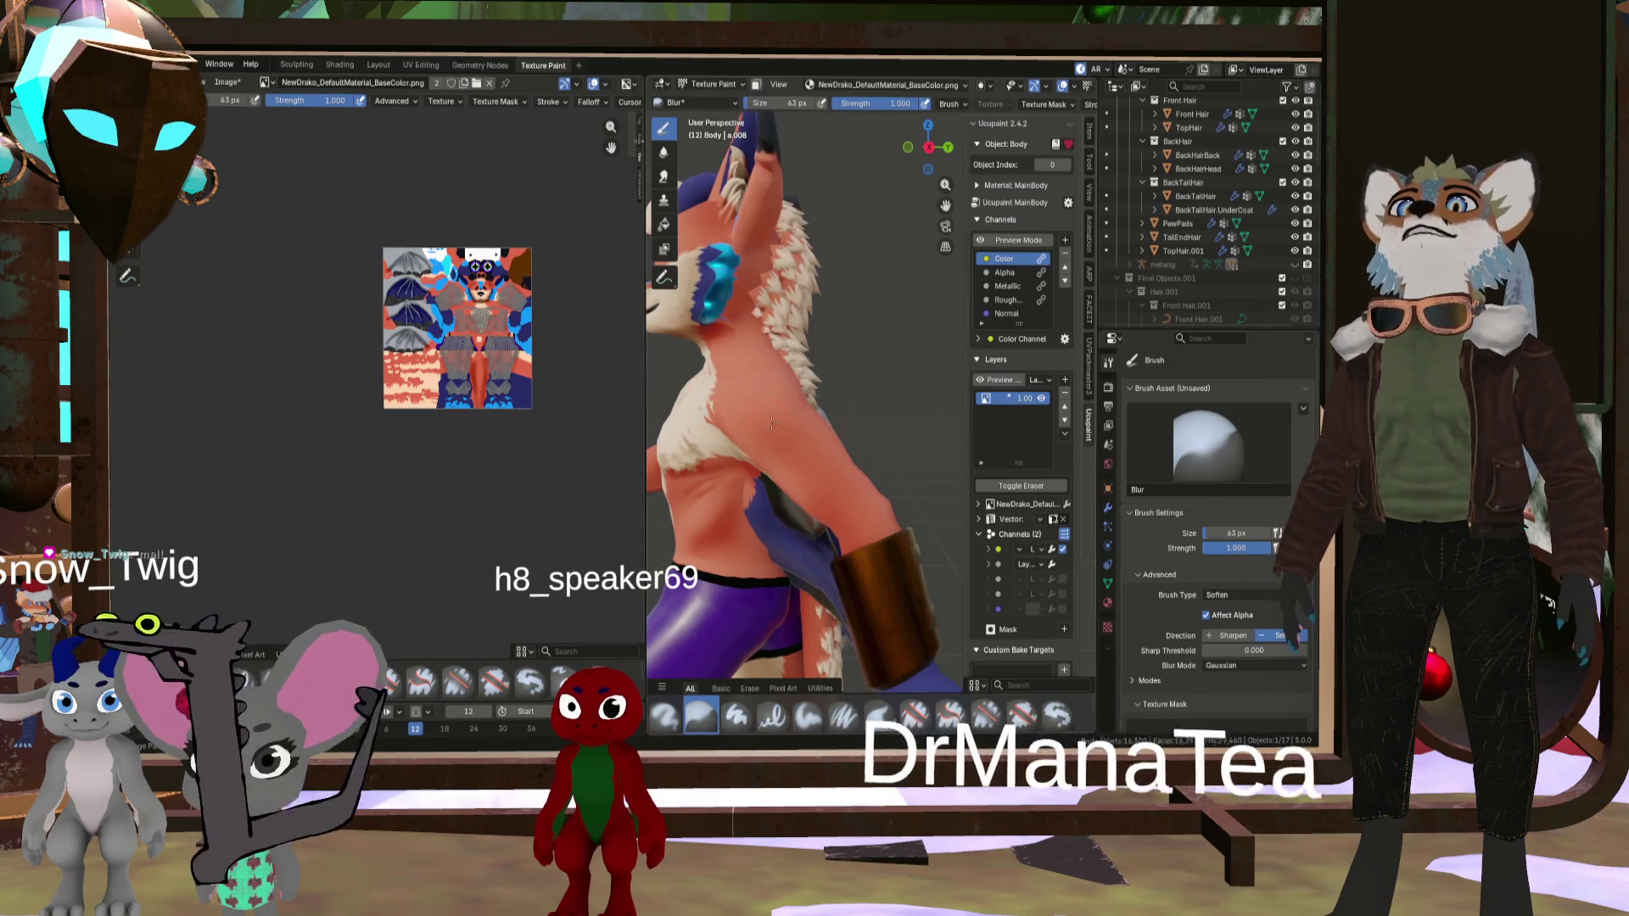
{"action": "scroll", "coordinate": [805, 424], "scroll_direction": "down", "scroll_amount": 3}
{"action": "middle_click_drag", "start_coordinate": [805, 424], "coordinate": [857, 462]}
{"action": "scroll", "coordinate": [874, 475], "scroll_direction": "up", "scroll_amount": 3}
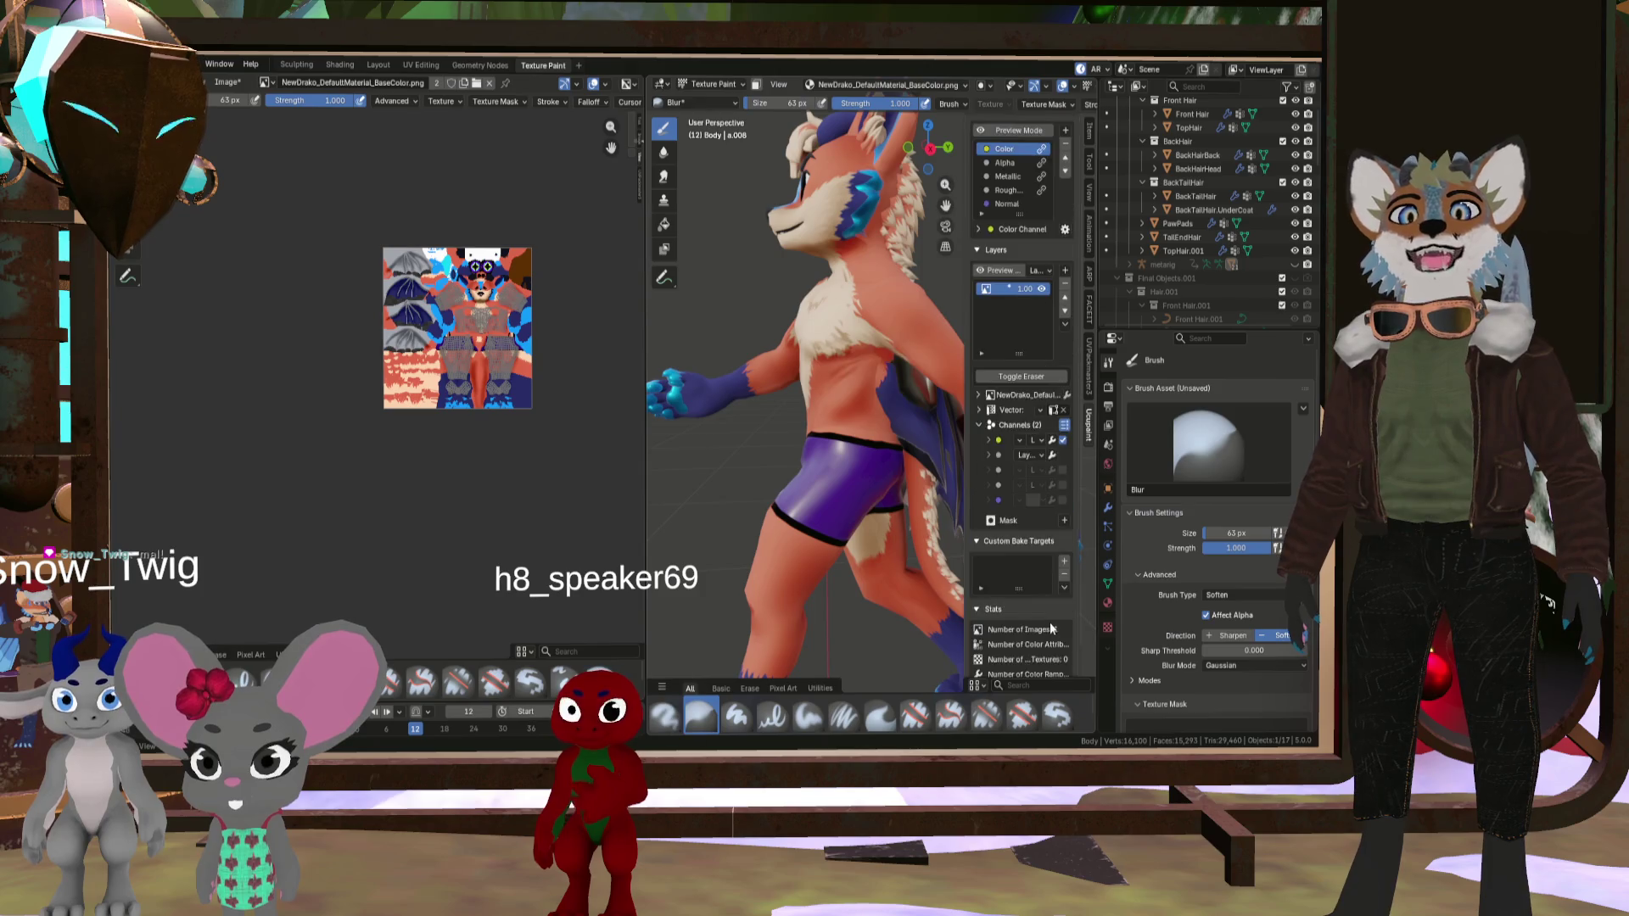
{"action": "scroll", "coordinate": [1051, 623], "scroll_direction": "down", "scroll_amount": 2}
{"action": "scroll", "coordinate": [1051, 543], "scroll_direction": "down", "scroll_amount": 2}
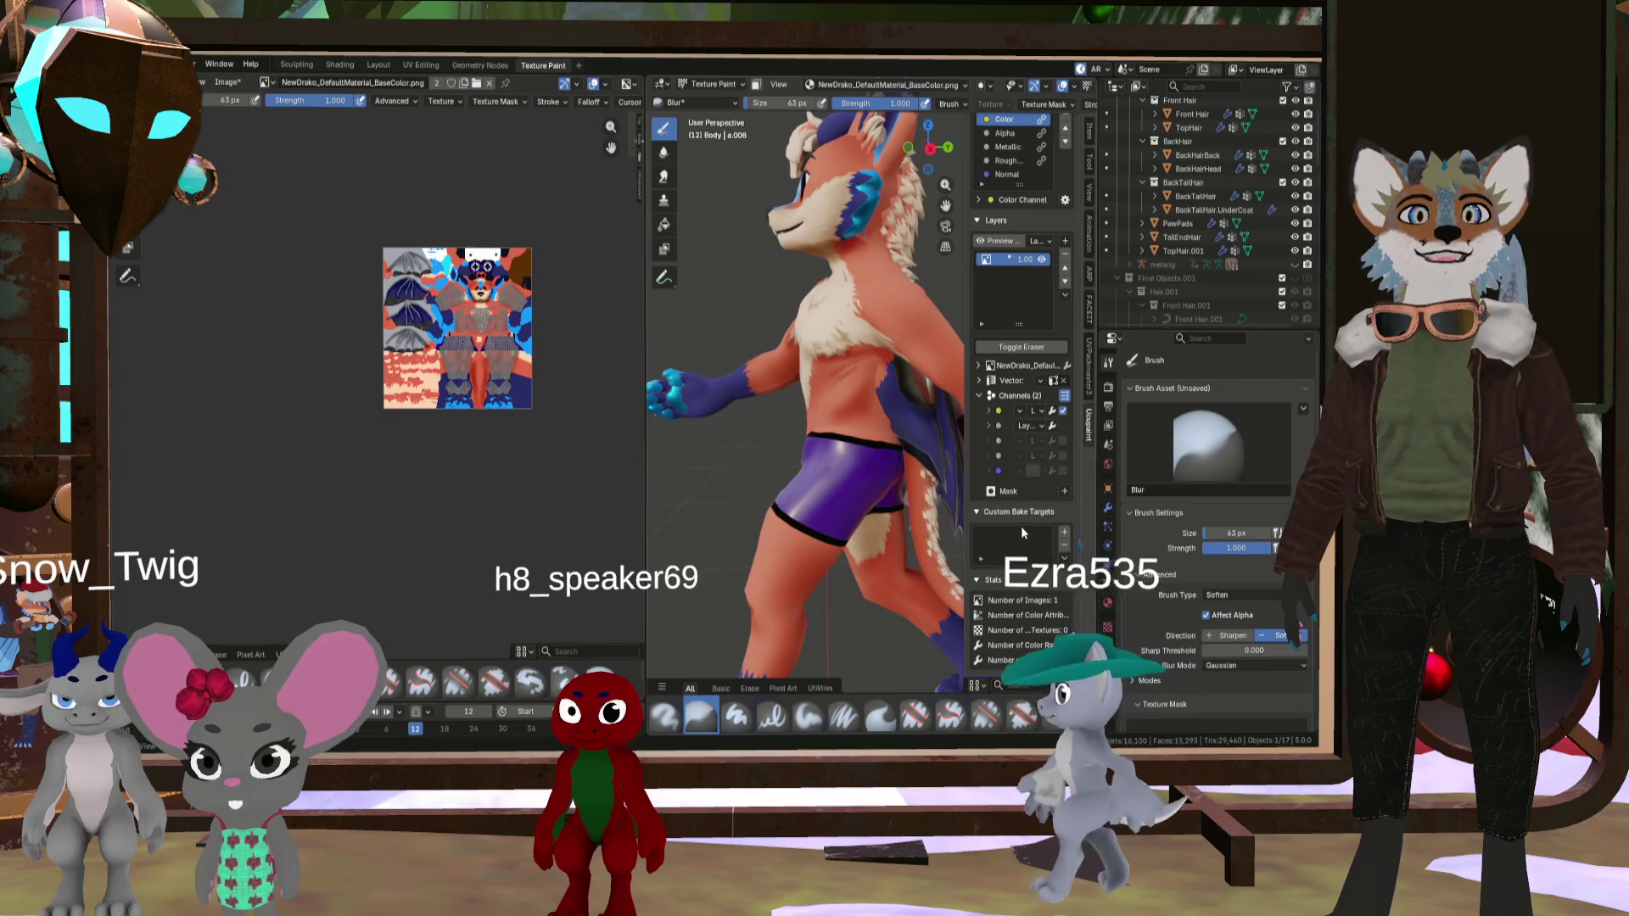
{"action": "scroll", "coordinate": [1015, 385], "scroll_direction": "up", "scroll_amount": 2}
{"action": "scroll", "coordinate": [1009, 362], "scroll_direction": "up", "scroll_amount": 2}
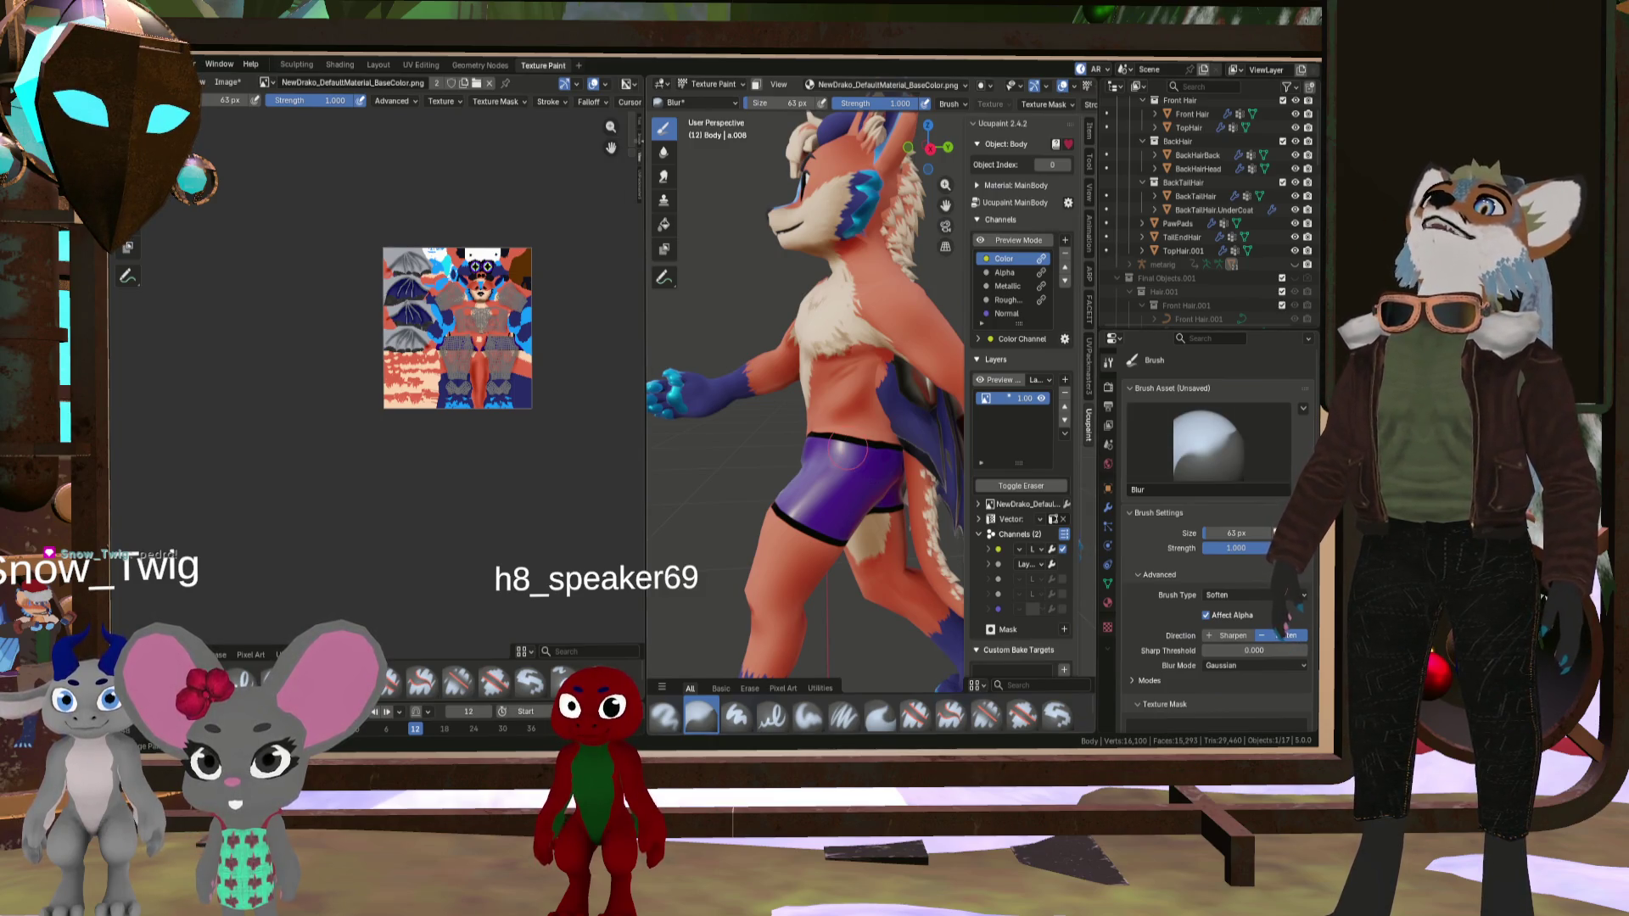
- Add the body's base colour texture as a second Ucupaint layer via Open Image
{"action": "scroll", "coordinate": [535, 340], "scroll_direction": "up", "scroll_amount": 5}
{"action": "scroll", "coordinate": [534, 339], "scroll_direction": "down", "scroll_amount": 2}
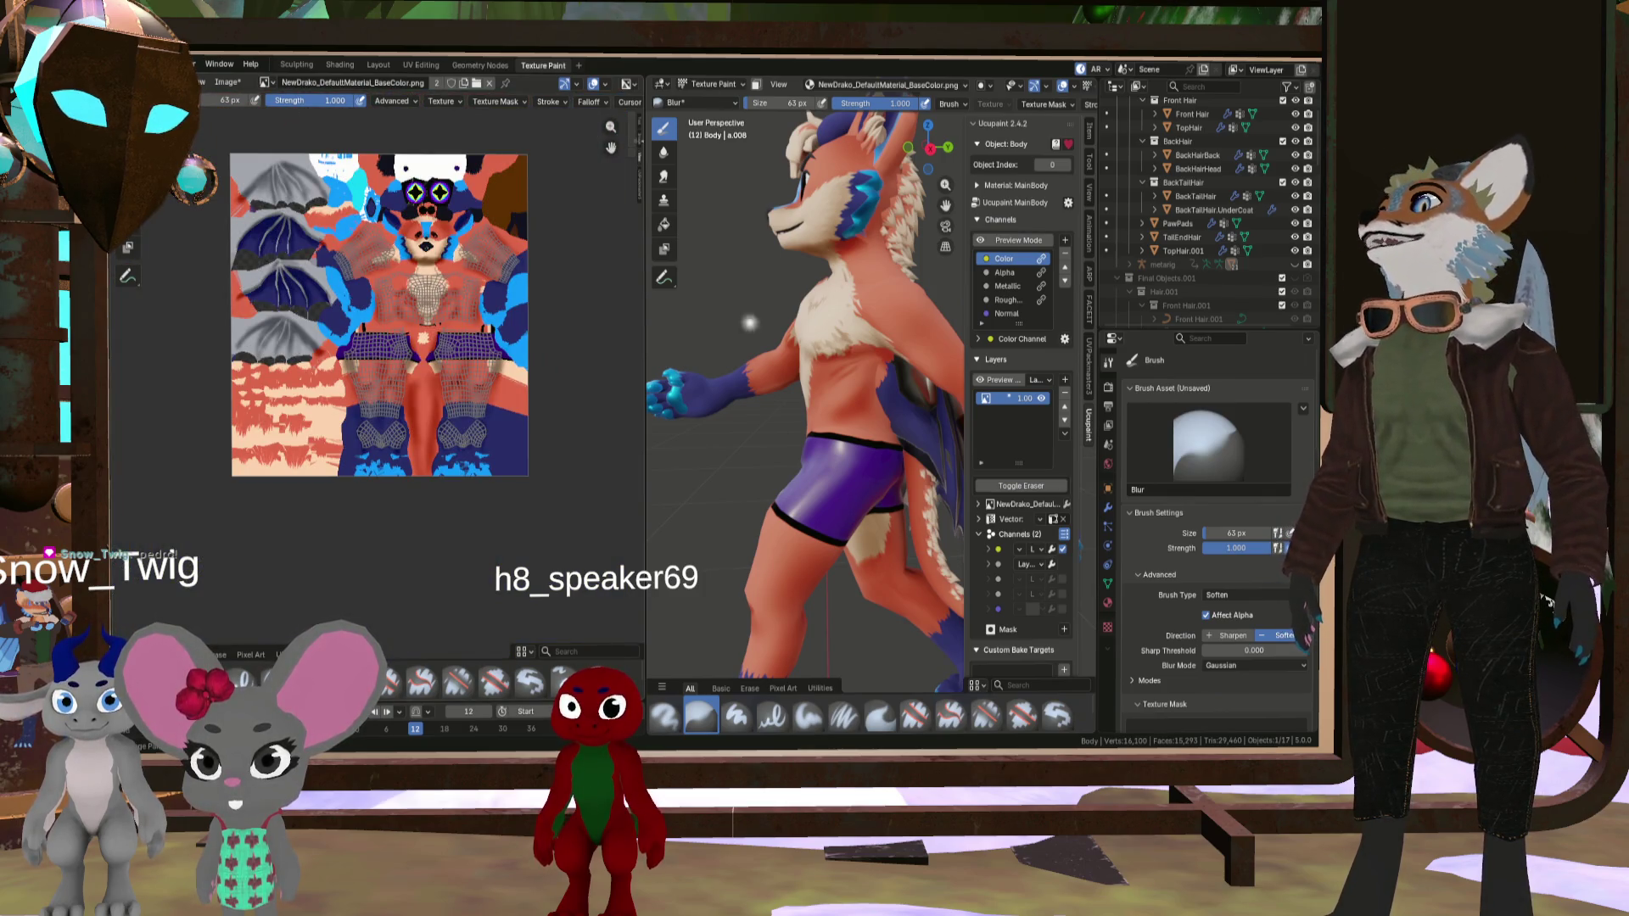
{"action": "left_click", "coordinate": [227, 82]}
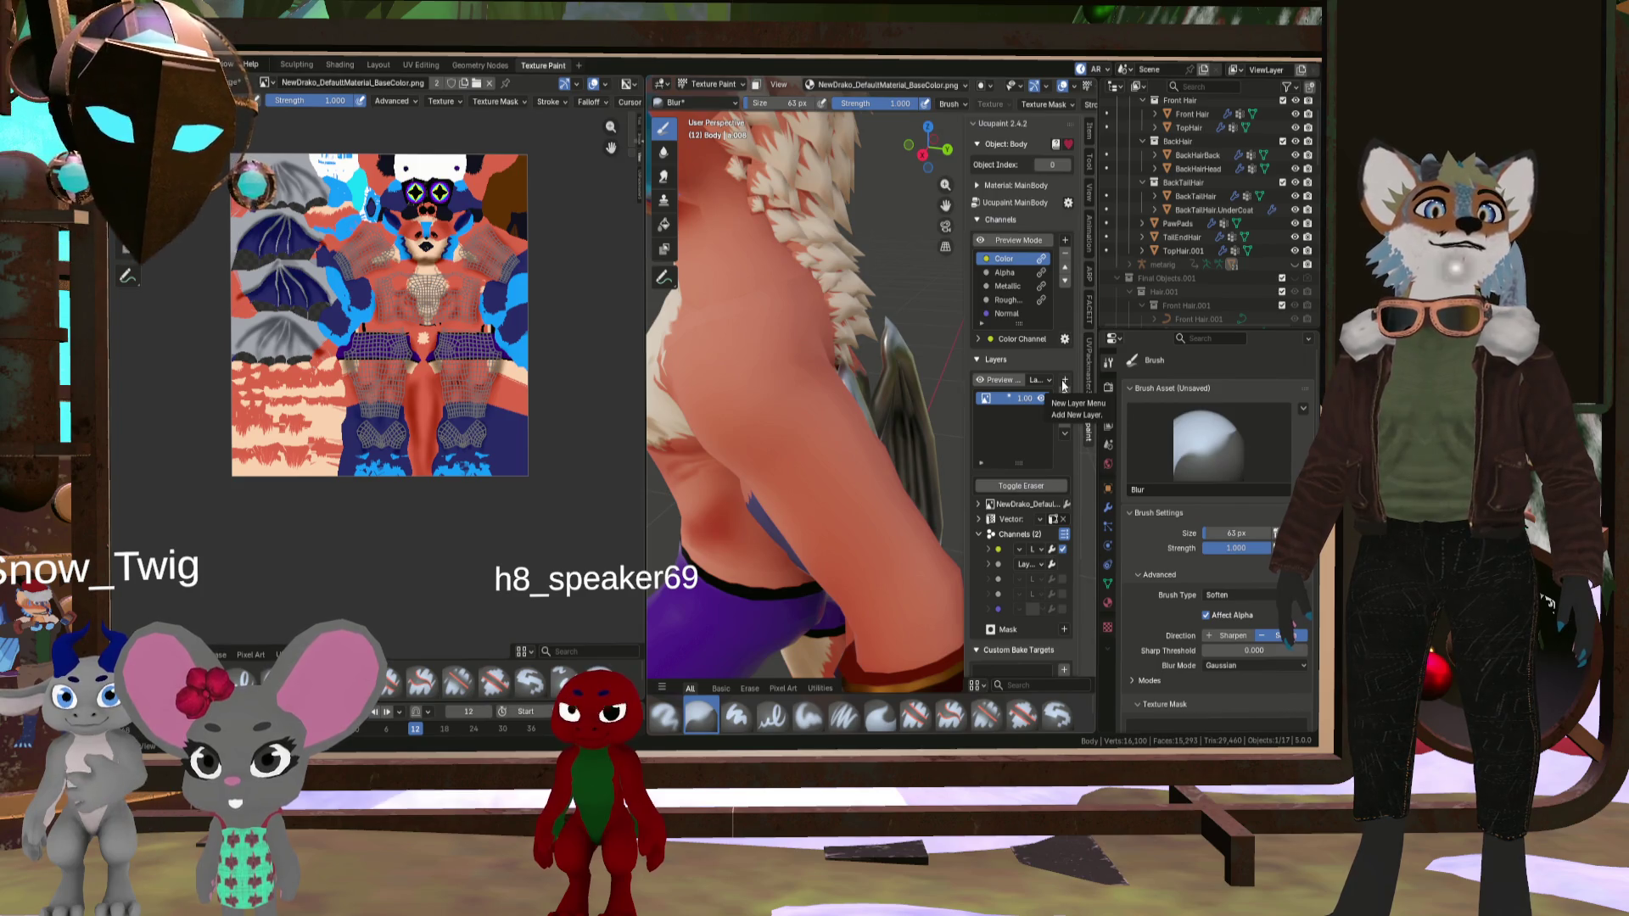
{"action": "left_click", "coordinate": [1064, 381]}
{"action": "left_click", "coordinate": [747, 415]}
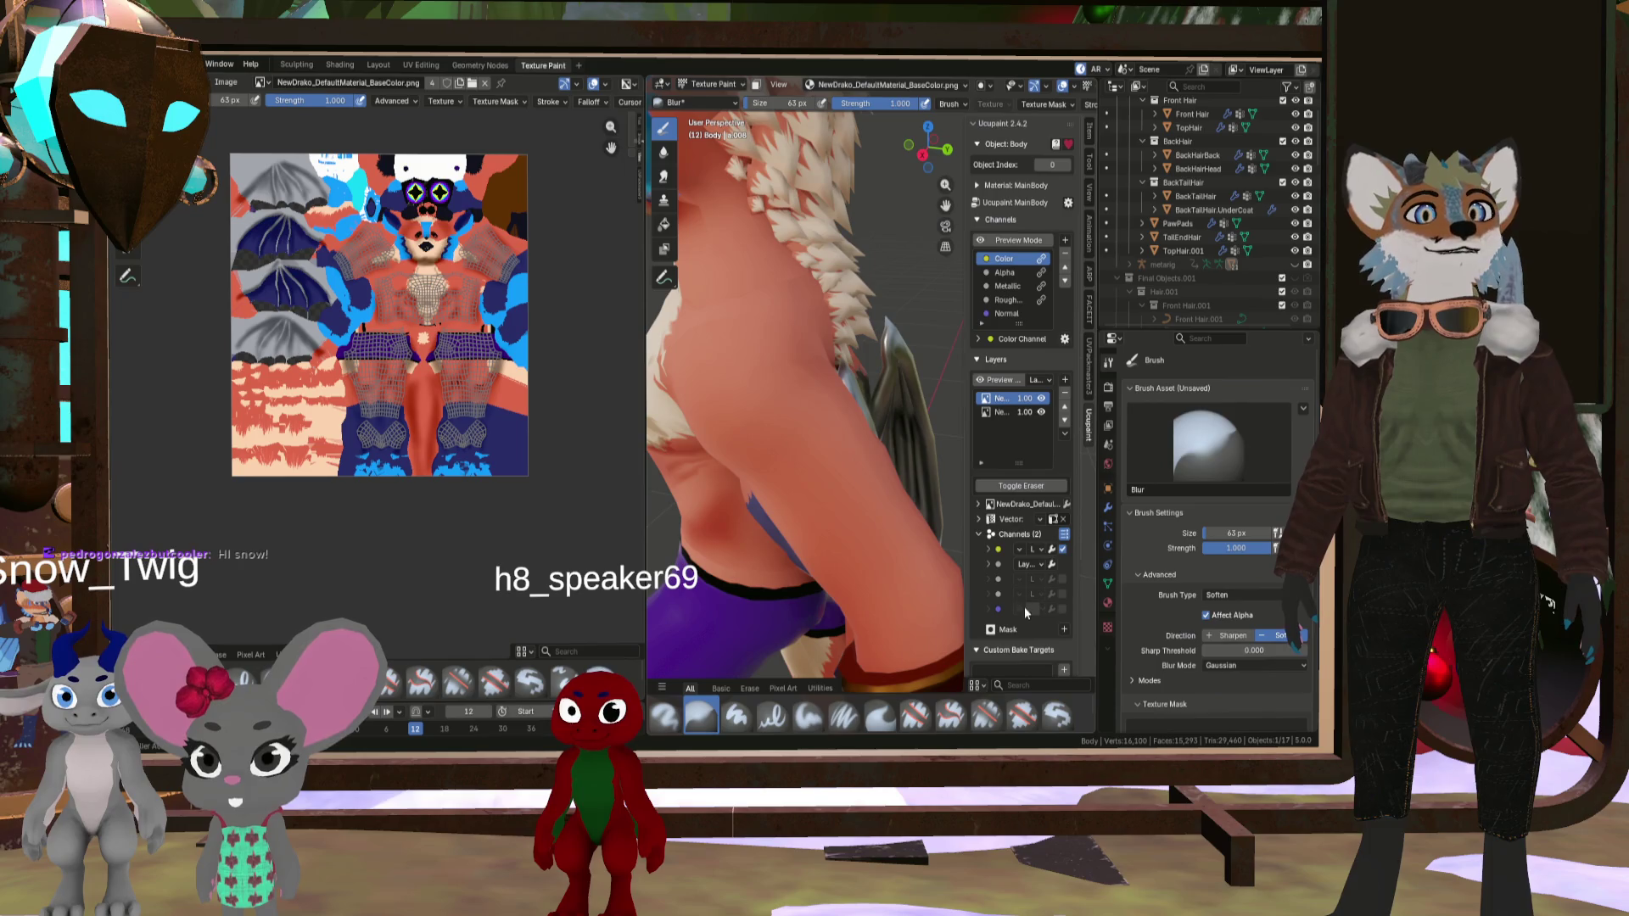
- Set the top layer's colour blend mode to Color
{"action": "left_click_drag", "start_coordinate": [962, 560], "coordinate": [895, 560]}
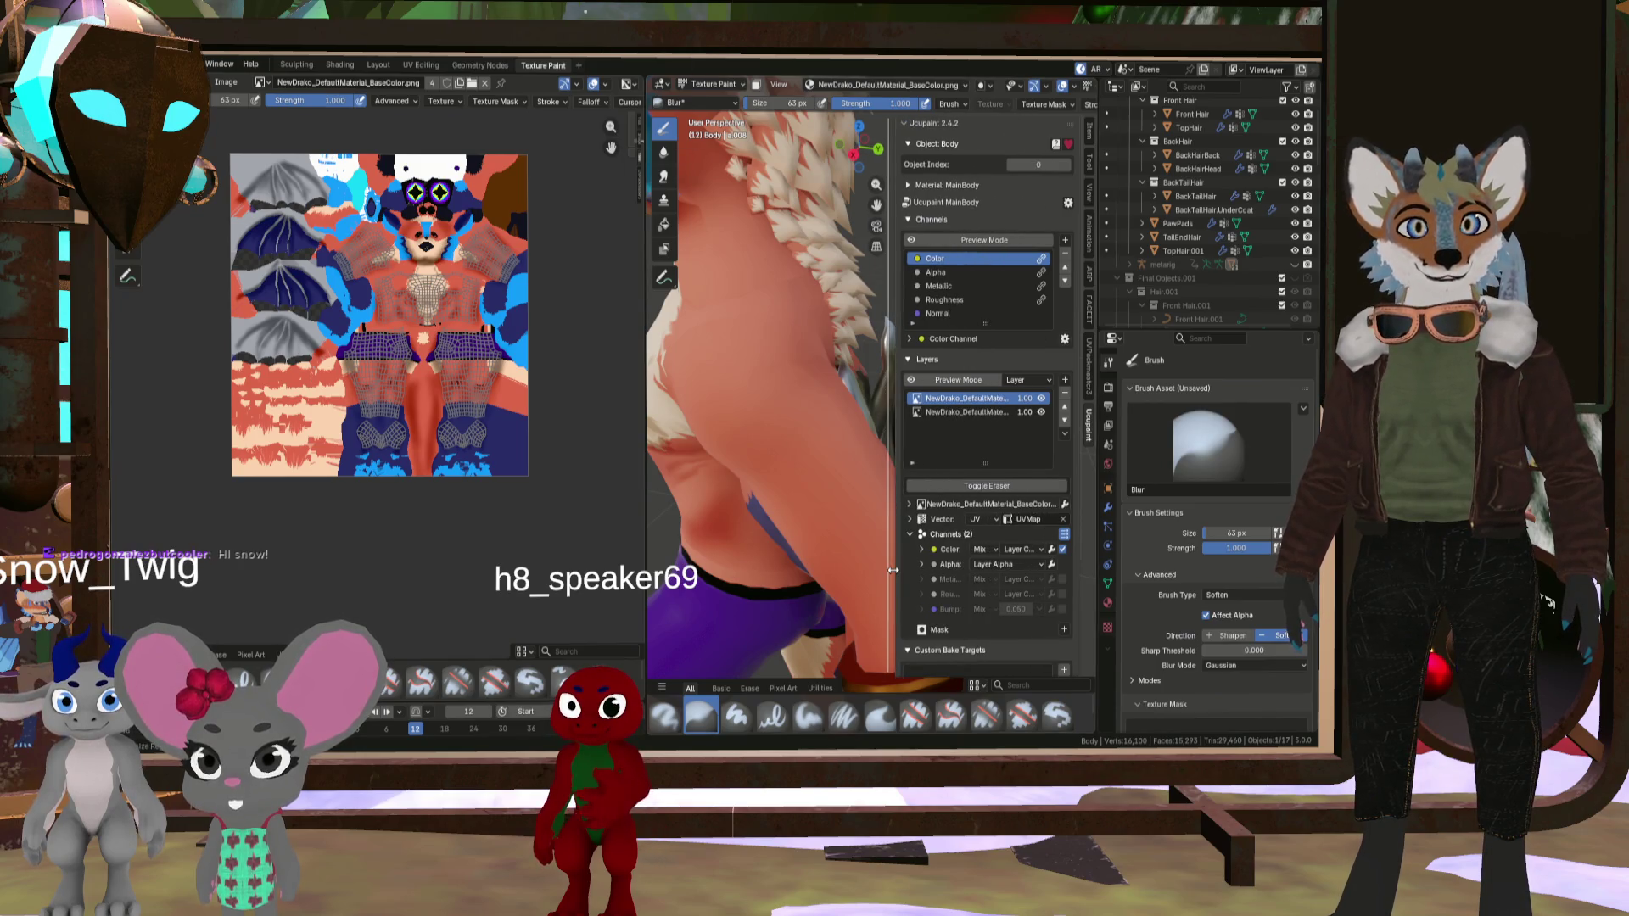
{"action": "left_click", "coordinate": [980, 549]}
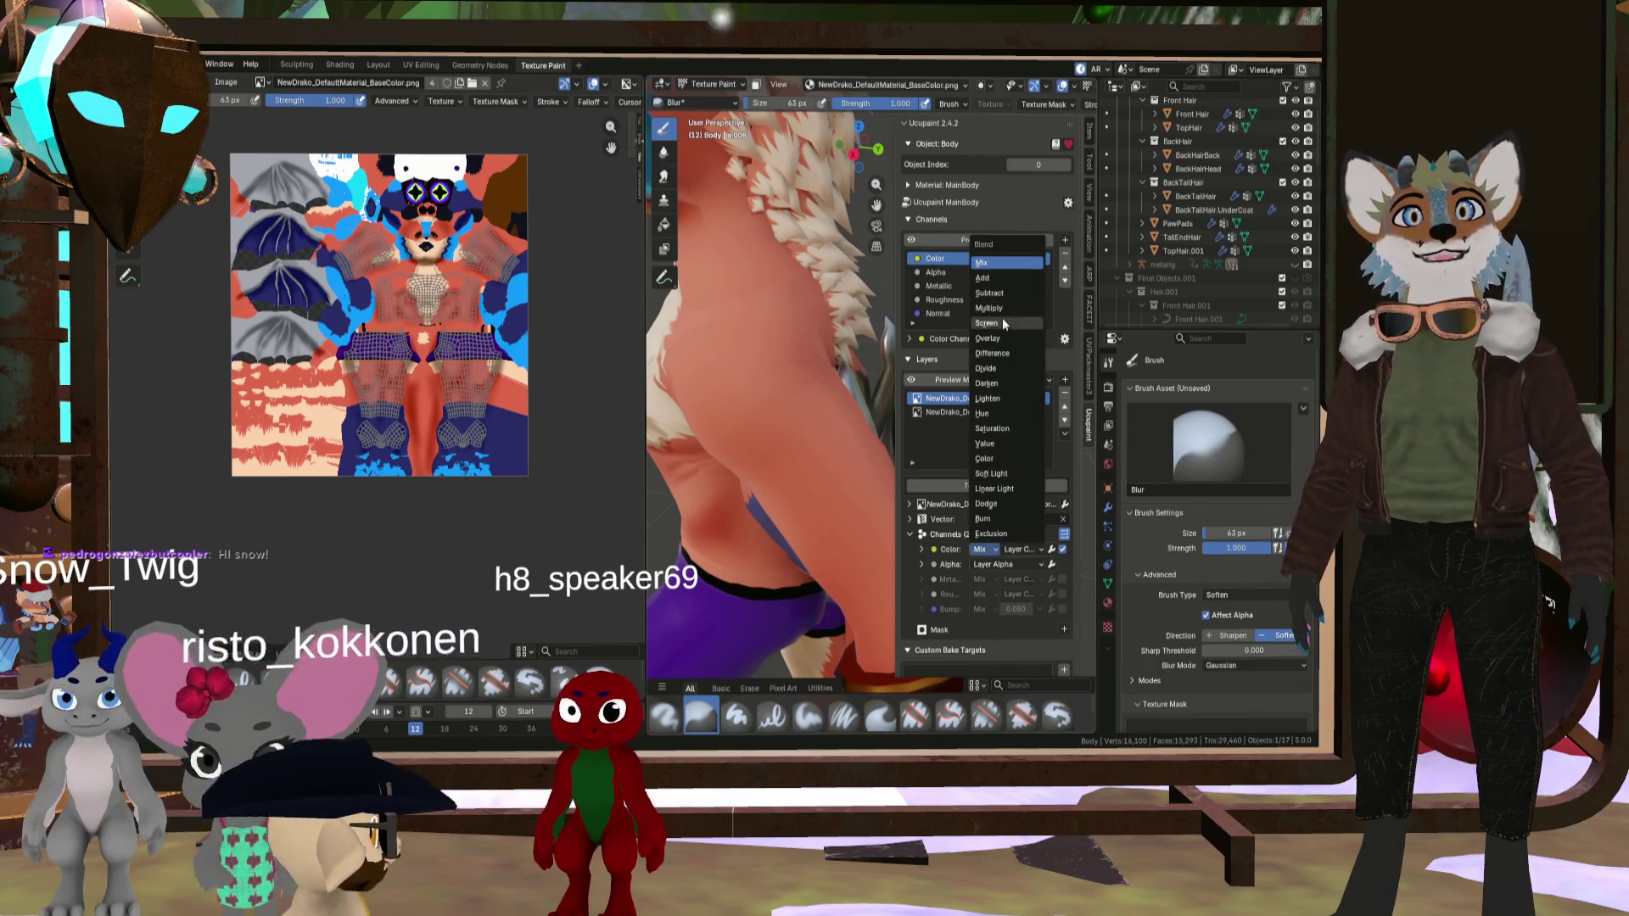
{"action": "left_click", "coordinate": [1006, 460]}
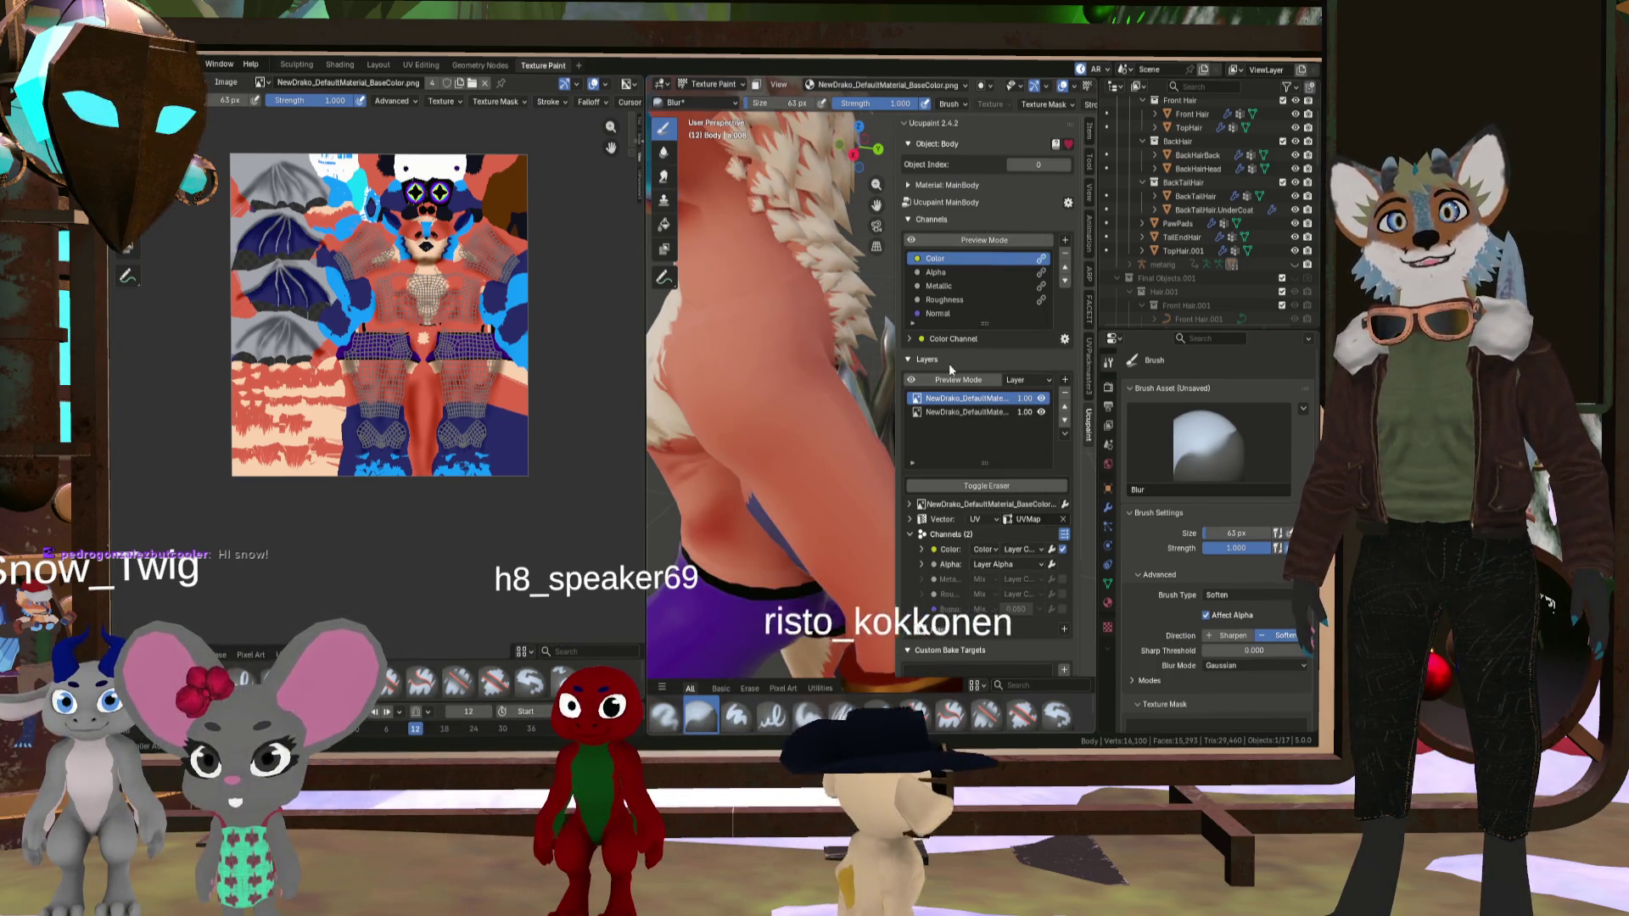
{"action": "left_click", "coordinate": [965, 414]}
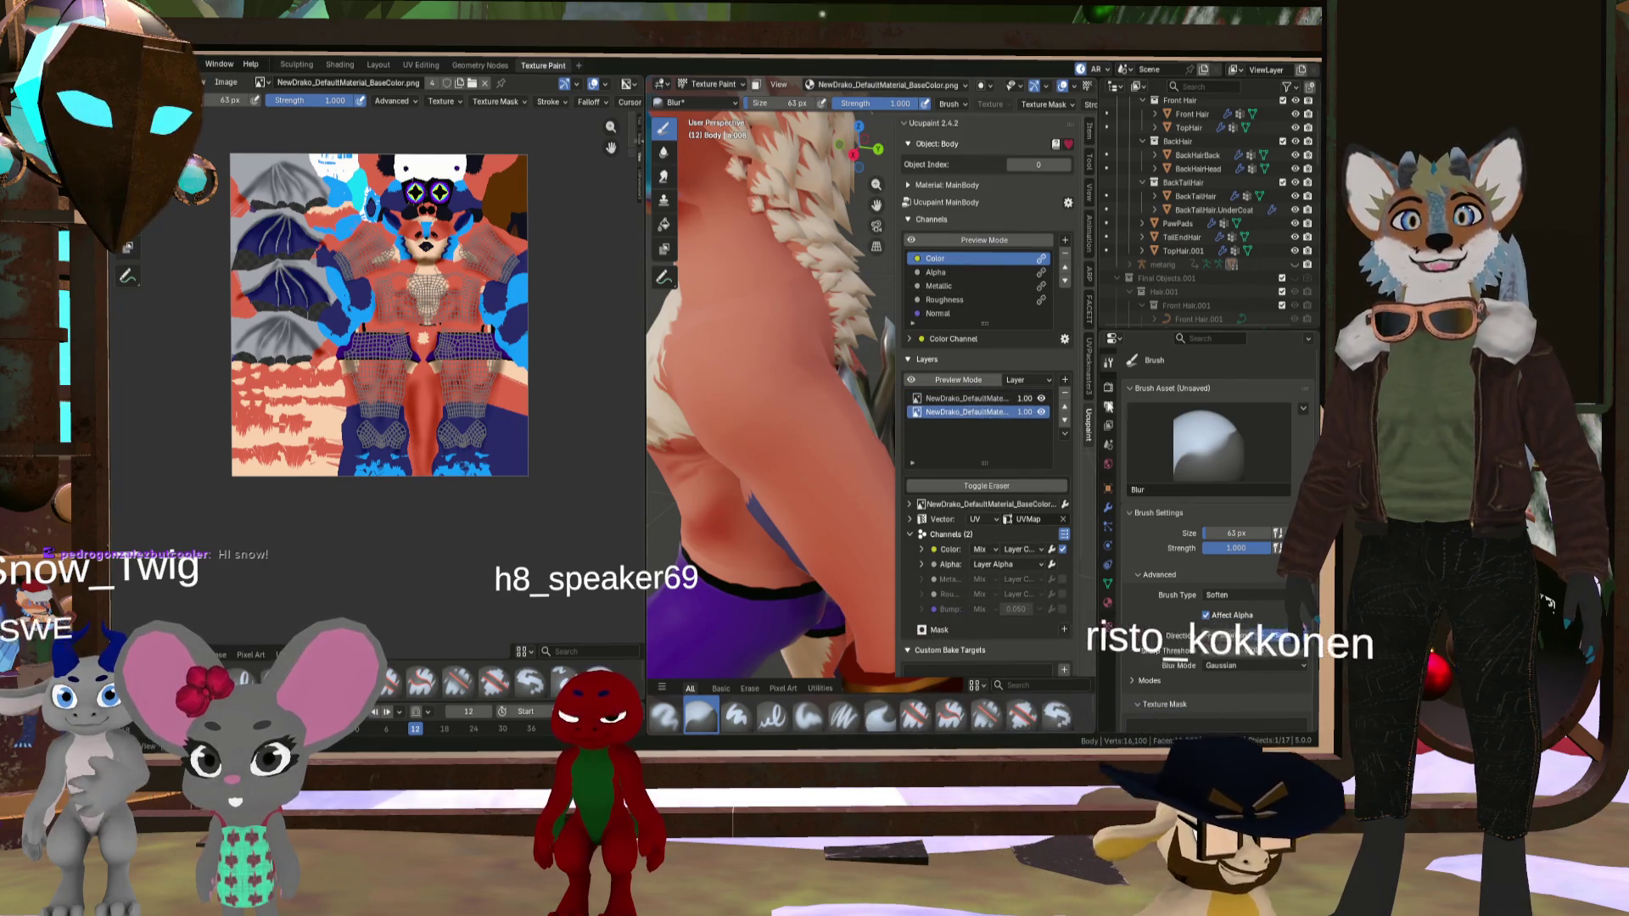
- Create a Multiply-blended MainBody Layer image layer between the two texture layers
{"action": "left_click", "coordinate": [1065, 382]}
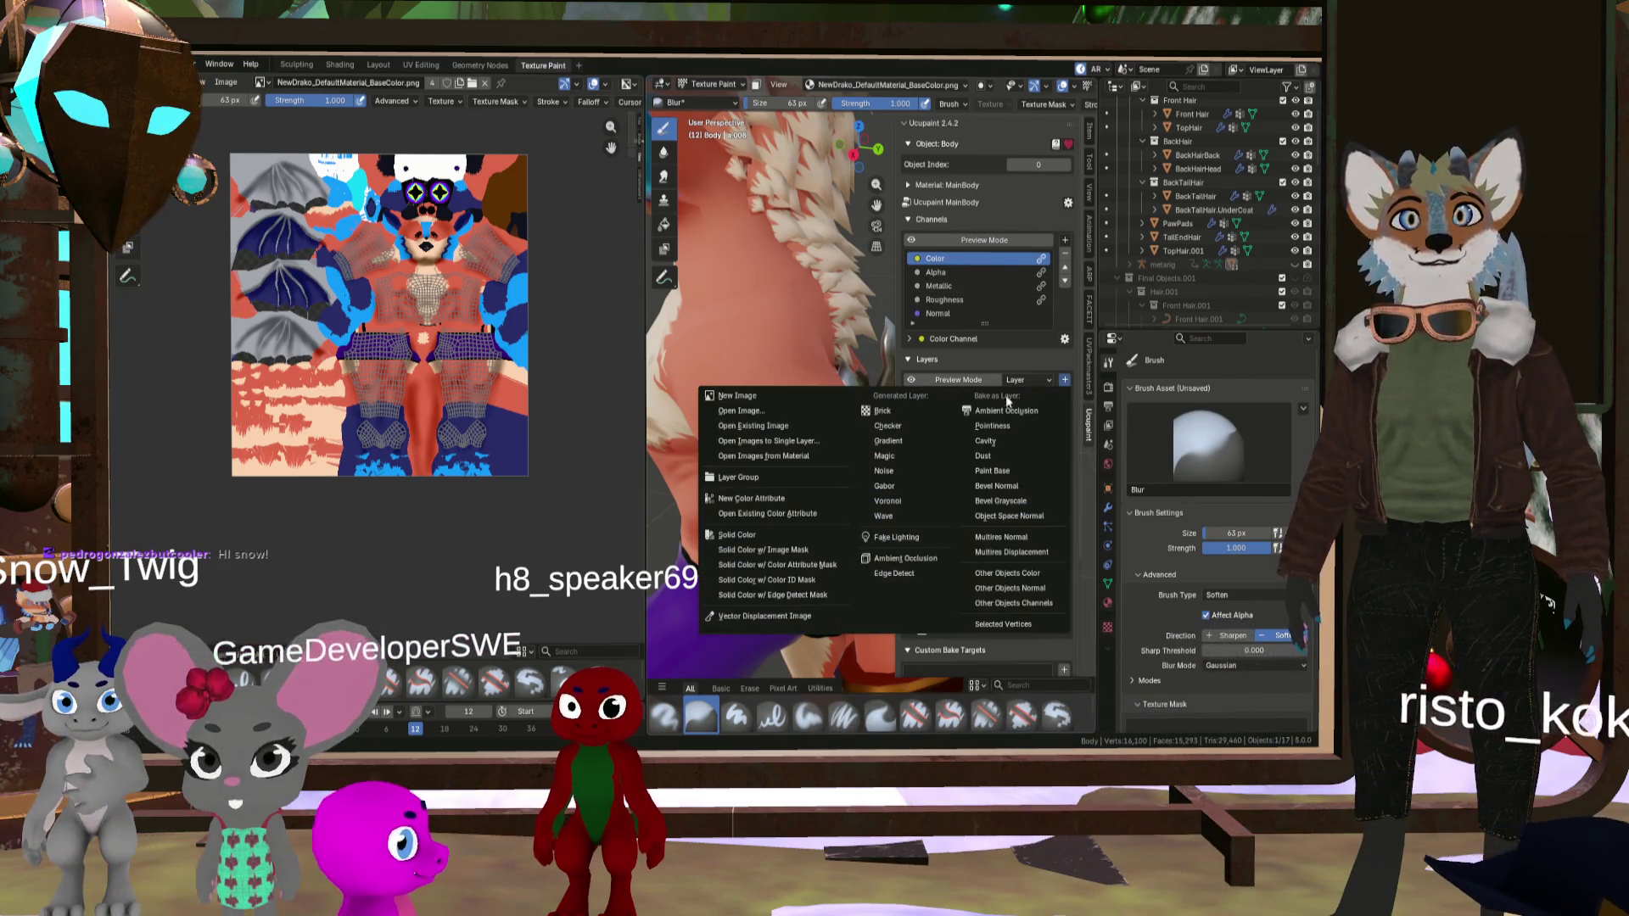
{"action": "left_click", "coordinate": [837, 395]}
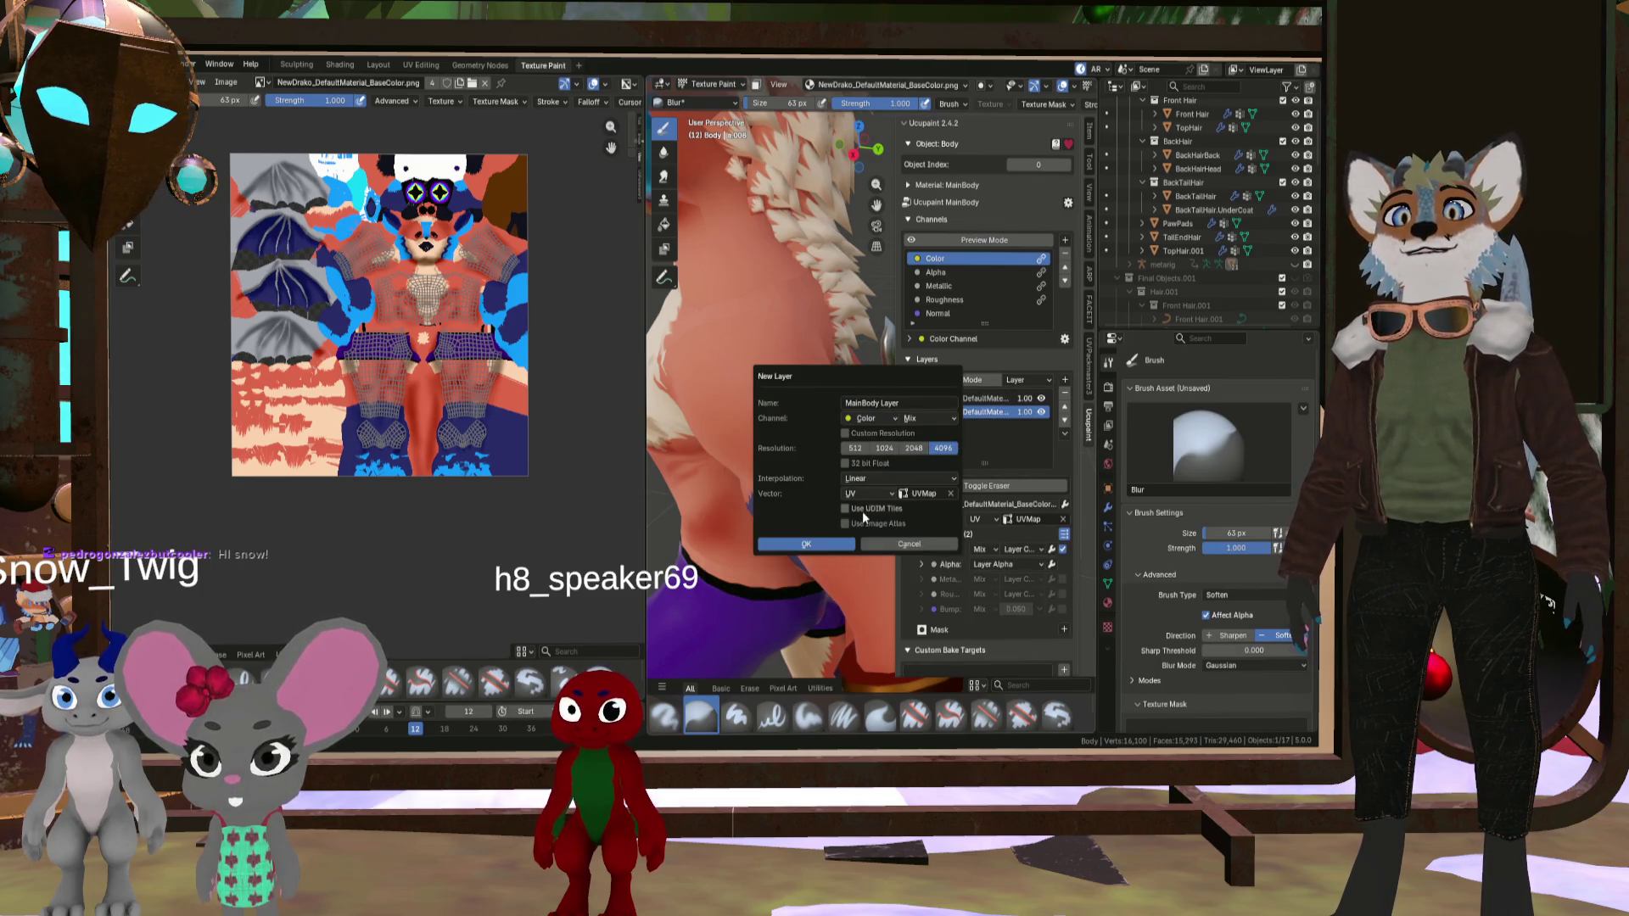
{"action": "left_click", "coordinate": [923, 419]}
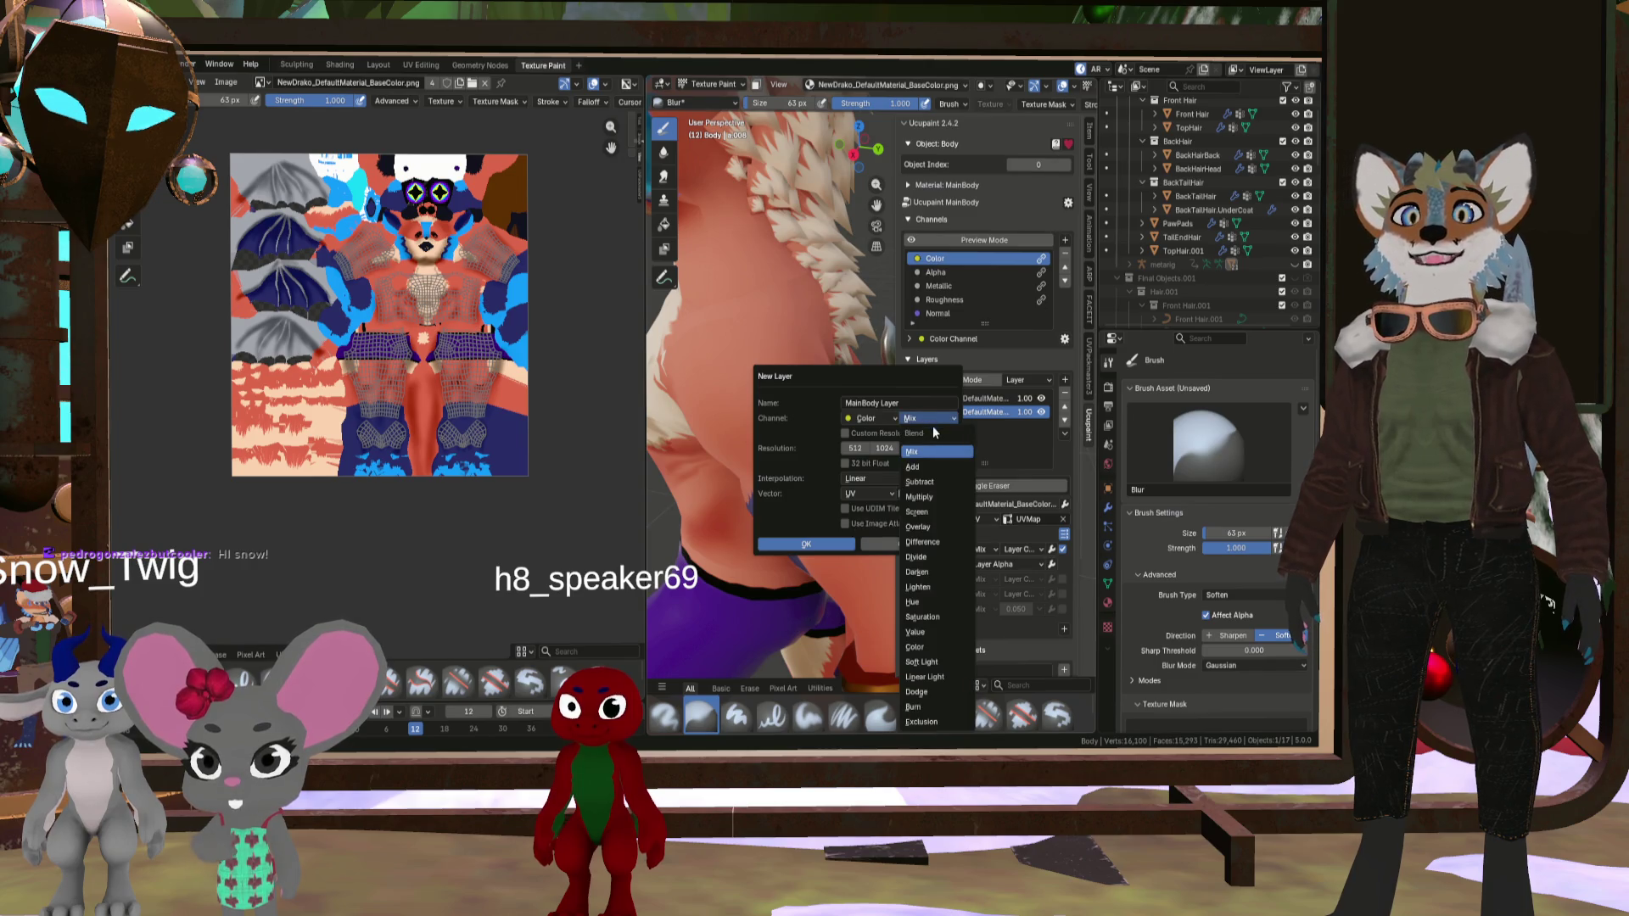
{"action": "left_click", "coordinate": [928, 497]}
{"action": "left_click", "coordinate": [805, 544]}
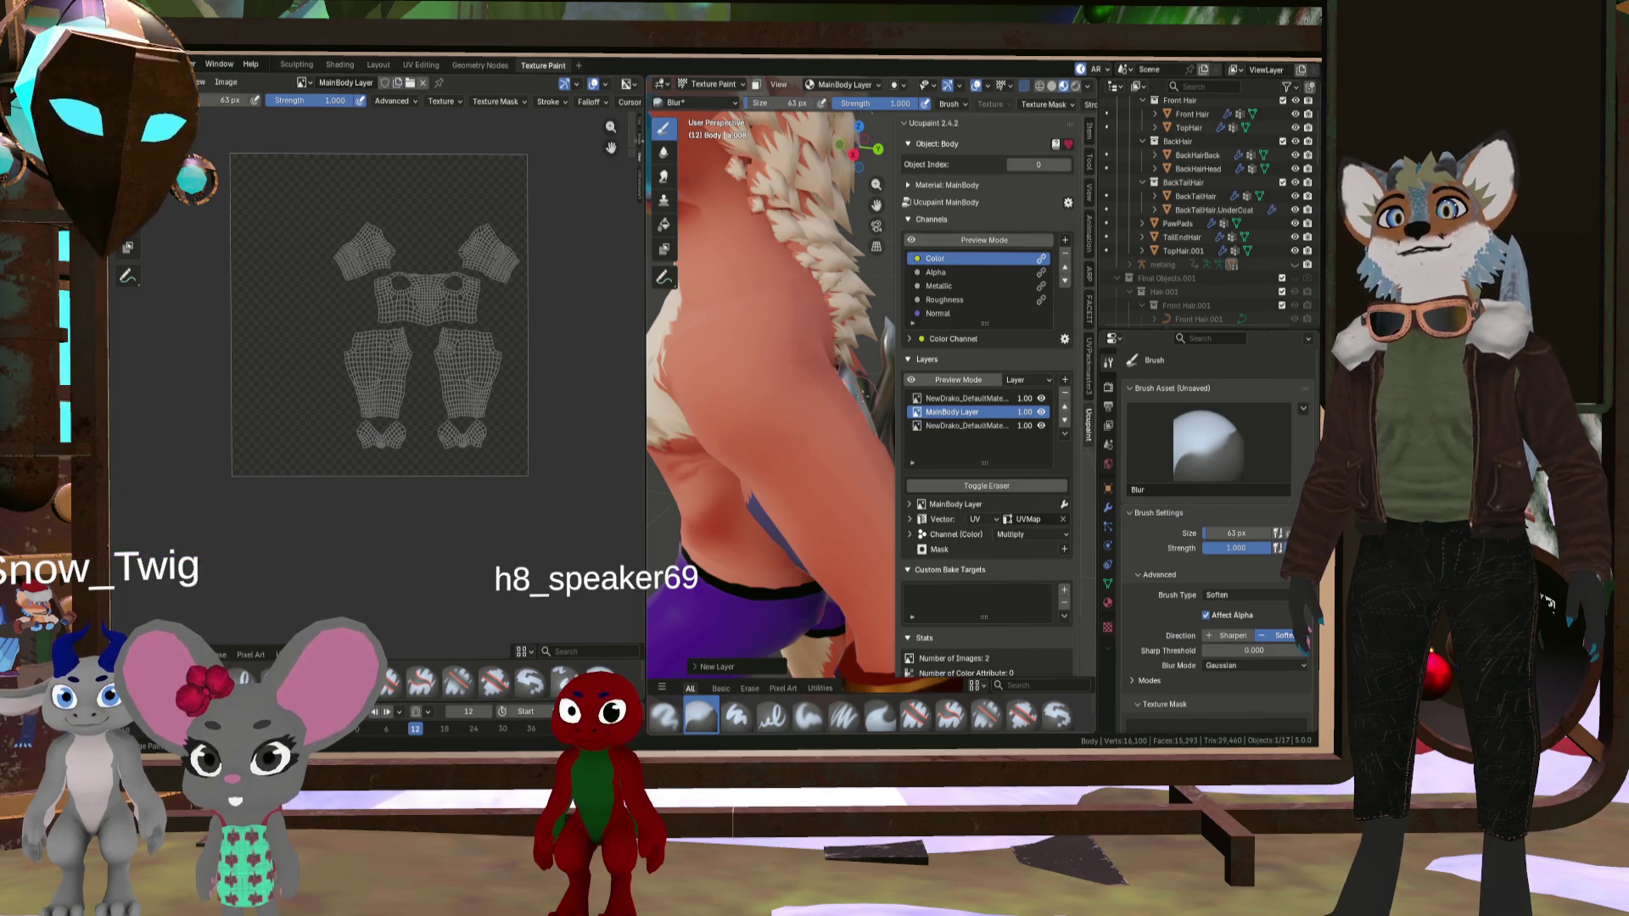
{"action": "left_click", "coordinate": [984, 398]}
{"action": "left_click", "coordinate": [967, 412]}
{"action": "left_click", "coordinate": [959, 426]}
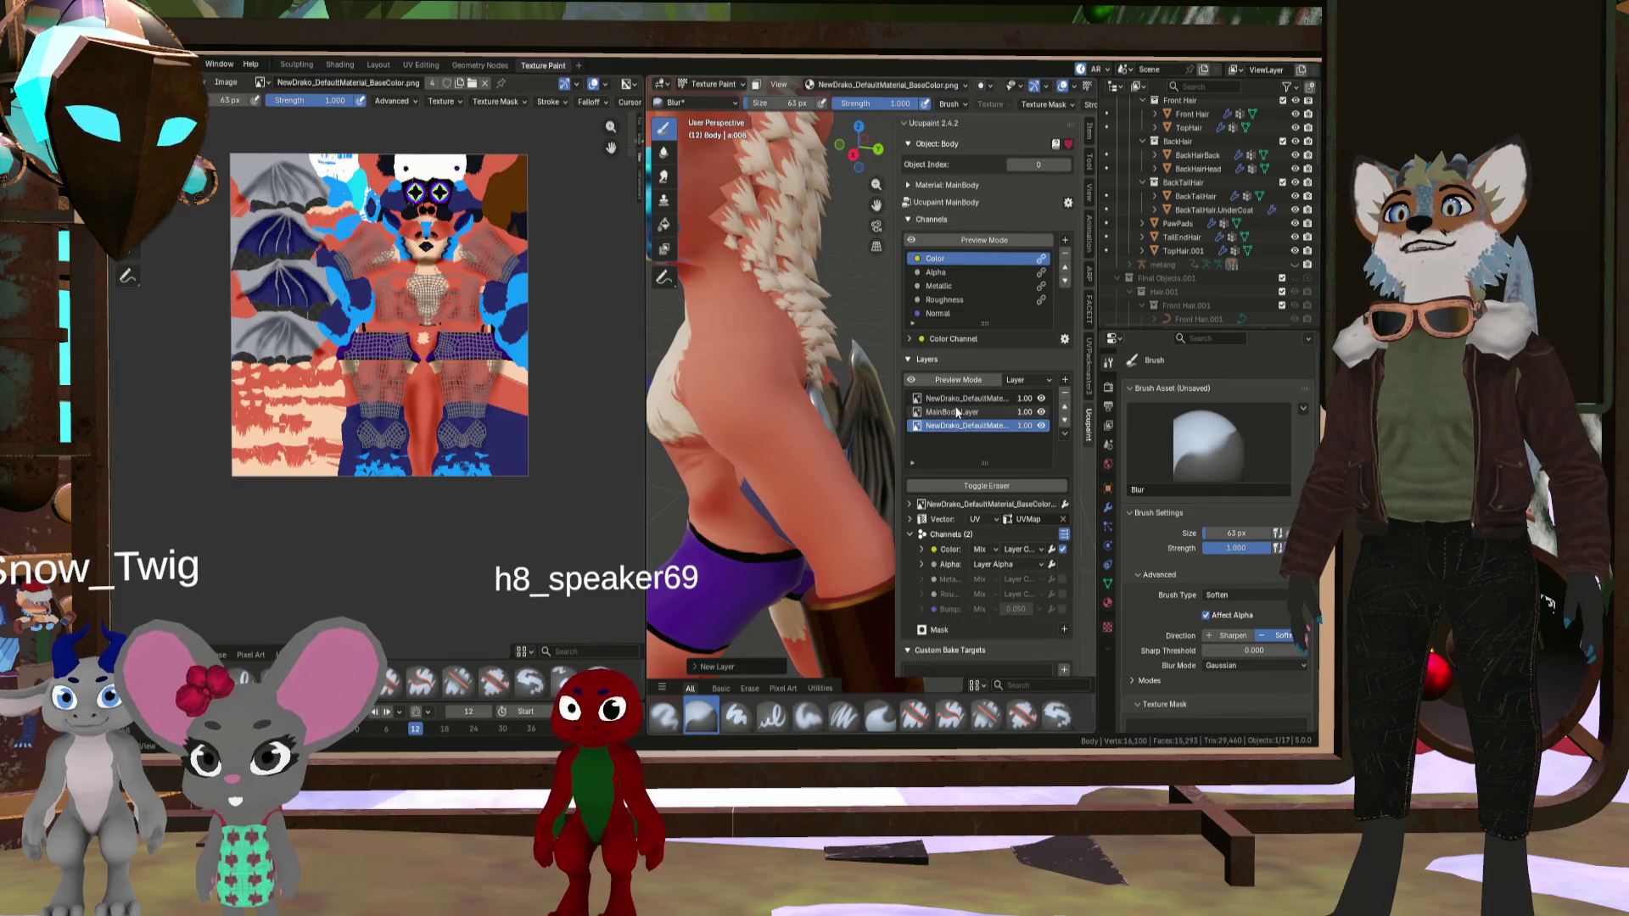
- Target MainBody Layer (preview mode Layer) and load Paint Hard Pressure in a grey colour
{"action": "left_click", "coordinate": [957, 414]}
{"action": "left_click", "coordinate": [952, 399]}
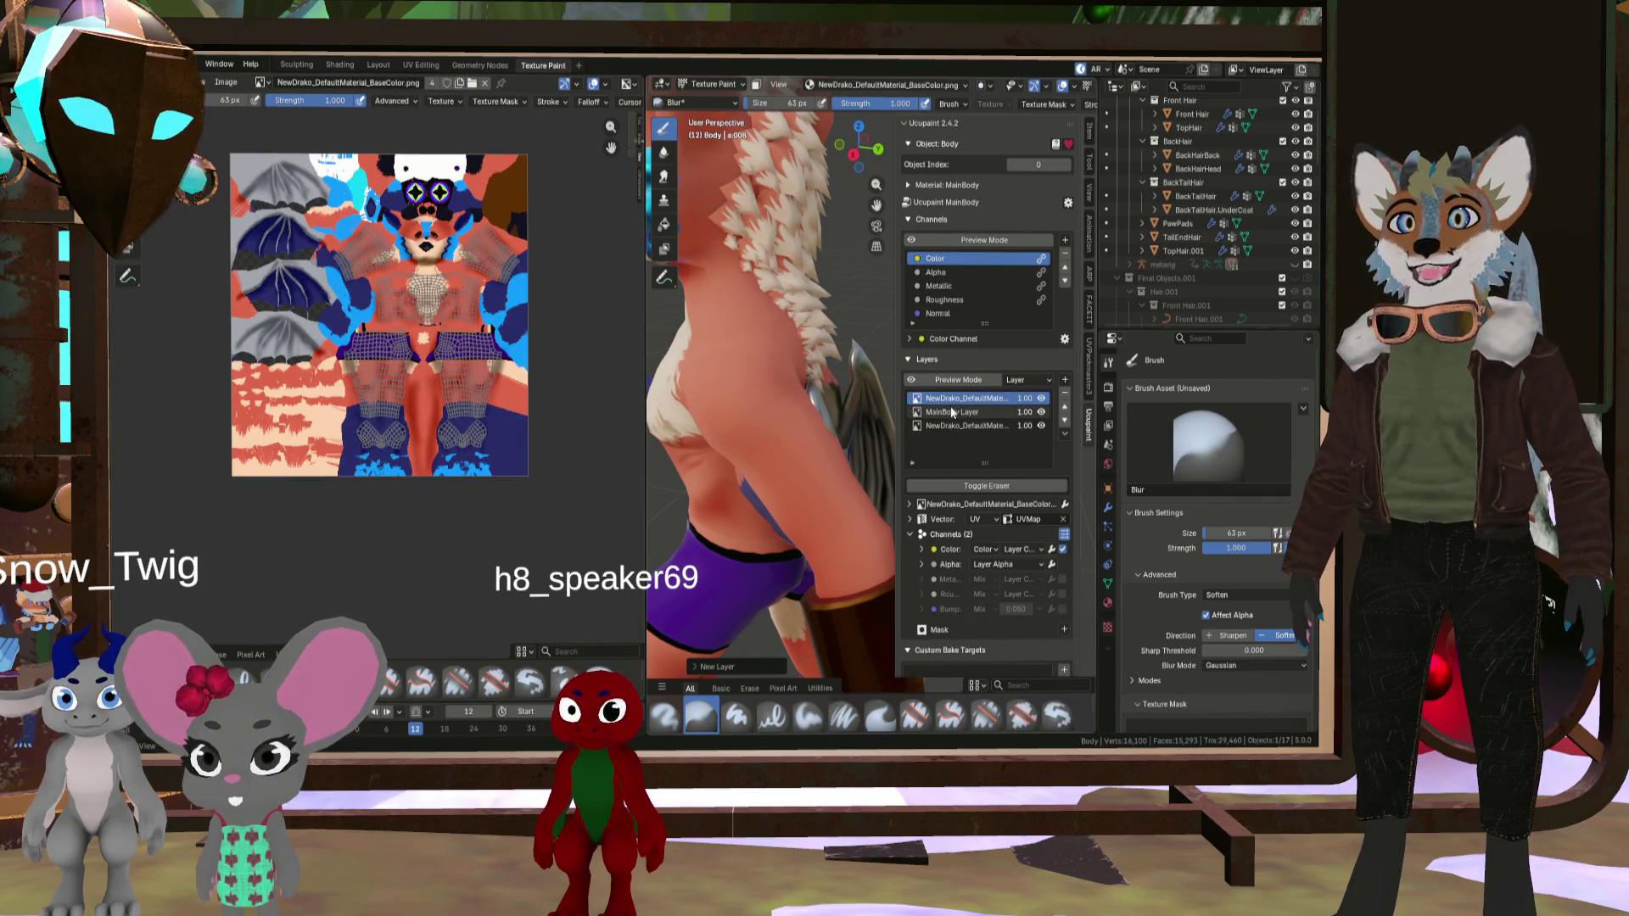
{"action": "left_click", "coordinate": [952, 412]}
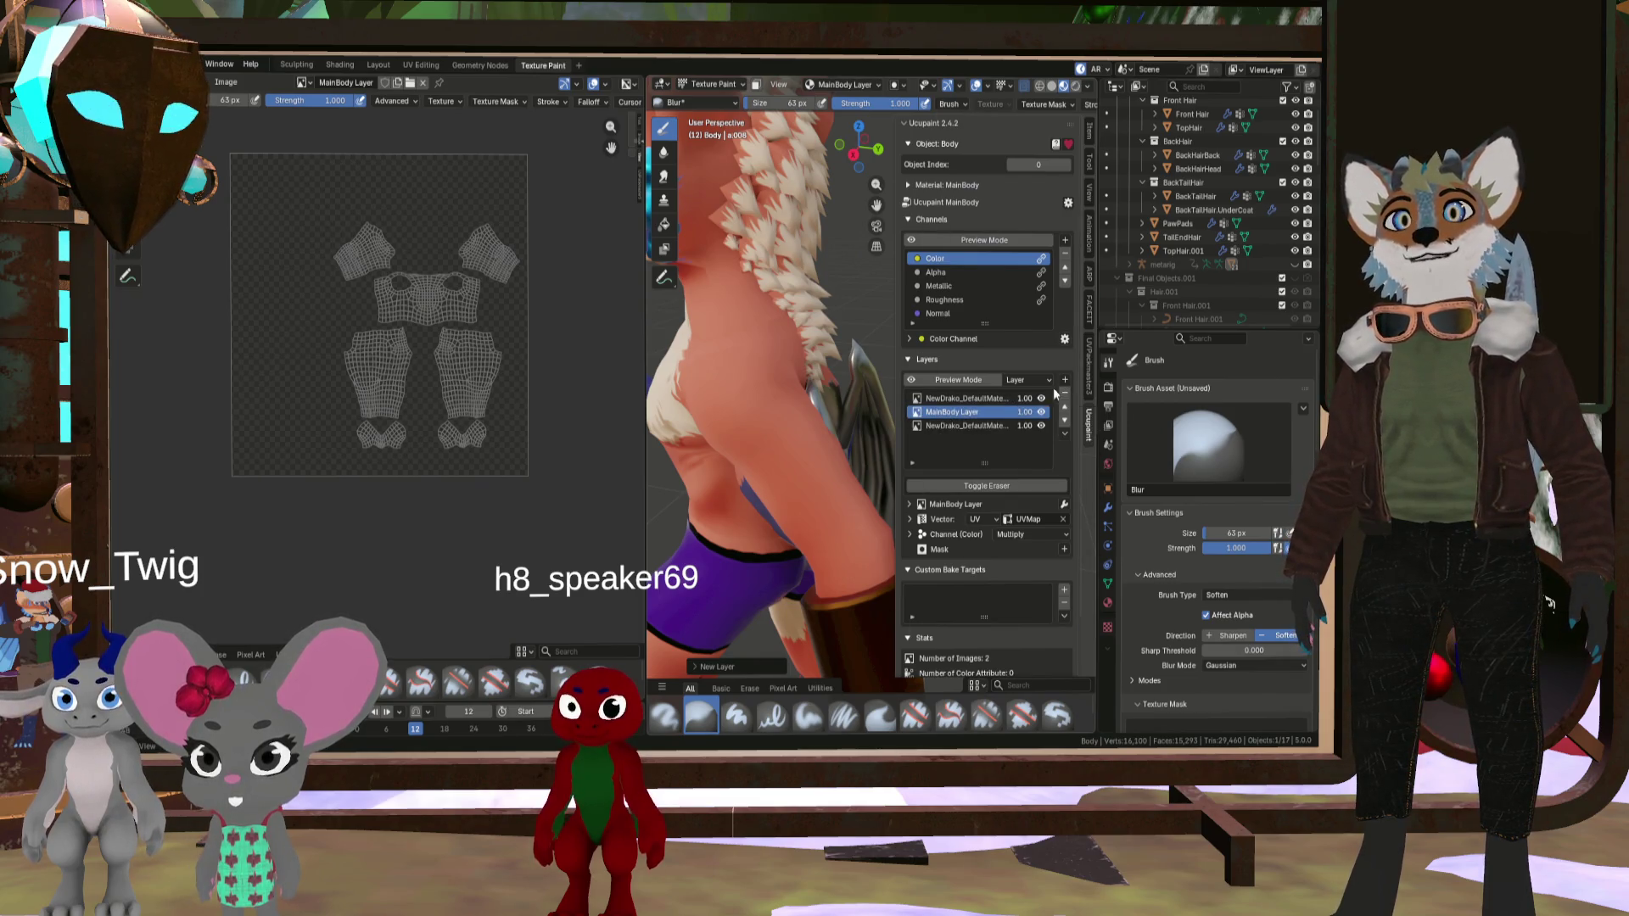
{"action": "left_click", "coordinate": [1043, 382]}
{"action": "left_click", "coordinate": [1041, 386]}
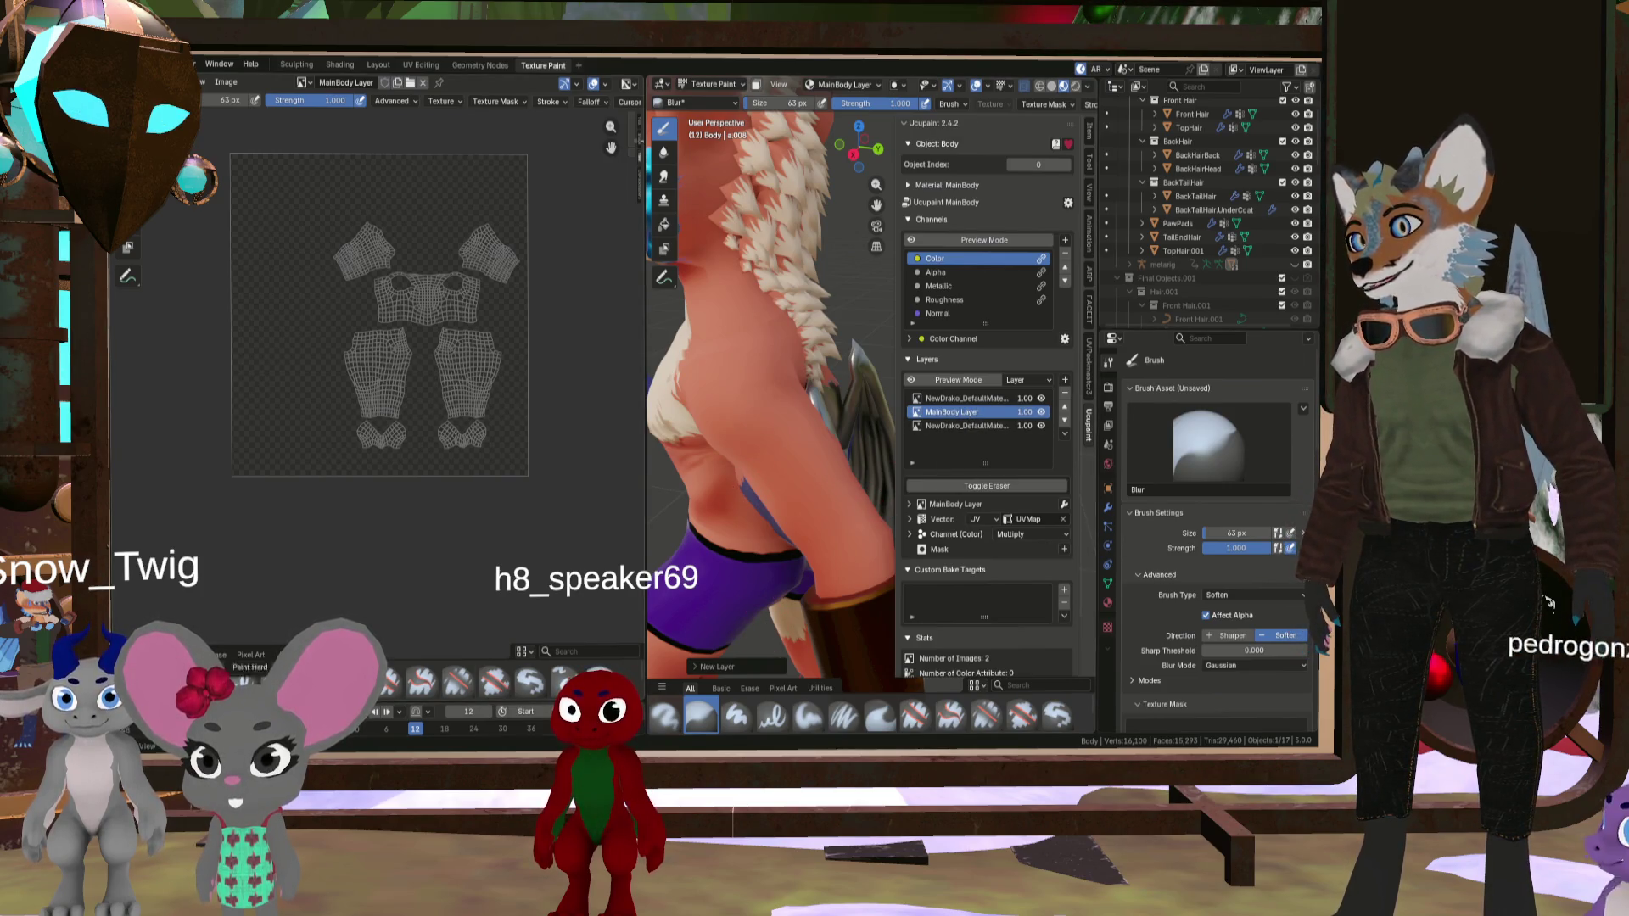
{"action": "left_click", "coordinate": [772, 717]}
{"action": "left_click", "coordinate": [1304, 660]}
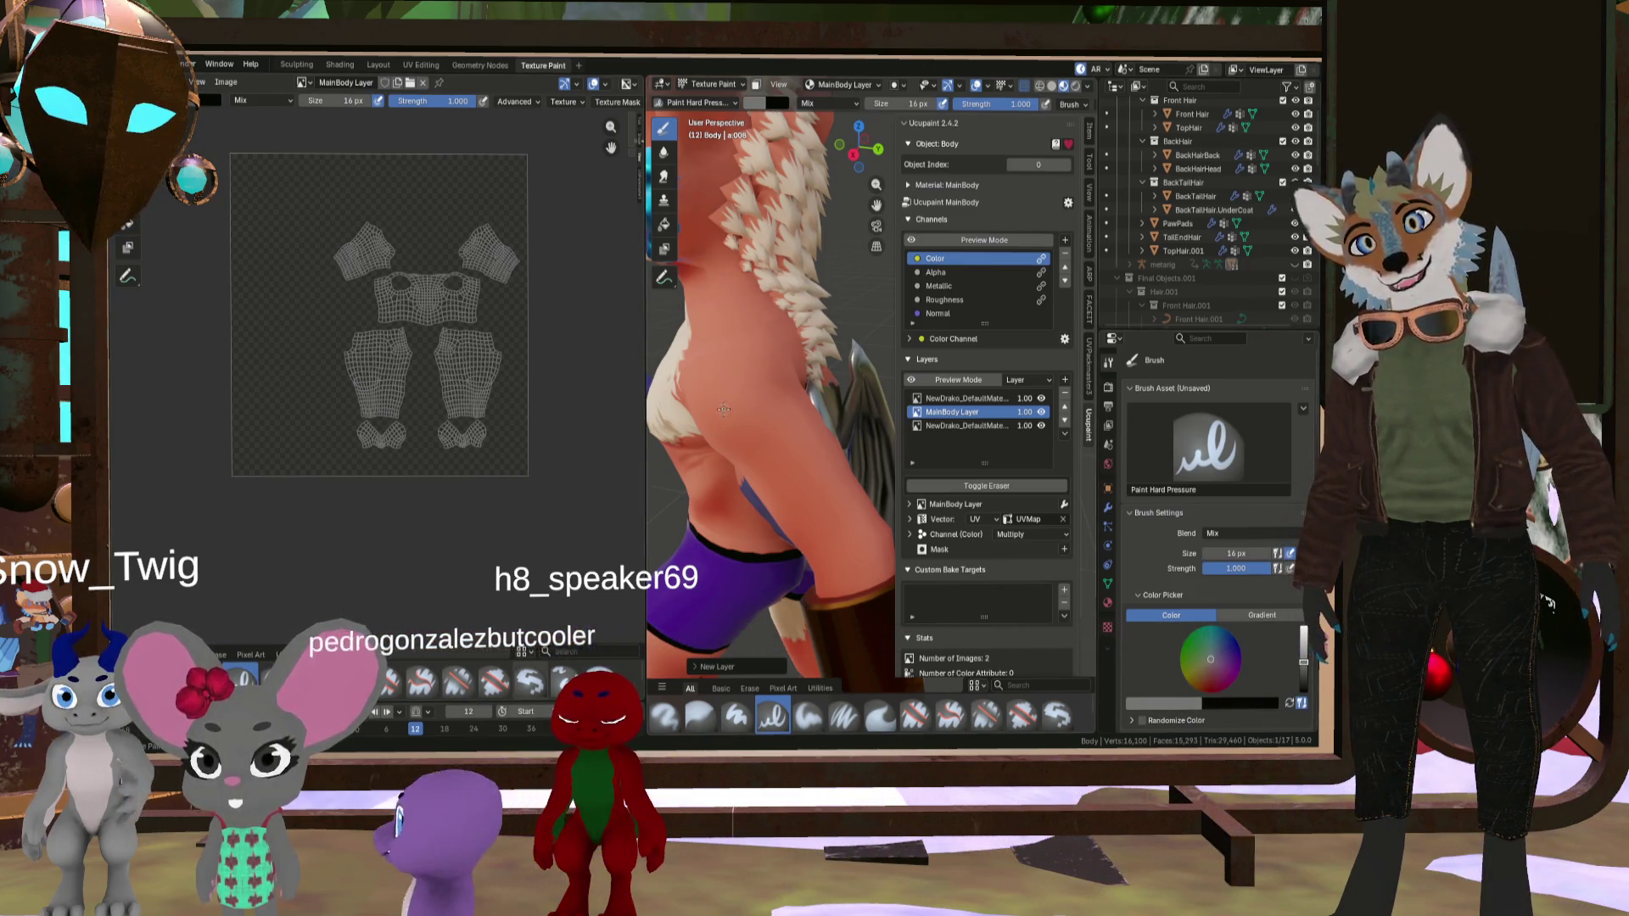
- Try a dark stroke on the hip, undo it, and open the extra layer actions list
{"action": "mouse_move", "coordinate": [723, 413]}
{"action": "left_mouse_down"}
{"action": "mouse_move", "coordinate": [768, 408]}
{"action": "mouse_move", "coordinate": [773, 422]}
{"action": "mouse_move", "coordinate": [772, 388]}
{"action": "left_mouse_up"}
{"action": "key", "text": "ctrl+z"}
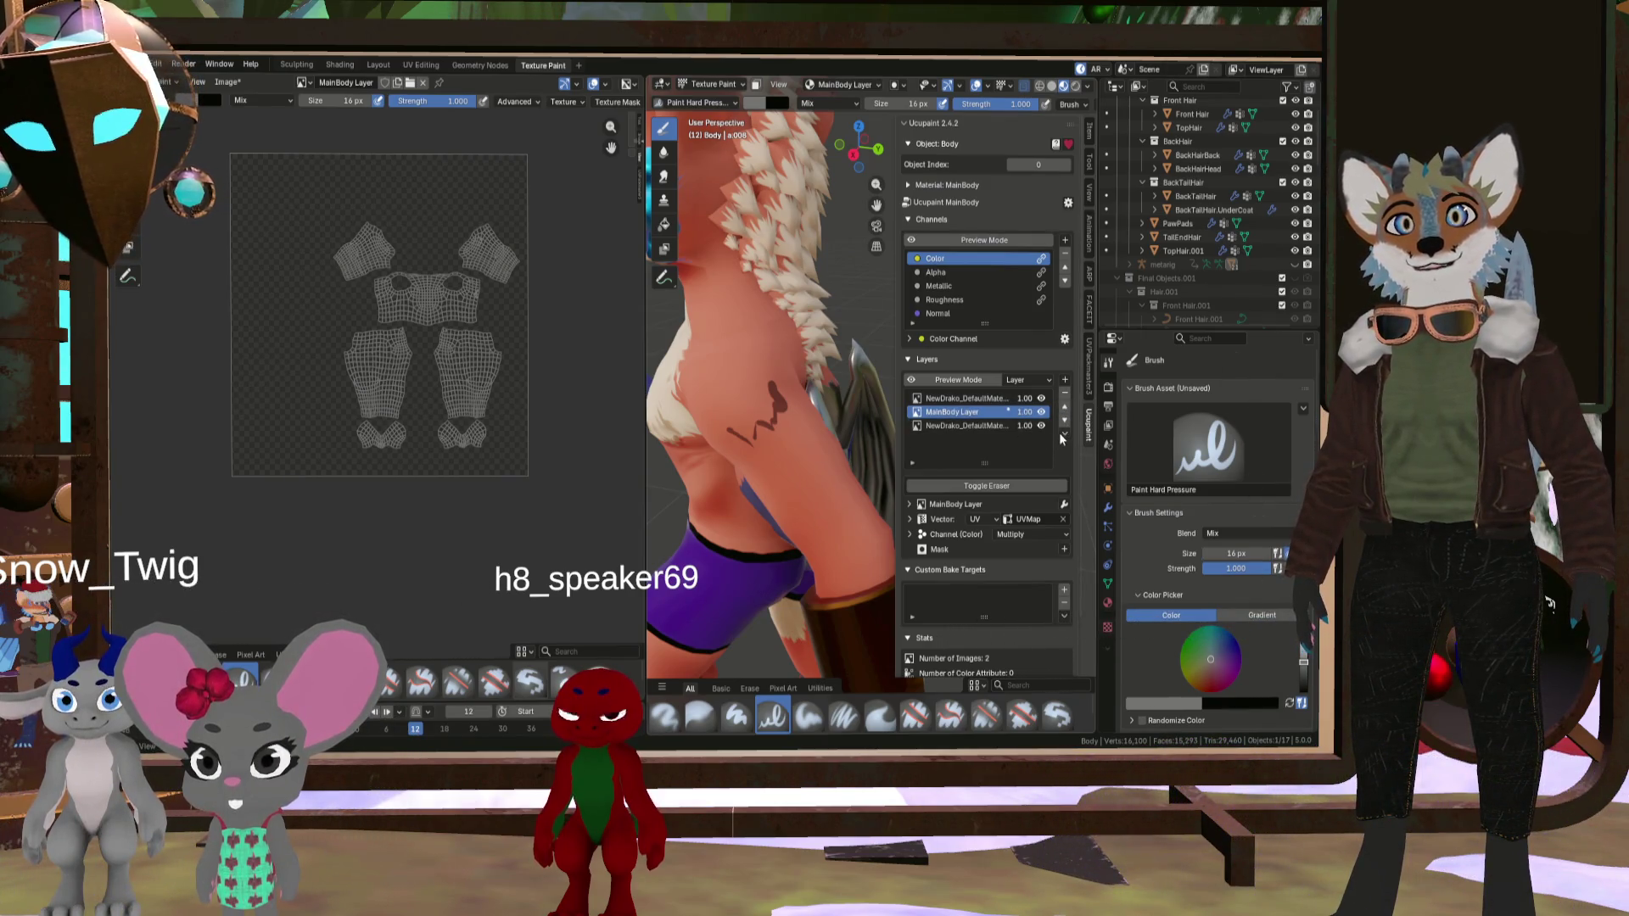
{"action": "left_click", "coordinate": [1063, 435]}
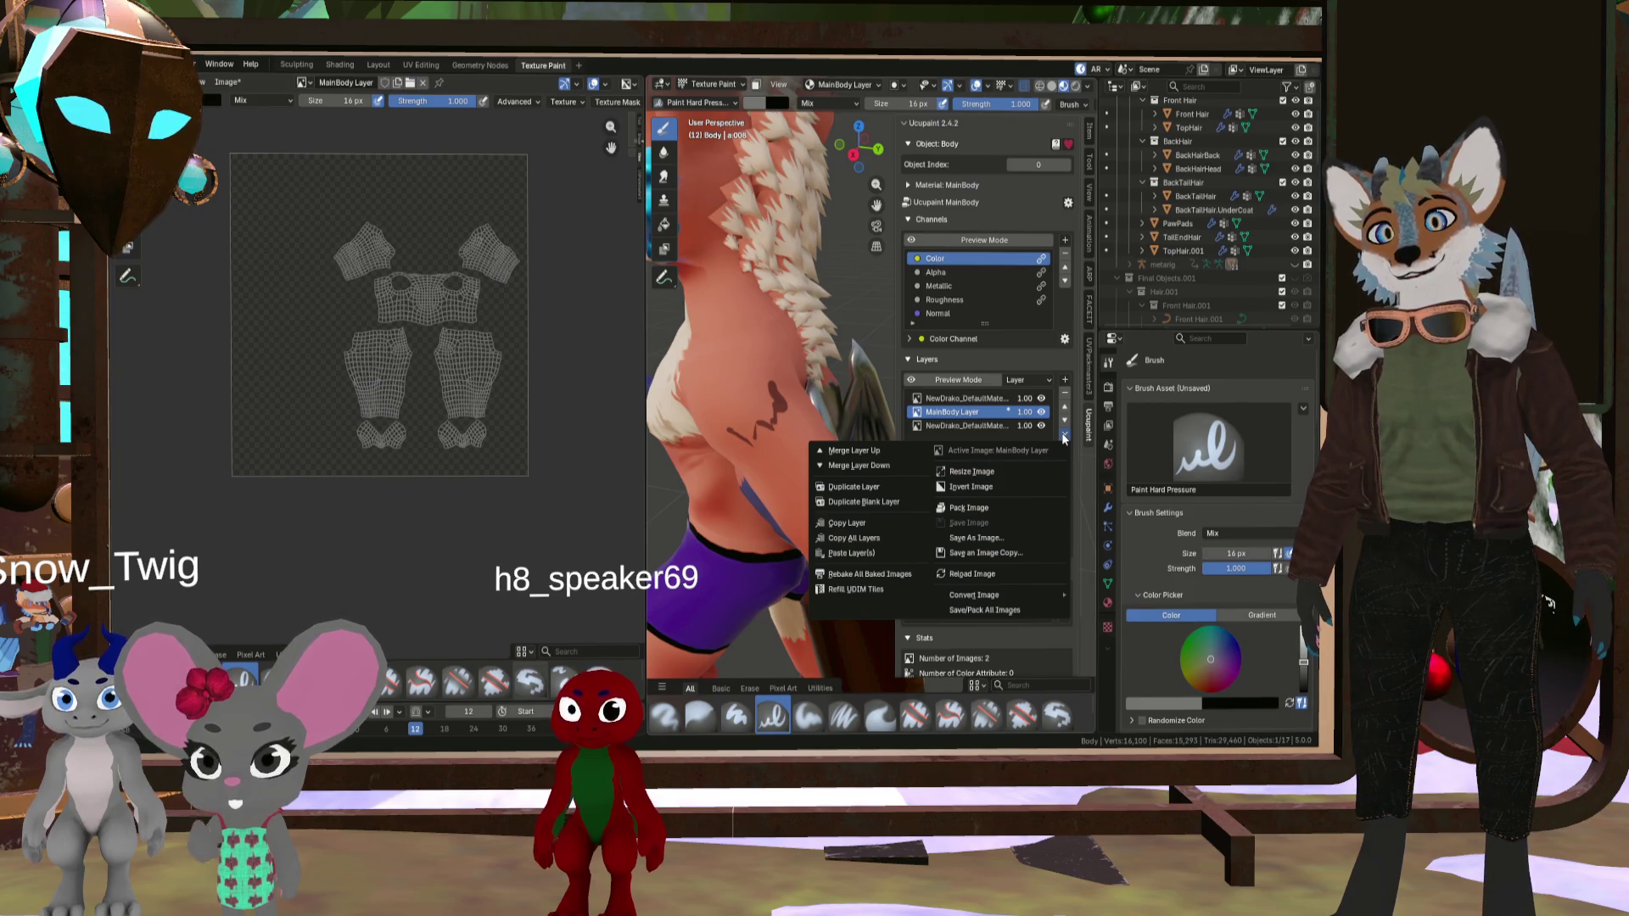
{"action": "mouse_move", "coordinate": [1020, 595]}
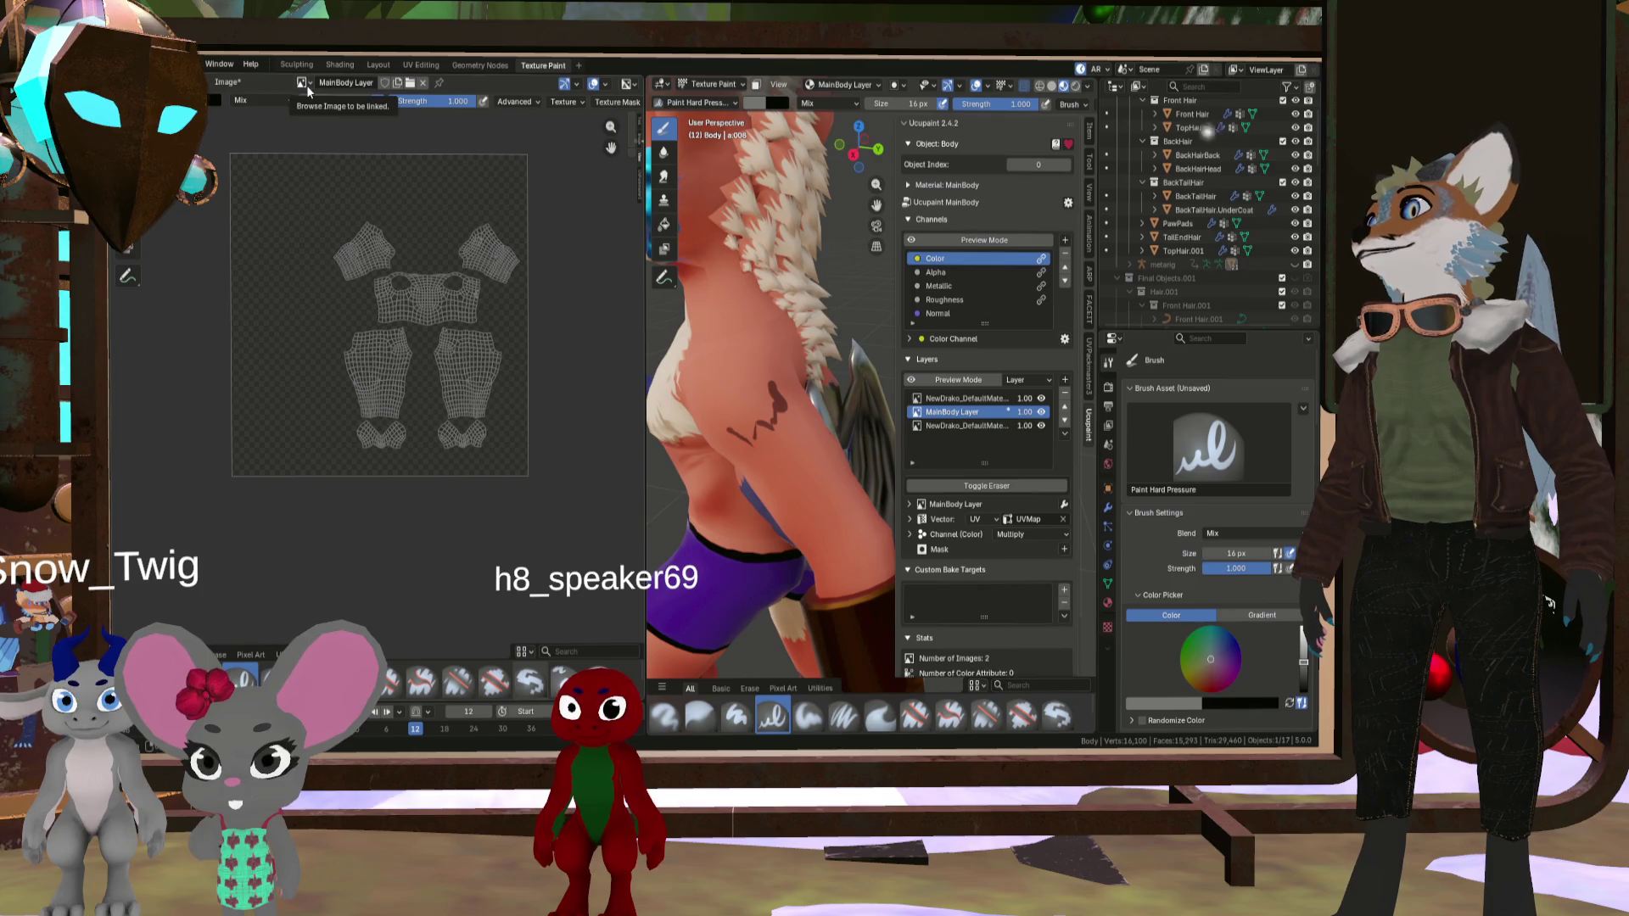
- Paint a dark zigzag on the fox's side with a 14 px brush, then select Paint Soft
{"action": "middle_click_drag", "start_coordinate": [782, 409], "coordinate": [689, 406]}
{"action": "scroll", "coordinate": [690, 405], "scroll_direction": "up", "scroll_amount": 4}
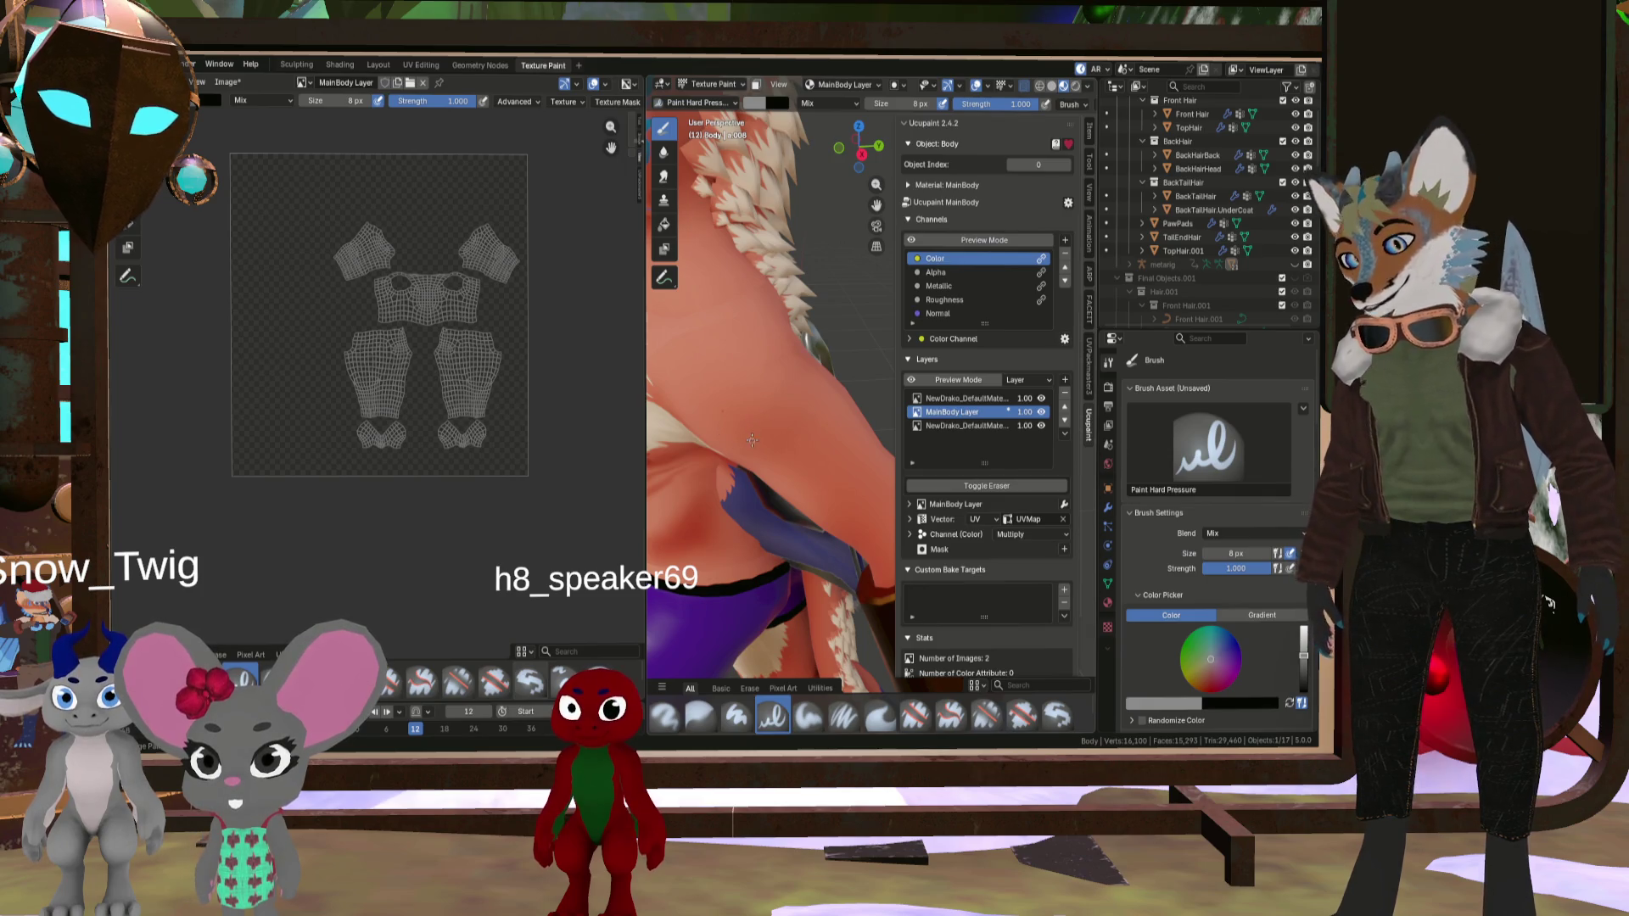
{"action": "key", "text": "f"}
{"action": "mouse_move", "coordinate": [738, 451]}
{"action": "left_mouse_down"}
{"action": "mouse_move", "coordinate": [795, 392]}
{"action": "mouse_move", "coordinate": [798, 366]}
{"action": "left_mouse_up"}
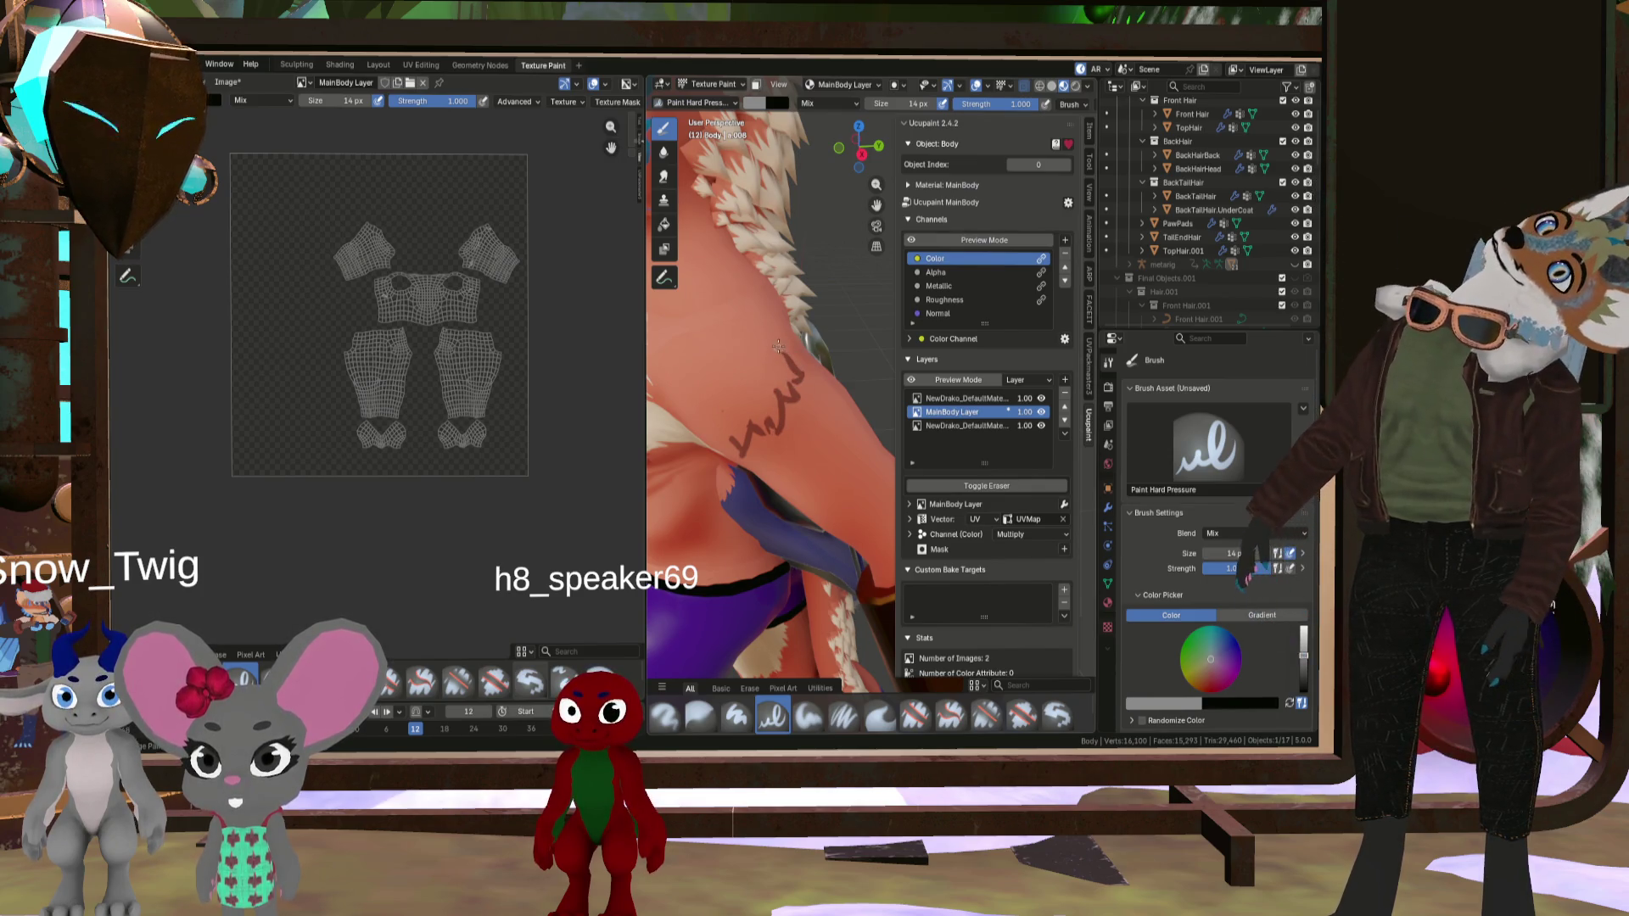
{"action": "key", "text": "ctrl+z"}
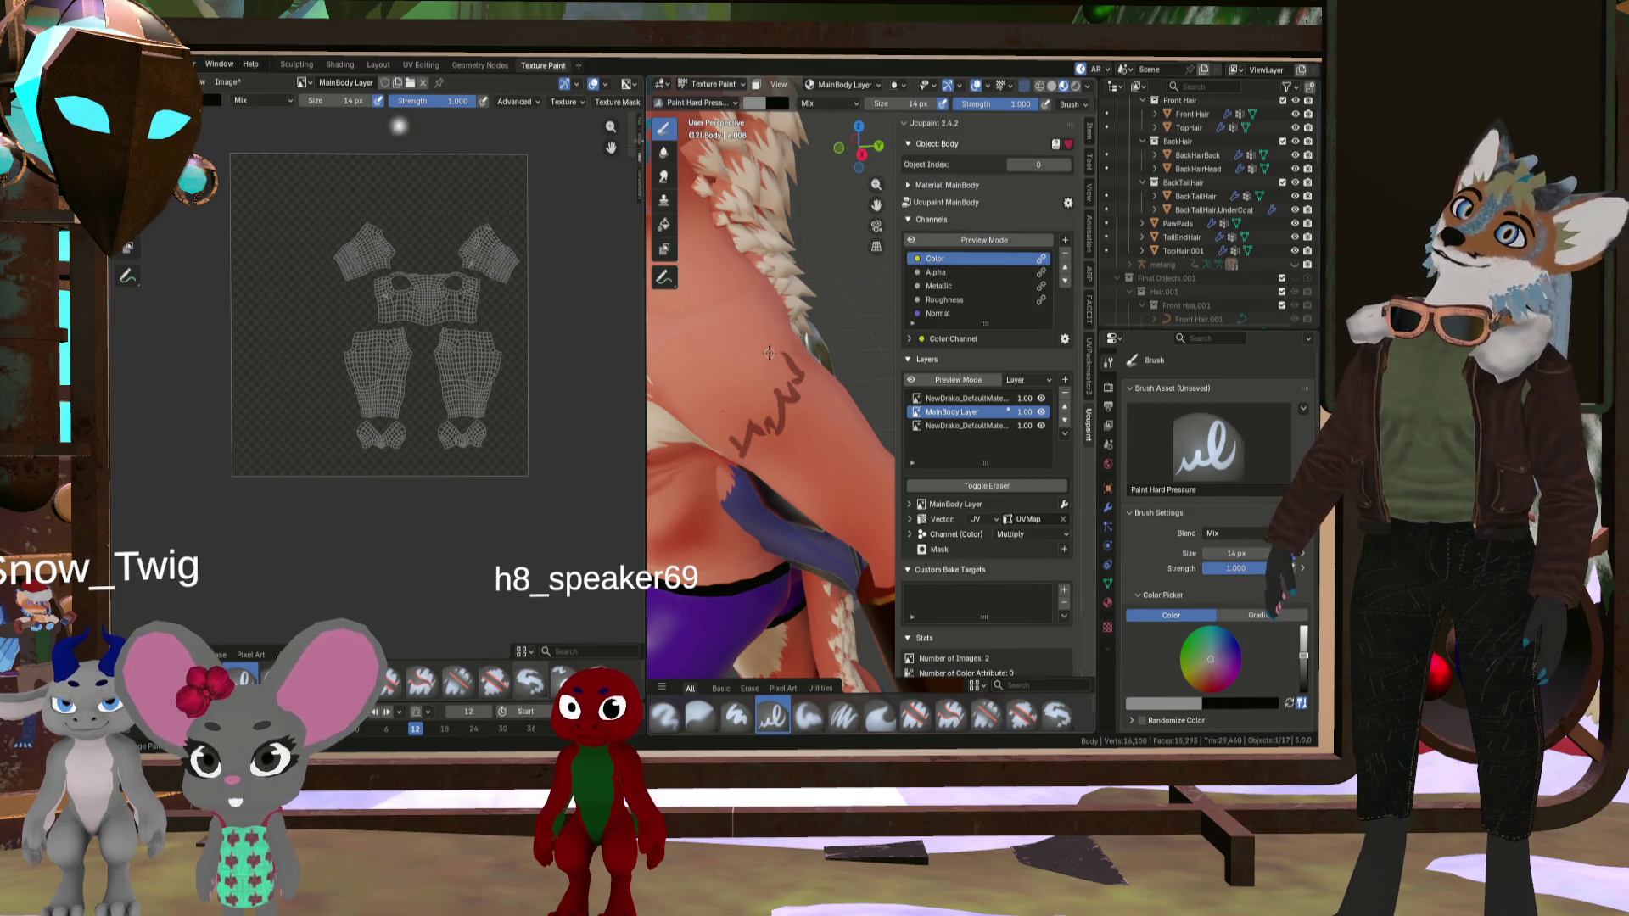
{"action": "key", "text": "ctrl+z"}
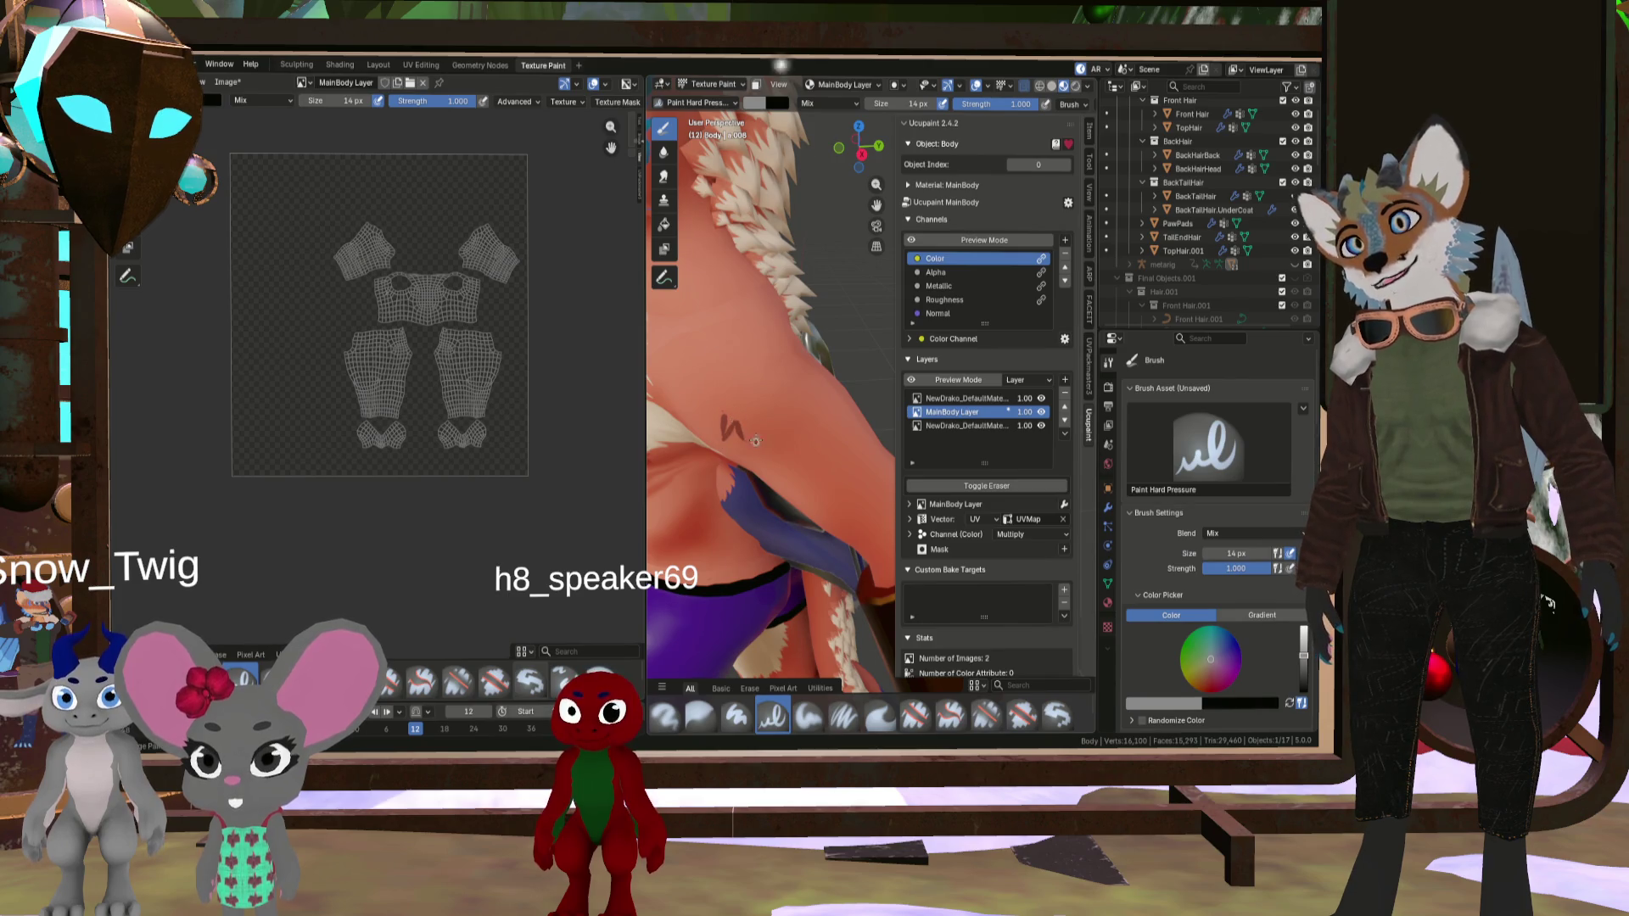
{"action": "mouse_move", "coordinate": [755, 439]}
{"action": "left_mouse_down"}
{"action": "mouse_move", "coordinate": [782, 419]}
{"action": "mouse_move", "coordinate": [803, 358]}
{"action": "left_mouse_up"}
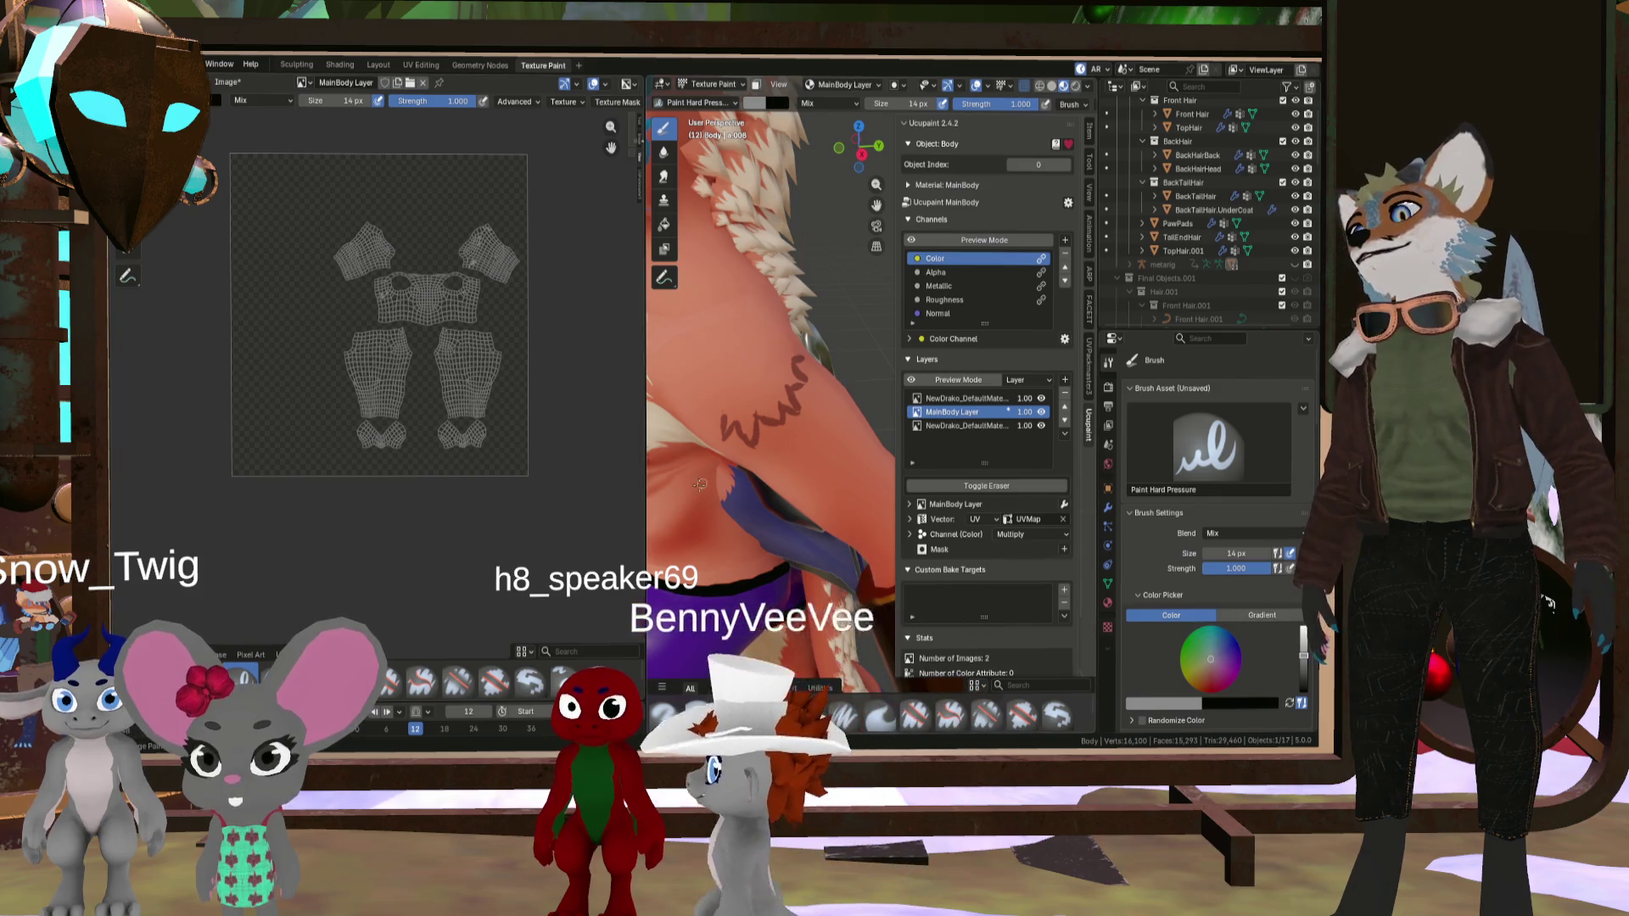
{"action": "left_click", "coordinate": [808, 715]}
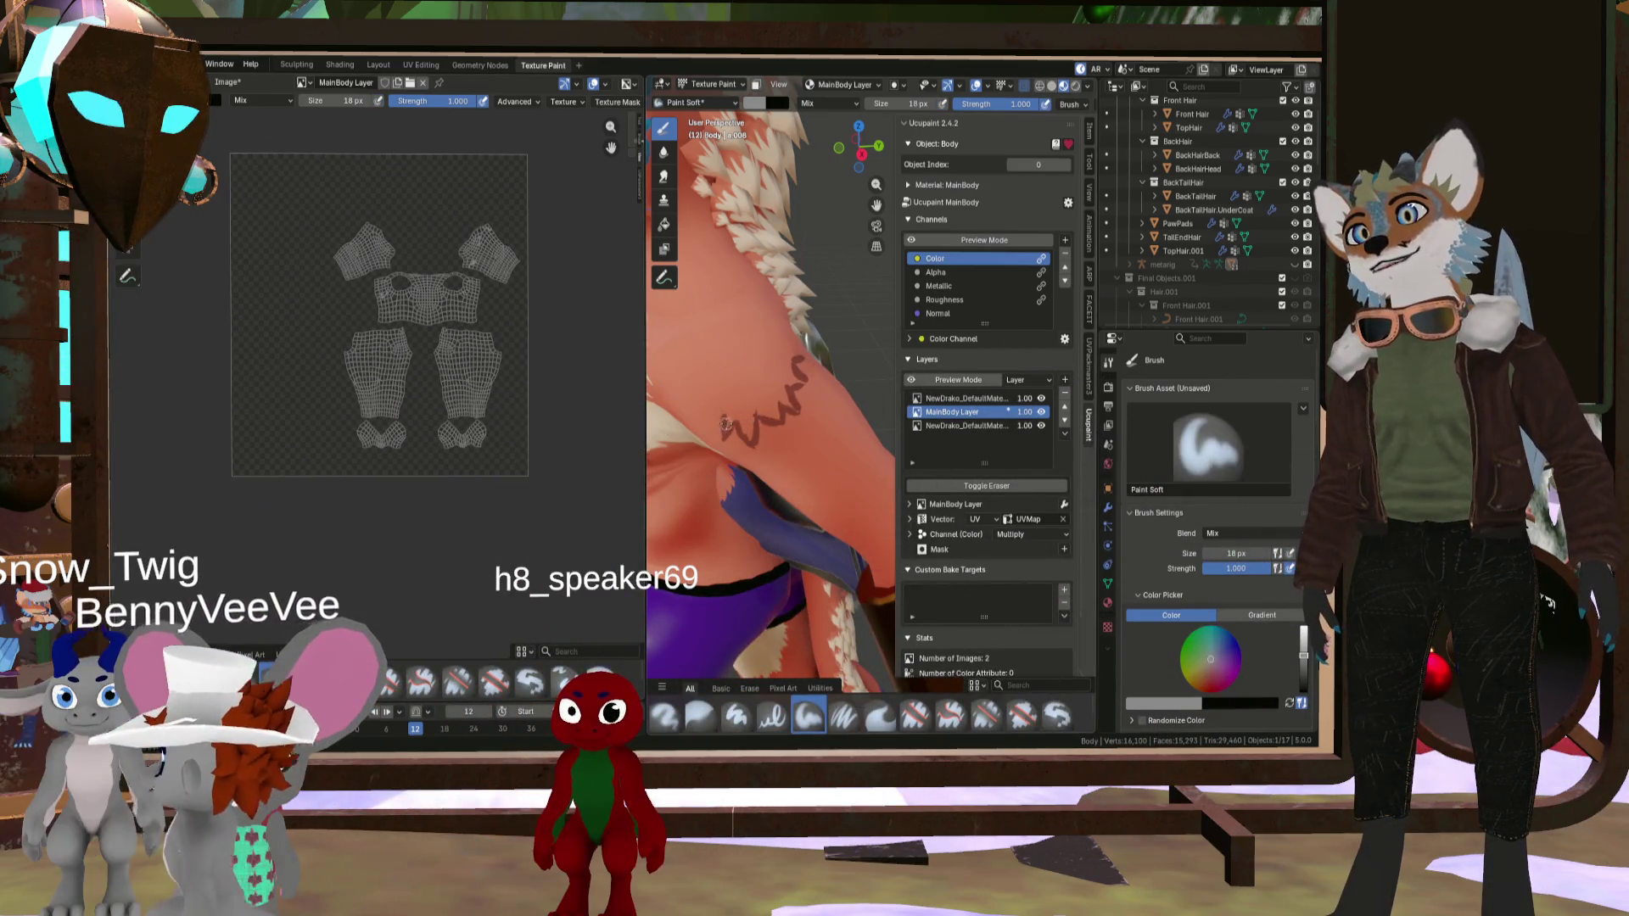
{"action": "key", "text": "bracketright"}
{"action": "key", "text": "bracketright"}
{"action": "key", "text": "bracketright"}
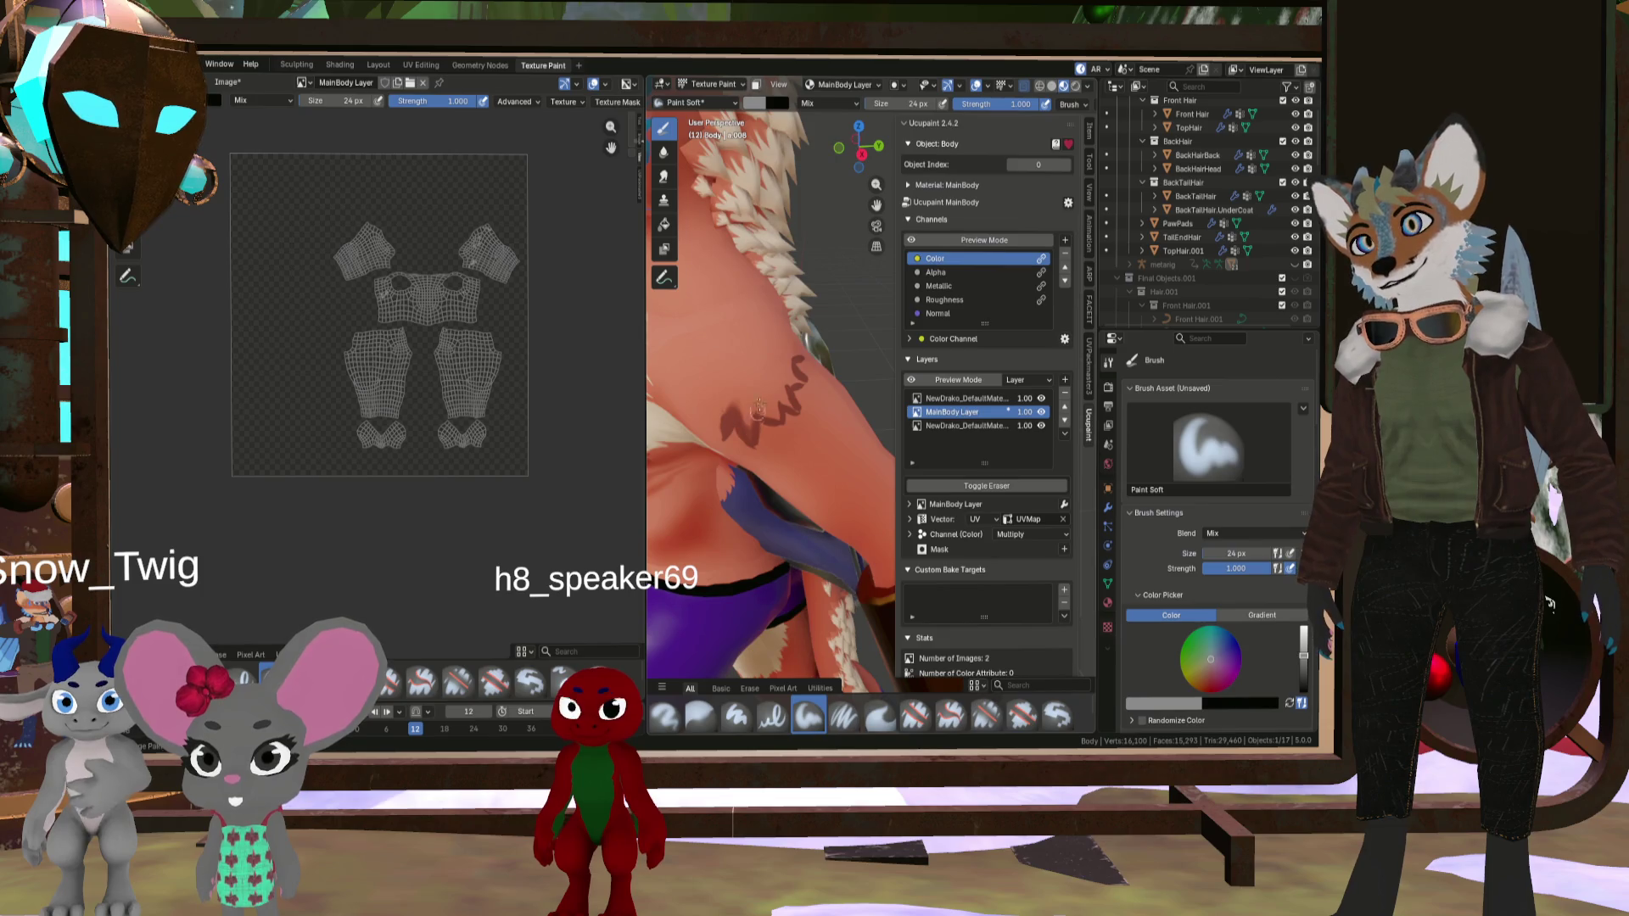
{"action": "left_click_drag", "start_coordinate": [760, 414], "coordinate": [798, 362]}
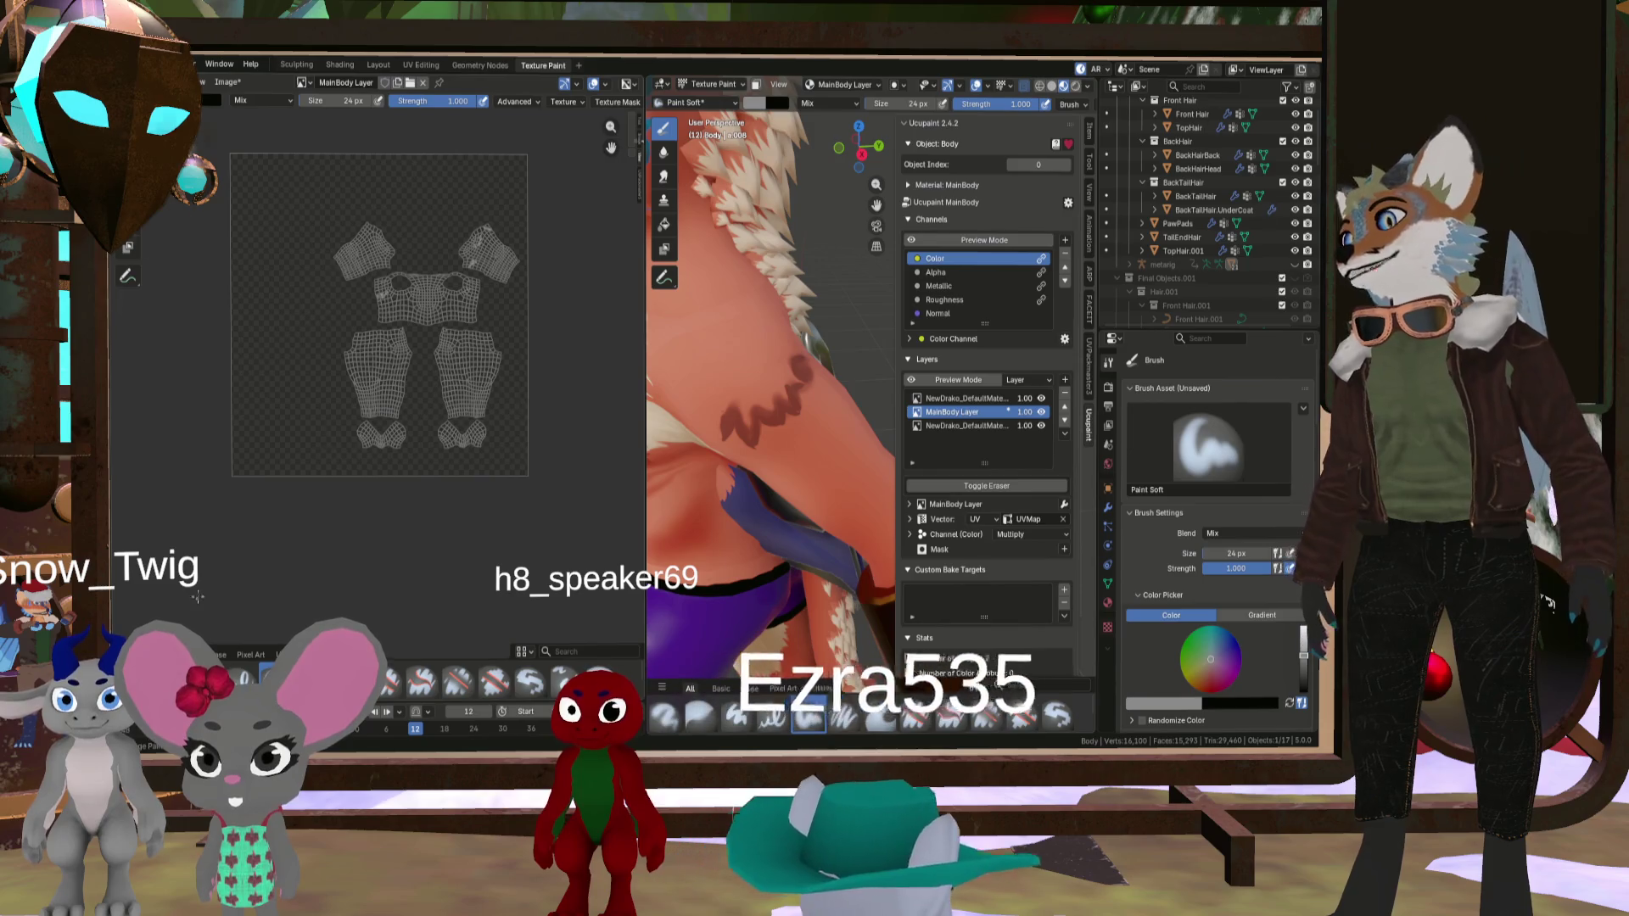
{"action": "left_click", "coordinate": [880, 716]}
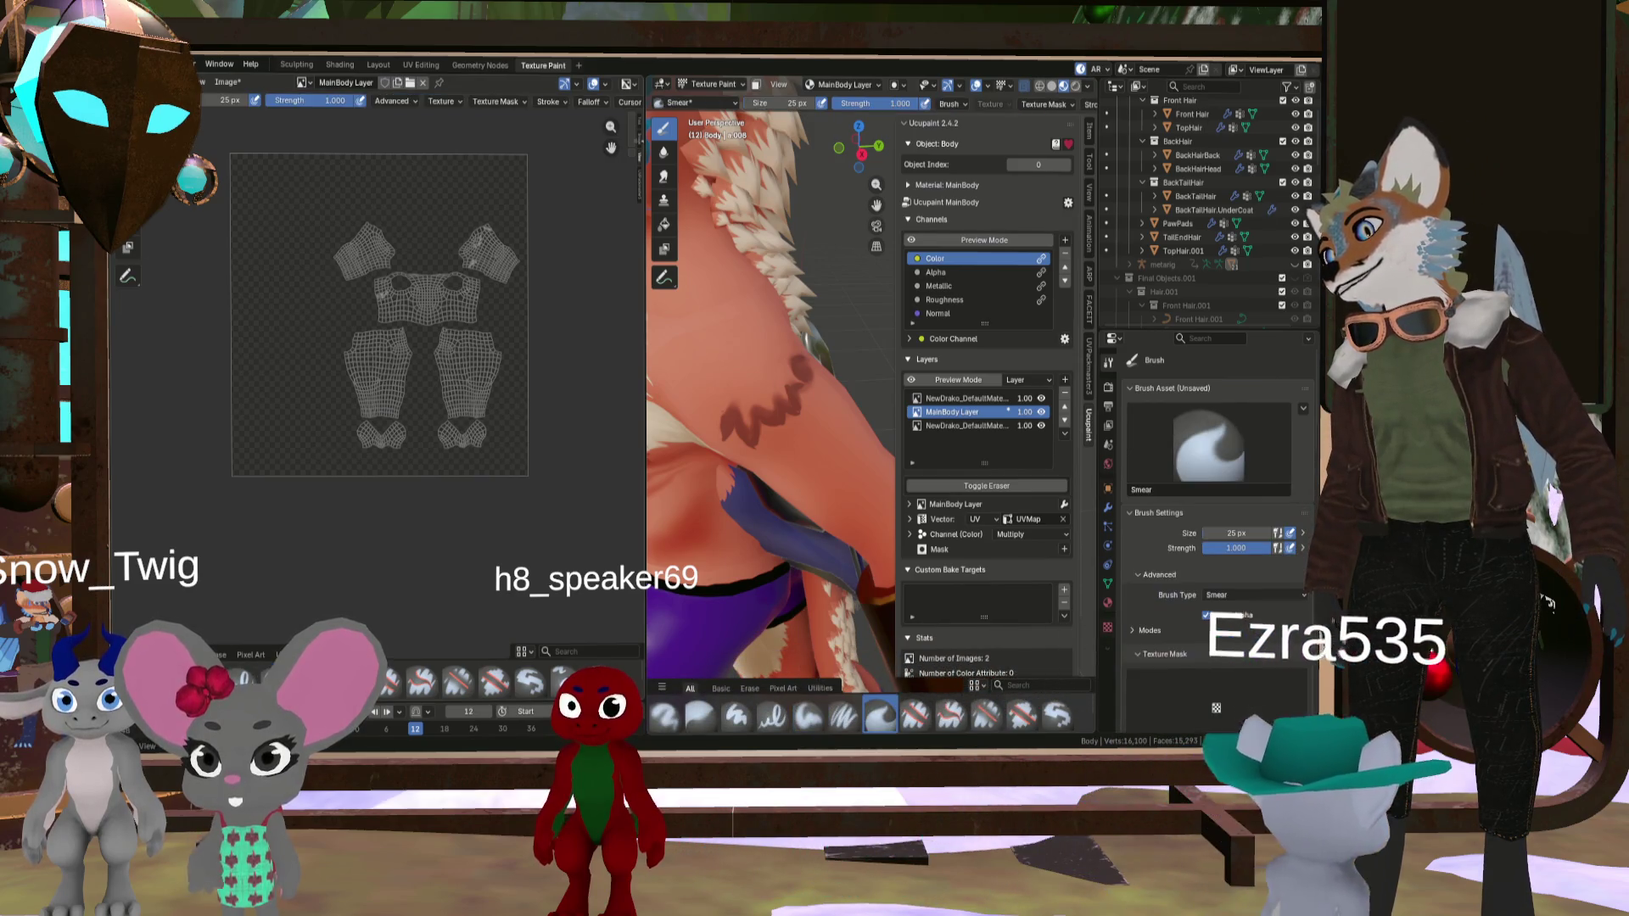
{"action": "key", "text": "bracketleft"}
{"action": "key", "text": "bracketleft"}
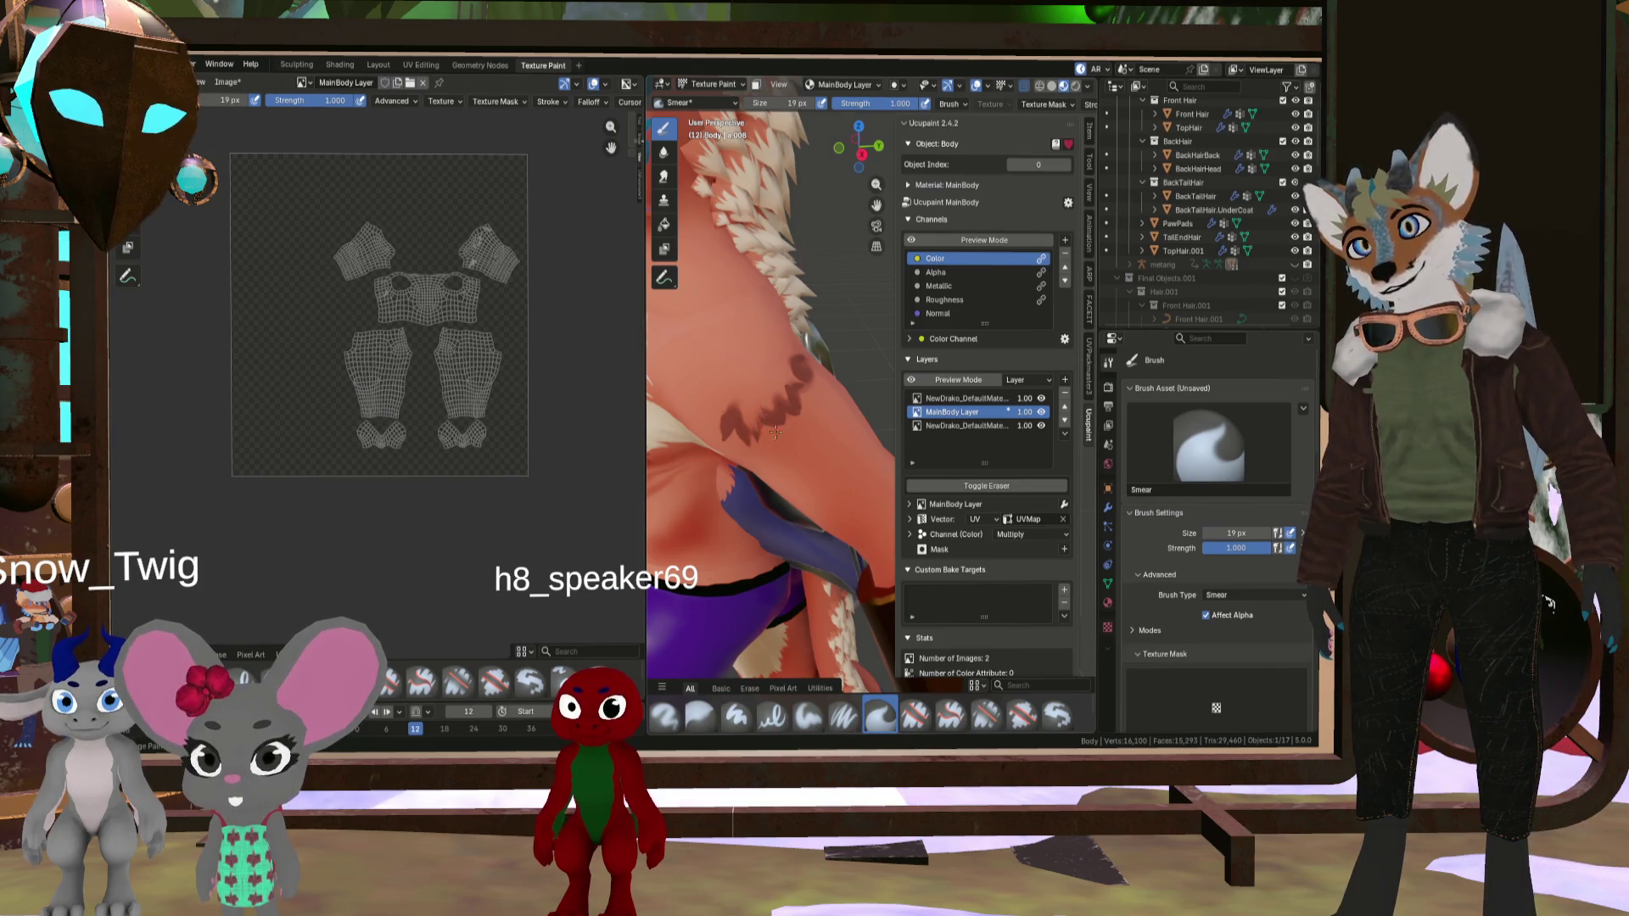
{"action": "key", "text": "bracketright"}
{"action": "key", "text": "bracketright"}
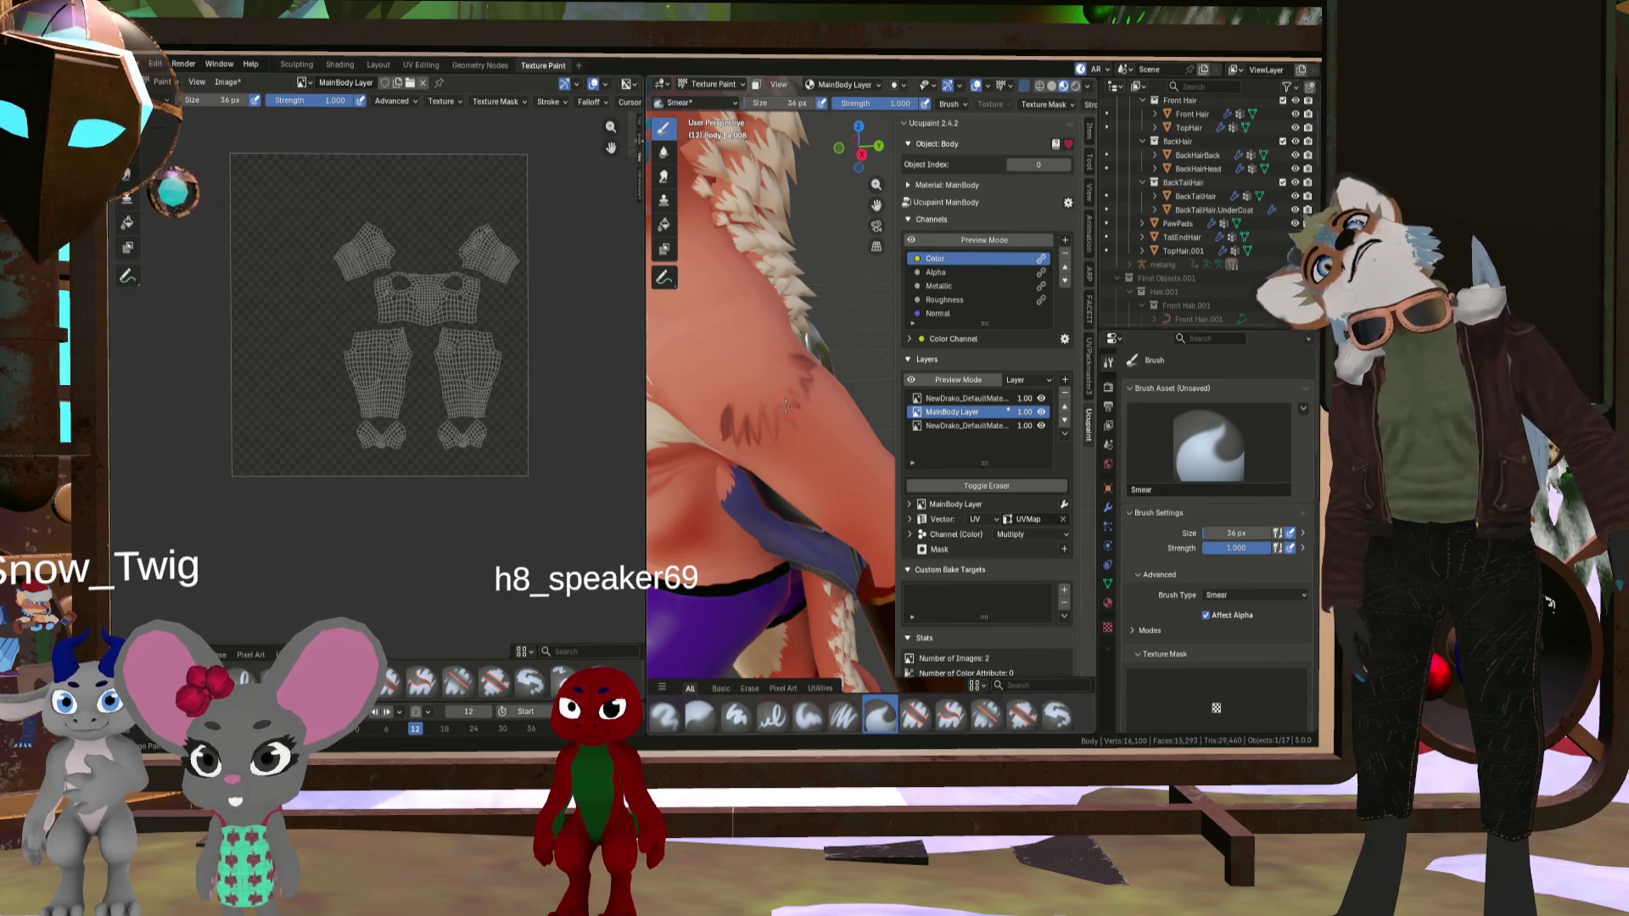
{"action": "scroll", "coordinate": [787, 406], "scroll_direction": "down", "scroll_amount": 8}
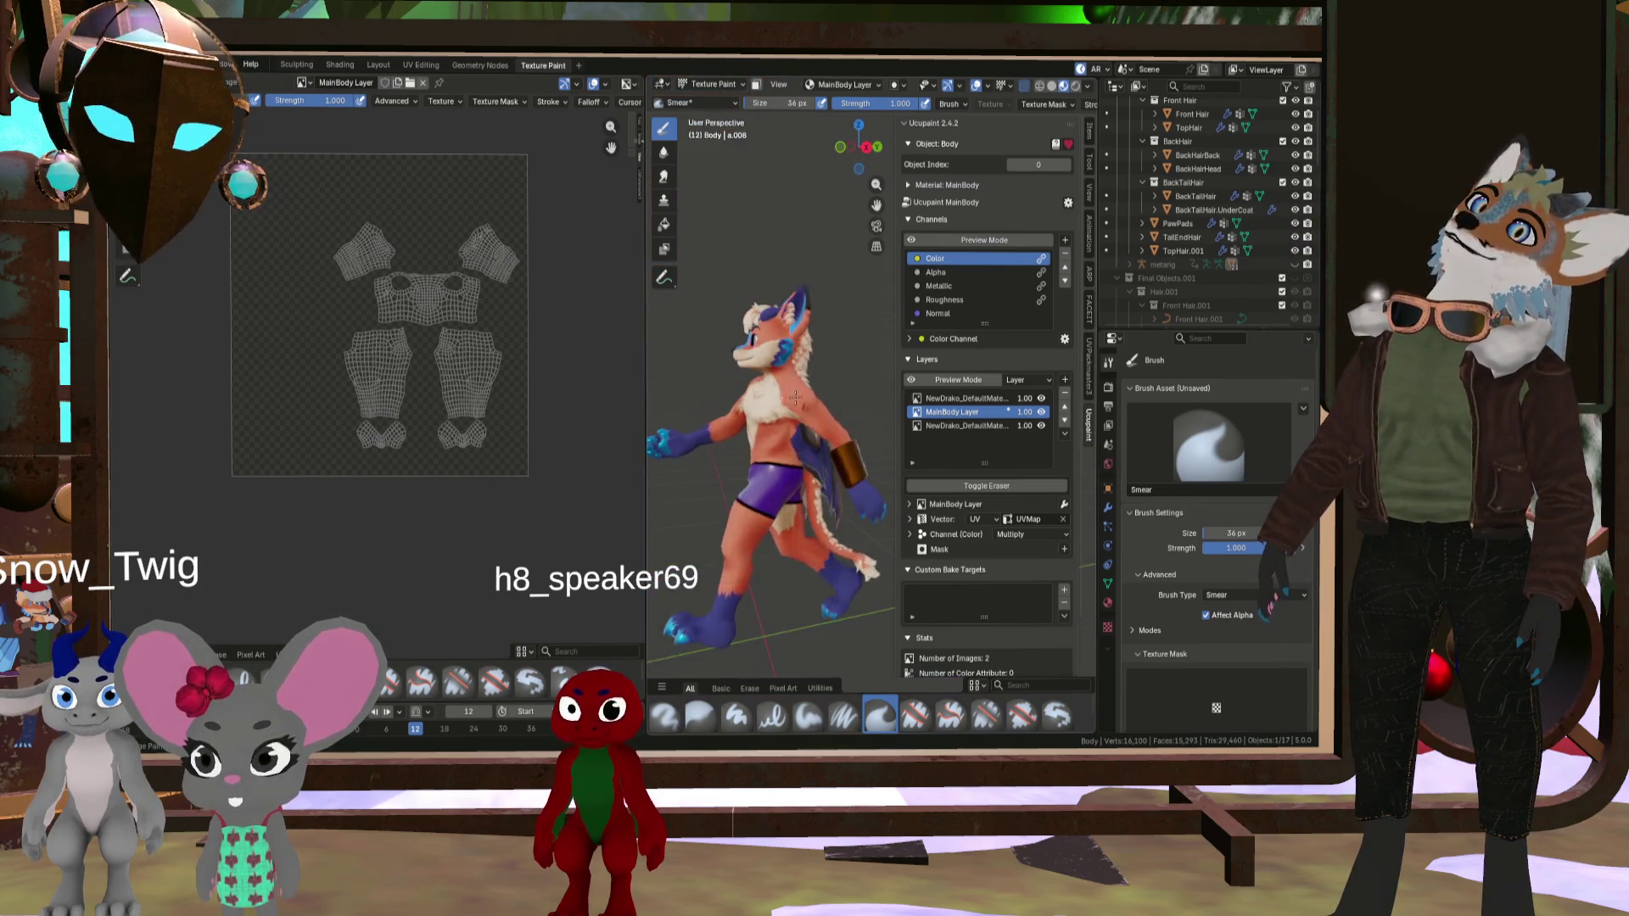
- Switch from the Erase Hard brush to the Airbrush
{"action": "scroll", "coordinate": [798, 397], "scroll_direction": "up", "scroll_amount": 5}
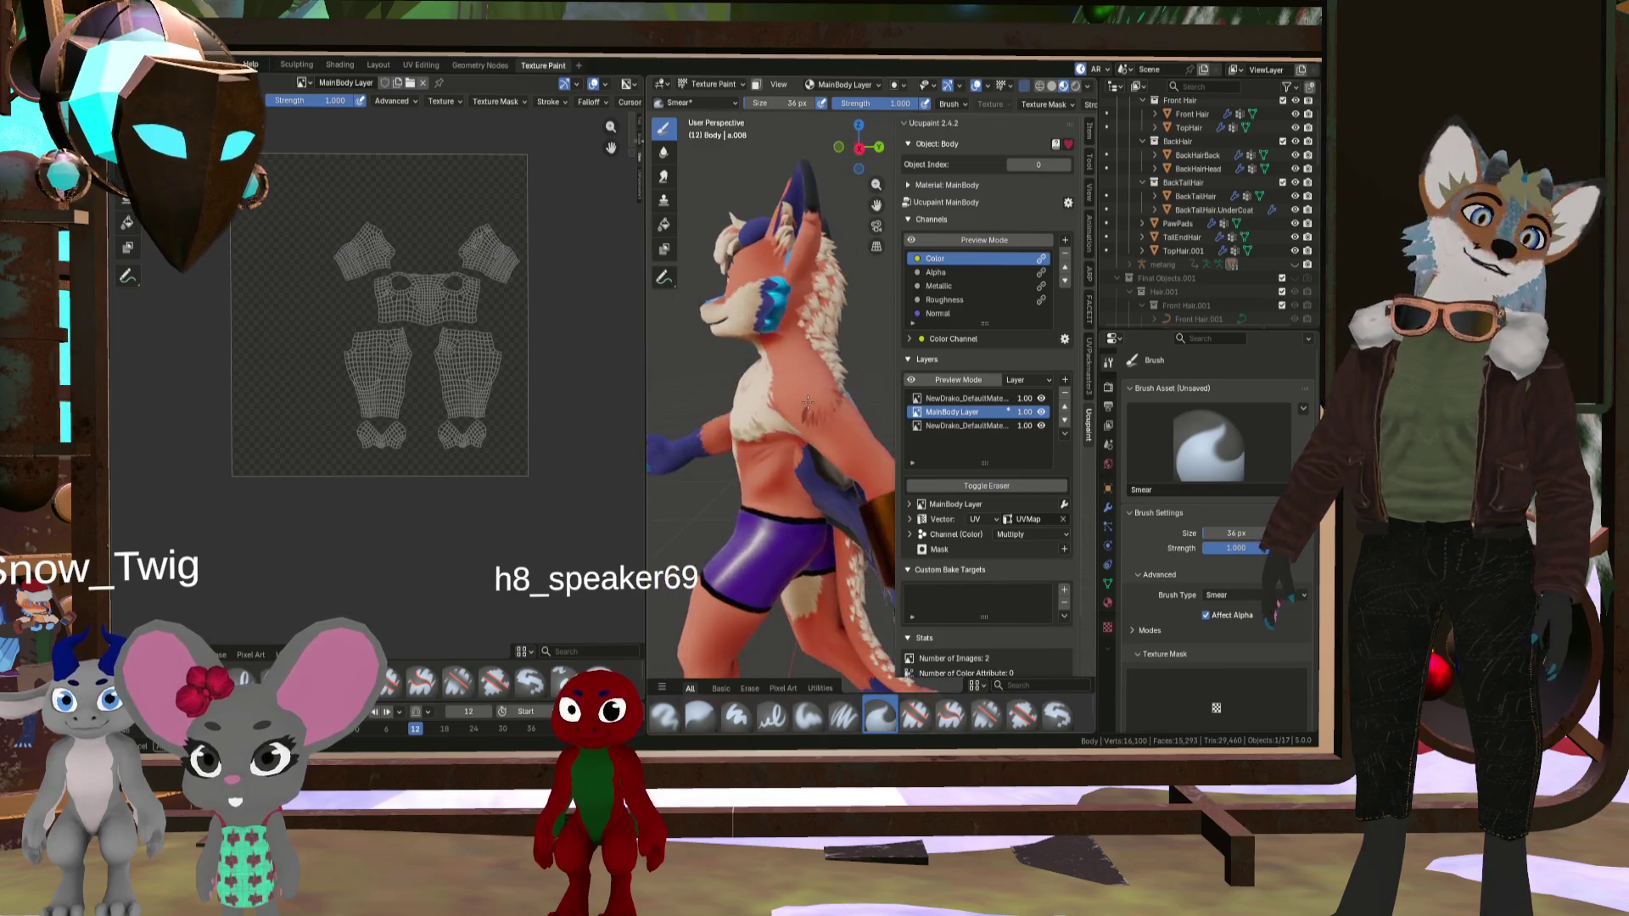
{"action": "scroll", "coordinate": [808, 401], "scroll_direction": "up", "scroll_amount": 5}
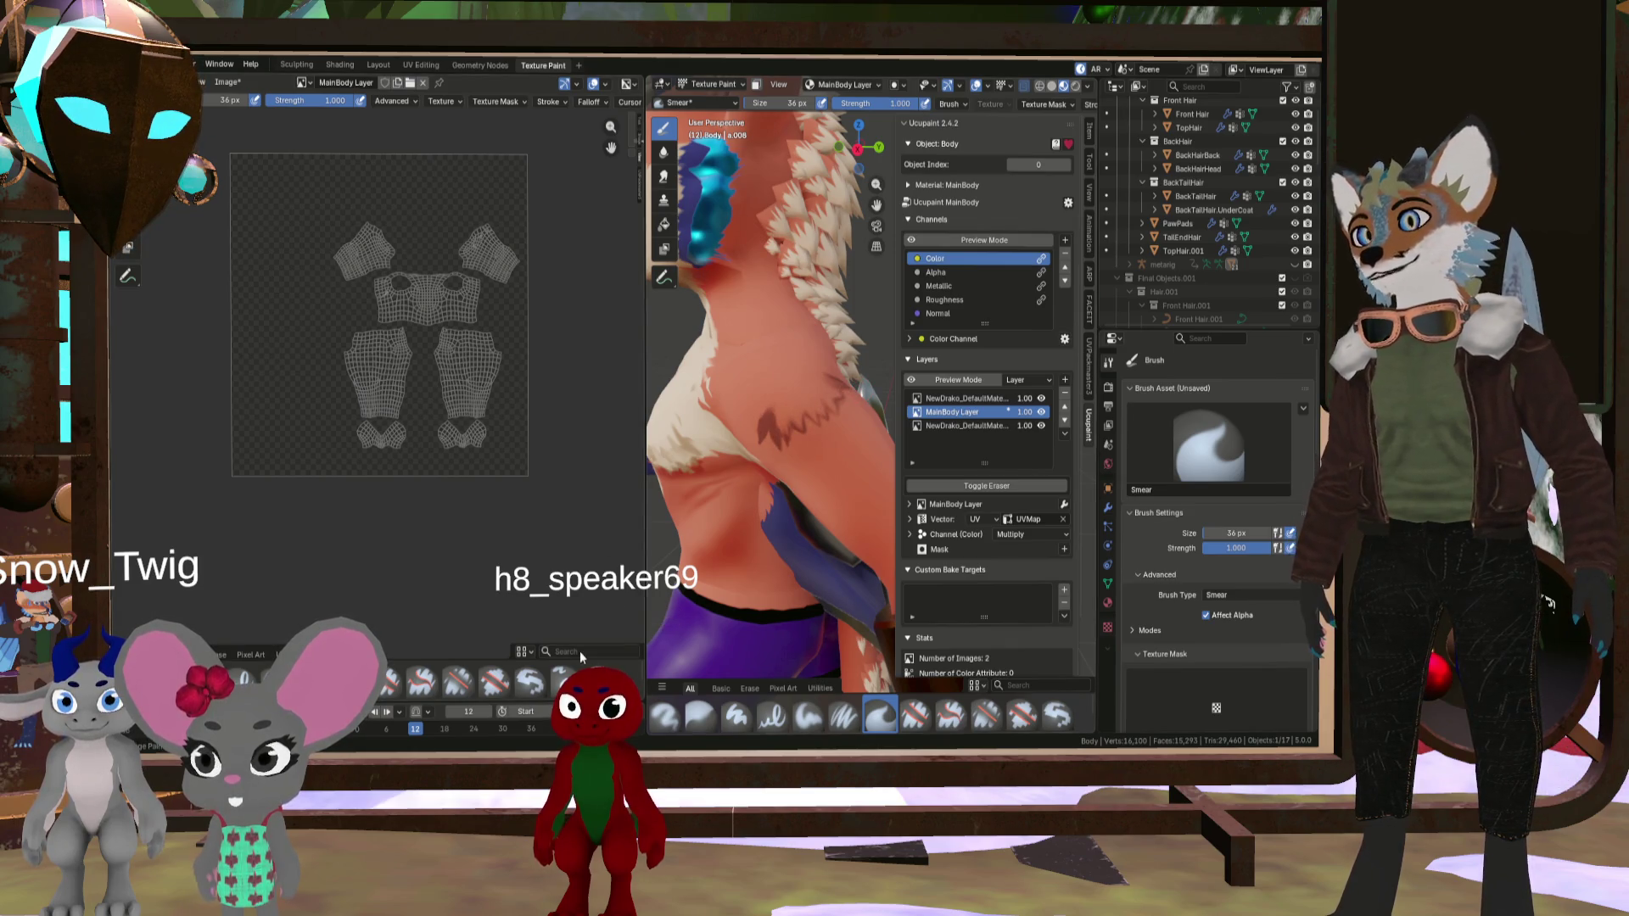
{"action": "left_click", "coordinate": [387, 688]}
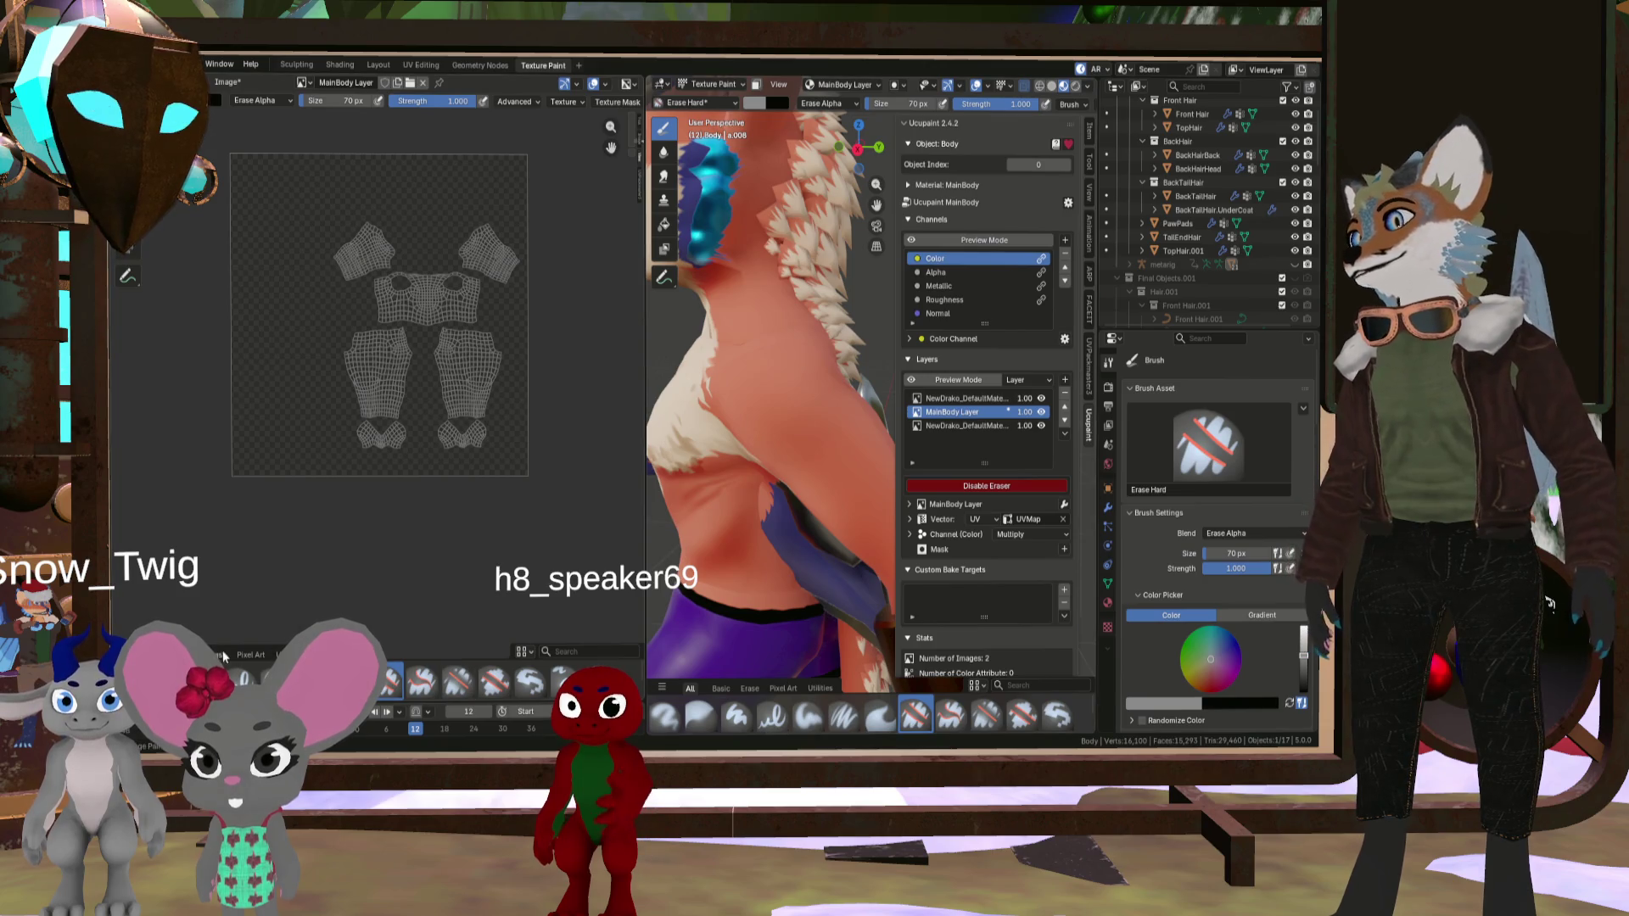
{"action": "left_click", "coordinate": [665, 715]}
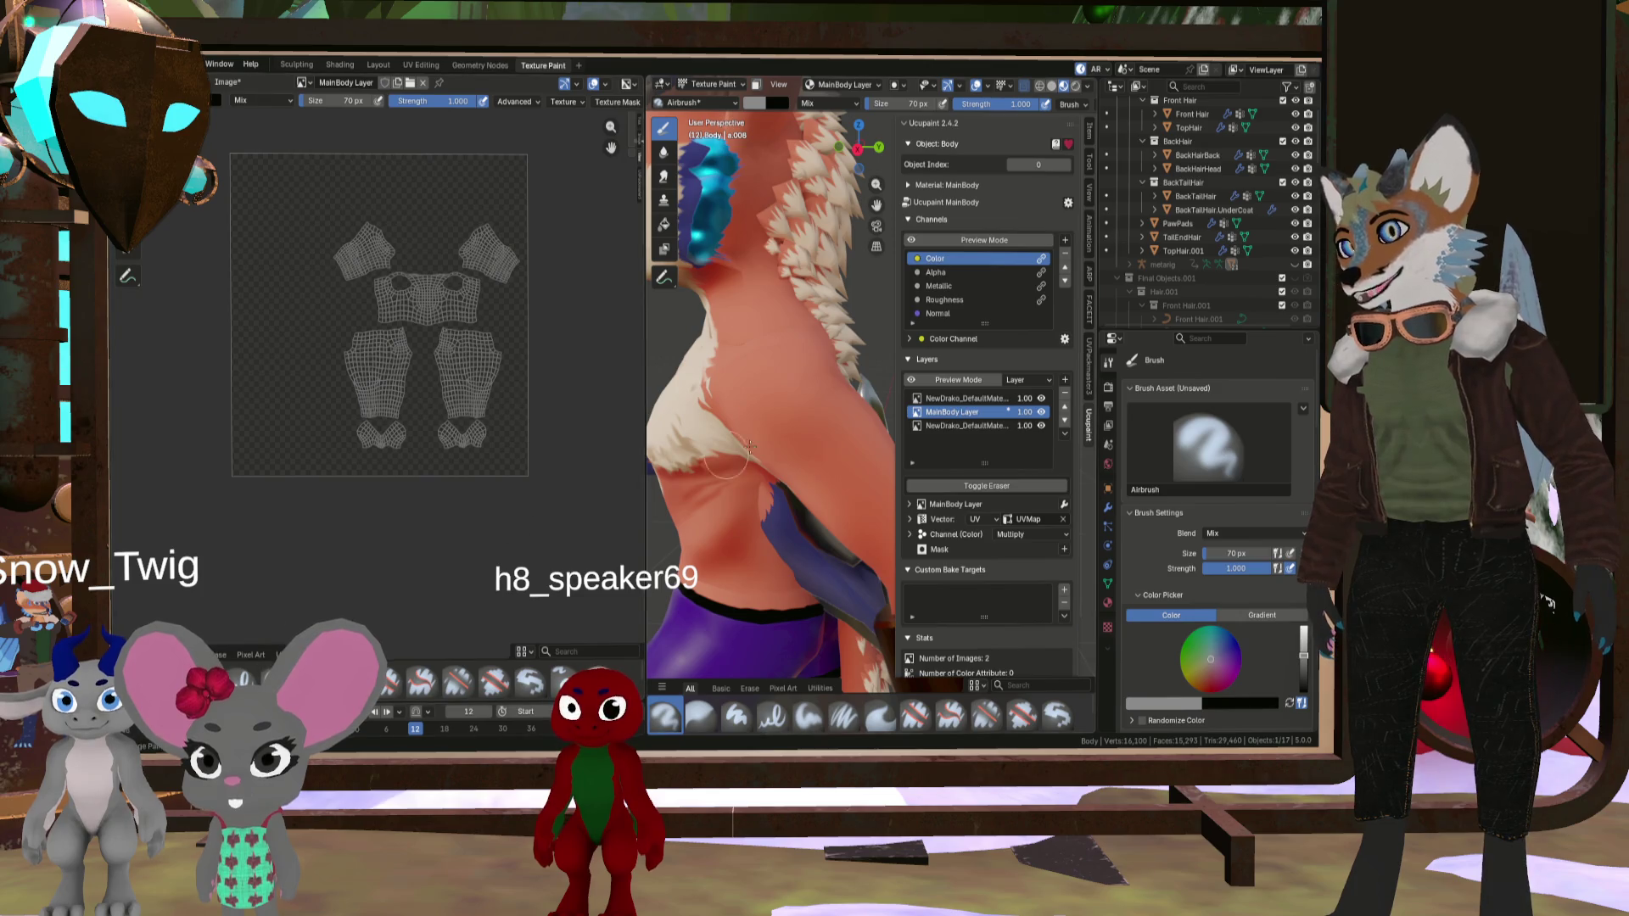
- Enlarge the airbrush to about 71 px, paint a test chest stroke, then undo it completely
{"action": "key", "text": "f"}
{"action": "left_click", "coordinate": [772, 434]}
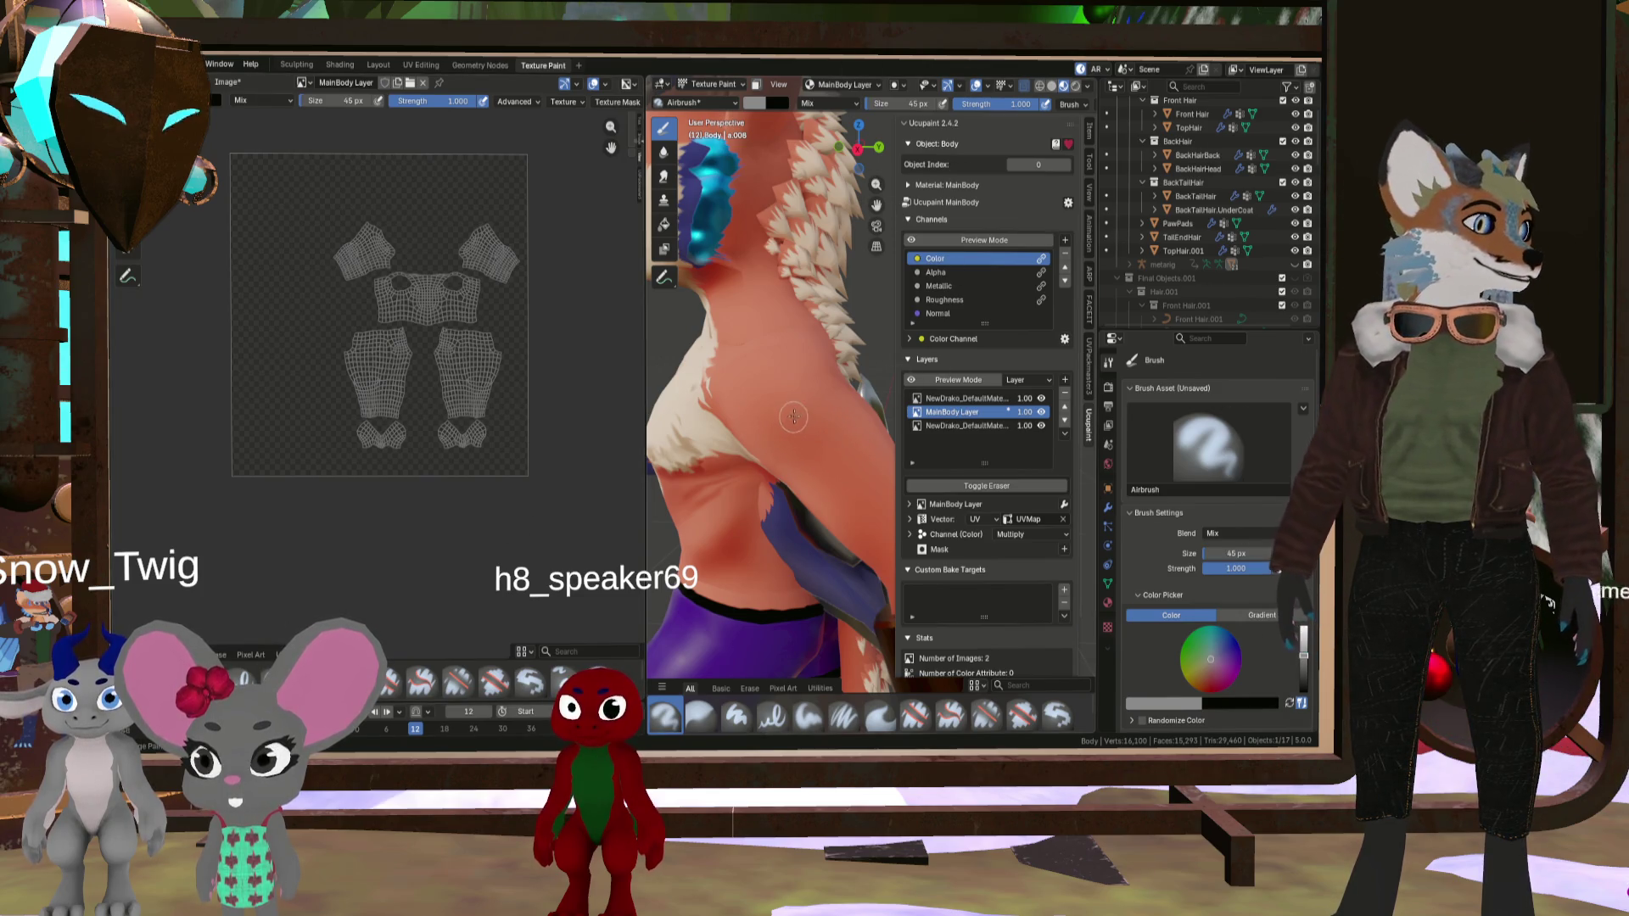
{"action": "key", "text": "f"}
{"action": "left_click", "coordinate": [780, 436]}
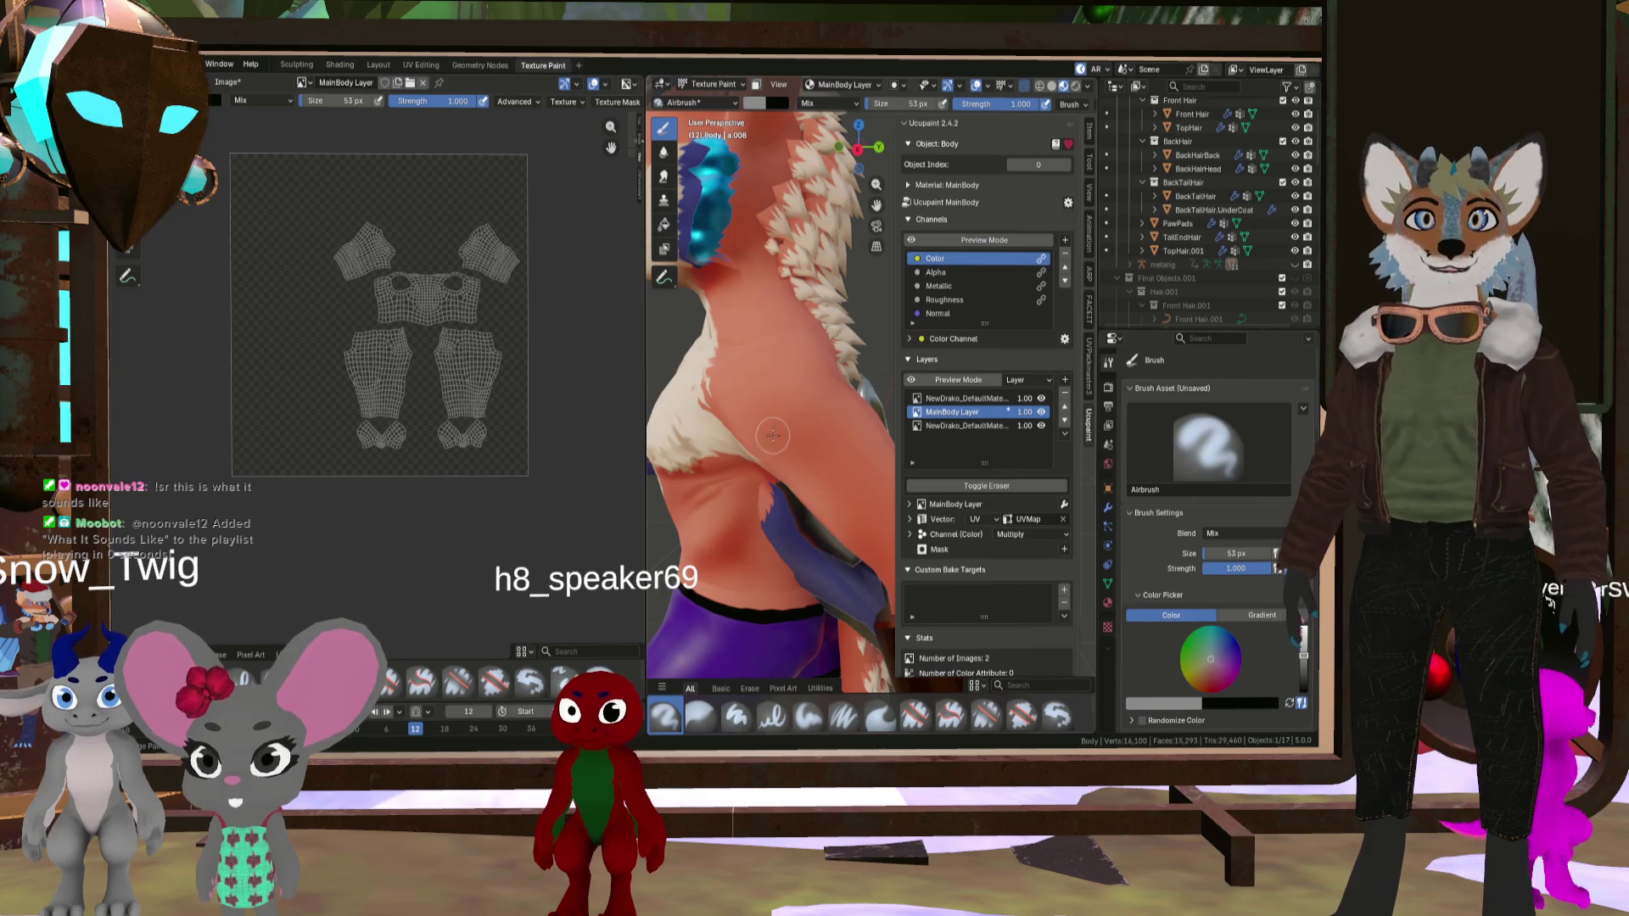
{"action": "key", "text": "f"}
{"action": "left_click", "coordinate": [798, 434]}
{"action": "mouse_move", "coordinate": [777, 433]}
{"action": "left_mouse_down"}
{"action": "mouse_move", "coordinate": [844, 405]}
{"action": "mouse_move", "coordinate": [815, 445]}
{"action": "left_mouse_up"}
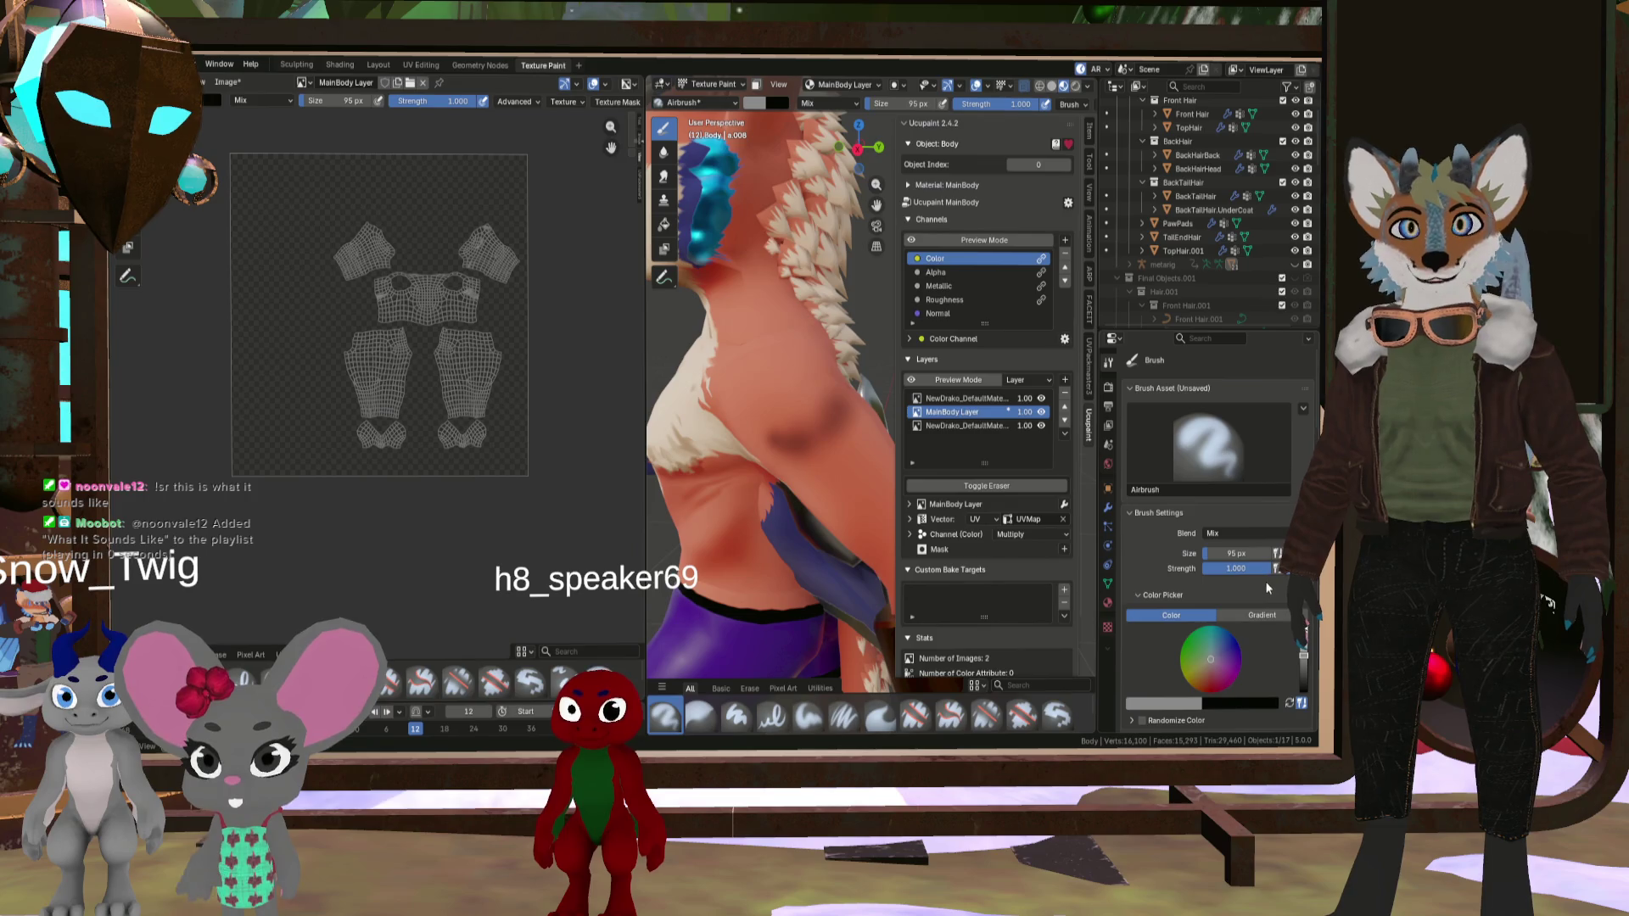
{"action": "key", "text": "ctrl+z"}
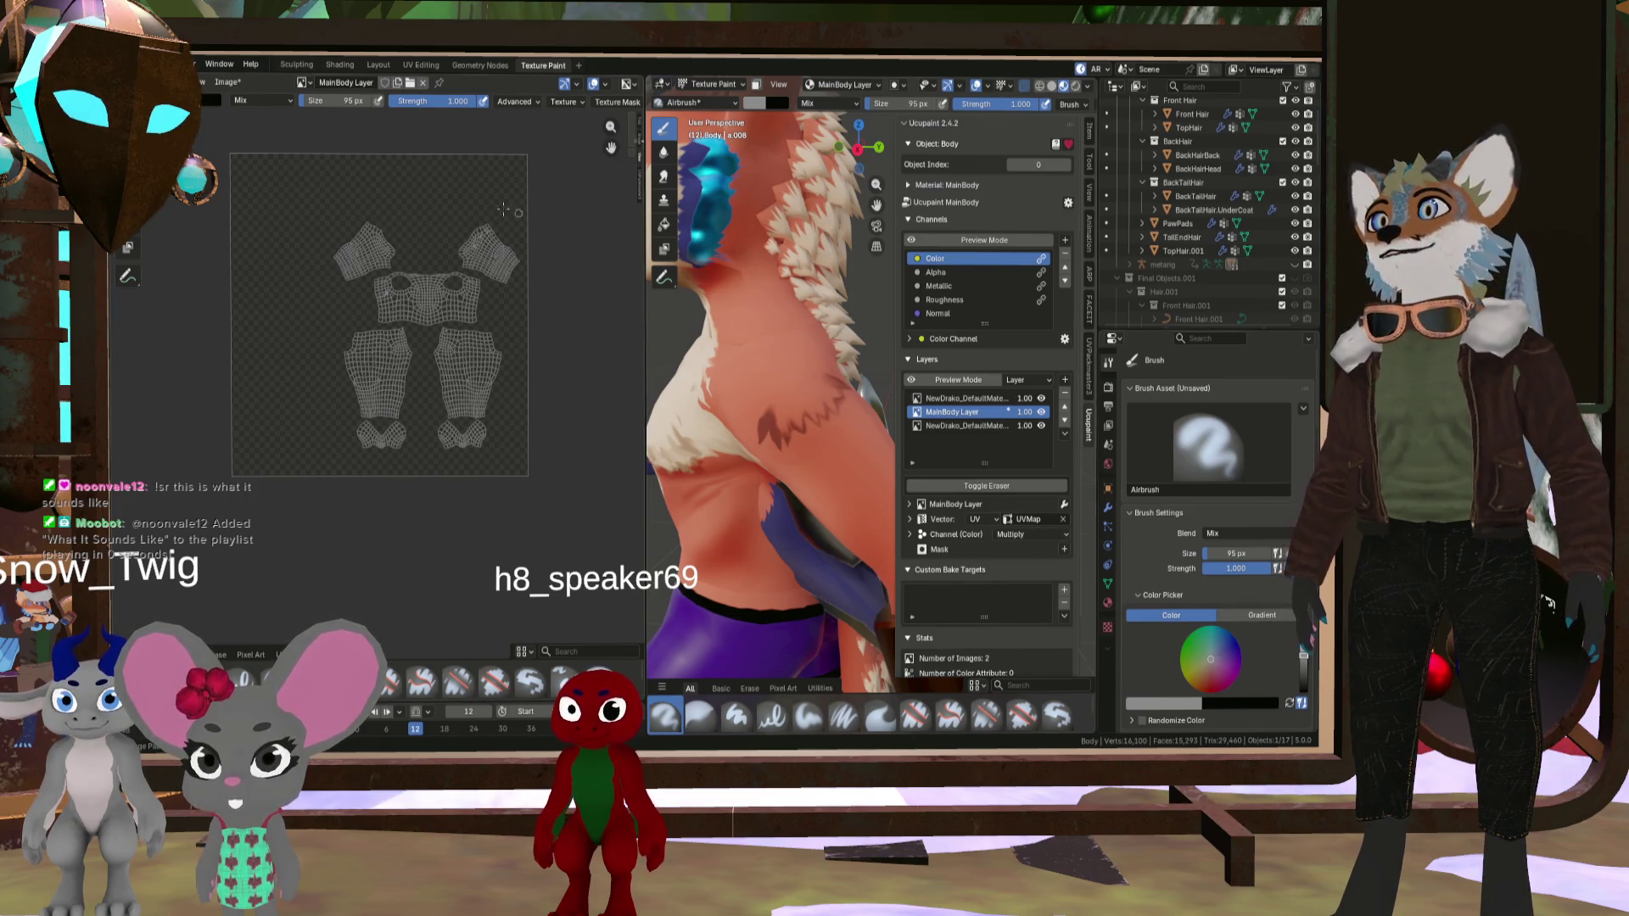
{"action": "left_click", "coordinate": [138, 65]}
{"action": "mouse_move", "coordinate": [170, 65]}
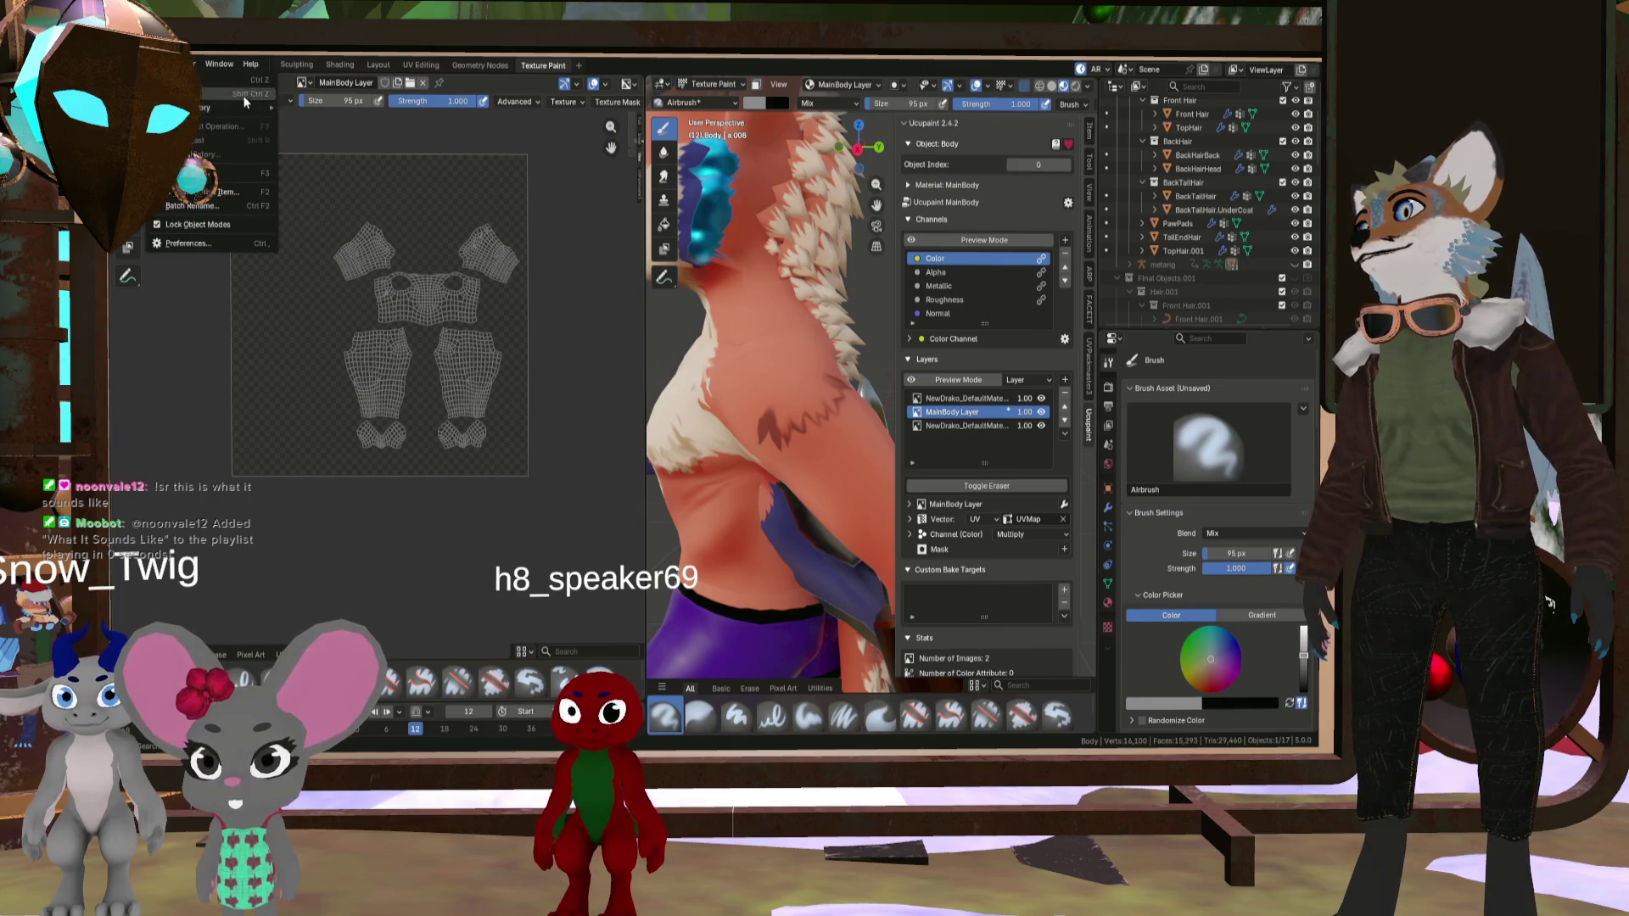
{"action": "left_click", "coordinate": [247, 95]}
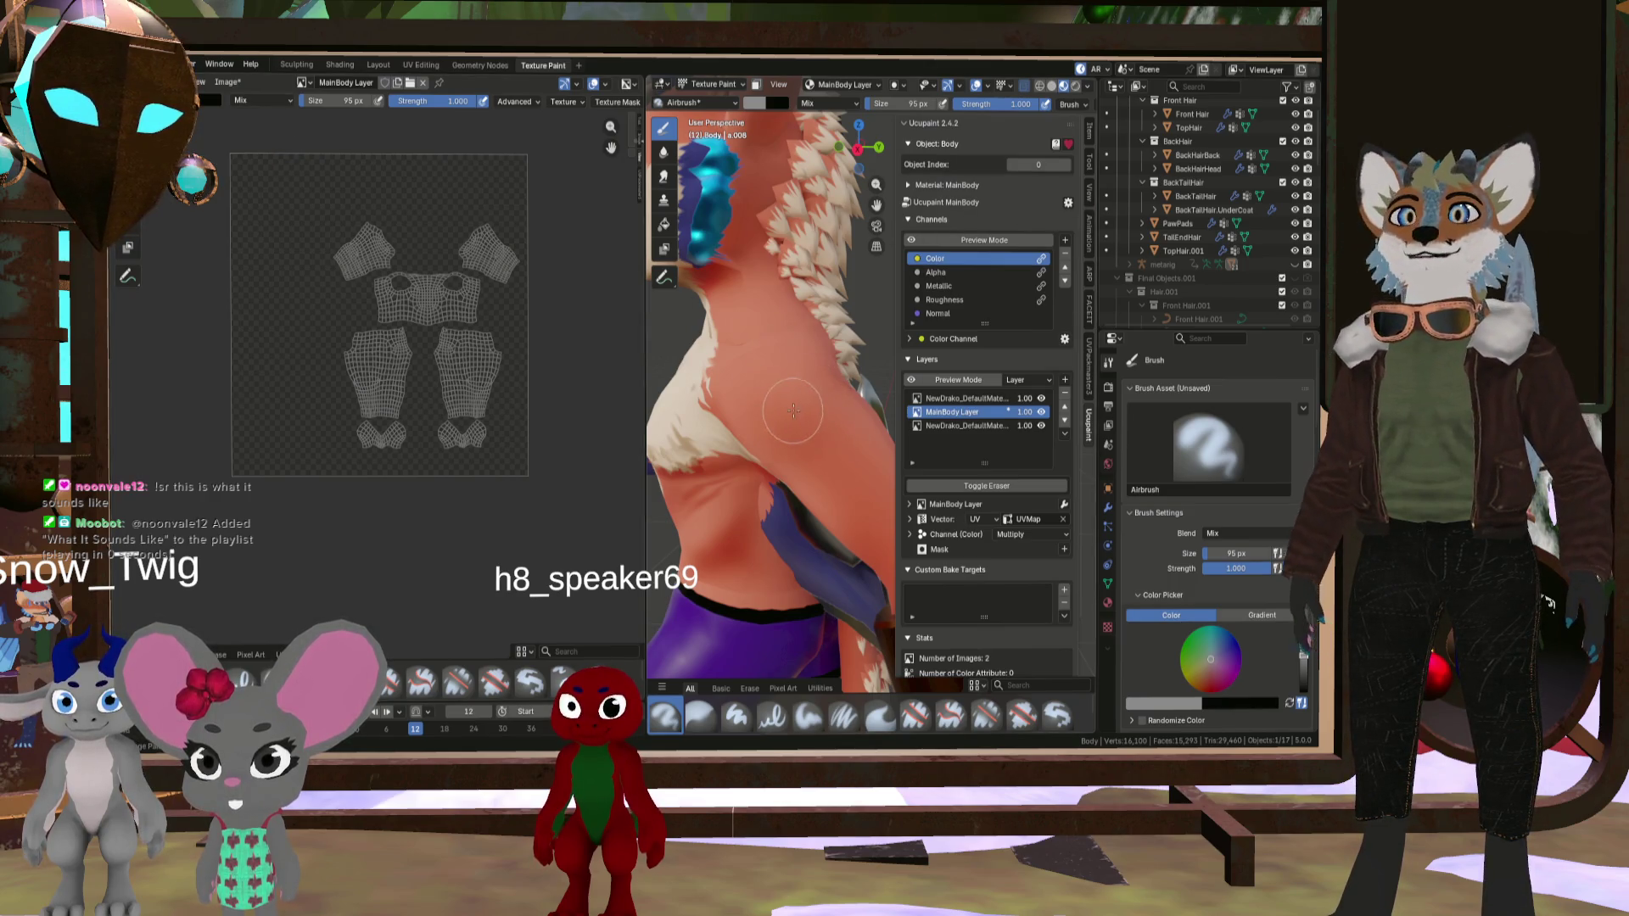
- Lighten the paint colour and zoom out to view the whole fox
{"action": "left_click_drag", "start_coordinate": [1306, 656], "coordinate": [1309, 651]}
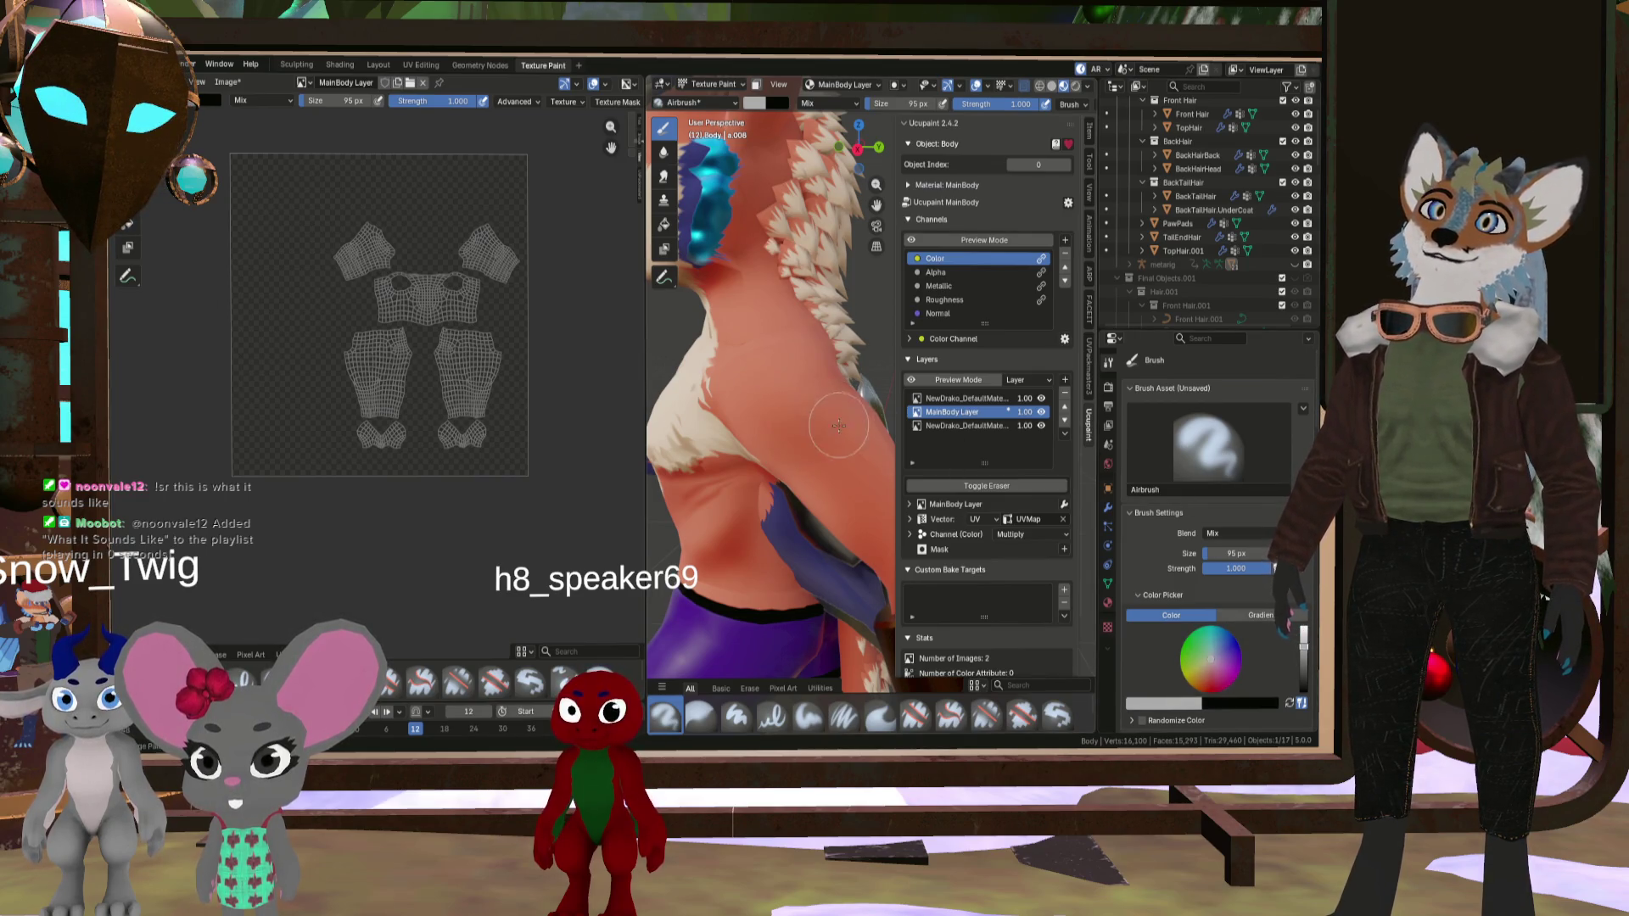
{"action": "left_click", "coordinate": [1305, 642]}
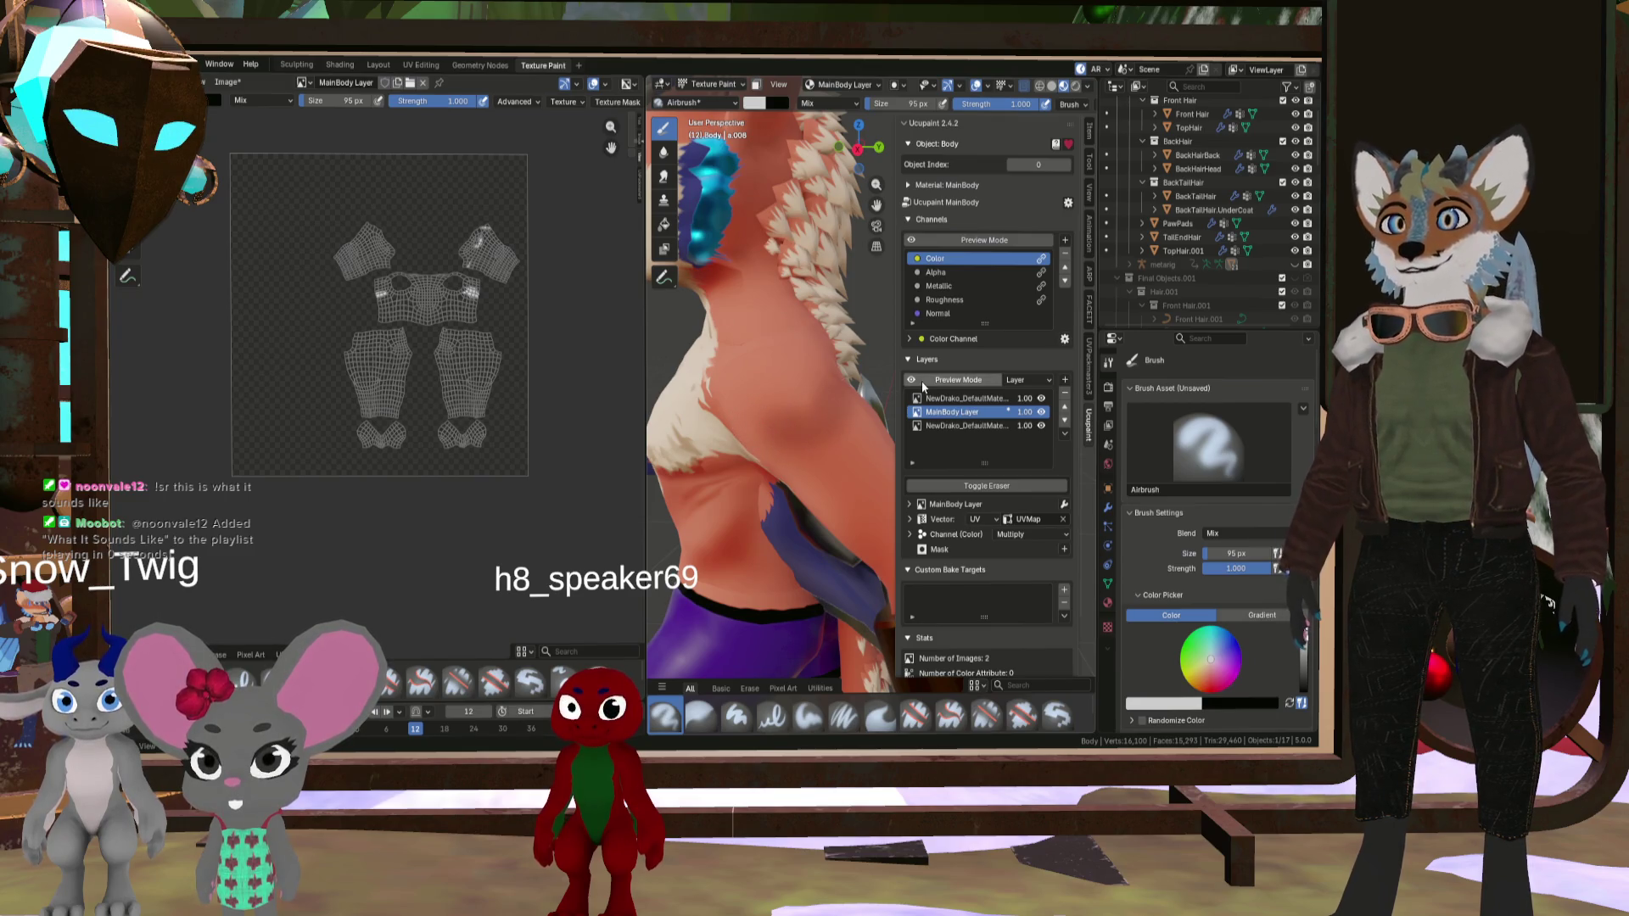
{"action": "scroll", "coordinate": [806, 390], "scroll_direction": "down", "scroll_amount": 4}
{"action": "mouse_move", "coordinate": [805, 390]}
{"action": "middle_mouse_down"}
{"action": "mouse_move", "coordinate": [793, 424]}
{"action": "mouse_move", "coordinate": [827, 441]}
{"action": "mouse_move", "coordinate": [812, 459]}
{"action": "mouse_move", "coordinate": [899, 462]}
{"action": "mouse_move", "coordinate": [849, 475]}
{"action": "mouse_move", "coordinate": [862, 481]}
{"action": "middle_mouse_up"}
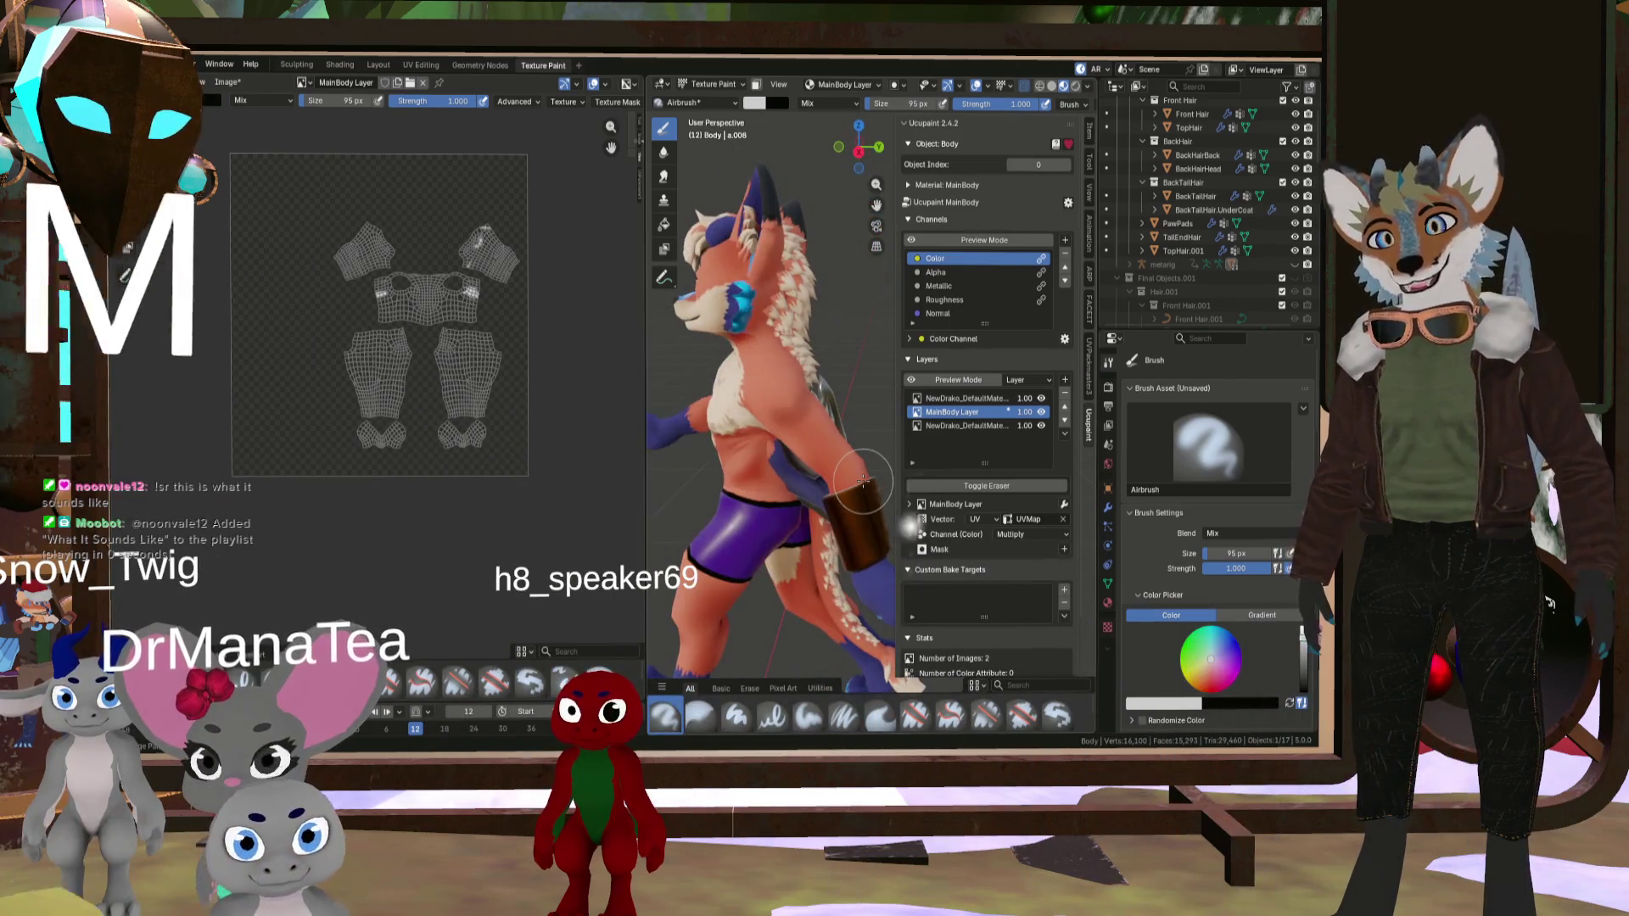
- Widen the 3D viewport across most of the image editor
{"action": "mouse_move", "coordinate": [746, 424]}
{"action": "middle_mouse_down"}
{"action": "mouse_move", "coordinate": [780, 436]}
{"action": "mouse_move", "coordinate": [729, 490]}
{"action": "mouse_move", "coordinate": [807, 457]}
{"action": "middle_mouse_up"}
{"action": "scroll", "coordinate": [759, 458], "scroll_direction": "down", "scroll_amount": 3}
{"action": "scroll", "coordinate": [807, 457], "scroll_direction": "up", "scroll_amount": 3}
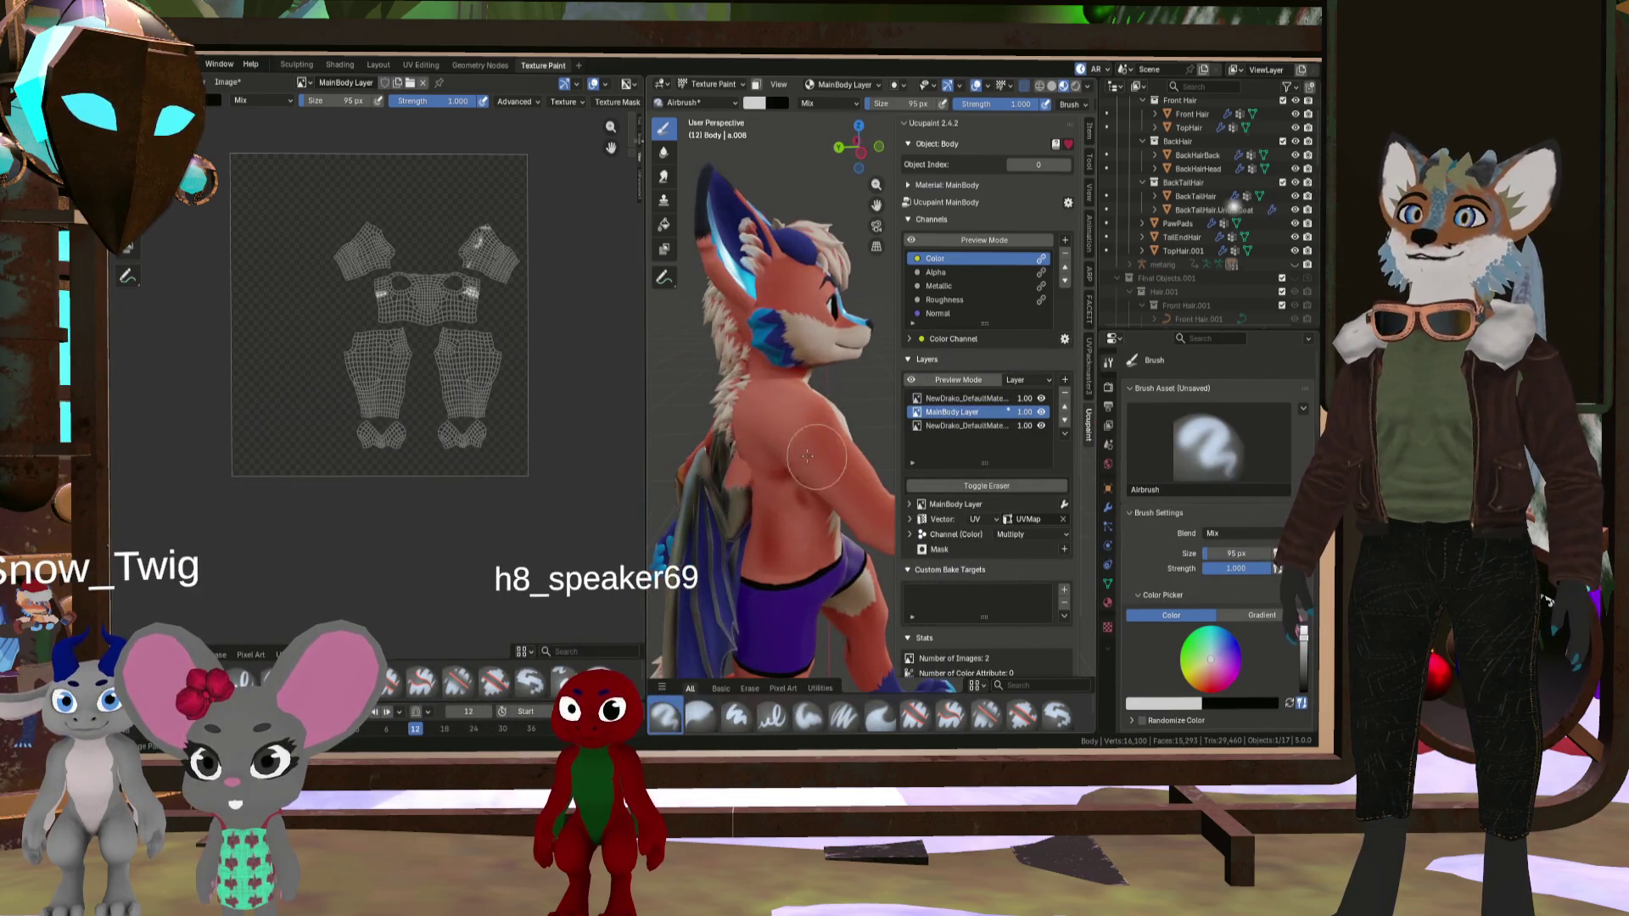
{"action": "left_click_drag", "start_coordinate": [646, 406], "coordinate": [225, 412]}
- Resize the airbrush to about 93 px while viewing the fox's side and front
{"action": "middle_click_drag", "start_coordinate": [596, 442], "coordinate": [571, 463]}
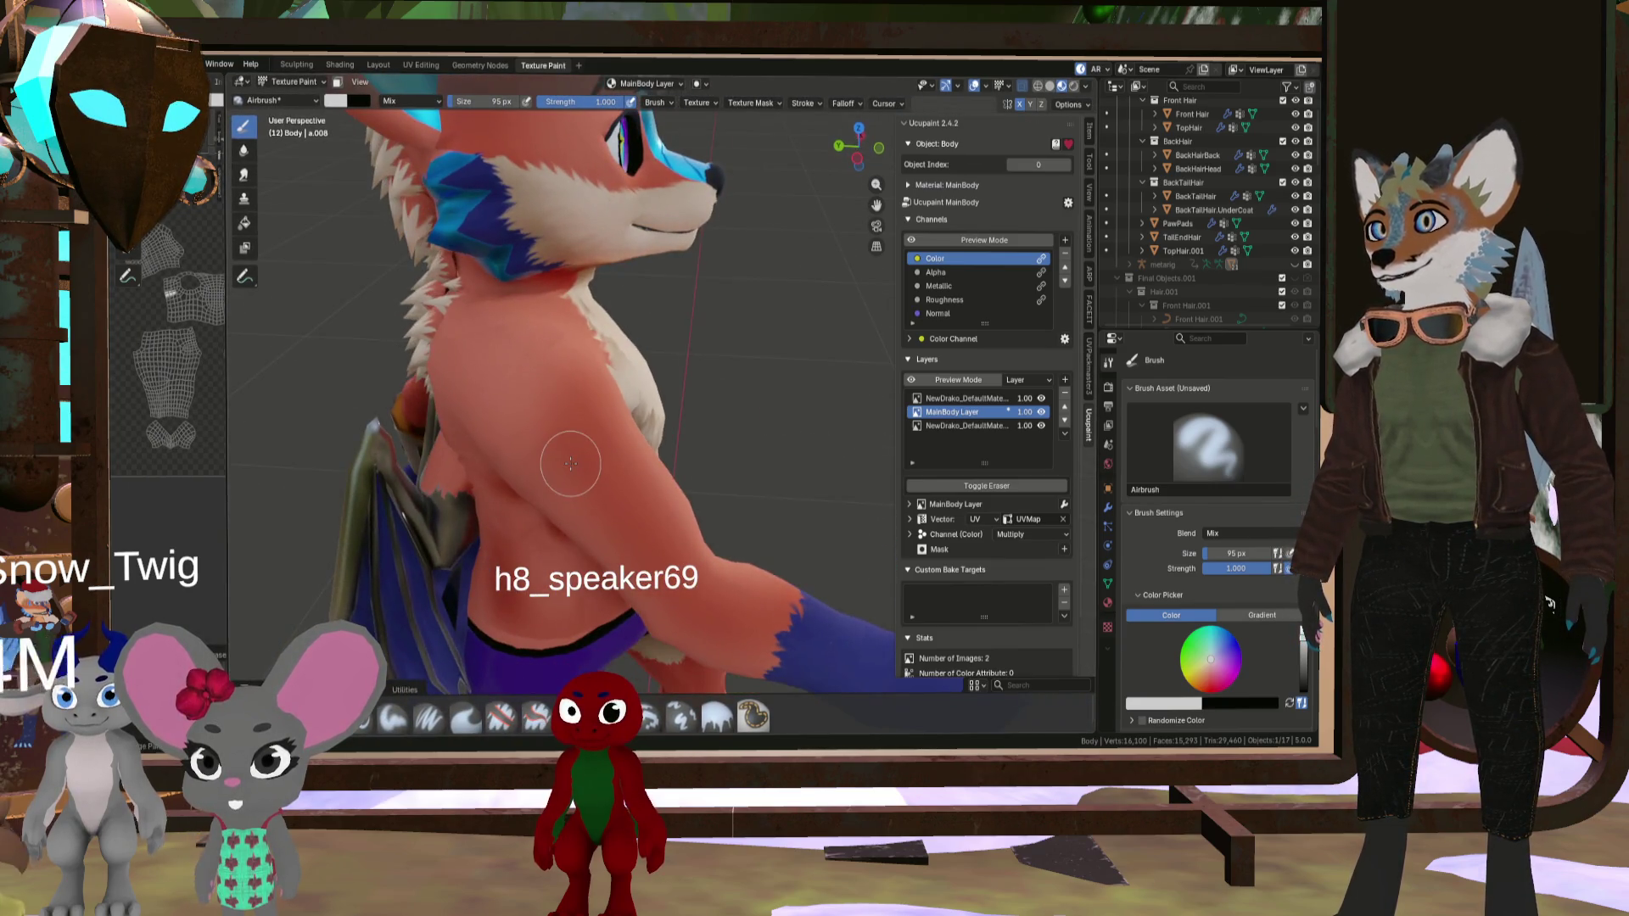
{"action": "key", "text": "bracketleft"}
{"action": "key", "text": "bracketleft"}
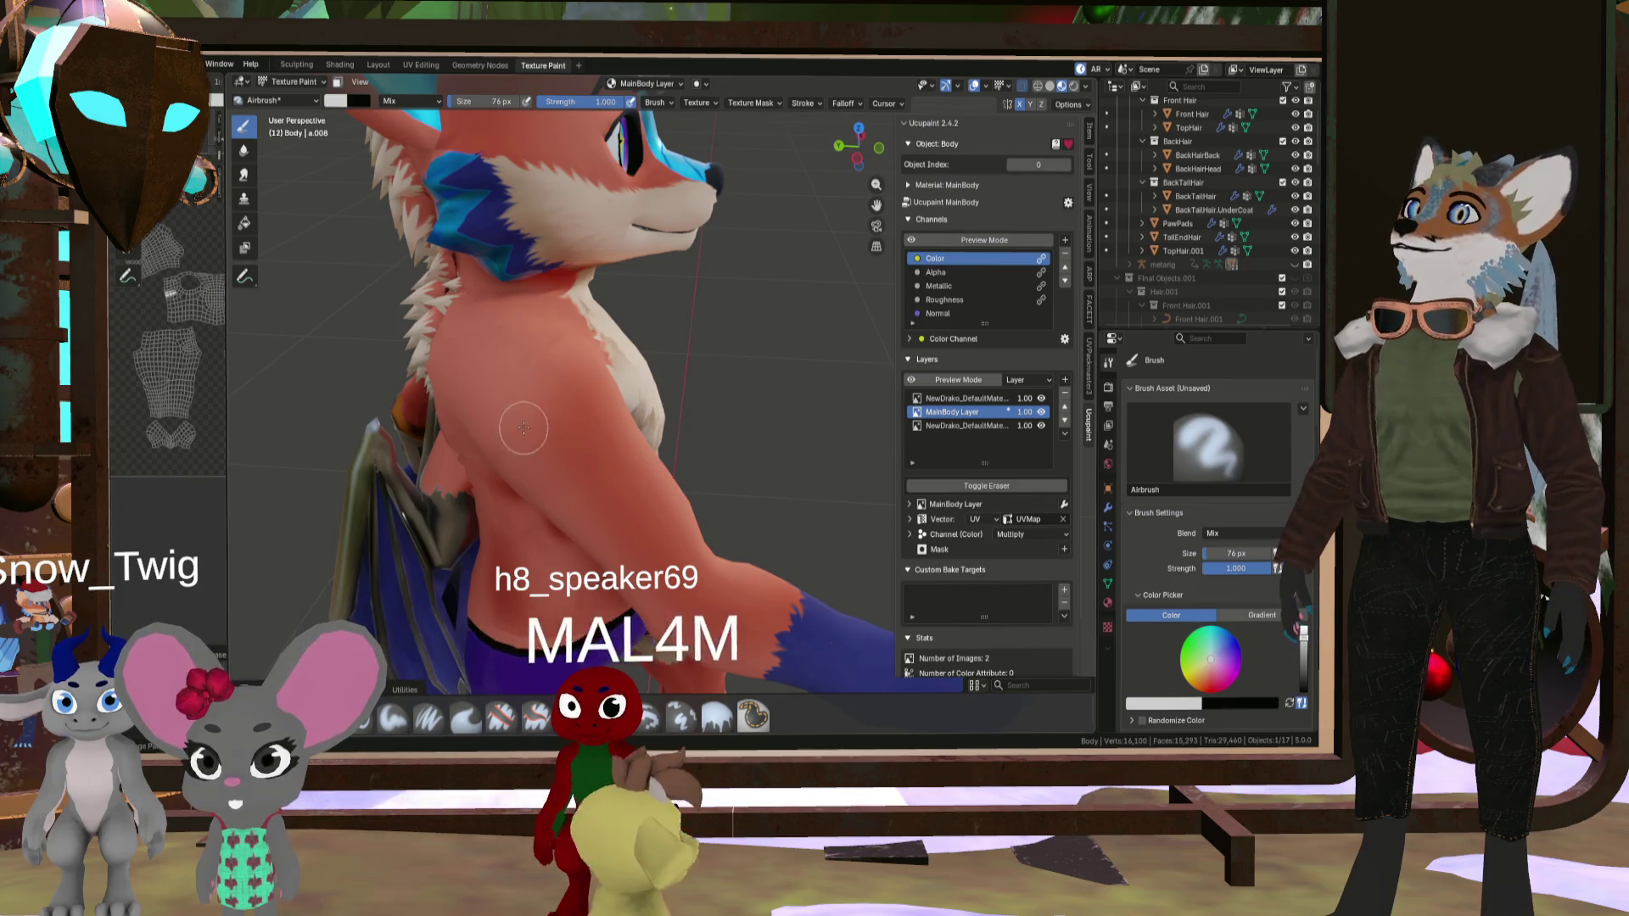
{"action": "key", "text": "bracketright"}
{"action": "key", "text": "bracketright"}
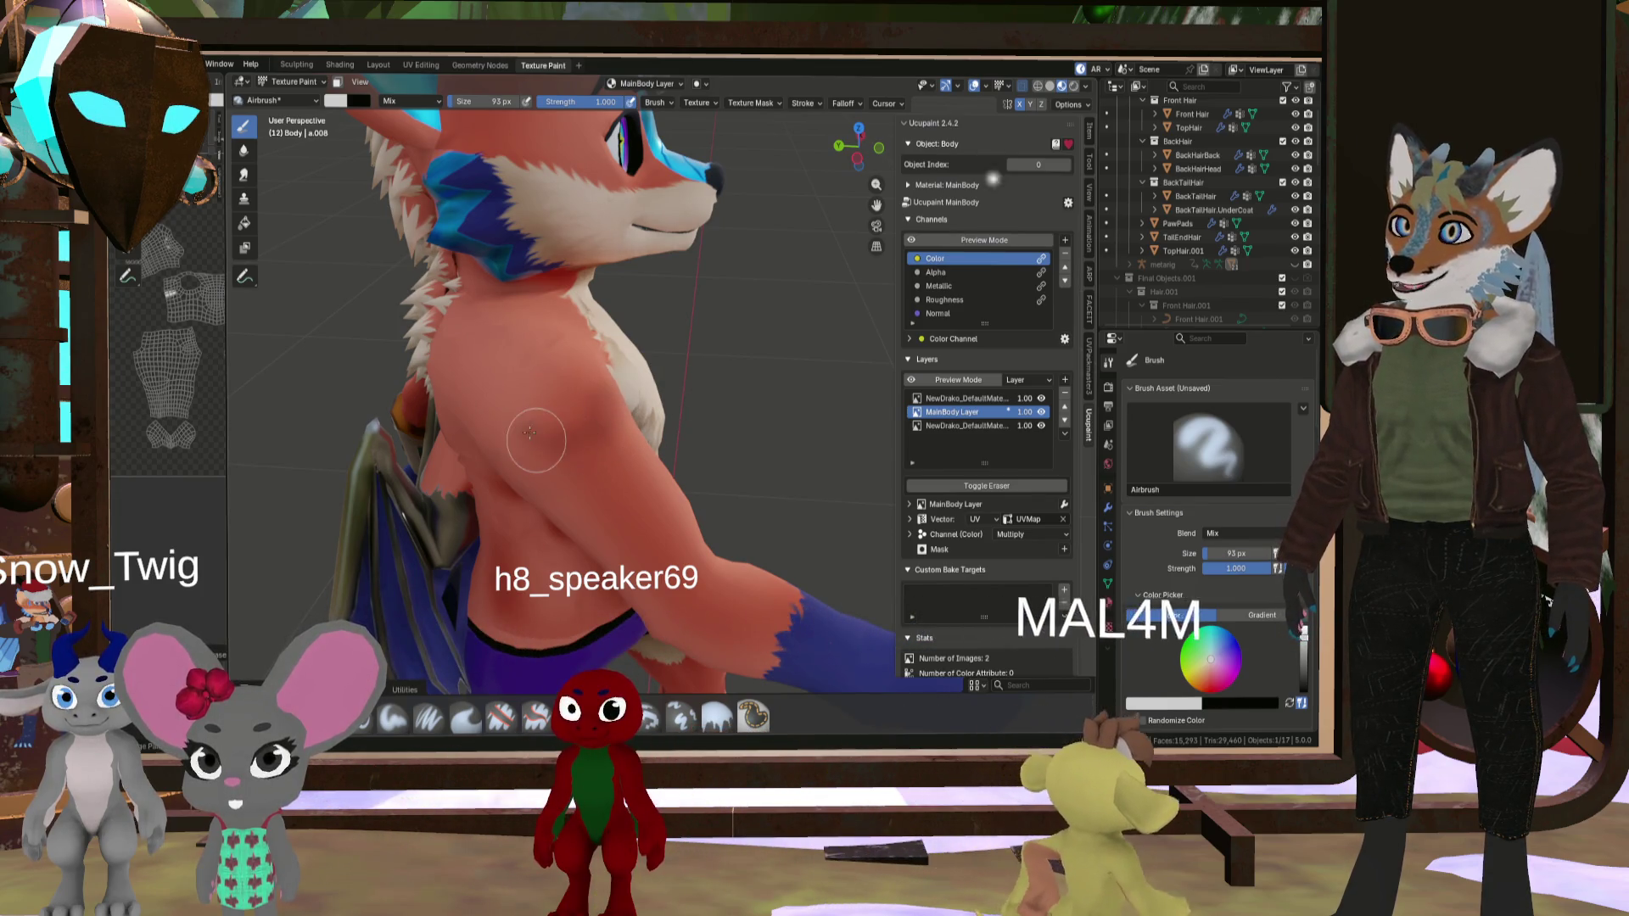
{"action": "mouse_move", "coordinate": [564, 452]}
{"action": "middle_mouse_down"}
{"action": "mouse_move", "coordinate": [407, 374]}
{"action": "mouse_move", "coordinate": [587, 435]}
{"action": "middle_mouse_up"}
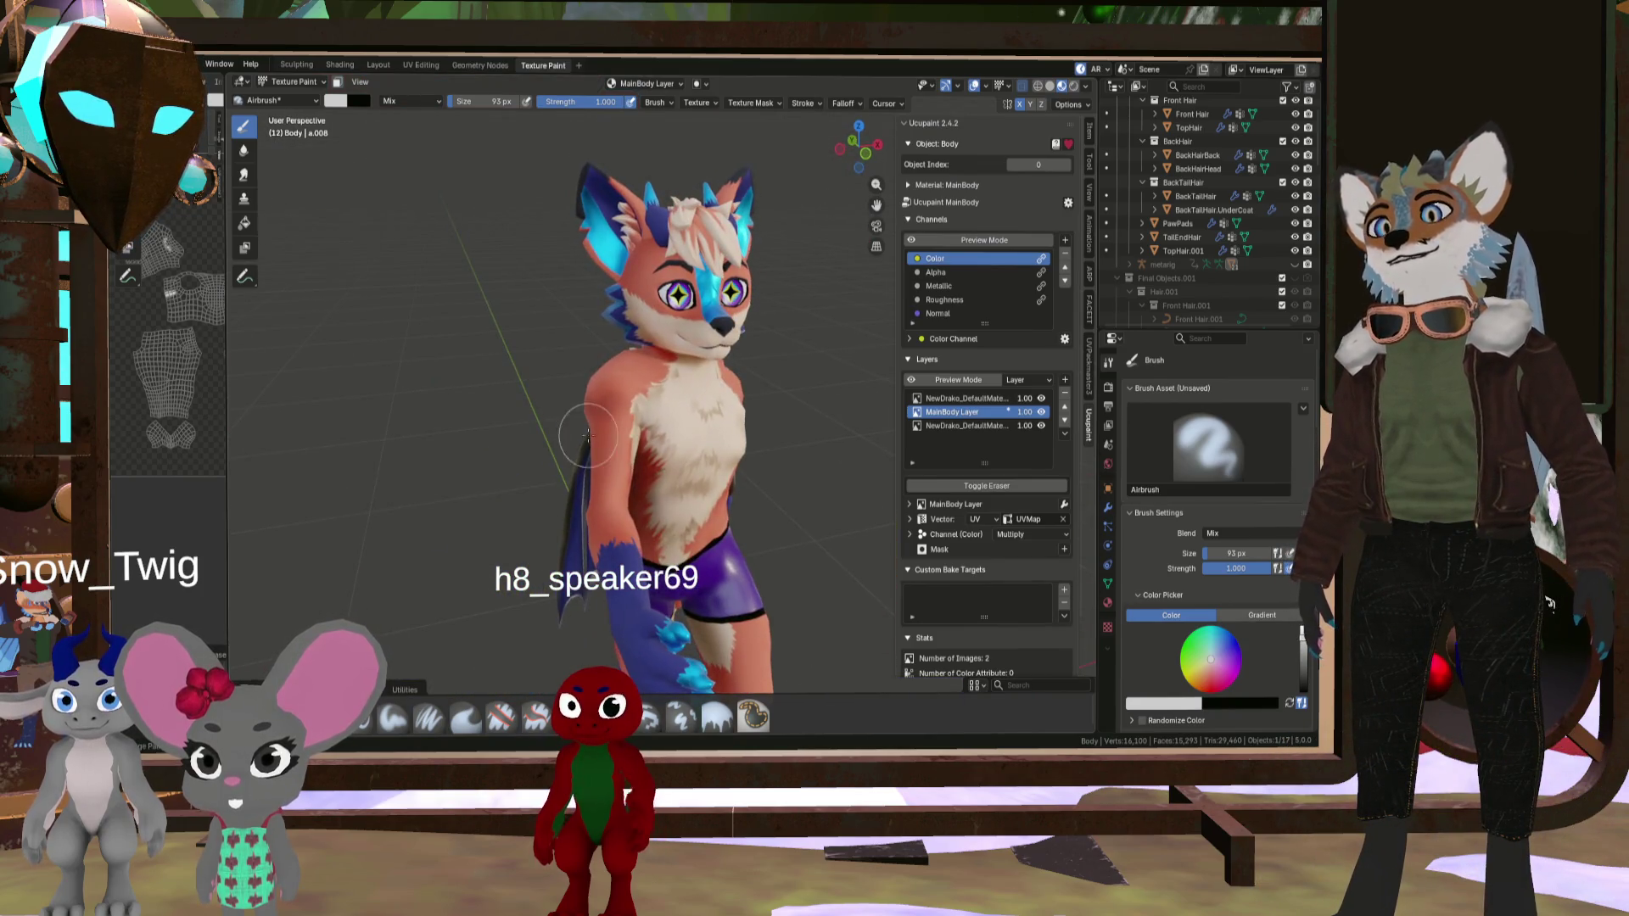
{"action": "scroll", "coordinate": [703, 566], "scroll_direction": "down", "scroll_amount": 2}
{"action": "middle_click_drag", "start_coordinate": [702, 567], "coordinate": [530, 492]}
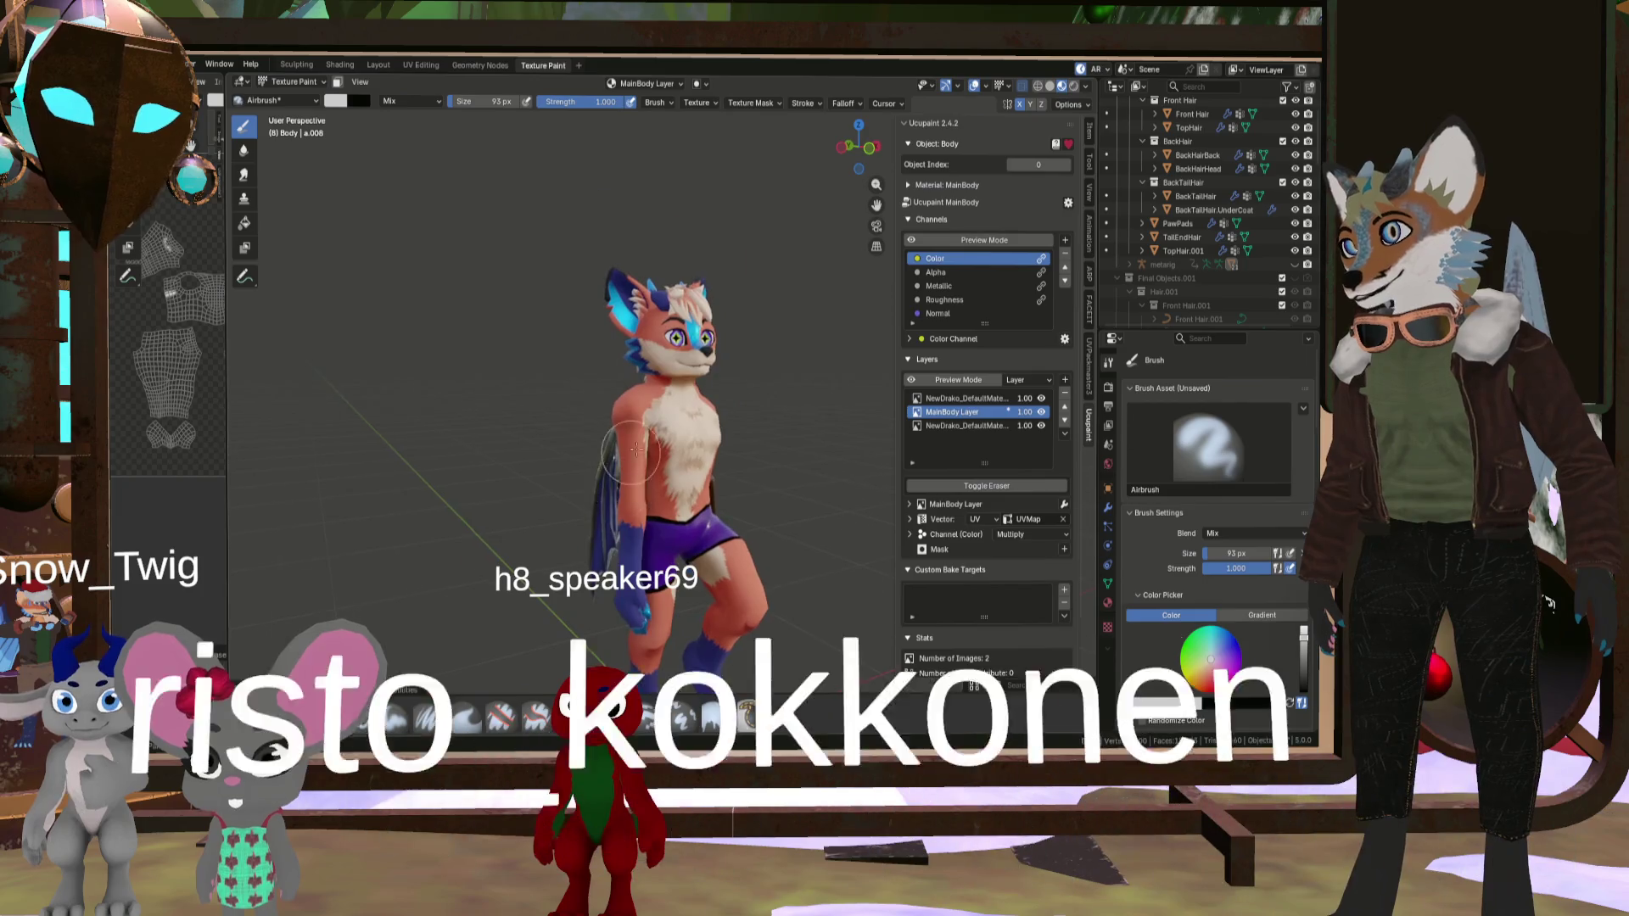
{"action": "scroll", "coordinate": [609, 395], "scroll_direction": "up", "scroll_amount": 6}
{"action": "scroll", "coordinate": [609, 396], "scroll_direction": "down", "scroll_amount": 4}
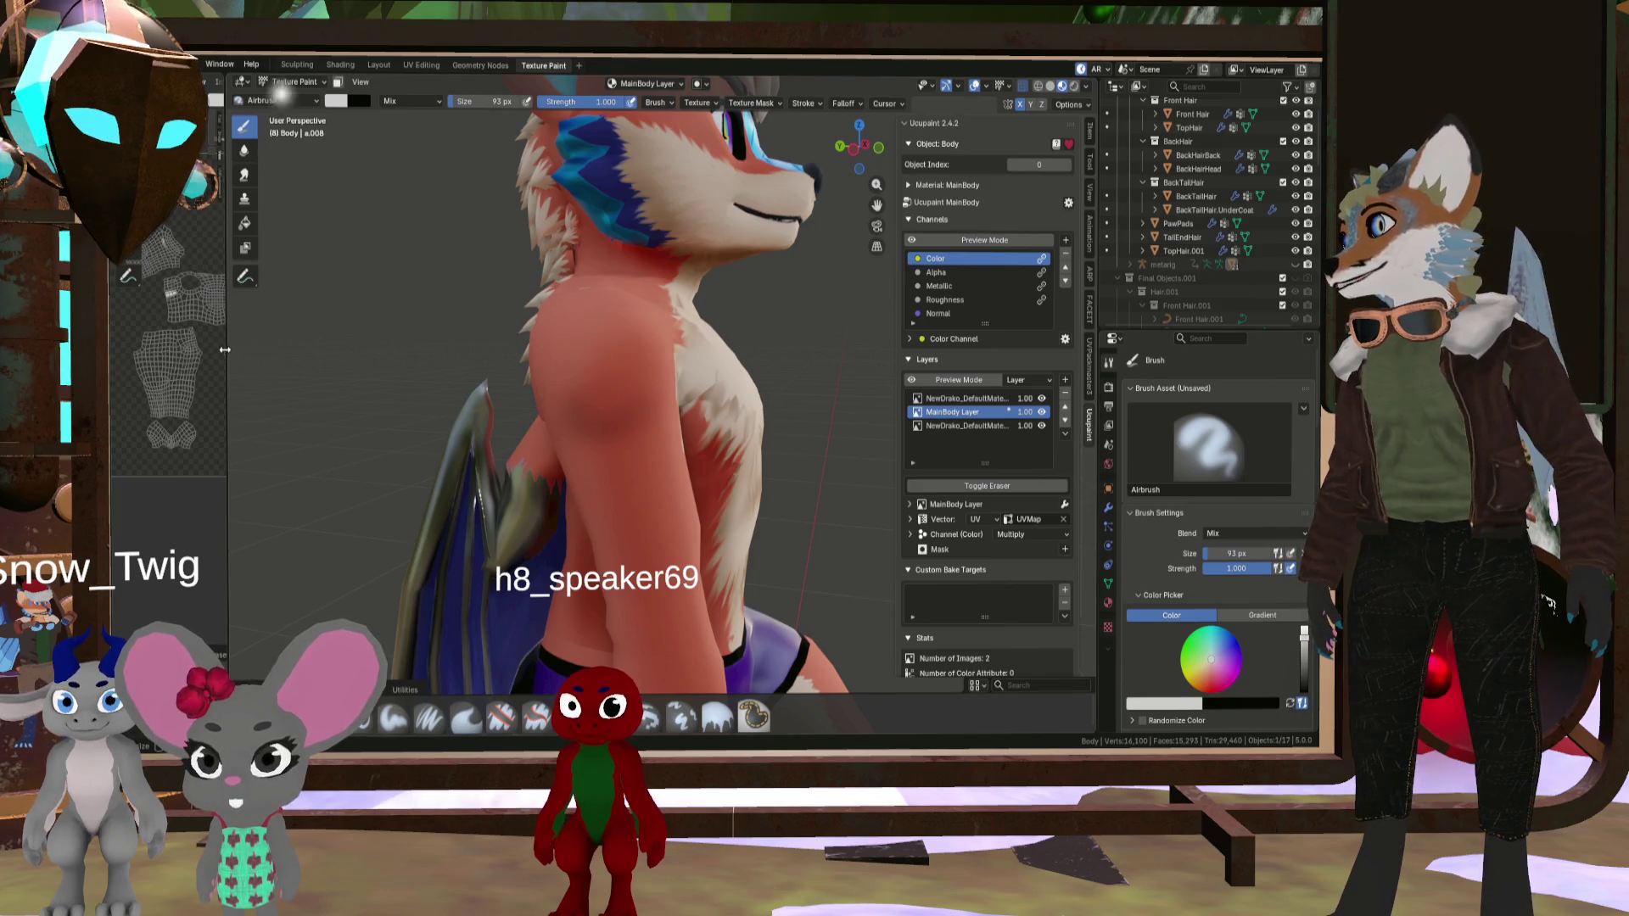
- Widen the UV image editor again and inspect the fox from behind and the front
{"action": "left_click_drag", "start_coordinate": [225, 349], "coordinate": [399, 350]}
{"action": "scroll", "coordinate": [358, 276], "scroll_direction": "up", "scroll_amount": 3}
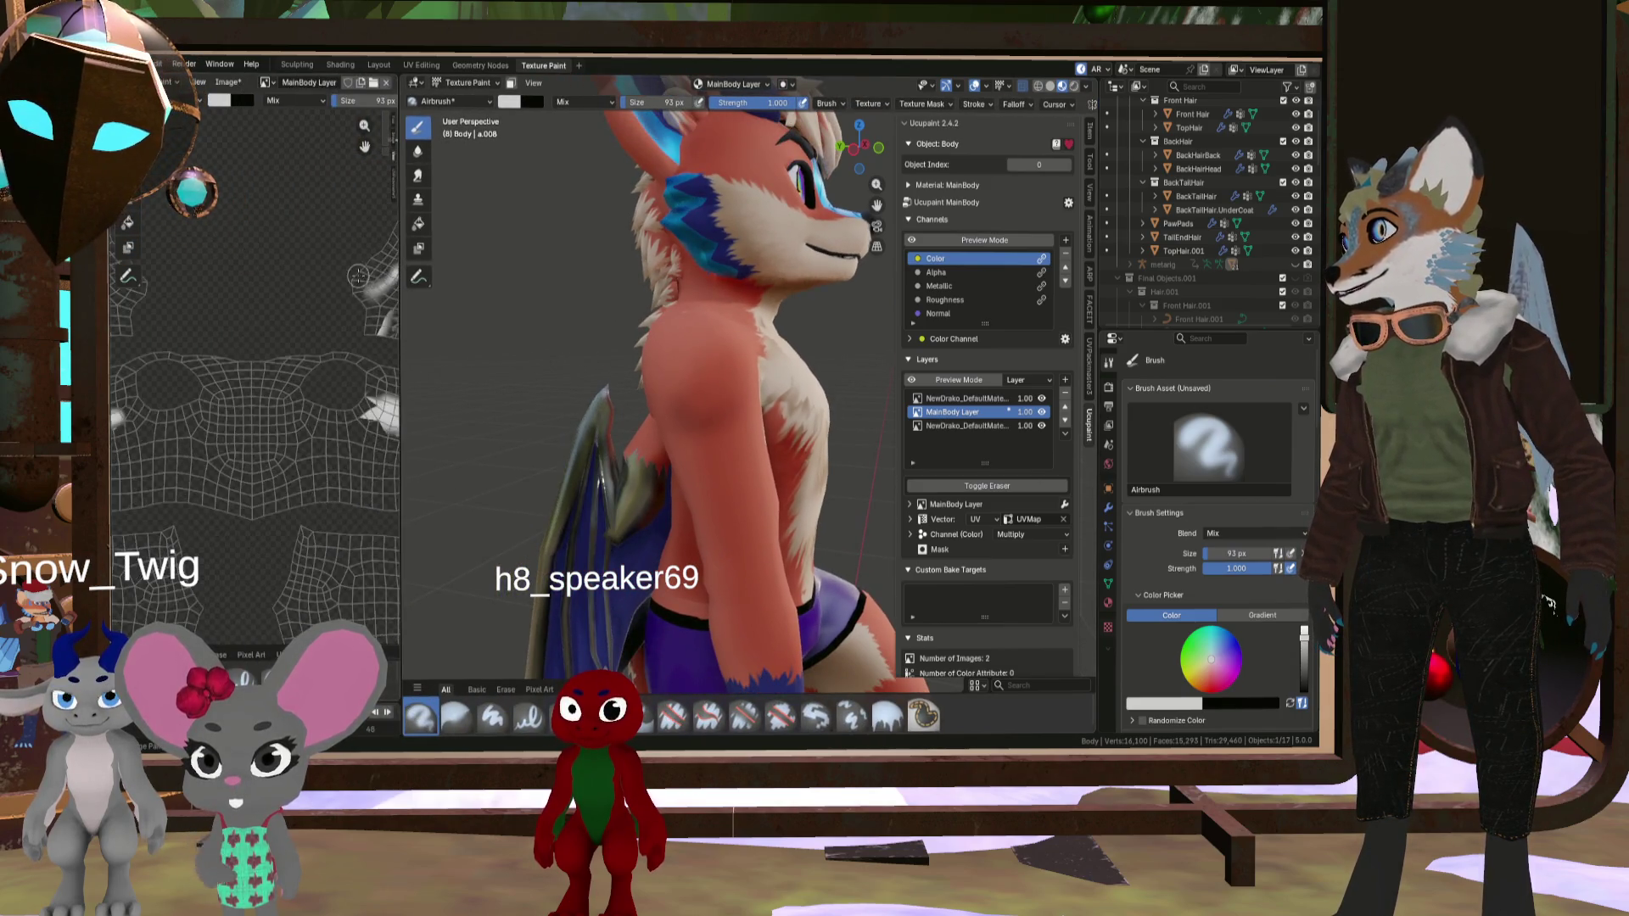
{"action": "scroll", "coordinate": [358, 276], "scroll_direction": "down", "scroll_amount": 3}
{"action": "scroll", "coordinate": [352, 285], "scroll_direction": "up", "scroll_amount": 2}
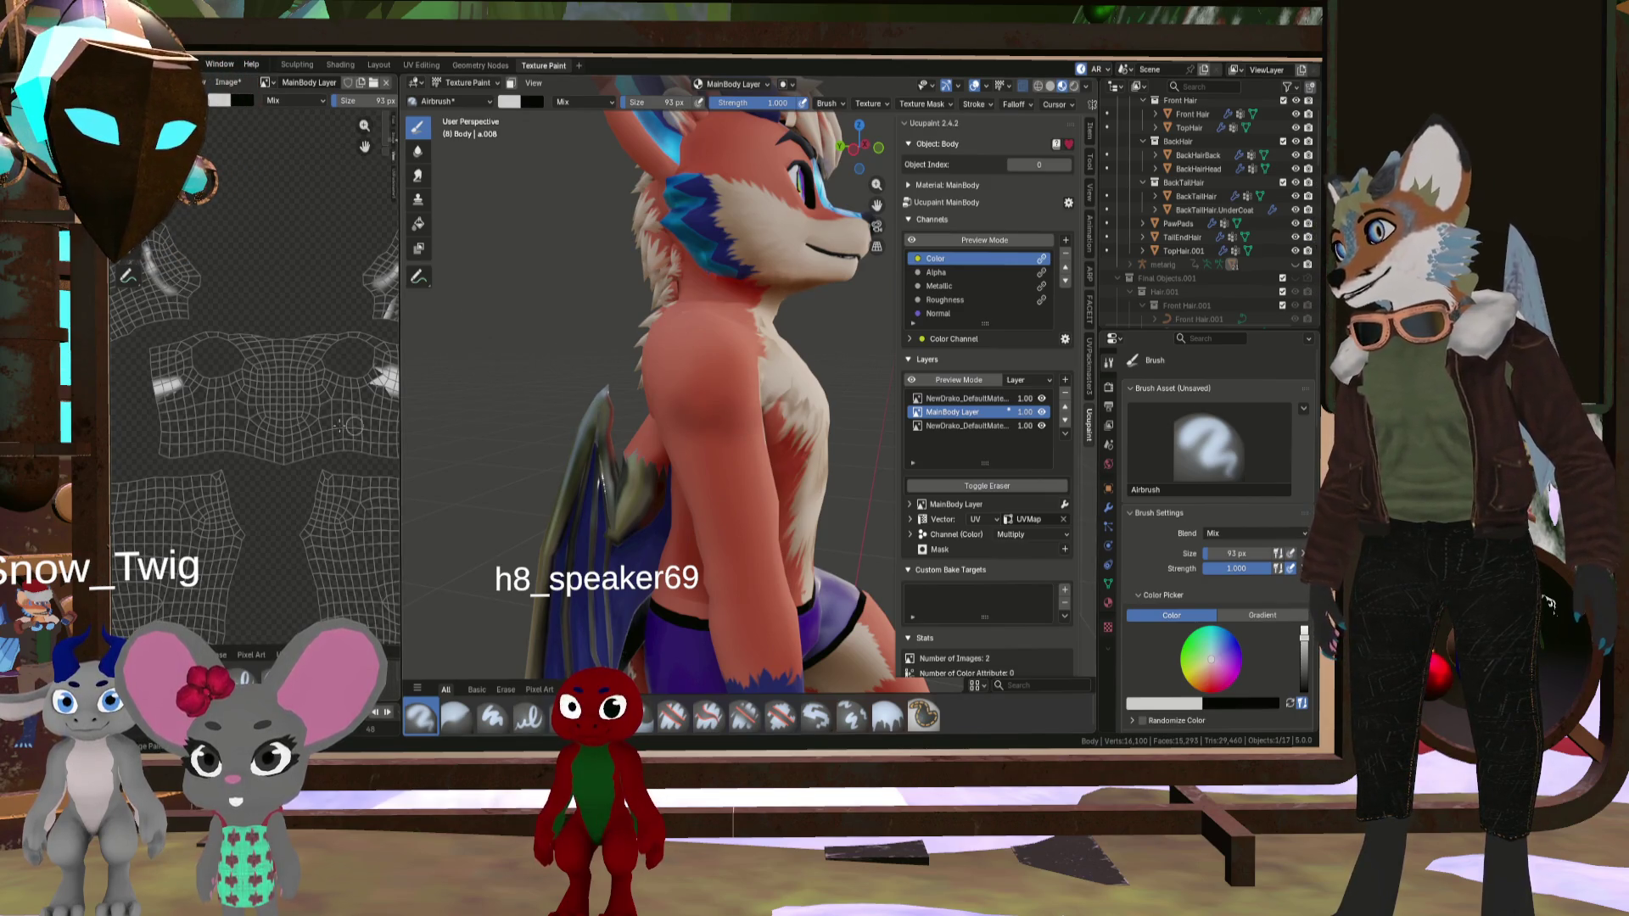
{"action": "scroll", "coordinate": [339, 426], "scroll_direction": "down", "scroll_amount": 2}
{"action": "scroll", "coordinate": [246, 341], "scroll_direction": "up", "scroll_amount": 4}
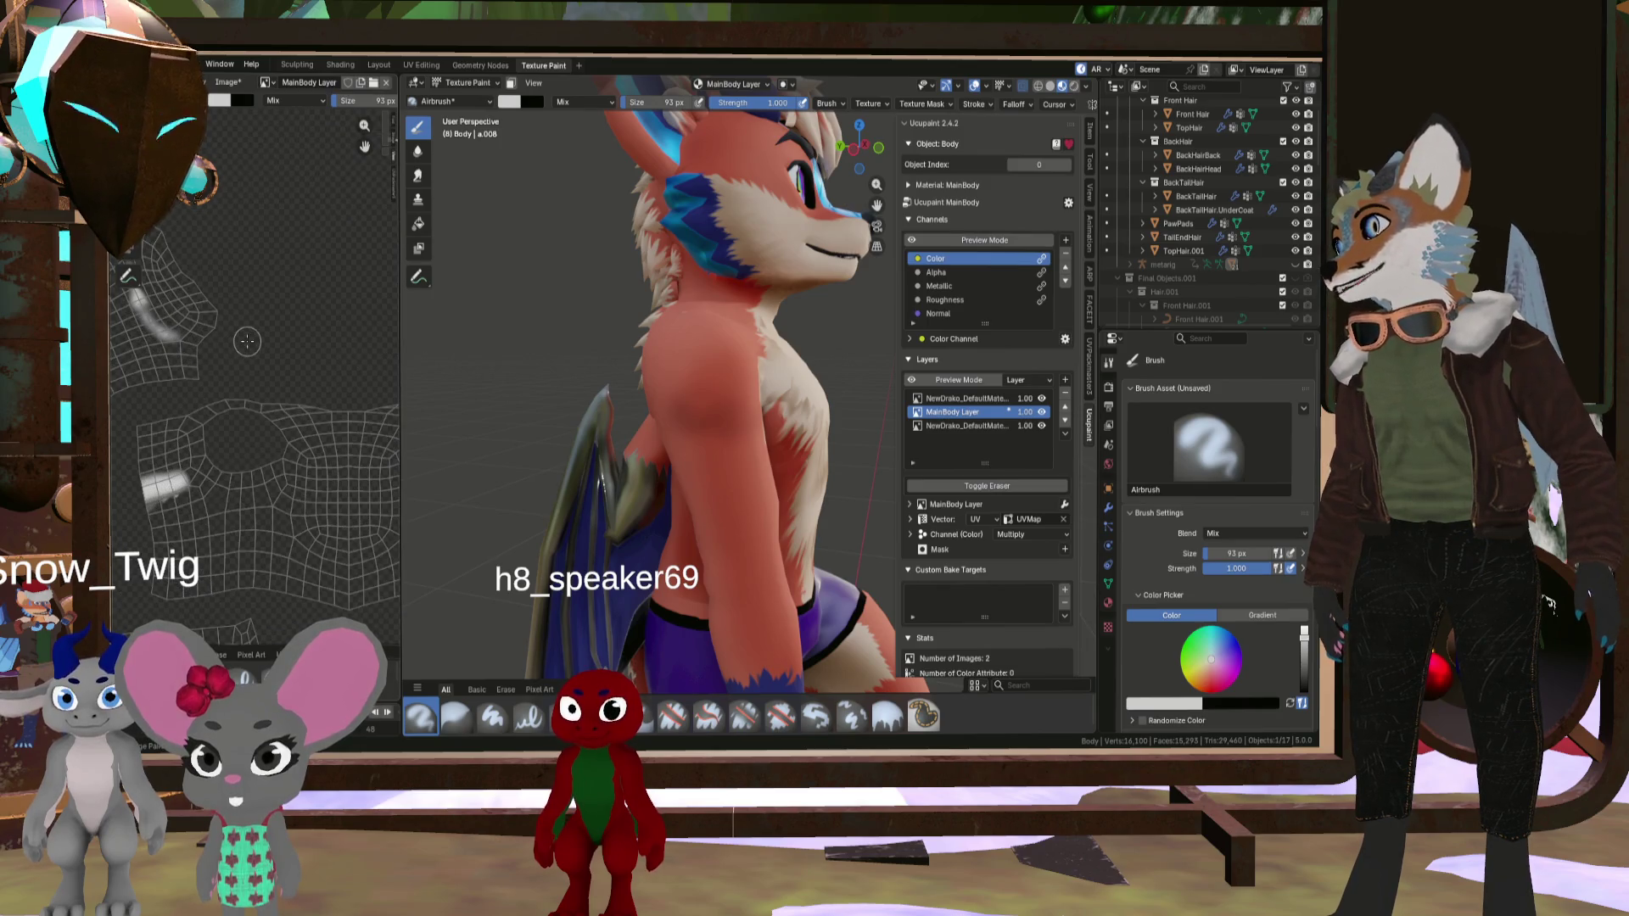
{"action": "middle_click_drag", "start_coordinate": [594, 424], "coordinate": [706, 429]}
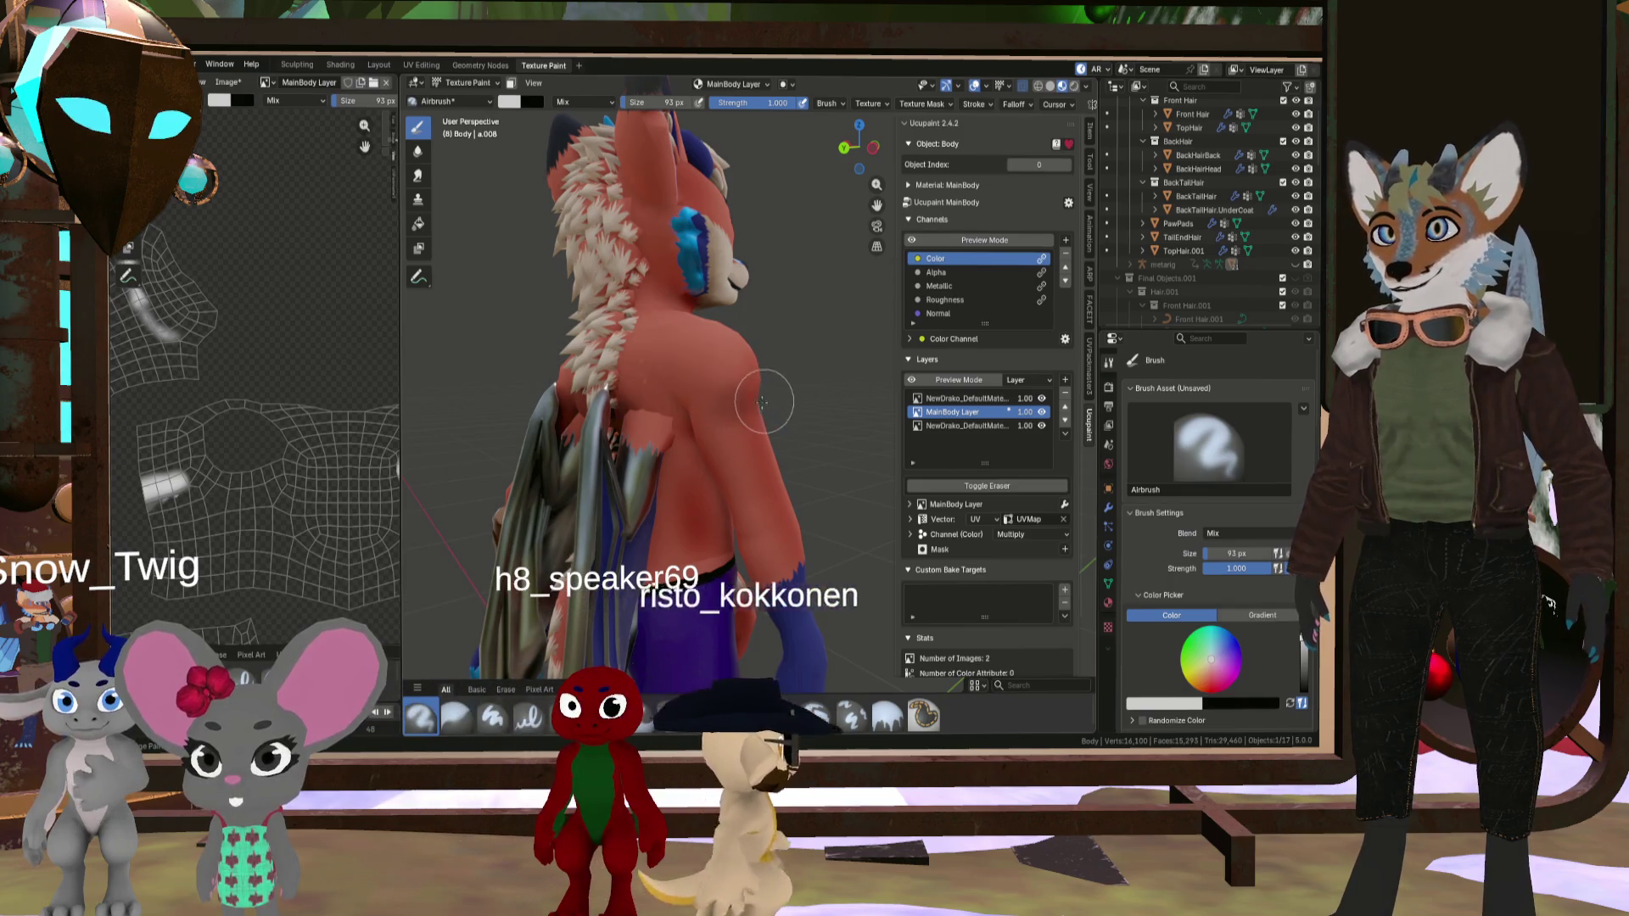
{"action": "mouse_move", "coordinate": [762, 402]}
{"action": "middle_mouse_down"}
{"action": "mouse_move", "coordinate": [601, 434]}
{"action": "mouse_move", "coordinate": [759, 471]}
{"action": "middle_mouse_up"}
{"action": "scroll", "coordinate": [759, 471], "scroll_direction": "up", "scroll_amount": 3}
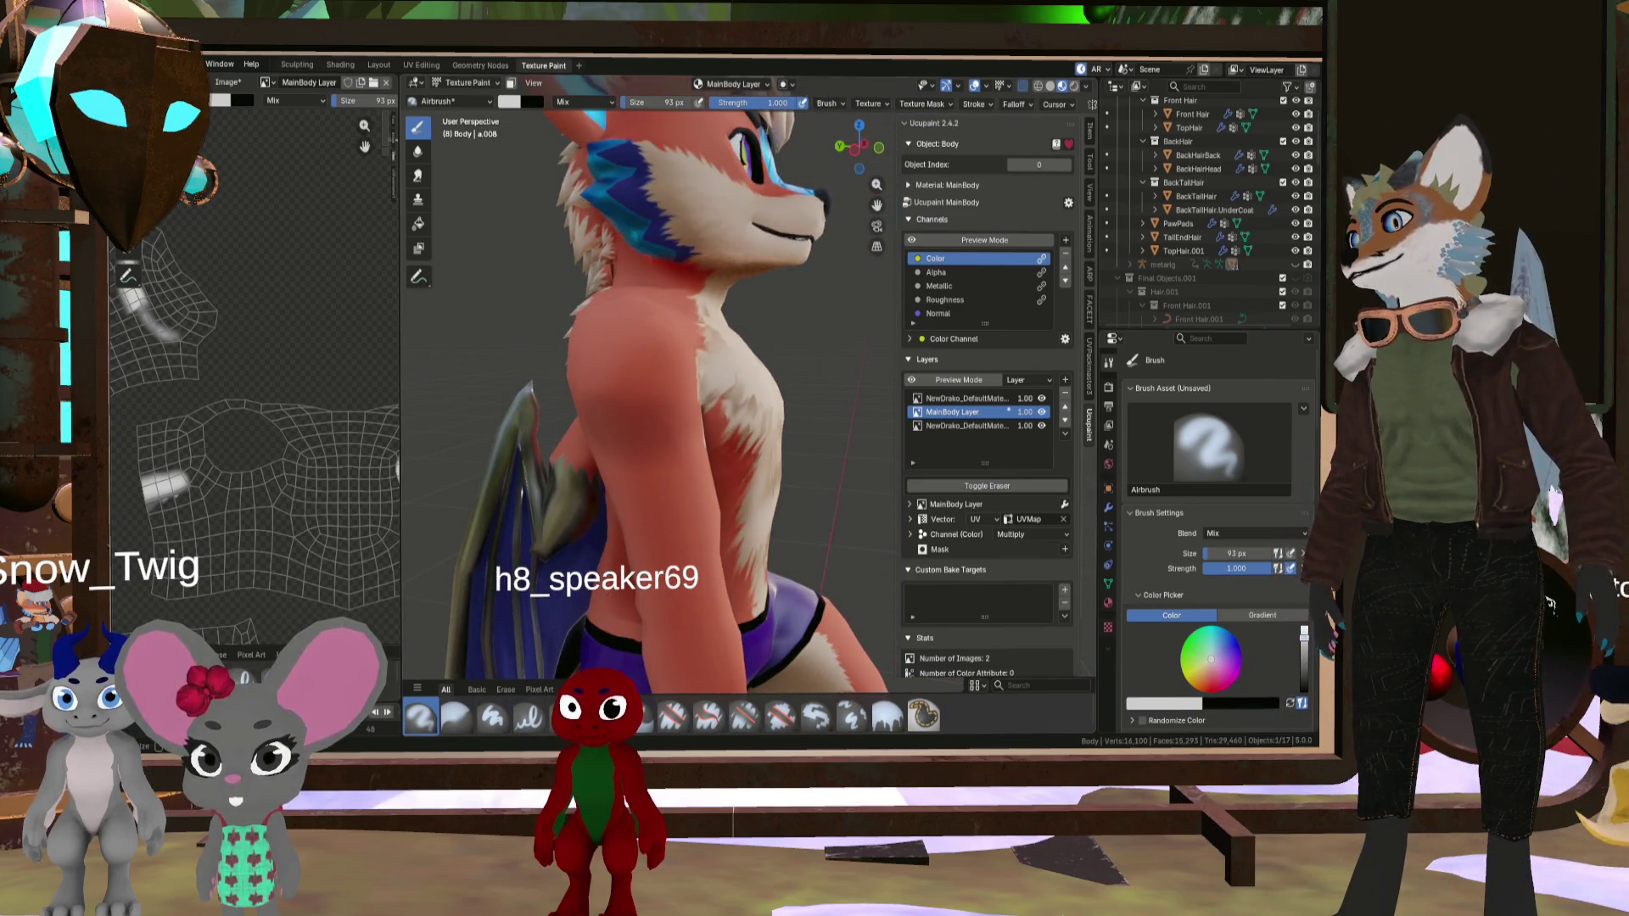
- Try the Erase Soft and Blur brushes, ending with Smear active at 34 px
{"action": "left_click", "coordinate": [745, 715]}
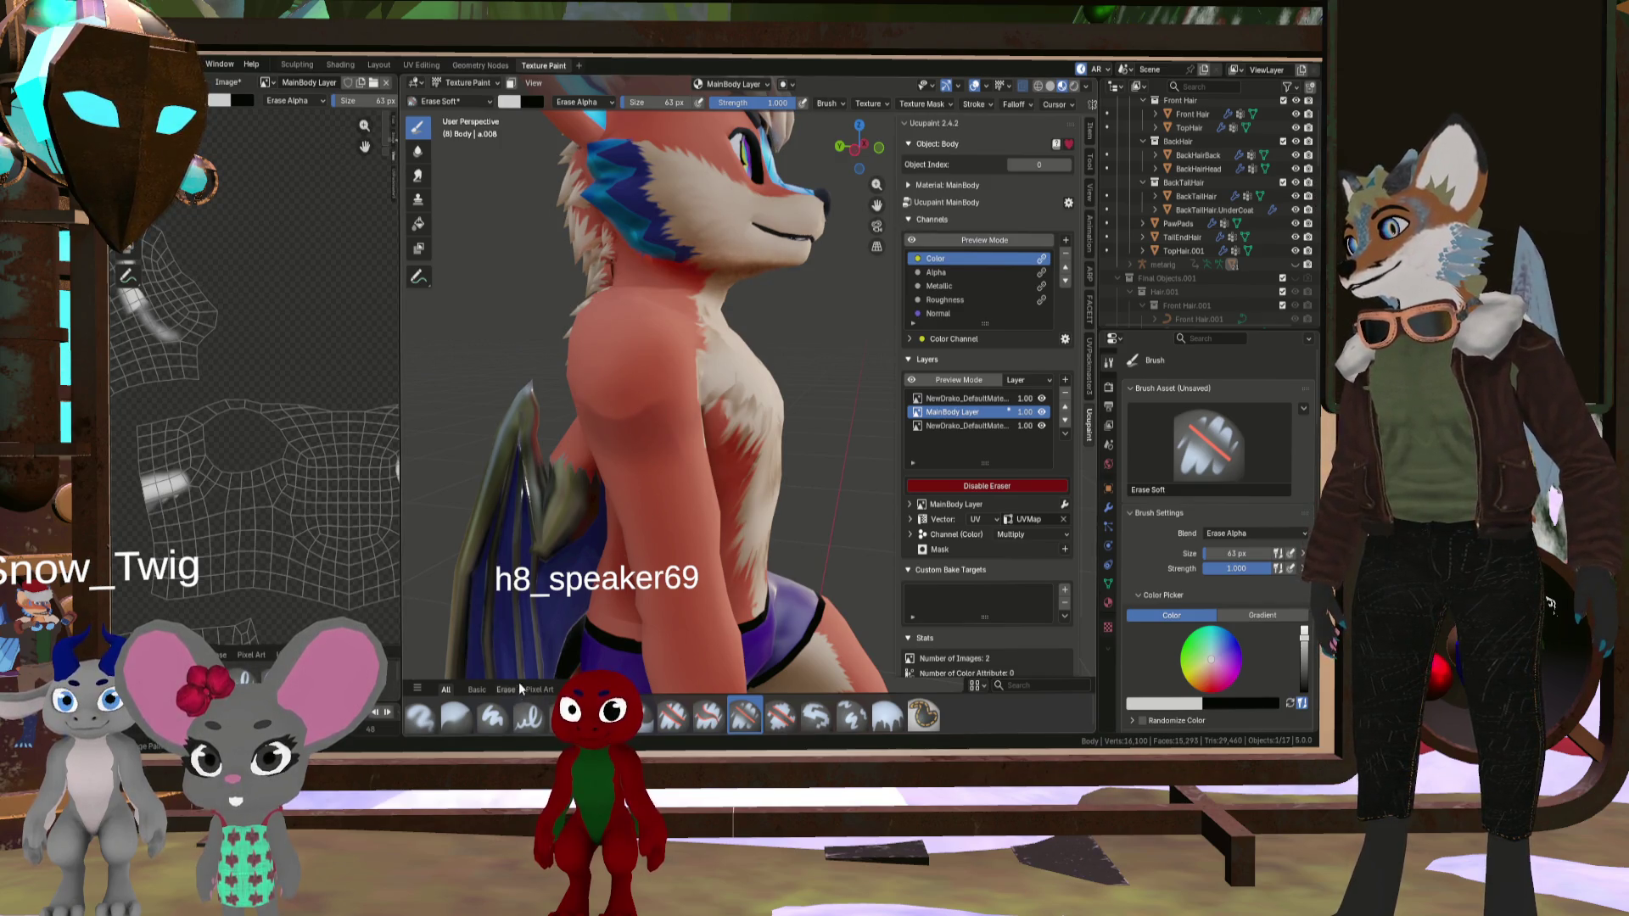
{"action": "left_click", "coordinate": [457, 718]}
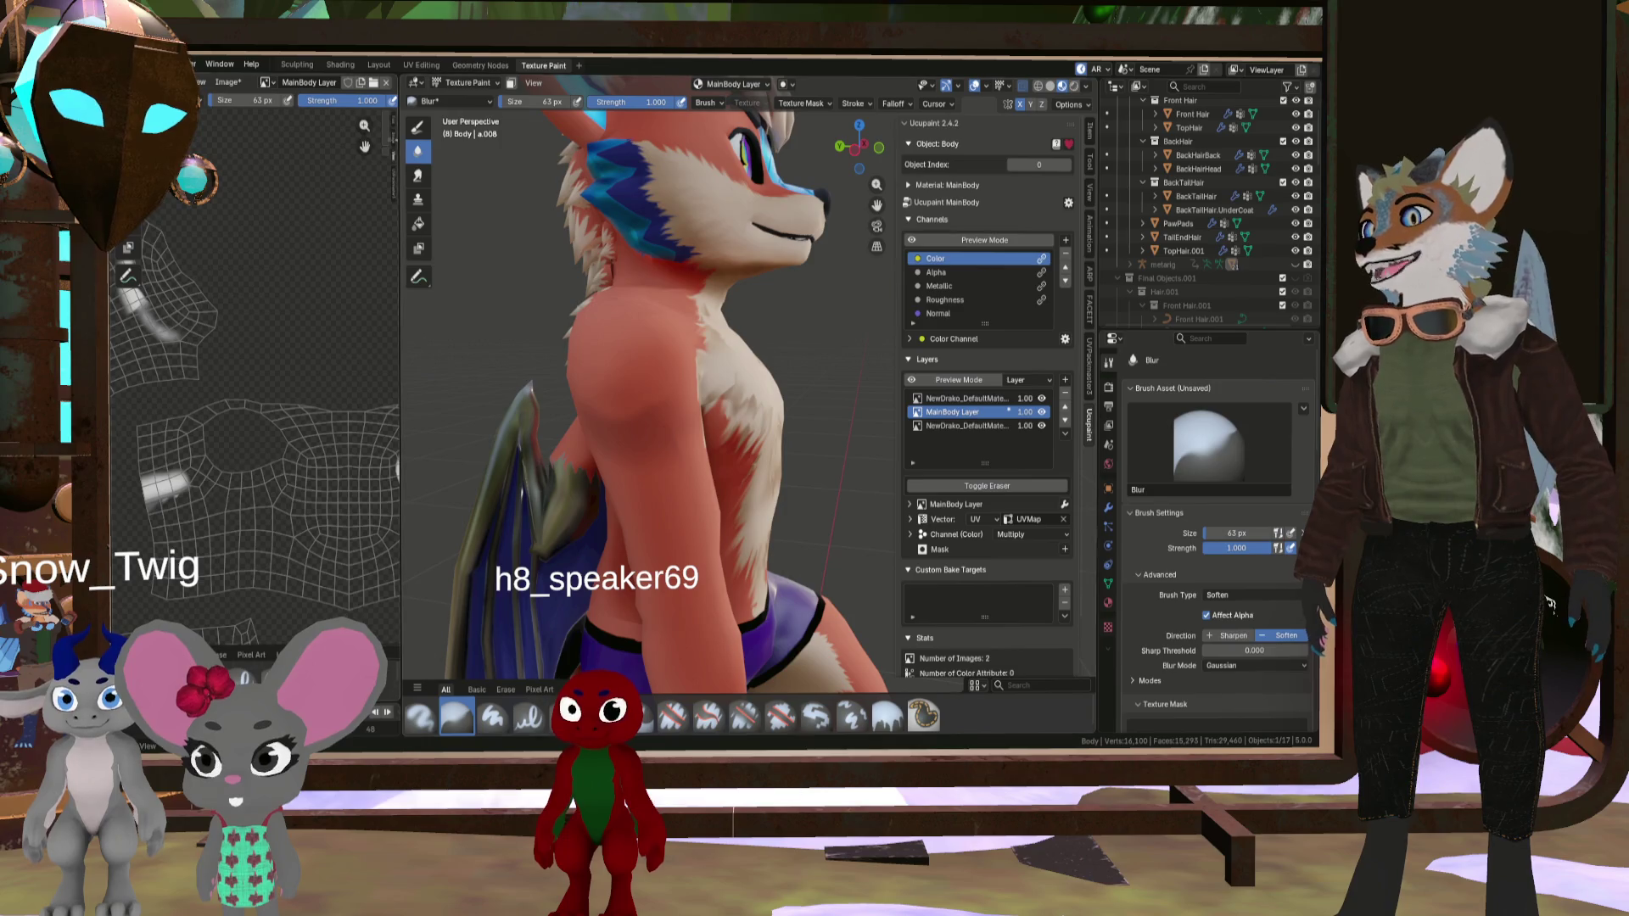
{"action": "key", "text": "shift+space"}
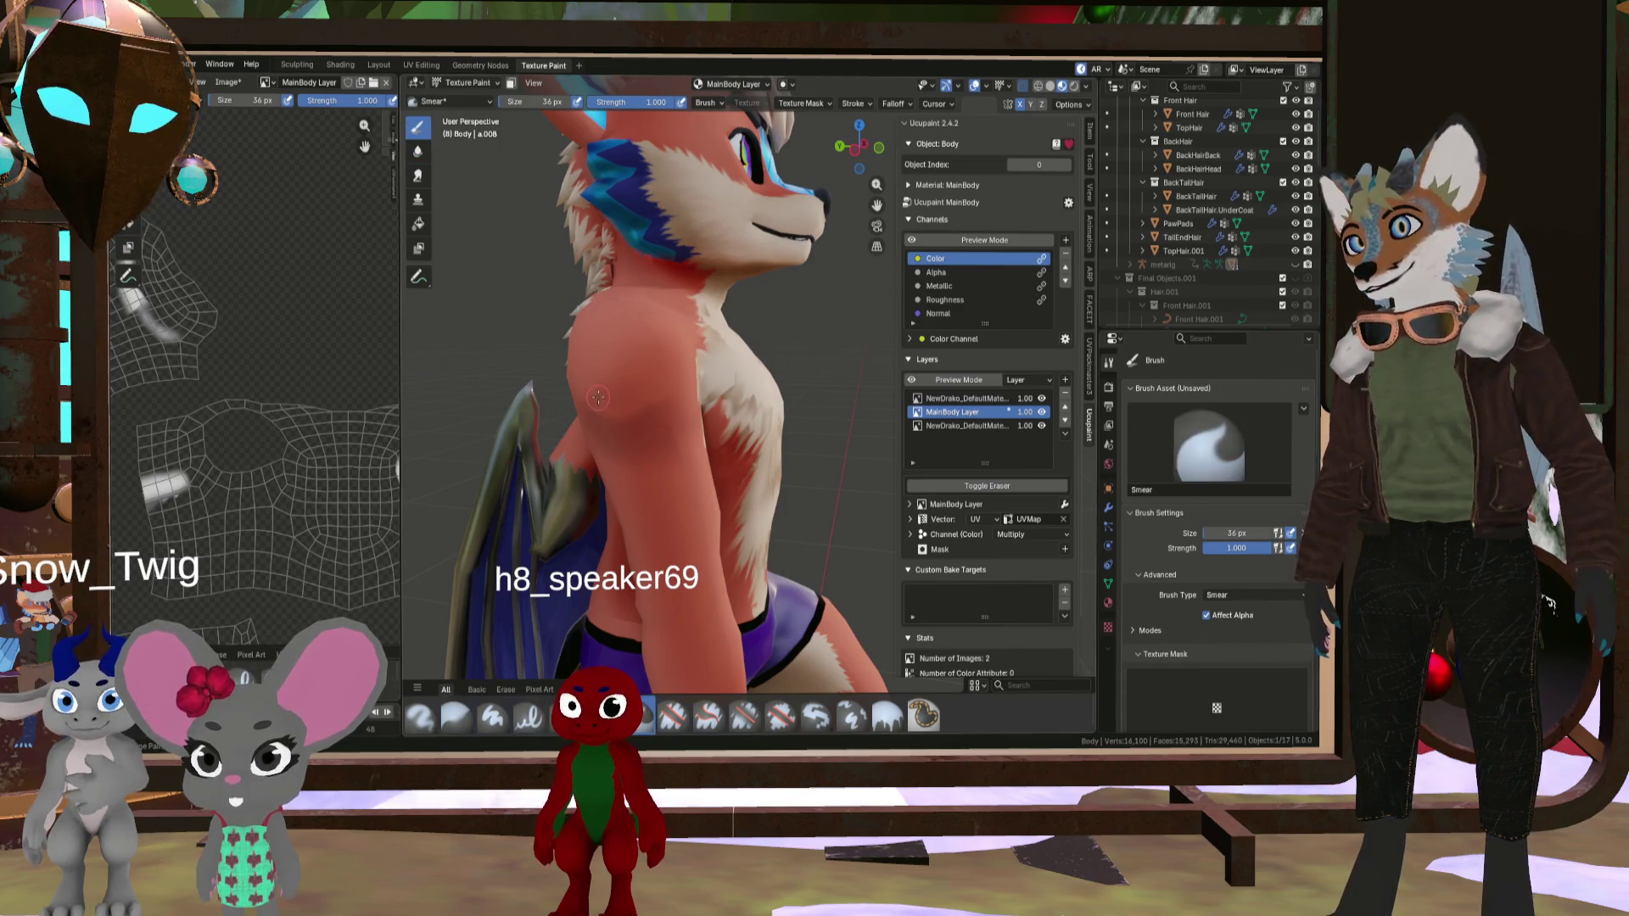
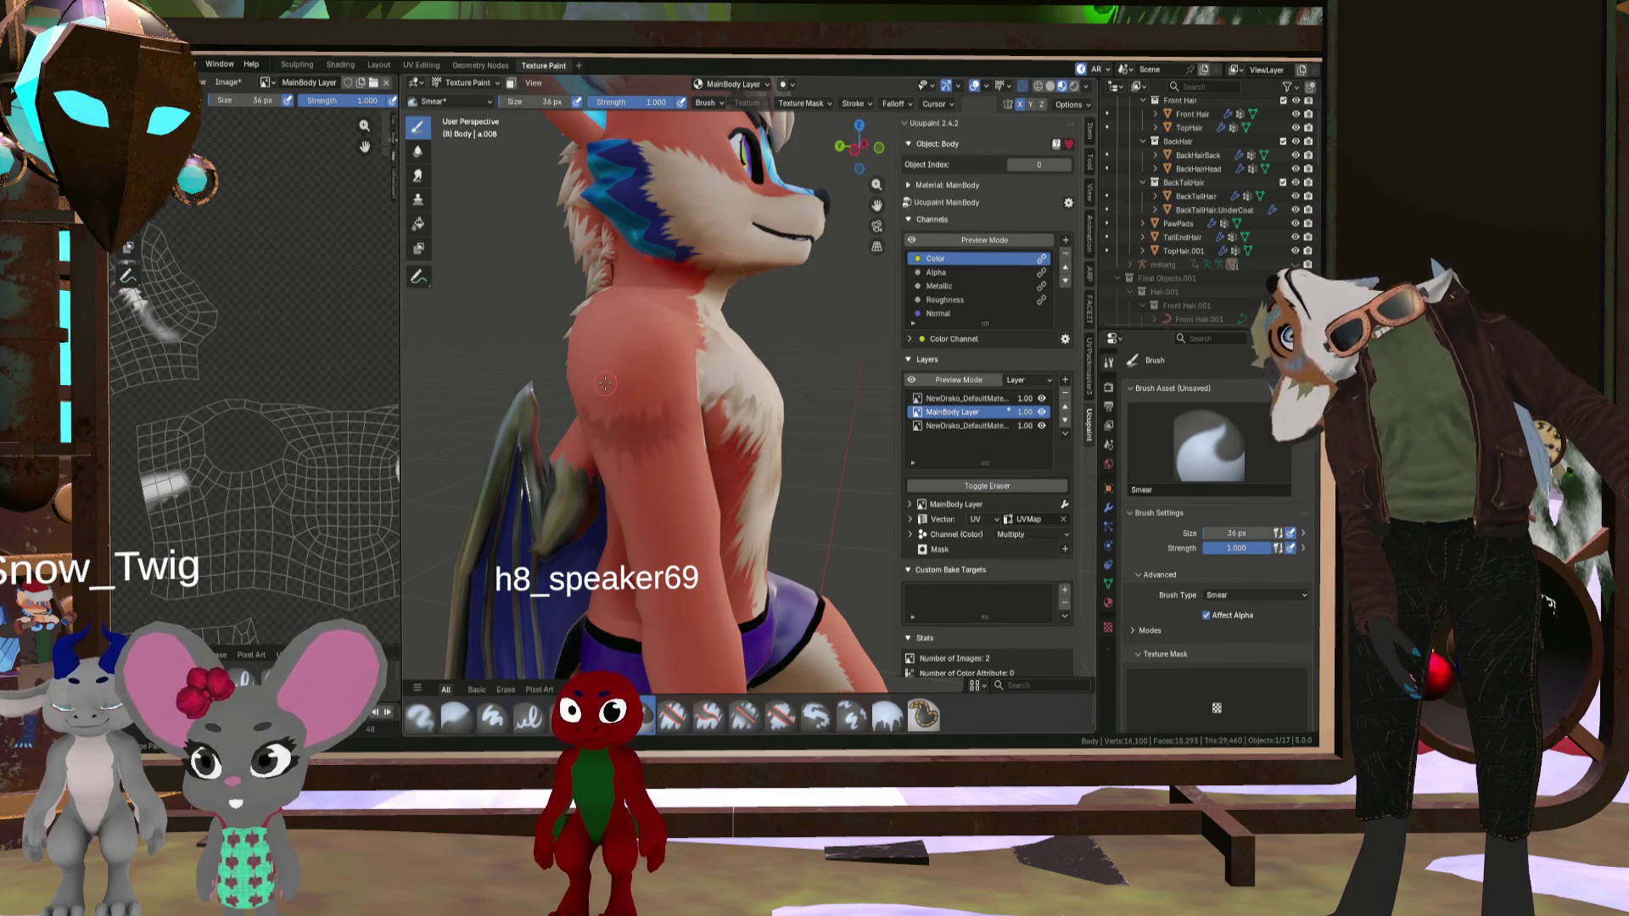
- Smear the shoulder and chest colours smoother, resizing the Smear brush between strokes
{"action": "mouse_move", "coordinate": [604, 383]}
{"action": "middle_mouse_down"}
{"action": "mouse_move", "coordinate": [569, 416]}
{"action": "mouse_move", "coordinate": [626, 459]}
{"action": "mouse_move", "coordinate": [567, 488]}
{"action": "mouse_move", "coordinate": [640, 456]}
{"action": "middle_mouse_up"}
{"action": "scroll", "coordinate": [640, 456], "scroll_direction": "up", "scroll_amount": 2}
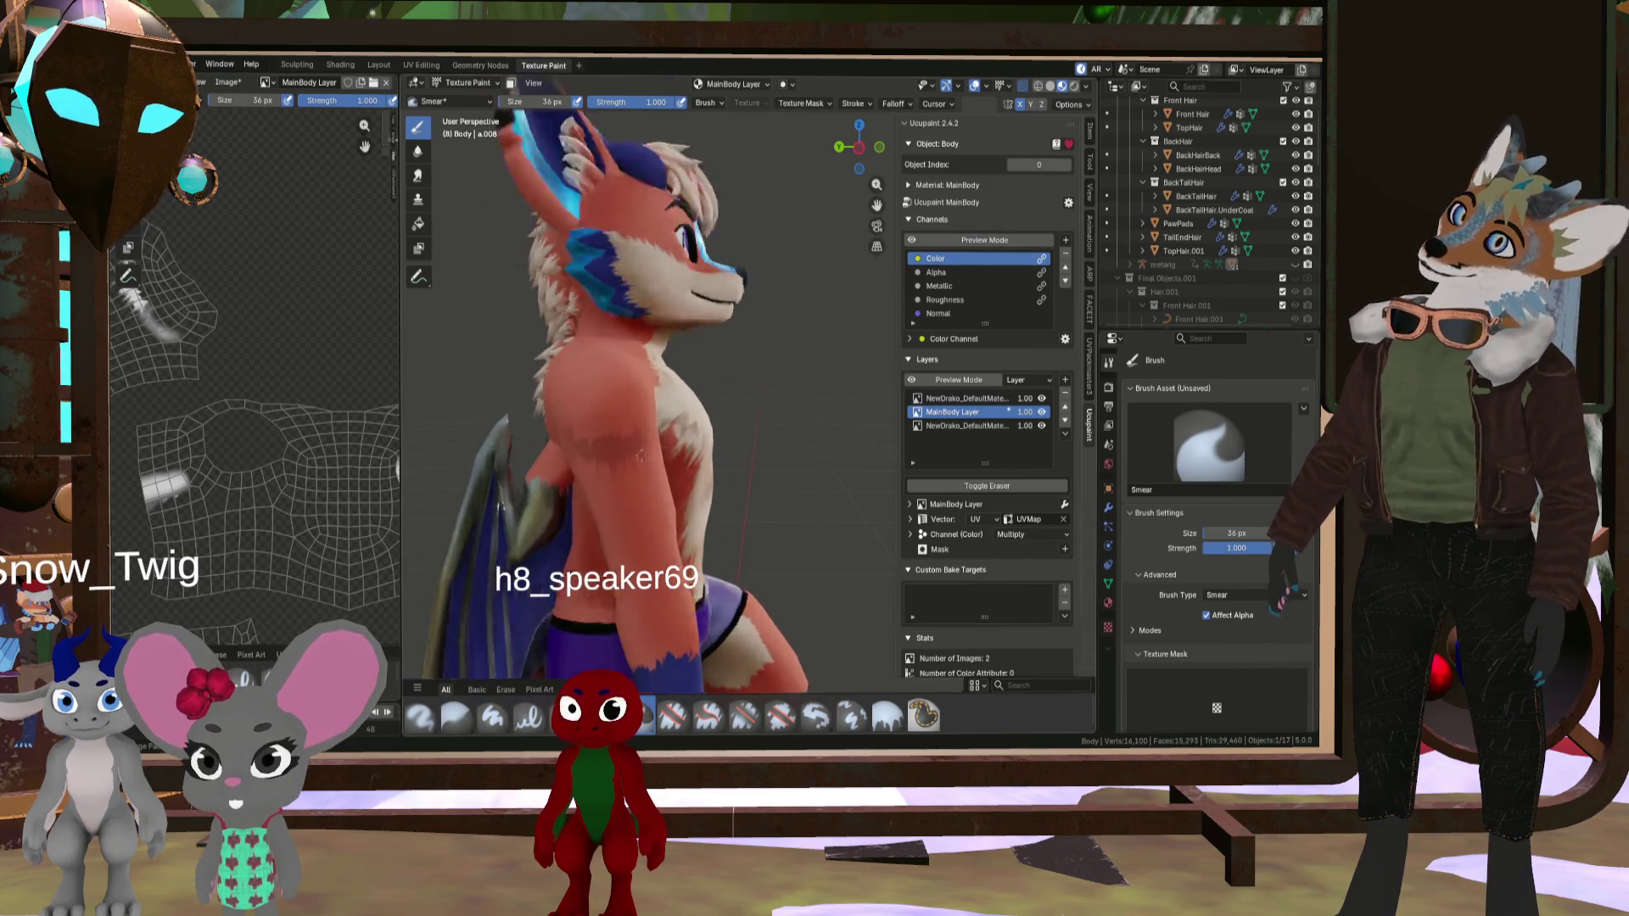
{"action": "scroll", "coordinate": [641, 456], "scroll_direction": "up", "scroll_amount": 2}
{"action": "key", "text": "bracketleft"}
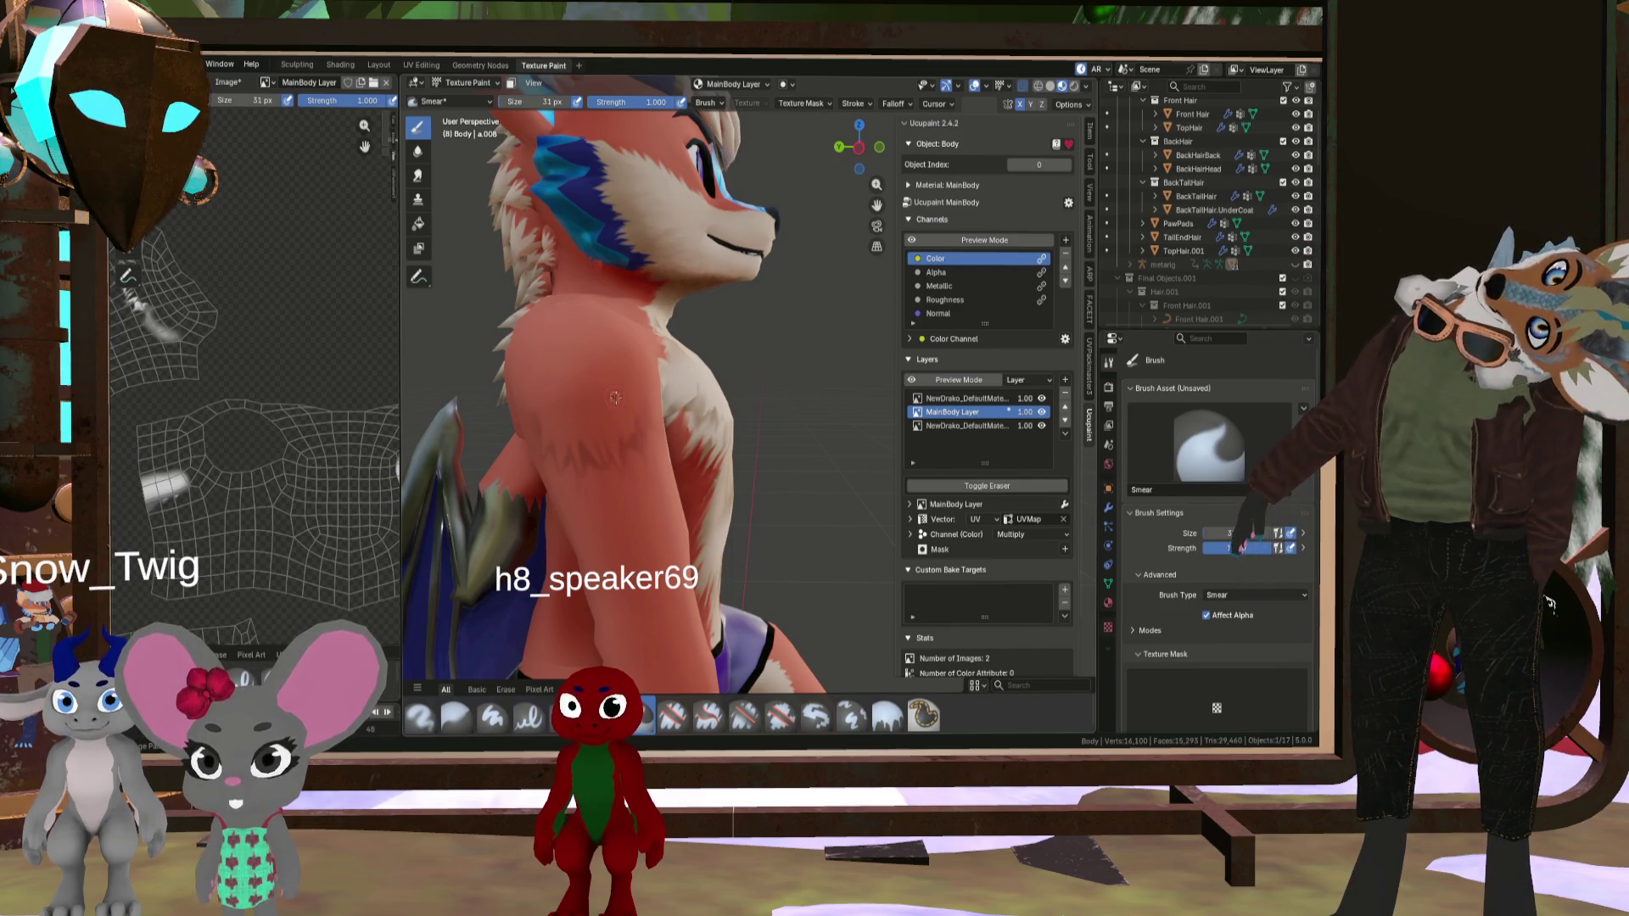
{"action": "mouse_move", "coordinate": [626, 389]}
{"action": "middle_mouse_down"}
{"action": "mouse_move", "coordinate": [581, 255]}
{"action": "mouse_move", "coordinate": [620, 521]}
{"action": "mouse_move", "coordinate": [632, 501]}
{"action": "mouse_move", "coordinate": [594, 475]}
{"action": "mouse_move", "coordinate": [656, 481]}
{"action": "mouse_move", "coordinate": [624, 478]}
{"action": "middle_mouse_up"}
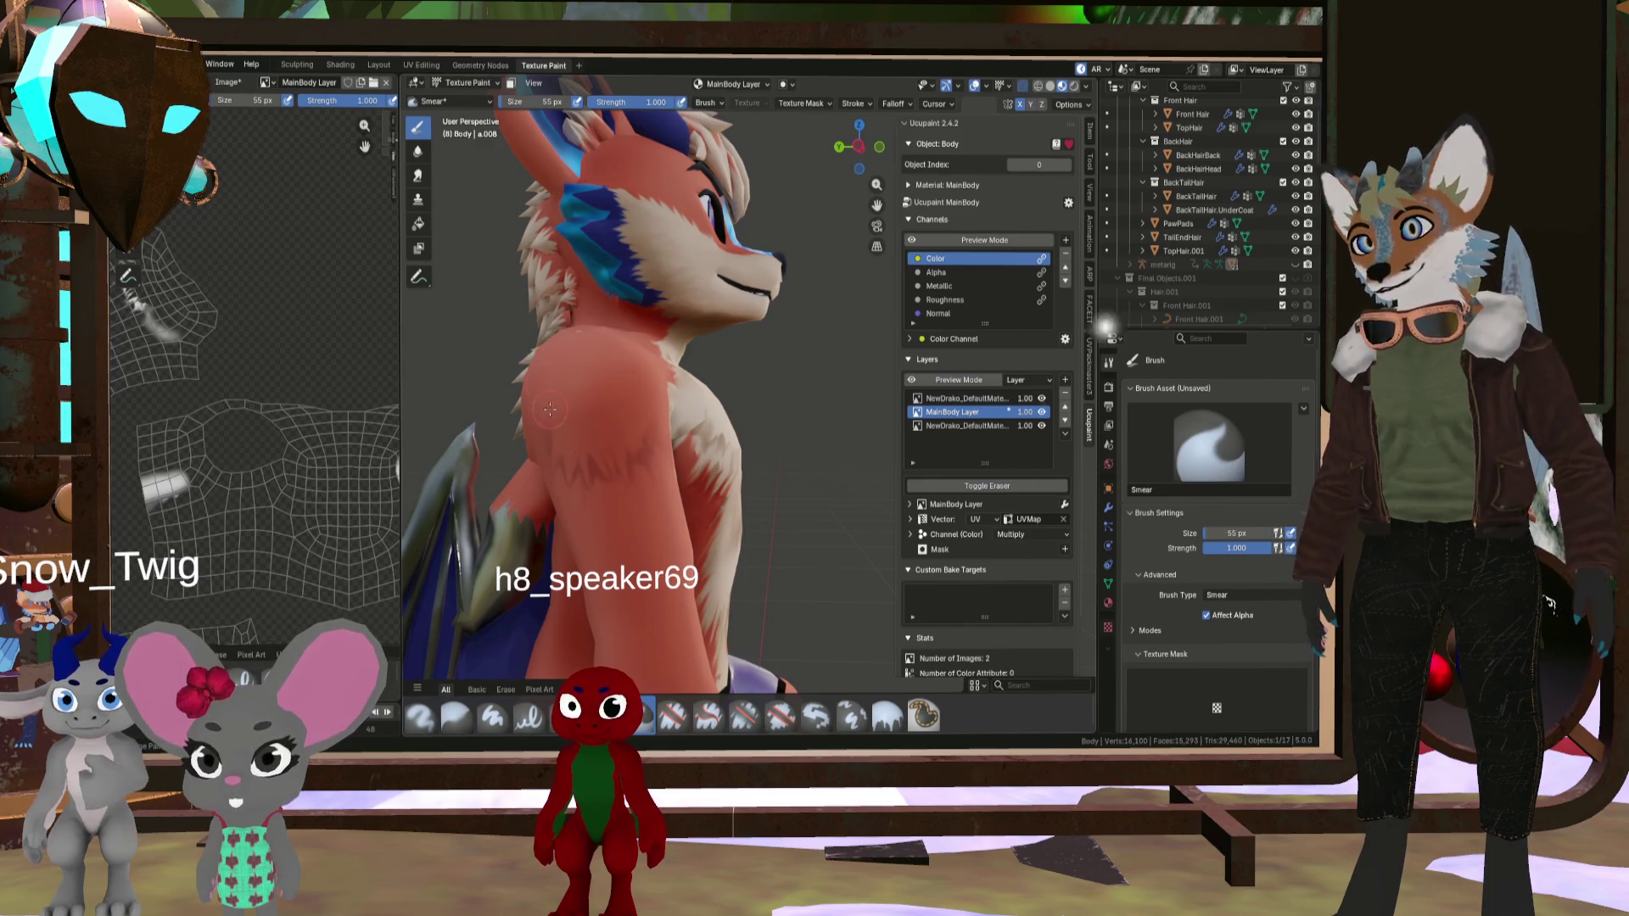
{"action": "key", "text": "bracketright"}
{"action": "key", "text": "bracketright"}
{"action": "key", "text": "bracketright"}
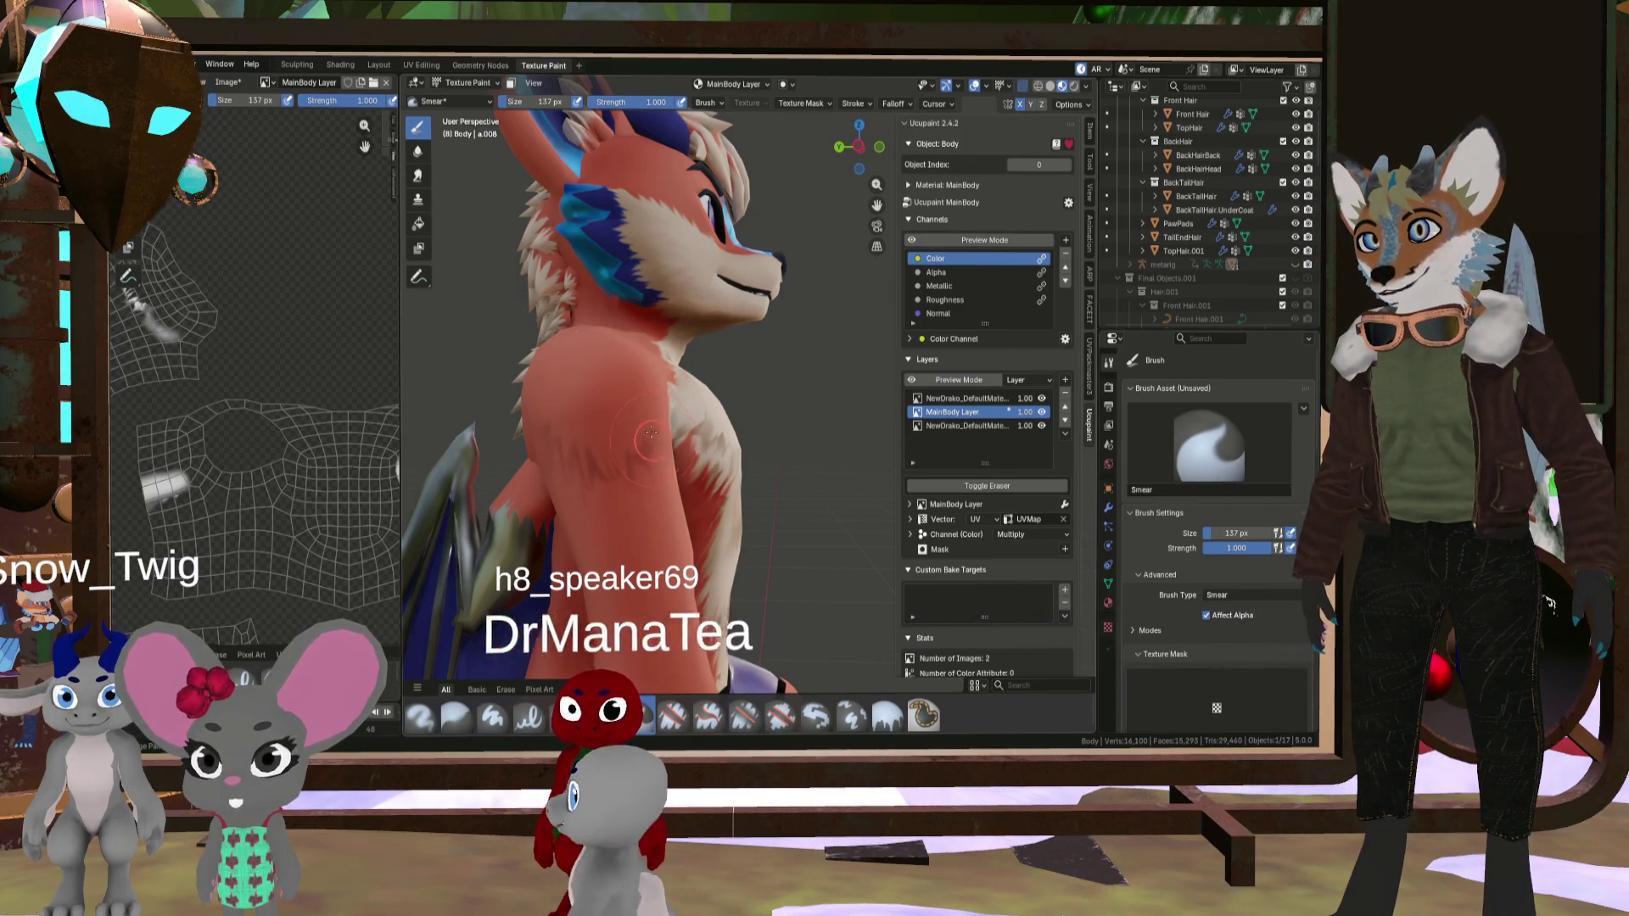
{"action": "key", "text": "bracketleft"}
{"action": "key", "text": "bracketleft"}
{"action": "key", "text": "bracketleft"}
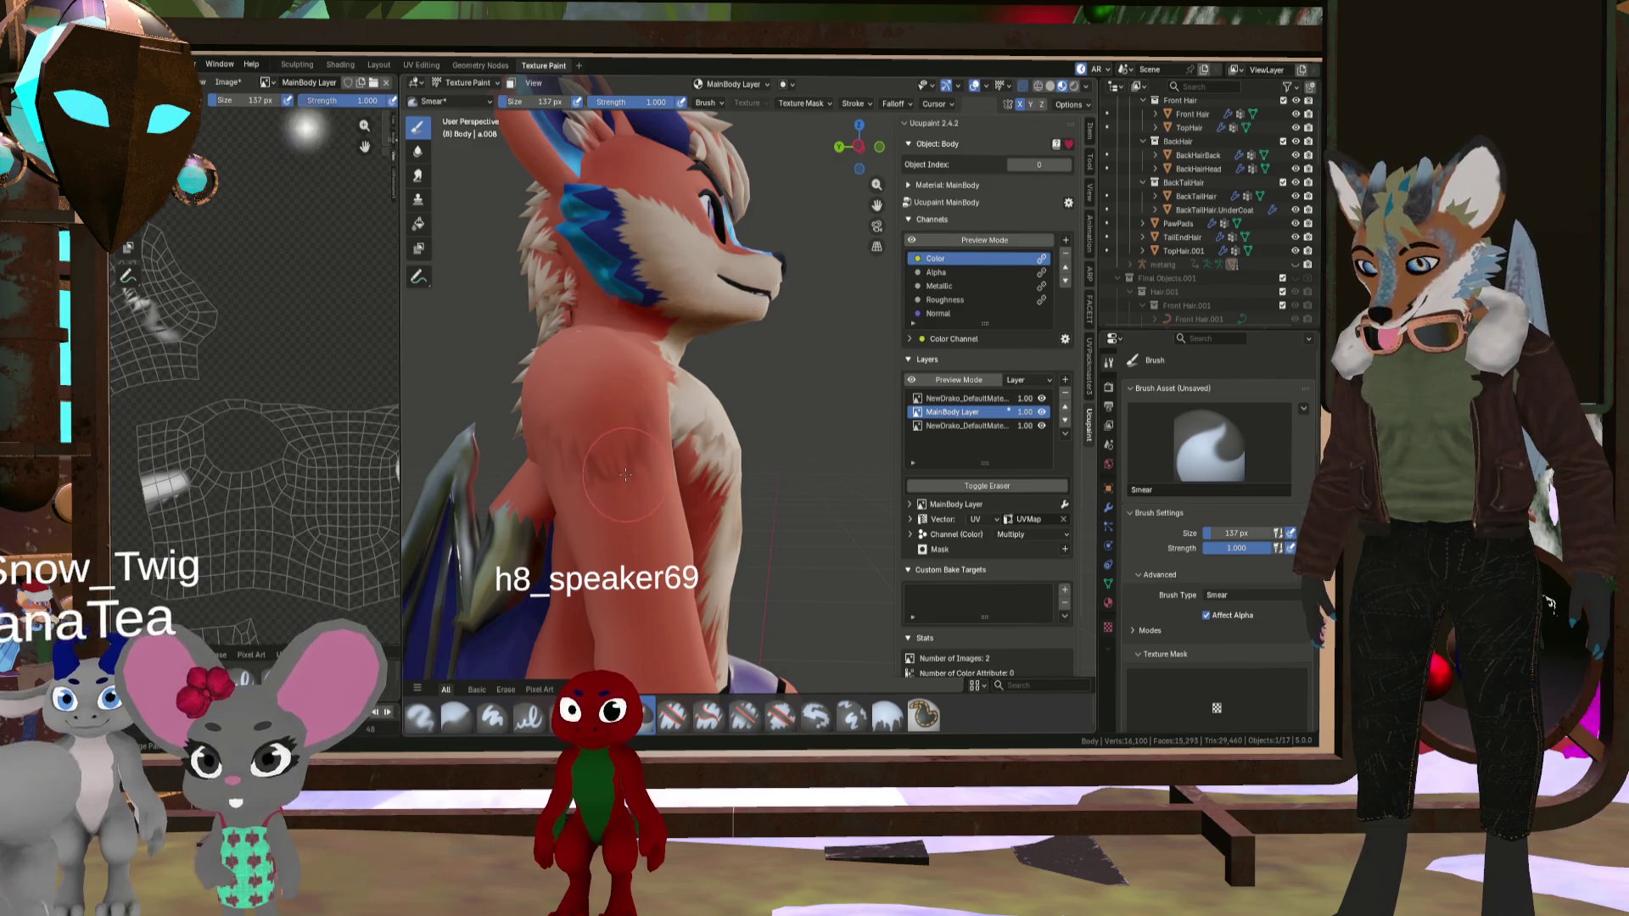
{"action": "key", "text": "bracketleft"}
{"action": "key", "text": "bracketleft"}
{"action": "key", "text": "bracketleft"}
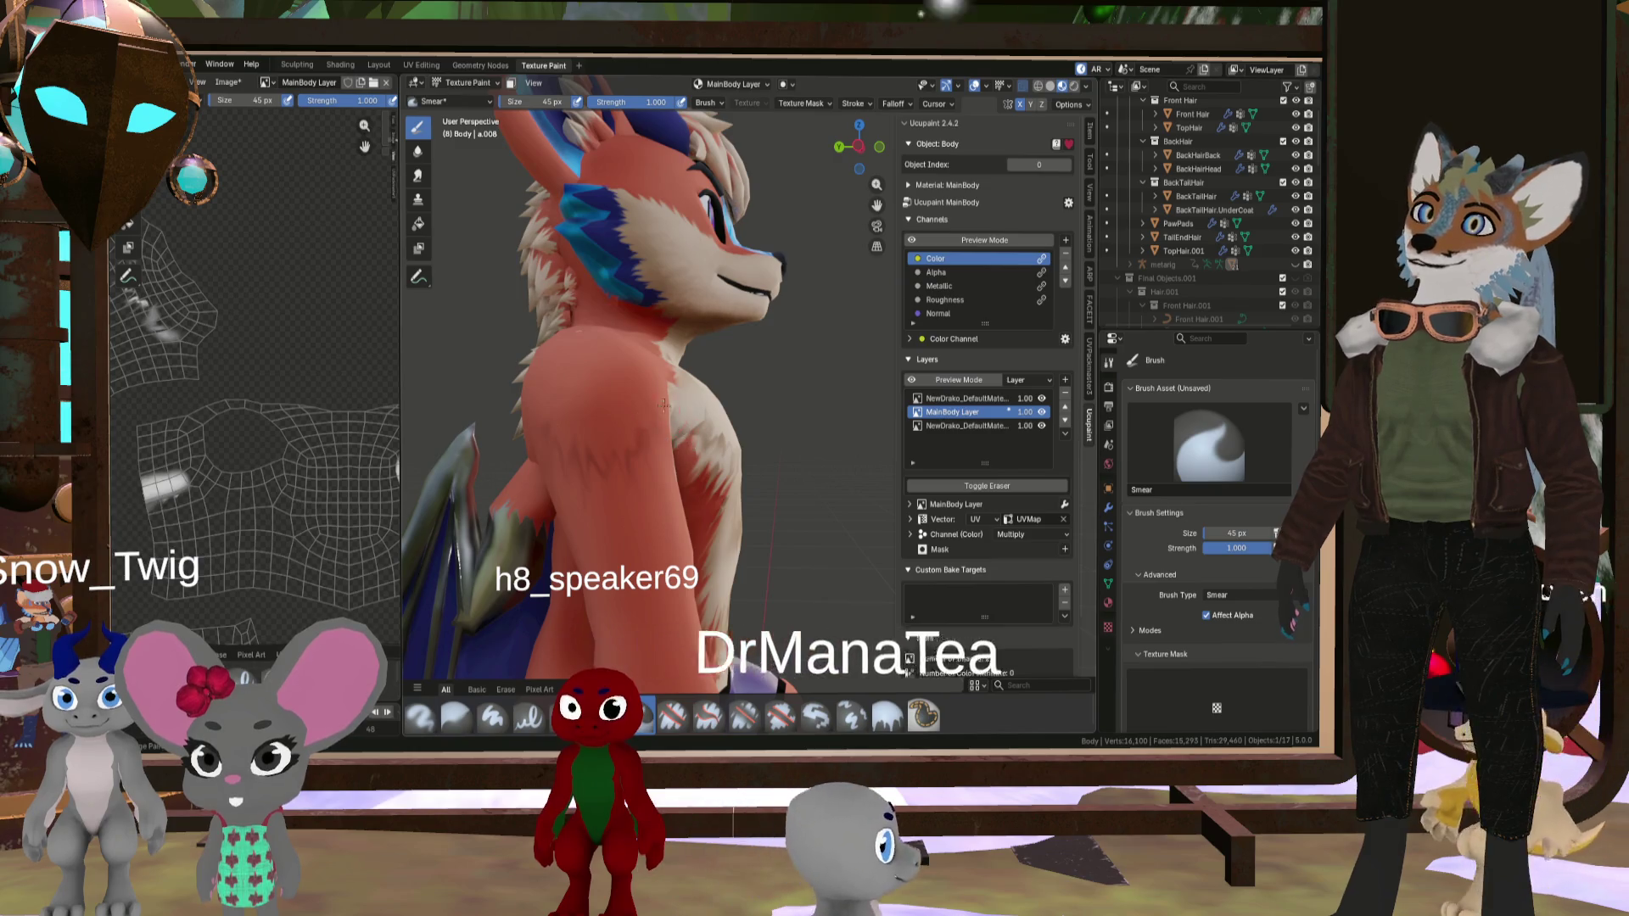
- Orbit from a head-on chest view out to the whole smeared body
{"action": "mouse_move", "coordinate": [666, 458]}
{"action": "middle_mouse_down"}
{"action": "mouse_move", "coordinate": [579, 501]}
{"action": "mouse_move", "coordinate": [650, 492]}
{"action": "middle_mouse_up"}
{"action": "scroll", "coordinate": [580, 501], "scroll_direction": "down", "scroll_amount": 3}
{"action": "scroll", "coordinate": [657, 484], "scroll_direction": "up", "scroll_amount": 4}
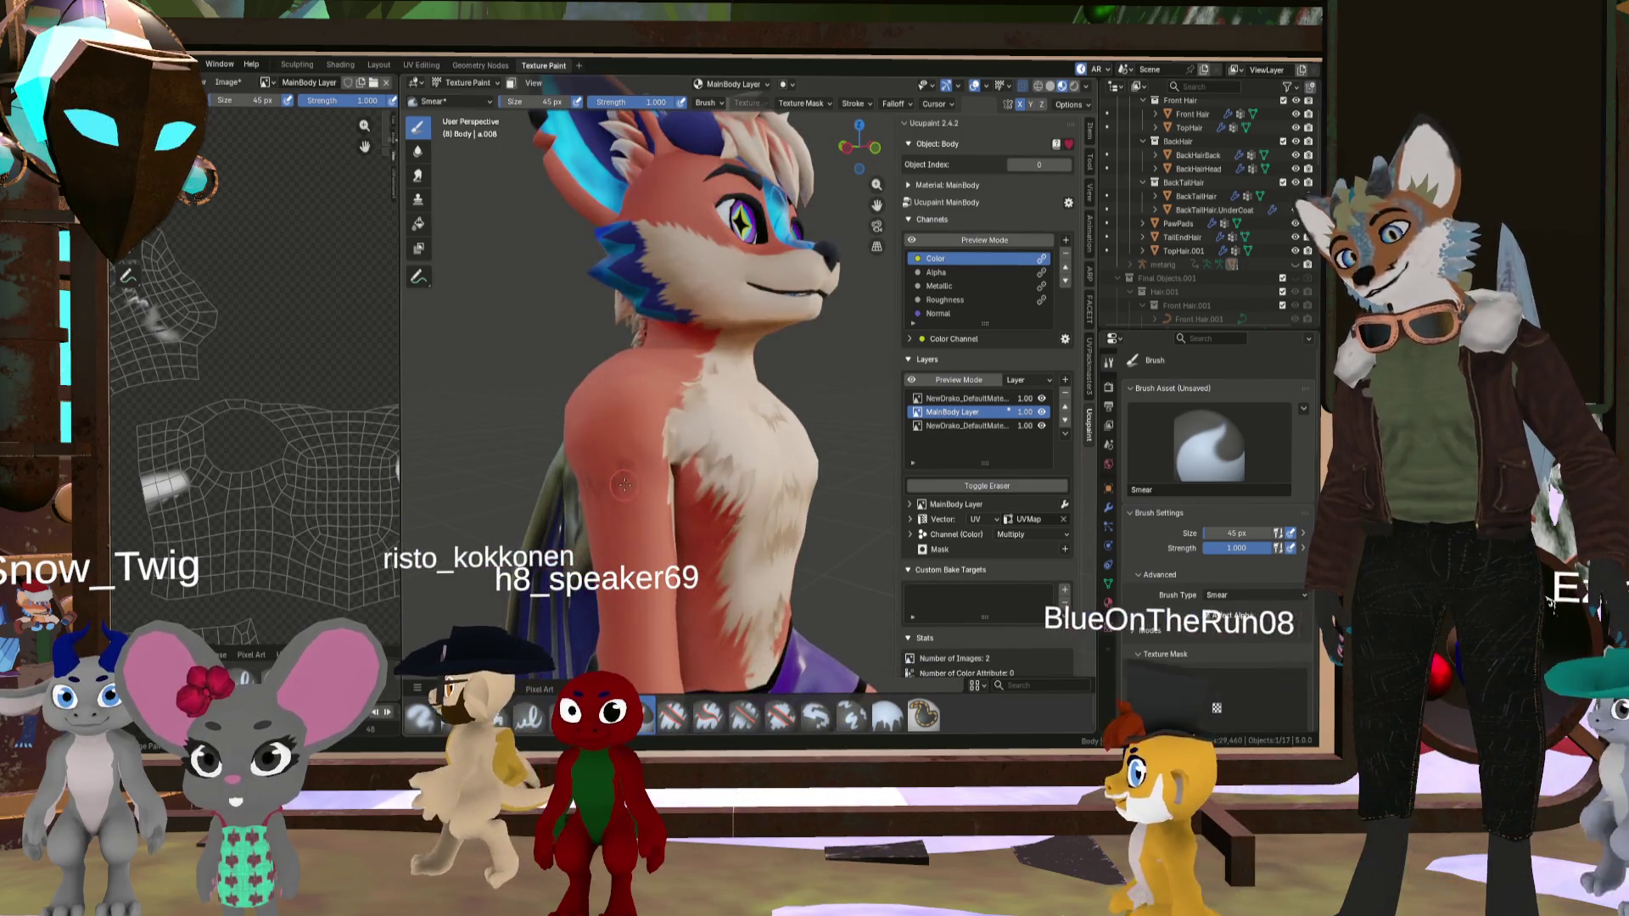
{"action": "middle_click_drag", "start_coordinate": [665, 474], "coordinate": [808, 521]}
{"action": "scroll", "coordinate": [796, 524], "scroll_direction": "down", "scroll_amount": 4}
{"action": "scroll", "coordinate": [810, 519], "scroll_direction": "up", "scroll_amount": 5}
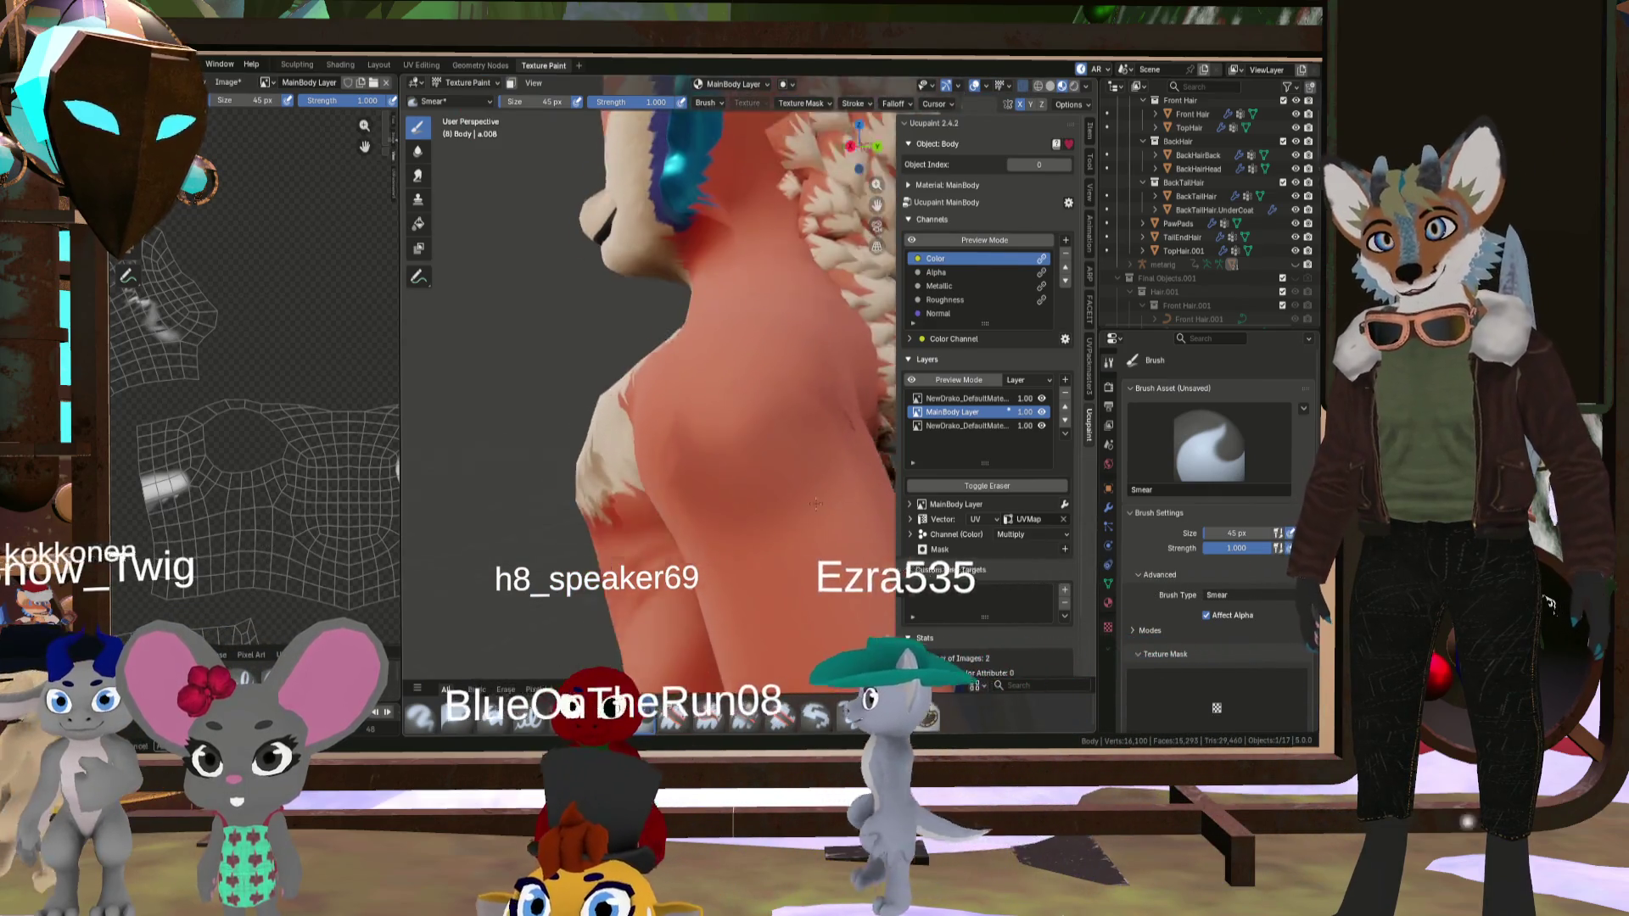
- Resize the Smear brush with F, ending at 57 px, and smear the hip and thigh fur edge
{"action": "key", "text": "f"}
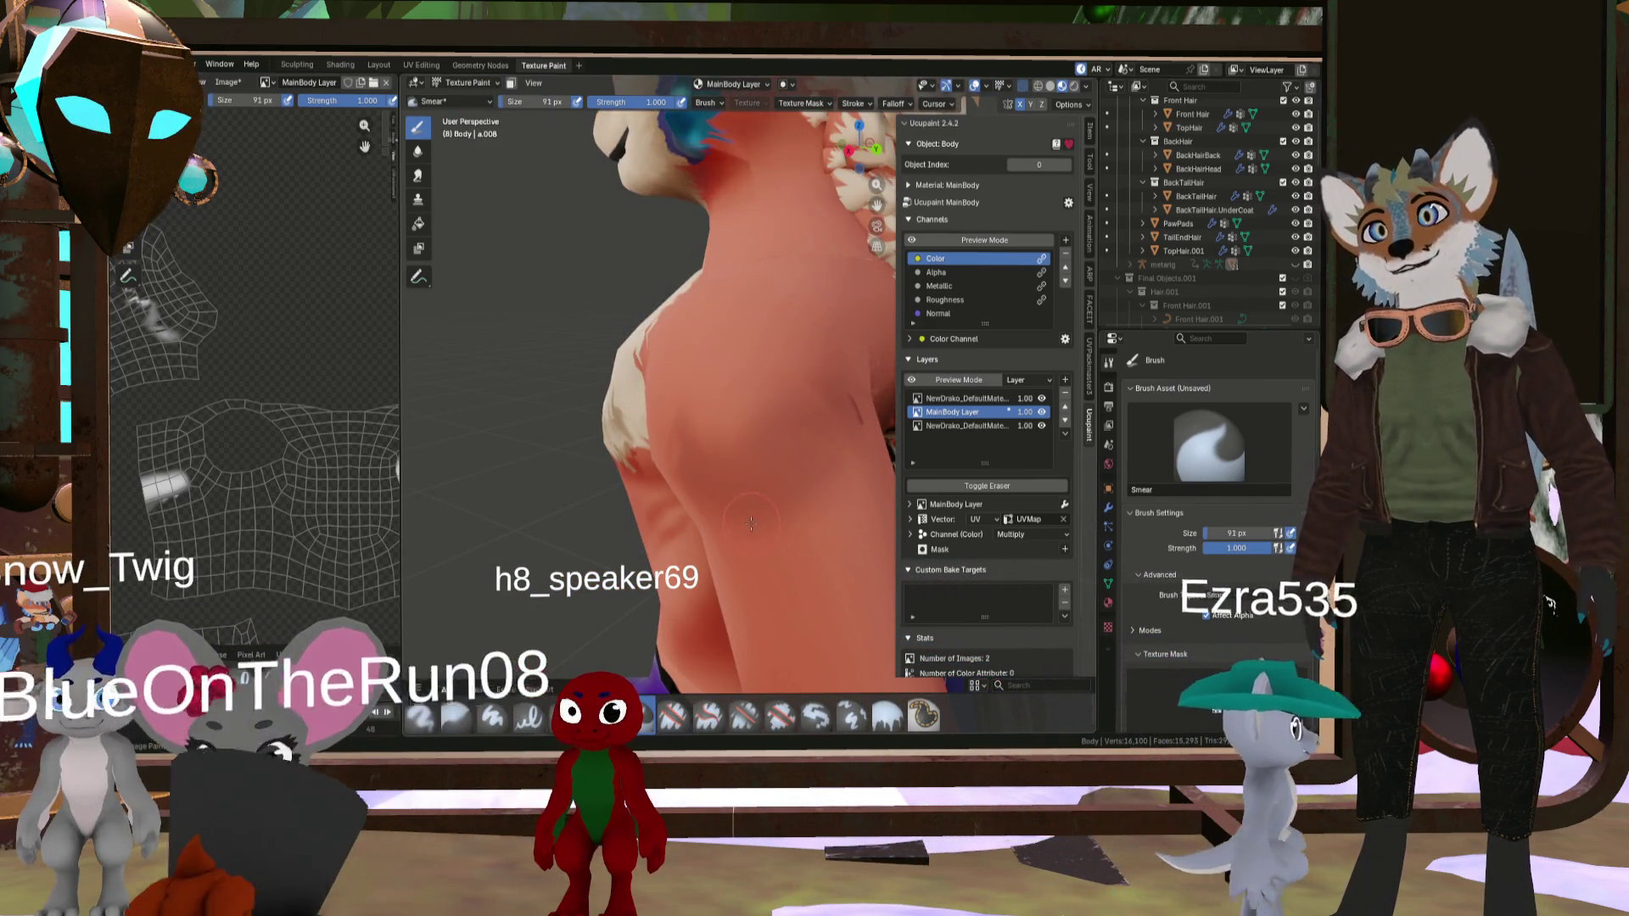
{"action": "left_click", "coordinate": [744, 540]}
{"action": "key", "text": "f"}
{"action": "left_click", "coordinate": [820, 539]}
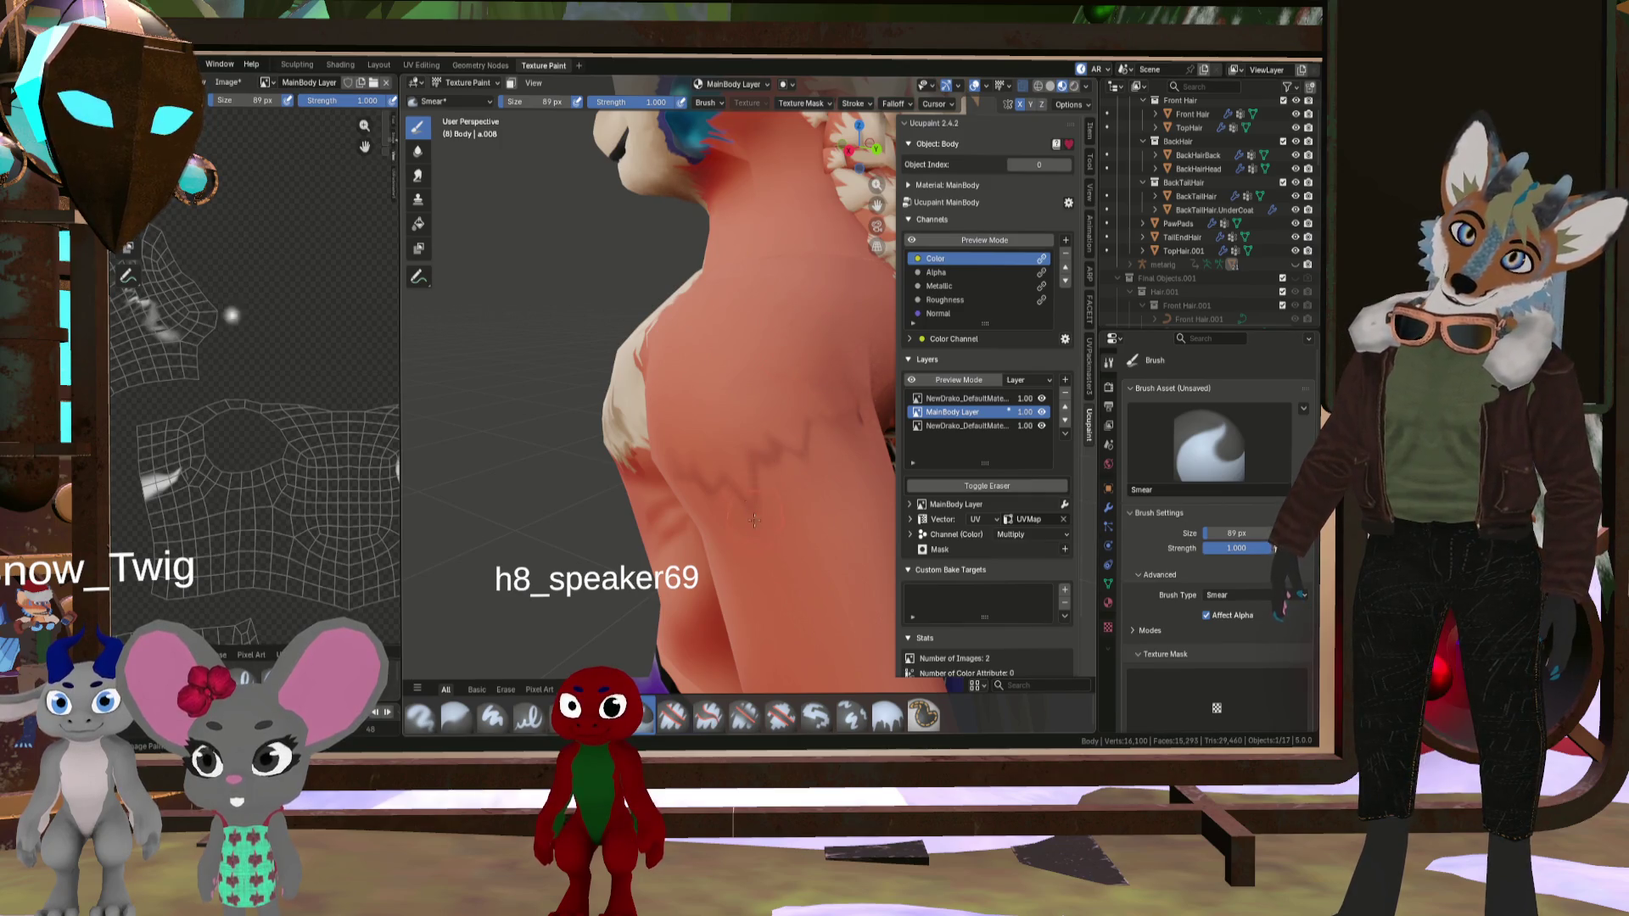
{"action": "key", "text": "f"}
{"action": "left_click", "coordinate": [717, 483]}
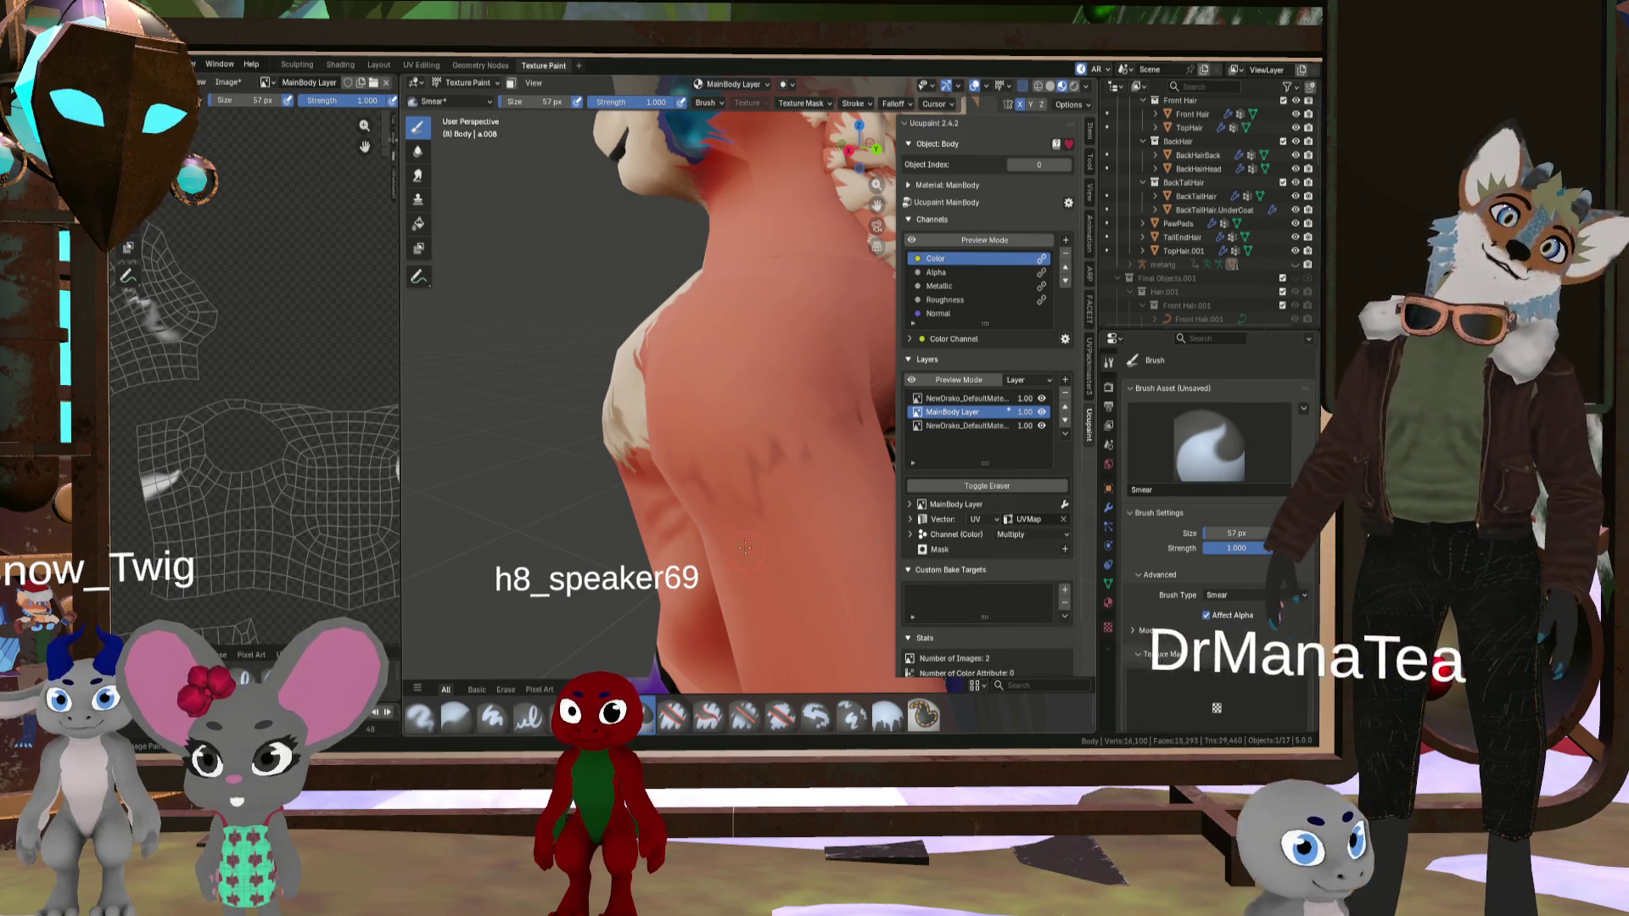
{"action": "middle_click_drag", "start_coordinate": [719, 473], "coordinate": [760, 507]}
{"action": "scroll", "coordinate": [751, 506], "scroll_direction": "down", "scroll_amount": 5}
{"action": "scroll", "coordinate": [769, 507], "scroll_direction": "up", "scroll_amount": 8}
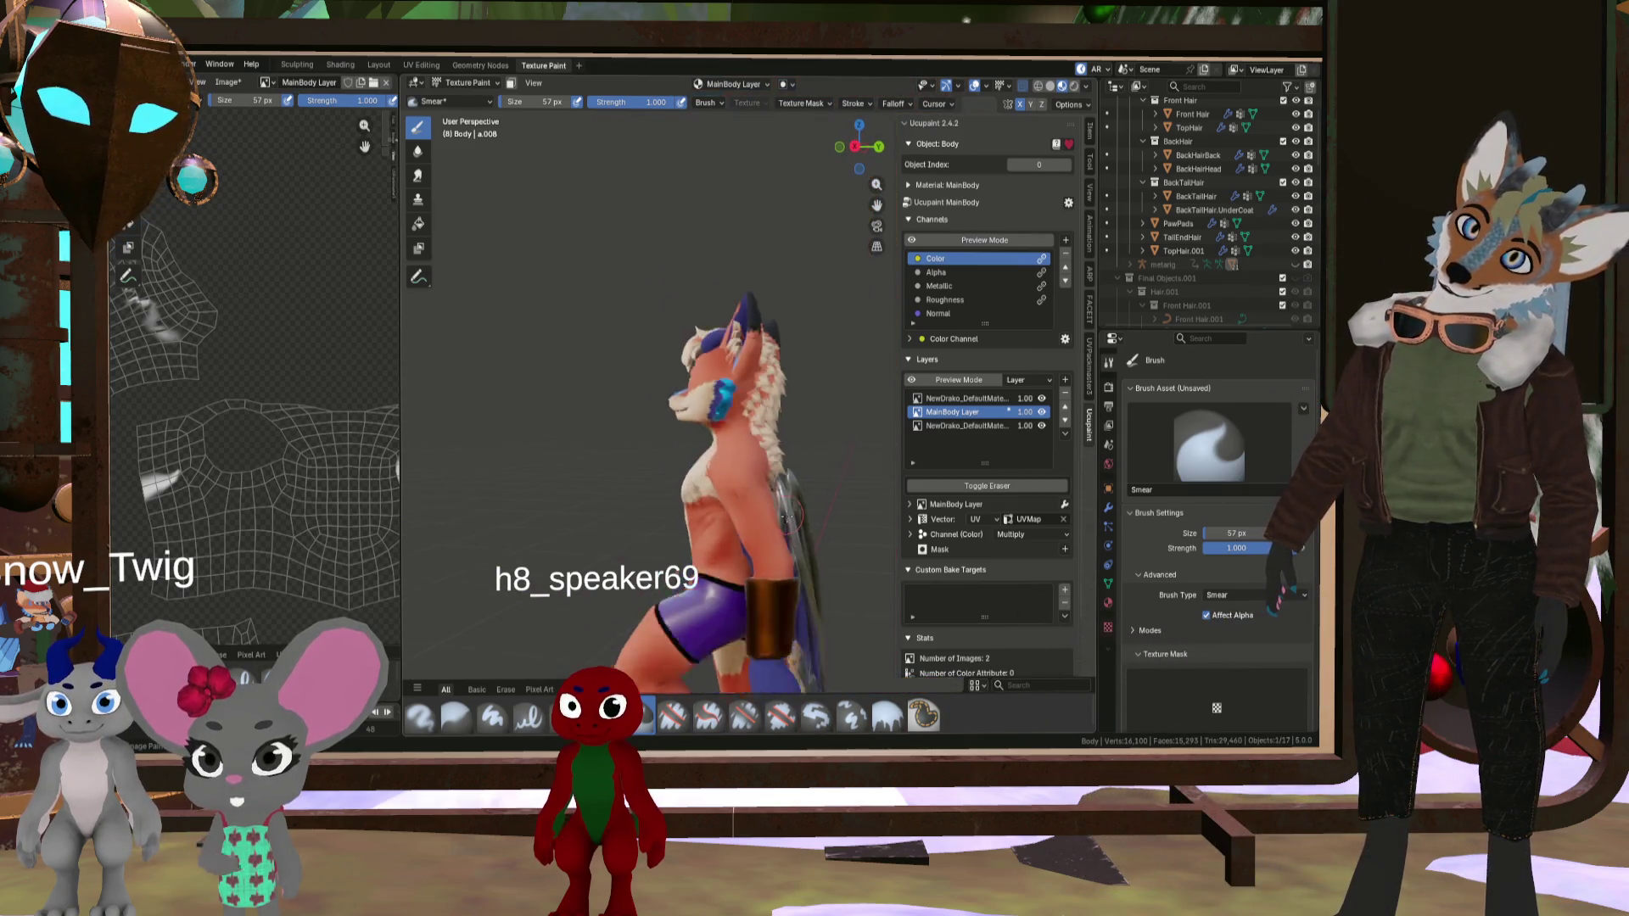
{"action": "scroll", "coordinate": [769, 507], "scroll_direction": "down", "scroll_amount": 5}
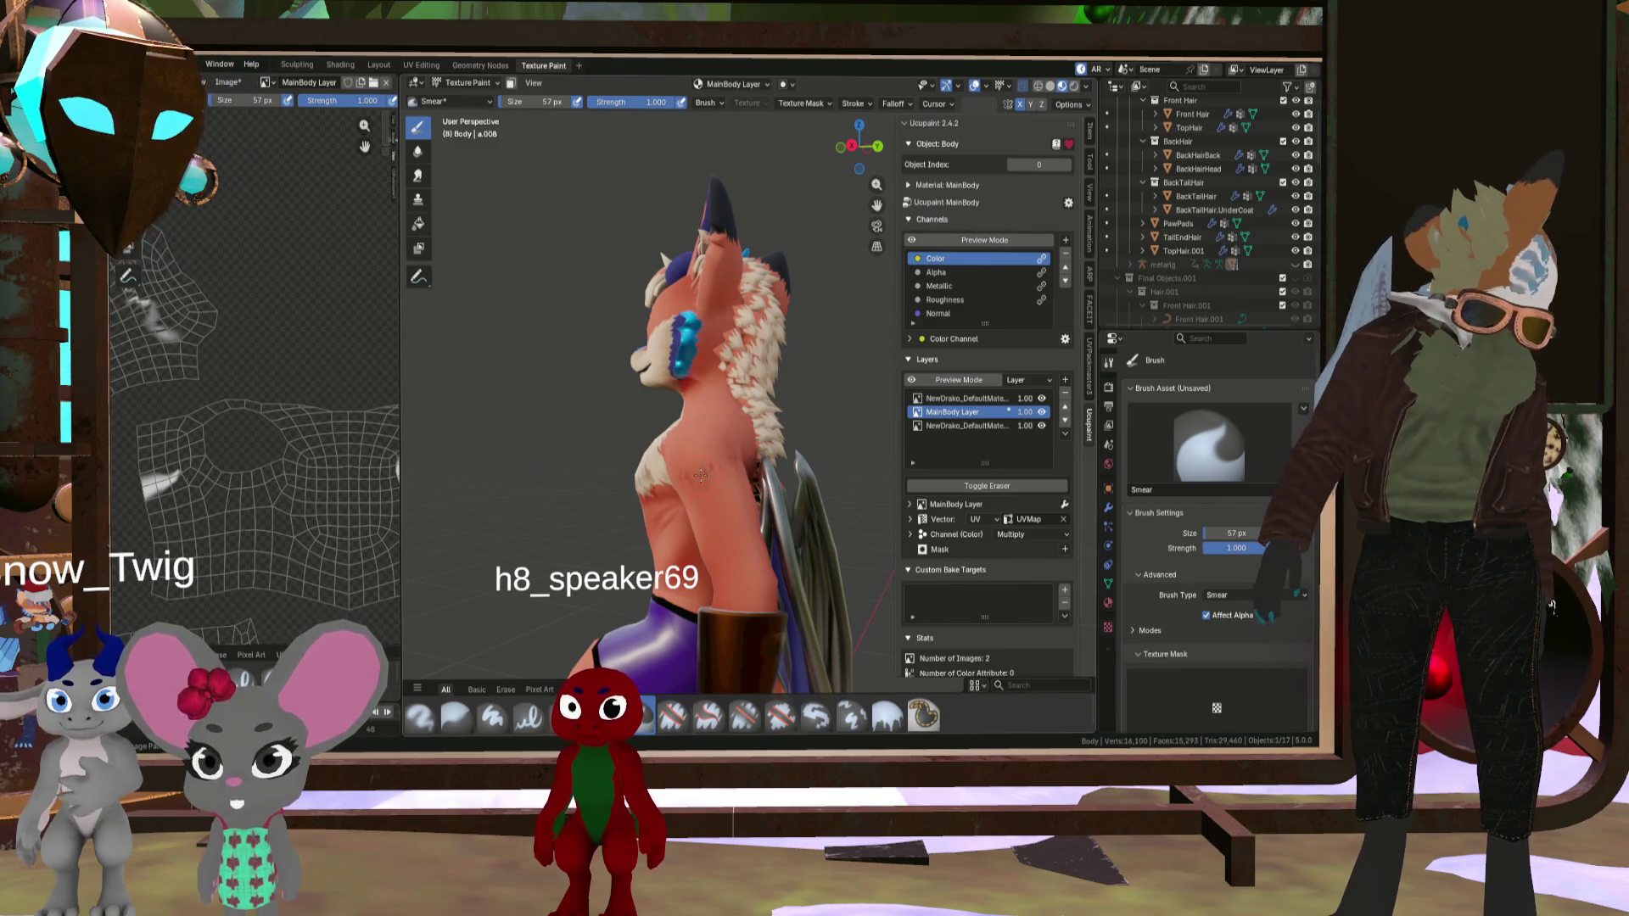
{"action": "scroll", "coordinate": [607, 459], "scroll_direction": "up", "scroll_amount": 5}
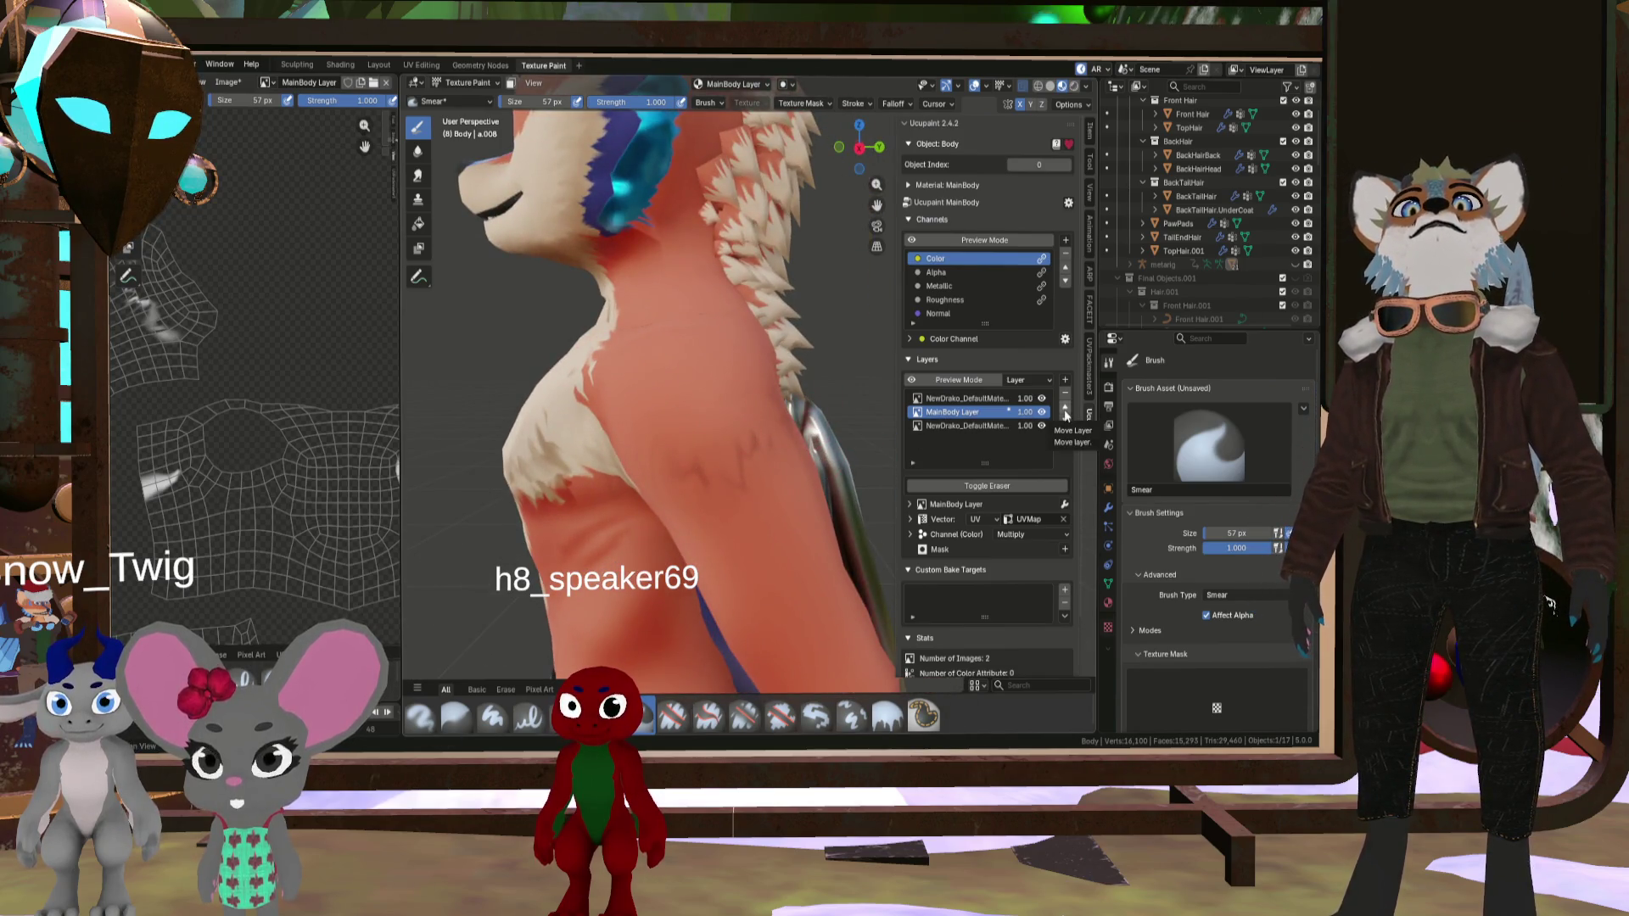
{"action": "middle_click_drag", "start_coordinate": [645, 441], "coordinate": [870, 448]}
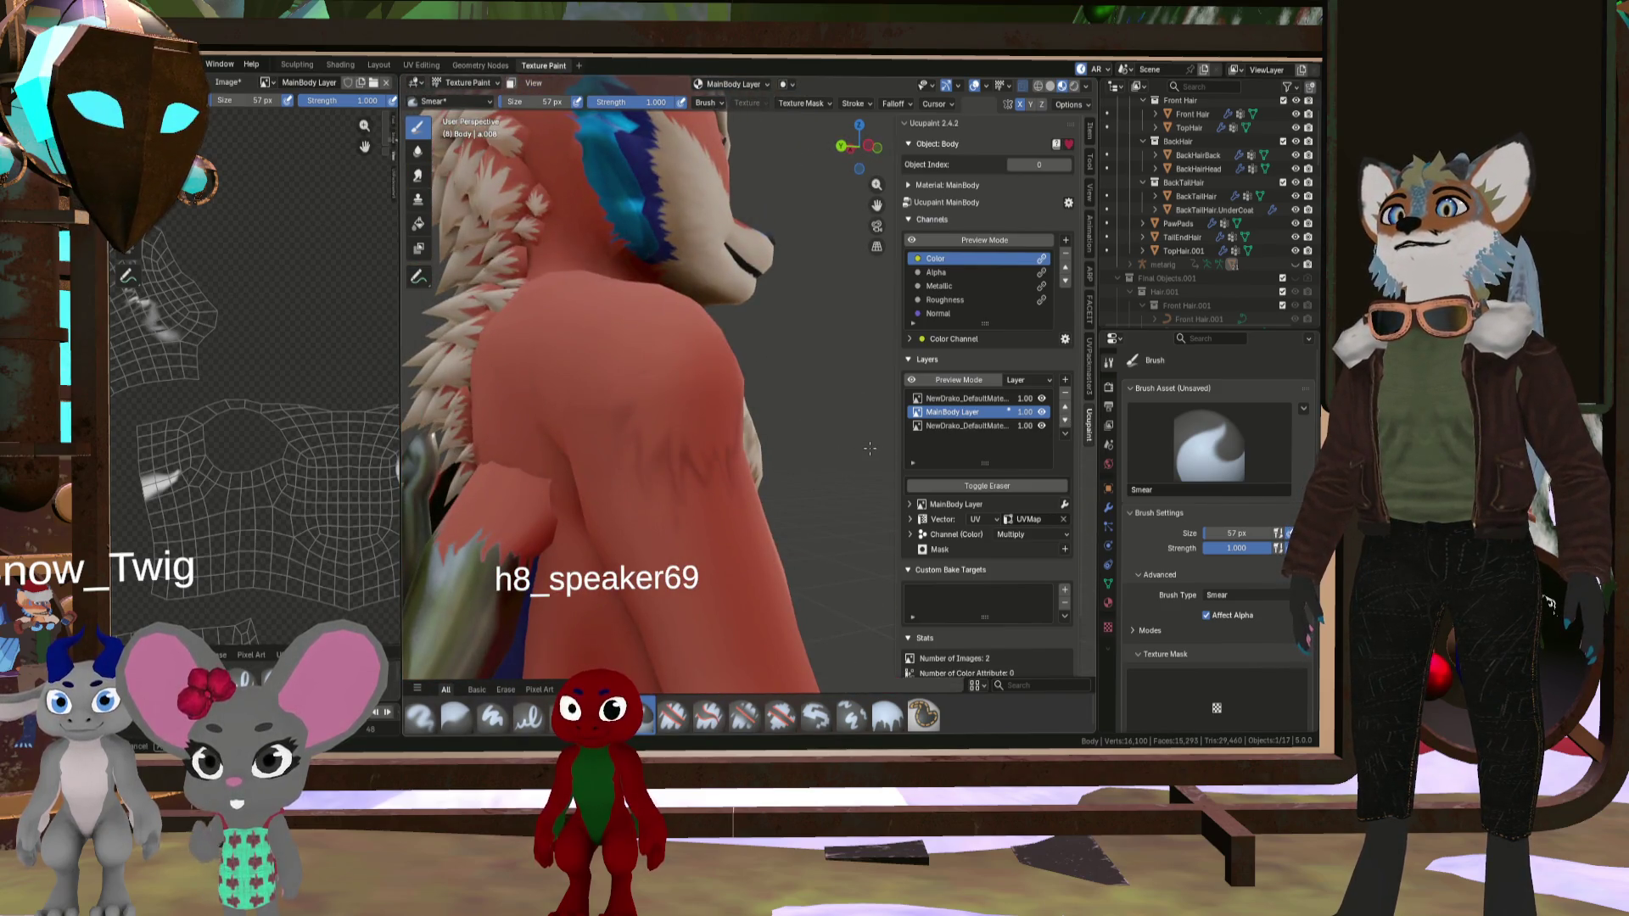
{"action": "scroll", "coordinate": [621, 496], "scroll_direction": "down", "scroll_amount": 5}
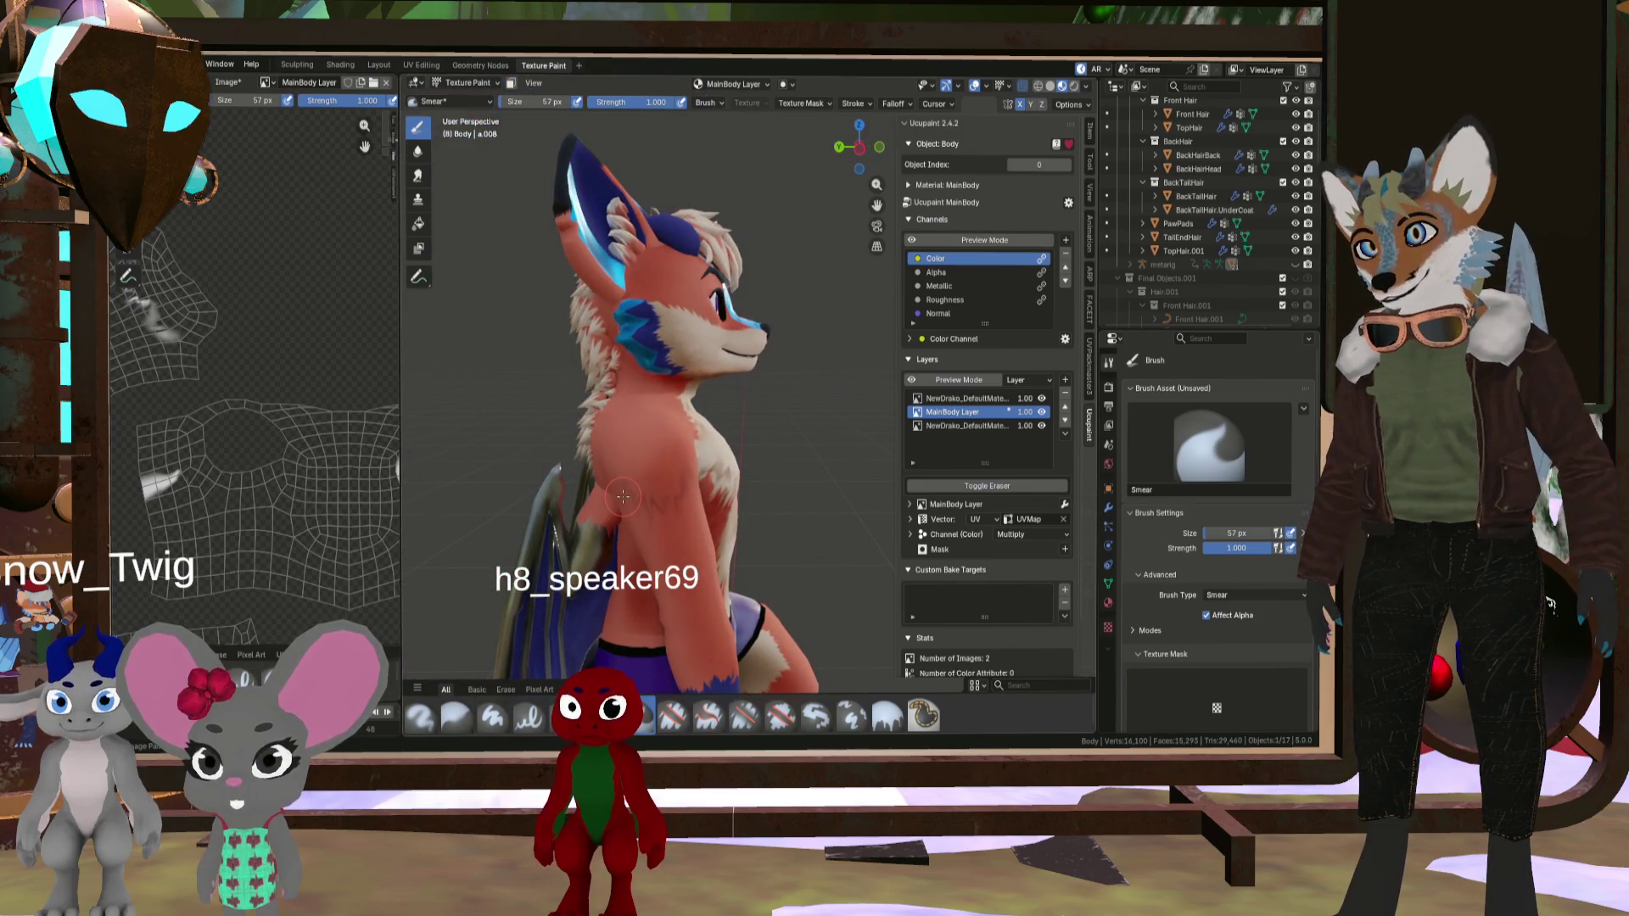
- Merge the painted layer down into the MainBody Layer using Merge Layer Down
{"action": "left_click", "coordinate": [1066, 434]}
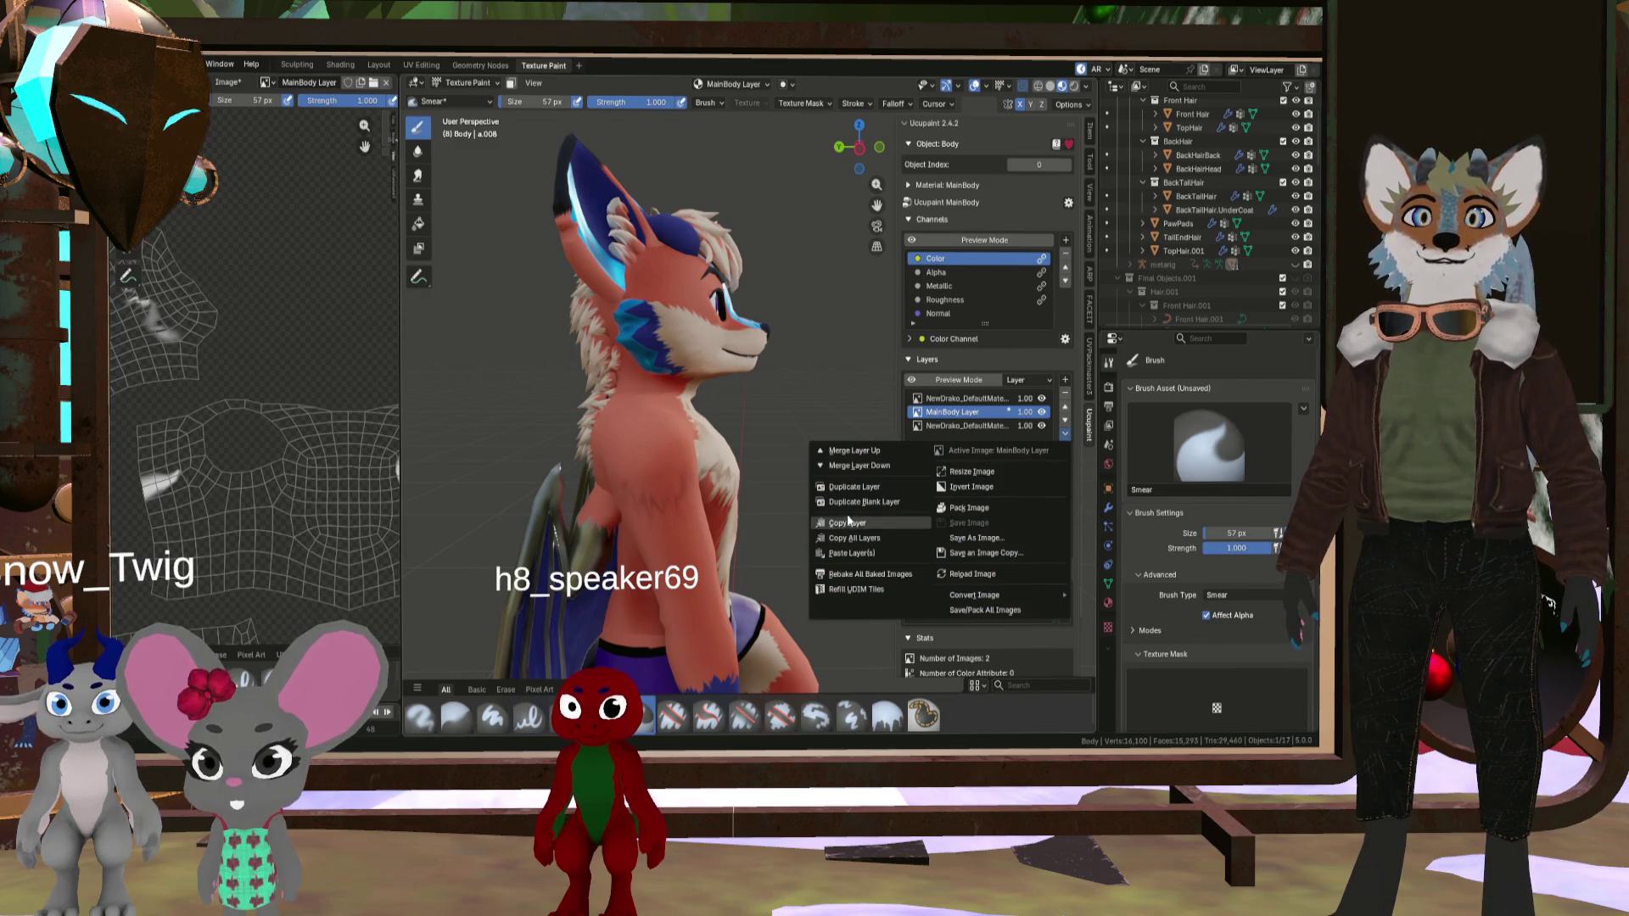
{"action": "left_click", "coordinate": [852, 468]}
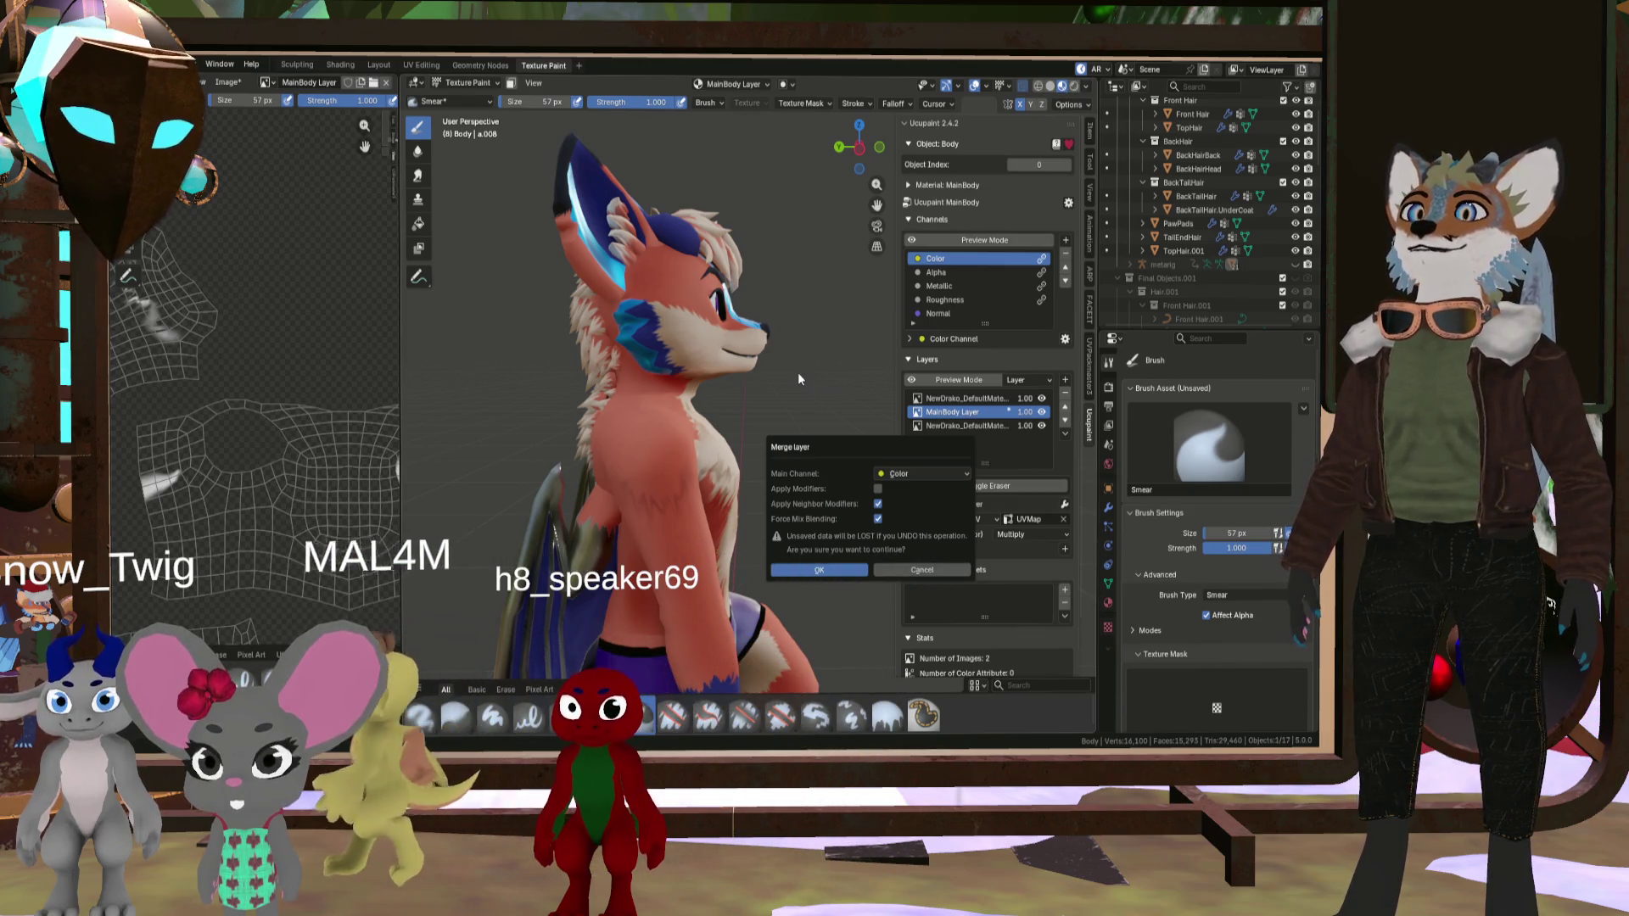
{"action": "middle_click_drag", "start_coordinate": [786, 431], "coordinate": [645, 517]}
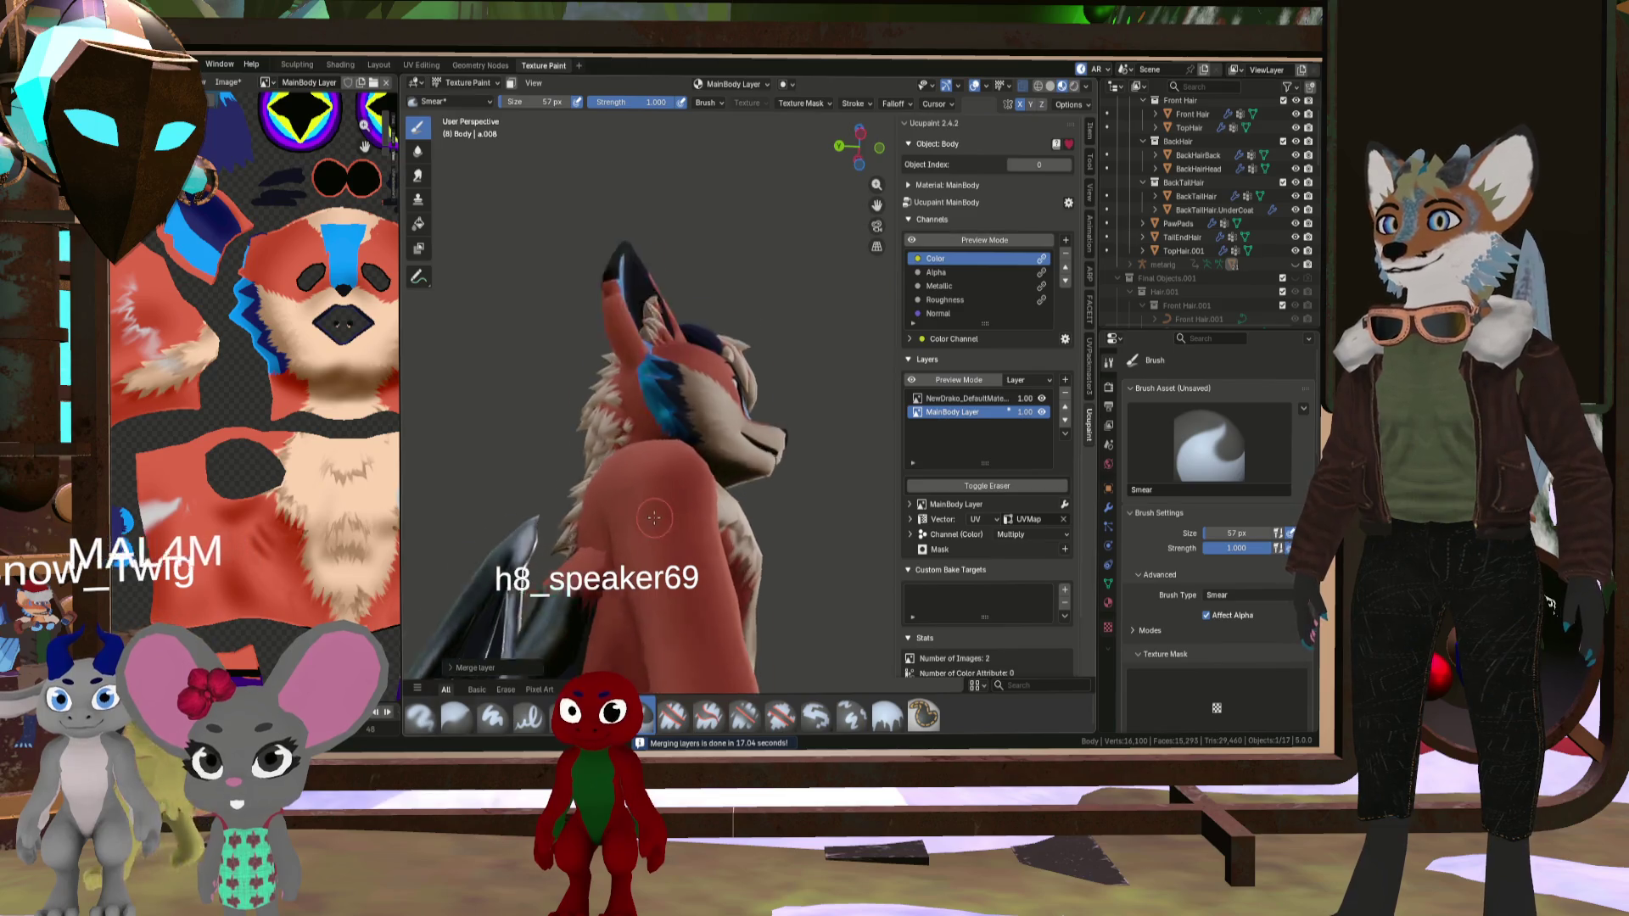
- Inspect the merged texture from the side and front of the fox
{"action": "scroll", "coordinate": [558, 574], "scroll_direction": "up", "scroll_amount": 5}
{"action": "scroll", "coordinate": [558, 574], "scroll_direction": "down", "scroll_amount": 5}
{"action": "mouse_move", "coordinate": [557, 574]}
{"action": "middle_mouse_down"}
{"action": "mouse_move", "coordinate": [720, 480]}
{"action": "mouse_move", "coordinate": [858, 486]}
{"action": "middle_mouse_up"}
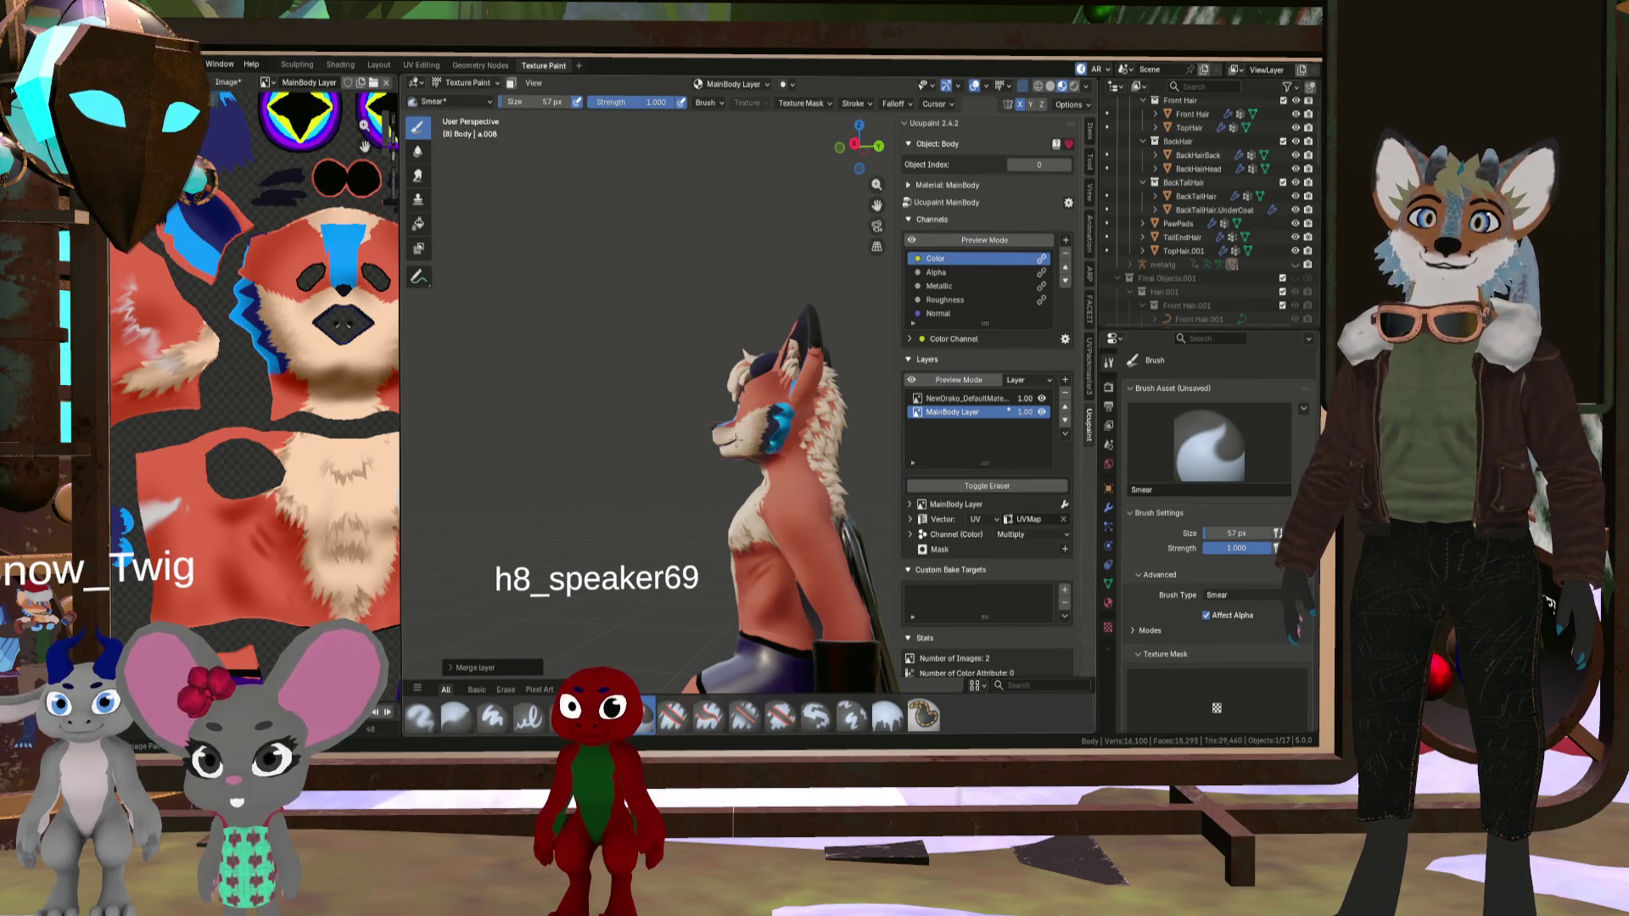
{"action": "mouse_move", "coordinate": [644, 432]}
{"action": "middle_mouse_down"}
{"action": "mouse_move", "coordinate": [475, 422]}
{"action": "mouse_move", "coordinate": [607, 494]}
{"action": "middle_mouse_up"}
{"action": "scroll", "coordinate": [509, 441], "scroll_direction": "up", "scroll_amount": 5}
{"action": "scroll", "coordinate": [612, 502], "scroll_direction": "down", "scroll_amount": 5}
{"action": "scroll", "coordinate": [389, 480], "scroll_direction": "down", "scroll_amount": 4}
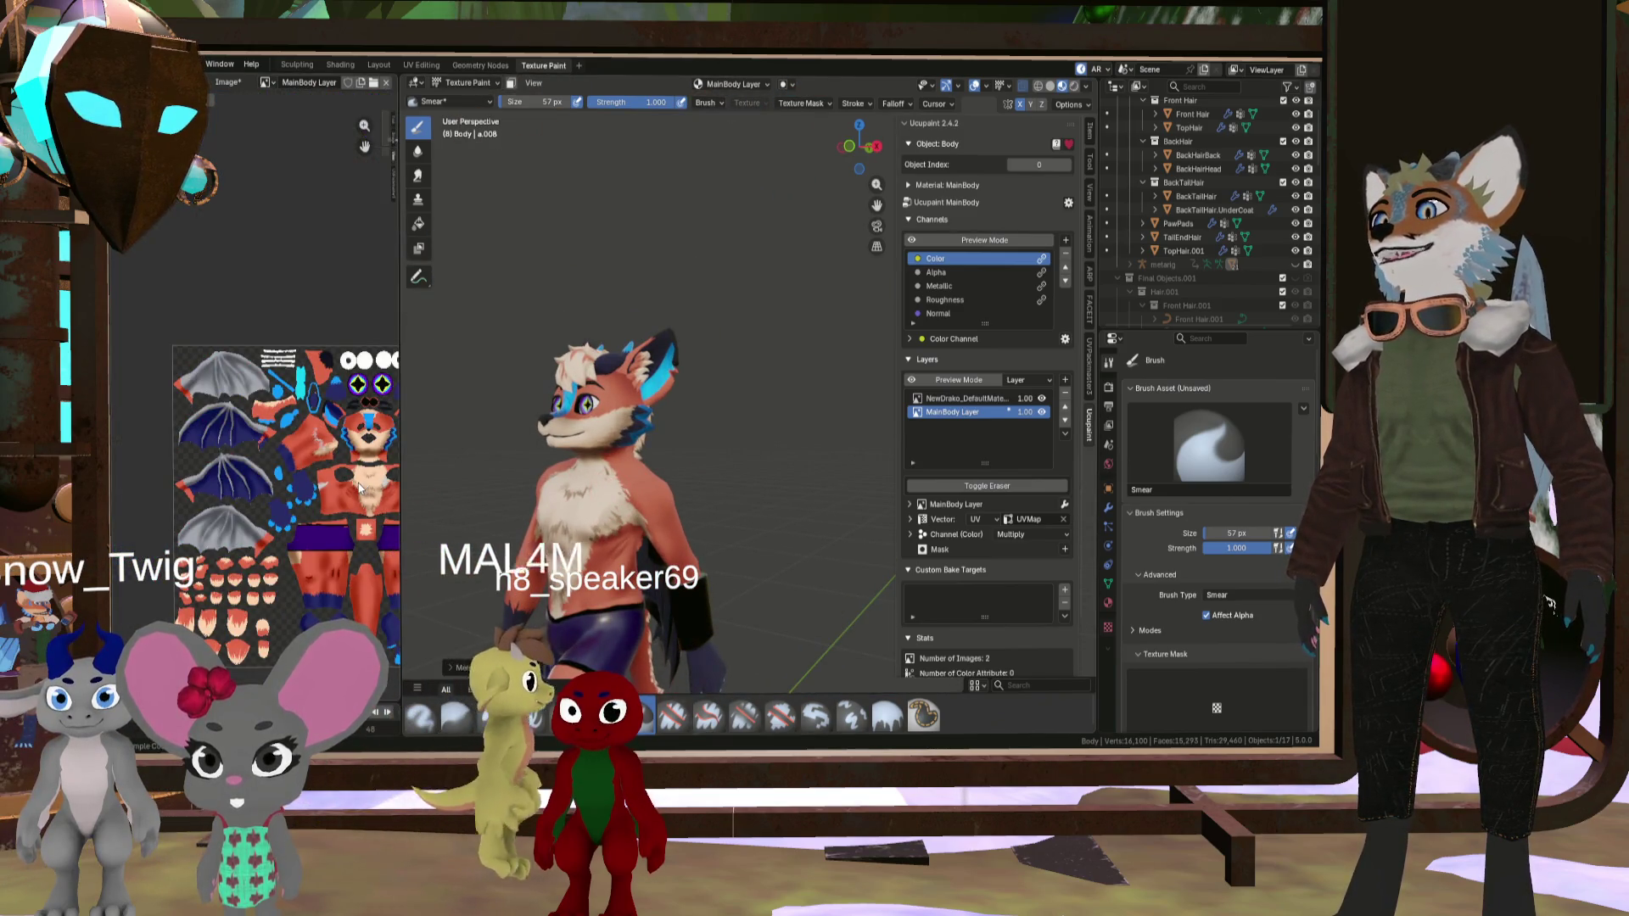
{"action": "scroll", "coordinate": [388, 481], "scroll_direction": "up", "scroll_amount": 2}
{"action": "mouse_move", "coordinate": [585, 458]}
{"action": "middle_mouse_down"}
{"action": "mouse_move", "coordinate": [644, 451]}
{"action": "mouse_move", "coordinate": [599, 458]}
{"action": "middle_mouse_up"}
- Check the left profile, back and neck fur, then open the File menu
{"action": "scroll", "coordinate": [628, 460], "scroll_direction": "up", "scroll_amount": 2}
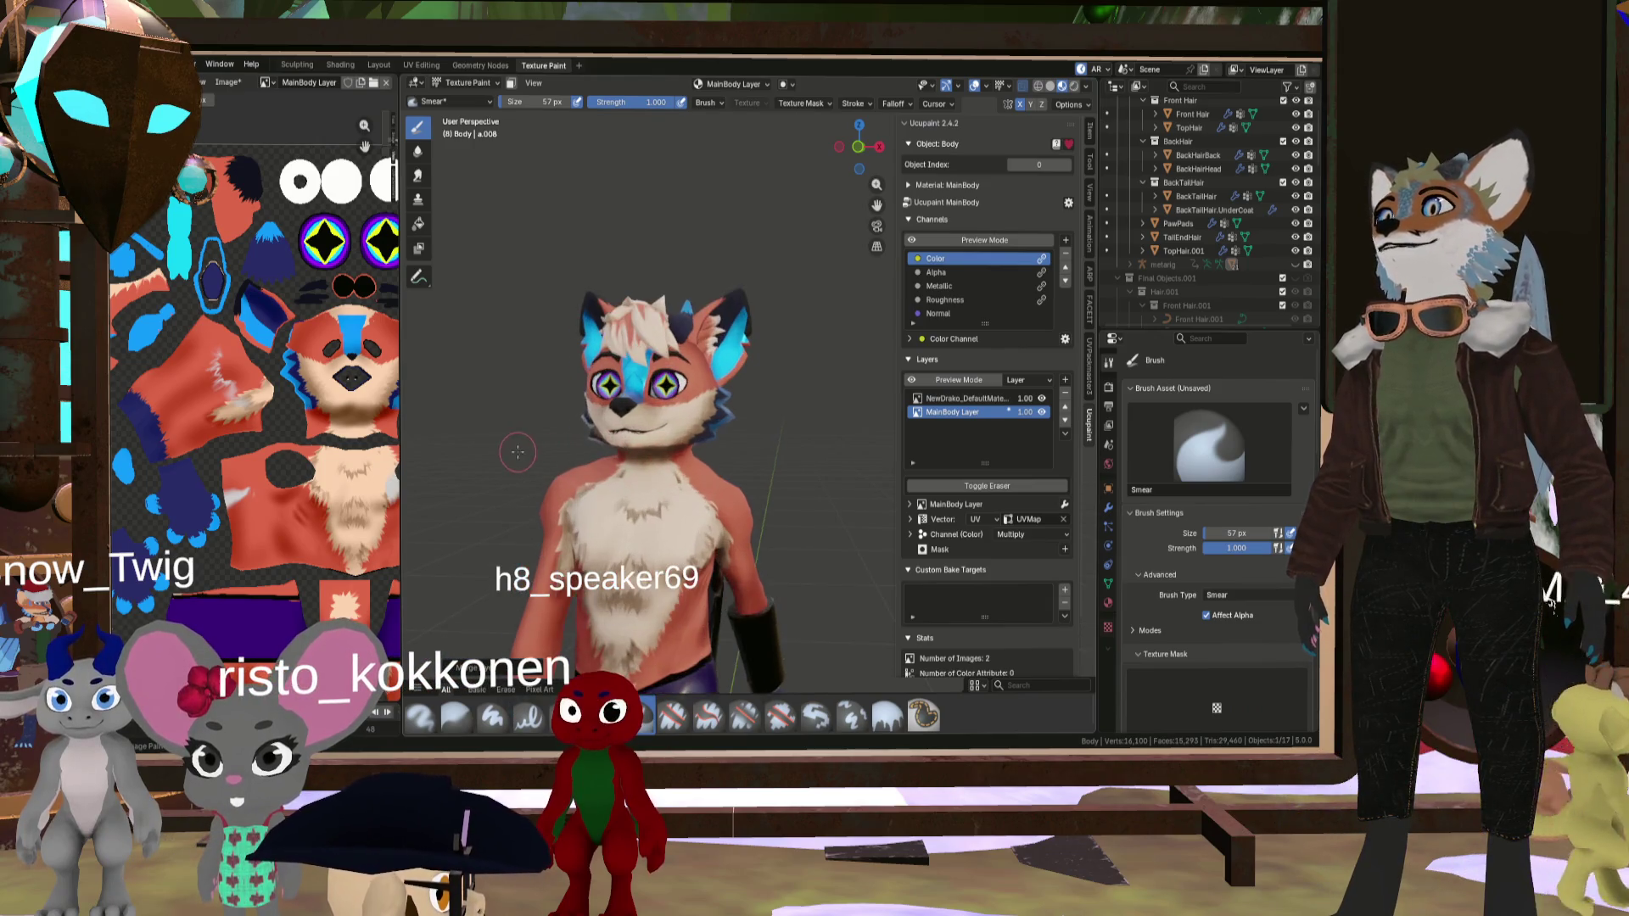
{"action": "scroll", "coordinate": [655, 462], "scroll_direction": "up", "scroll_amount": 2}
{"action": "middle_click_drag", "start_coordinate": [655, 462], "coordinate": [571, 450]}
{"action": "mouse_move", "coordinate": [747, 521]}
{"action": "middle_mouse_down"}
{"action": "mouse_move", "coordinate": [601, 509]}
{"action": "mouse_move", "coordinate": [727, 508]}
{"action": "mouse_move", "coordinate": [537, 617]}
{"action": "mouse_move", "coordinate": [620, 605]}
{"action": "mouse_move", "coordinate": [806, 375]}
{"action": "middle_mouse_up"}
{"action": "scroll", "coordinate": [600, 508], "scroll_direction": "down", "scroll_amount": 2}
{"action": "scroll", "coordinate": [696, 526], "scroll_direction": "down", "scroll_amount": 3}
{"action": "scroll", "coordinate": [536, 618], "scroll_direction": "up", "scroll_amount": 5}
{"action": "scroll", "coordinate": [619, 605], "scroll_direction": "down", "scroll_amount": 3}
{"action": "scroll", "coordinate": [619, 605], "scroll_direction": "up", "scroll_amount": 4}
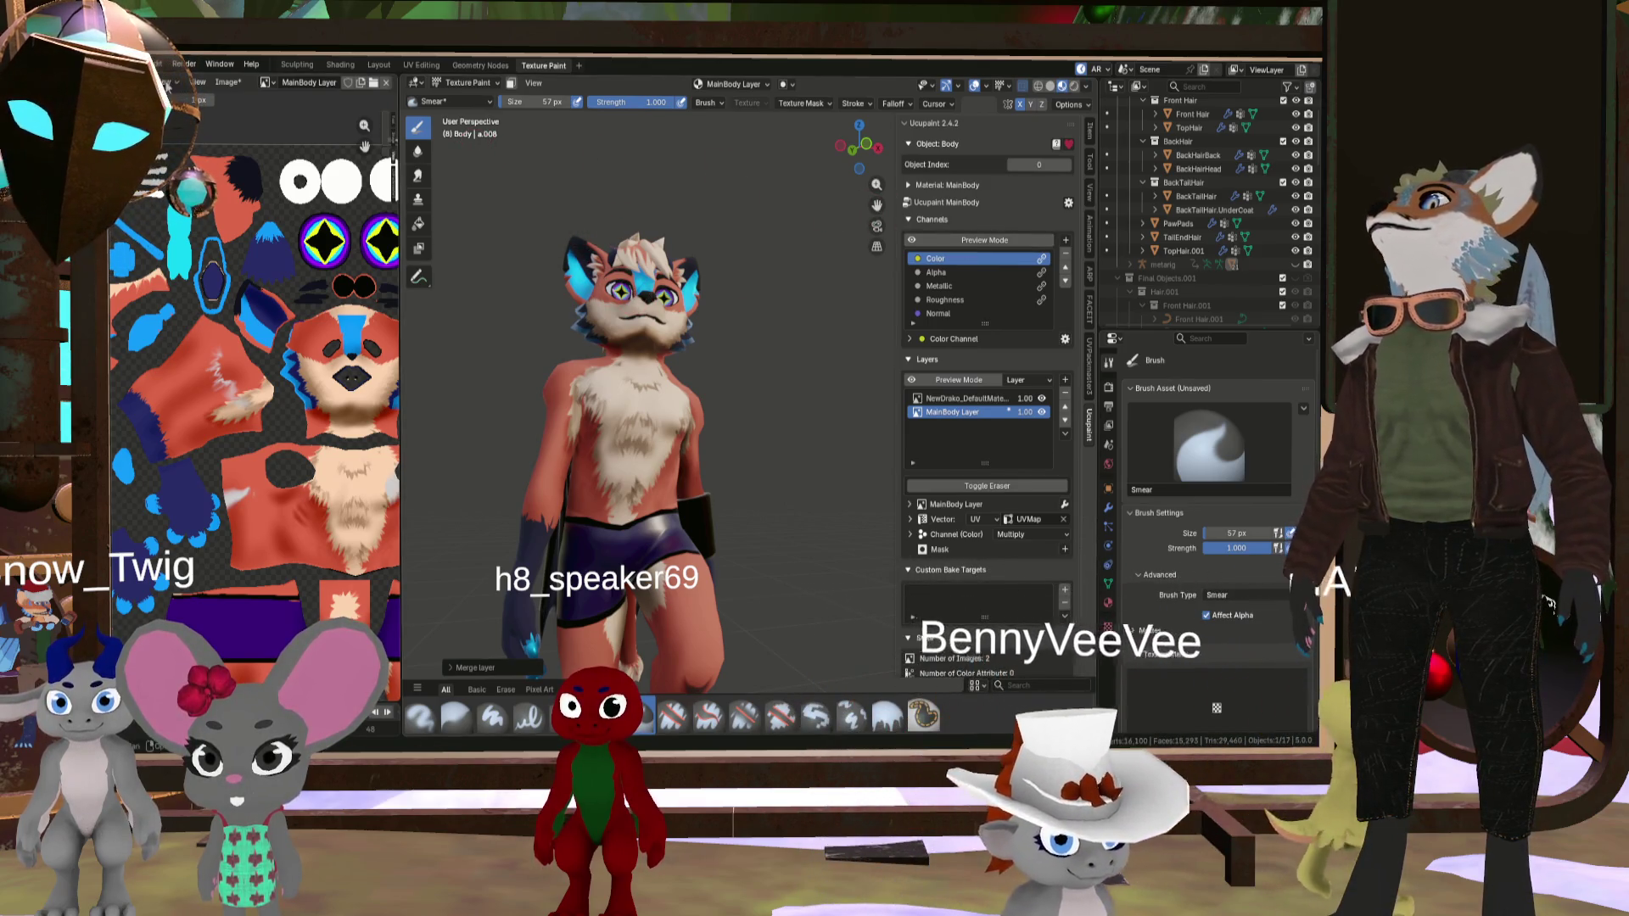
{"action": "left_click", "coordinate": [134, 64]}
- Quit Blender without saving NewDrake1.blend and switch to Clip Studio Paint
{"action": "key", "text": "ctrl+q"}
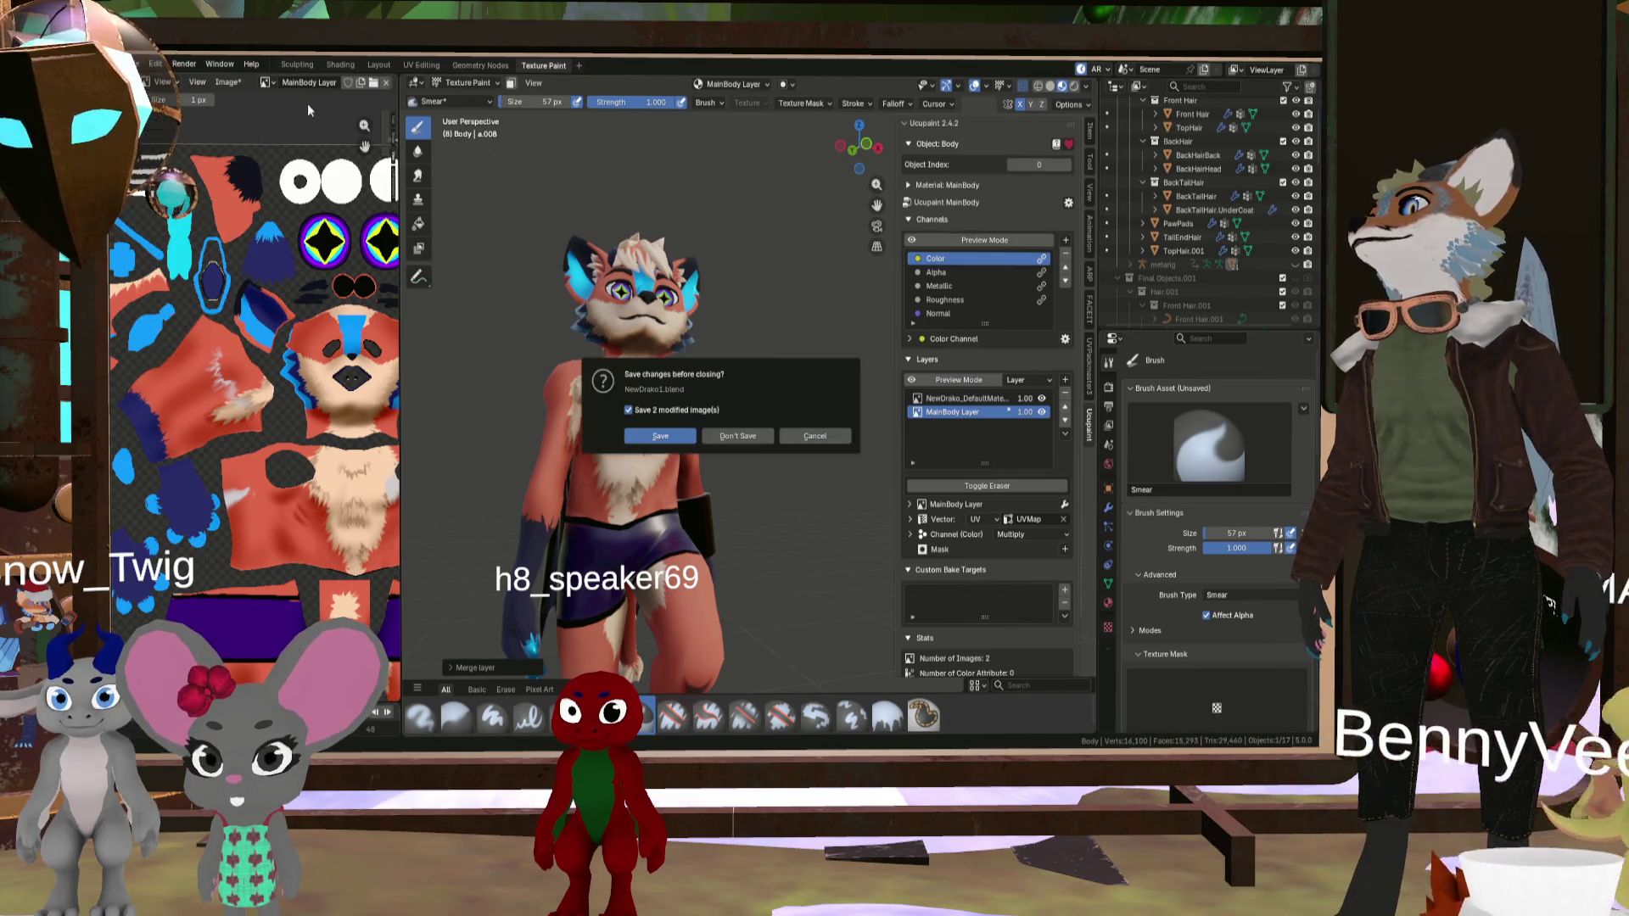
{"action": "left_click", "coordinate": [738, 436]}
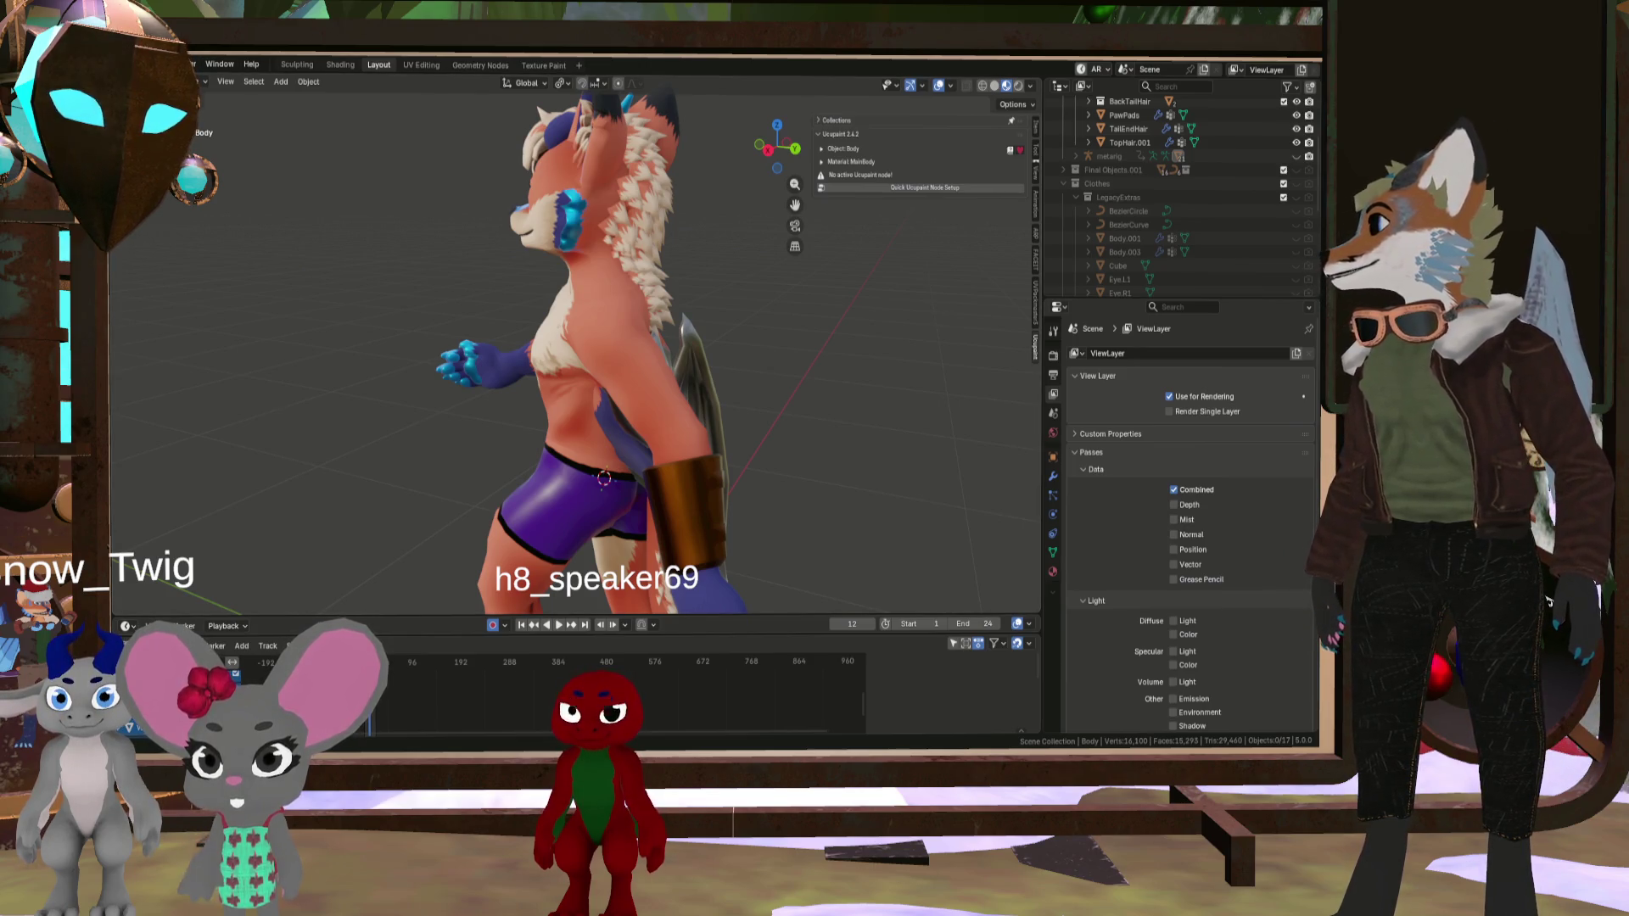
{"action": "key", "text": "alt+Tab"}
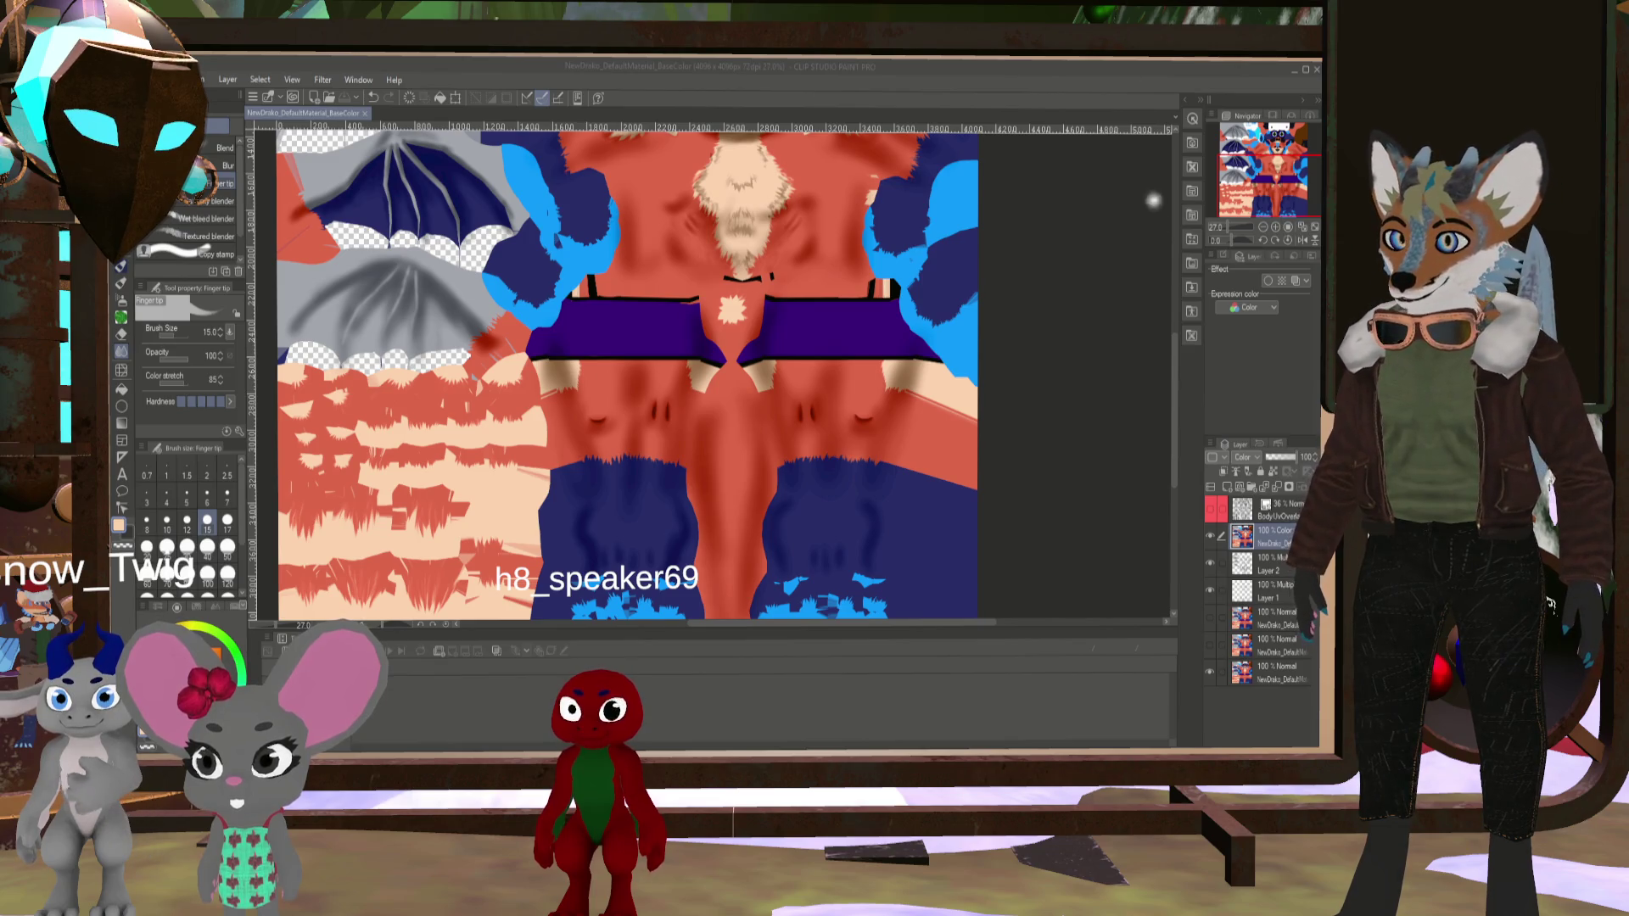
- Show the BodyUvOverlay wireframe and zoom around the chest and shoulders
{"action": "scroll", "coordinate": [817, 414], "scroll_direction": "up", "scroll_amount": 1}
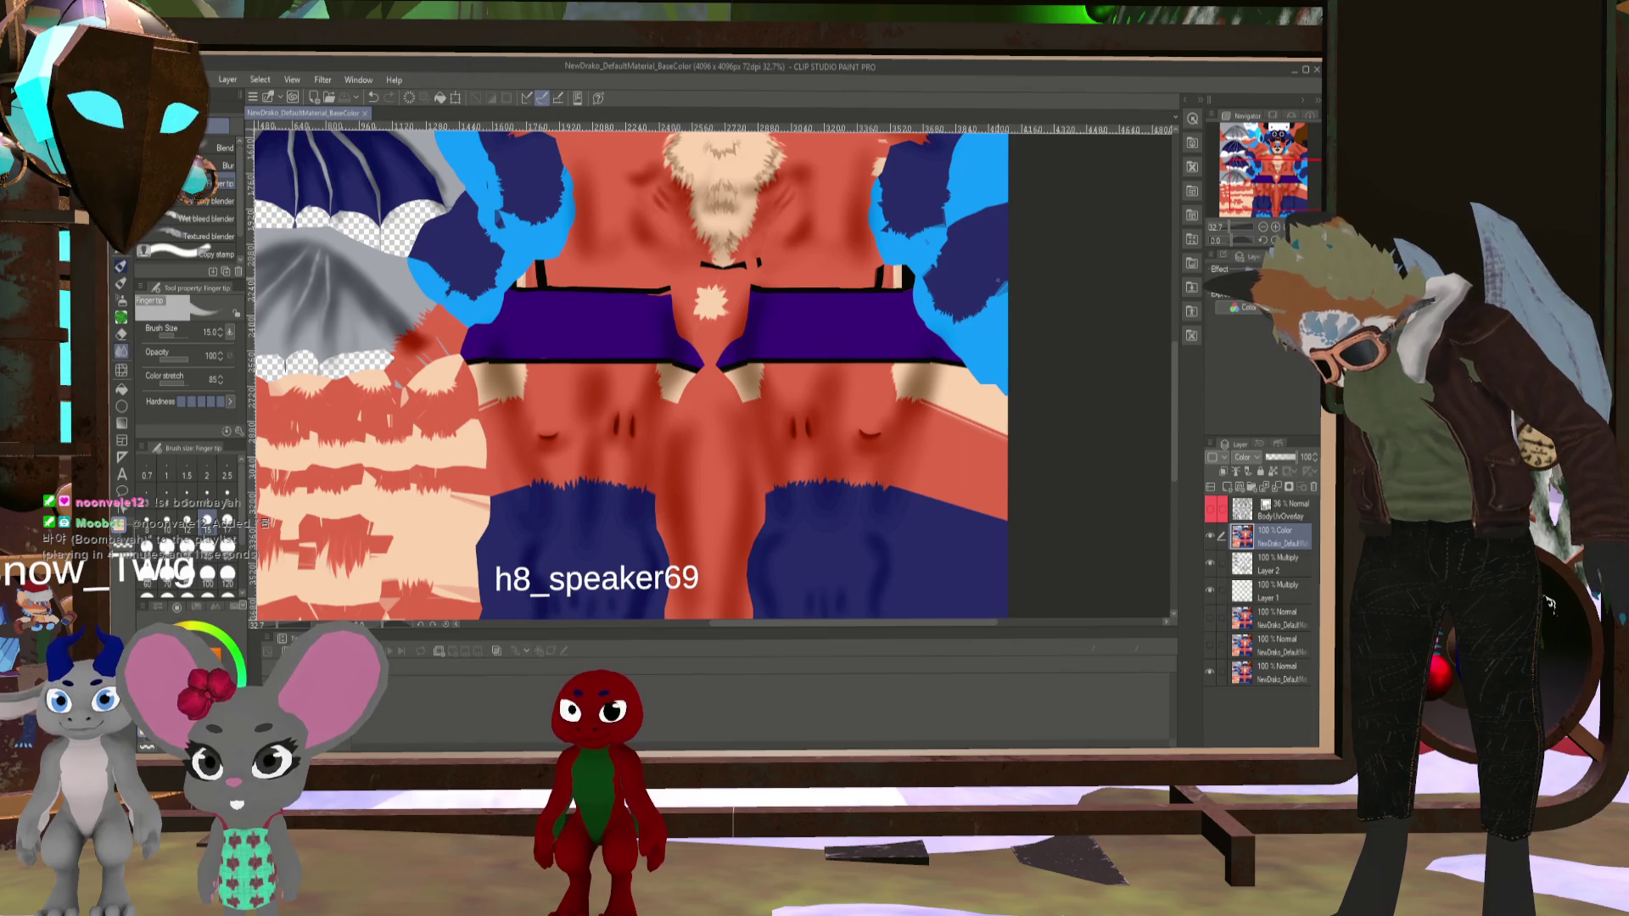
{"action": "scroll", "coordinate": [1085, 402], "scroll_direction": "down", "scroll_amount": 1}
{"action": "left_click", "coordinate": [1223, 504]}
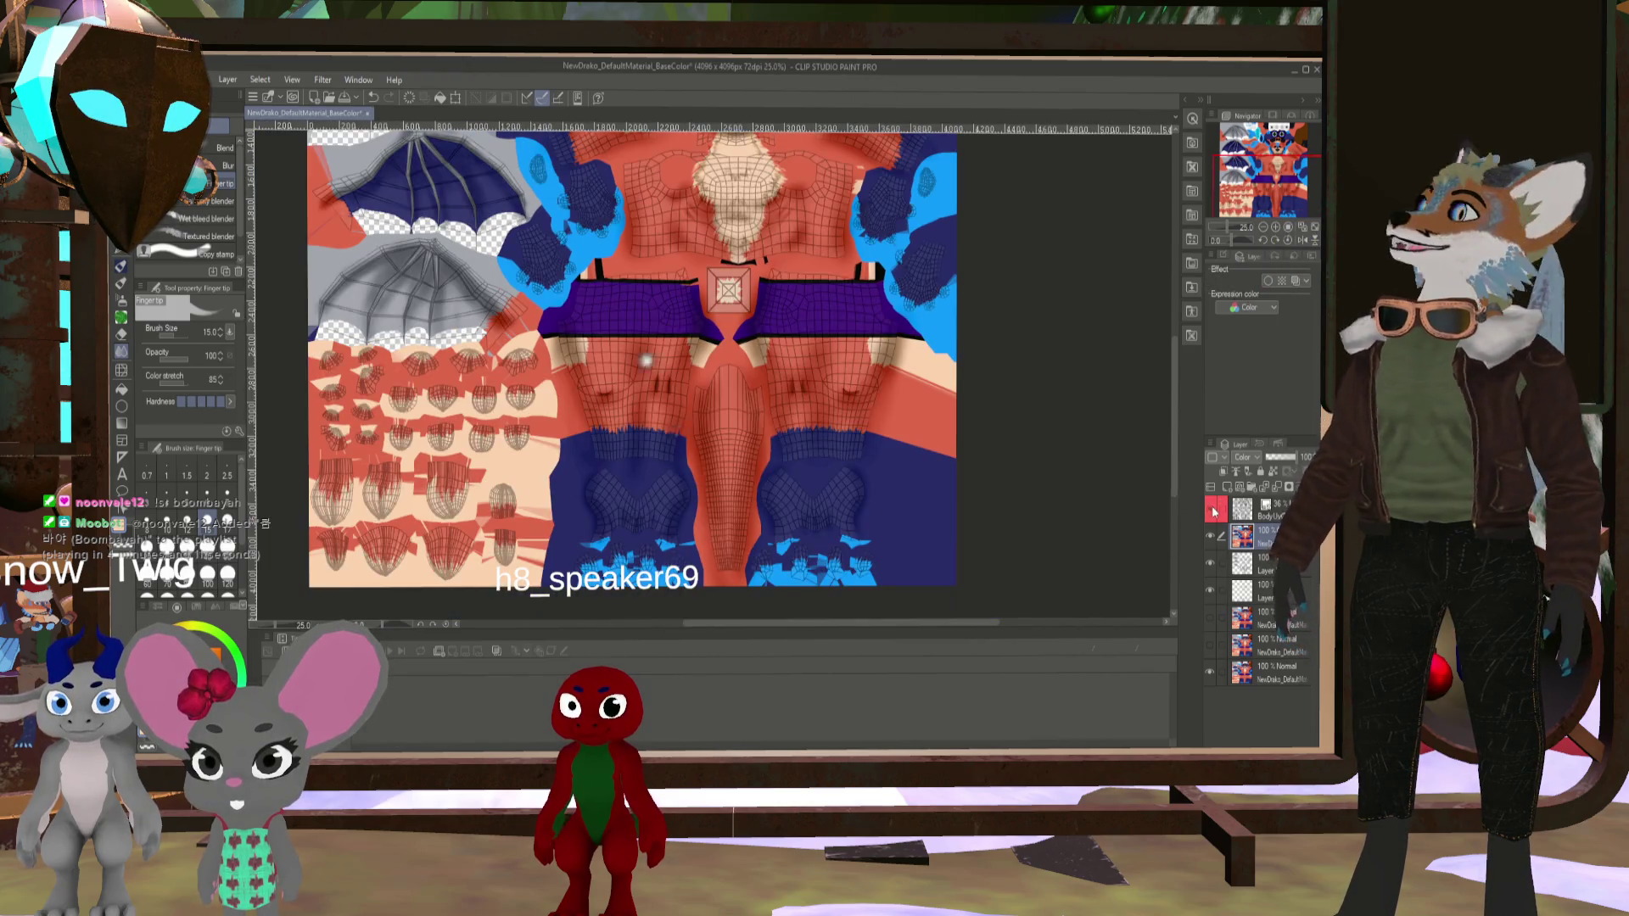
{"action": "scroll", "coordinate": [722, 251], "scroll_direction": "down", "scroll_amount": 2}
{"action": "scroll", "coordinate": [722, 251], "scroll_direction": "up", "scroll_amount": 5}
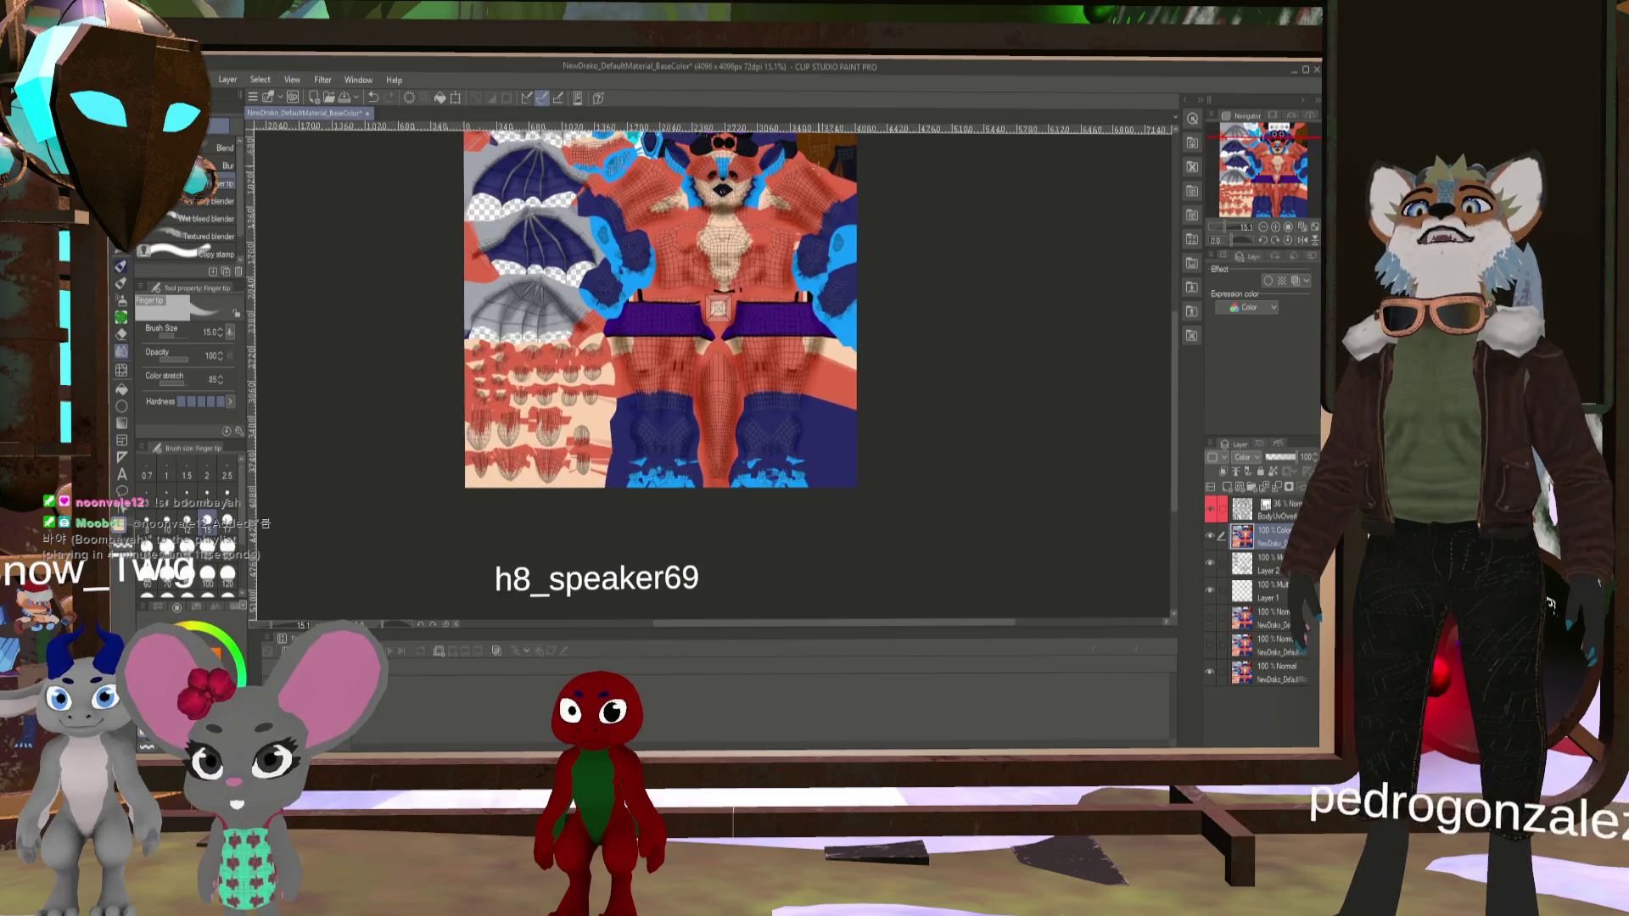
{"action": "scroll", "coordinate": [695, 222], "scroll_direction": "up", "scroll_amount": 1}
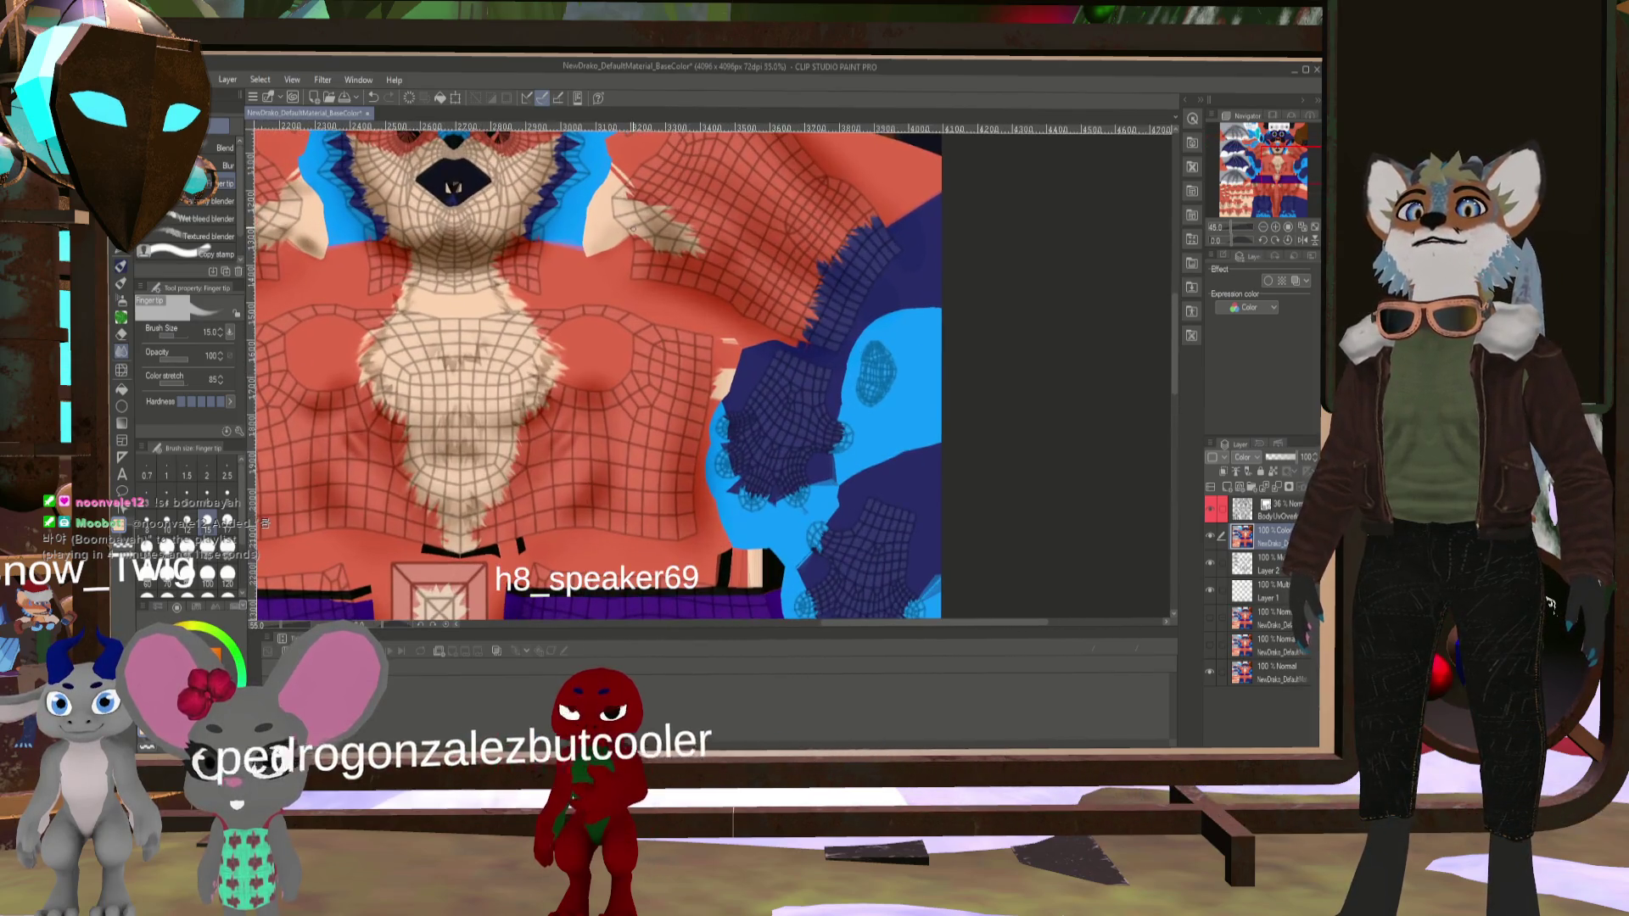
{"action": "scroll", "coordinate": [813, 225], "scroll_direction": "down", "scroll_amount": 2}
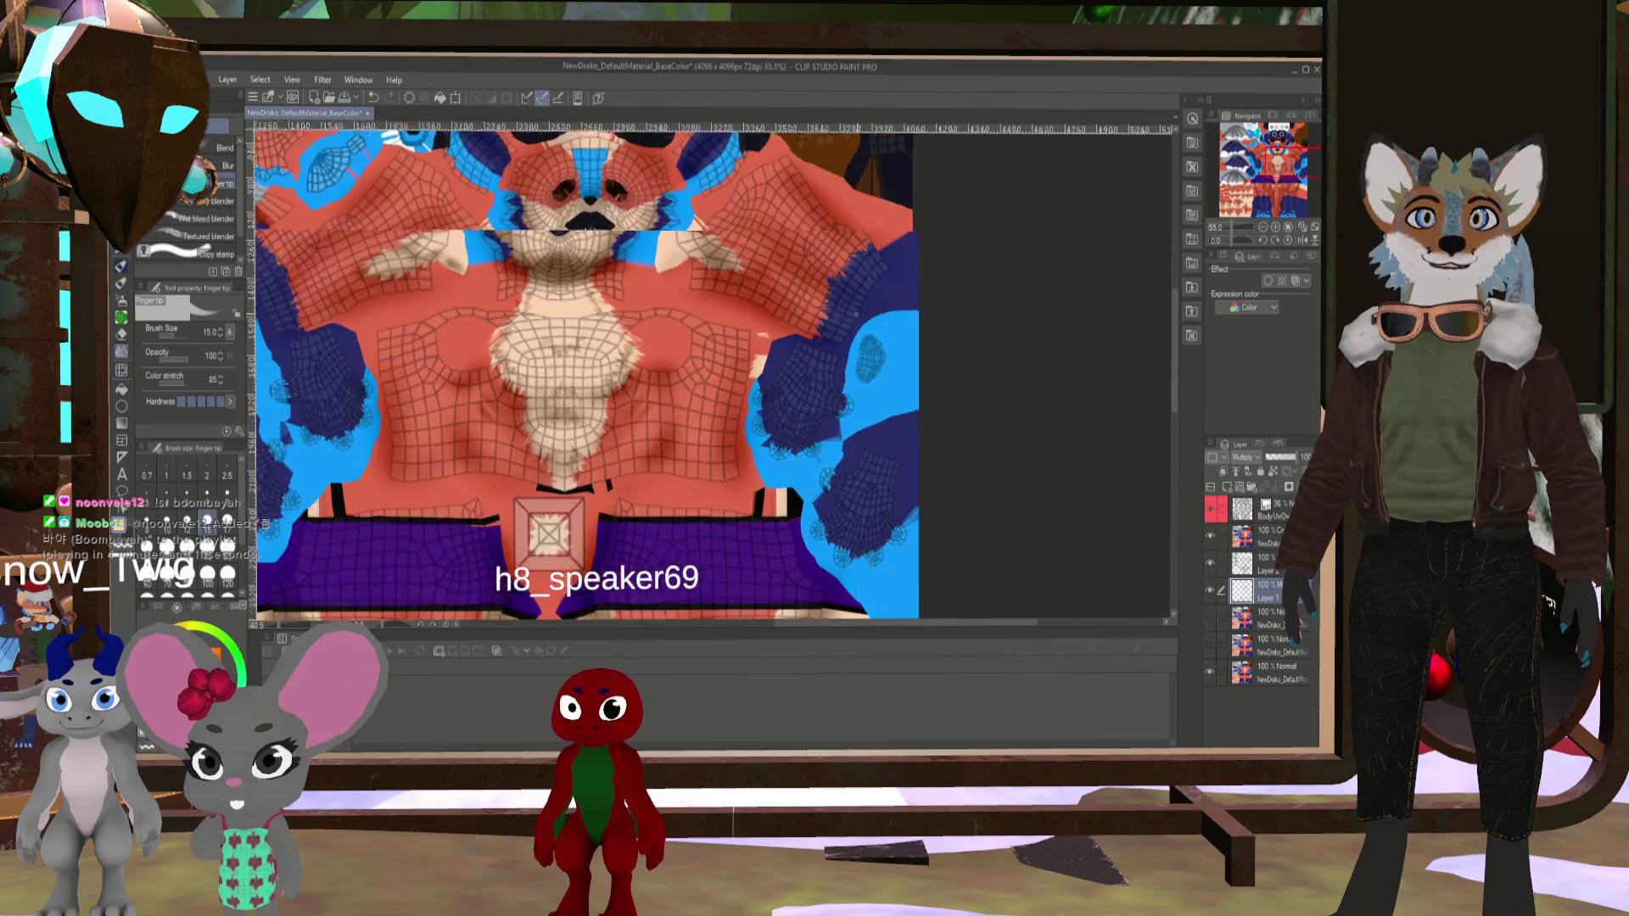
{"action": "scroll", "coordinate": [813, 225], "scroll_direction": "up", "scroll_amount": 3}
{"action": "scroll", "coordinate": [812, 225], "scroll_direction": "up", "scroll_amount": 3}
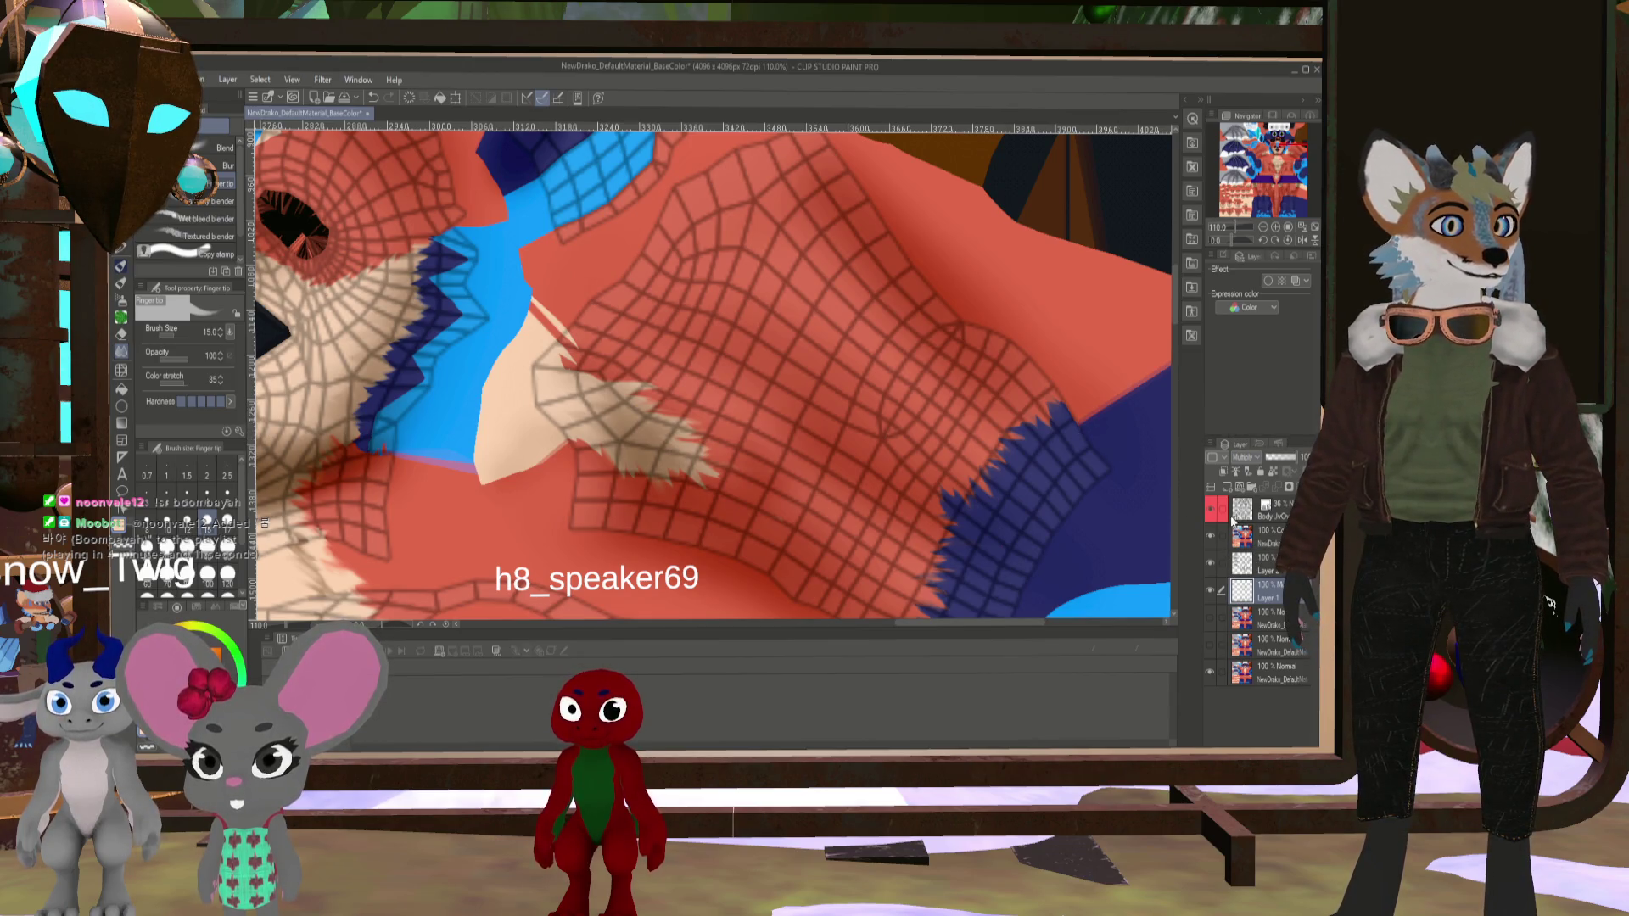
- Zoom out over the face texture and select the Multiply layer
{"action": "key", "text": "ctrl+minus"}
{"action": "key", "text": "ctrl+minus"}
{"action": "key", "text": "ctrl+minus"}
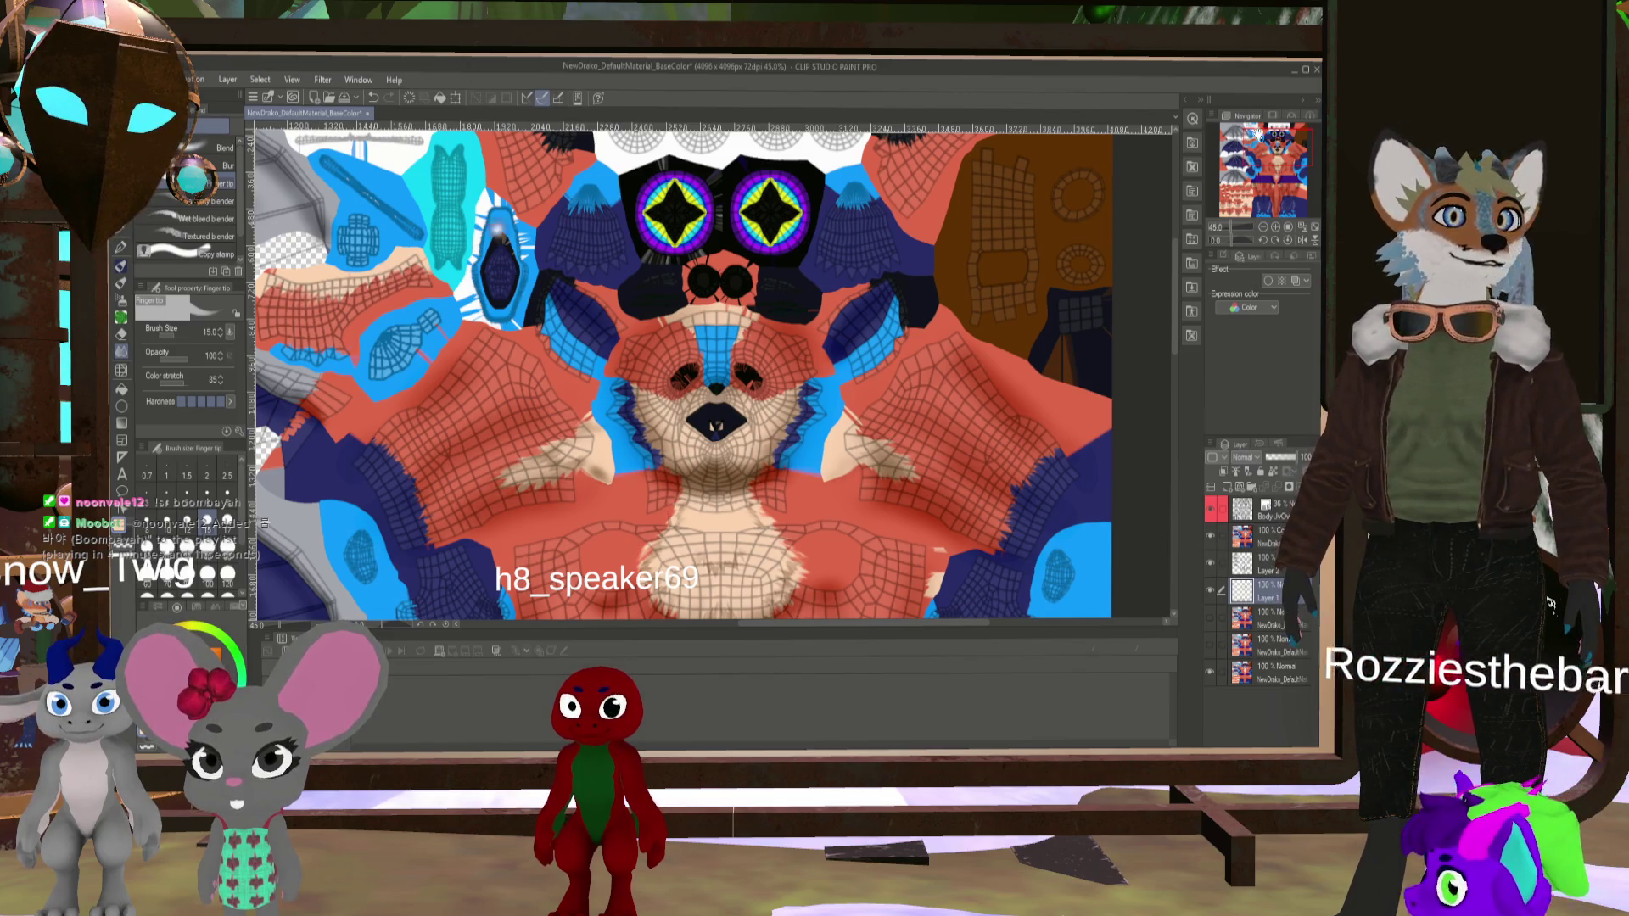
{"action": "scroll", "coordinate": [1174, 471], "scroll_direction": "up", "scroll_amount": 2}
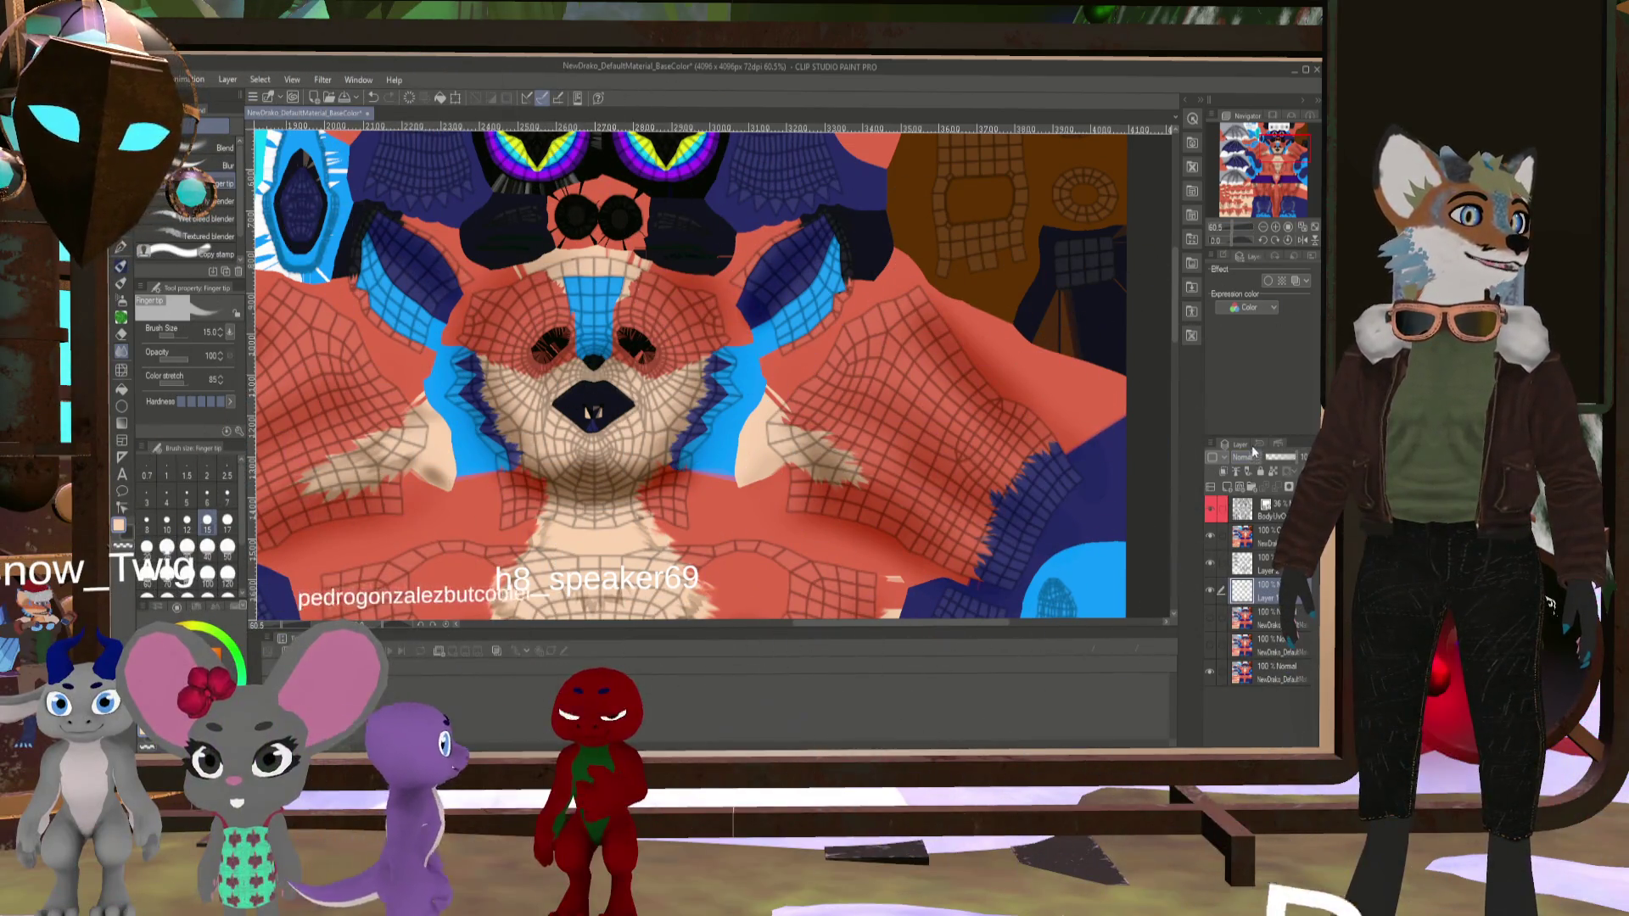
{"action": "left_click", "coordinate": [1266, 564]}
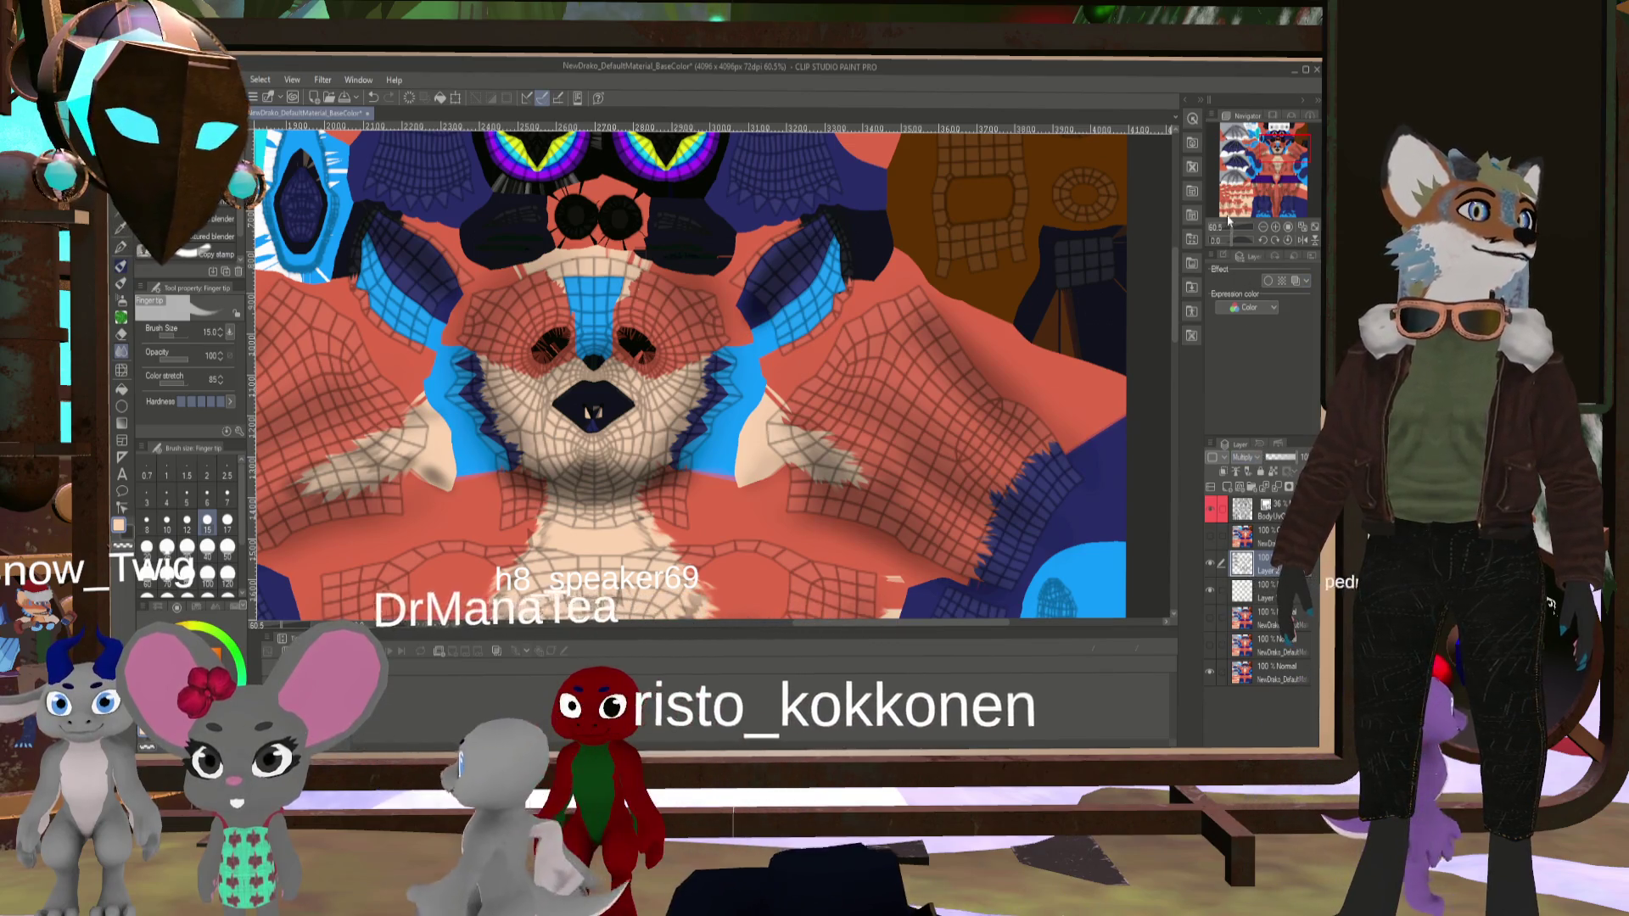
{"action": "scroll", "coordinate": [876, 326], "scroll_direction": "up", "scroll_amount": 2}
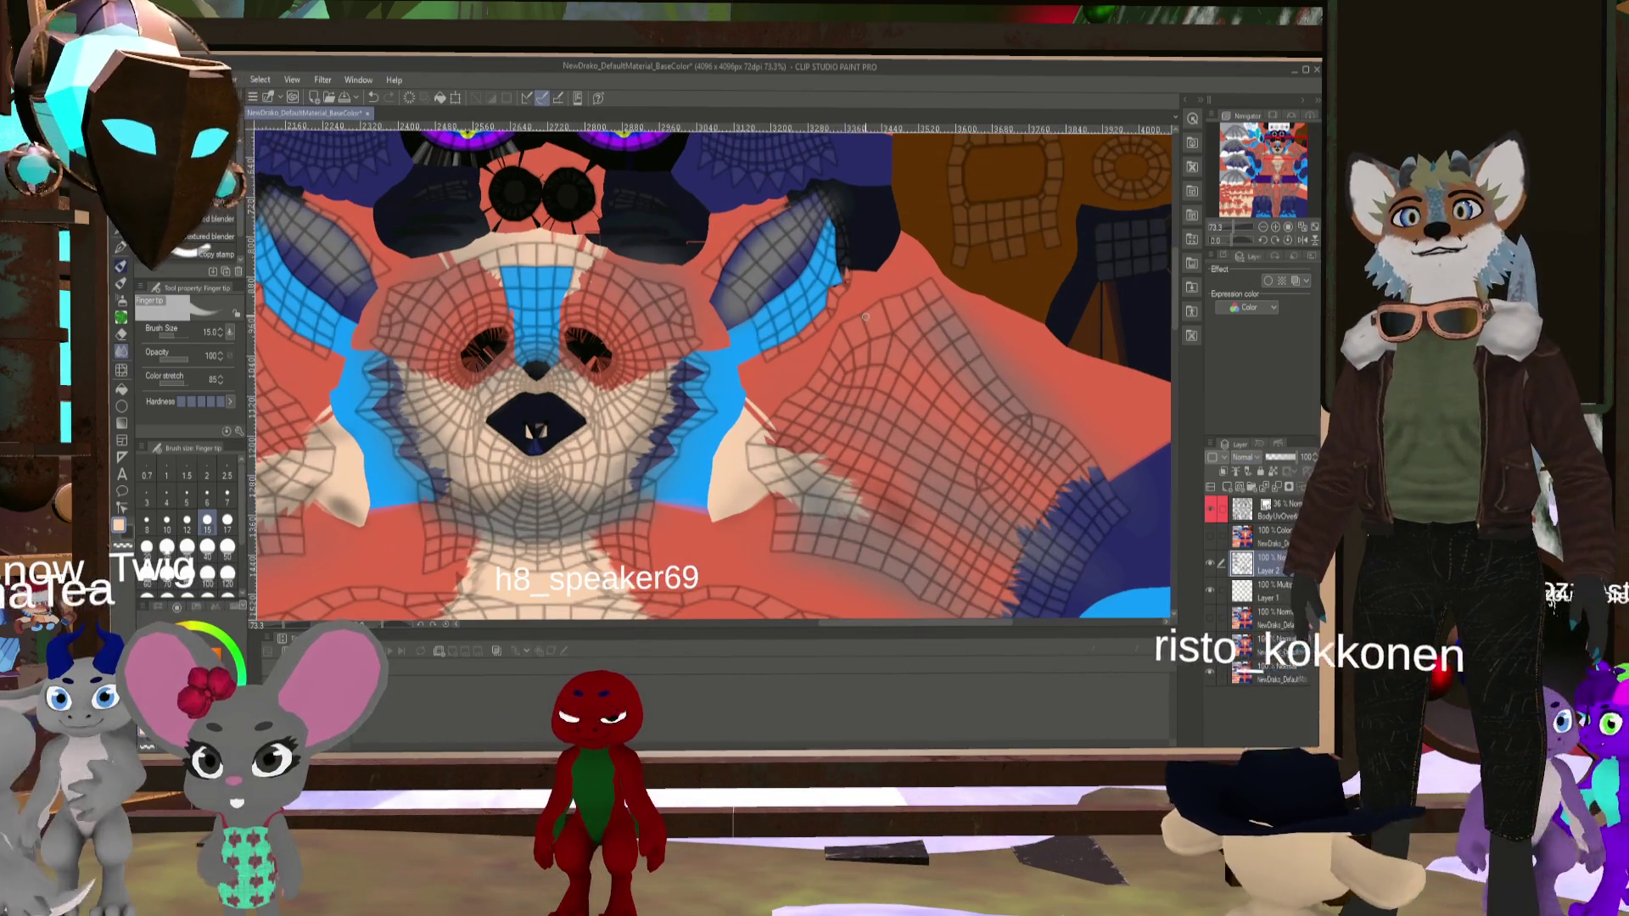
{"action": "scroll", "coordinate": [607, 386], "scroll_direction": "up", "scroll_amount": 2}
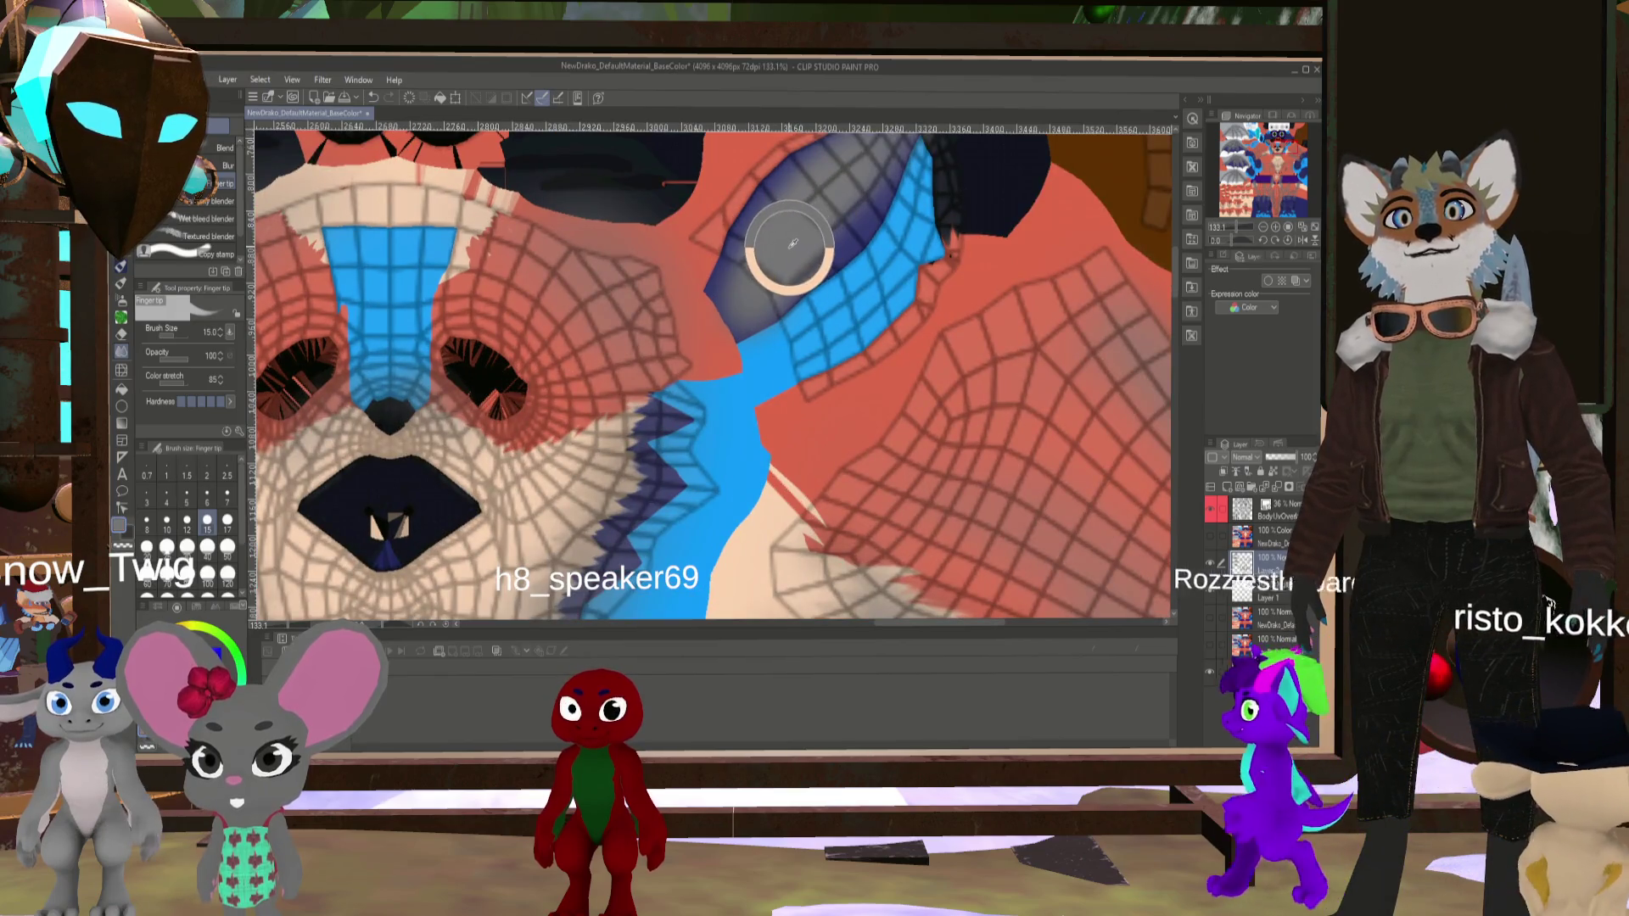
{"action": "scroll", "coordinate": [849, 448], "scroll_direction": "down", "scroll_amount": 4}
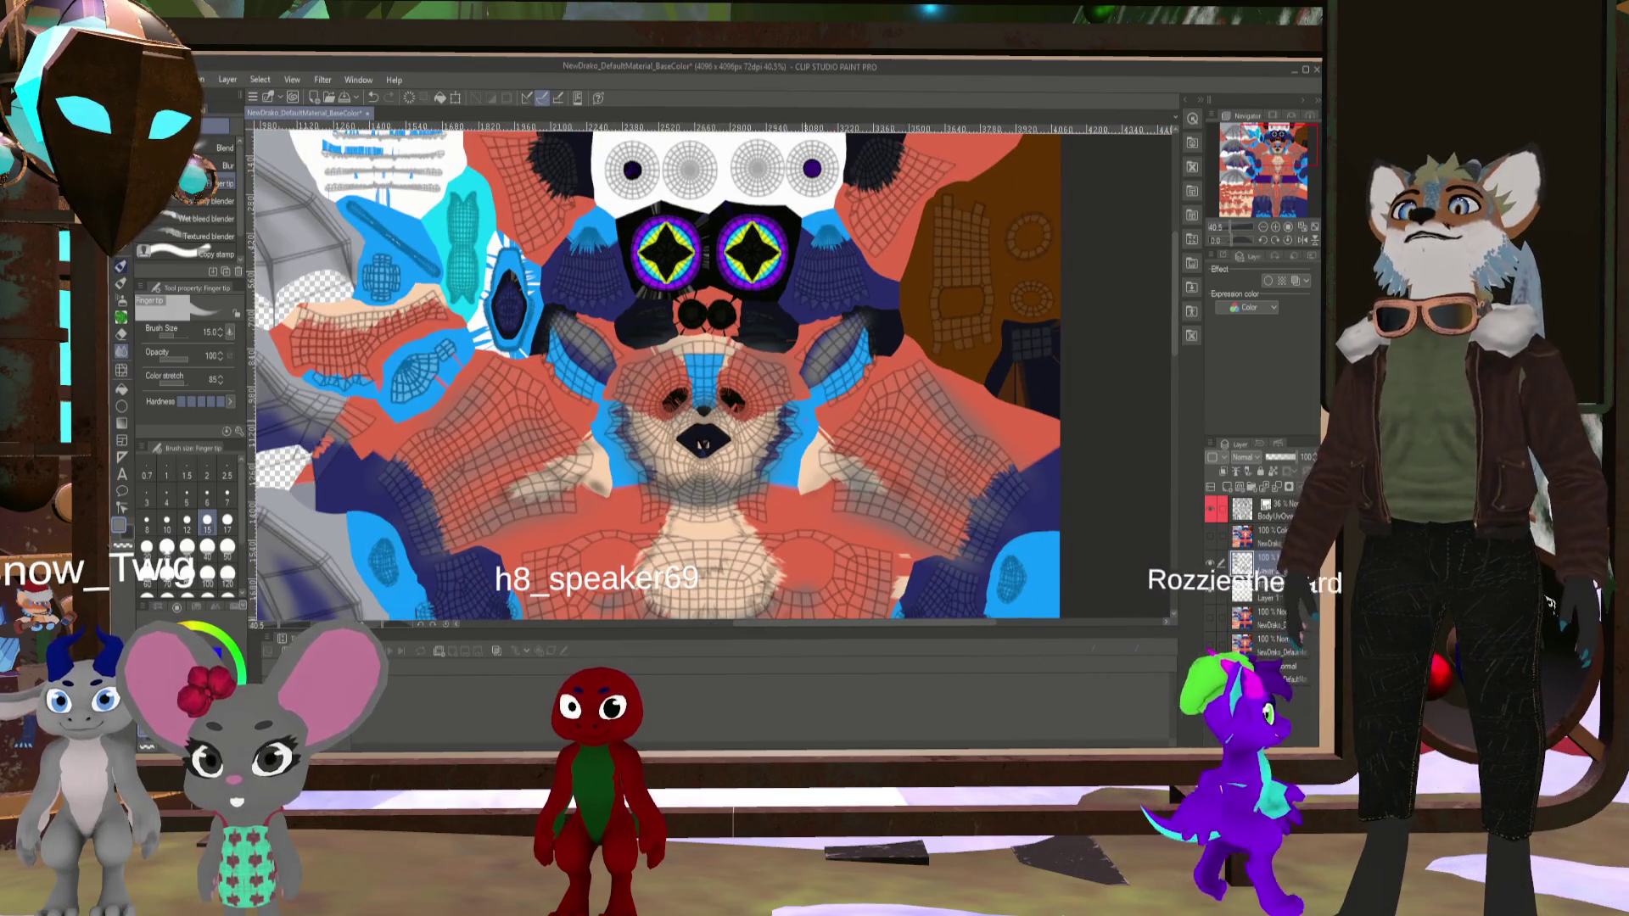
{"action": "scroll", "coordinate": [848, 395], "scroll_direction": "up", "scroll_amount": 4}
{"action": "scroll", "coordinate": [848, 394], "scroll_direction": "down", "scroll_amount": 3}
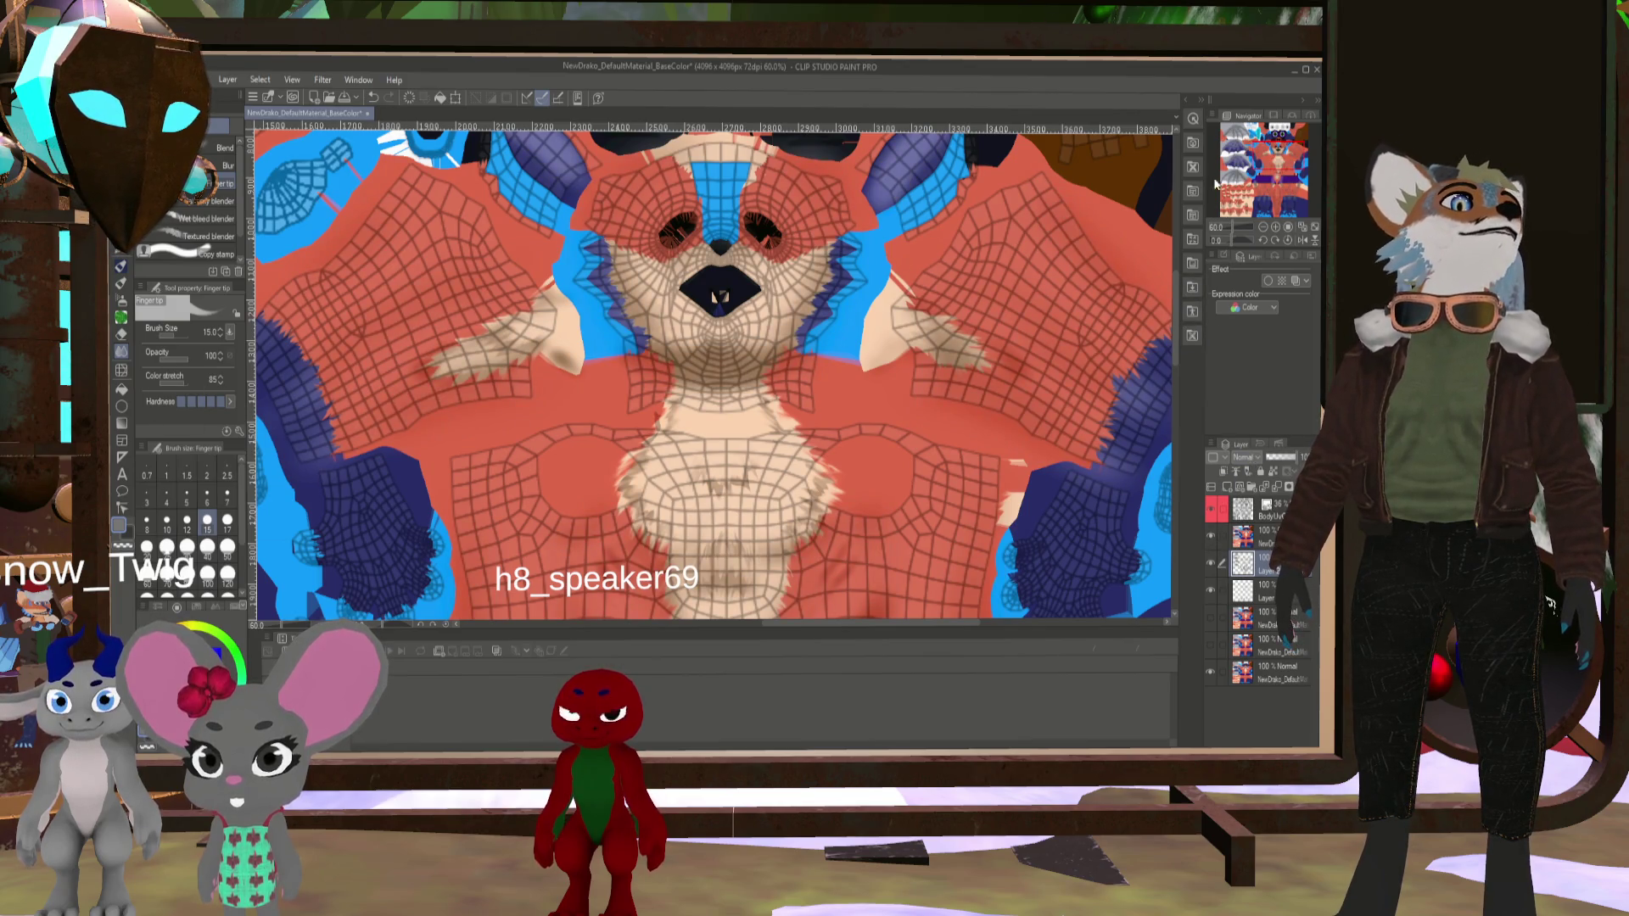
{"action": "scroll", "coordinate": [1245, 456], "scroll_direction": "down", "scroll_amount": 2}
{"action": "scroll", "coordinate": [1022, 268], "scroll_direction": "down", "scroll_amount": 1}
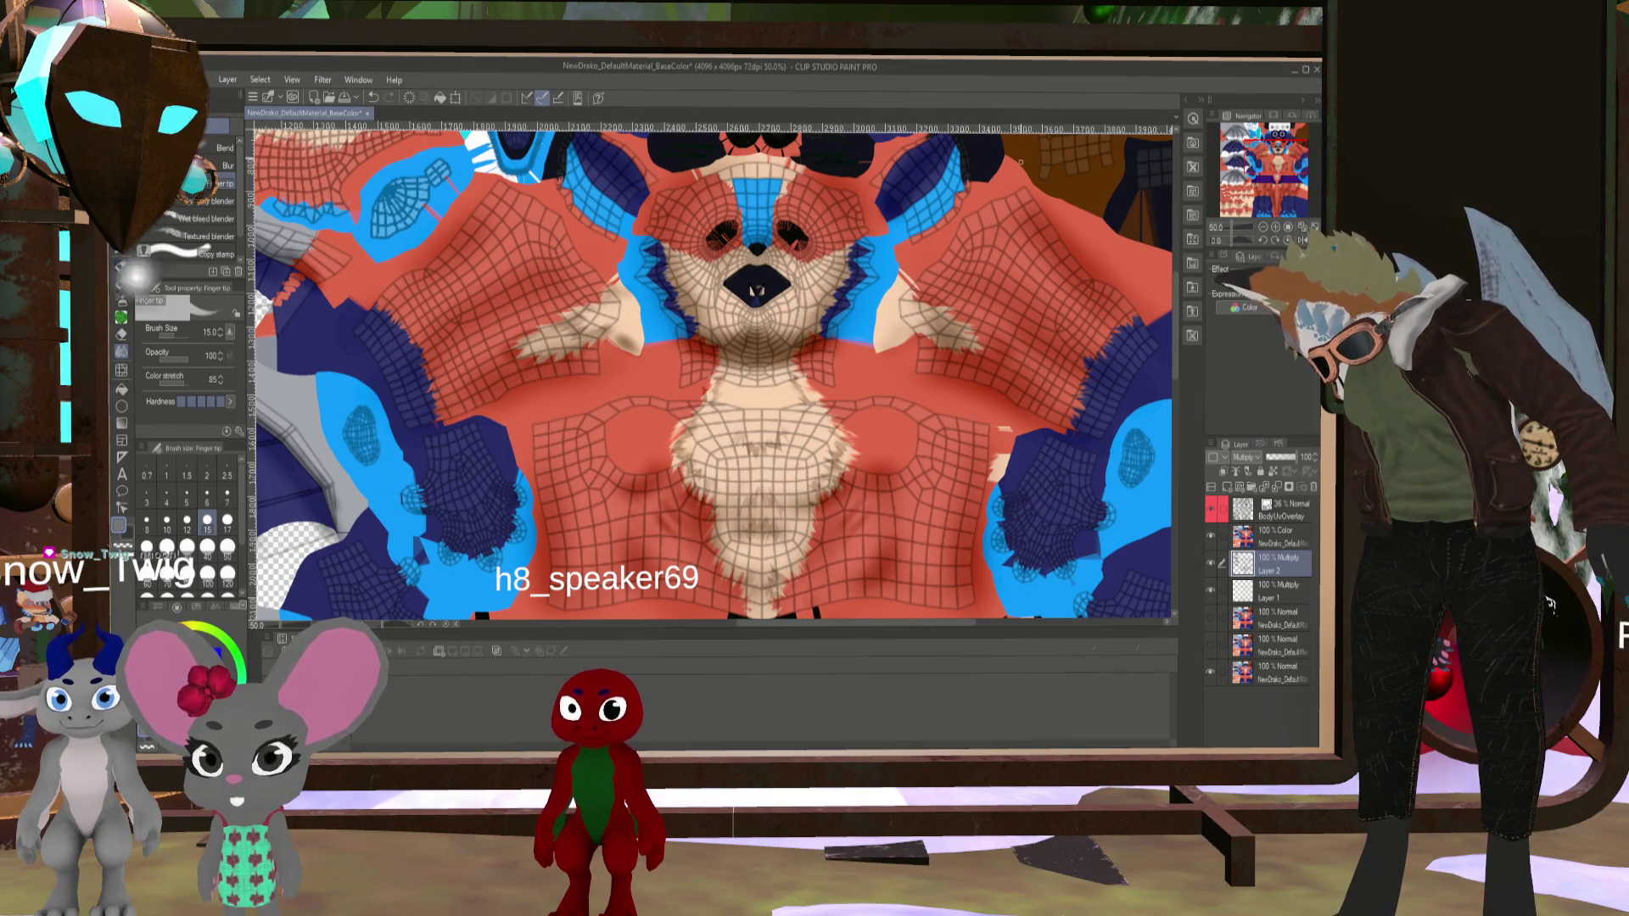
{"action": "scroll", "coordinate": [1042, 261], "scroll_direction": "up", "scroll_amount": 1}
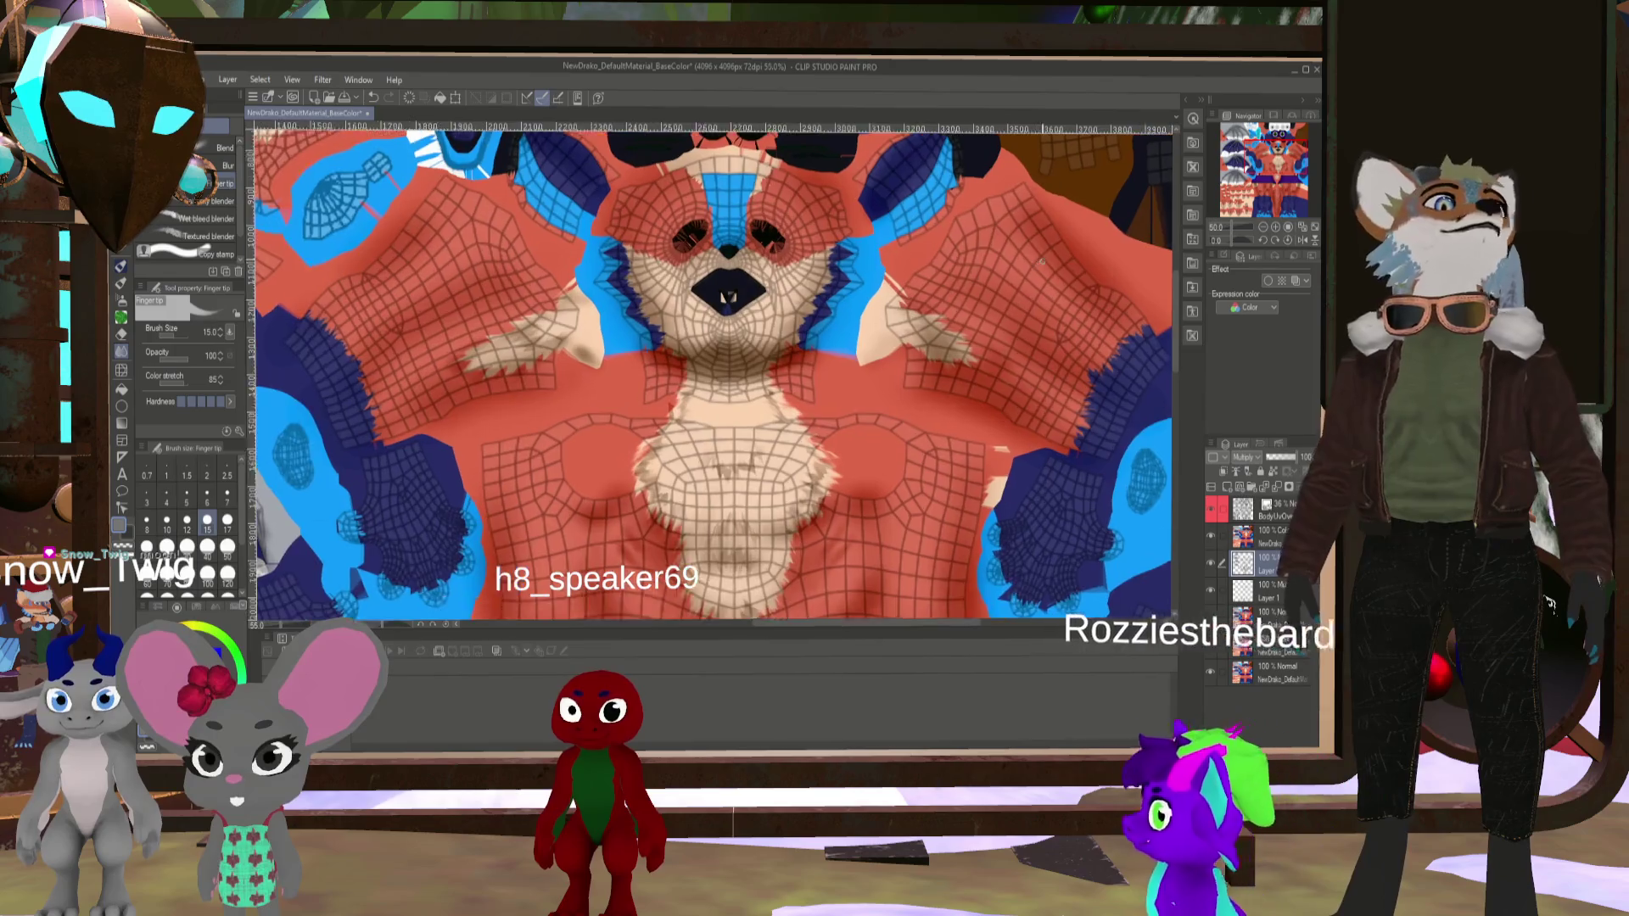
{"action": "scroll", "coordinate": [1041, 261], "scroll_direction": "up", "scroll_amount": 4}
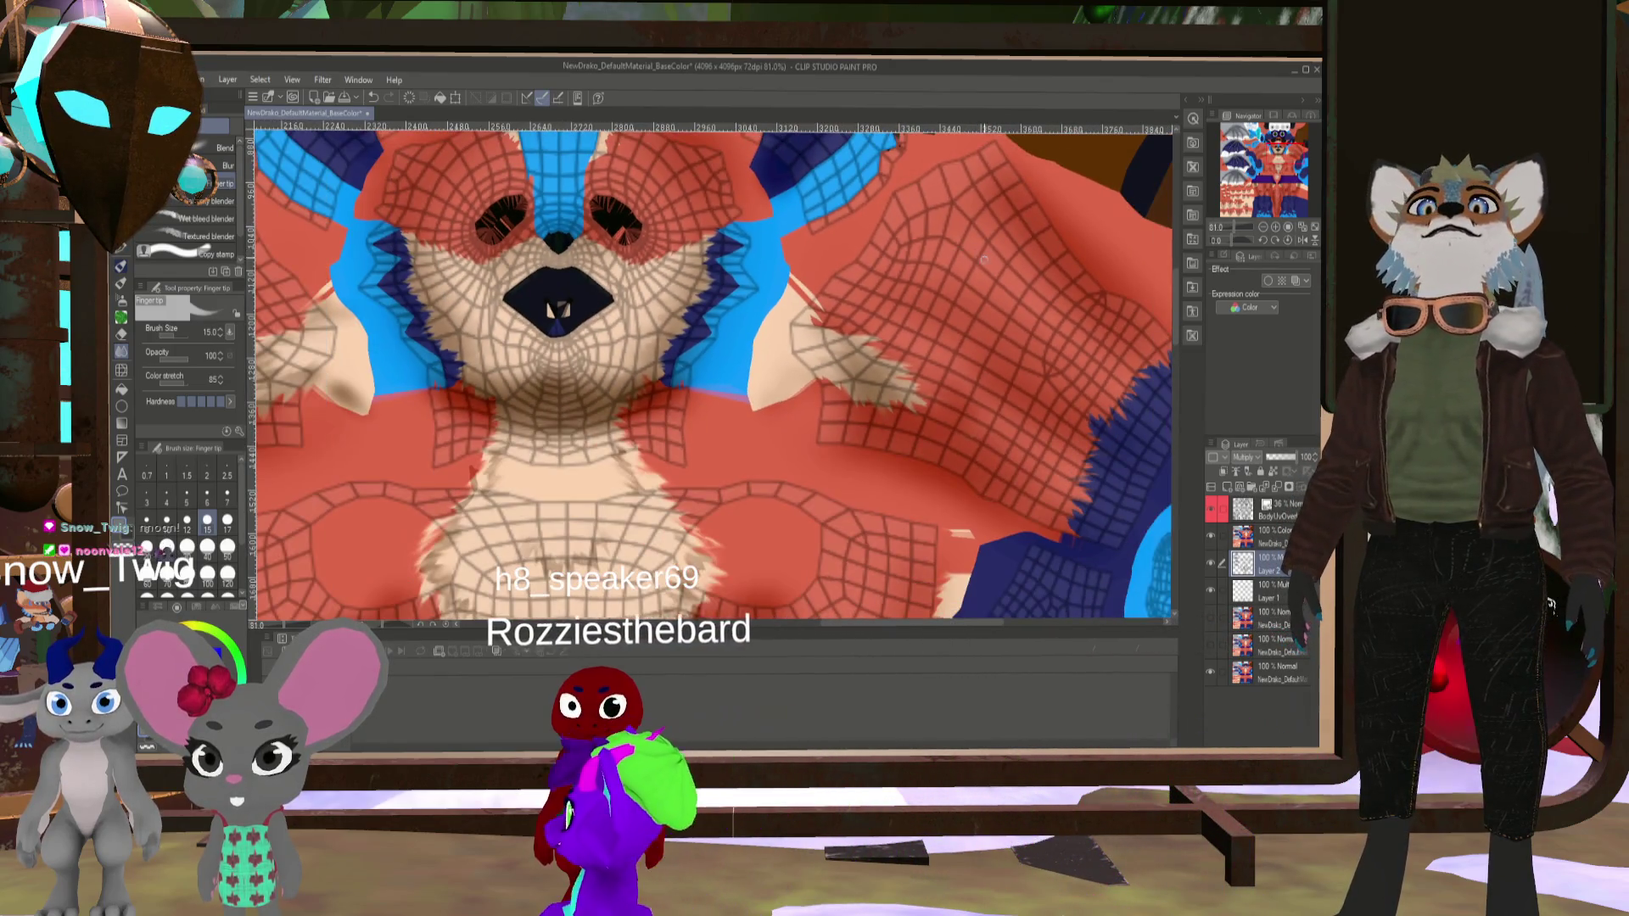
{"action": "scroll", "coordinate": [980, 250], "scroll_direction": "down", "scroll_amount": 1}
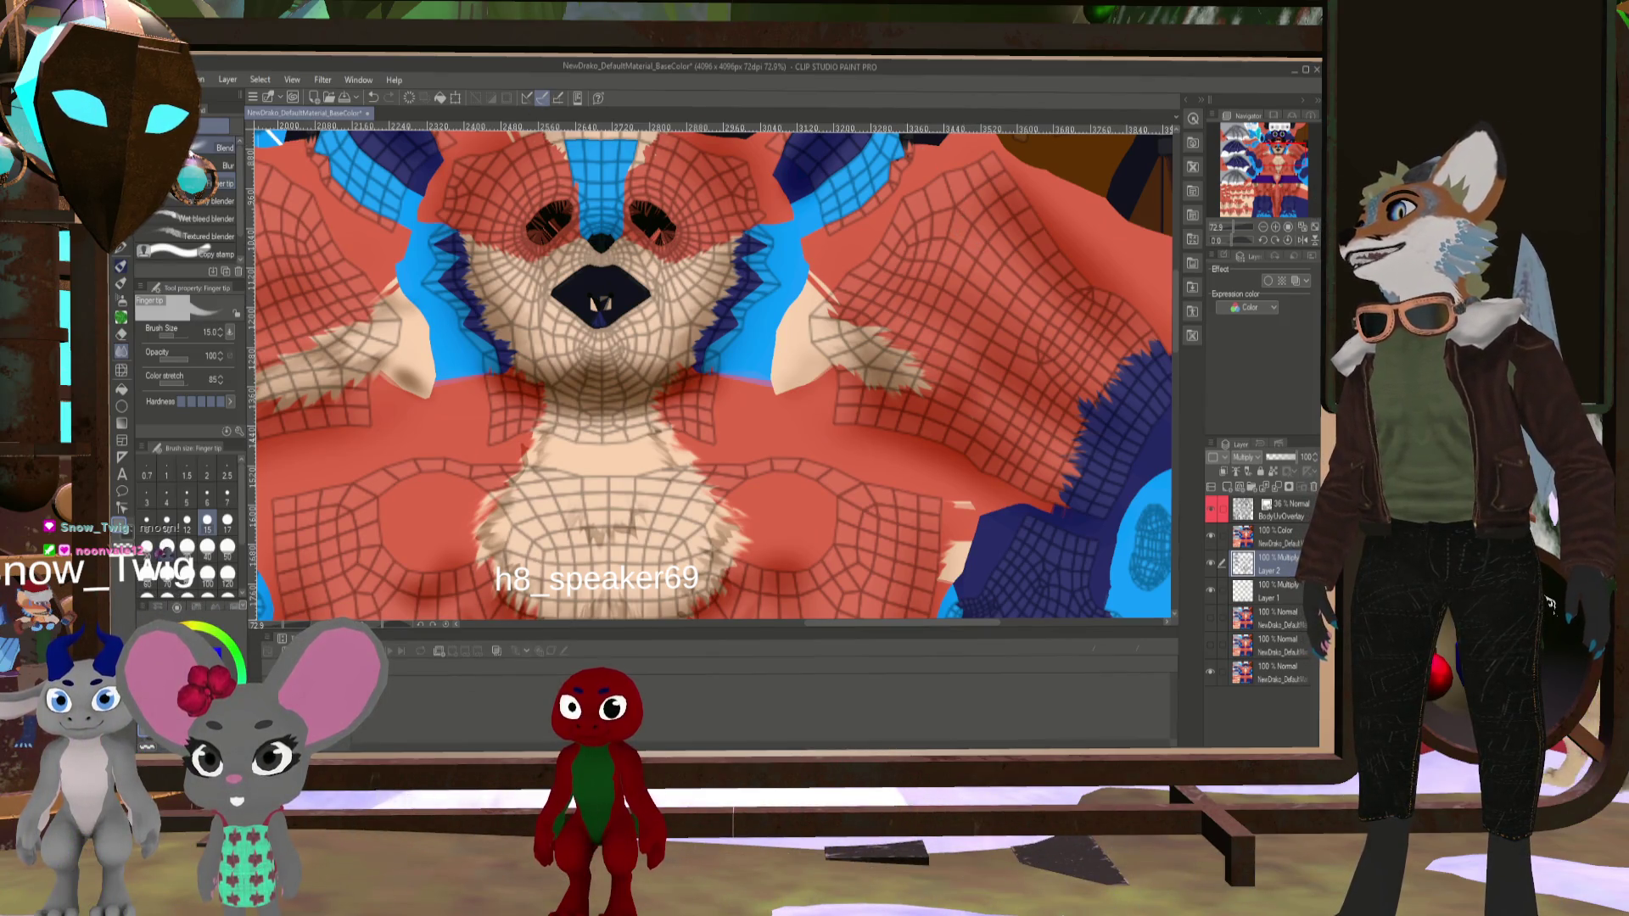
- Pick the Airbrush Soft sub tool, pan left, and hide the BodyUvOverlay layer
{"action": "left_click", "coordinate": [217, 148]}
{"action": "left_click", "coordinate": [121, 247]}
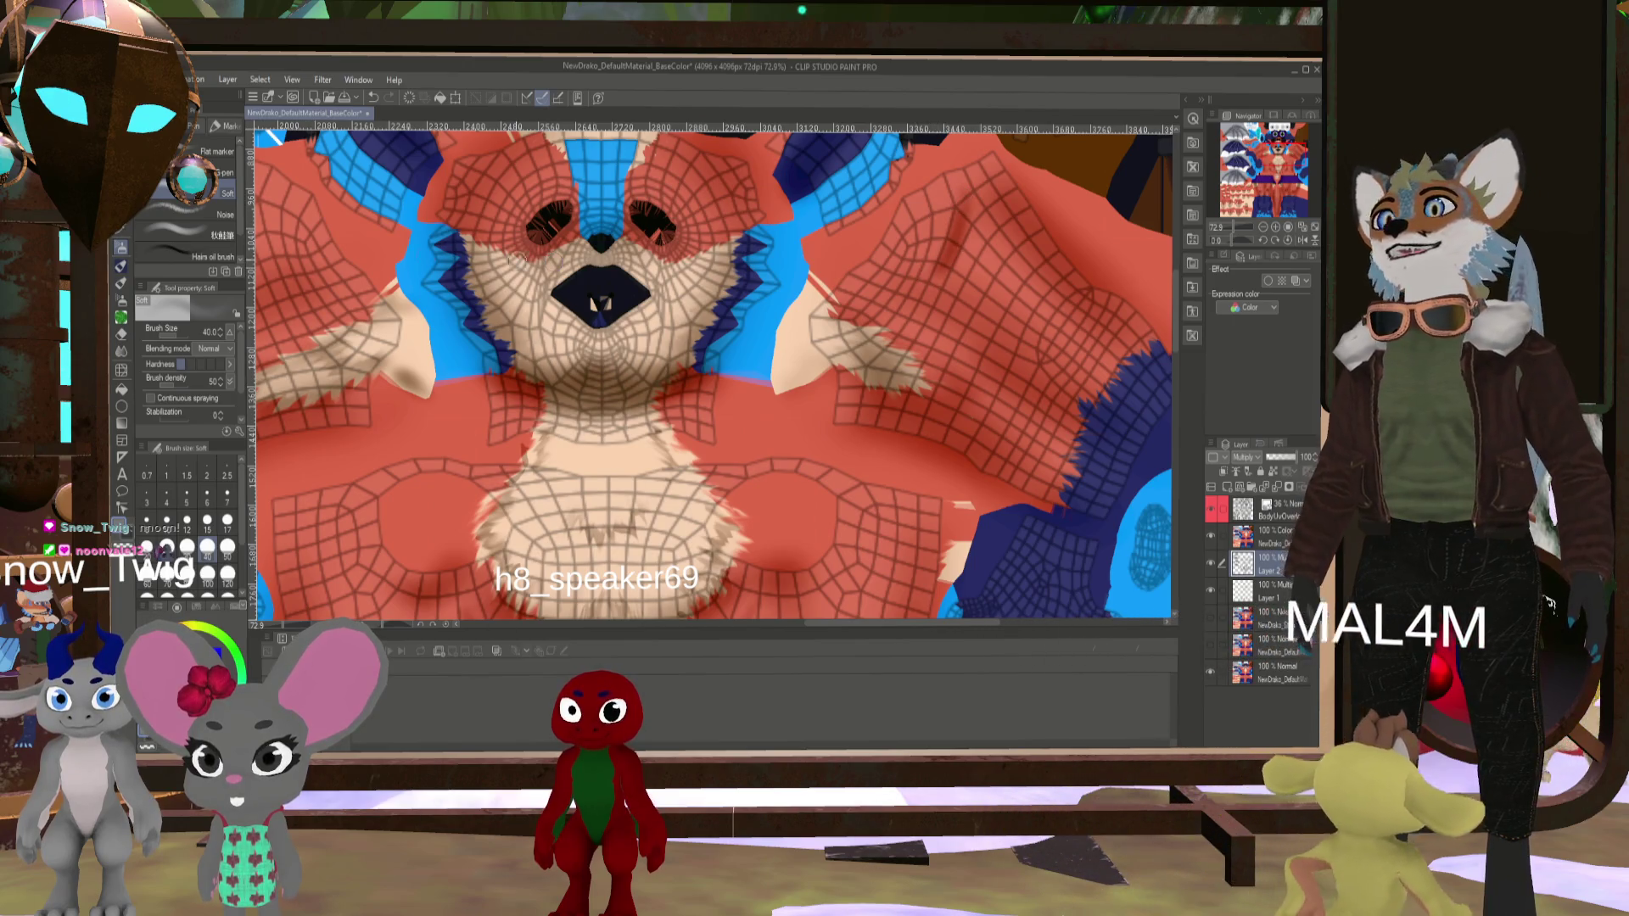
{"action": "left_click_drag", "start_coordinate": [285, 233], "coordinate": [512, 268]}
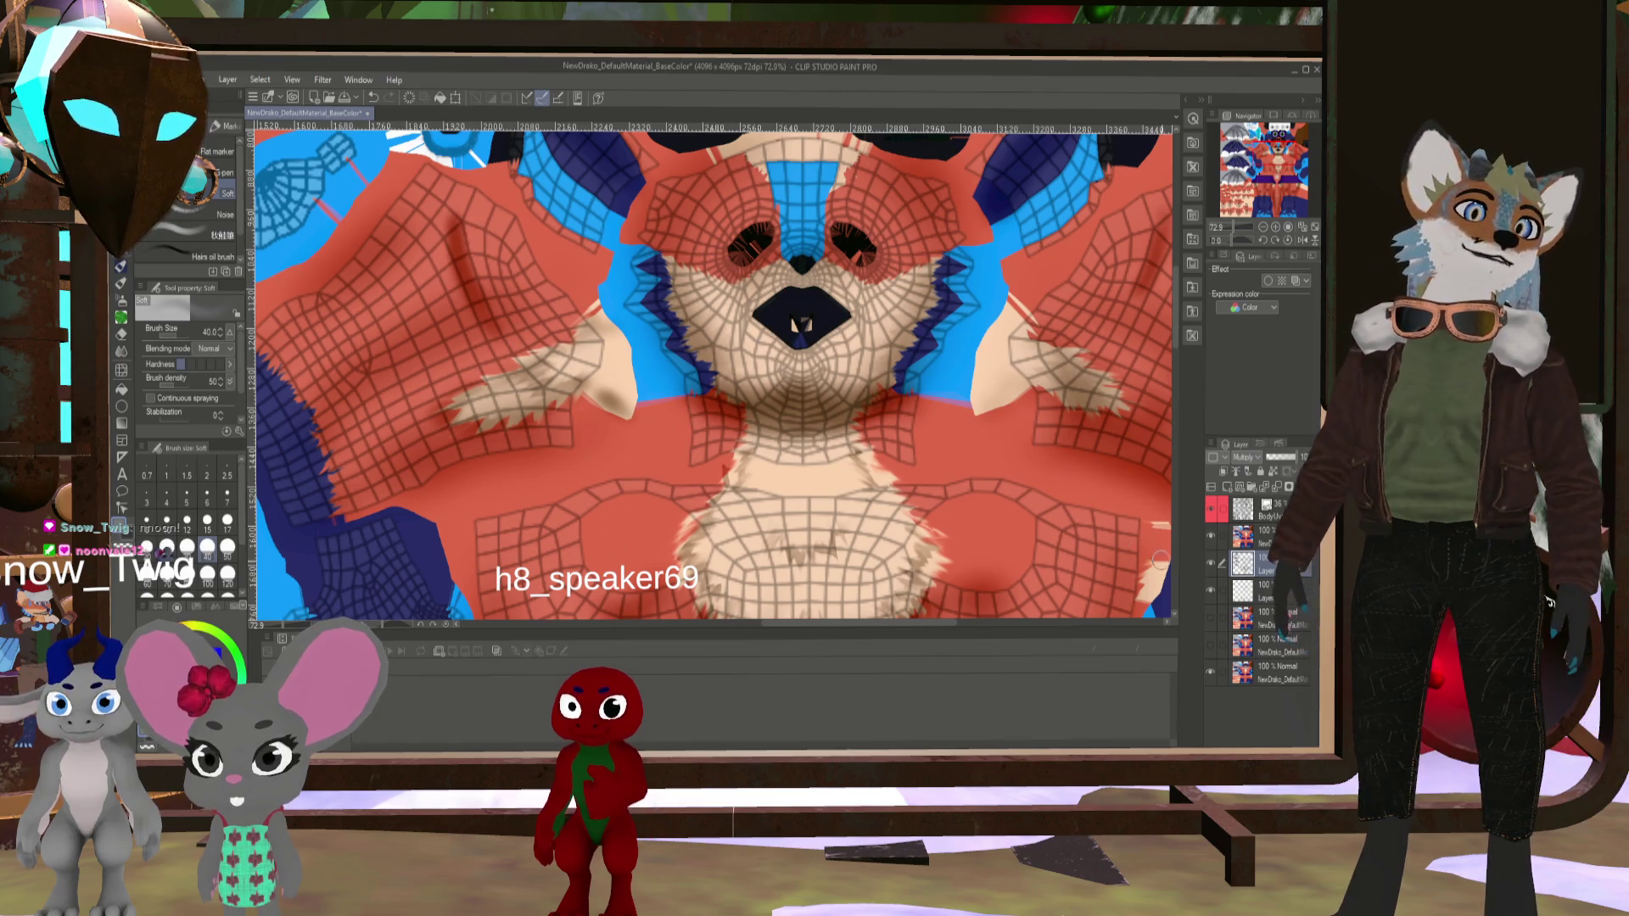
{"action": "left_click", "coordinate": [1214, 512]}
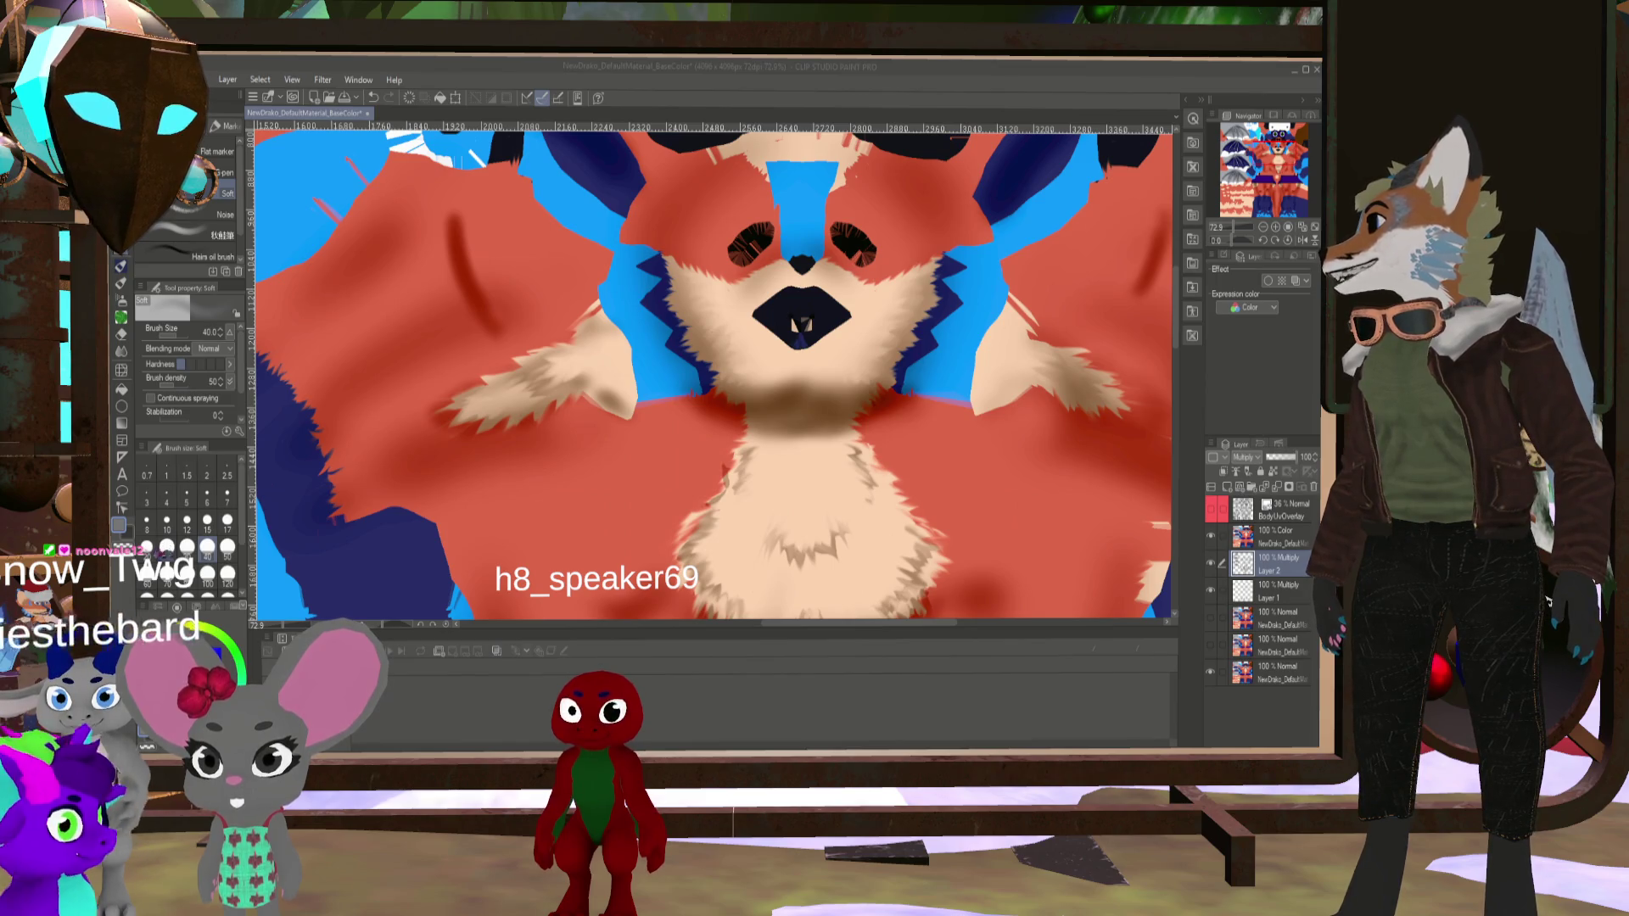
{"action": "key", "text": "alt+Tab"}
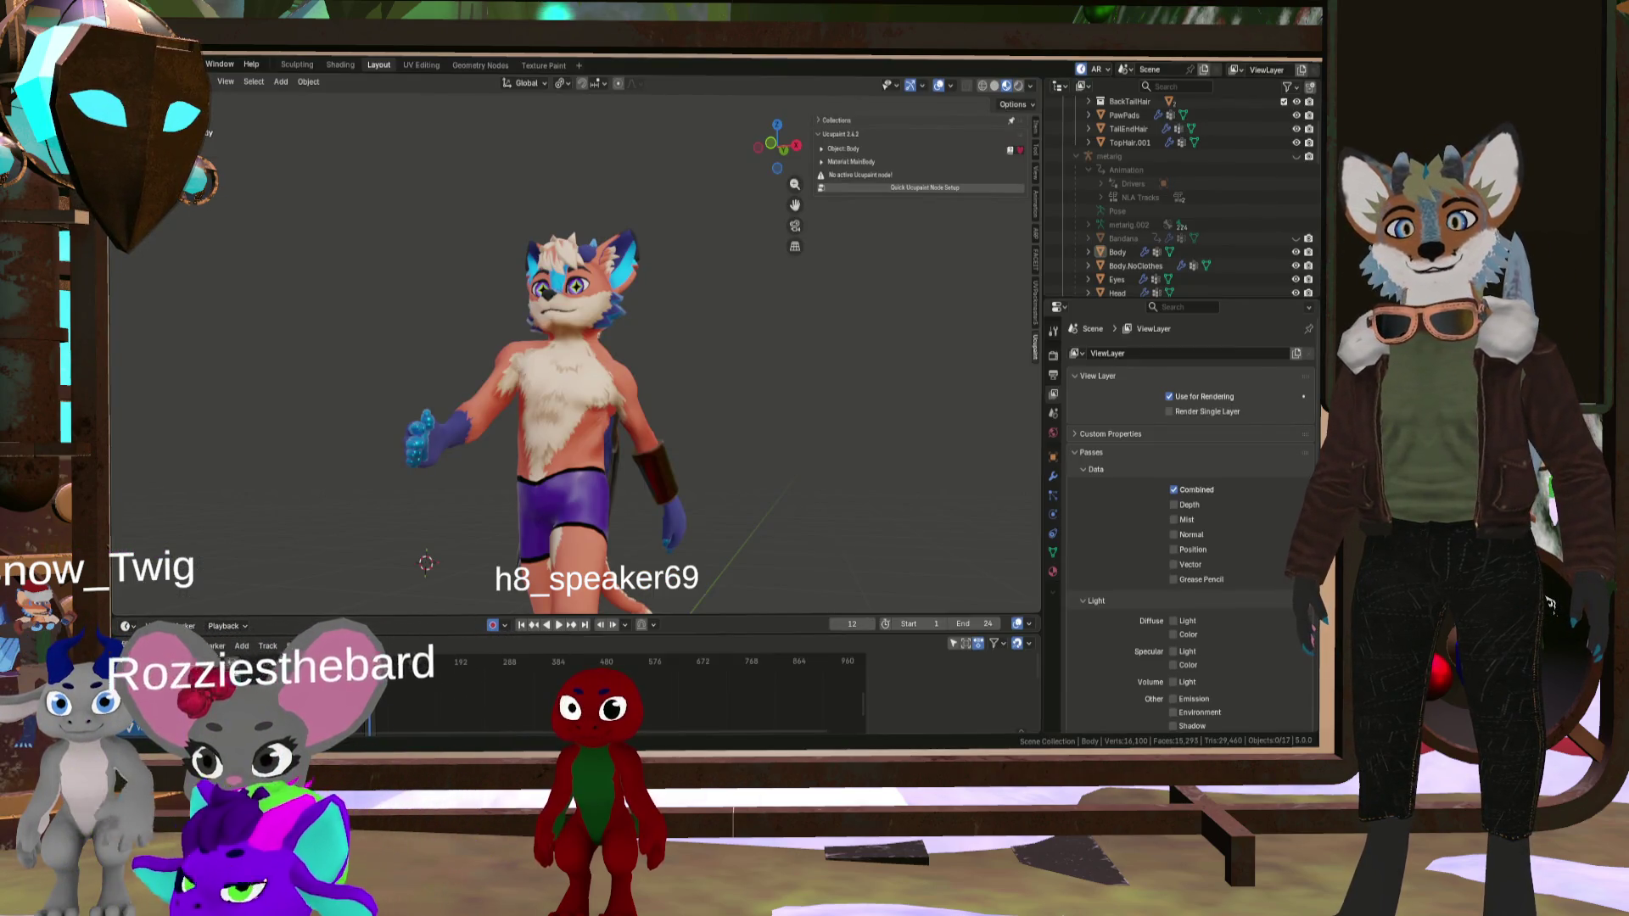
- Orbit the textured fox to view its side, back and left arm, then return to Clip Studio Paint
{"action": "mouse_move", "coordinate": [662, 594]}
{"action": "middle_mouse_down"}
{"action": "mouse_move", "coordinate": [538, 436]}
{"action": "mouse_move", "coordinate": [379, 466]}
{"action": "mouse_move", "coordinate": [429, 389]}
{"action": "mouse_move", "coordinate": [375, 371]}
{"action": "mouse_move", "coordinate": [490, 356]}
{"action": "mouse_move", "coordinate": [487, 323]}
{"action": "mouse_move", "coordinate": [361, 396]}
{"action": "mouse_move", "coordinate": [506, 379]}
{"action": "mouse_move", "coordinate": [355, 358]}
{"action": "mouse_move", "coordinate": [448, 403]}
{"action": "mouse_move", "coordinate": [307, 400]}
{"action": "mouse_move", "coordinate": [804, 423]}
{"action": "mouse_move", "coordinate": [775, 432]}
{"action": "middle_mouse_up"}
{"action": "mouse_move", "coordinate": [753, 440]}
{"action": "middle_mouse_down"}
{"action": "mouse_move", "coordinate": [210, 419]}
{"action": "mouse_move", "coordinate": [228, 397]}
{"action": "middle_mouse_up"}
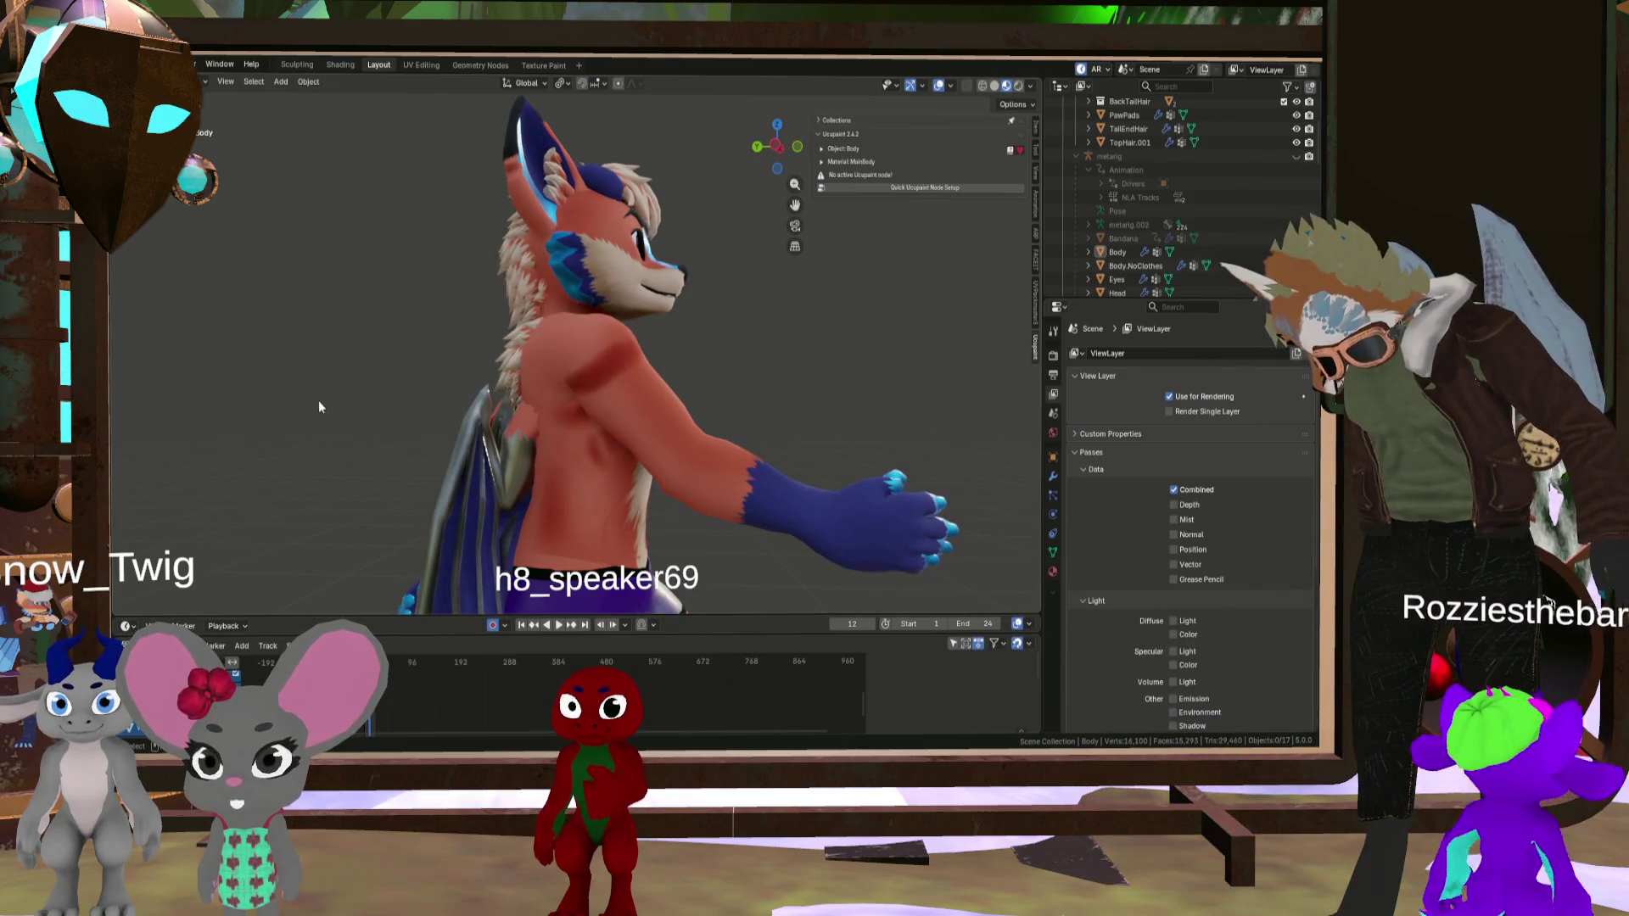
{"action": "mouse_move", "coordinate": [602, 419]}
{"action": "middle_mouse_down"}
{"action": "mouse_move", "coordinate": [653, 451]}
{"action": "mouse_move", "coordinate": [450, 407]}
{"action": "mouse_move", "coordinate": [653, 439]}
{"action": "mouse_move", "coordinate": [543, 461]}
{"action": "mouse_move", "coordinate": [812, 484]}
{"action": "mouse_move", "coordinate": [692, 500]}
{"action": "mouse_move", "coordinate": [703, 409]}
{"action": "middle_mouse_up"}
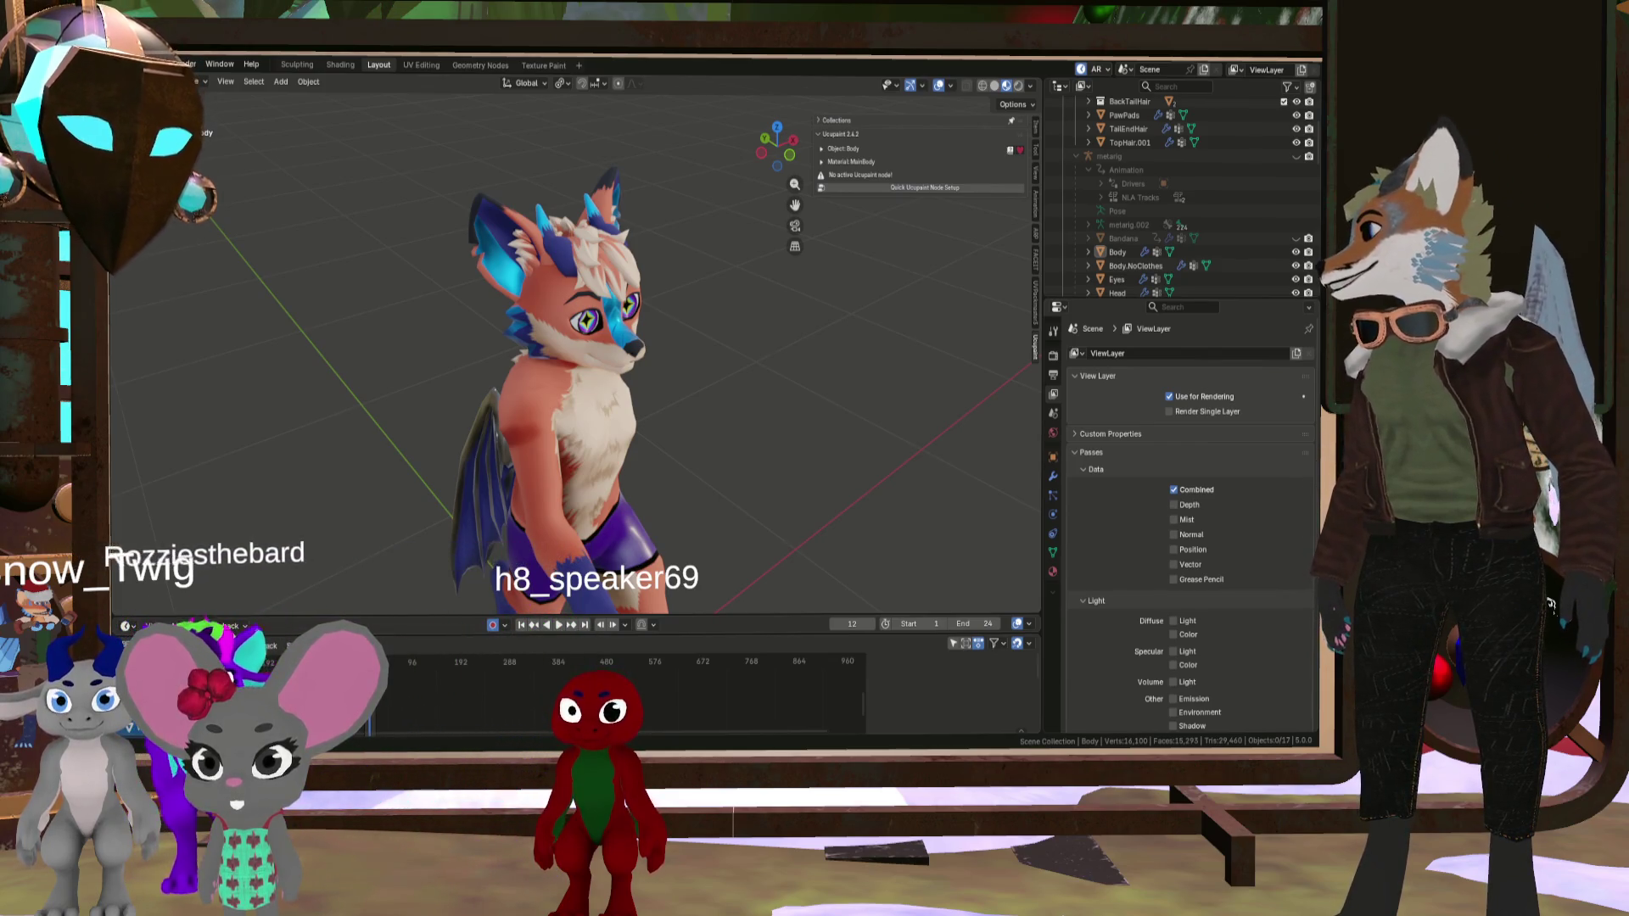
{"action": "key", "text": "alt+Tab"}
- Hide the UV overlay and smudge dark streaks into the red fur with Finger tip
{"action": "scroll", "coordinate": [712, 373], "scroll_direction": "down", "scroll_amount": 3}
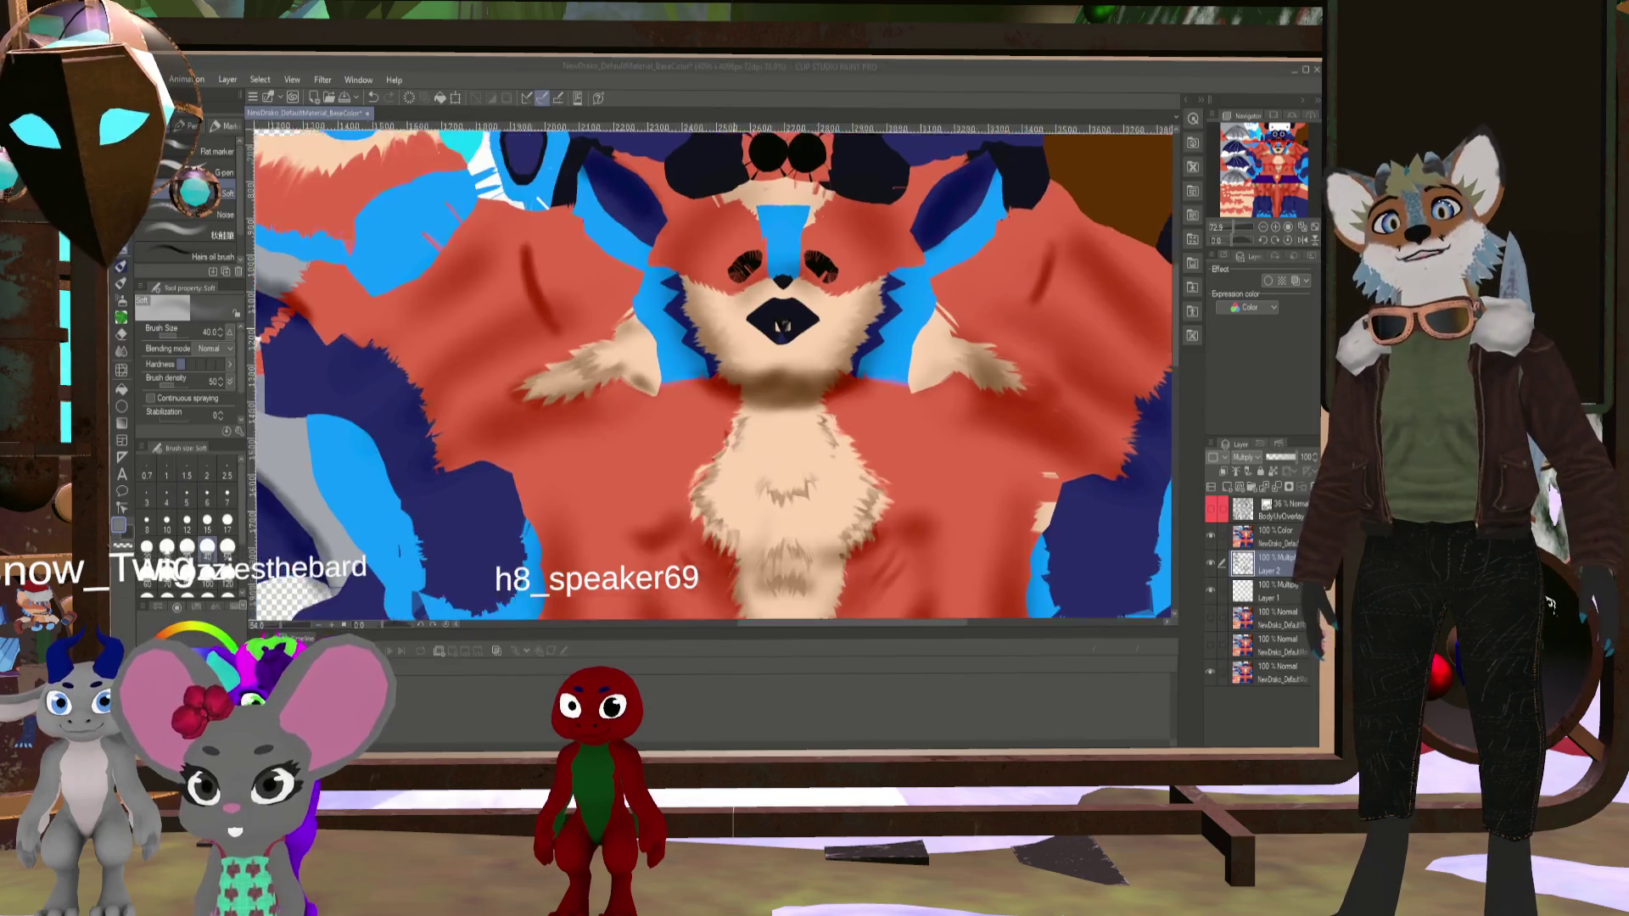
{"action": "scroll", "coordinate": [1019, 231], "scroll_direction": "up", "scroll_amount": 1}
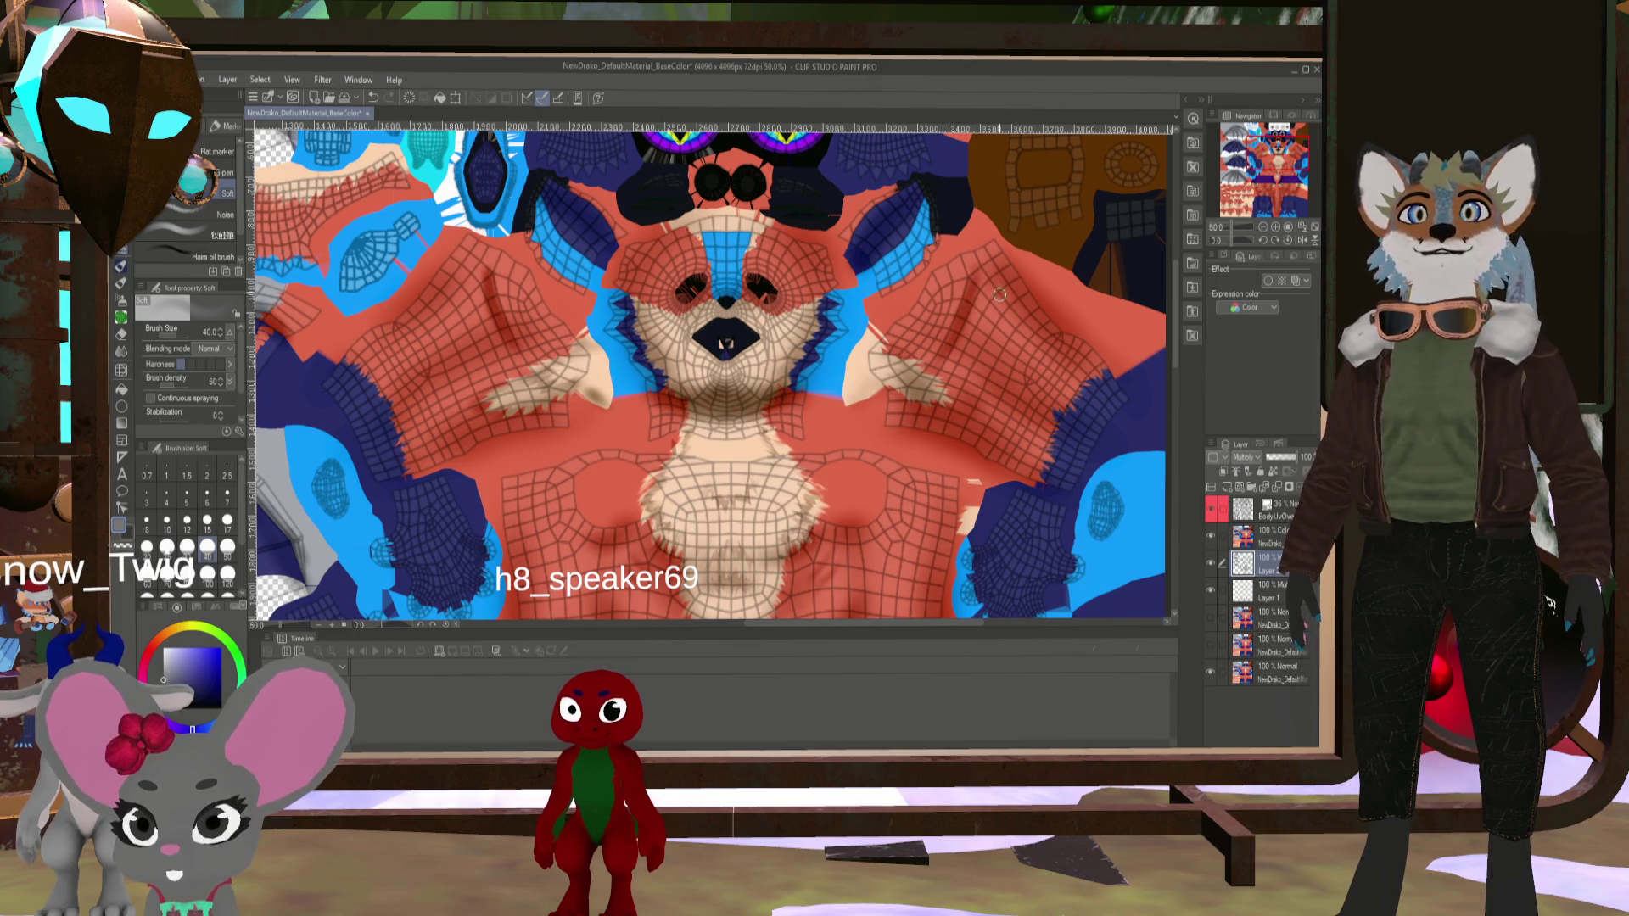
{"action": "left_click", "coordinate": [1218, 513]}
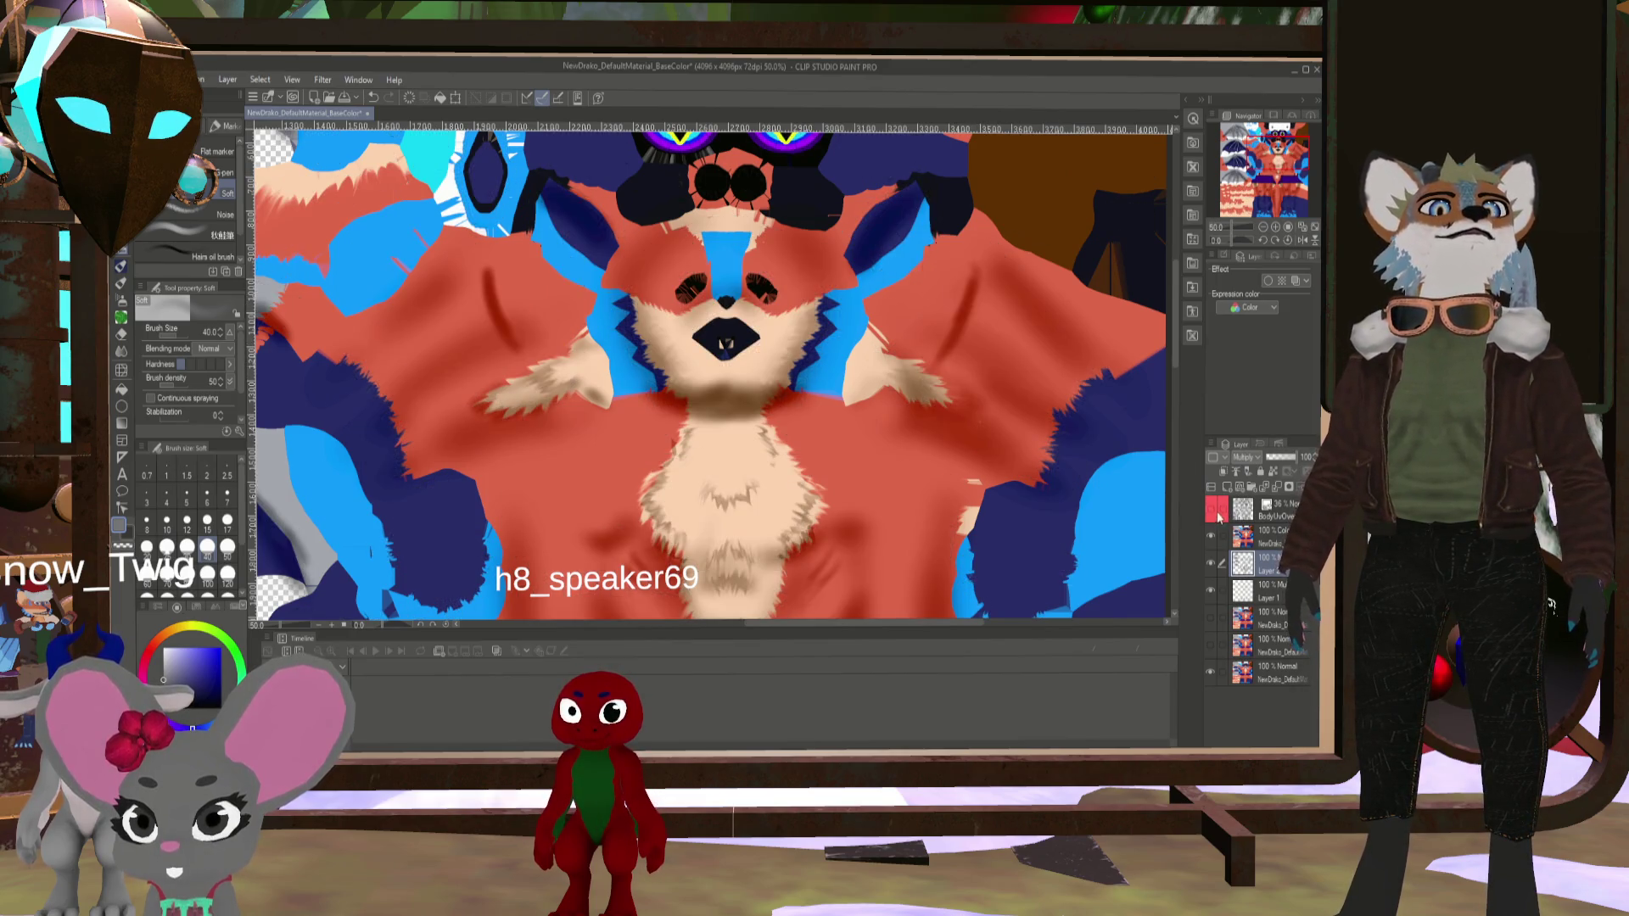
{"action": "left_click", "coordinate": [120, 353]}
{"action": "left_click", "coordinate": [224, 183]}
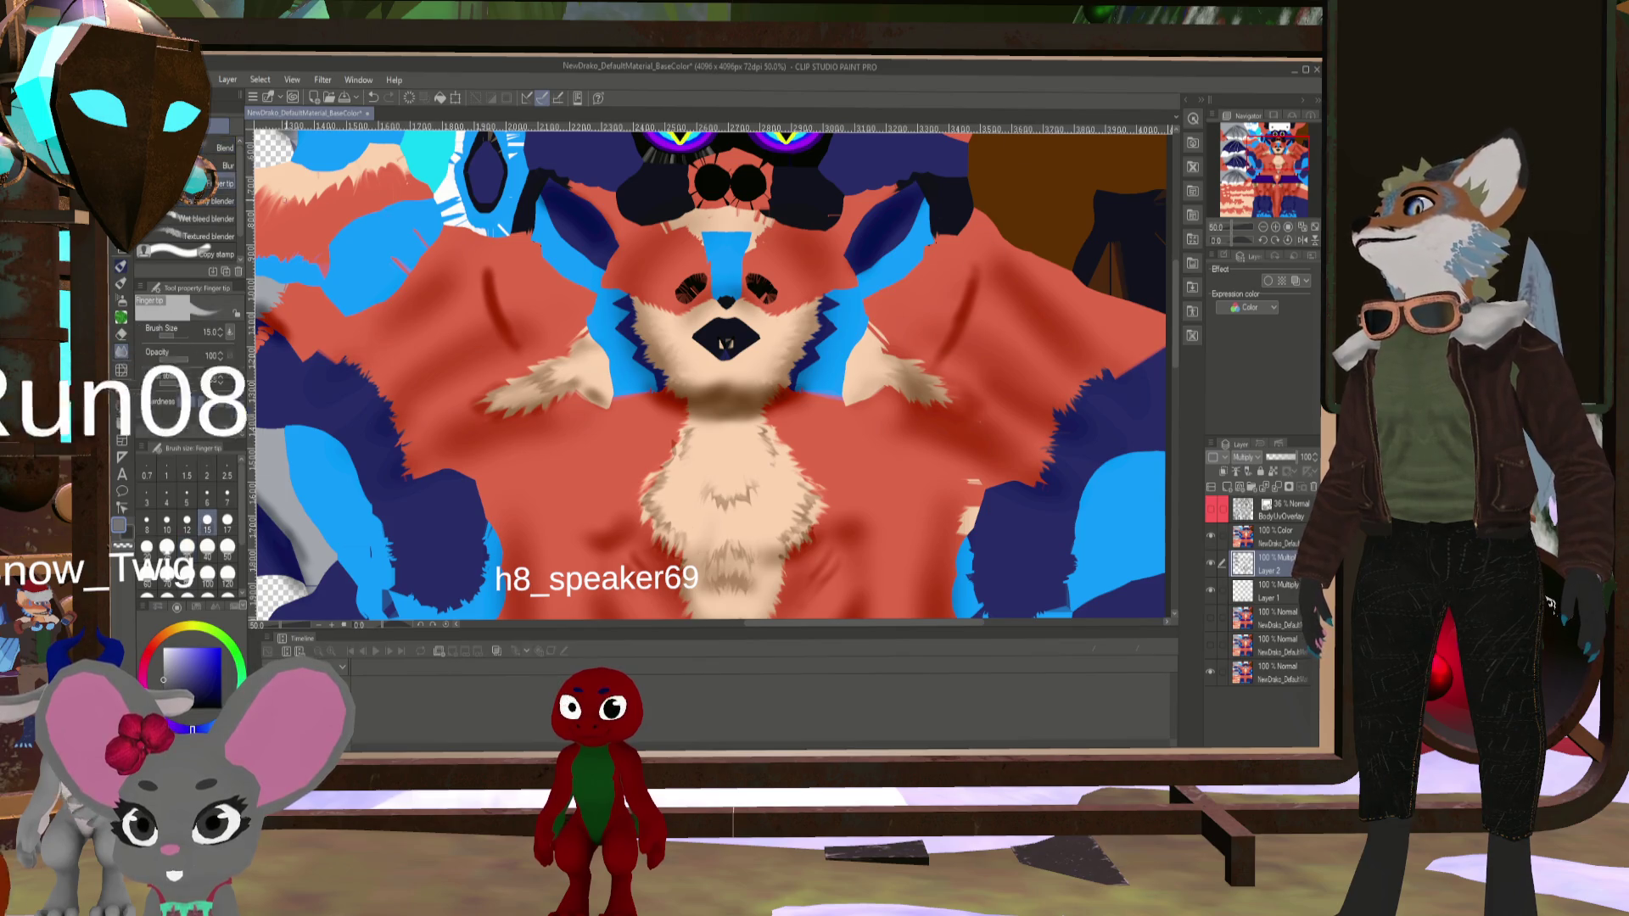
{"action": "scroll", "coordinate": [1113, 363], "scroll_direction": "up", "scroll_amount": 5}
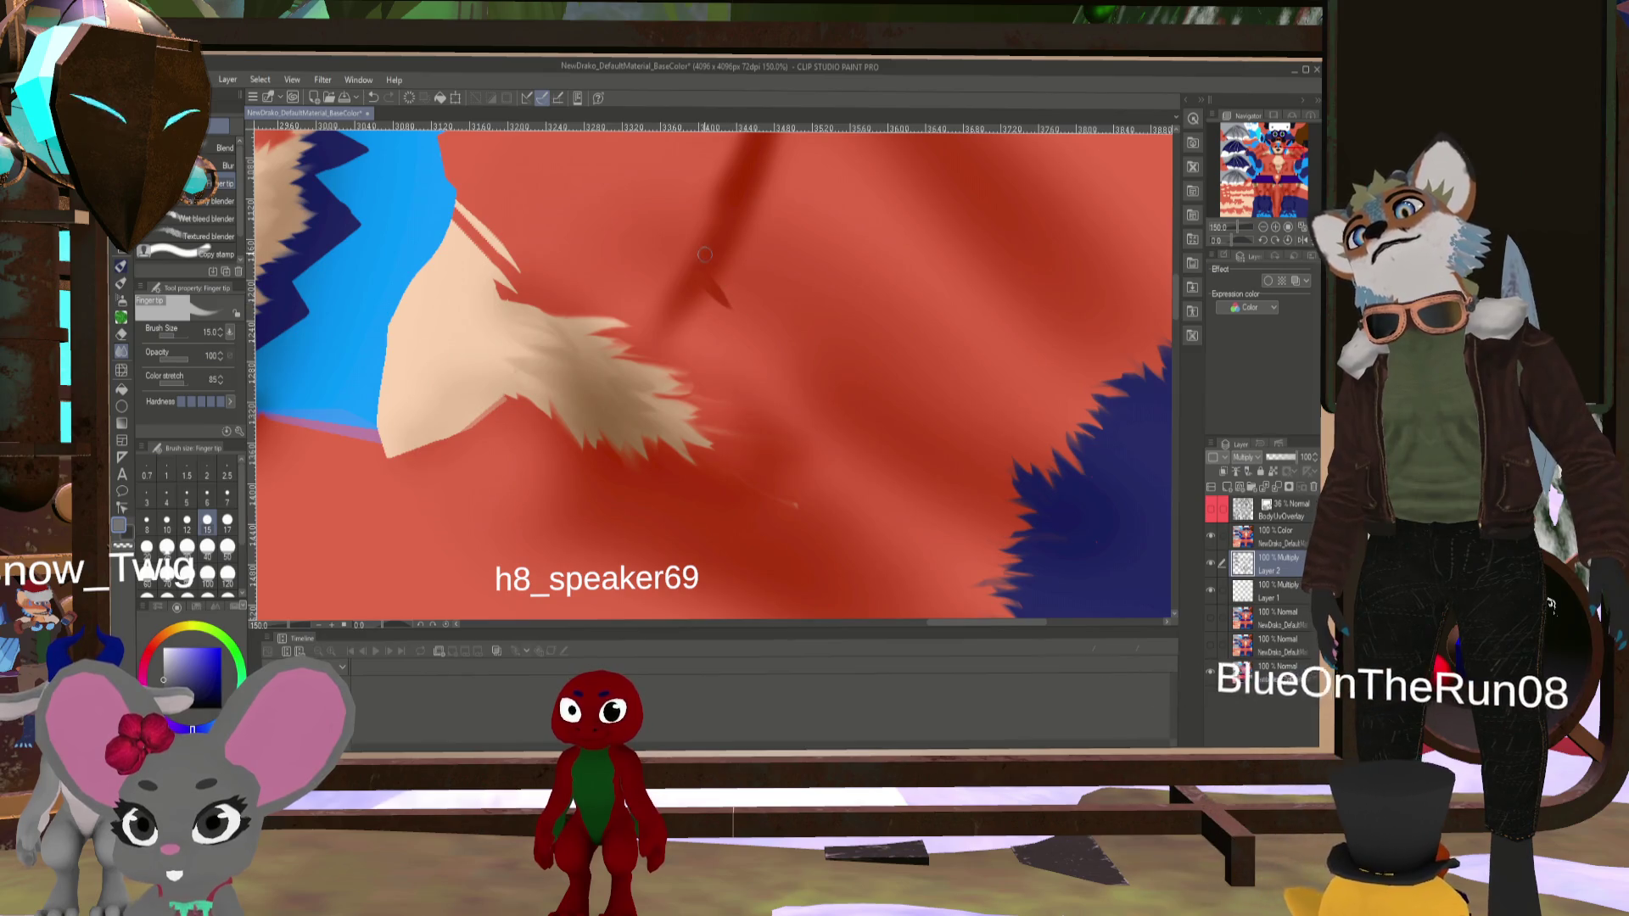
{"action": "mouse_move", "coordinate": [740, 295]}
{"action": "left_mouse_down"}
{"action": "mouse_move", "coordinate": [720, 294]}
{"action": "mouse_move", "coordinate": [746, 250]}
{"action": "left_mouse_up"}
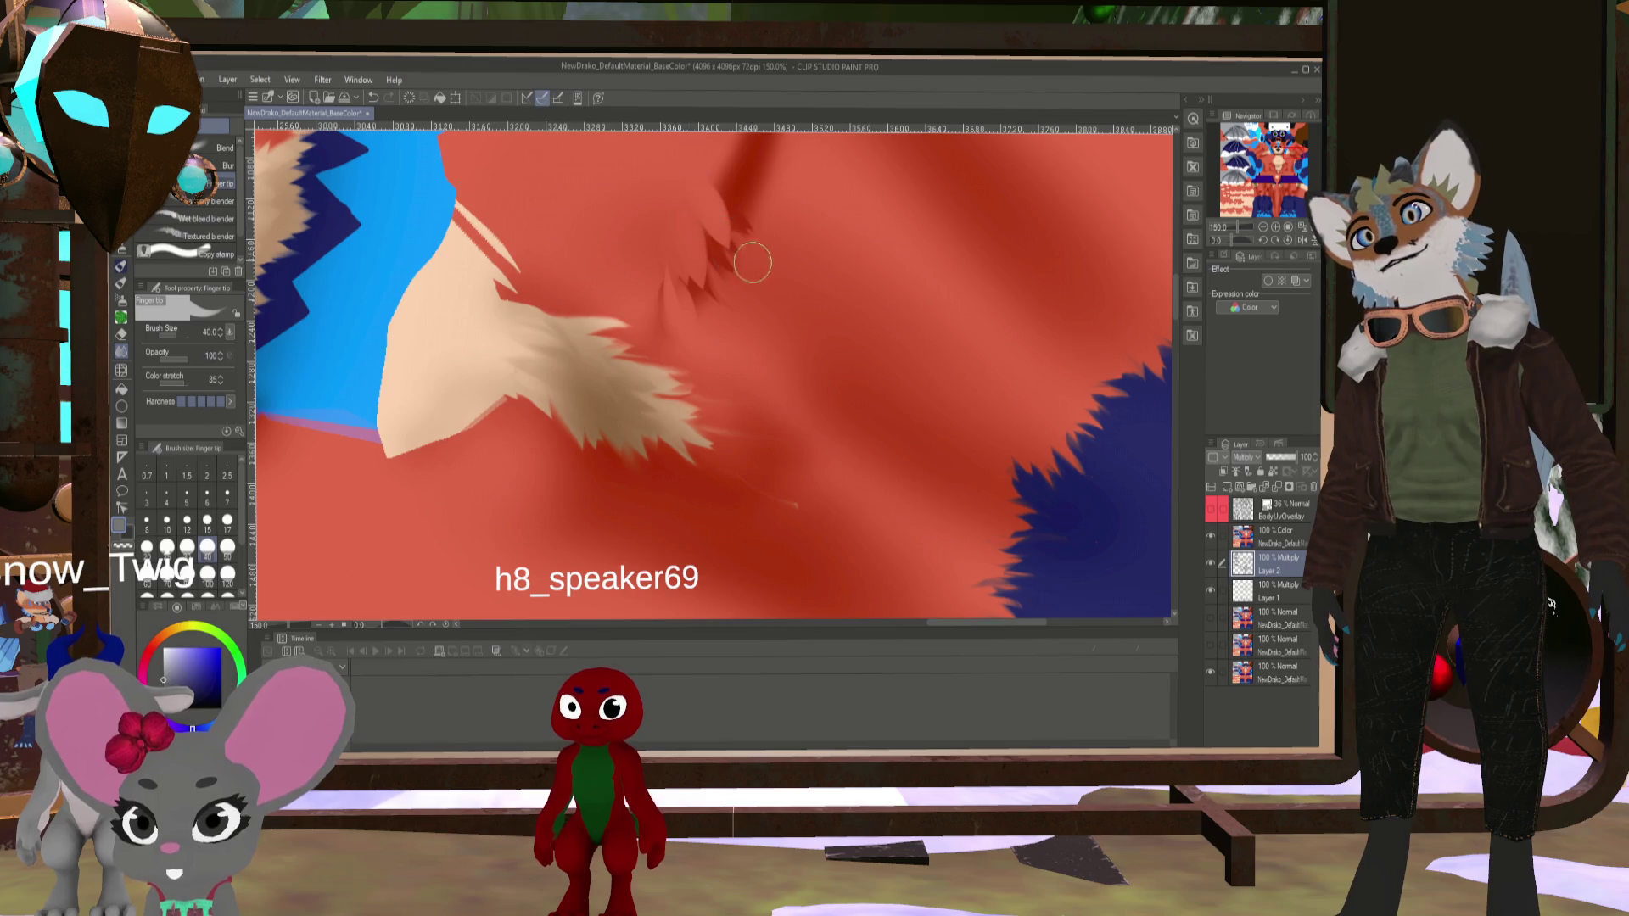
{"action": "mouse_move", "coordinate": [712, 249]}
{"action": "left_mouse_down"}
{"action": "mouse_move", "coordinate": [761, 198]}
{"action": "mouse_move", "coordinate": [745, 321]}
{"action": "left_mouse_up"}
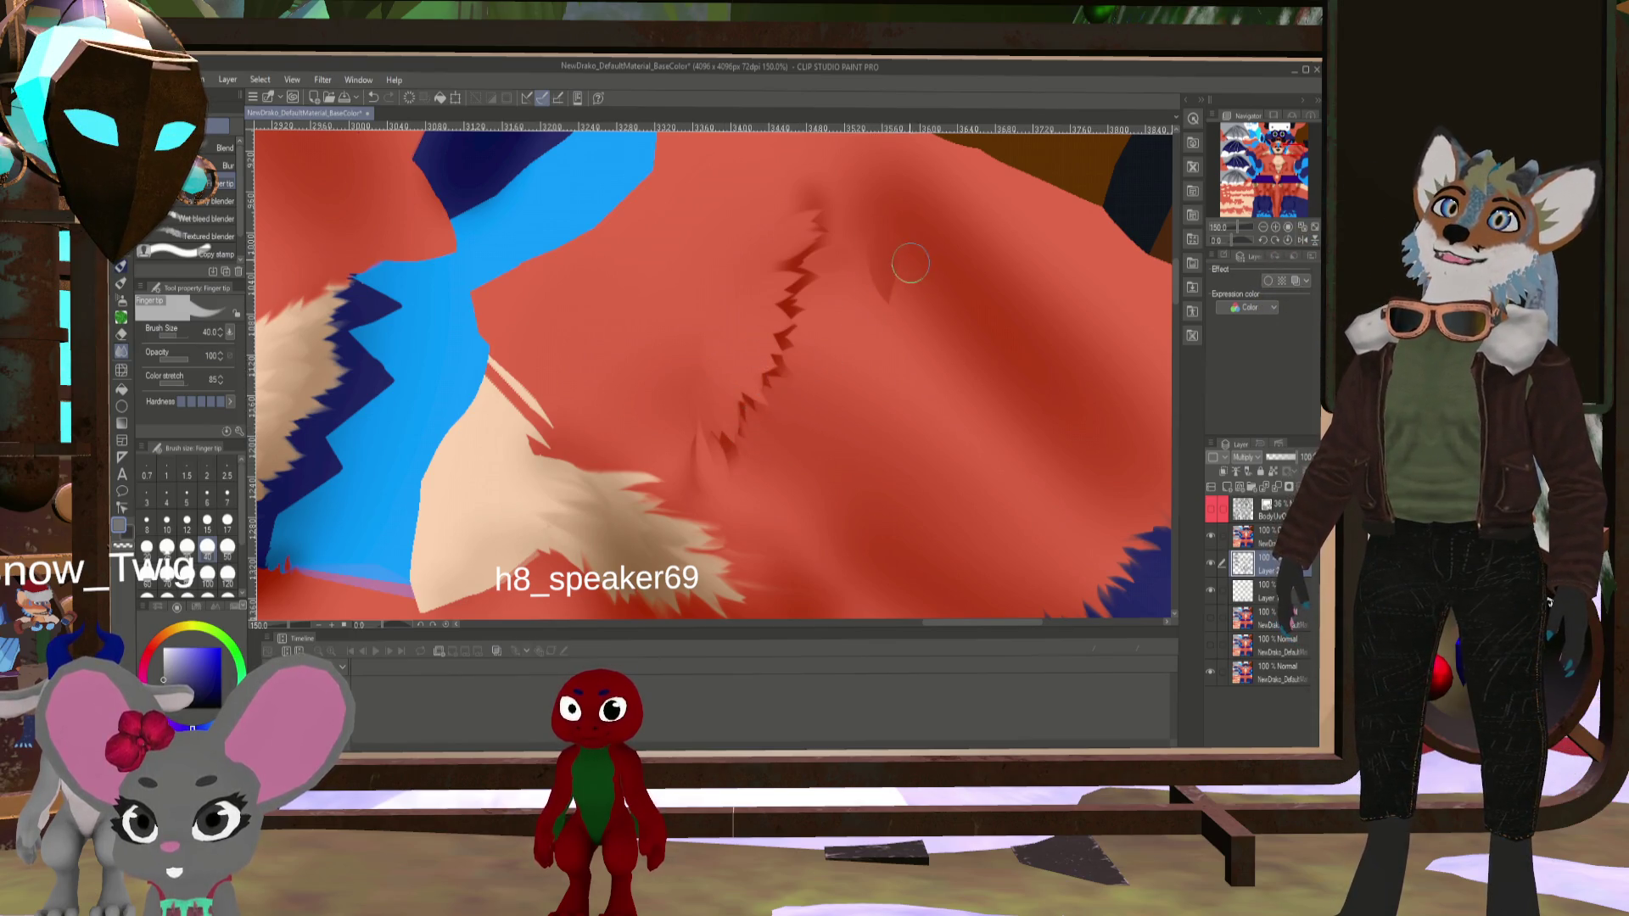
{"action": "left_click_drag", "start_coordinate": [911, 263], "coordinate": [945, 345]}
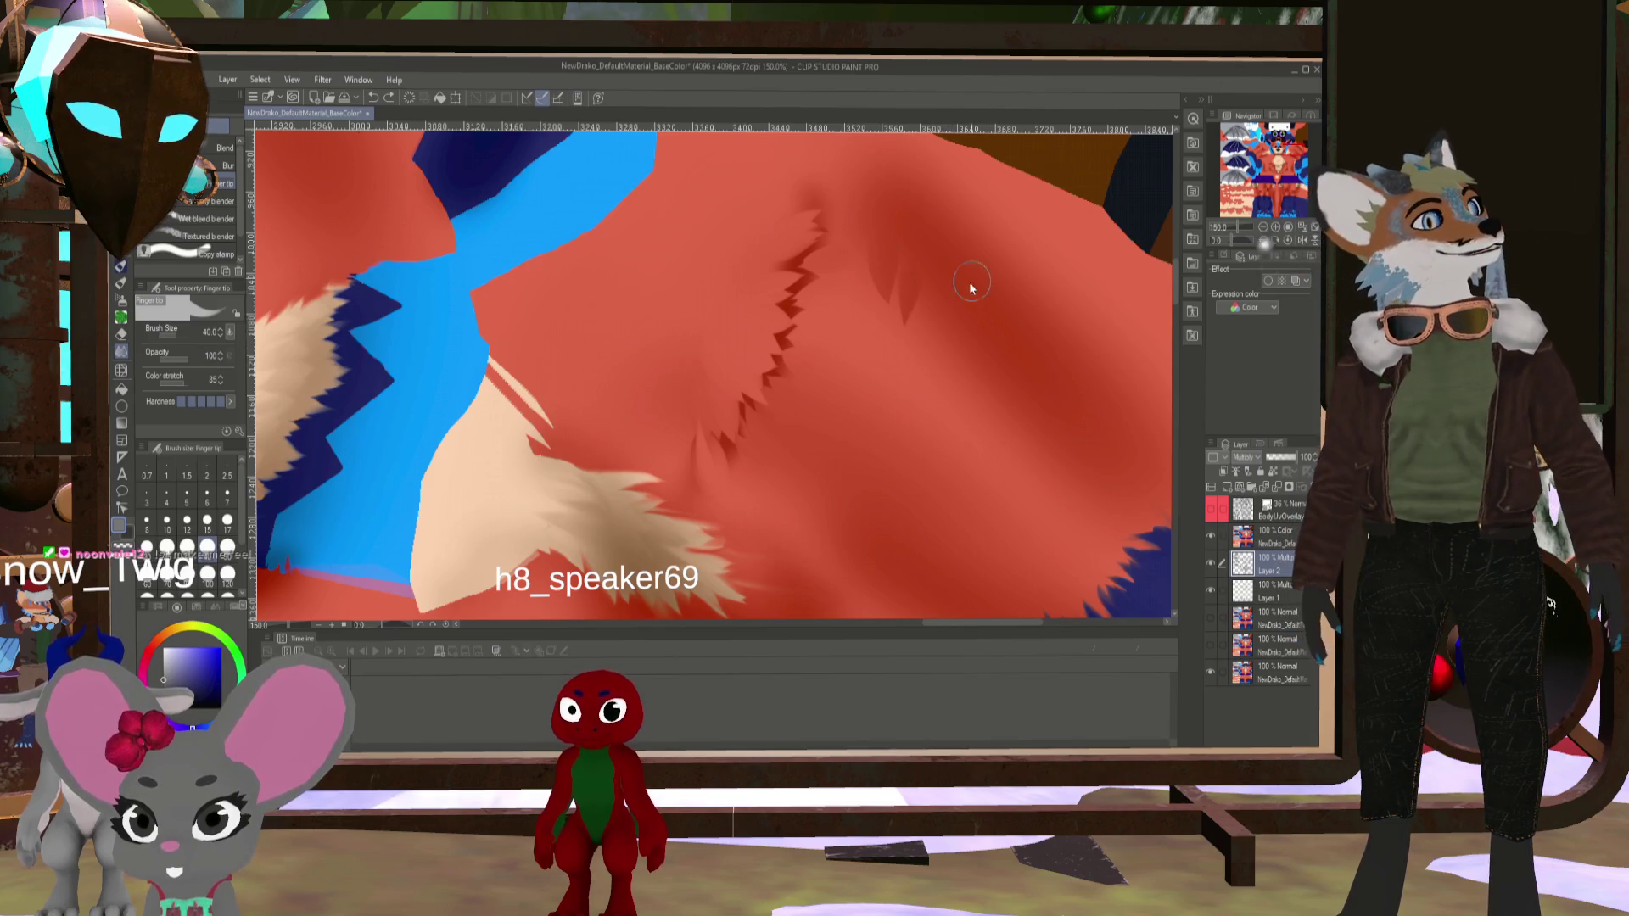
- Smudge fine fur streaks at brush size 20 then 17, returning the size to 40
{"action": "key", "text": "bracketleft"}
{"action": "key", "text": "bracketleft"}
{"action": "key", "text": "bracketleft"}
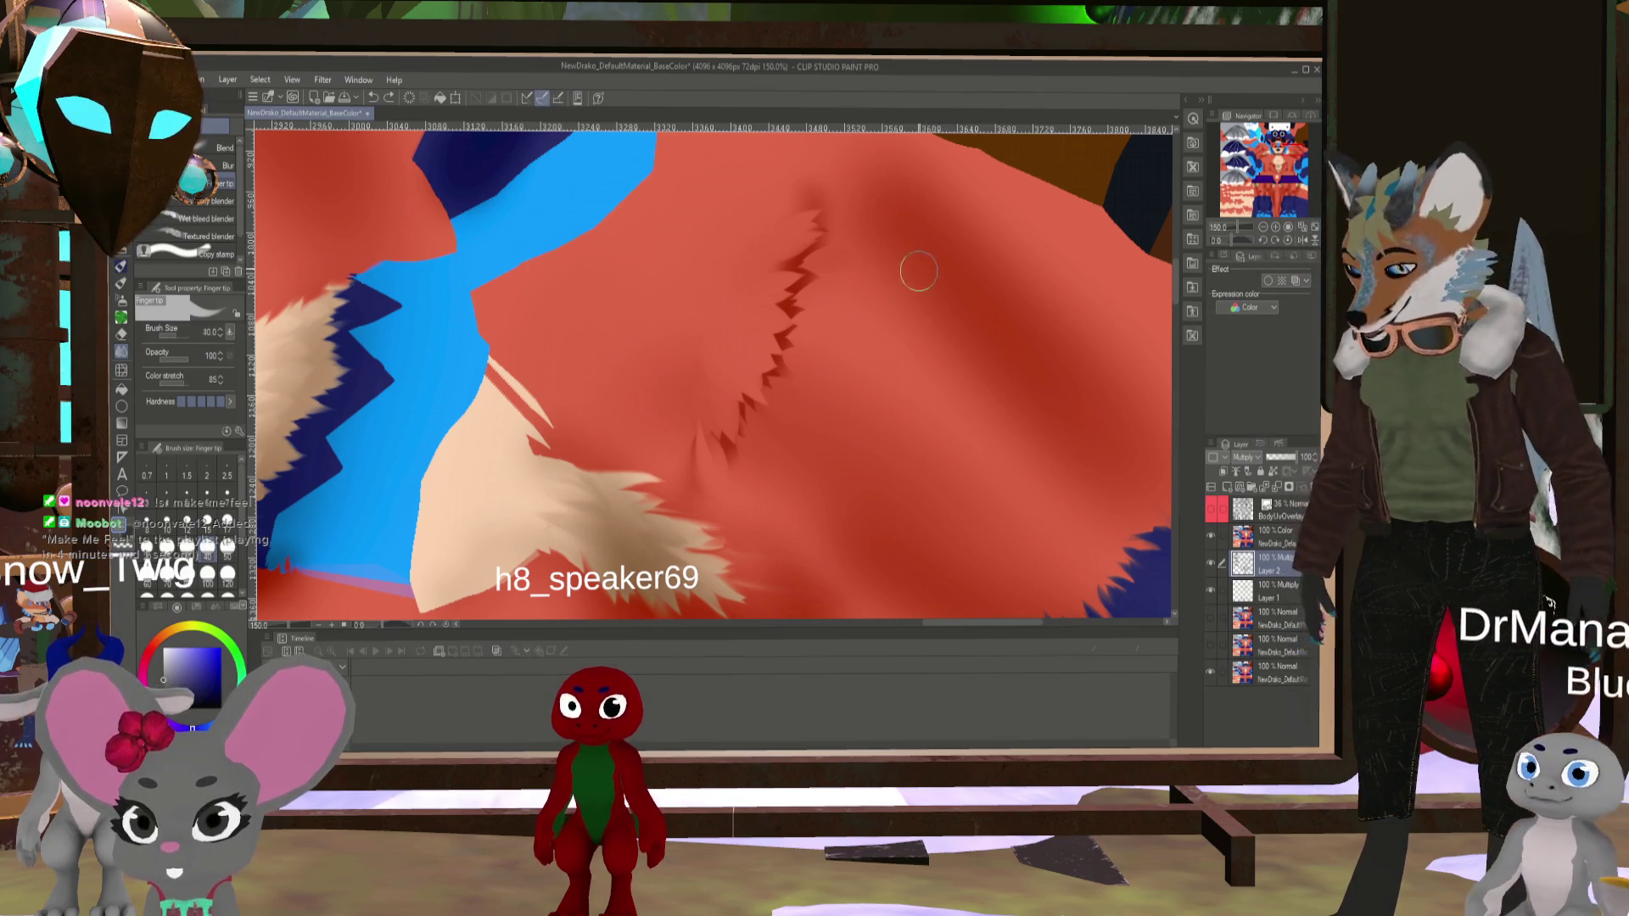
{"action": "key", "text": "bracketleft"}
{"action": "left_click_drag", "start_coordinate": [887, 254], "coordinate": [916, 301]}
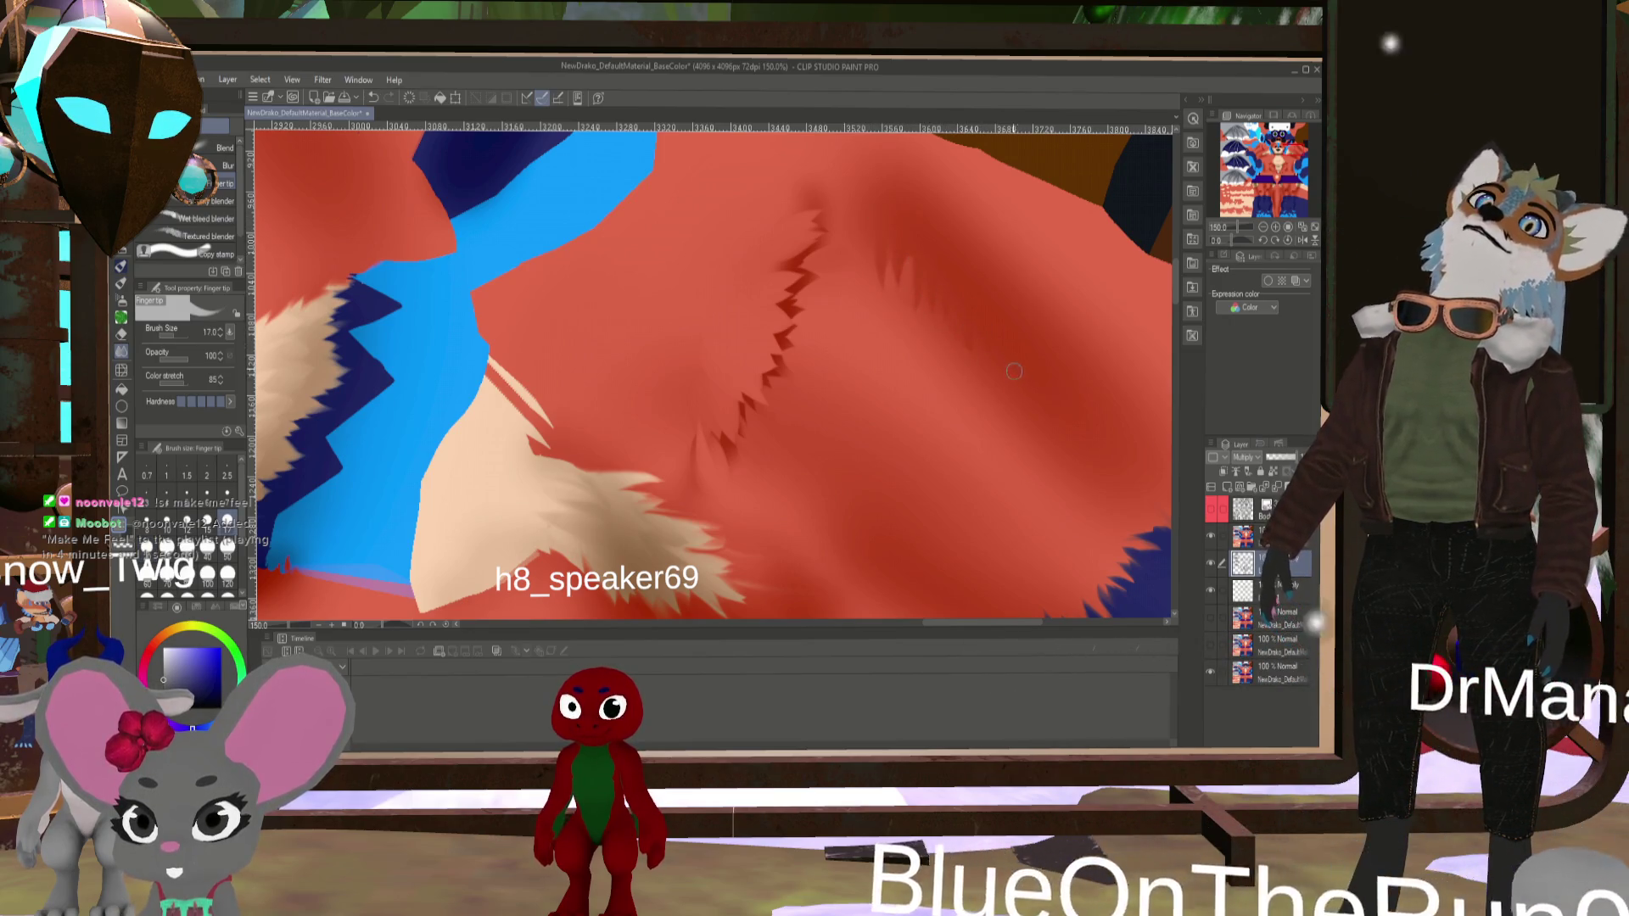
{"action": "key", "text": "bracketright"}
{"action": "key", "text": "bracketright"}
{"action": "key", "text": "bracketright"}
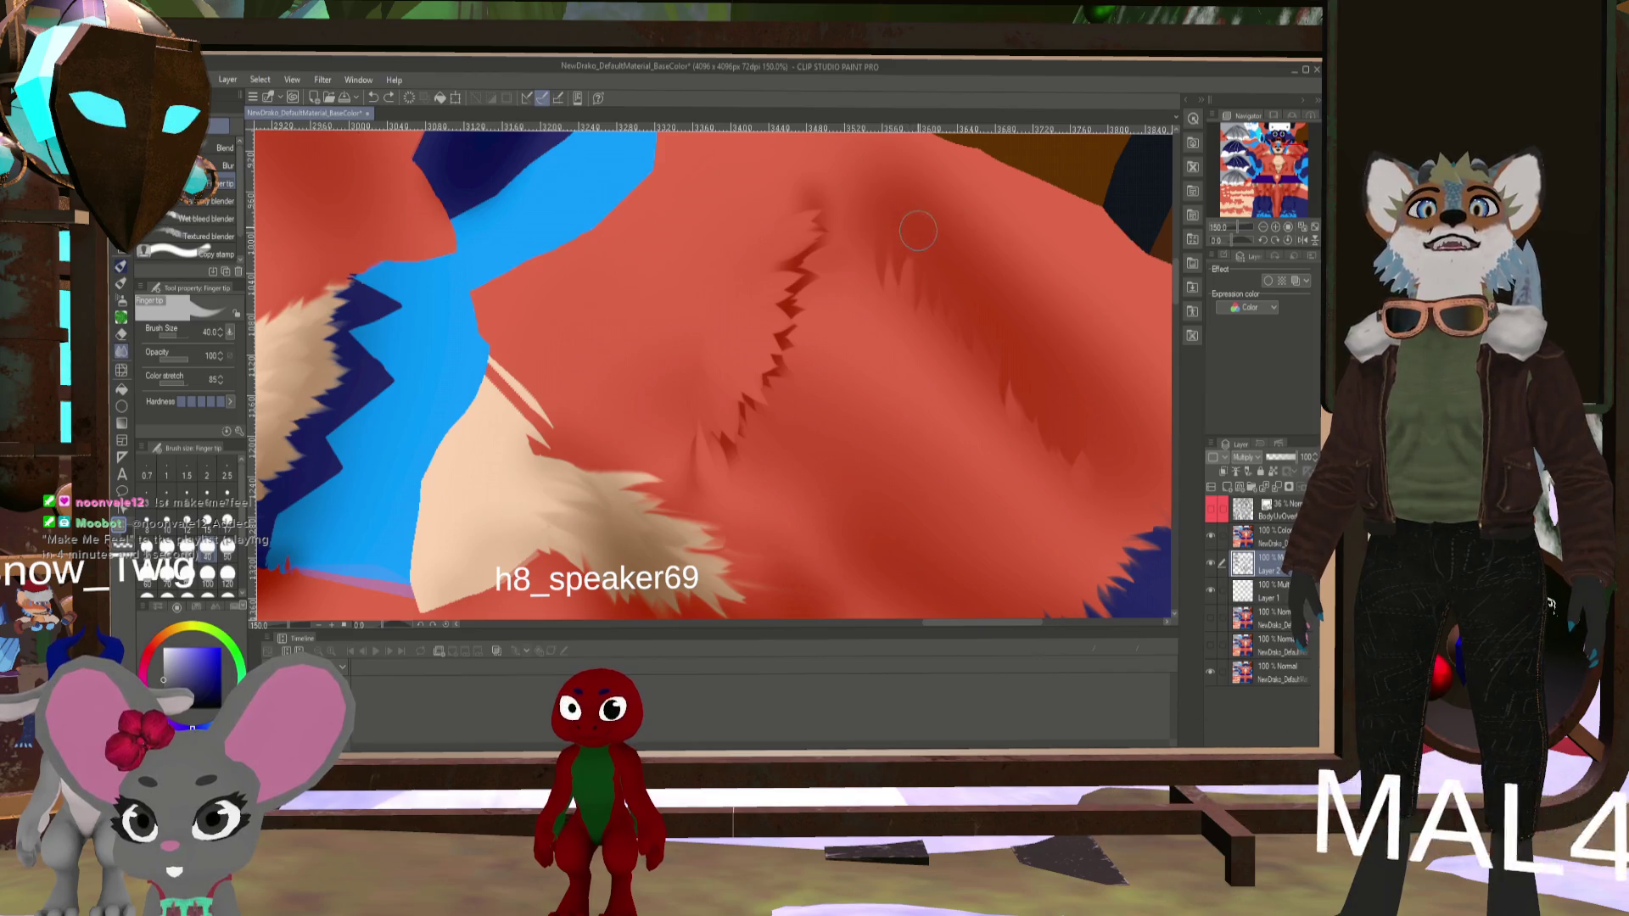
{"action": "left_click_drag", "start_coordinate": [945, 462], "coordinate": [823, 324]}
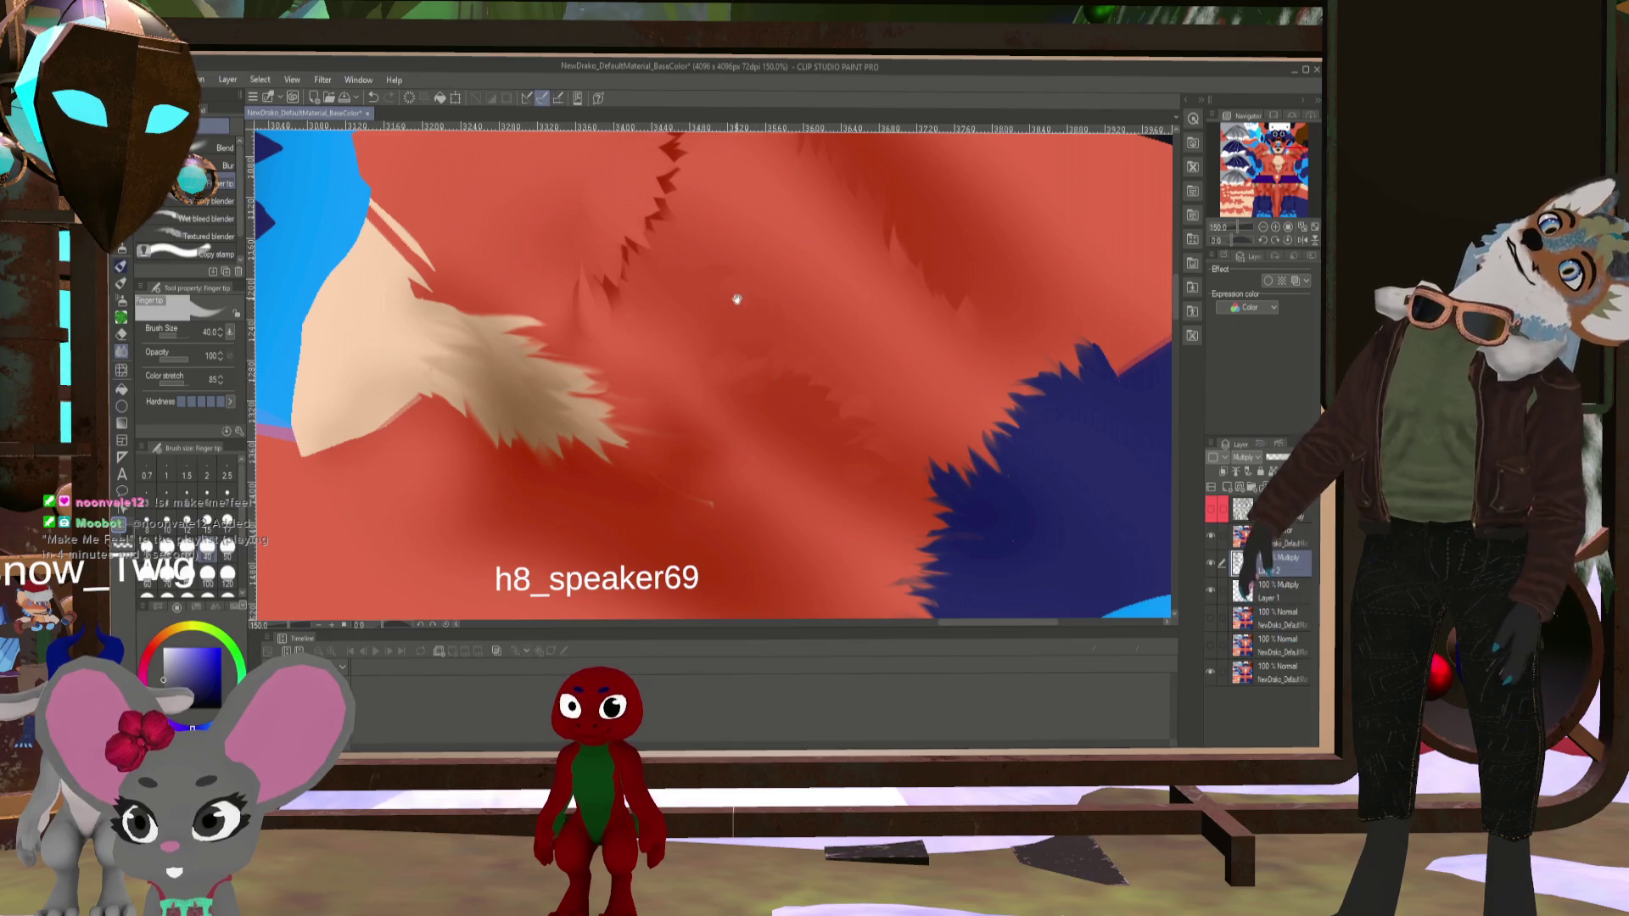
{"action": "left_click_drag", "start_coordinate": [736, 299], "coordinate": [822, 418]}
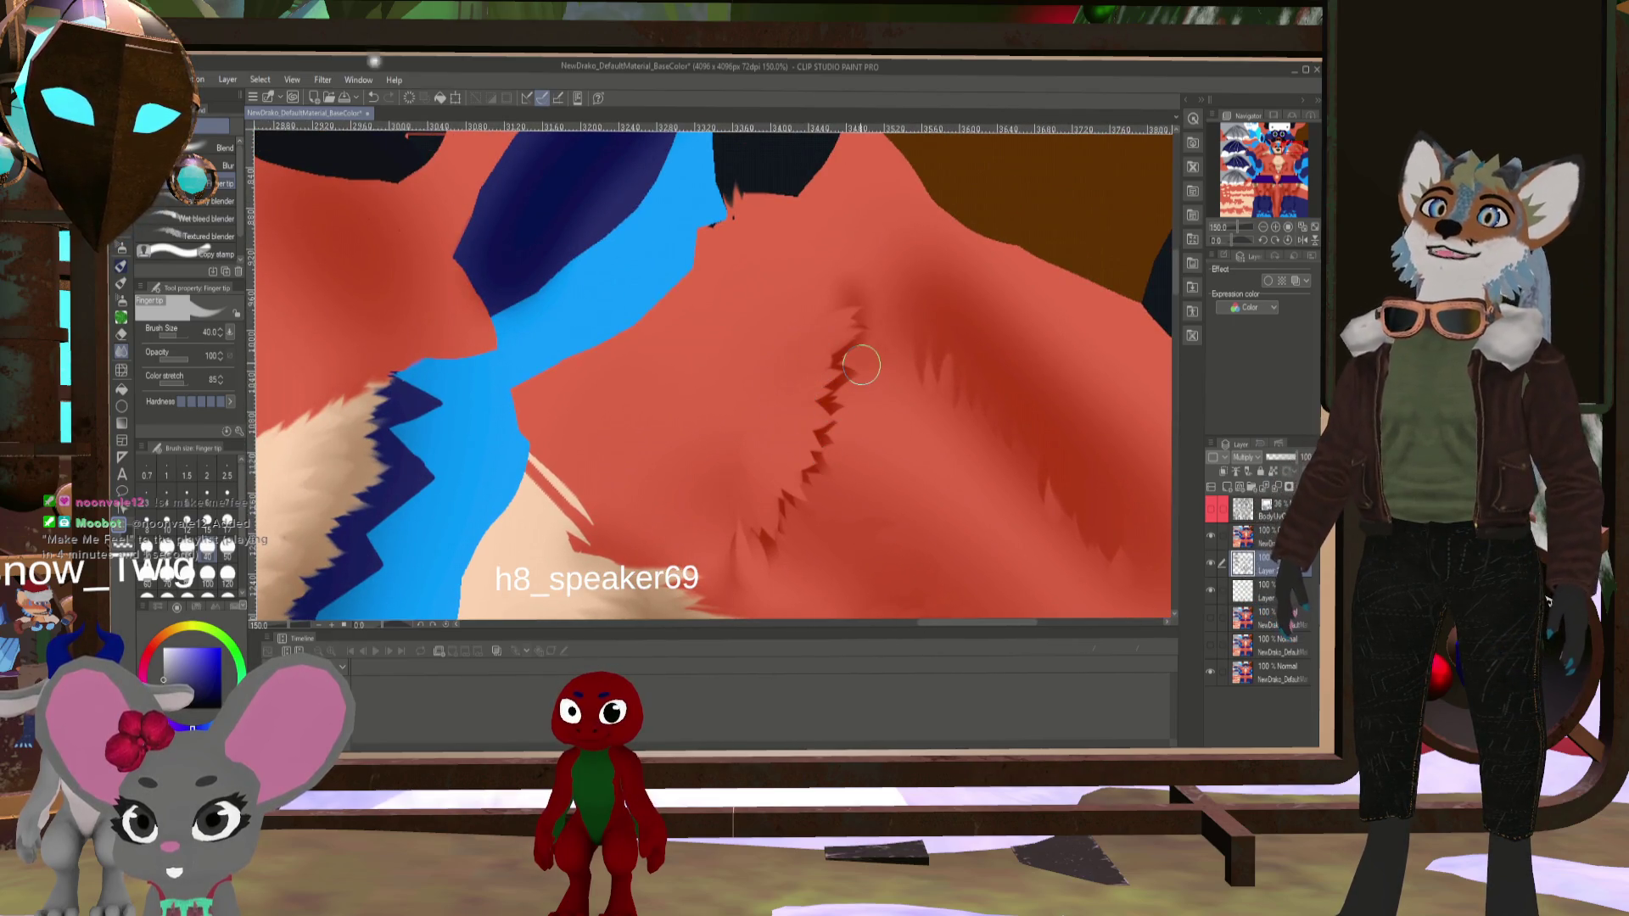
{"action": "scroll", "coordinate": [861, 365], "scroll_direction": "down", "scroll_amount": 5}
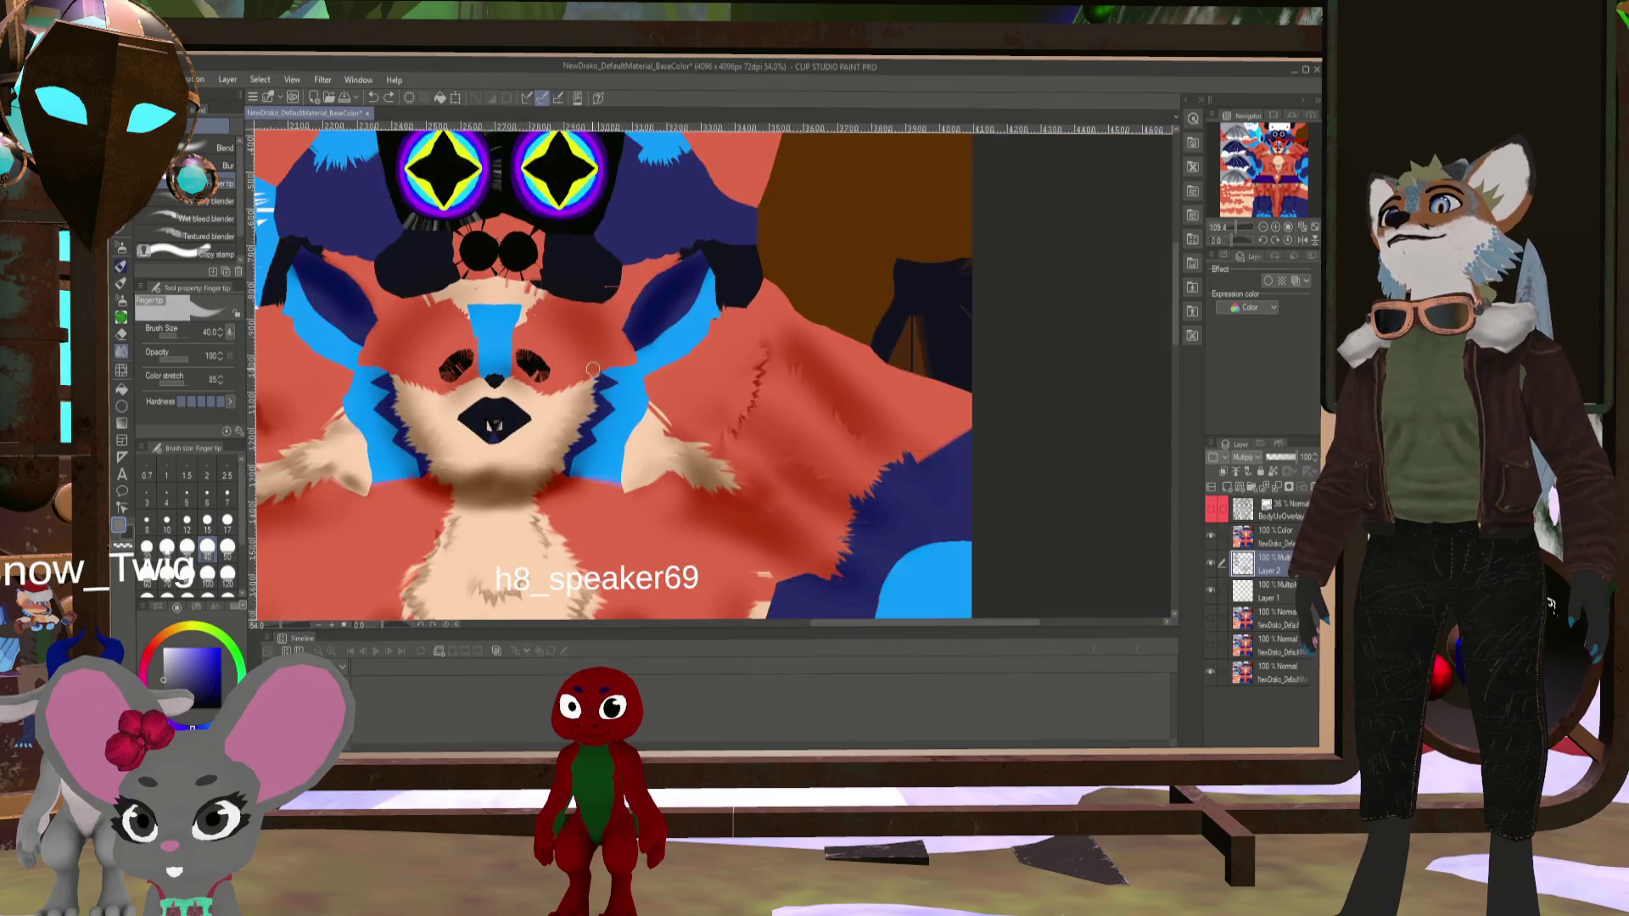
- Blend the cheek fur edge into jagged spikes with Finger tip, then switch to Blender
{"action": "scroll", "coordinate": [463, 328], "scroll_direction": "up", "scroll_amount": 3}
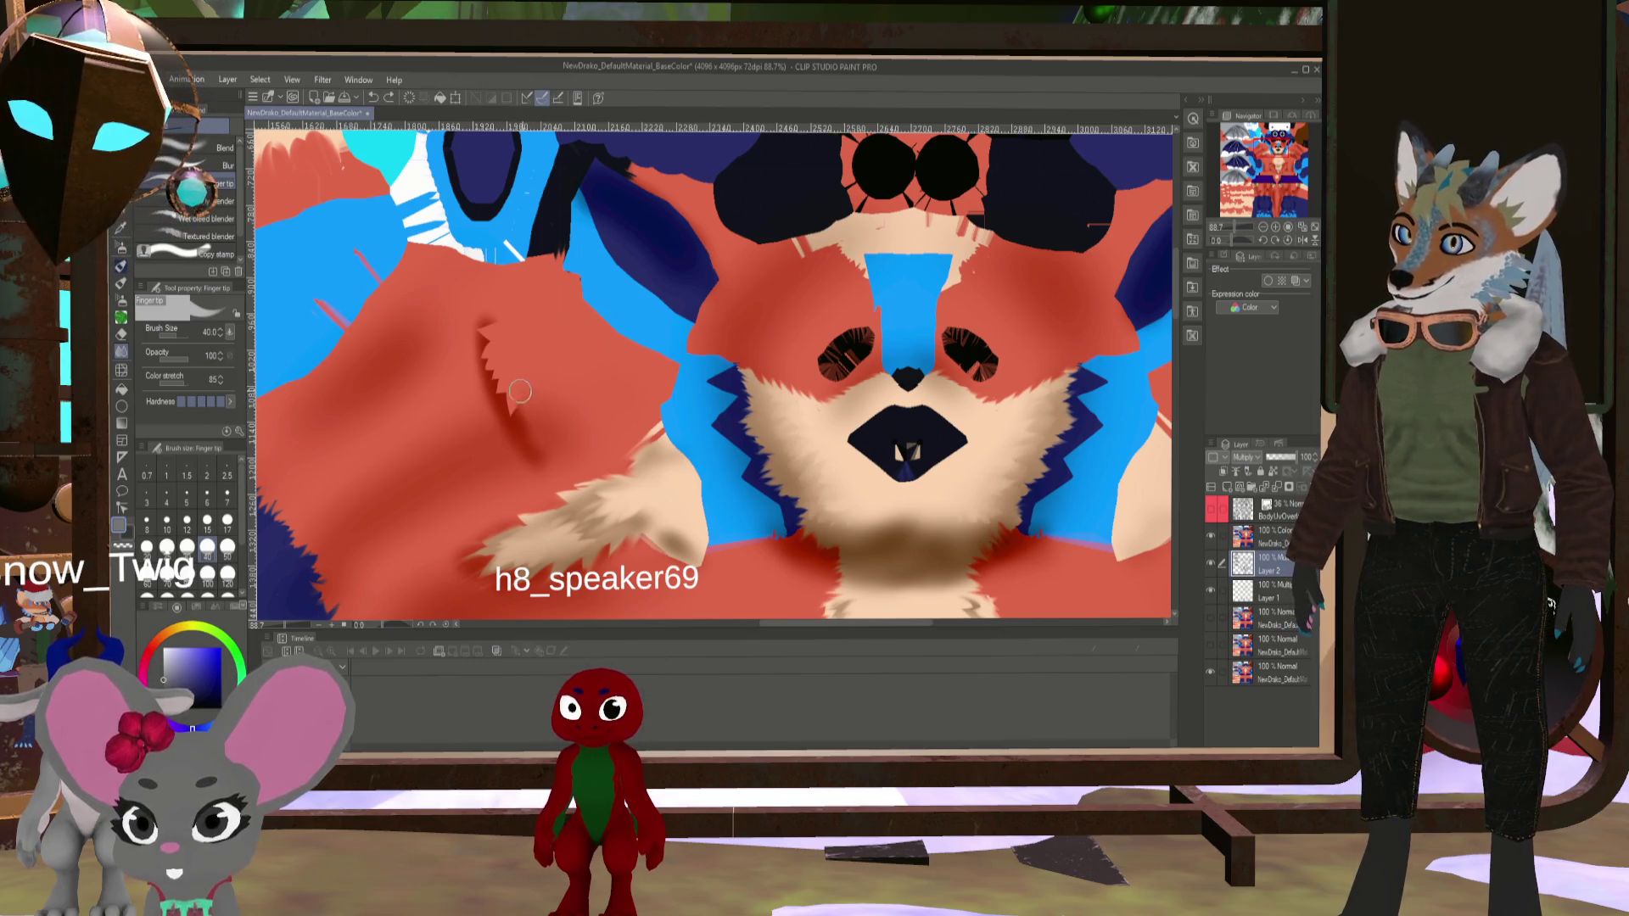
{"action": "left_click_drag", "start_coordinate": [531, 396], "coordinate": [552, 442]}
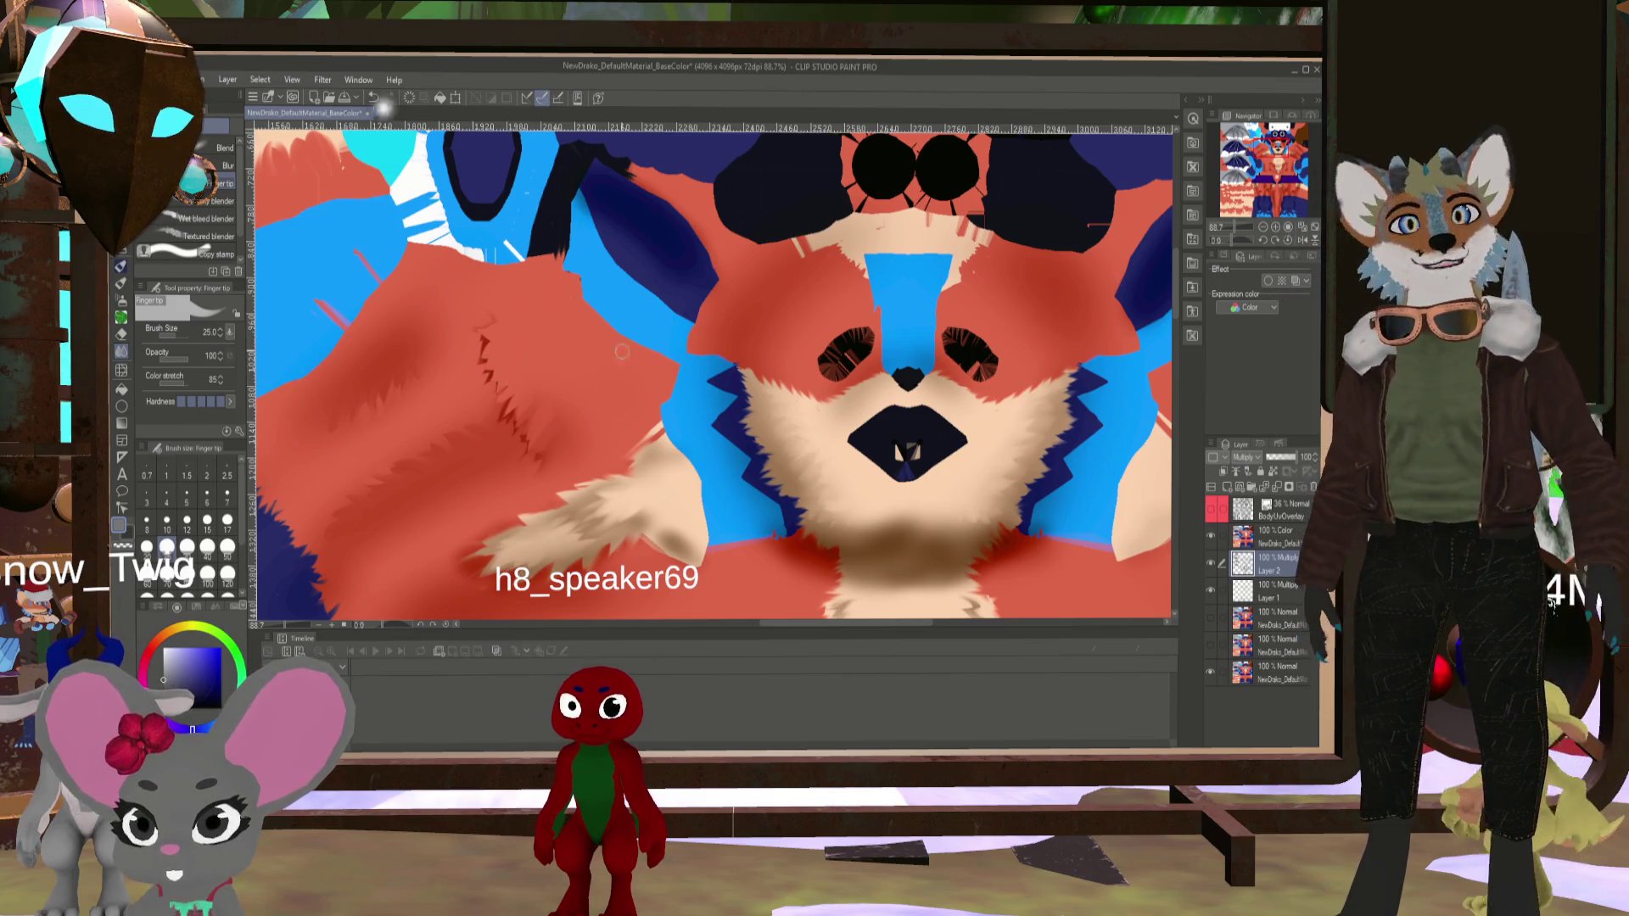
{"action": "scroll", "coordinate": [832, 523], "scroll_direction": "down", "scroll_amount": 2}
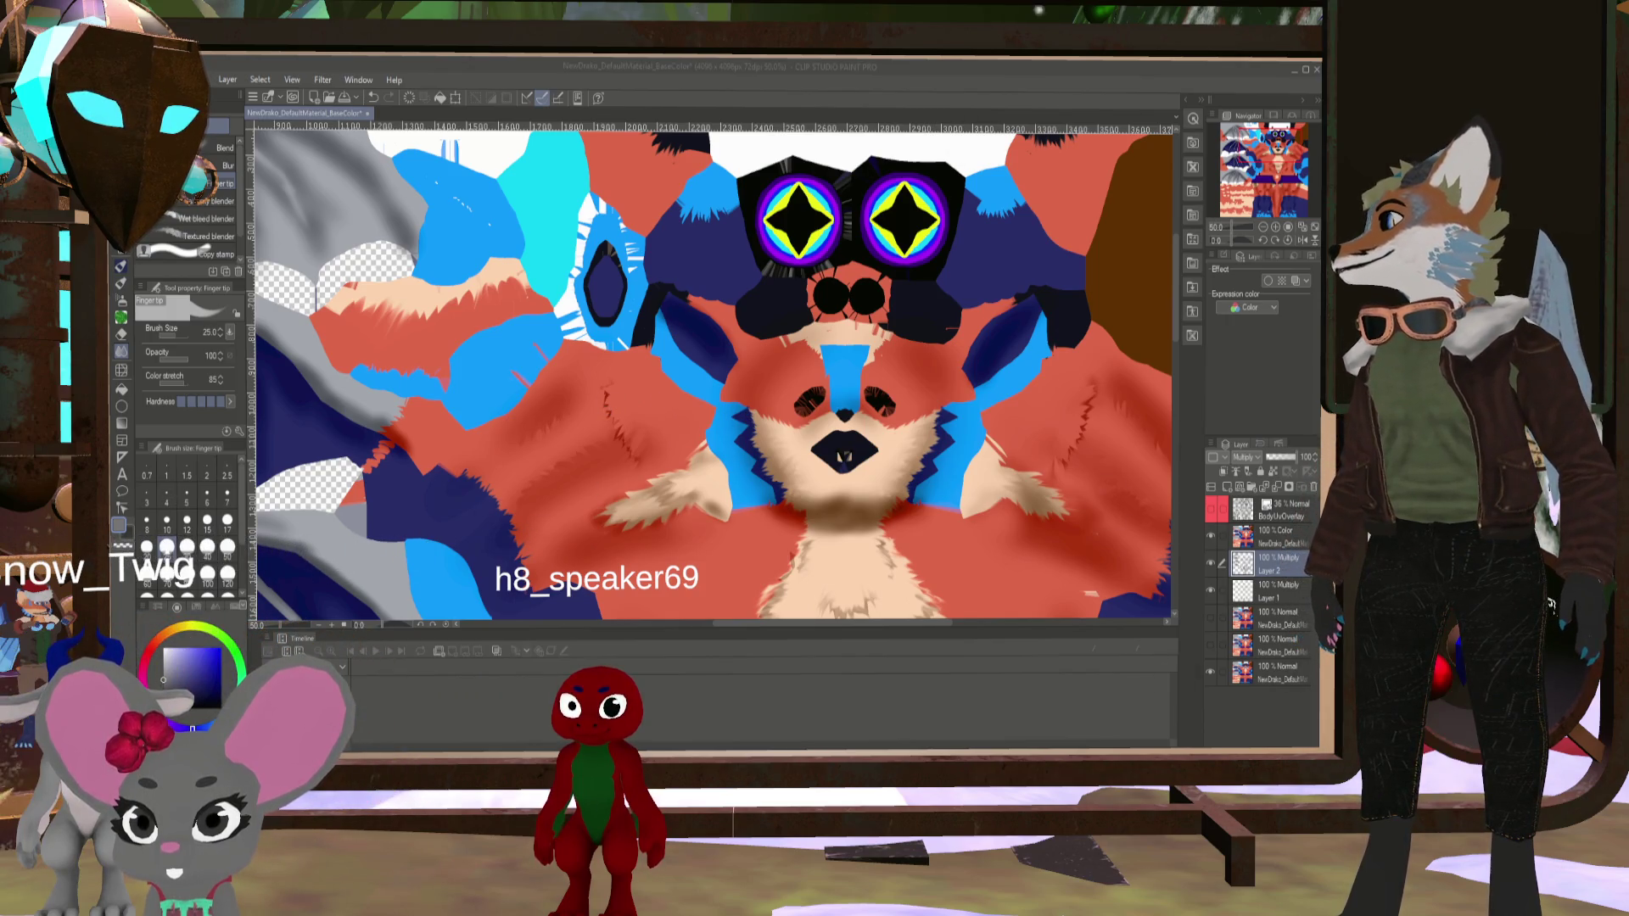
{"action": "key", "text": "alt+Tab"}
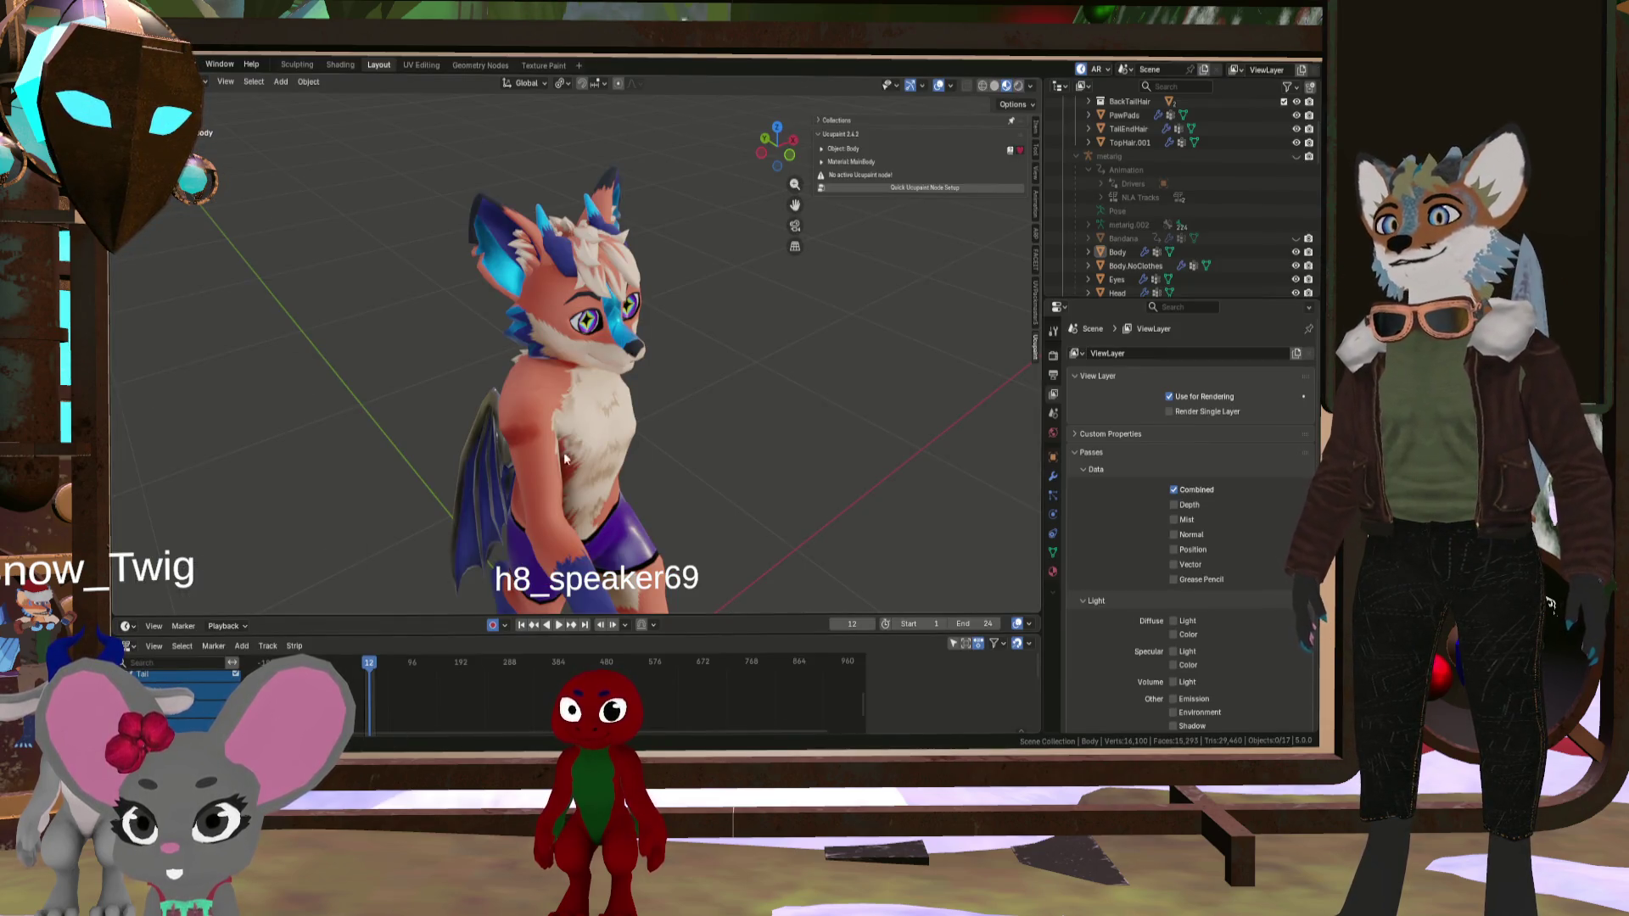
- Orbit and zoom around the fox in Blender to check the texture from front, side and back, then return to Clip Studio Paint
{"action": "mouse_move", "coordinate": [565, 459]}
{"action": "middle_mouse_down"}
{"action": "mouse_move", "coordinate": [710, 393]}
{"action": "mouse_move", "coordinate": [664, 489]}
{"action": "mouse_move", "coordinate": [543, 346]}
{"action": "mouse_move", "coordinate": [796, 507]}
{"action": "mouse_move", "coordinate": [646, 480]}
{"action": "mouse_move", "coordinate": [782, 551]}
{"action": "mouse_move", "coordinate": [812, 523]}
{"action": "mouse_move", "coordinate": [763, 535]}
{"action": "mouse_move", "coordinate": [700, 399]}
{"action": "mouse_move", "coordinate": [796, 420]}
{"action": "mouse_move", "coordinate": [736, 414]}
{"action": "mouse_move", "coordinate": [761, 394]}
{"action": "mouse_move", "coordinate": [350, 379]}
{"action": "mouse_move", "coordinate": [689, 432]}
{"action": "mouse_move", "coordinate": [471, 410]}
{"action": "mouse_move", "coordinate": [710, 457]}
{"action": "mouse_move", "coordinate": [663, 372]}
{"action": "middle_mouse_up"}
{"action": "scroll", "coordinate": [599, 359], "scroll_direction": "up", "scroll_amount": 5}
{"action": "middle_click_drag", "start_coordinate": [643, 390], "coordinate": [644, 394]}
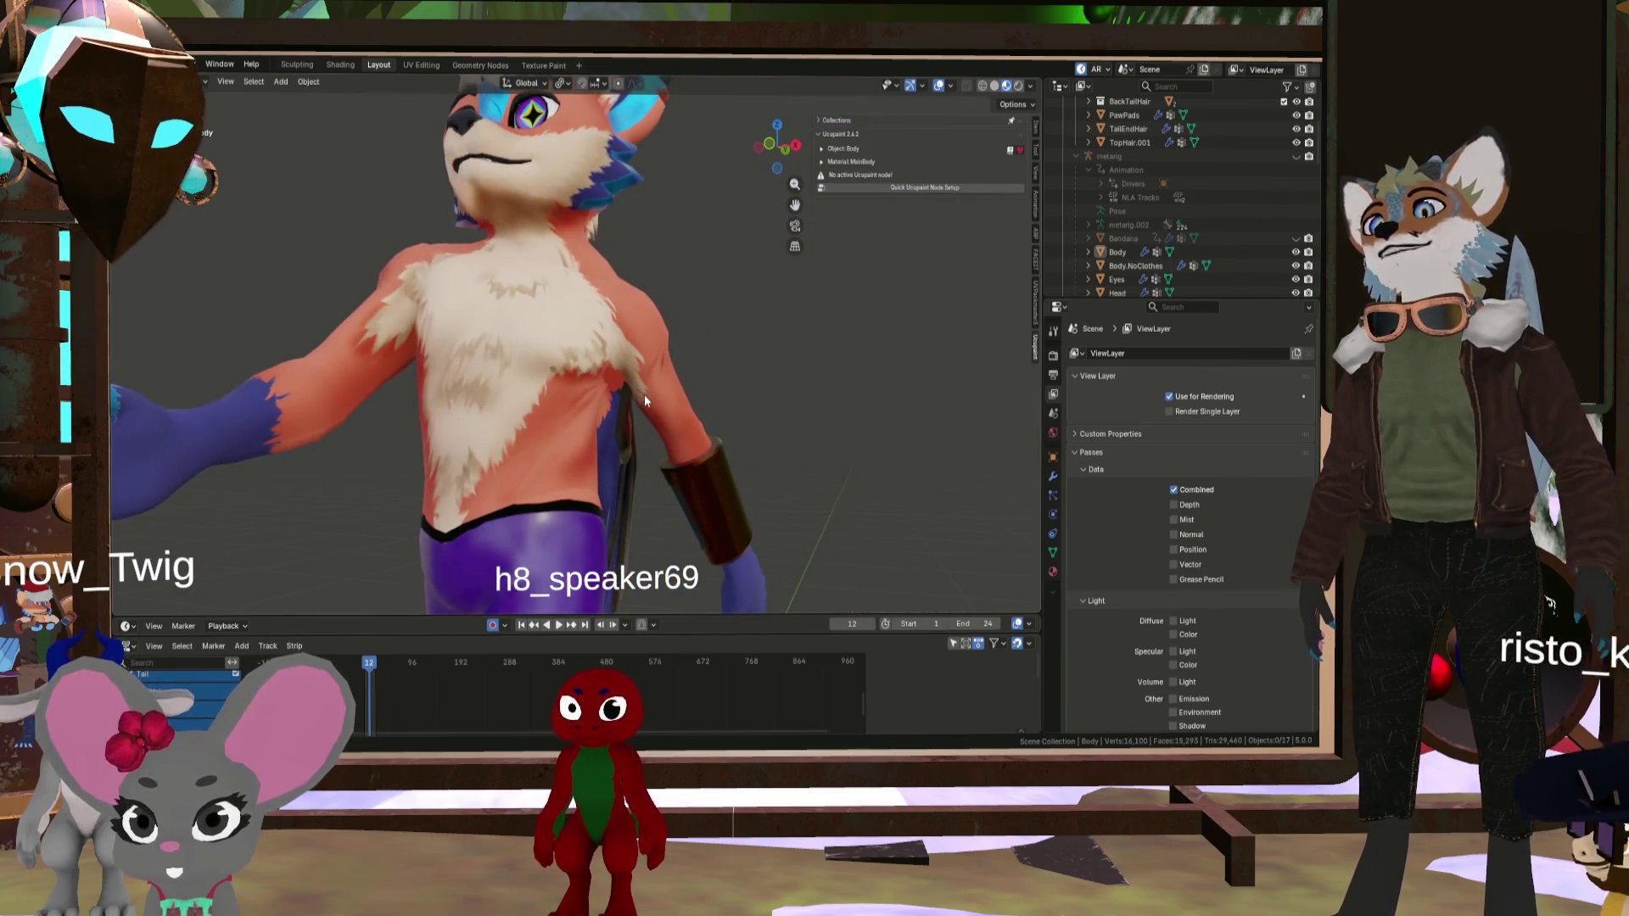
{"action": "middle_click_drag", "start_coordinate": [577, 457], "coordinate": [503, 463]}
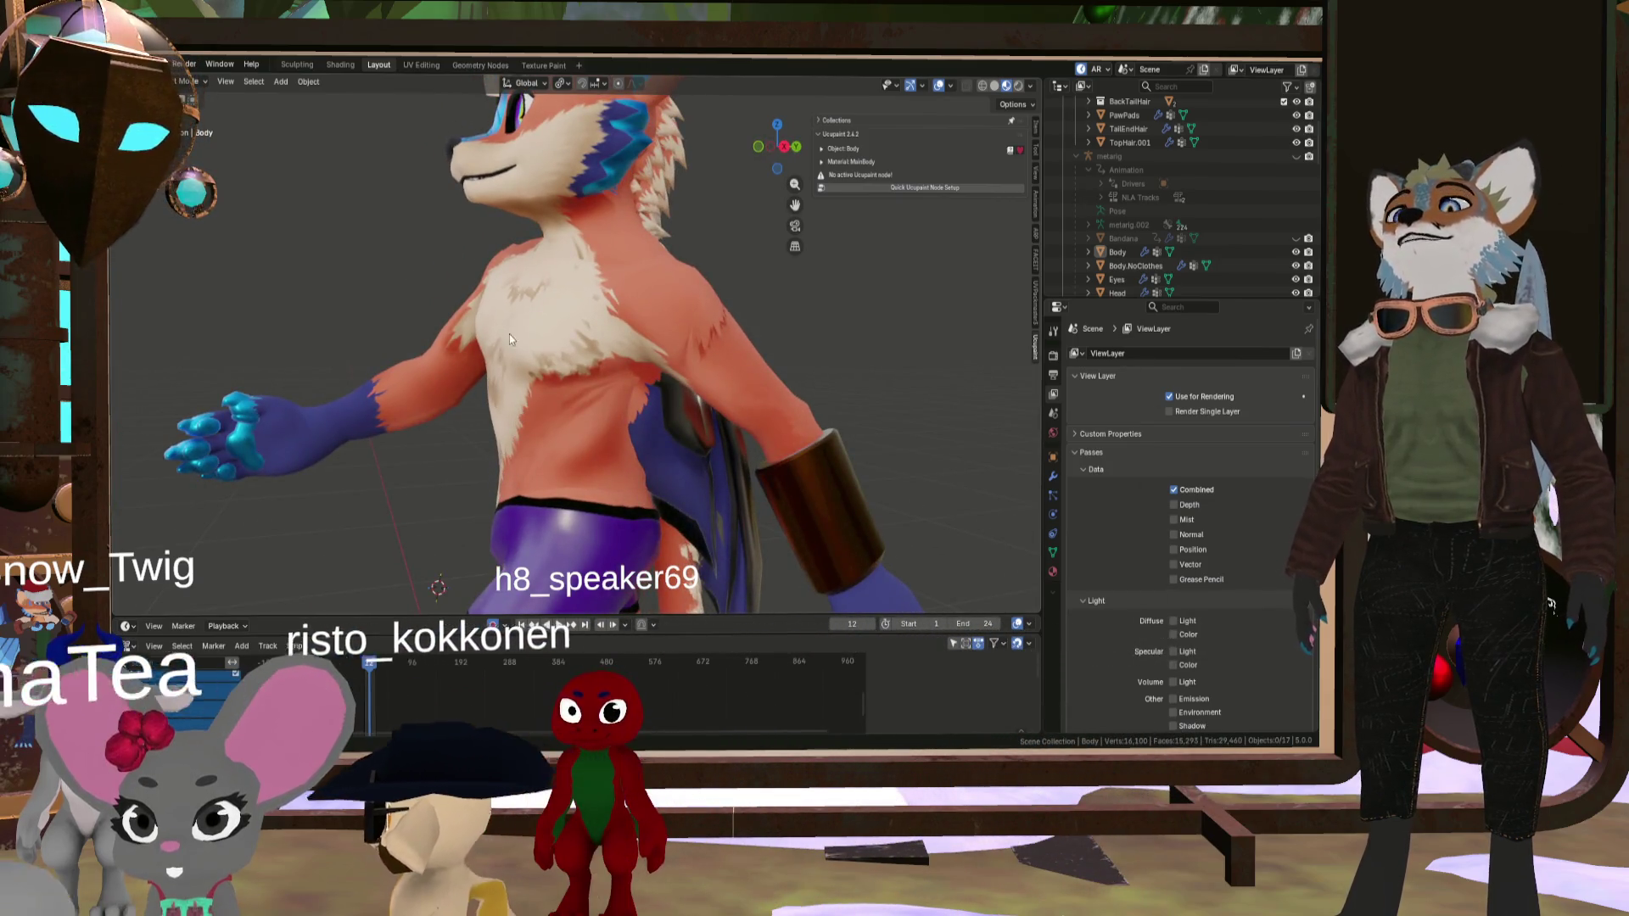
{"action": "mouse_move", "coordinate": [583, 341]}
{"action": "middle_mouse_down"}
{"action": "mouse_move", "coordinate": [665, 316]}
{"action": "mouse_move", "coordinate": [719, 324]}
{"action": "mouse_move", "coordinate": [609, 350]}
{"action": "mouse_move", "coordinate": [499, 340]}
{"action": "mouse_move", "coordinate": [576, 346]}
{"action": "mouse_move", "coordinate": [775, 483]}
{"action": "middle_mouse_up"}
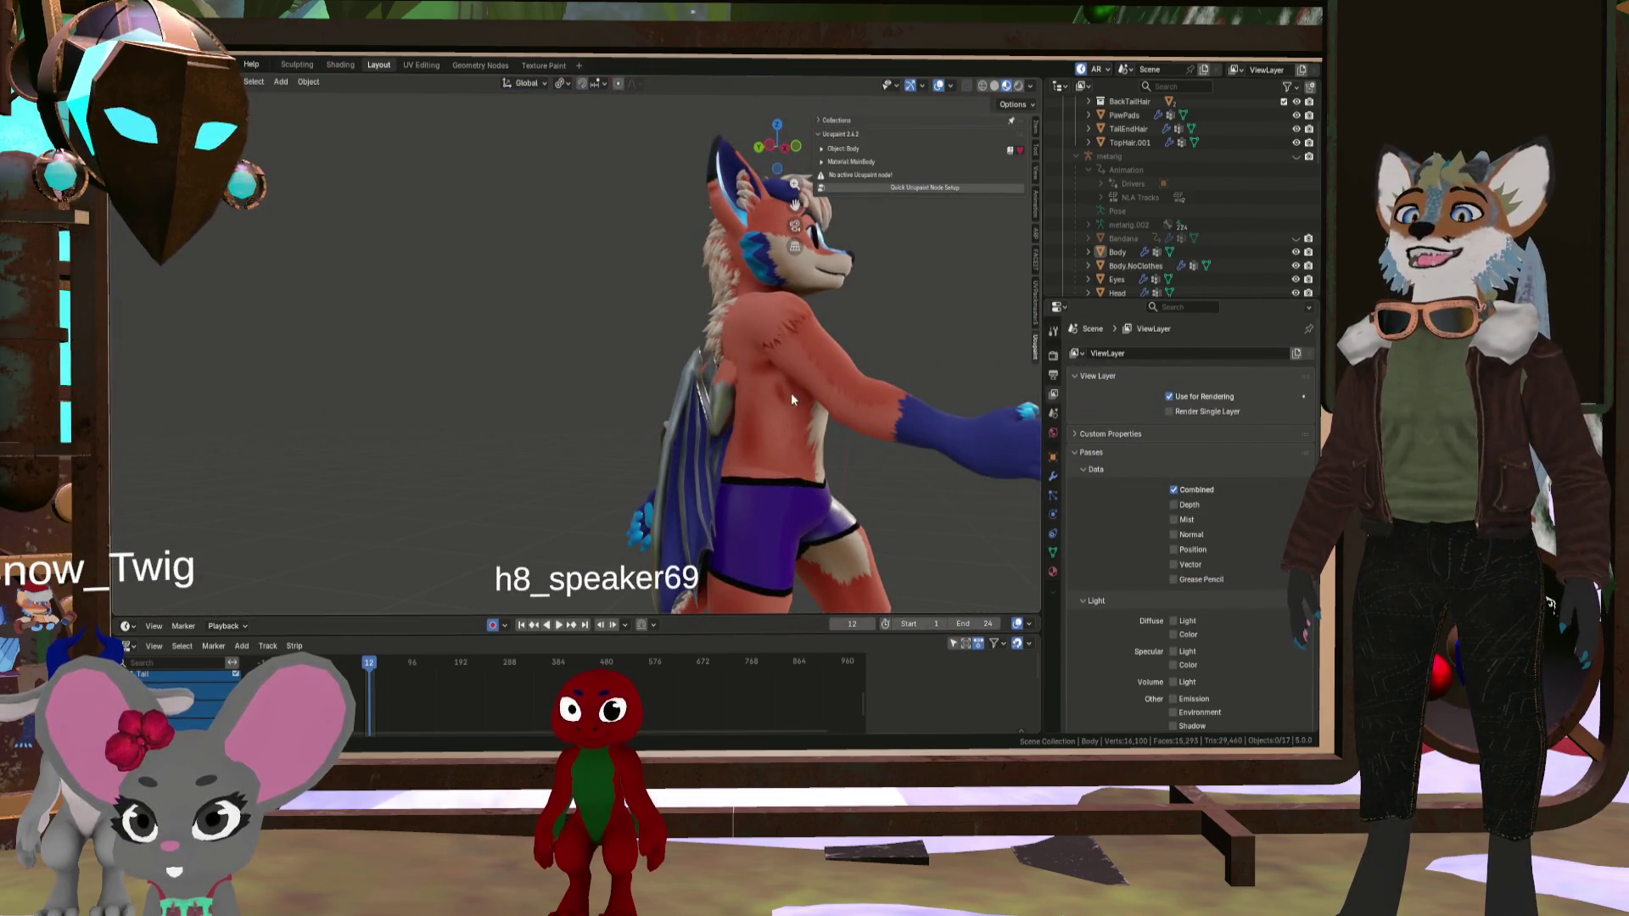
{"action": "mouse_move", "coordinate": [792, 398]}
{"action": "middle_mouse_down"}
{"action": "mouse_move", "coordinate": [649, 429]}
{"action": "mouse_move", "coordinate": [514, 415]}
{"action": "mouse_move", "coordinate": [414, 446]}
{"action": "mouse_move", "coordinate": [589, 406]}
{"action": "mouse_move", "coordinate": [532, 456]}
{"action": "mouse_move", "coordinate": [729, 436]}
{"action": "mouse_move", "coordinate": [553, 413]}
{"action": "mouse_move", "coordinate": [756, 419]}
{"action": "mouse_move", "coordinate": [600, 394]}
{"action": "mouse_move", "coordinate": [456, 442]}
{"action": "mouse_move", "coordinate": [590, 391]}
{"action": "mouse_move", "coordinate": [487, 345]}
{"action": "mouse_move", "coordinate": [551, 398]}
{"action": "mouse_move", "coordinate": [536, 404]}
{"action": "mouse_move", "coordinate": [834, 452]}
{"action": "mouse_move", "coordinate": [777, 470]}
{"action": "mouse_move", "coordinate": [837, 475]}
{"action": "mouse_move", "coordinate": [731, 492]}
{"action": "mouse_move", "coordinate": [554, 455]}
{"action": "mouse_move", "coordinate": [737, 425]}
{"action": "mouse_move", "coordinate": [526, 422]}
{"action": "mouse_move", "coordinate": [529, 466]}
{"action": "mouse_move", "coordinate": [577, 450]}
{"action": "mouse_move", "coordinate": [575, 388]}
{"action": "mouse_move", "coordinate": [779, 404]}
{"action": "mouse_move", "coordinate": [470, 487]}
{"action": "mouse_move", "coordinate": [610, 449]}
{"action": "mouse_move", "coordinate": [557, 450]}
{"action": "mouse_move", "coordinate": [672, 462]}
{"action": "middle_mouse_up"}
{"action": "scroll", "coordinate": [557, 441], "scroll_direction": "up", "scroll_amount": 5}
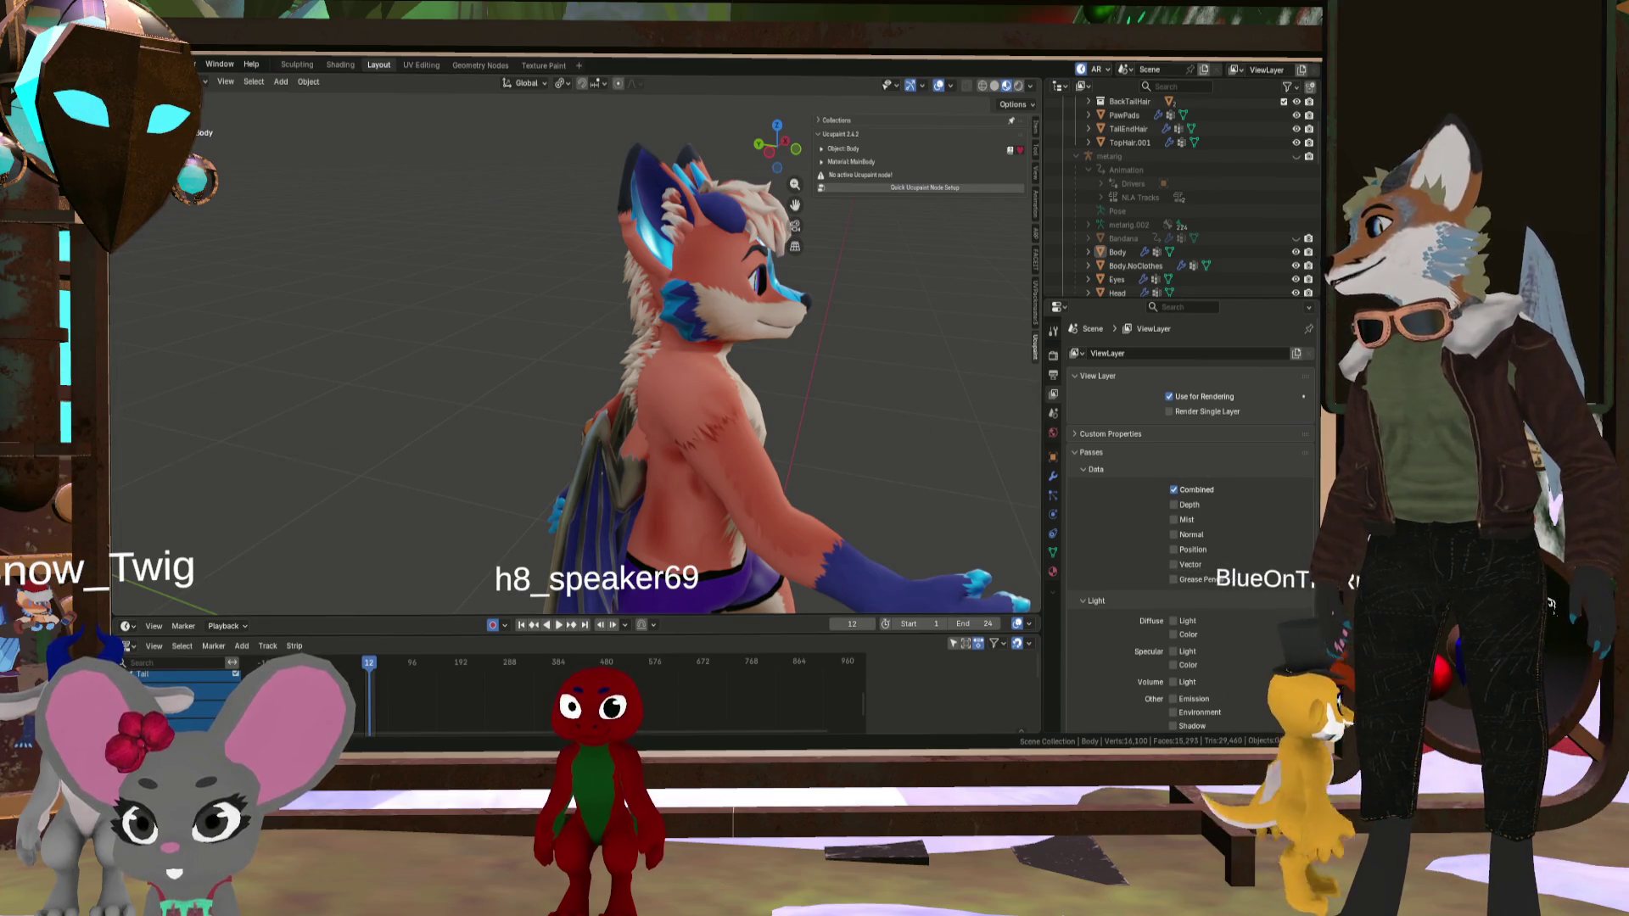
{"action": "key", "text": "alt+Tab"}
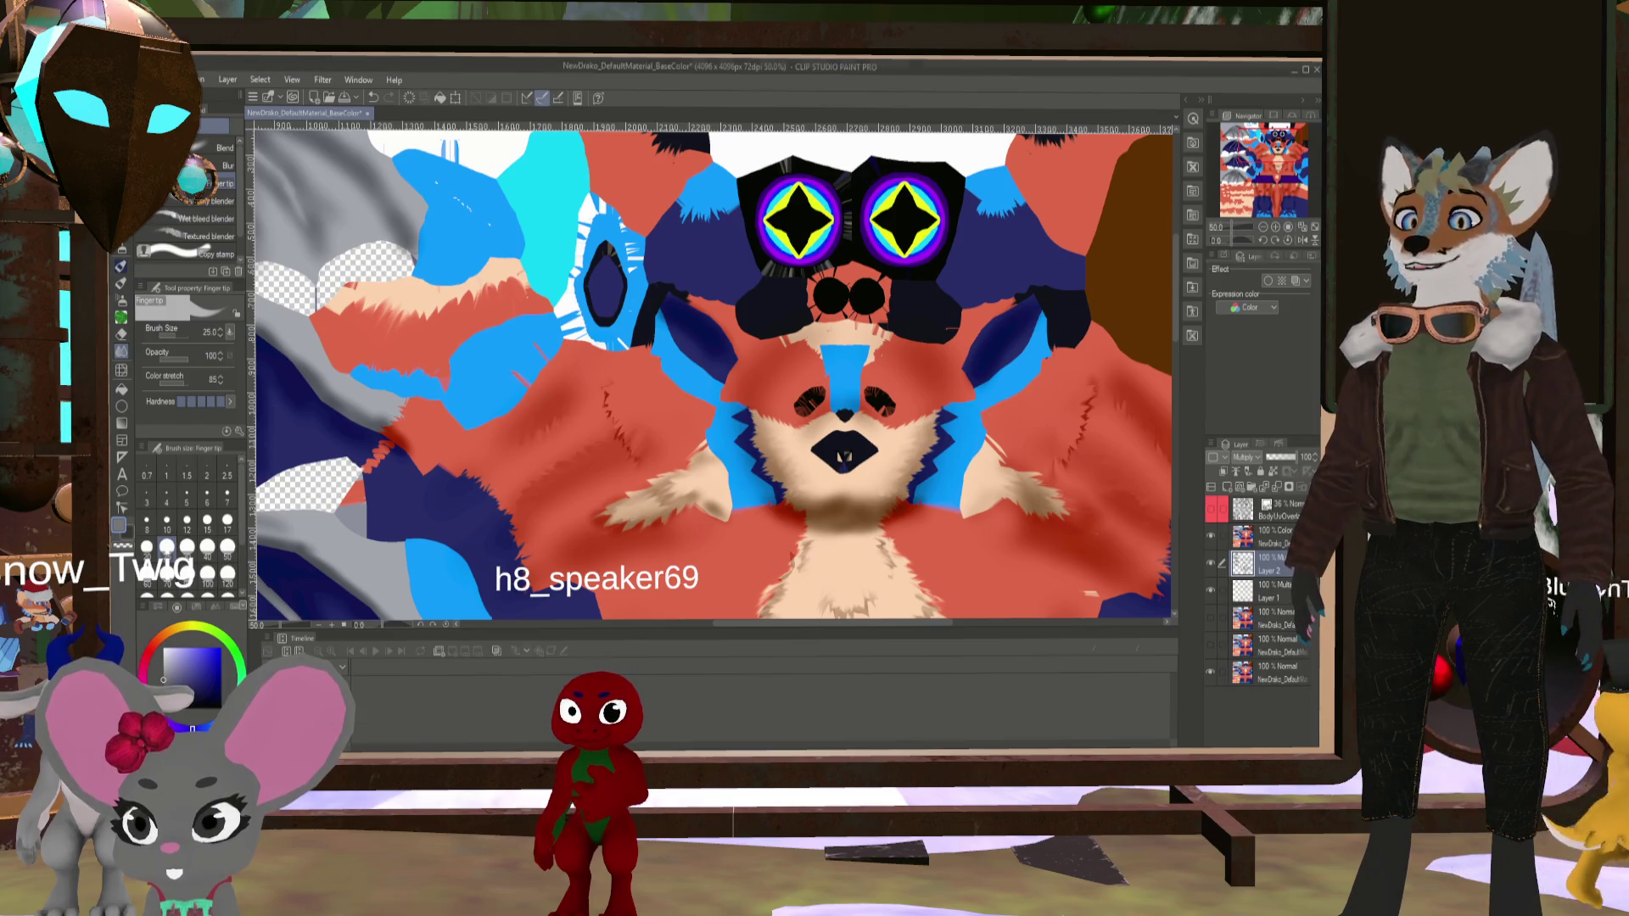
- Select the Liquify tool with the 50 brush size preset
{"action": "scroll", "coordinate": [562, 400], "scroll_direction": "down", "scroll_amount": 2}
{"action": "scroll", "coordinate": [562, 400], "scroll_direction": "up", "scroll_amount": 4}
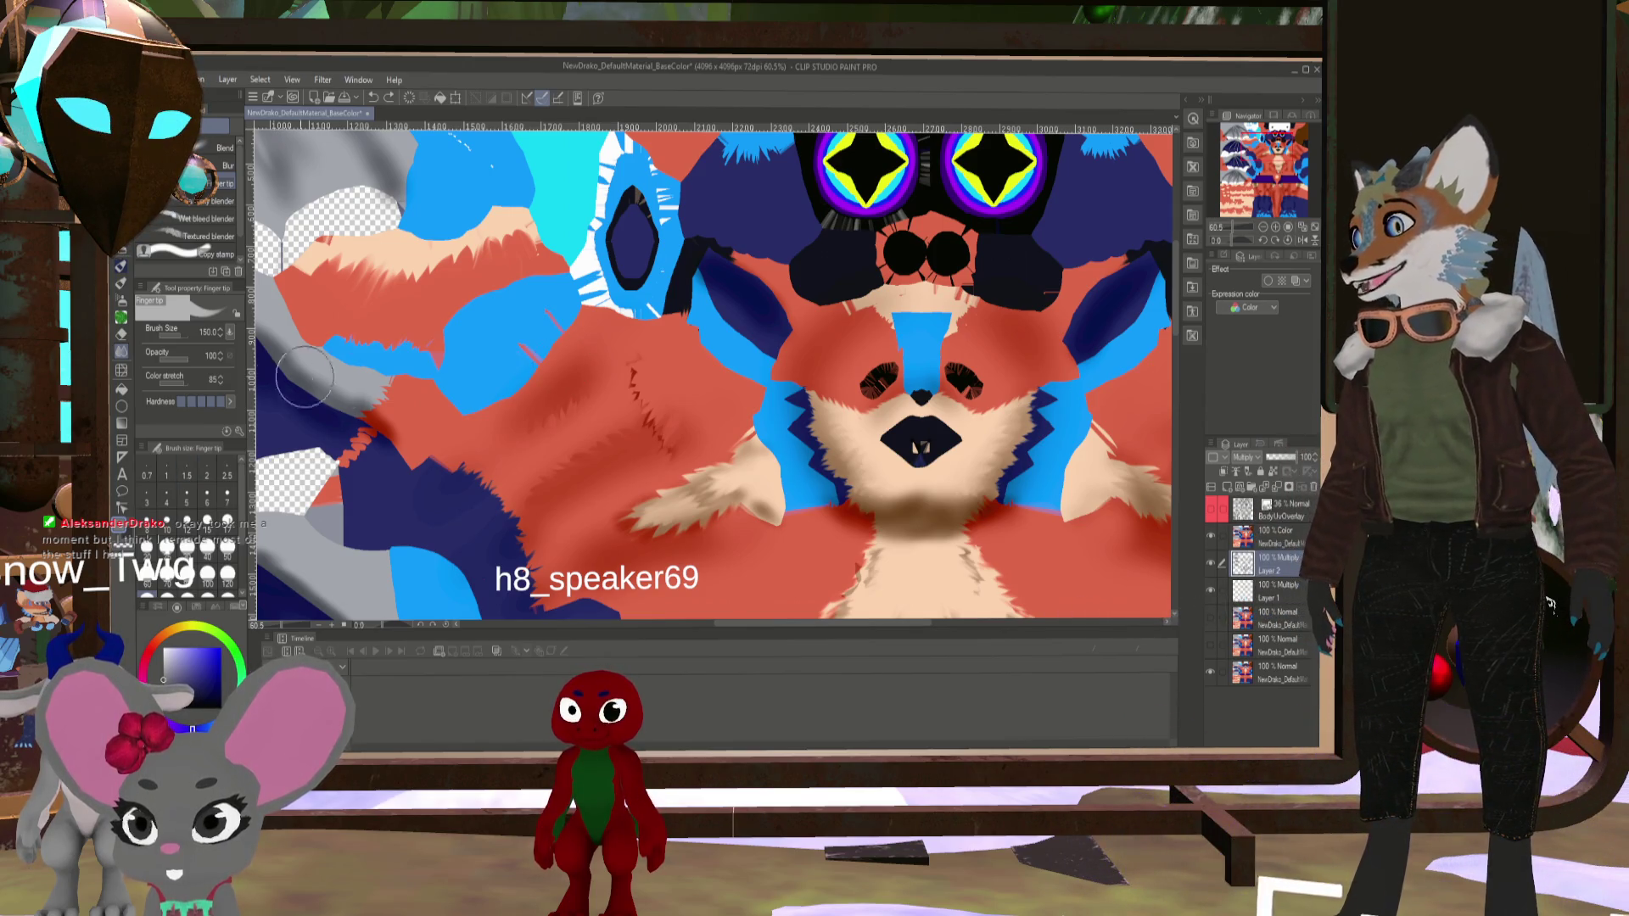
{"action": "left_click", "coordinate": [127, 371]}
{"action": "left_click", "coordinate": [227, 556]}
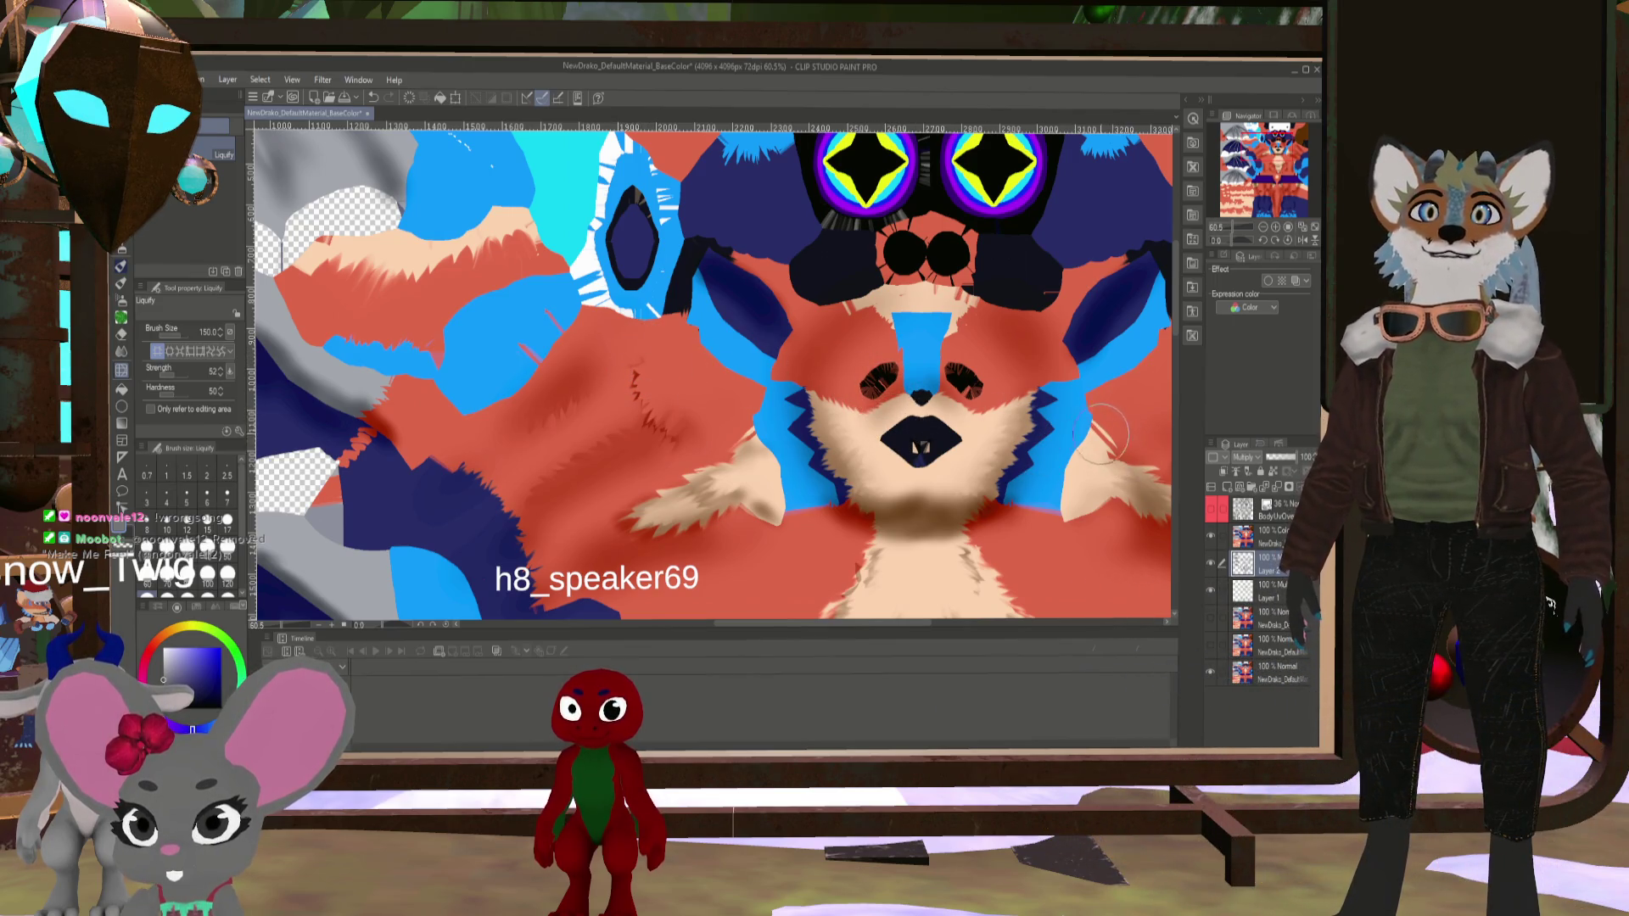
- Pan right and zoom out to review the full body texture, including the wings
{"action": "left_click_drag", "start_coordinate": [1102, 434], "coordinate": [891, 416]}
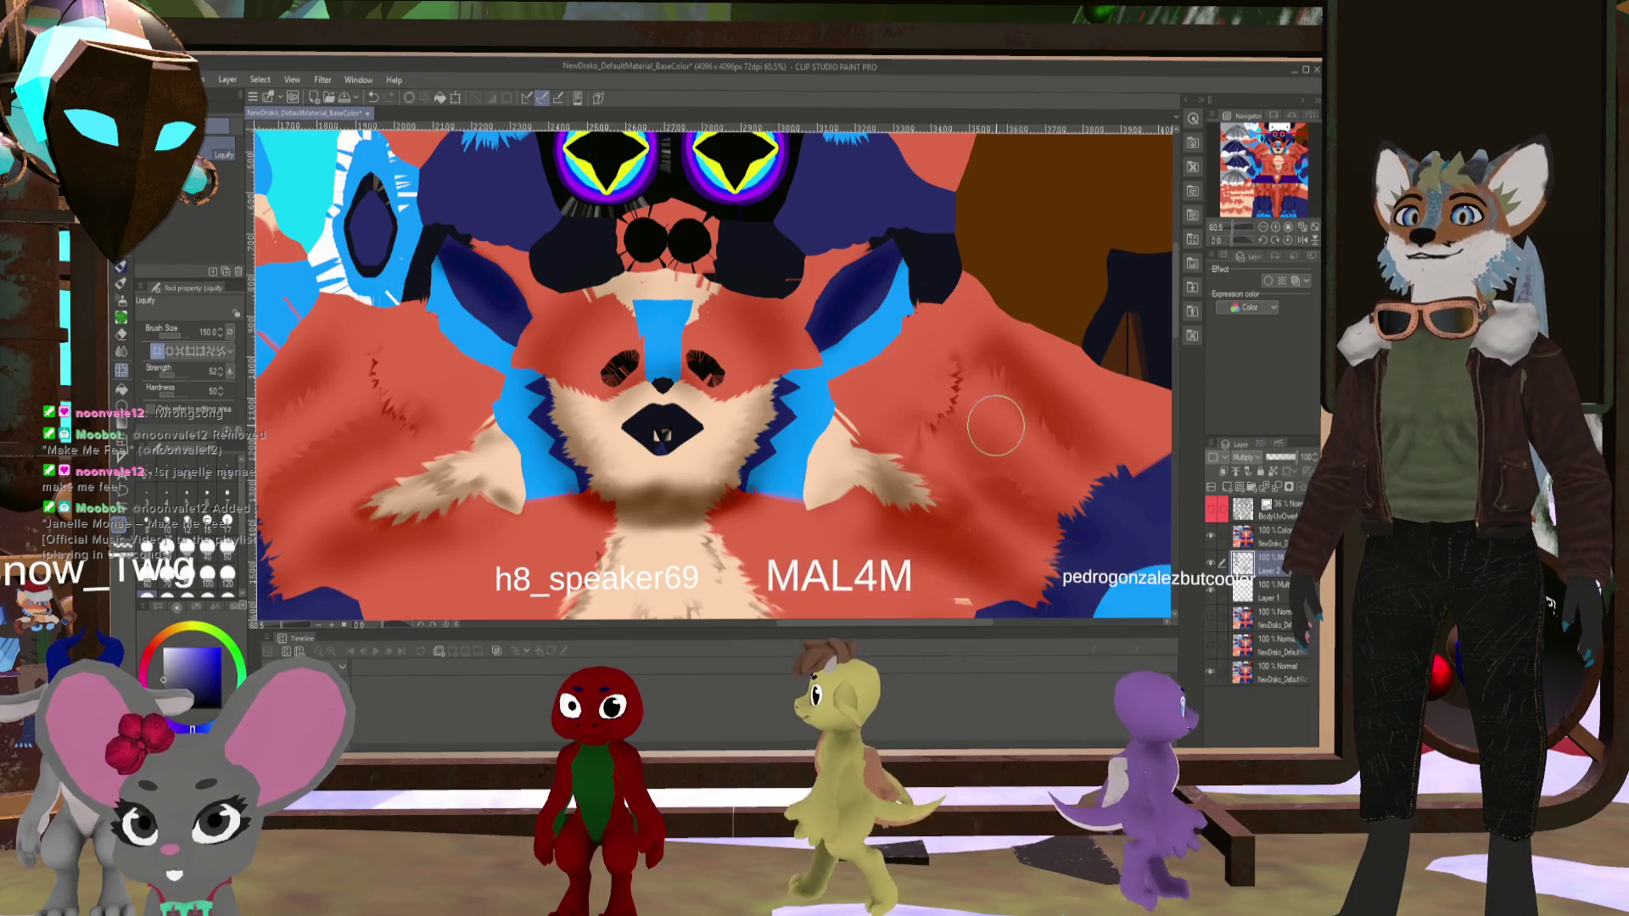
{"action": "scroll", "coordinate": [848, 465], "scroll_direction": "down", "scroll_amount": 5}
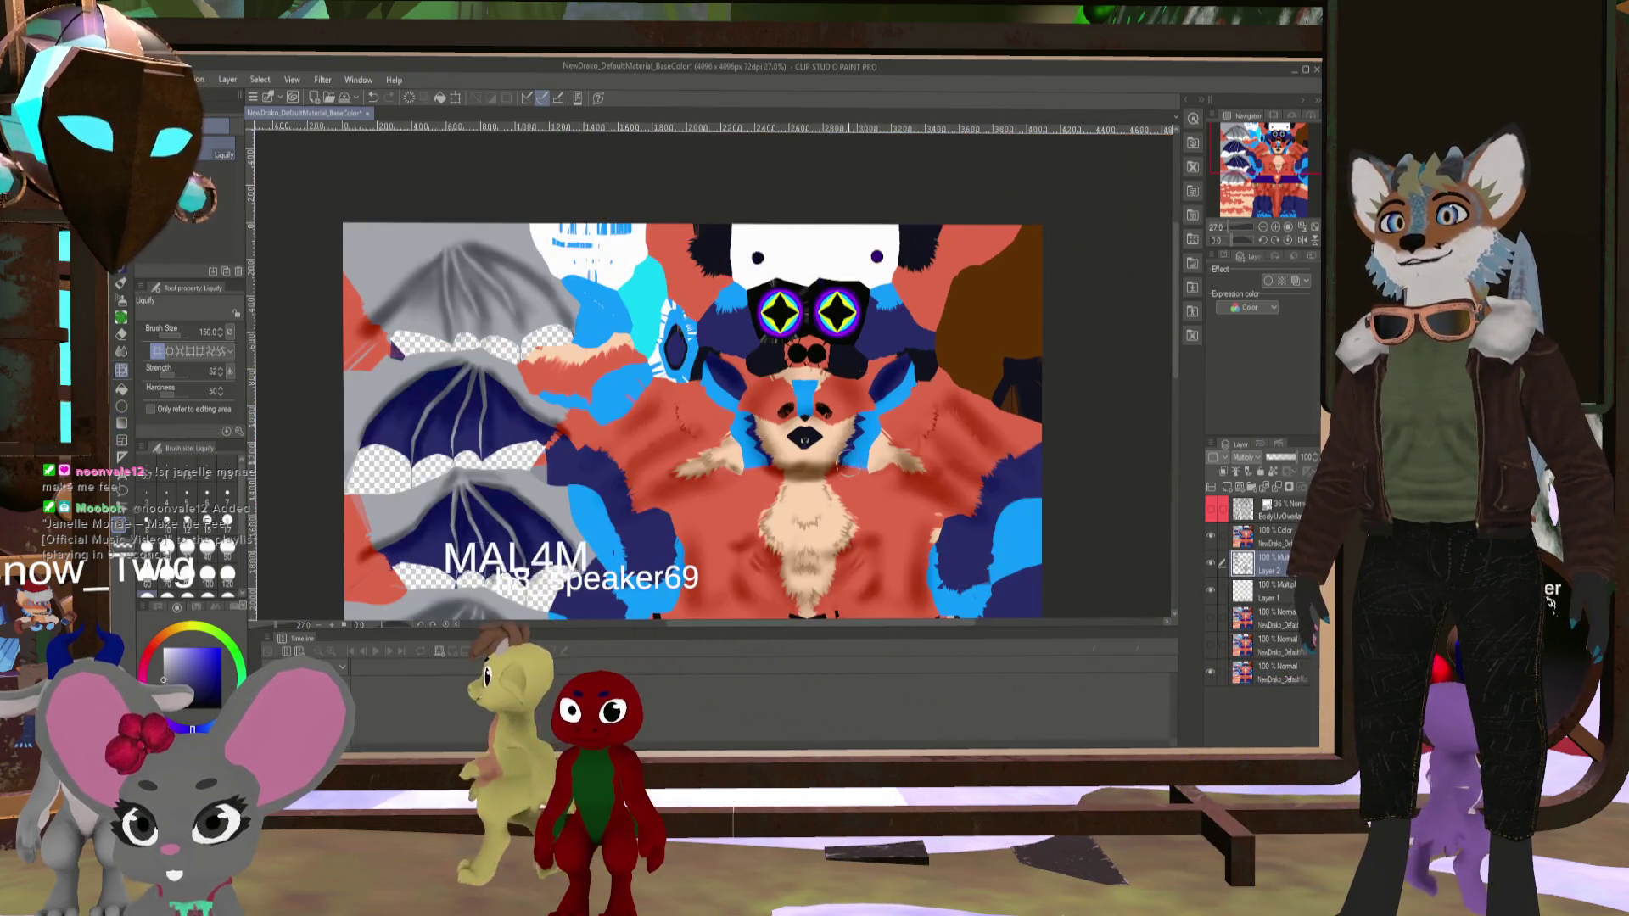
{"action": "scroll", "coordinate": [845, 464], "scroll_direction": "up", "scroll_amount": 5}
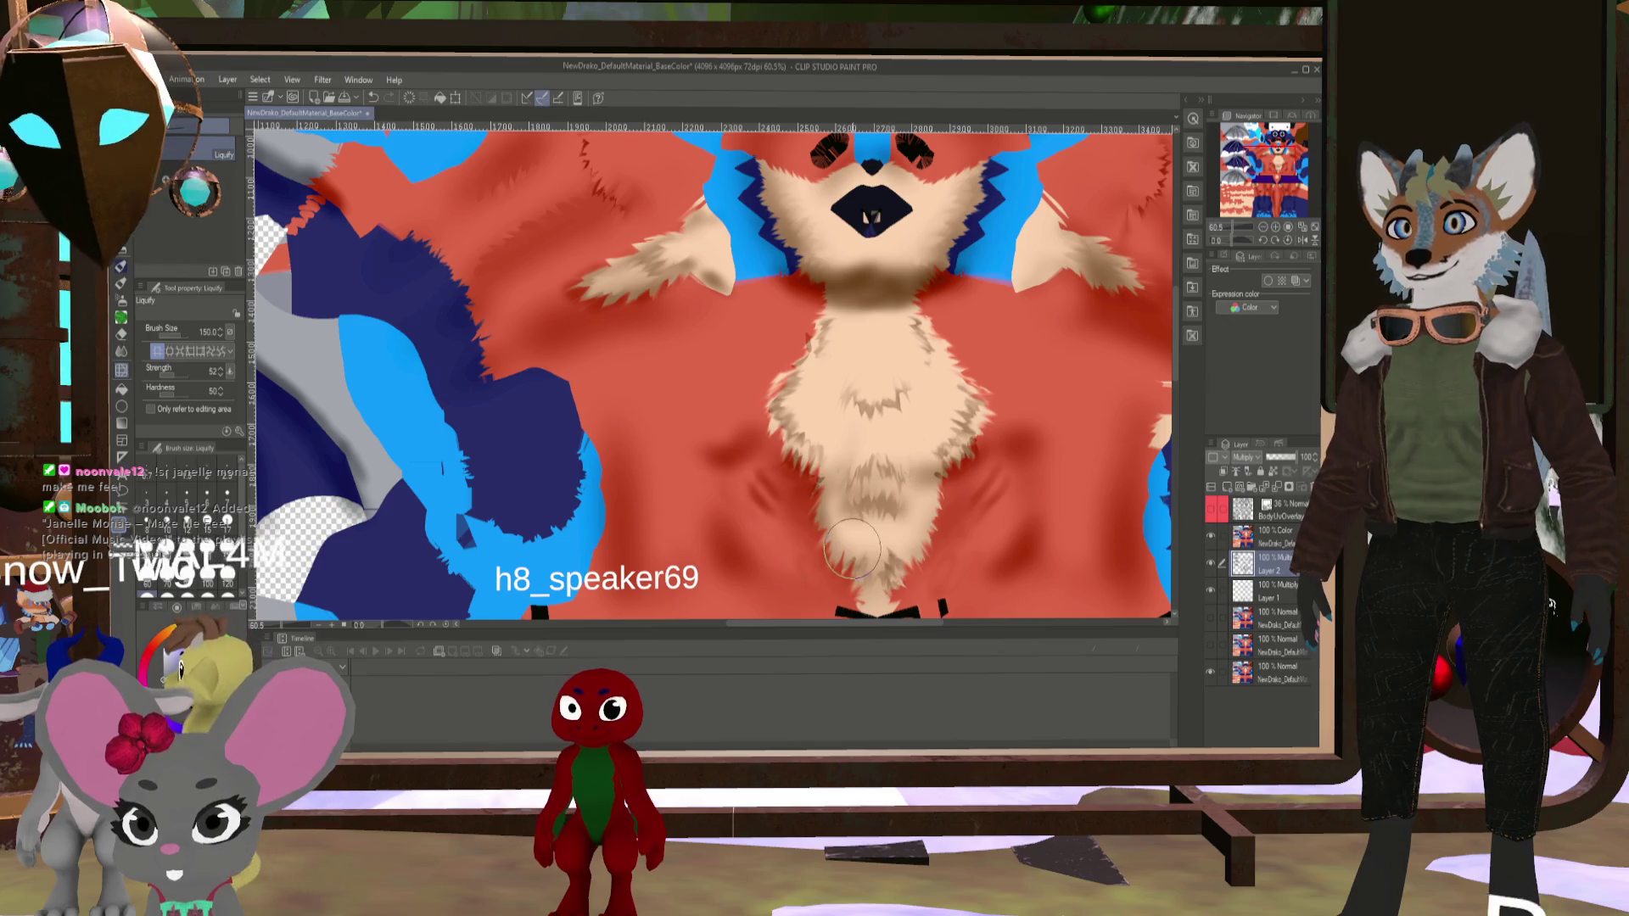
{"action": "scroll", "coordinate": [830, 547], "scroll_direction": "down", "scroll_amount": 5}
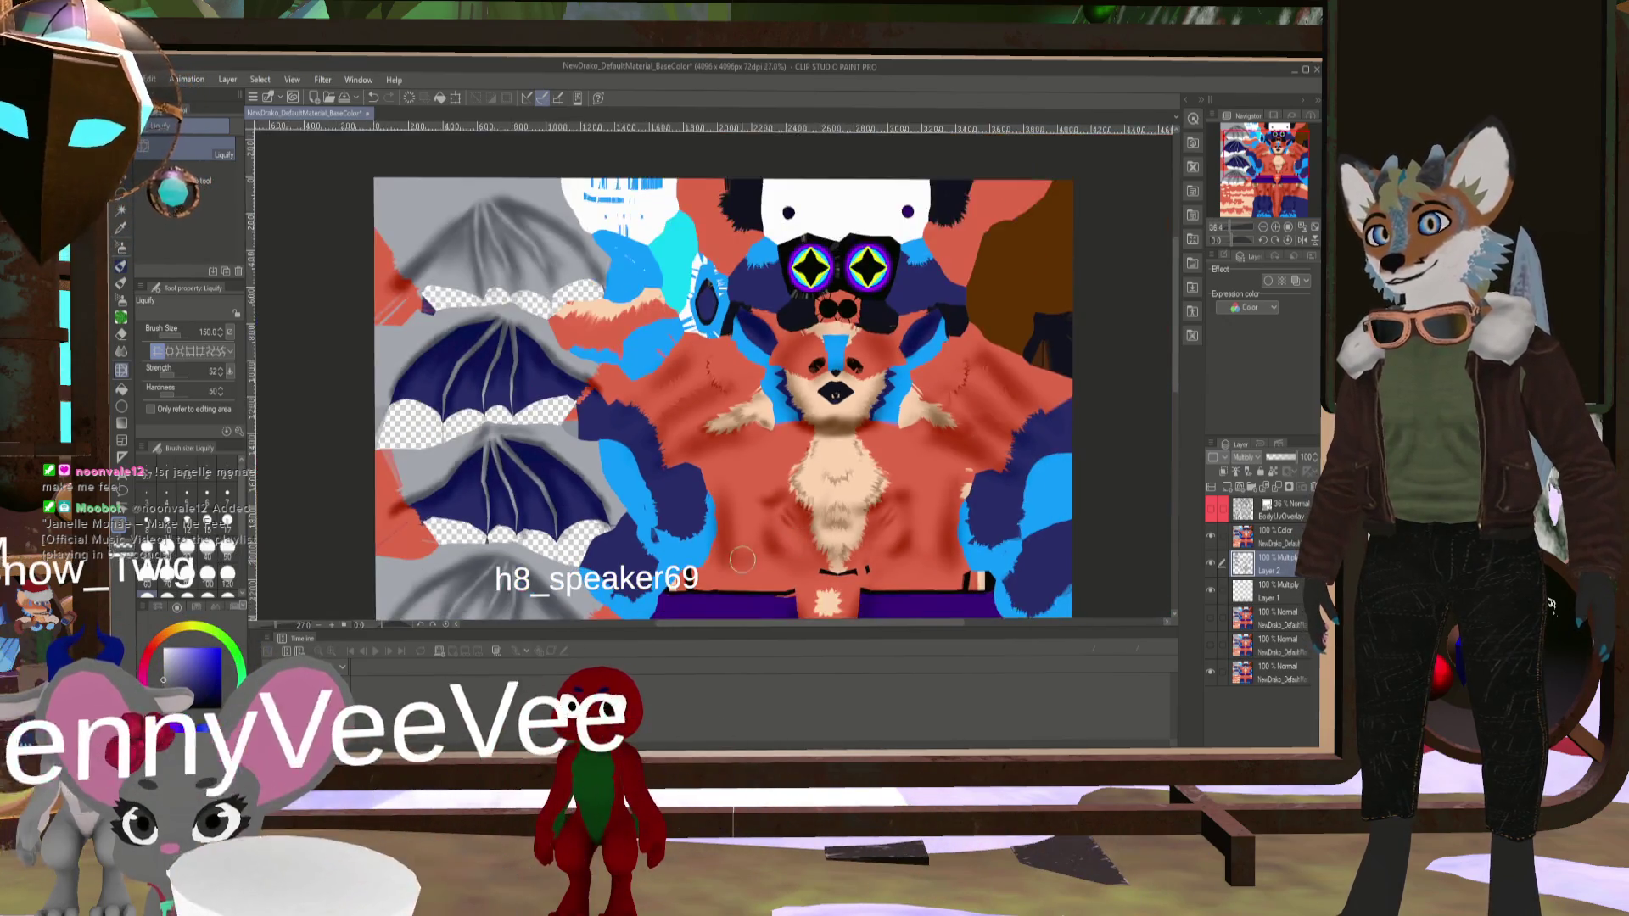
{"action": "scroll", "coordinate": [804, 547], "scroll_direction": "up", "scroll_amount": 3}
{"action": "scroll", "coordinate": [804, 547], "scroll_direction": "down", "scroll_amount": 2}
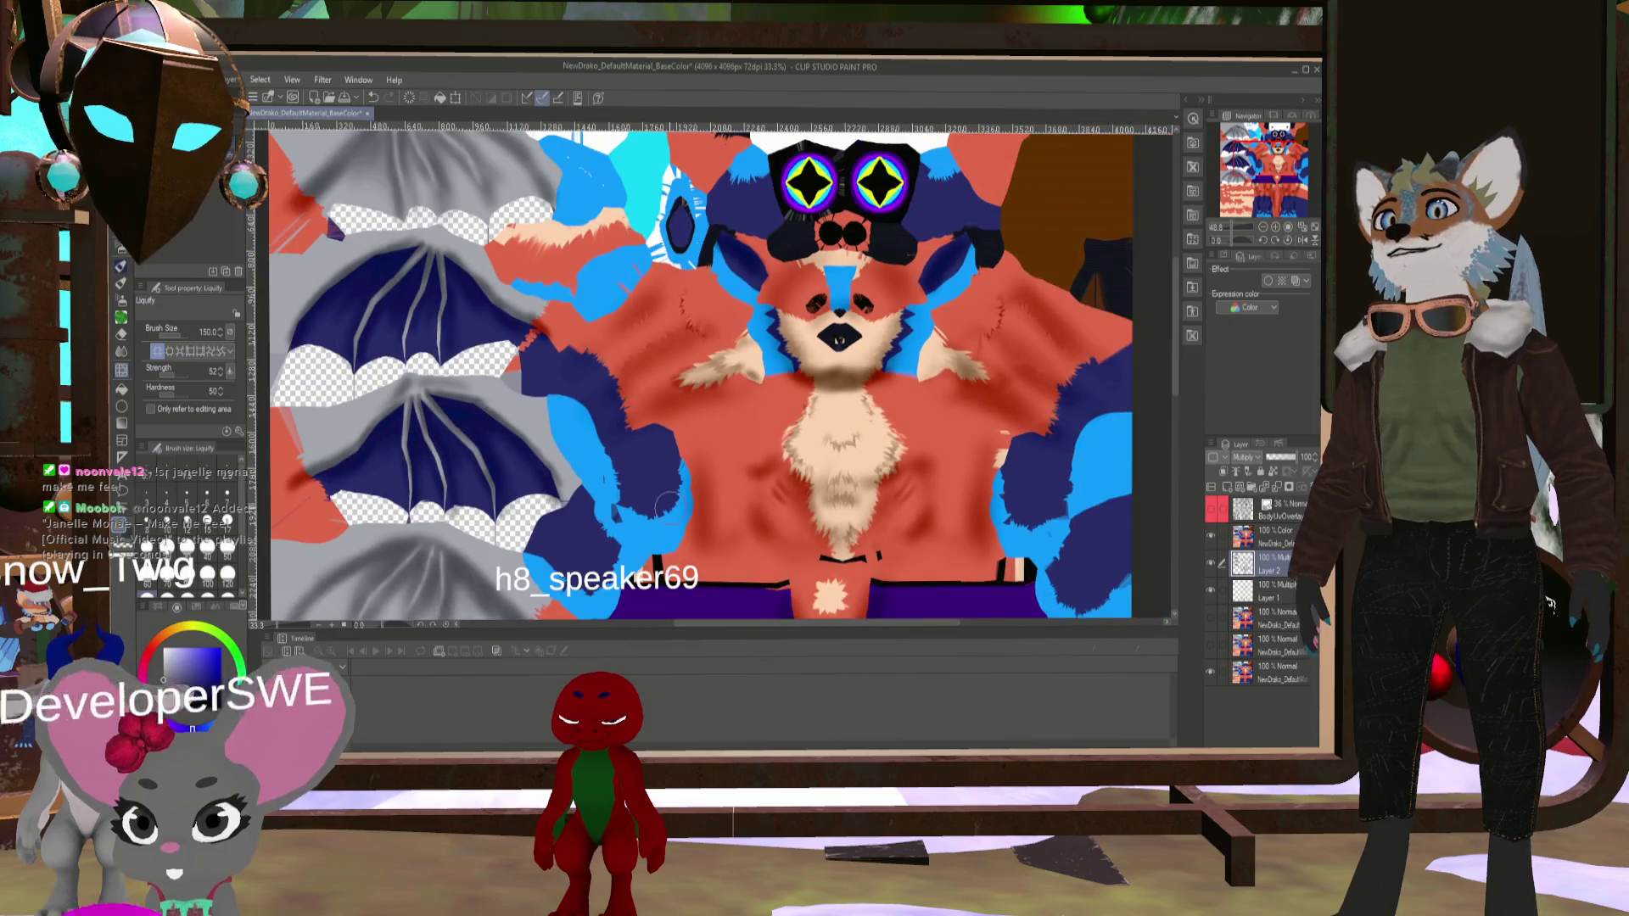
{"action": "scroll", "coordinate": [620, 427], "scroll_direction": "down", "scroll_amount": 1}
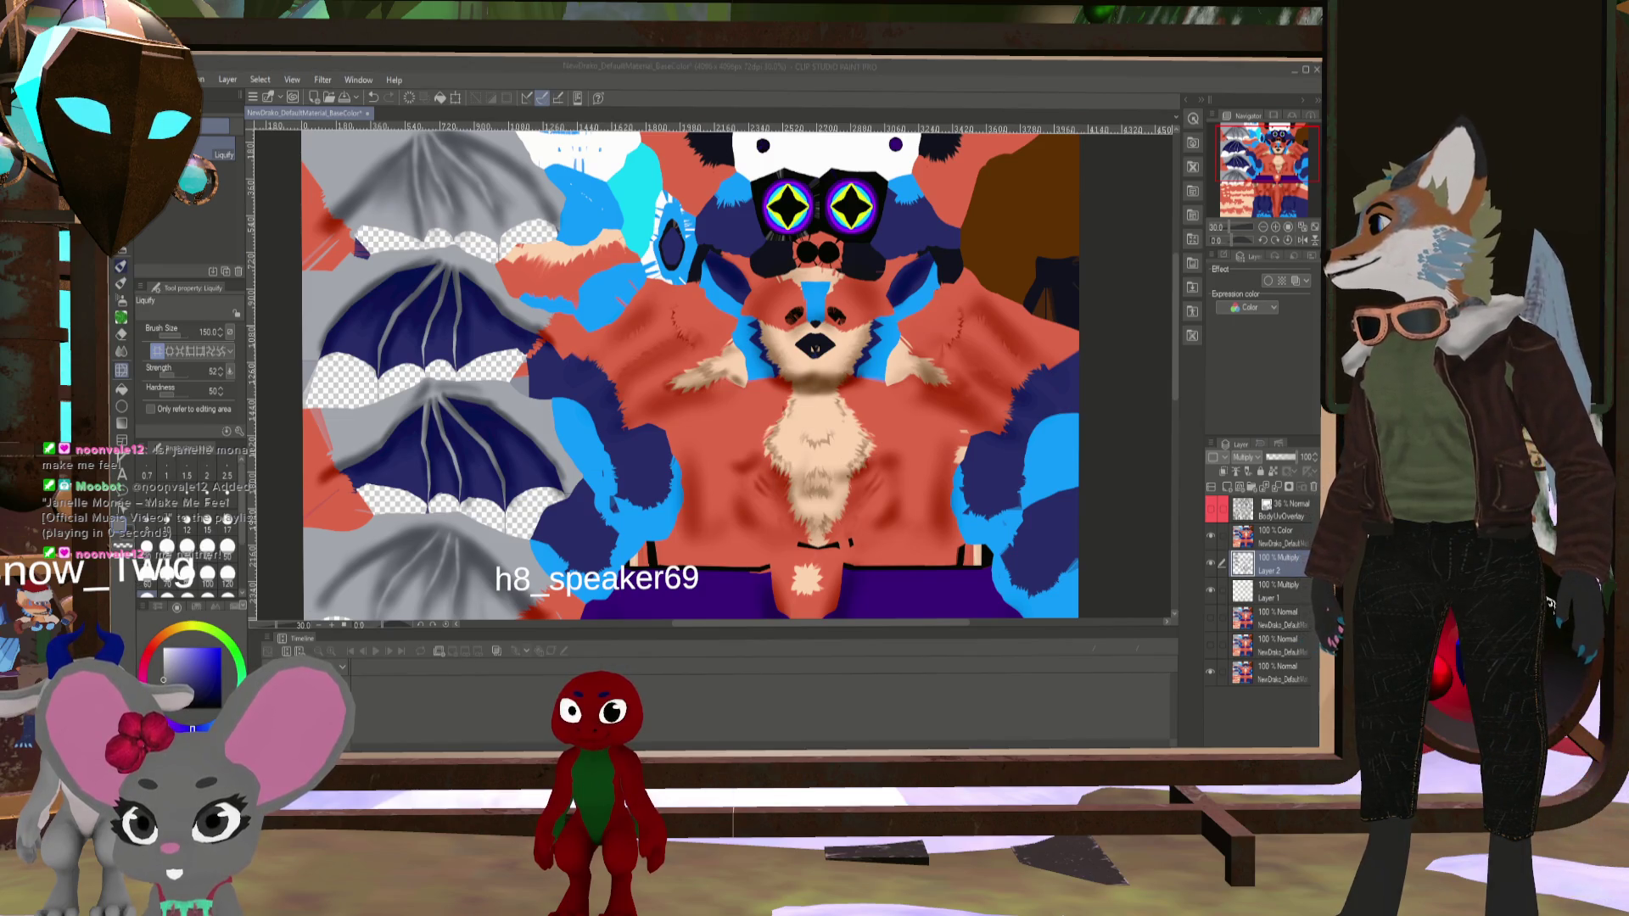
- In Blender, orbit the fox to a rear three-quarter view to inspect the new texture
{"action": "key", "text": "alt+Tab"}
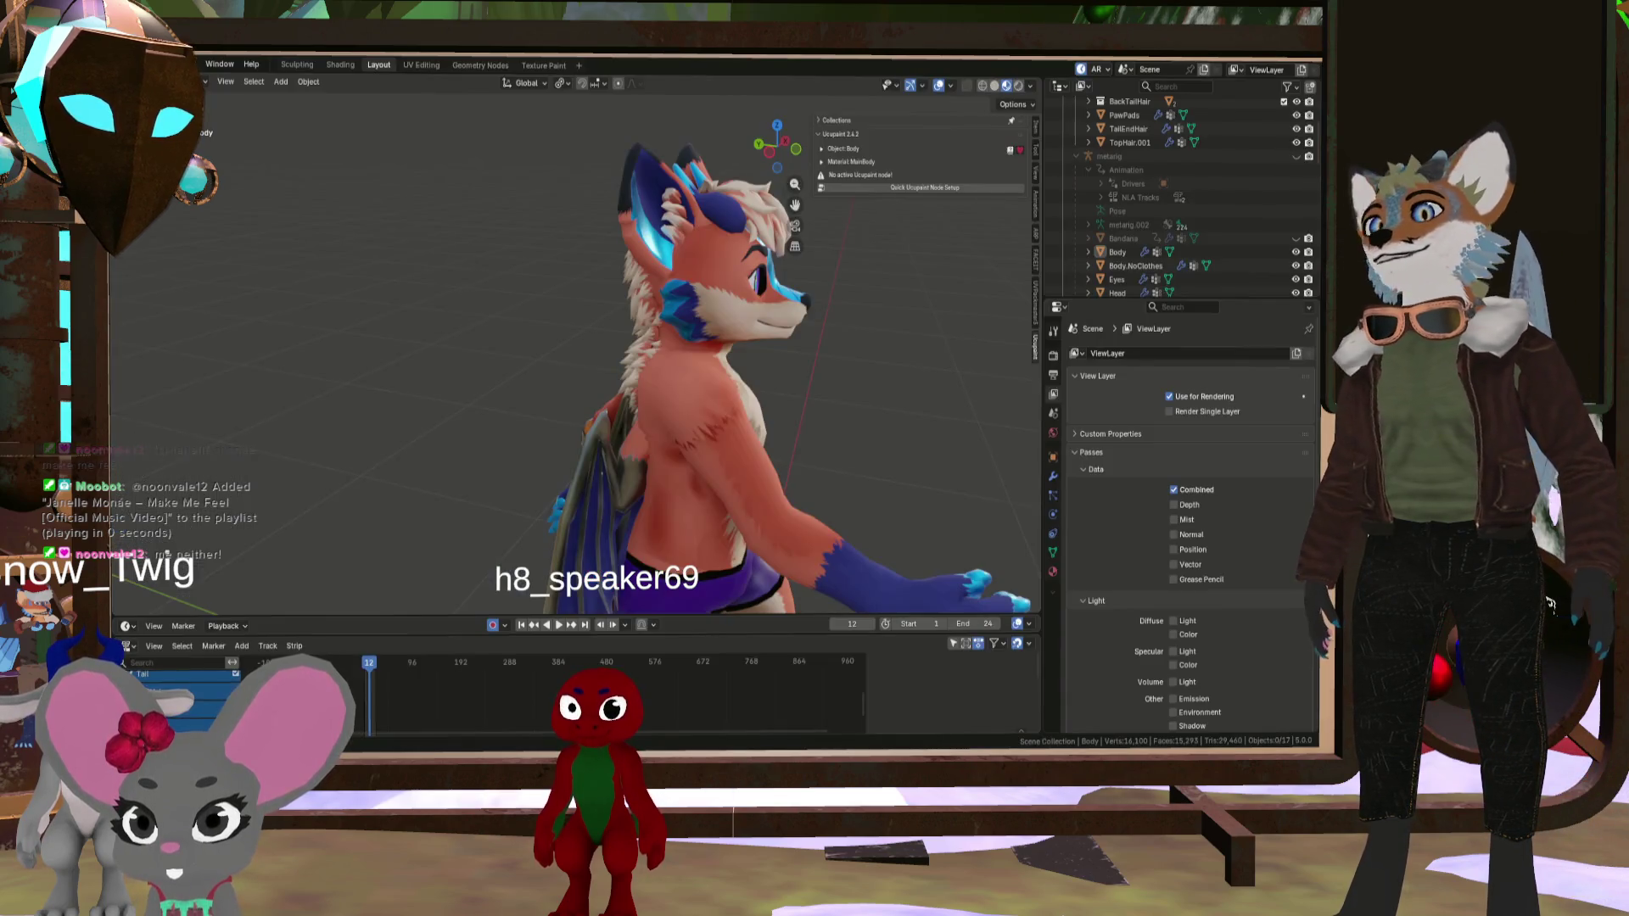
{"action": "mouse_move", "coordinate": [743, 437]}
{"action": "middle_mouse_down"}
{"action": "mouse_move", "coordinate": [704, 431]}
{"action": "mouse_move", "coordinate": [776, 422]}
{"action": "mouse_move", "coordinate": [716, 439]}
{"action": "mouse_move", "coordinate": [613, 433]}
{"action": "middle_mouse_up"}
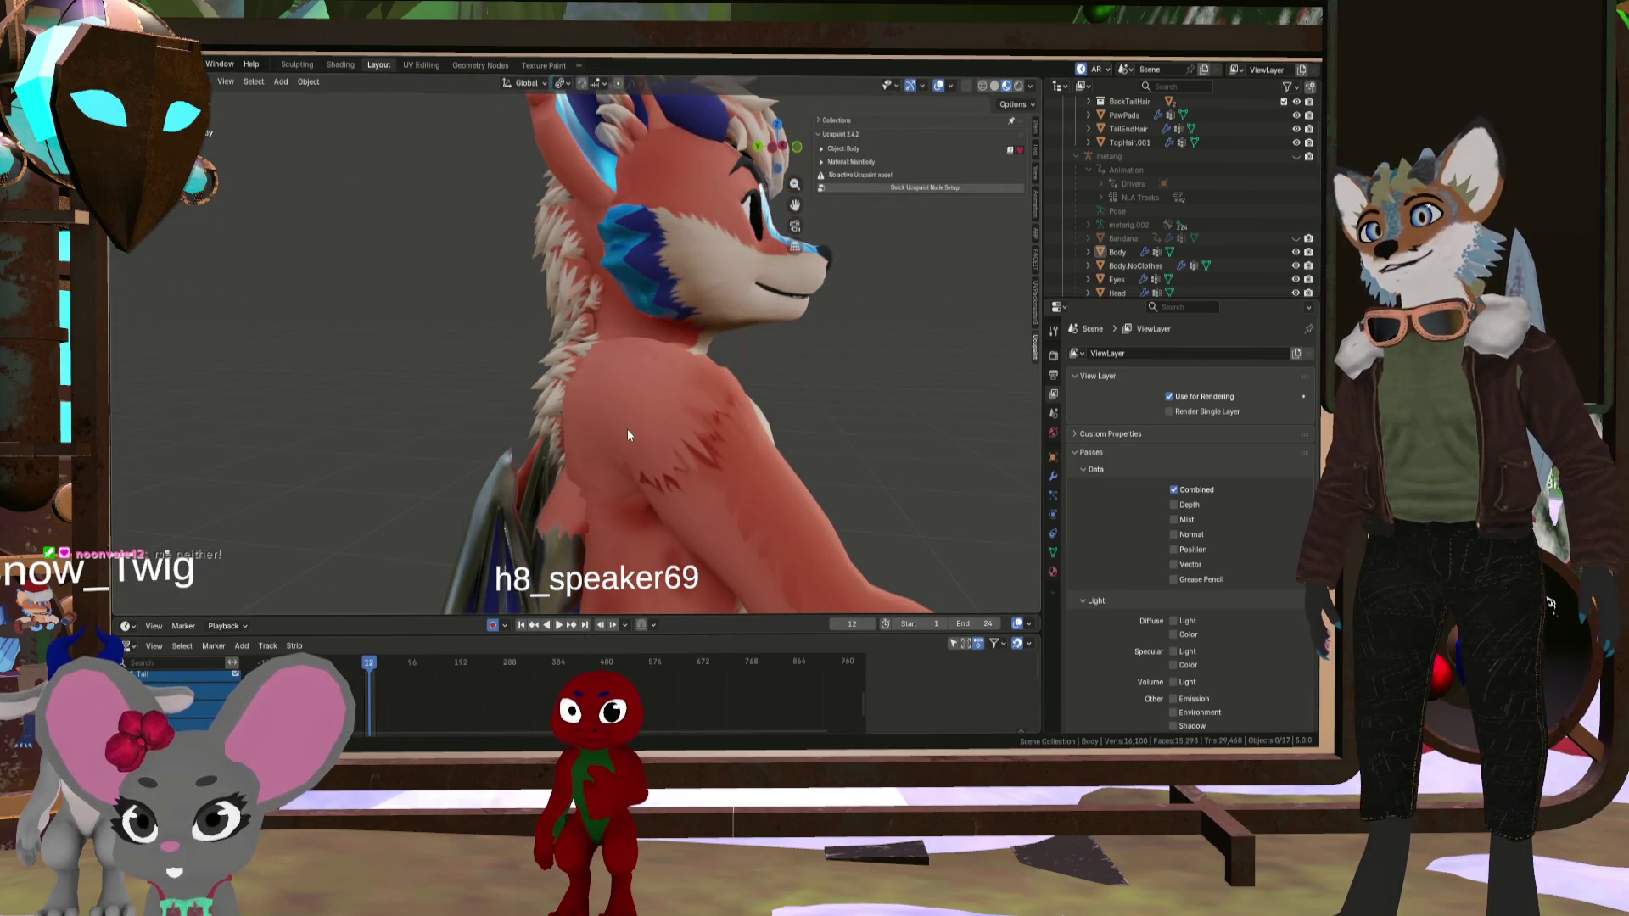
{"action": "mouse_move", "coordinate": [717, 449]}
{"action": "middle_mouse_down"}
{"action": "mouse_move", "coordinate": [613, 515]}
{"action": "mouse_move", "coordinate": [725, 512]}
{"action": "mouse_move", "coordinate": [681, 465]}
{"action": "mouse_move", "coordinate": [666, 477]}
{"action": "mouse_move", "coordinate": [731, 475]}
{"action": "mouse_move", "coordinate": [695, 496]}
{"action": "mouse_move", "coordinate": [492, 486]}
{"action": "mouse_move", "coordinate": [845, 504]}
{"action": "mouse_move", "coordinate": [636, 501]}
{"action": "mouse_move", "coordinate": [730, 528]}
{"action": "mouse_move", "coordinate": [945, 510]}
{"action": "mouse_move", "coordinate": [781, 434]}
{"action": "mouse_move", "coordinate": [516, 428]}
{"action": "middle_mouse_up"}
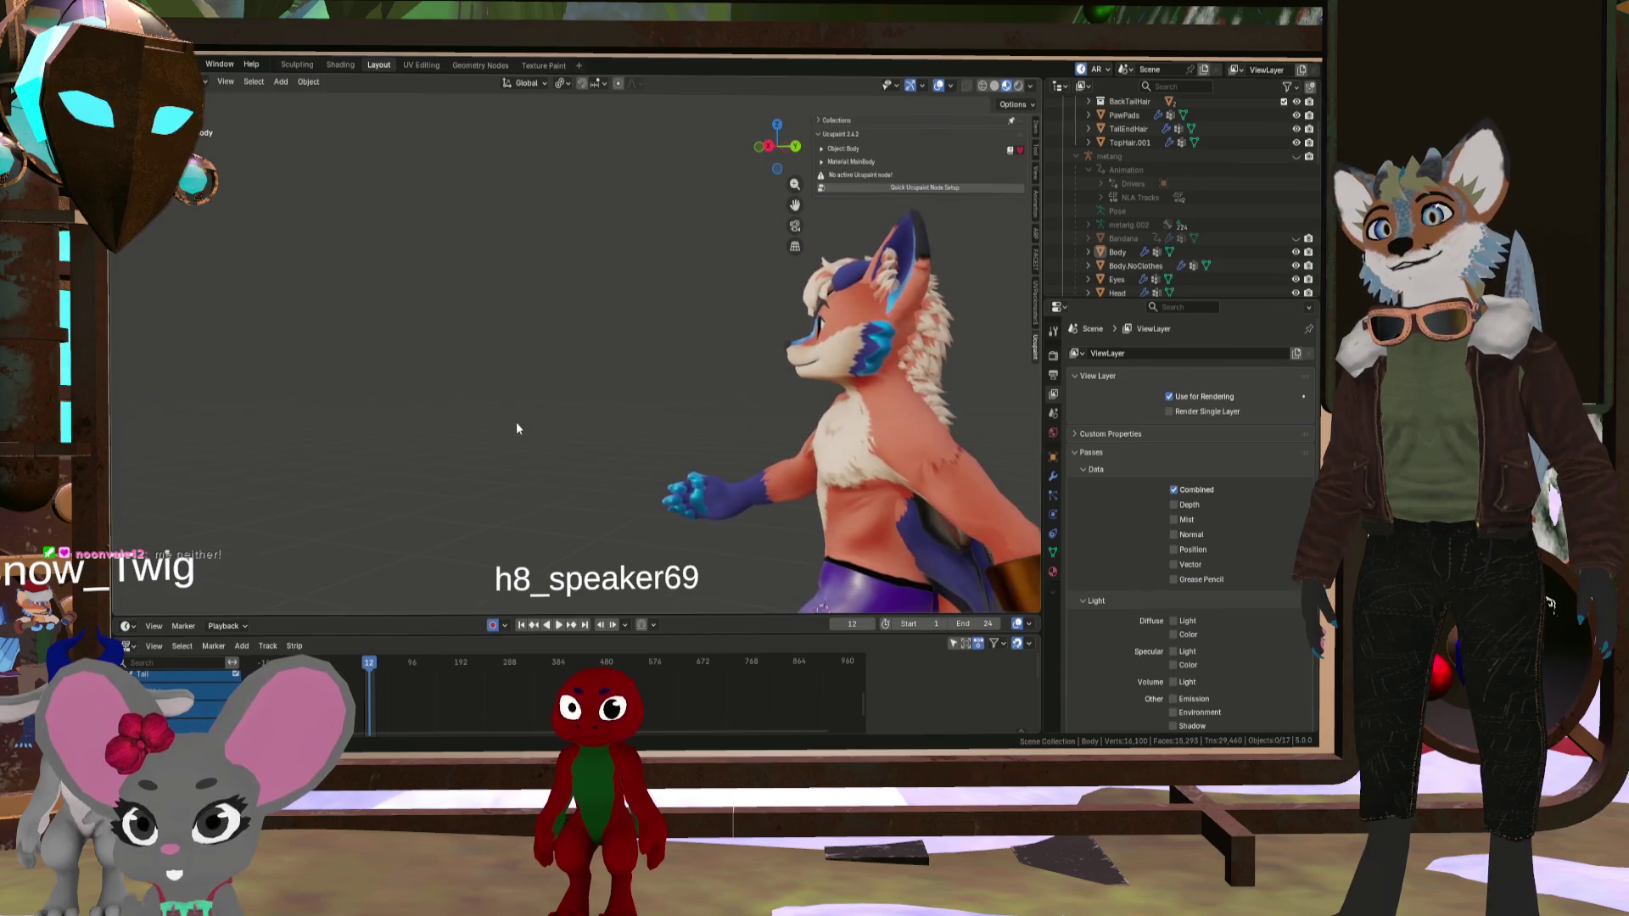
- Play the animation, orbit around the fox's back, side and front, then stop at frame 14
{"action": "left_click", "coordinate": [557, 625]}
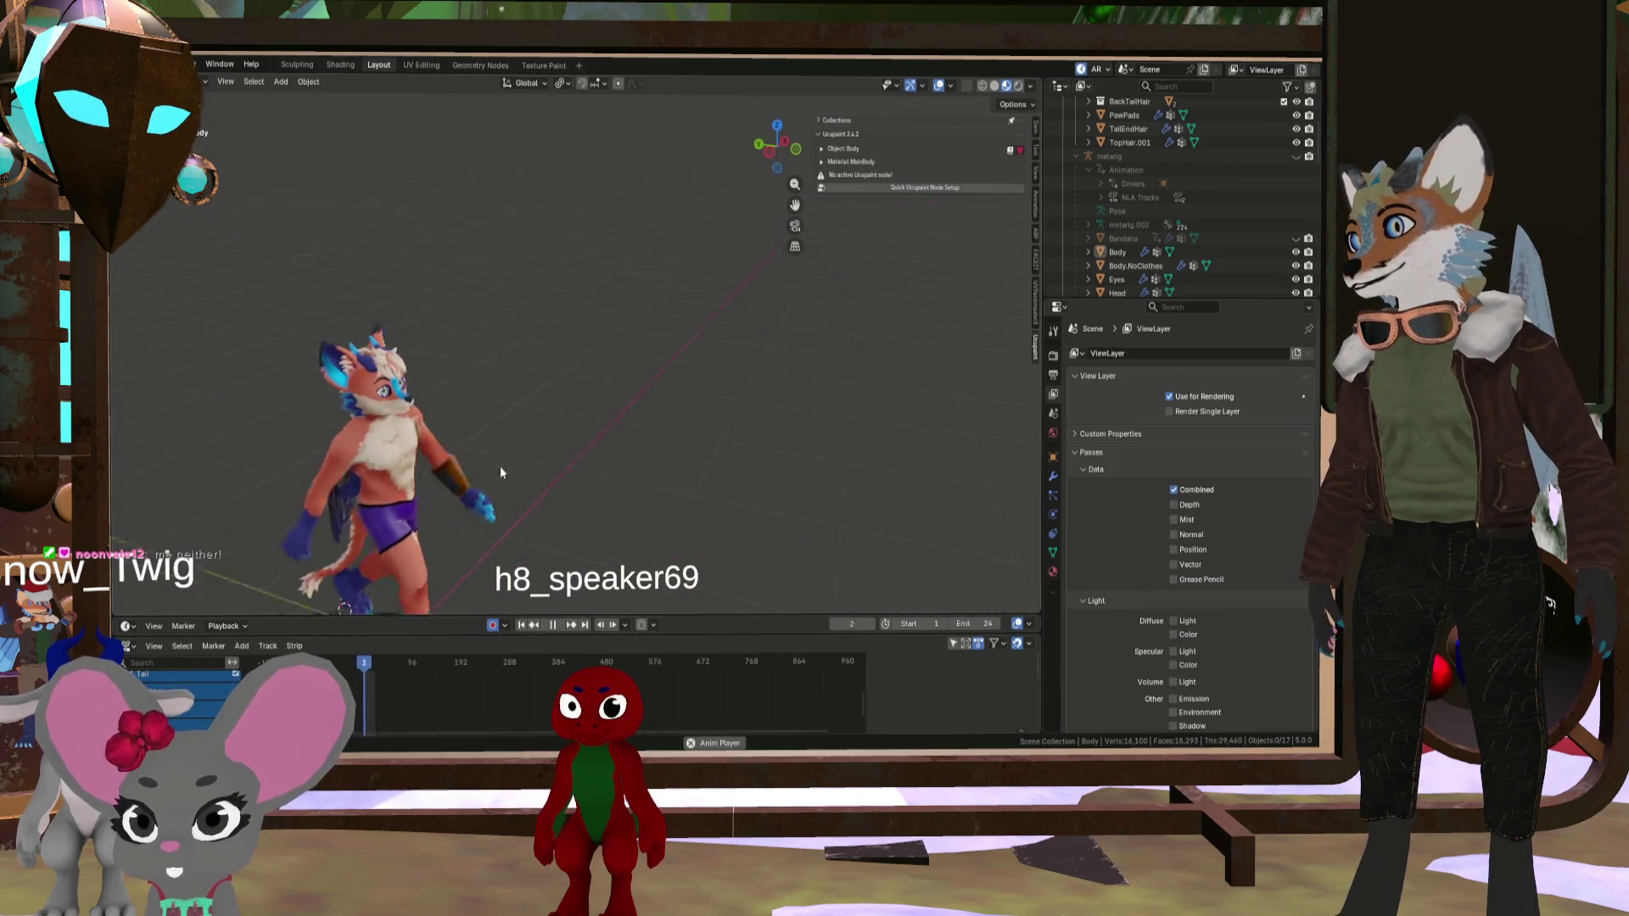
{"action": "mouse_move", "coordinate": [440, 497]}
{"action": "middle_mouse_down"}
{"action": "mouse_move", "coordinate": [523, 473]}
{"action": "mouse_move", "coordinate": [426, 505]}
{"action": "mouse_move", "coordinate": [546, 492]}
{"action": "middle_mouse_up"}
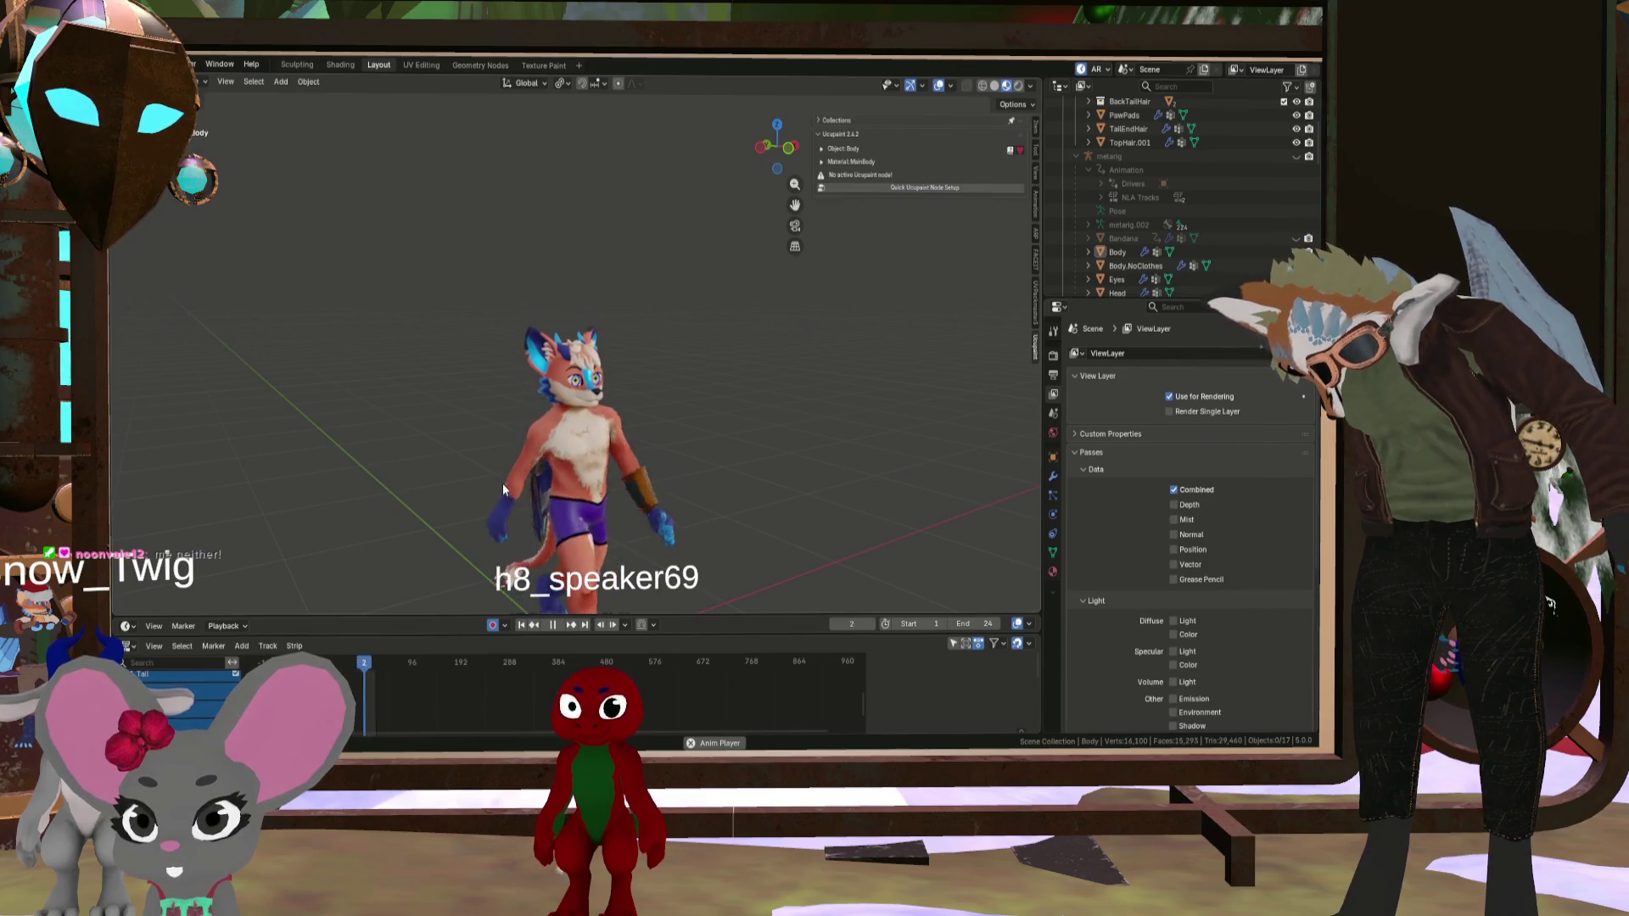
{"action": "middle_click_drag", "start_coordinate": [508, 444], "coordinate": [632, 439]}
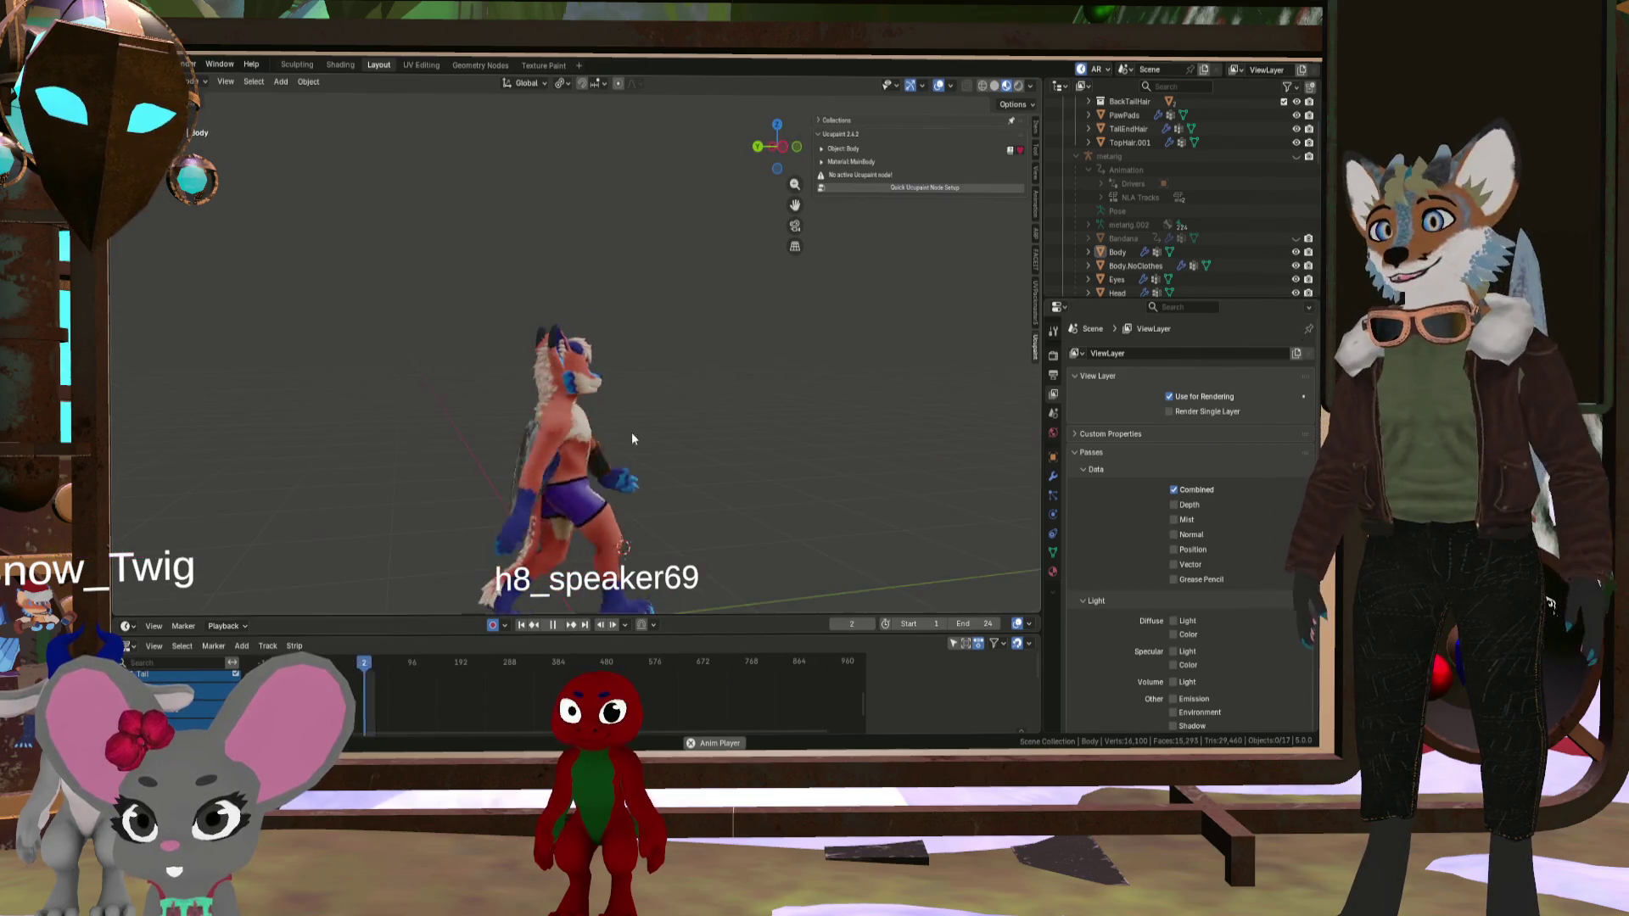
{"action": "scroll", "coordinate": [598, 446], "scroll_direction": "up", "scroll_amount": 3}
{"action": "mouse_move", "coordinate": [523, 502]}
{"action": "middle_mouse_down"}
{"action": "mouse_move", "coordinate": [532, 452]}
{"action": "mouse_move", "coordinate": [496, 477]}
{"action": "mouse_move", "coordinate": [563, 470]}
{"action": "mouse_move", "coordinate": [414, 519]}
{"action": "mouse_move", "coordinate": [721, 519]}
{"action": "mouse_move", "coordinate": [531, 487]}
{"action": "mouse_move", "coordinate": [679, 486]}
{"action": "mouse_move", "coordinate": [582, 467]}
{"action": "mouse_move", "coordinate": [687, 478]}
{"action": "middle_mouse_up"}
{"action": "scroll", "coordinate": [518, 492], "scroll_direction": "down", "scroll_amount": 4}
{"action": "scroll", "coordinate": [495, 526], "scroll_direction": "up", "scroll_amount": 5}
{"action": "scroll", "coordinate": [531, 487], "scroll_direction": "up", "scroll_amount": 2}
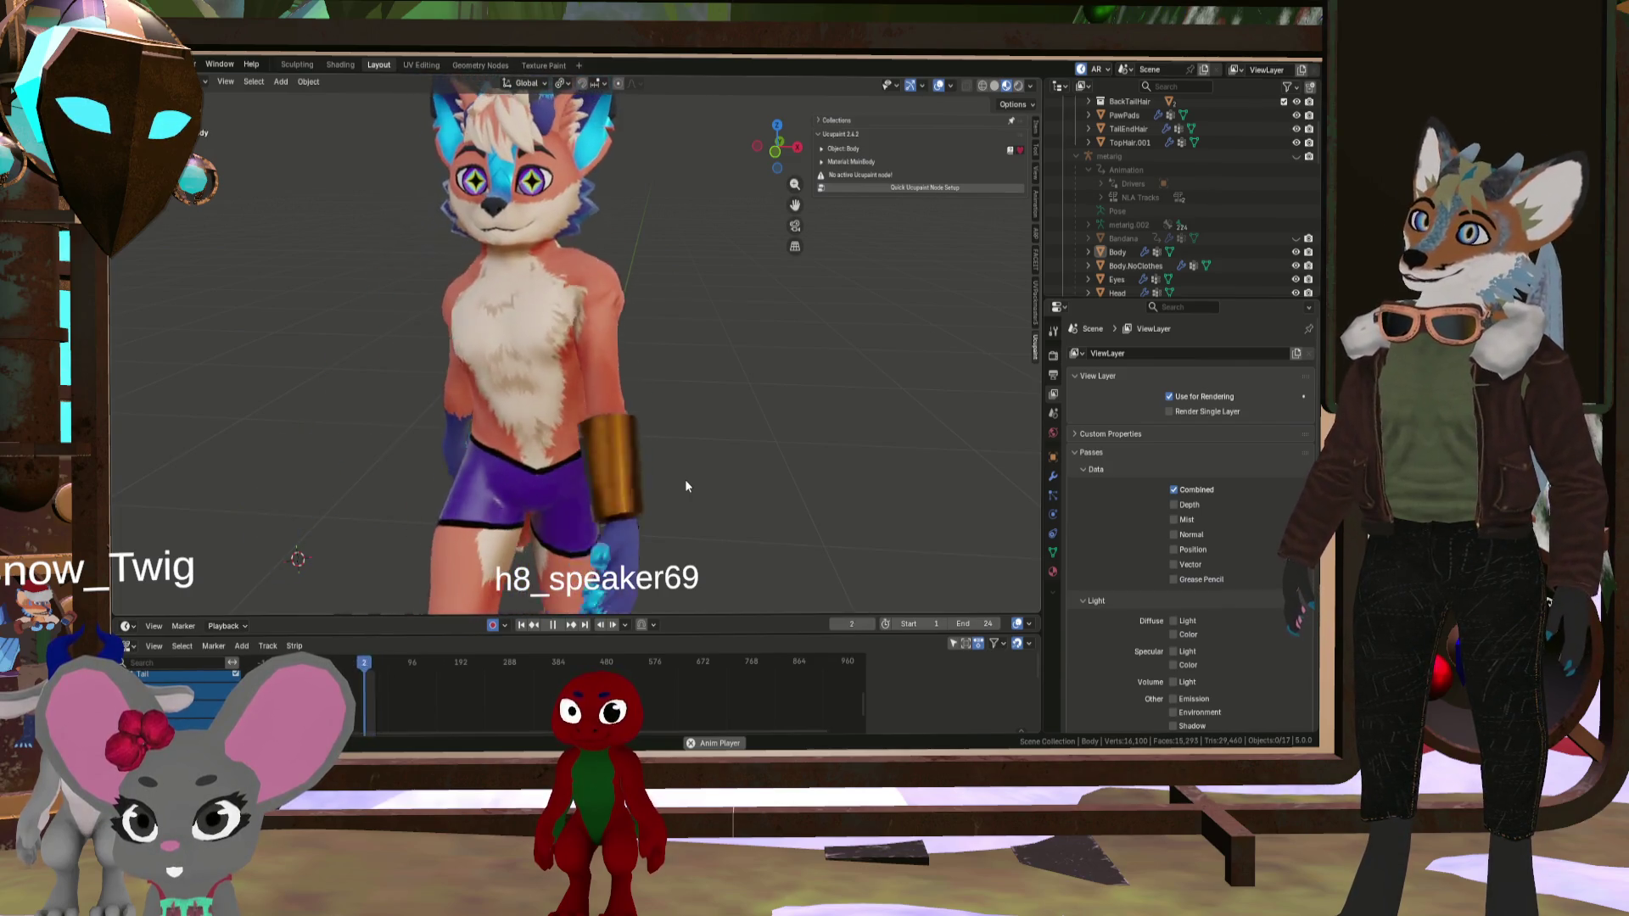
{"action": "left_click", "coordinate": [553, 626]}
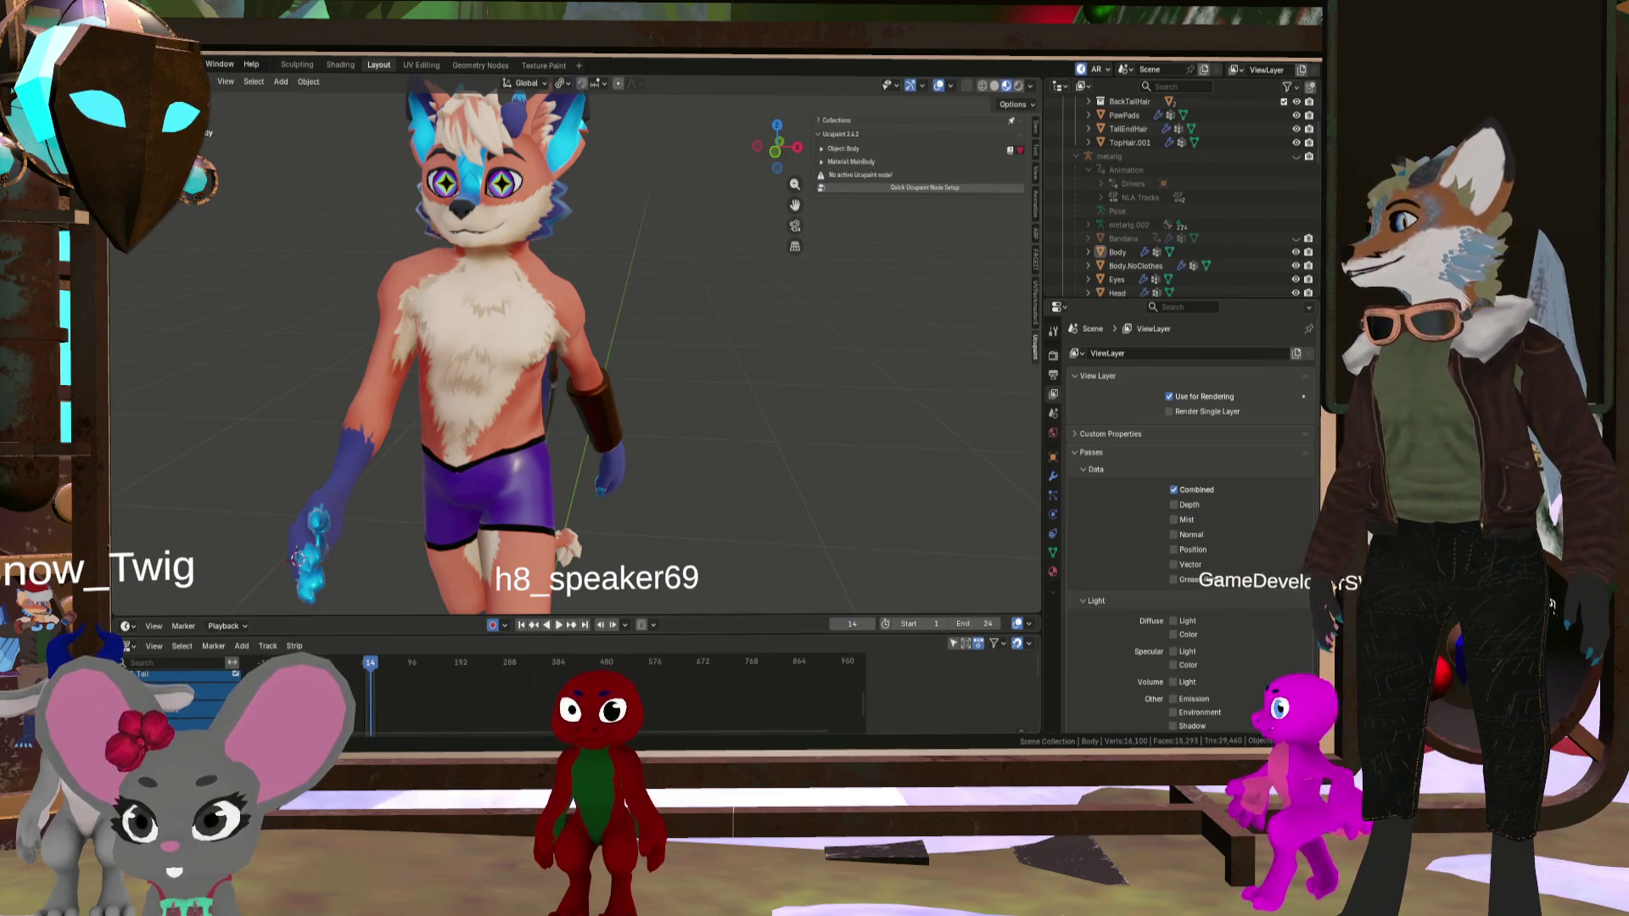
- Back in Clip Studio Paint, zoom into the chest fur and pick the blur Blend sub tool
{"action": "key", "text": "alt+Tab"}
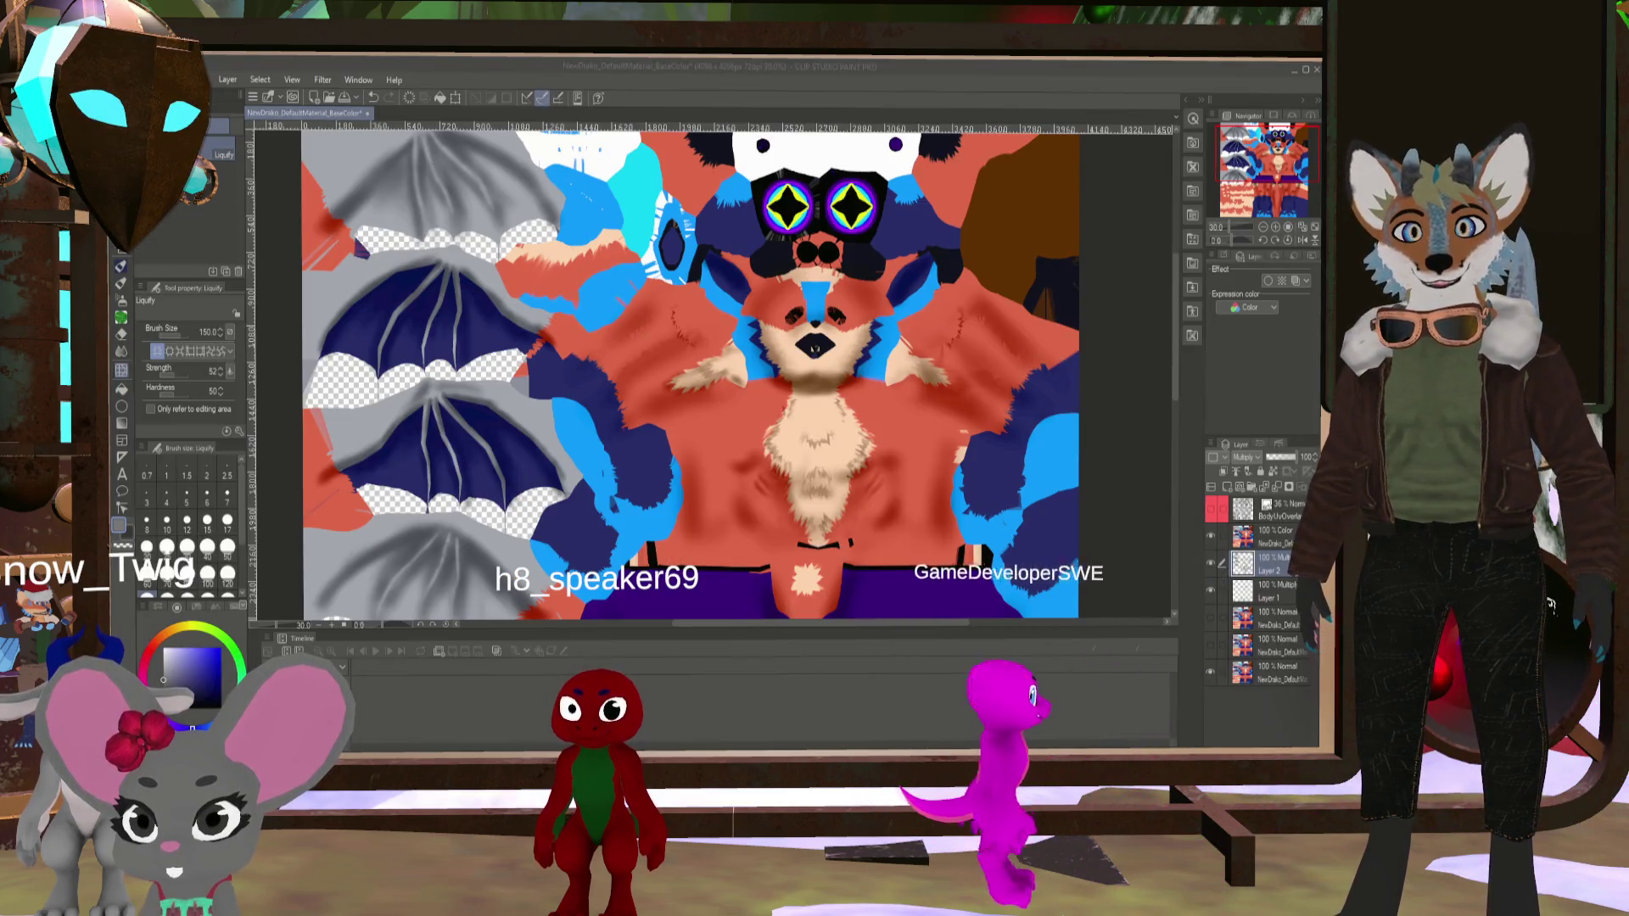
{"action": "scroll", "coordinate": [793, 379], "scroll_direction": "down", "scroll_amount": 1}
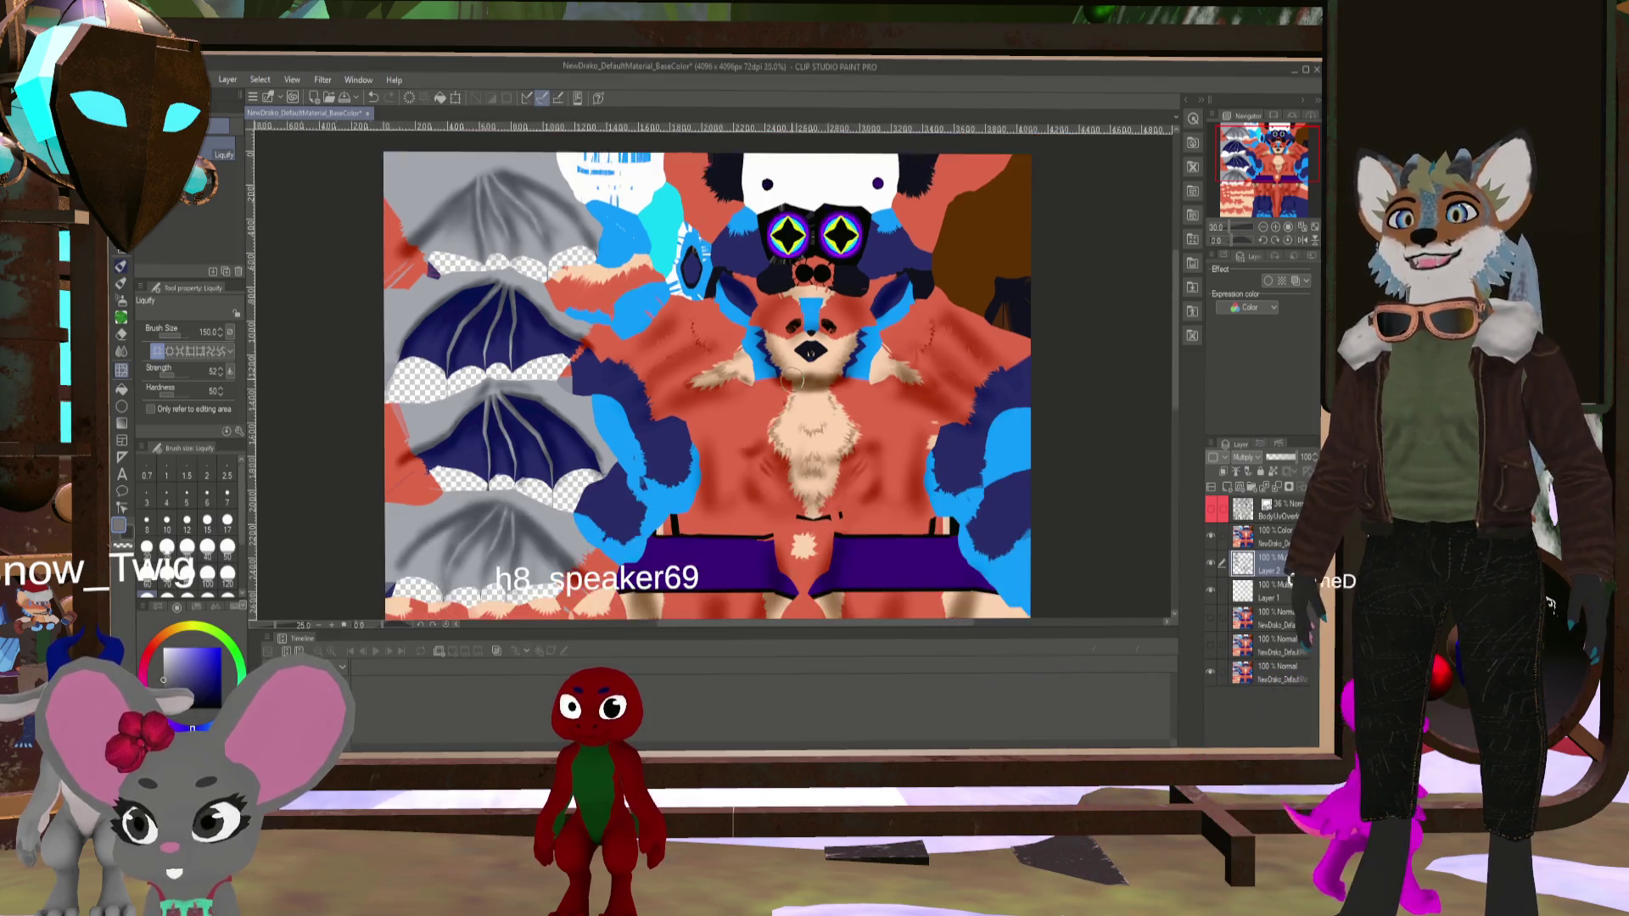
{"action": "scroll", "coordinate": [794, 379], "scroll_direction": "up", "scroll_amount": 3}
{"action": "scroll", "coordinate": [919, 308], "scroll_direction": "up", "scroll_amount": 1}
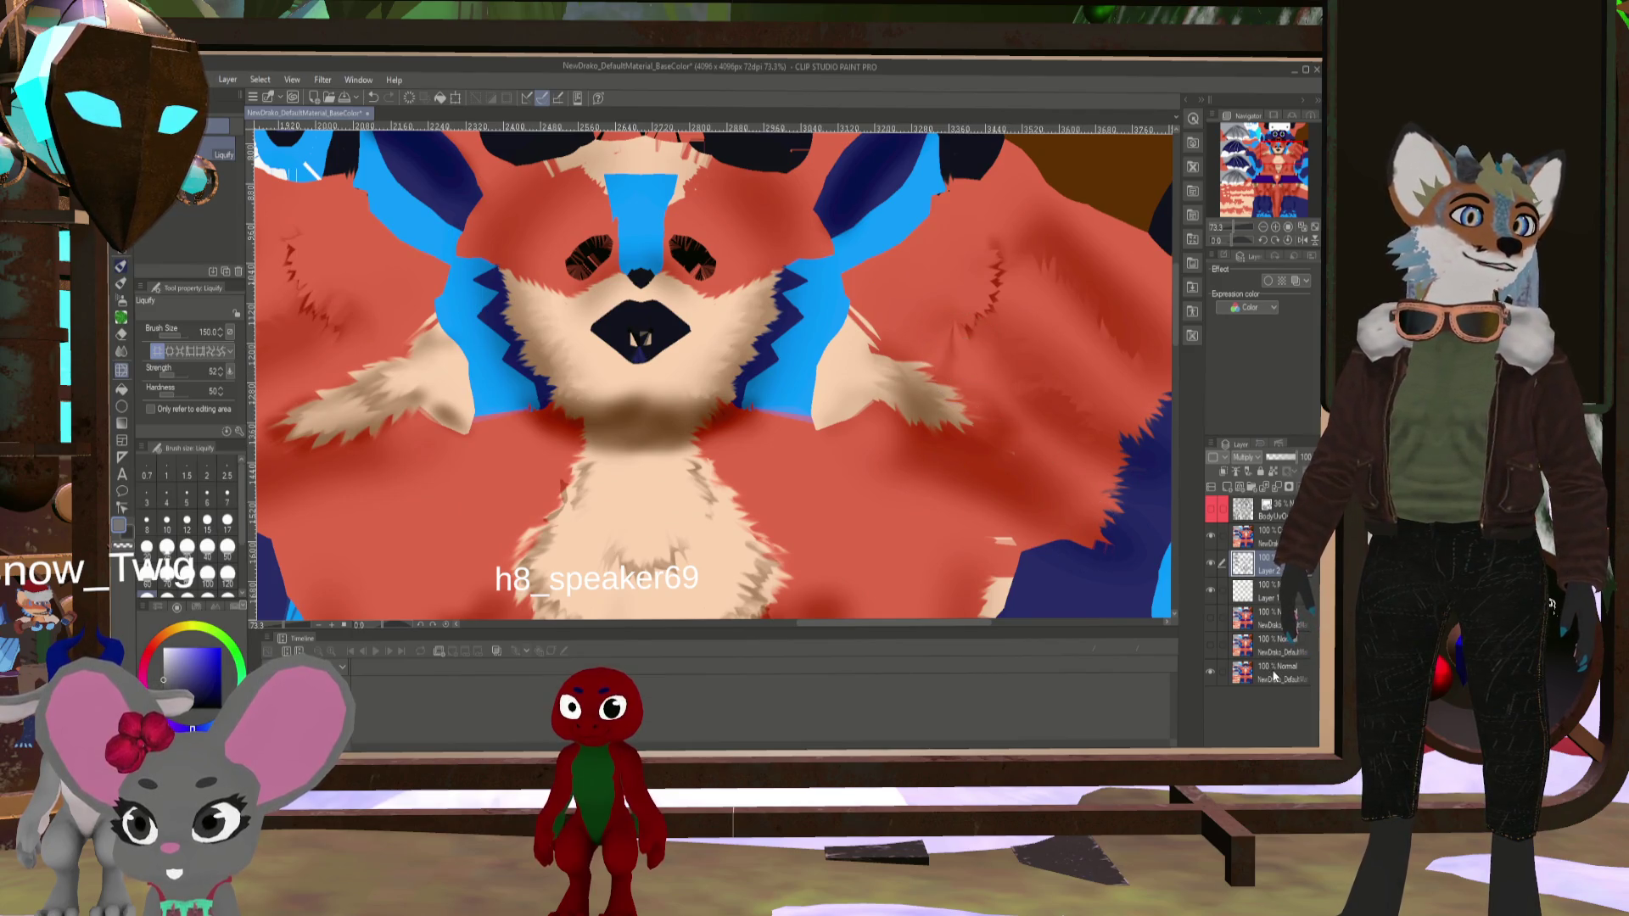
{"action": "scroll", "coordinate": [829, 462], "scroll_direction": "down", "scroll_amount": 3}
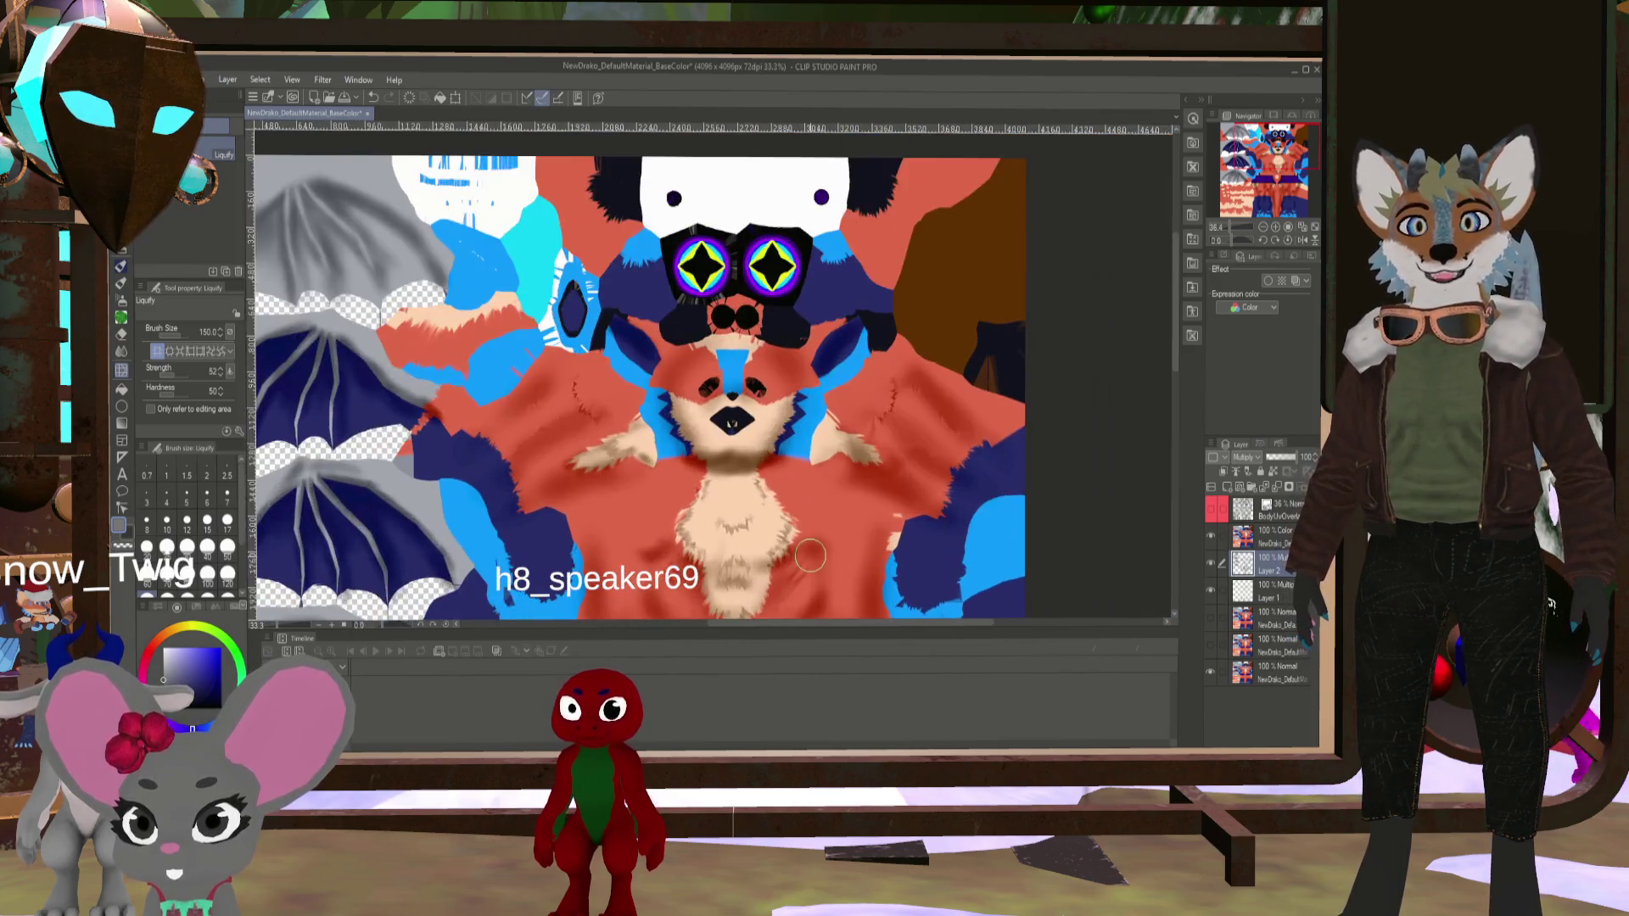
{"action": "scroll", "coordinate": [809, 554], "scroll_direction": "up", "scroll_amount": 2}
{"action": "scroll", "coordinate": [797, 555], "scroll_direction": "down", "scroll_amount": 2}
{"action": "scroll", "coordinate": [768, 559], "scroll_direction": "up", "scroll_amount": 3}
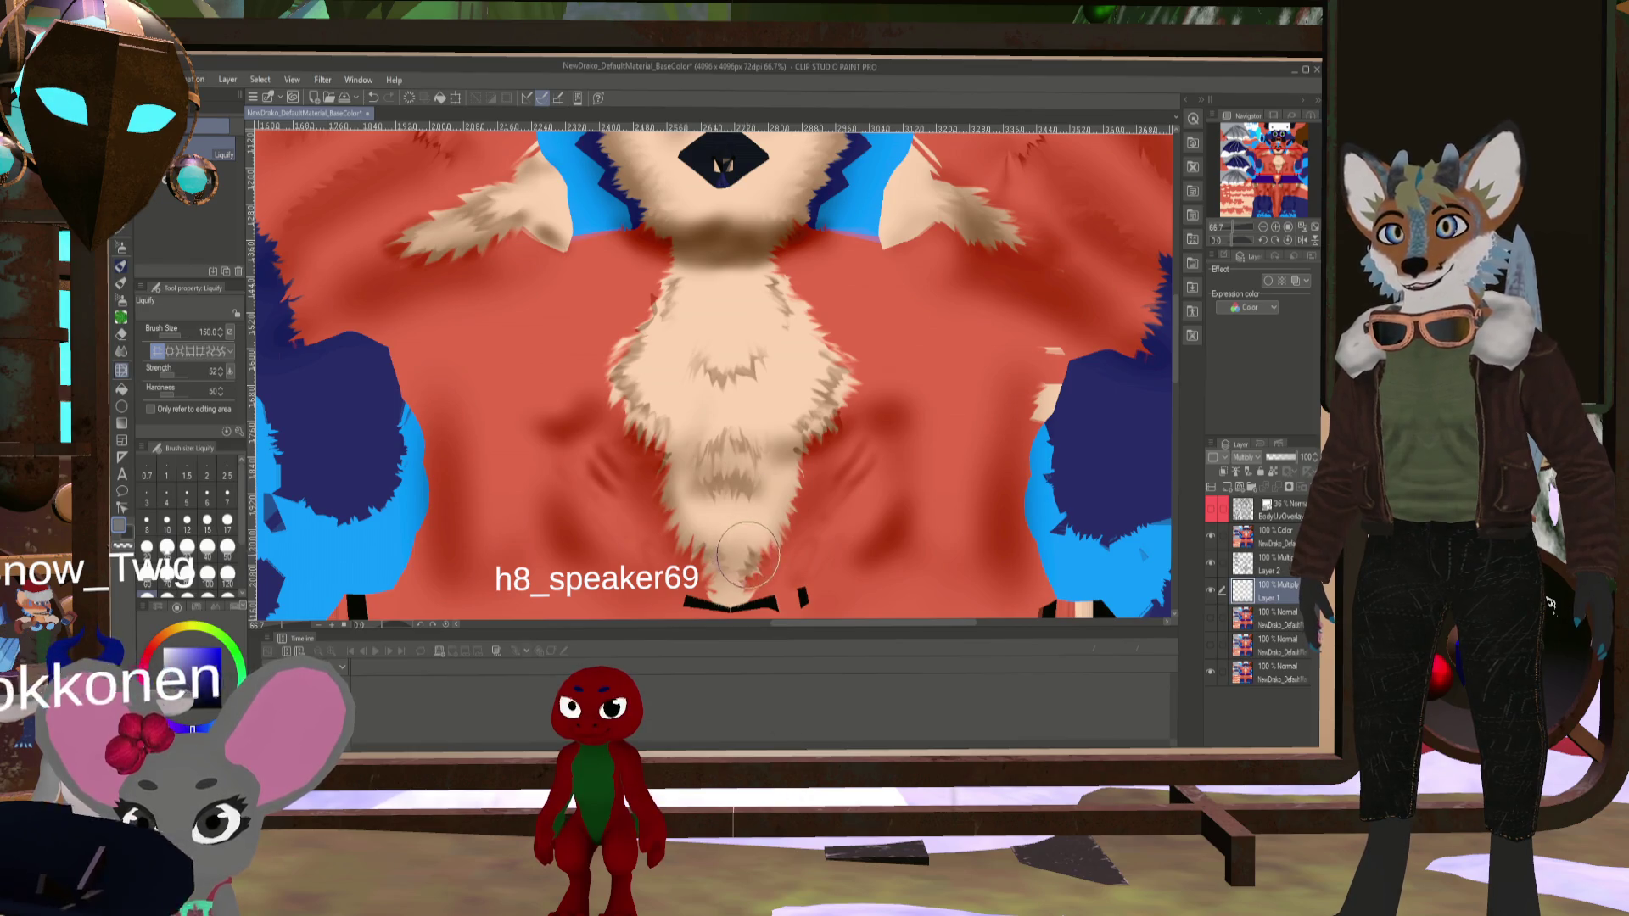
{"action": "left_click", "coordinate": [121, 351]}
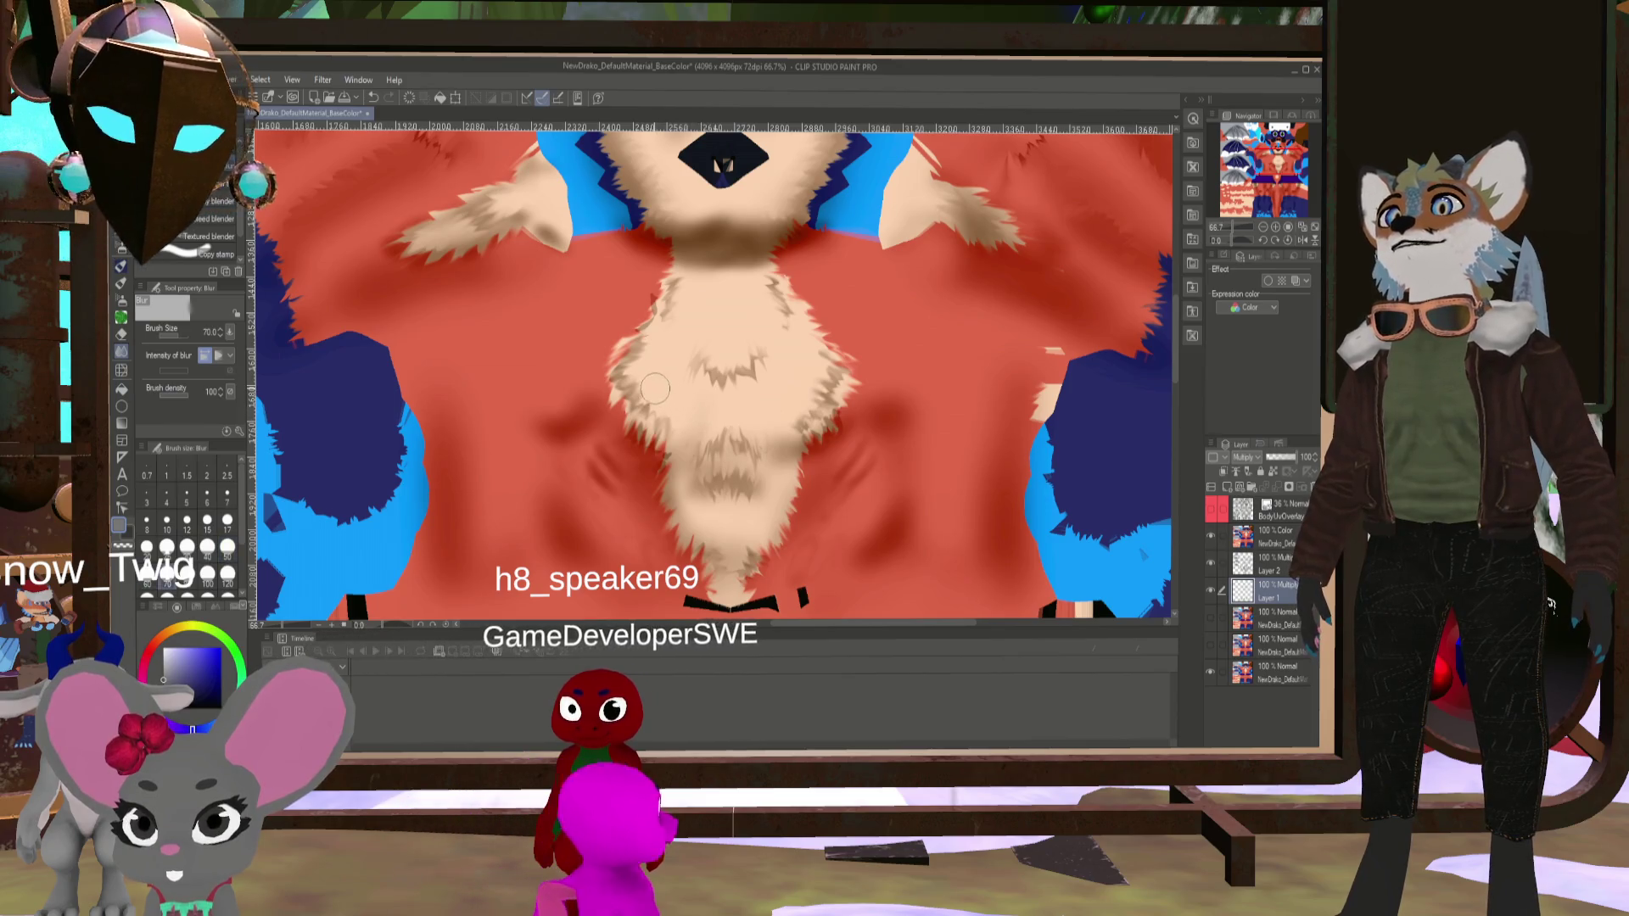
- Enlarge the blur blending brush to size 120 and zoom out on the canvas
{"action": "key", "text": "bracketright"}
{"action": "key", "text": "bracketright"}
{"action": "key", "text": "bracketright"}
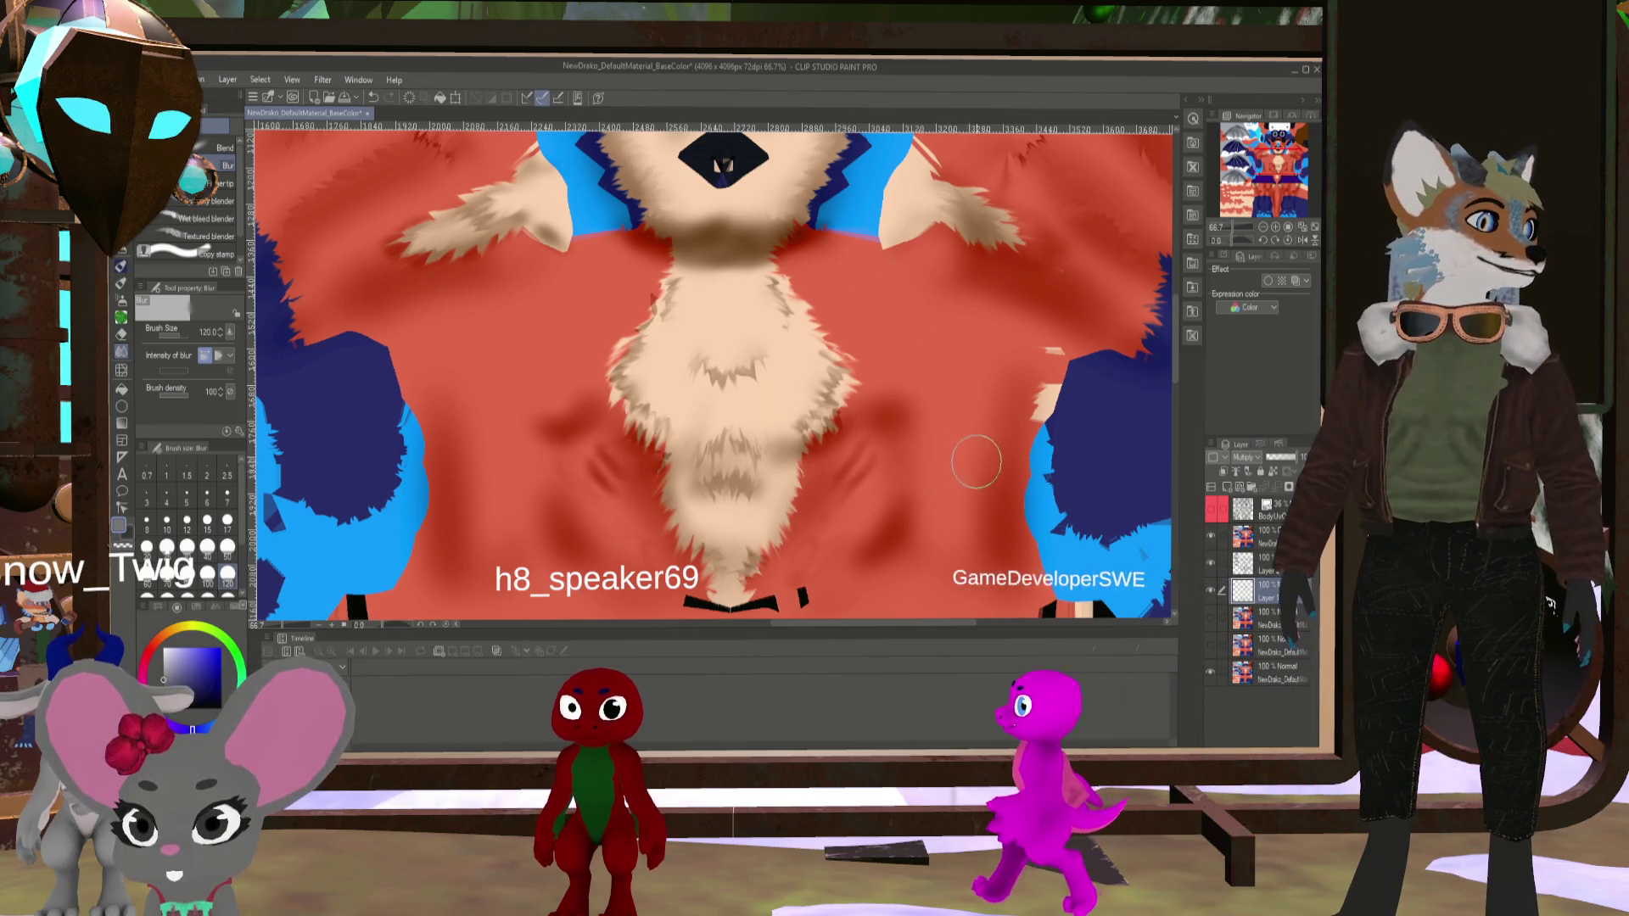
{"action": "scroll", "coordinate": [971, 463], "scroll_direction": "down", "scroll_amount": 2}
{"action": "scroll", "coordinate": [976, 454], "scroll_direction": "up", "scroll_amount": 1}
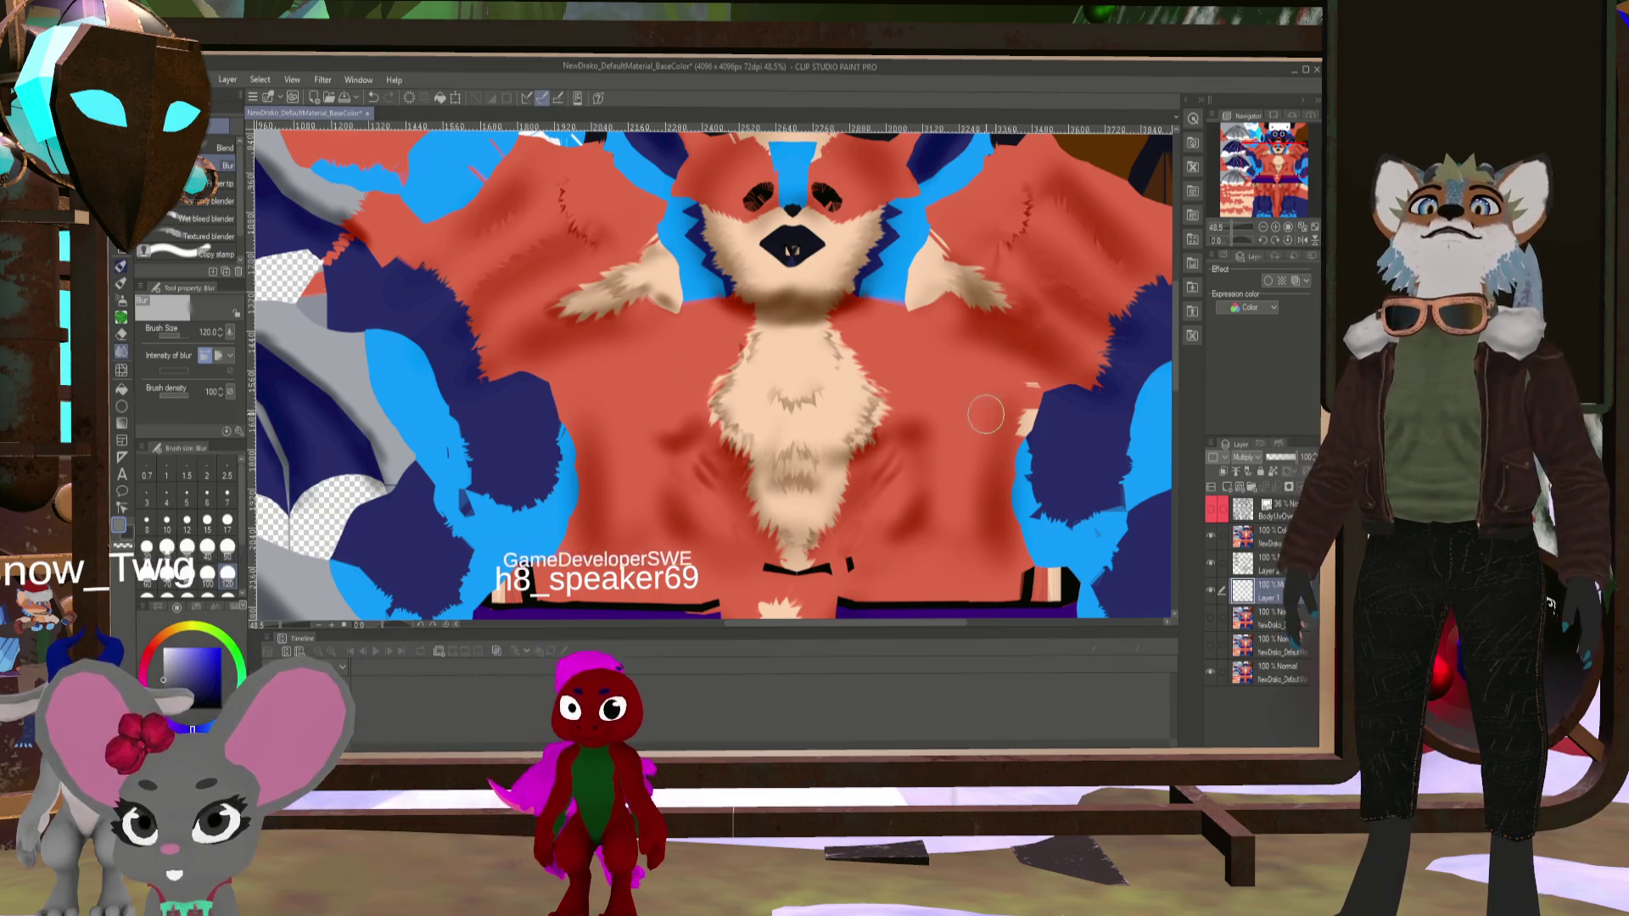
- Show the BodyUvOverlay wireframe and switch to the Liquify tool
{"action": "left_click", "coordinate": [1210, 509]}
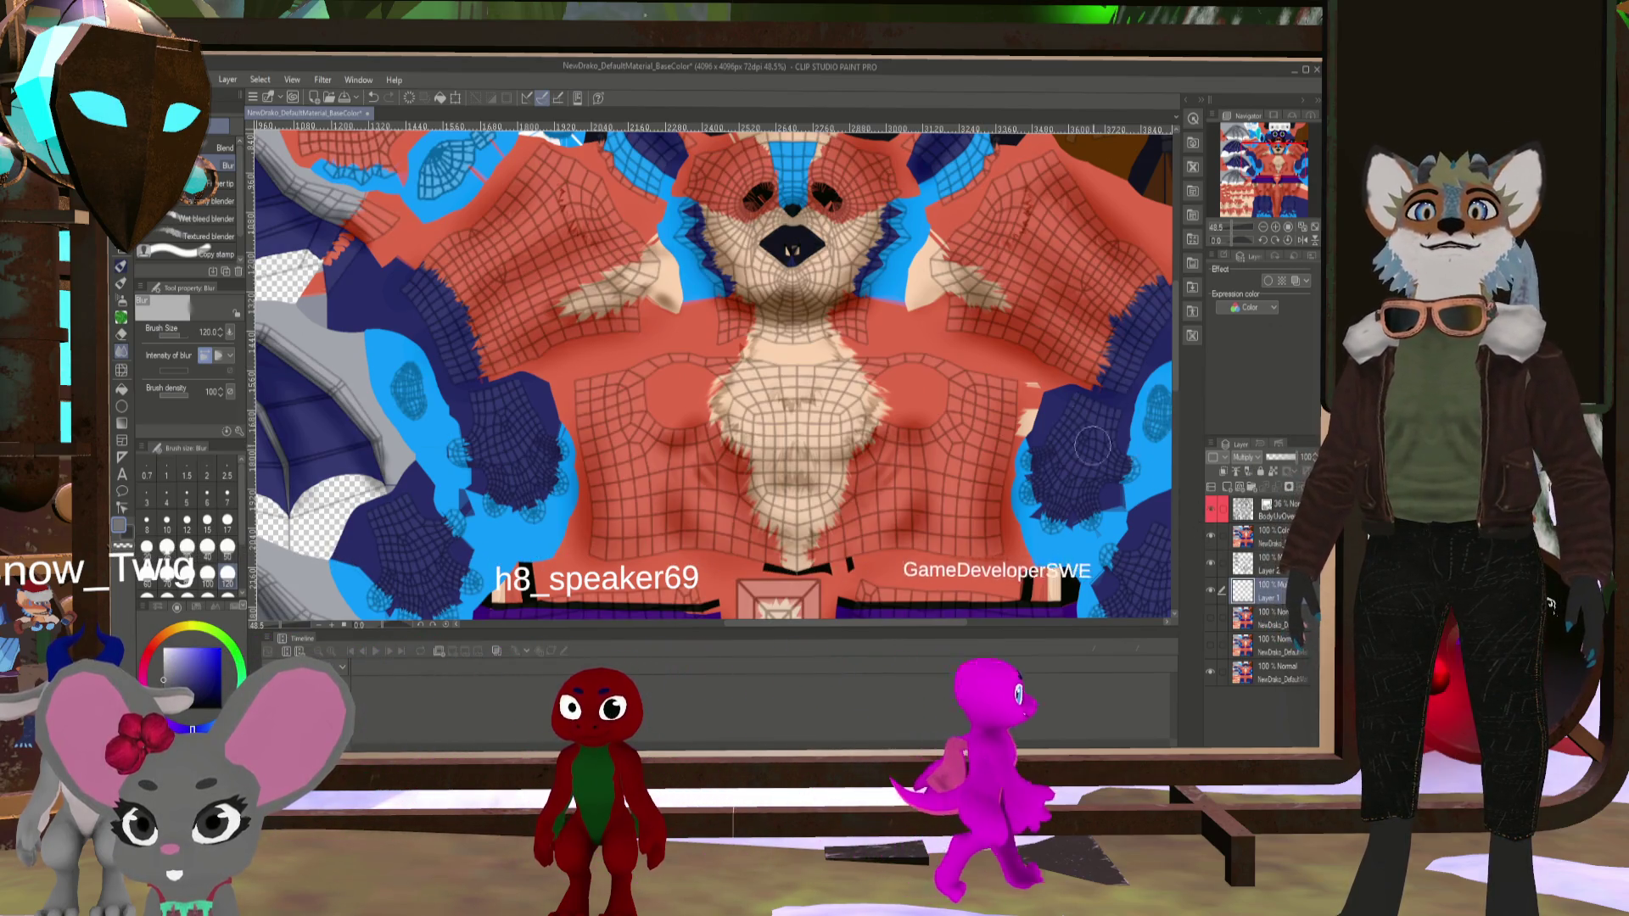
{"action": "scroll", "coordinate": [789, 293], "scroll_direction": "up", "scroll_amount": 3}
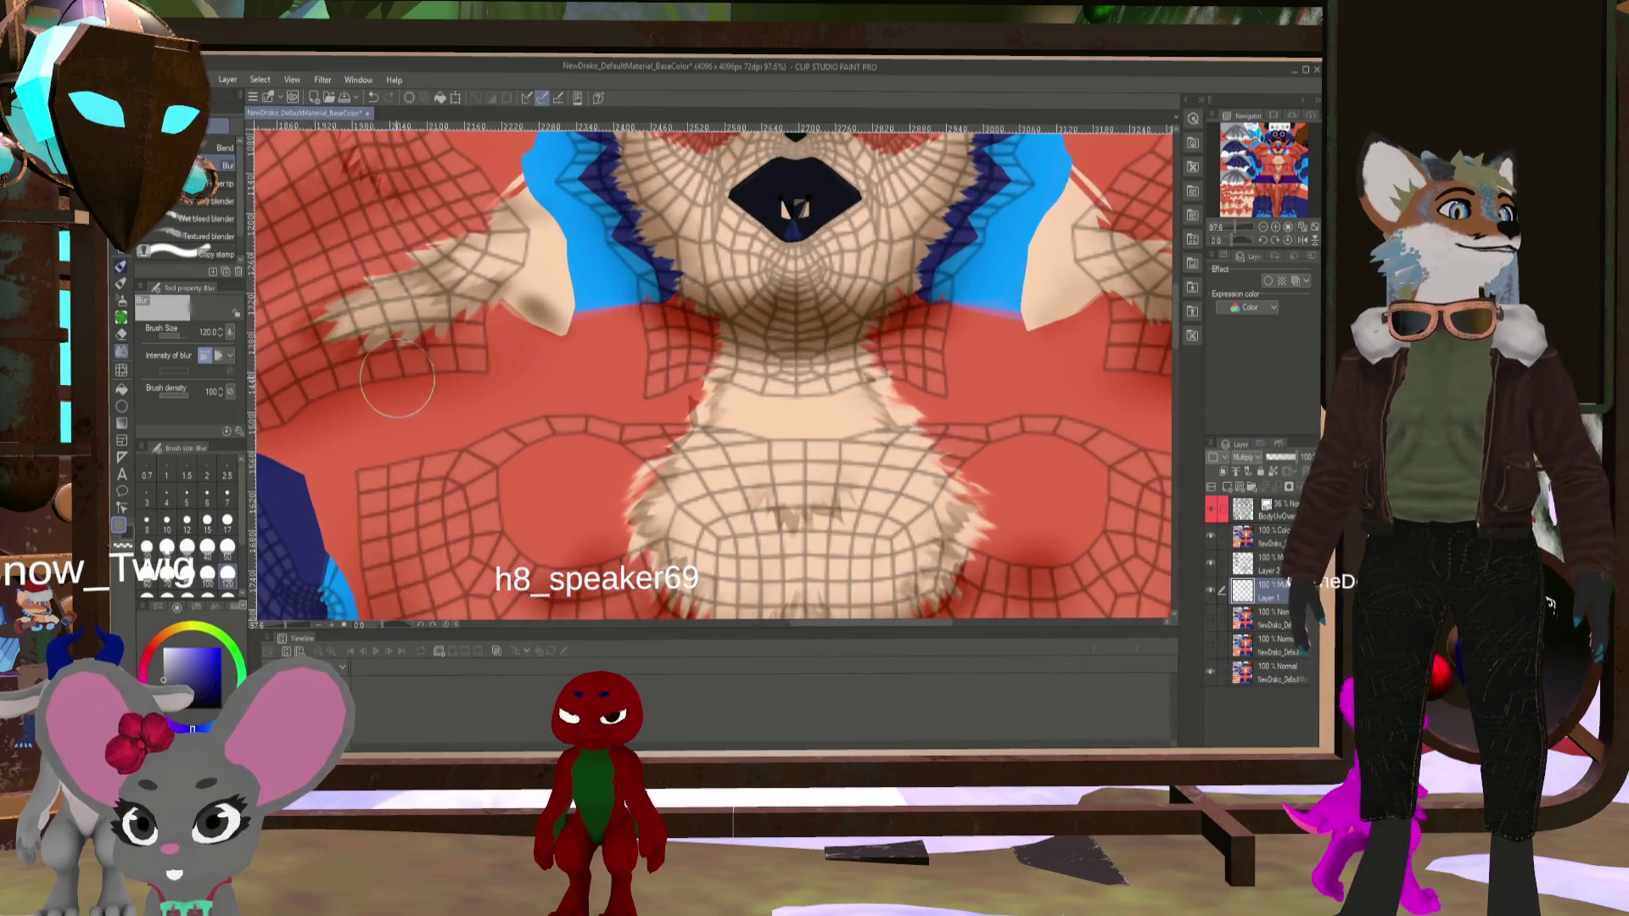
{"action": "left_click", "coordinate": [122, 372]}
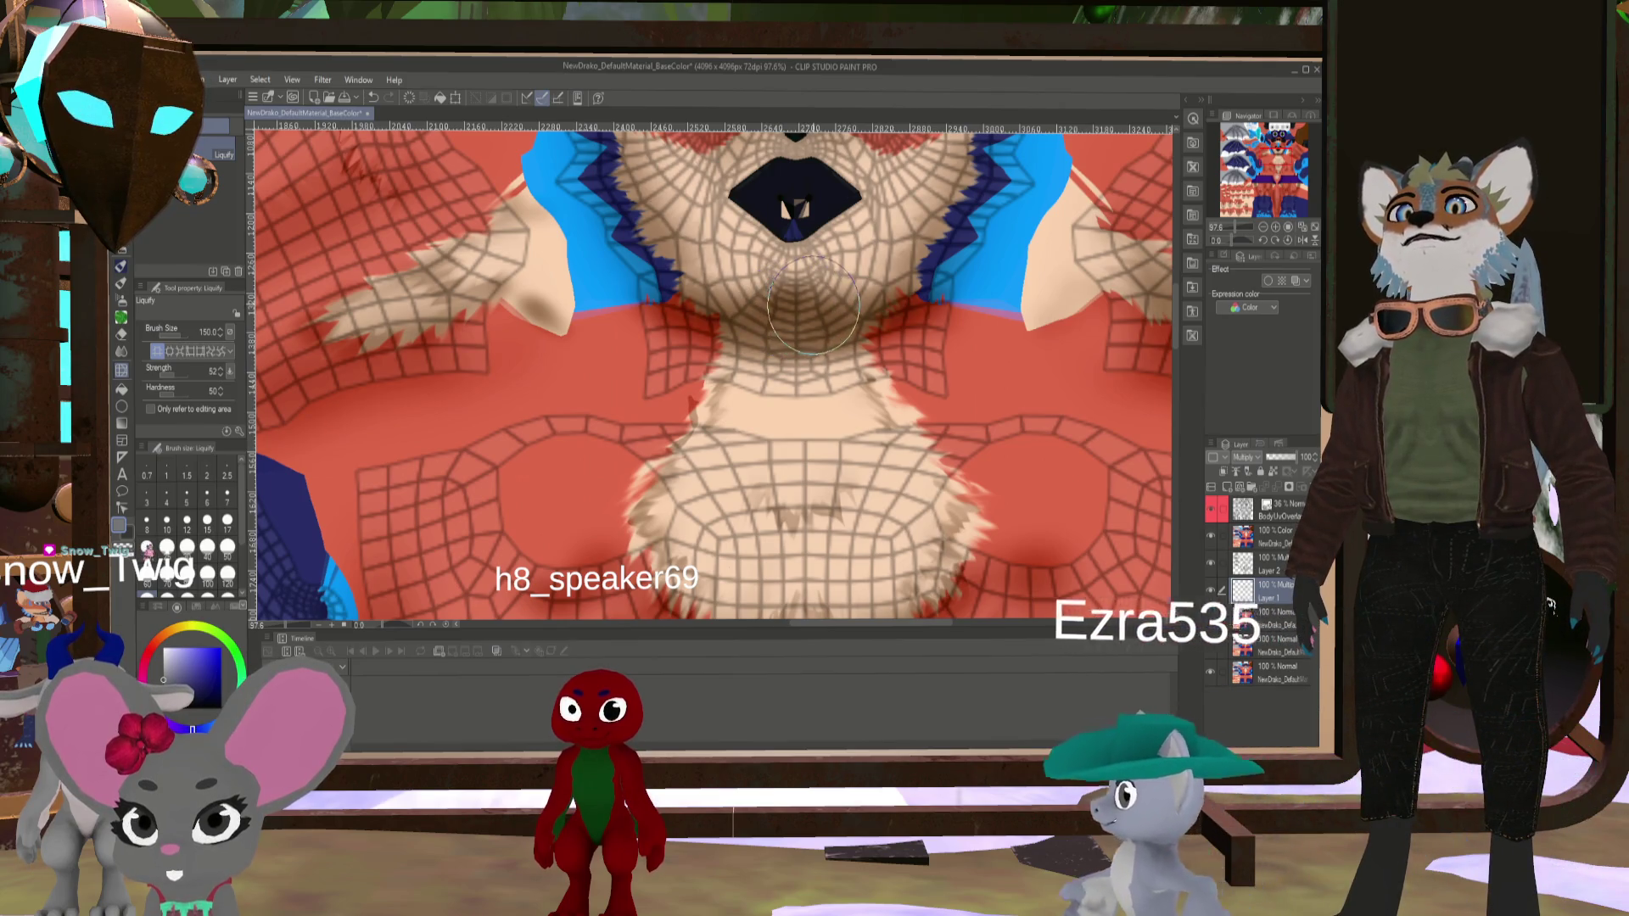
- Hide the BodyUvOverlay wireframe and zoom around the fox body texture
{"action": "scroll", "coordinate": [795, 380], "scroll_direction": "down", "scroll_amount": 3}
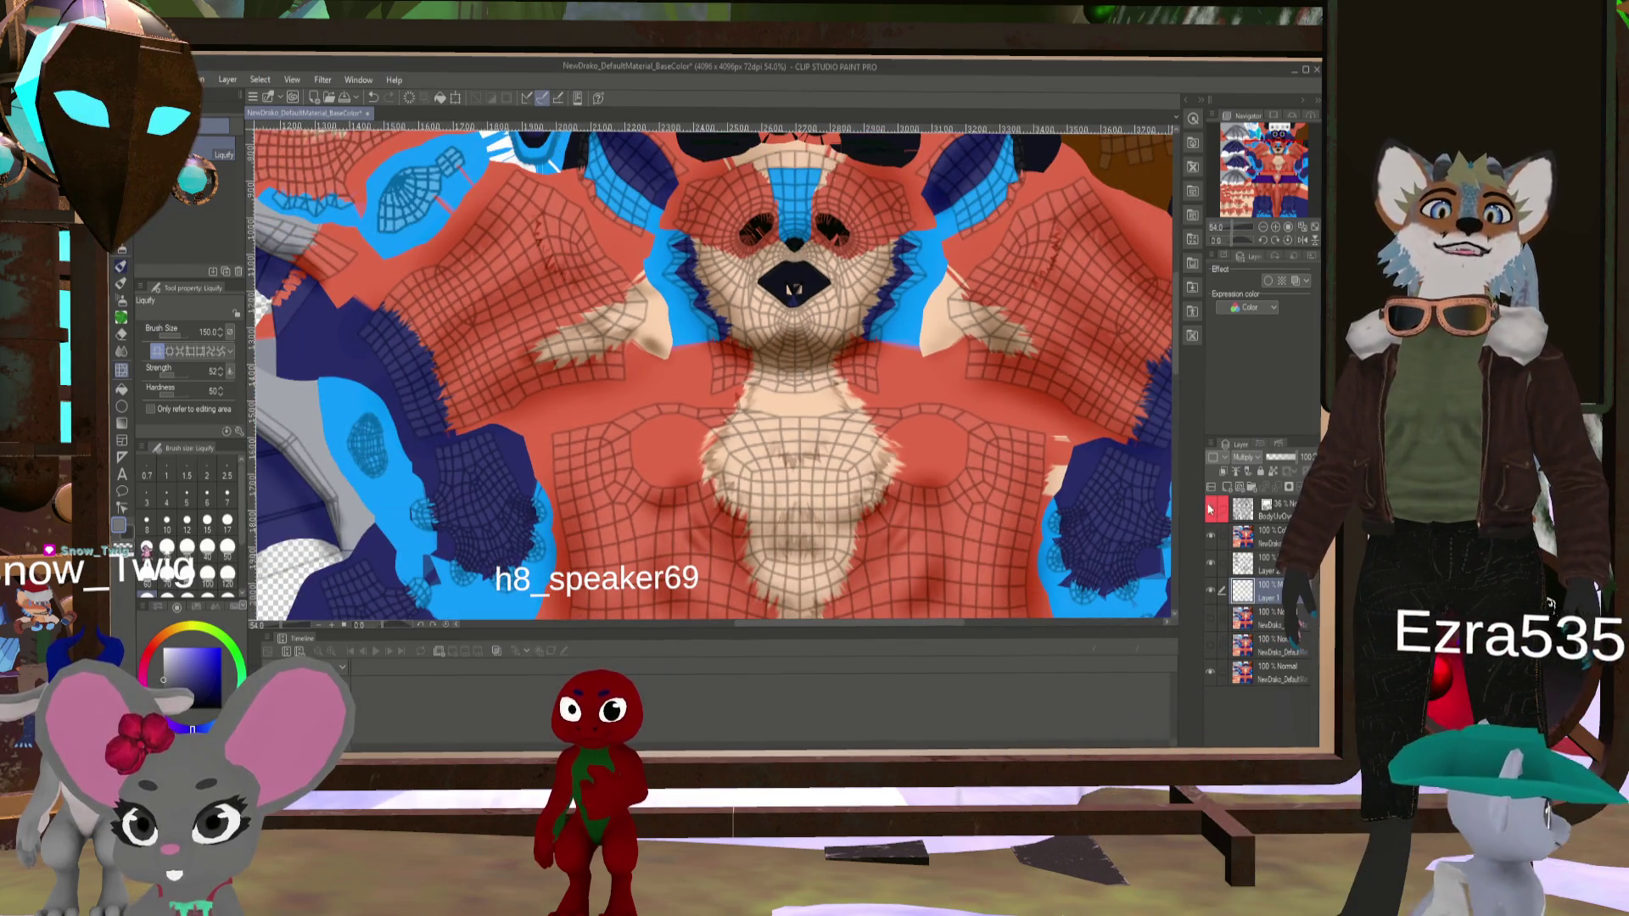
{"action": "left_click", "coordinate": [1212, 510]}
{"action": "scroll", "coordinate": [871, 402], "scroll_direction": "up", "scroll_amount": 1}
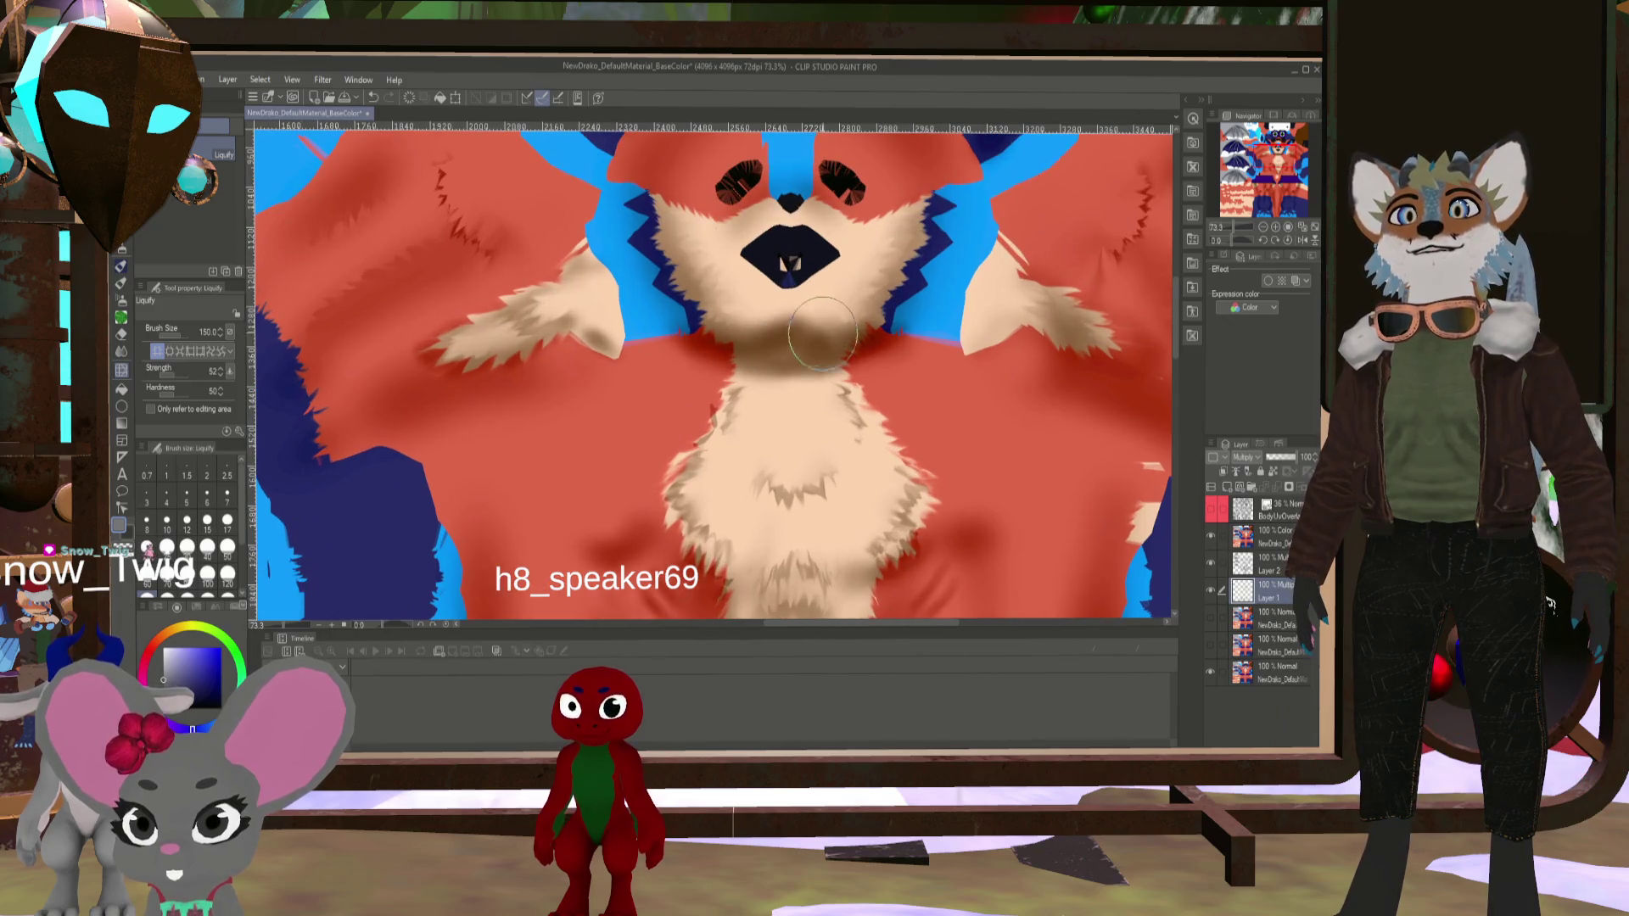
{"action": "scroll", "coordinate": [819, 340], "scroll_direction": "down", "scroll_amount": 4}
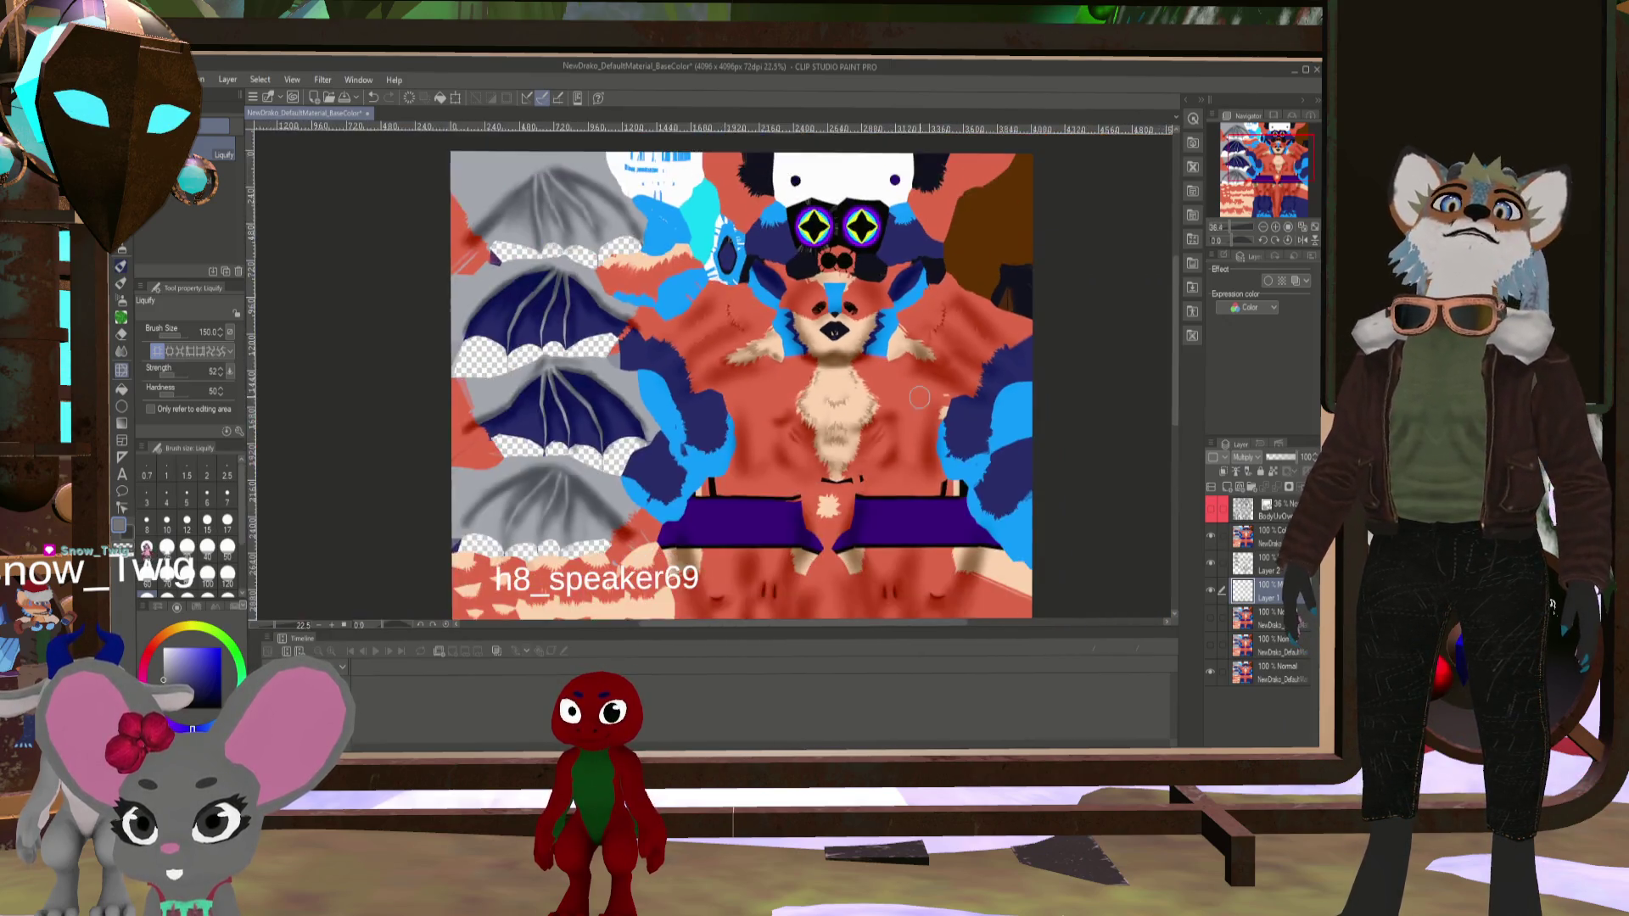
{"action": "scroll", "coordinate": [880, 386], "scroll_direction": "up", "scroll_amount": 3}
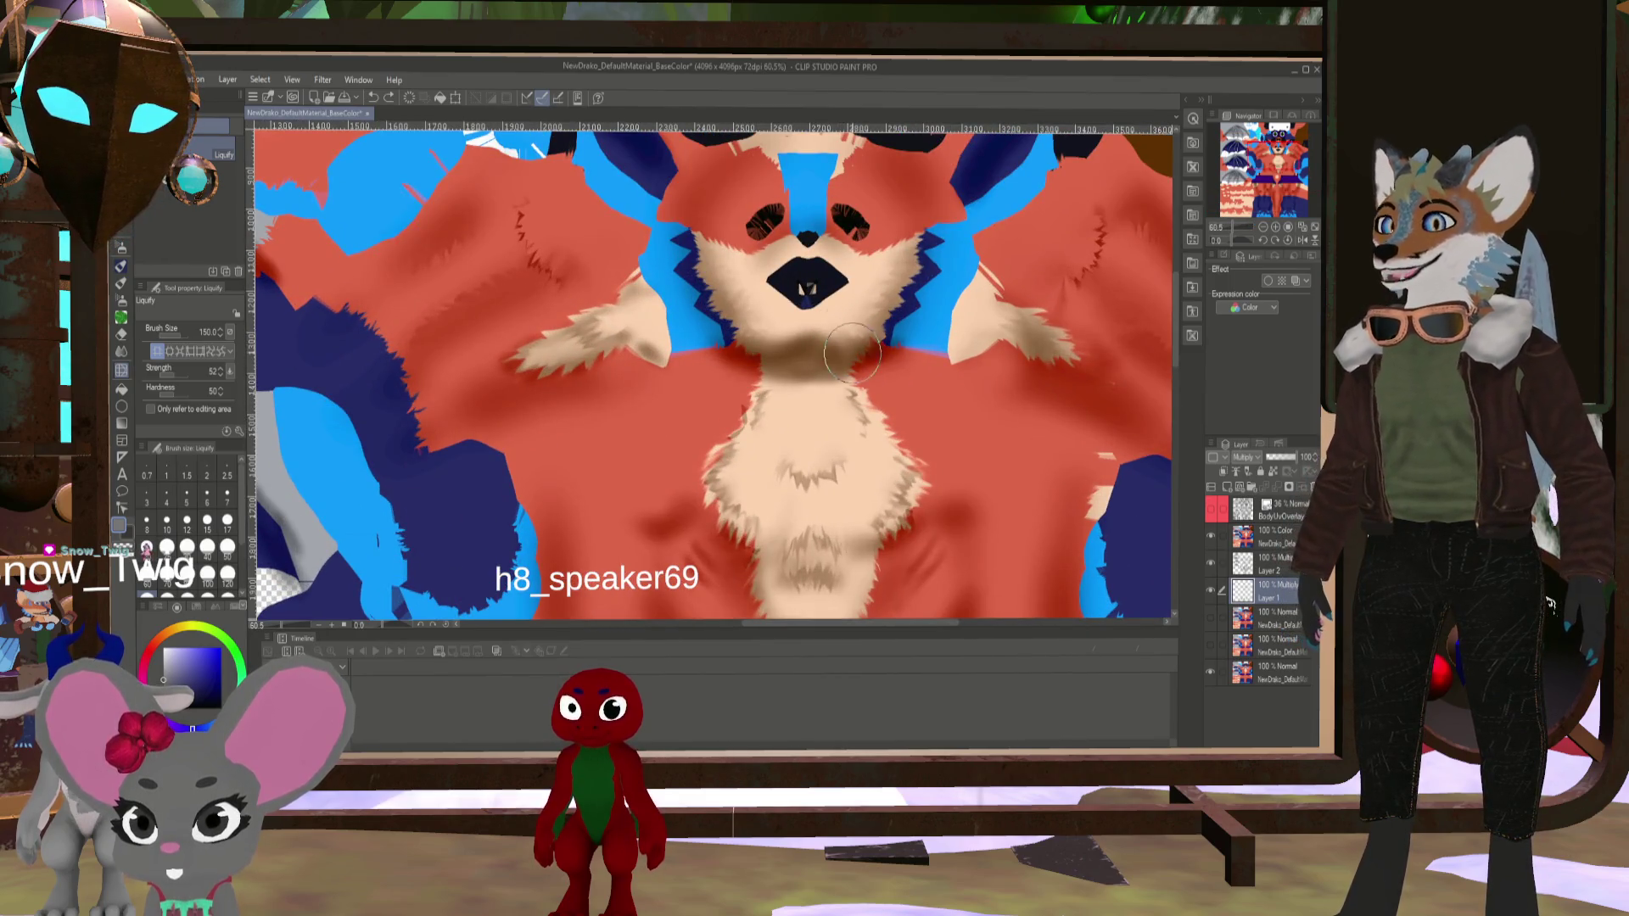
{"action": "scroll", "coordinate": [853, 352], "scroll_direction": "down", "scroll_amount": 3}
{"action": "scroll", "coordinate": [702, 319], "scroll_direction": "up", "scroll_amount": 4}
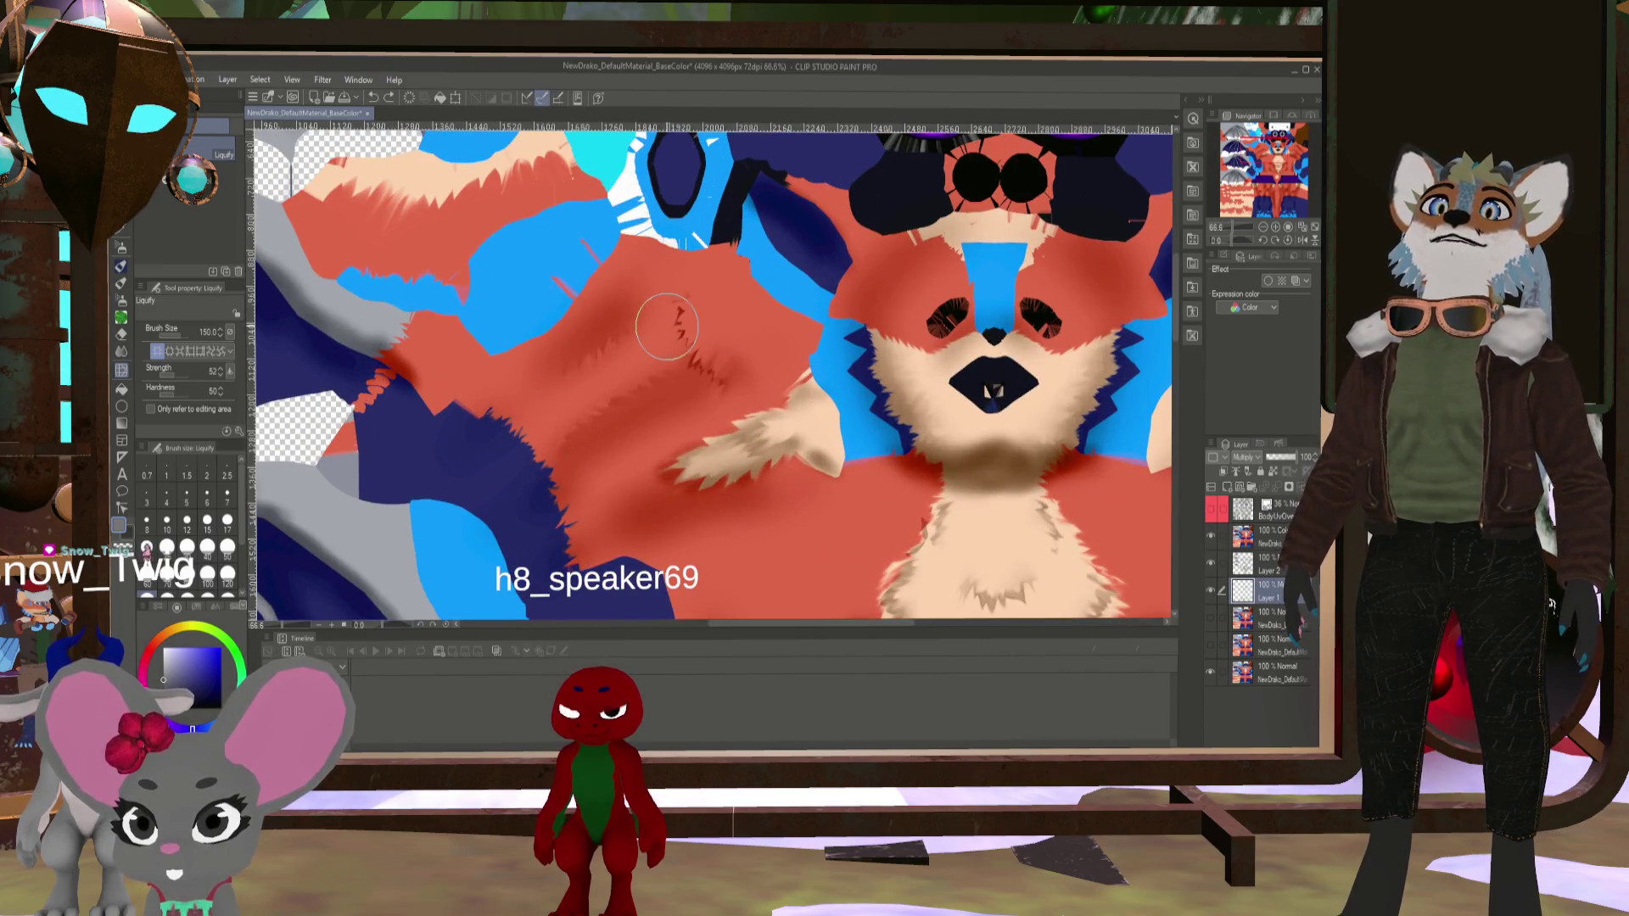
{"action": "scroll", "coordinate": [728, 386], "scroll_direction": "down", "scroll_amount": 4}
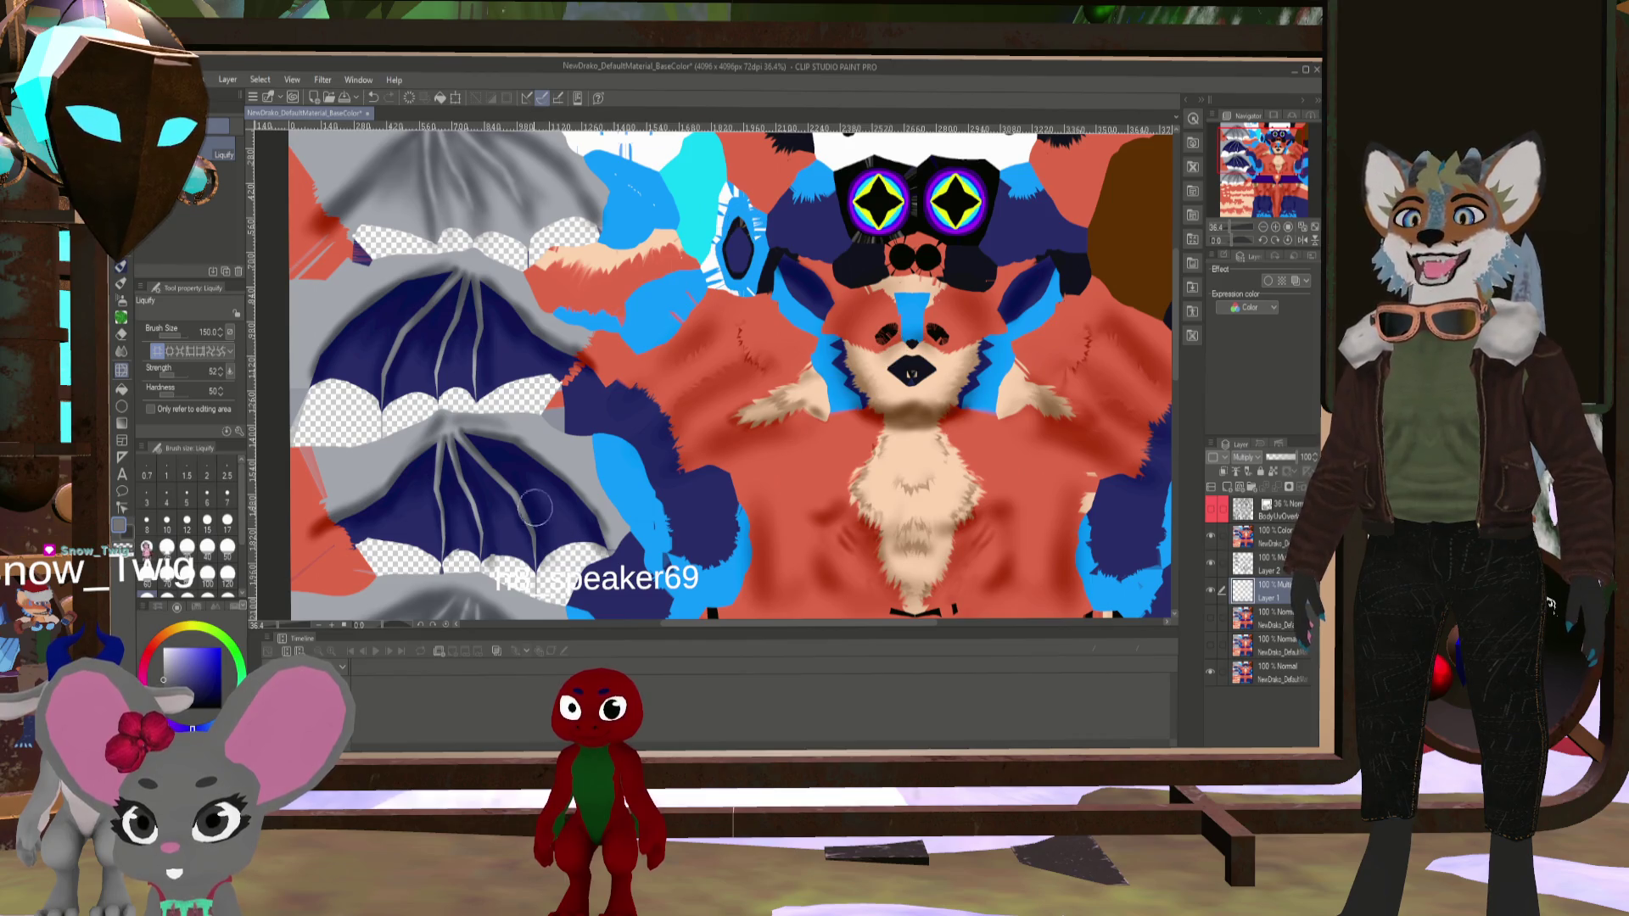
- Turn the BodyUvOverlay layer's visibility back on to show the UV wireframe
{"action": "left_click", "coordinate": [1213, 512]}
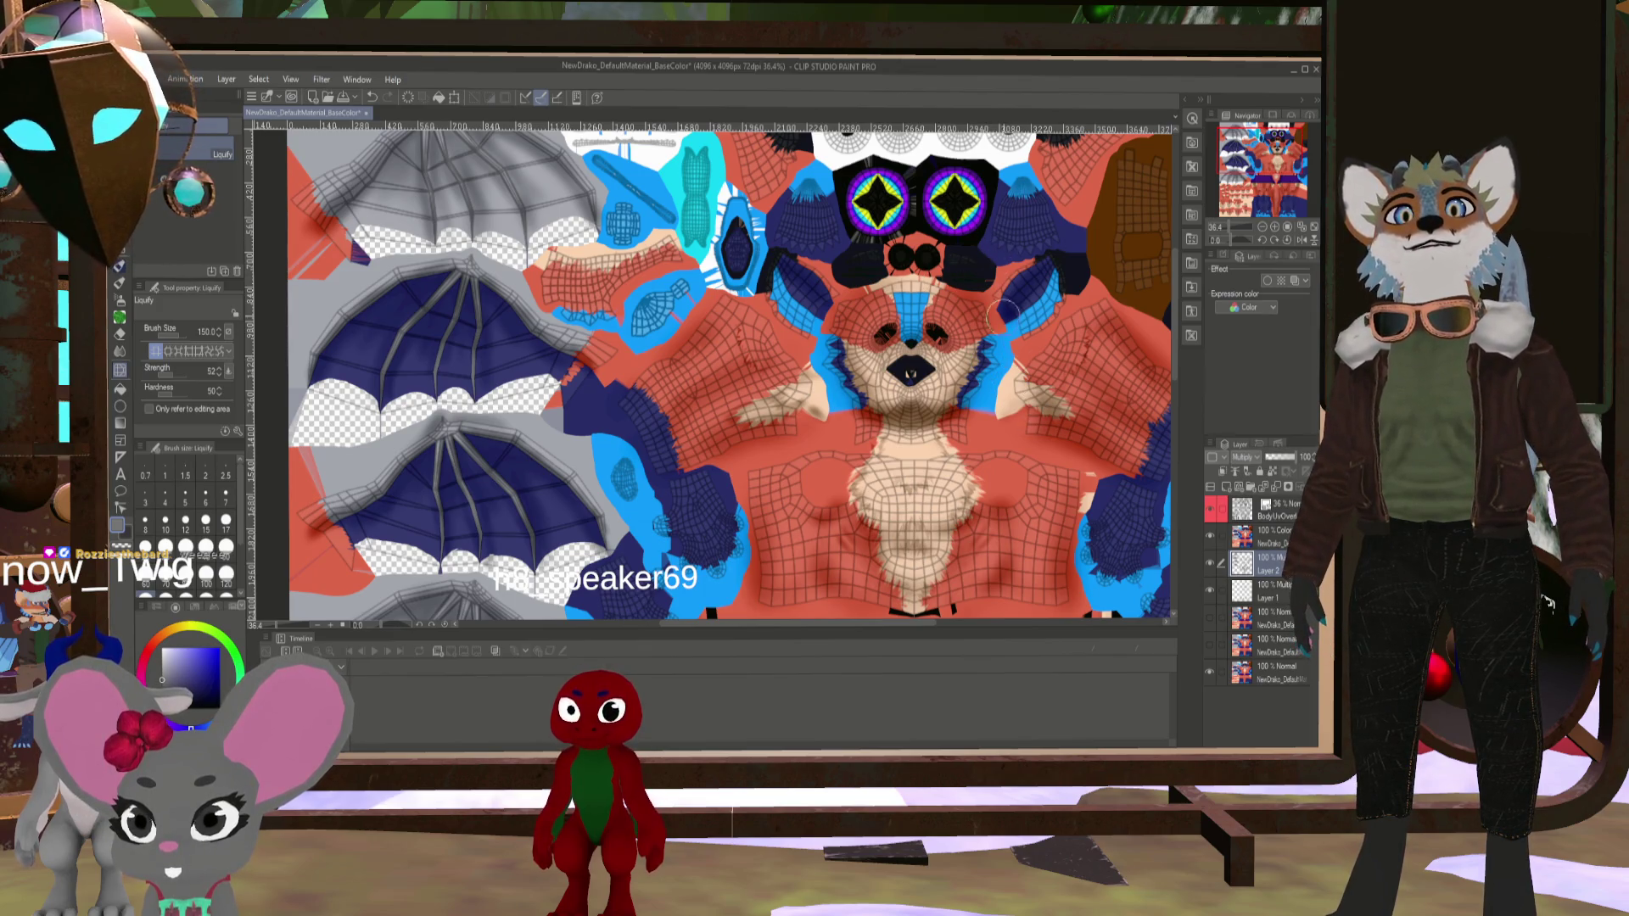
- Zoom around the texture and briefly hide then re-show a layer to compare
{"action": "scroll", "coordinate": [1001, 314], "scroll_direction": "up", "scroll_amount": 4}
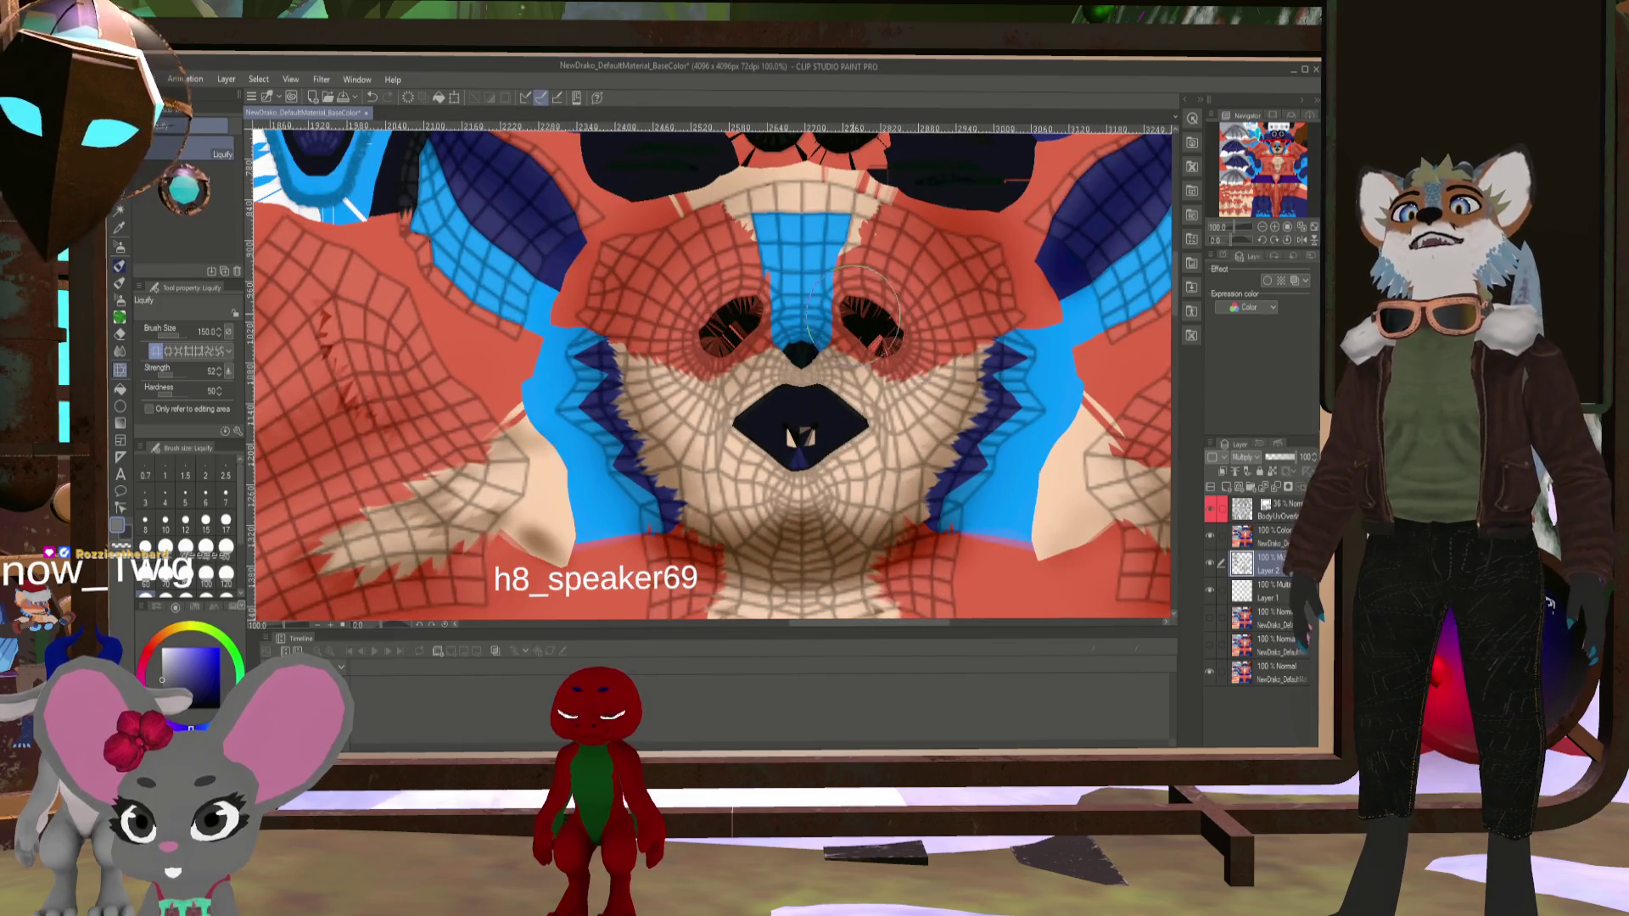
{"action": "scroll", "coordinate": [856, 310], "scroll_direction": "down", "scroll_amount": 2}
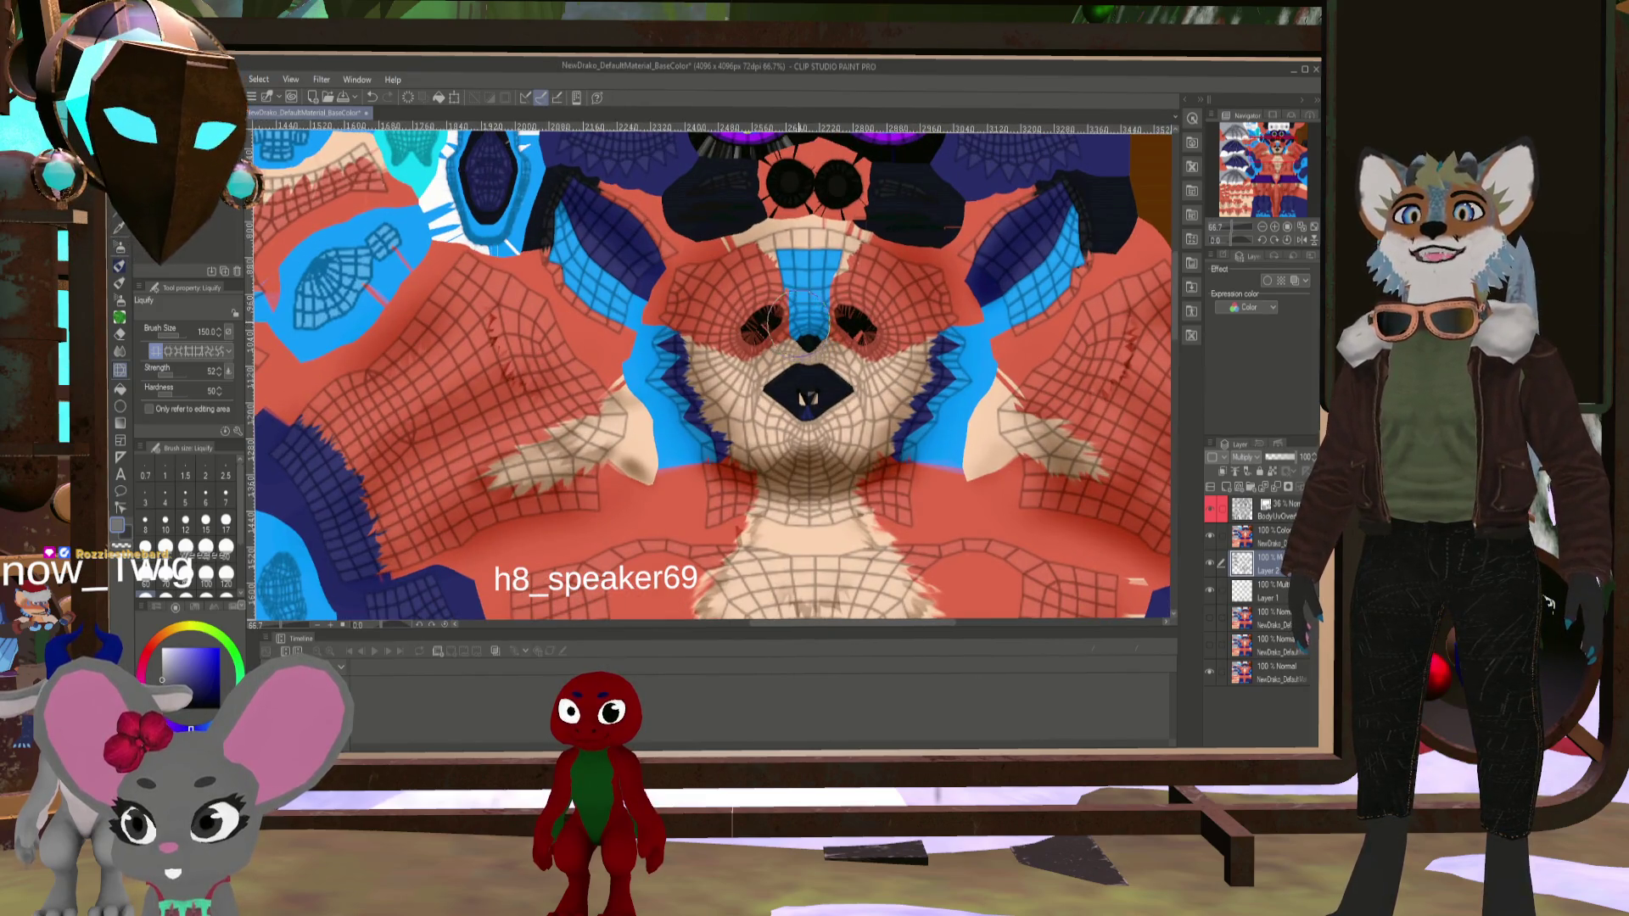
{"action": "scroll", "coordinate": [802, 318], "scroll_direction": "down", "scroll_amount": 2}
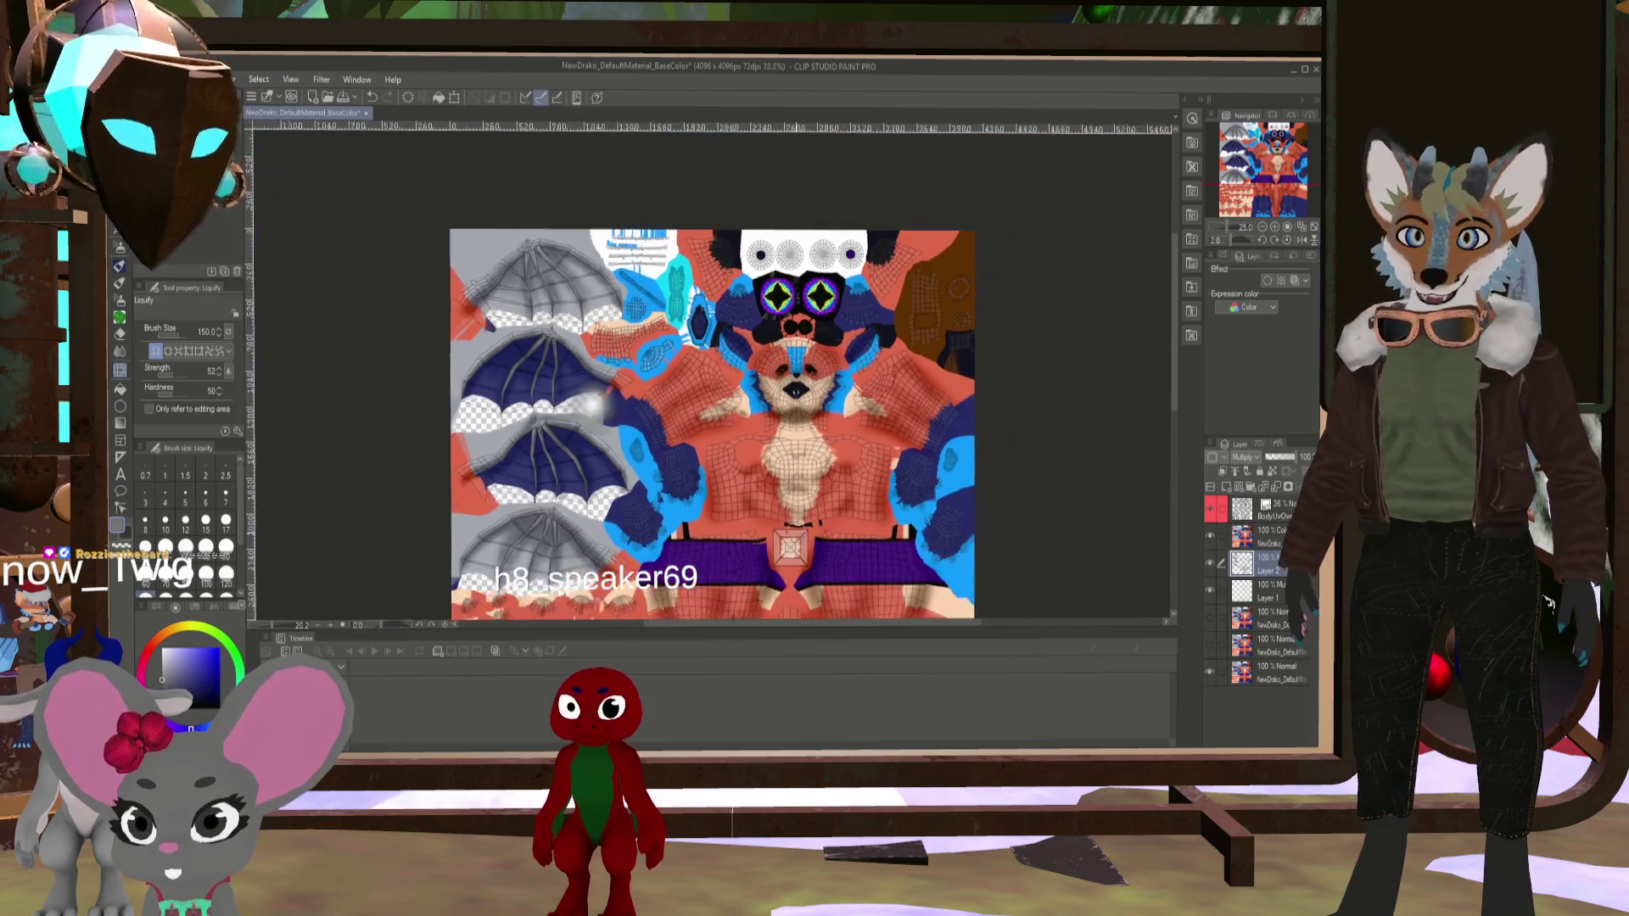
{"action": "scroll", "coordinate": [768, 557], "scroll_direction": "up", "scroll_amount": 3}
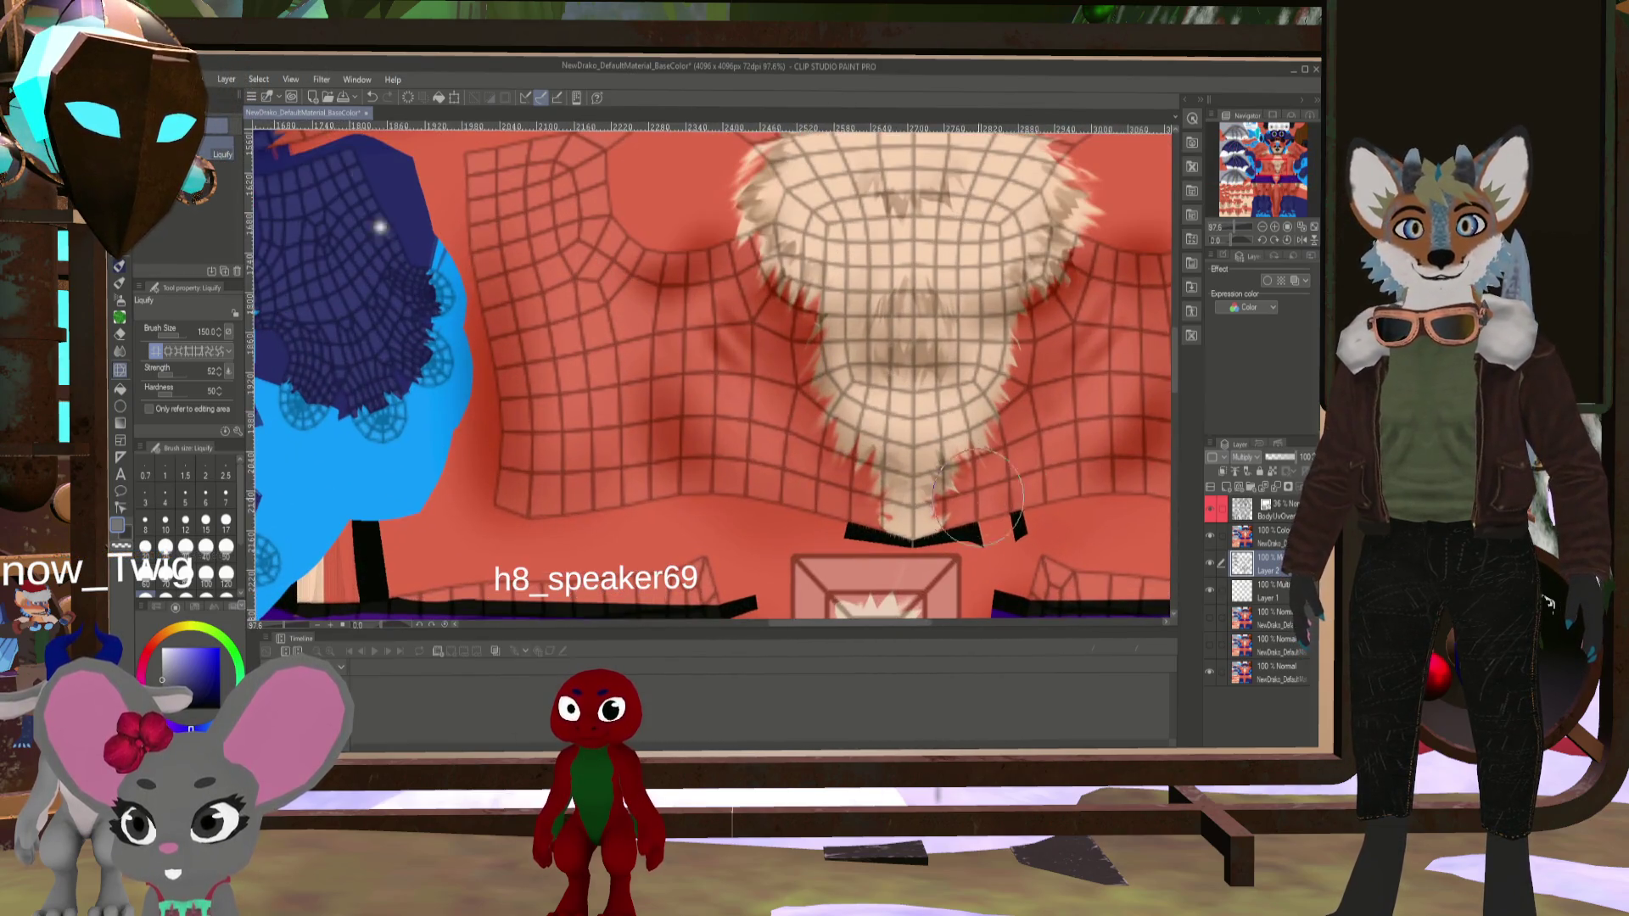
{"action": "left_click", "coordinate": [1216, 565]}
{"action": "left_click", "coordinate": [1216, 565]}
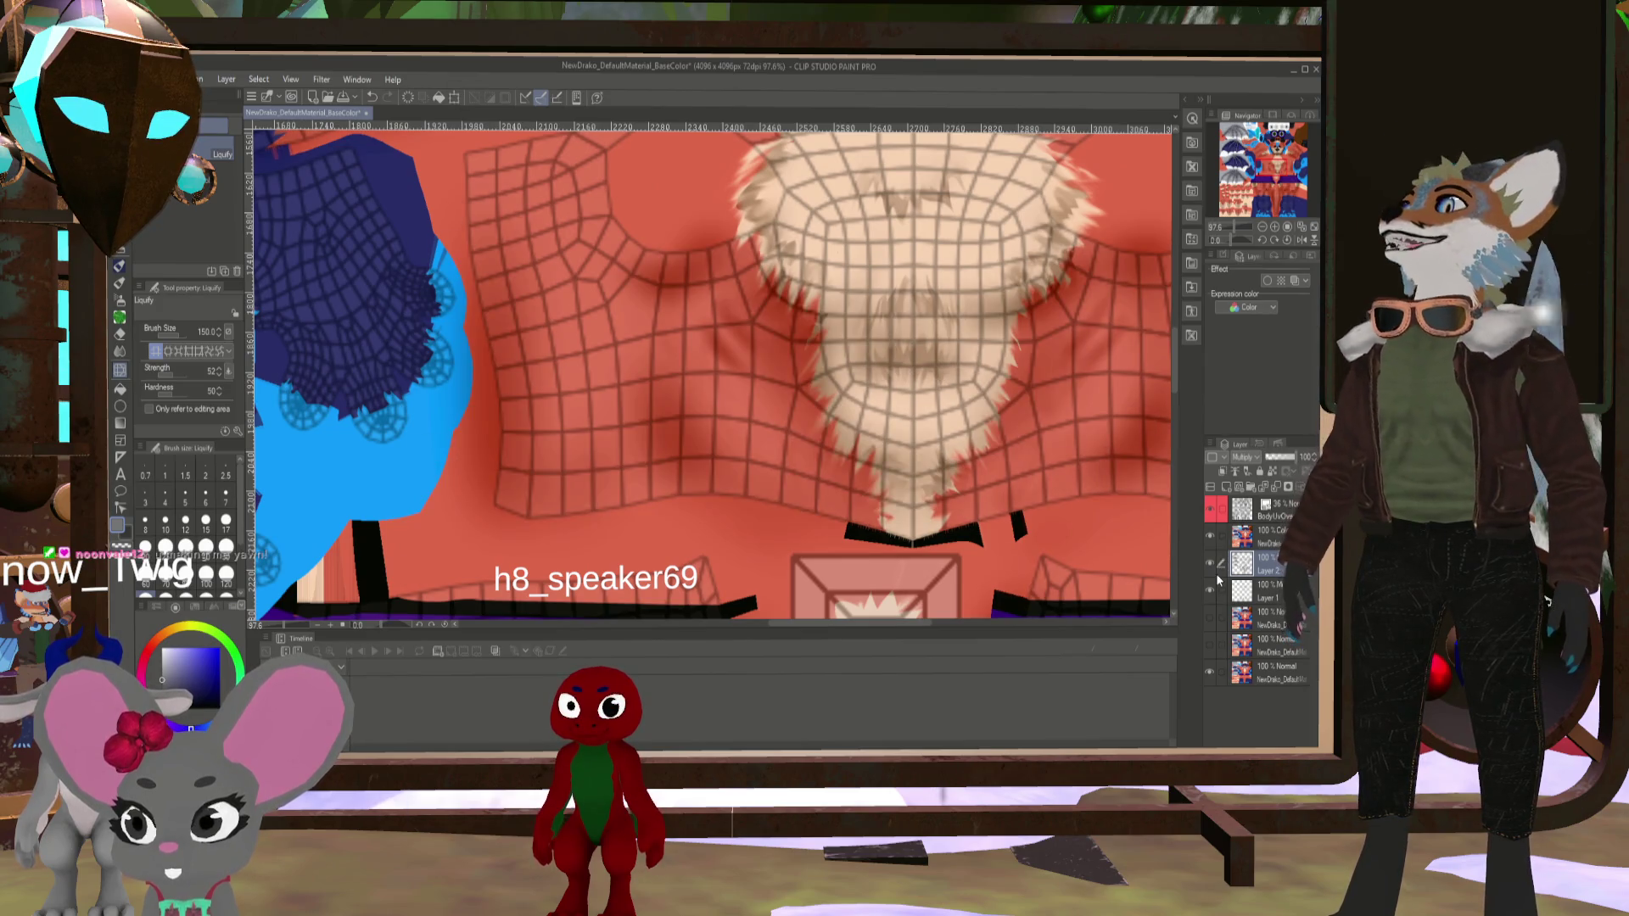
- Hide the UV wireframe layer and zoom toward the belly marks
{"action": "left_click", "coordinate": [1215, 509]}
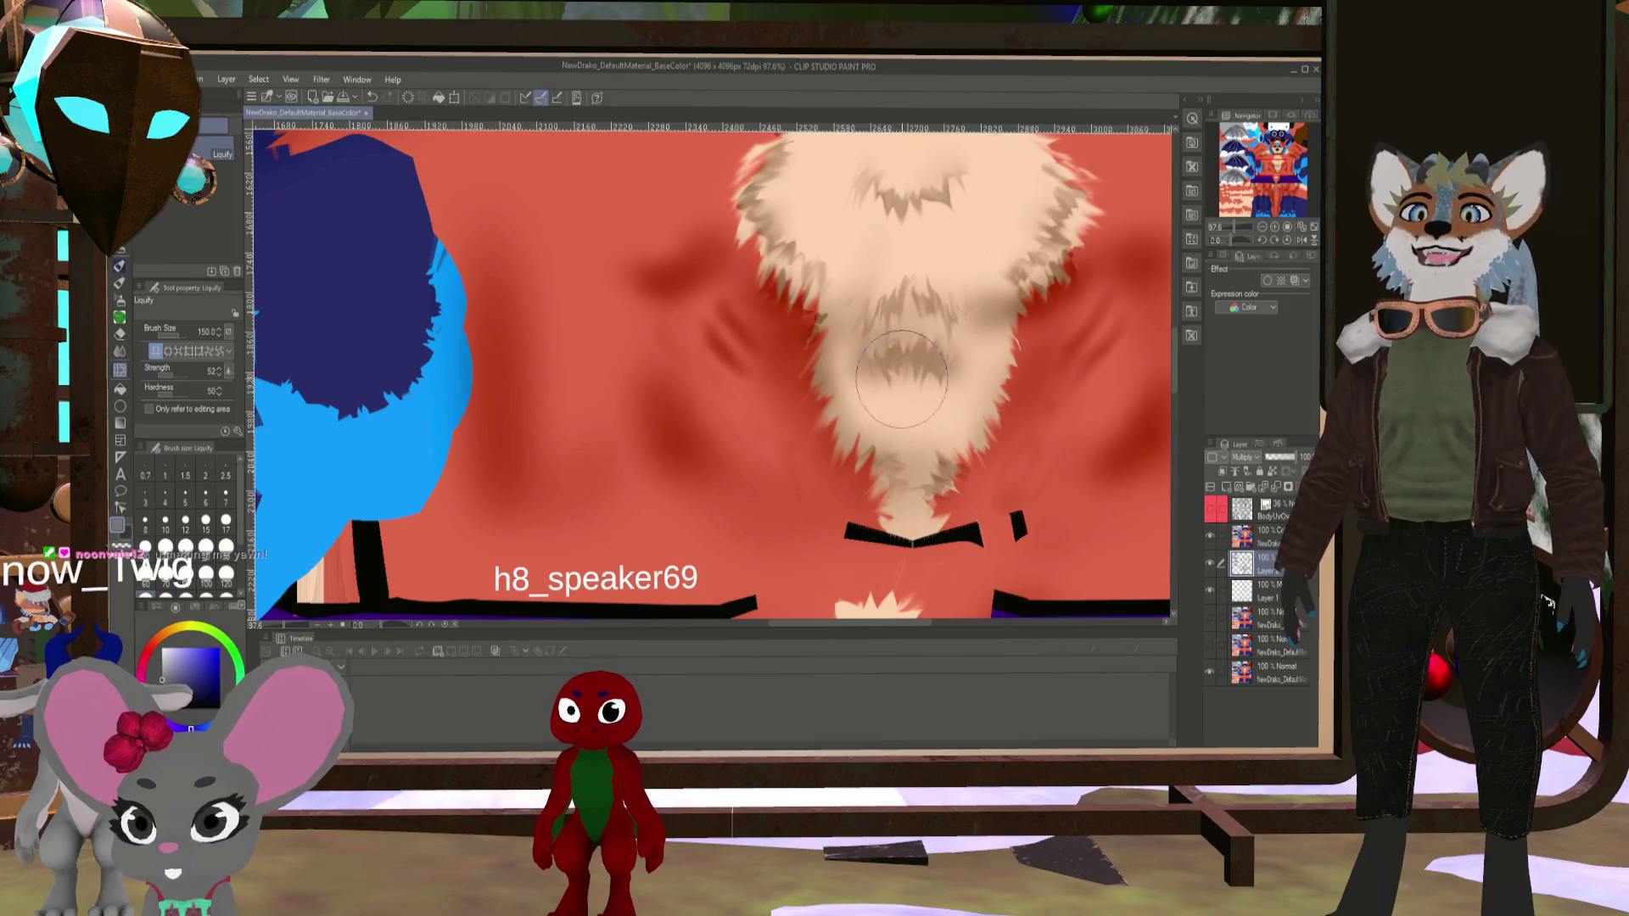
{"action": "scroll", "coordinate": [874, 373], "scroll_direction": "down", "scroll_amount": 2}
{"action": "scroll", "coordinate": [797, 339], "scroll_direction": "down", "scroll_amount": 2}
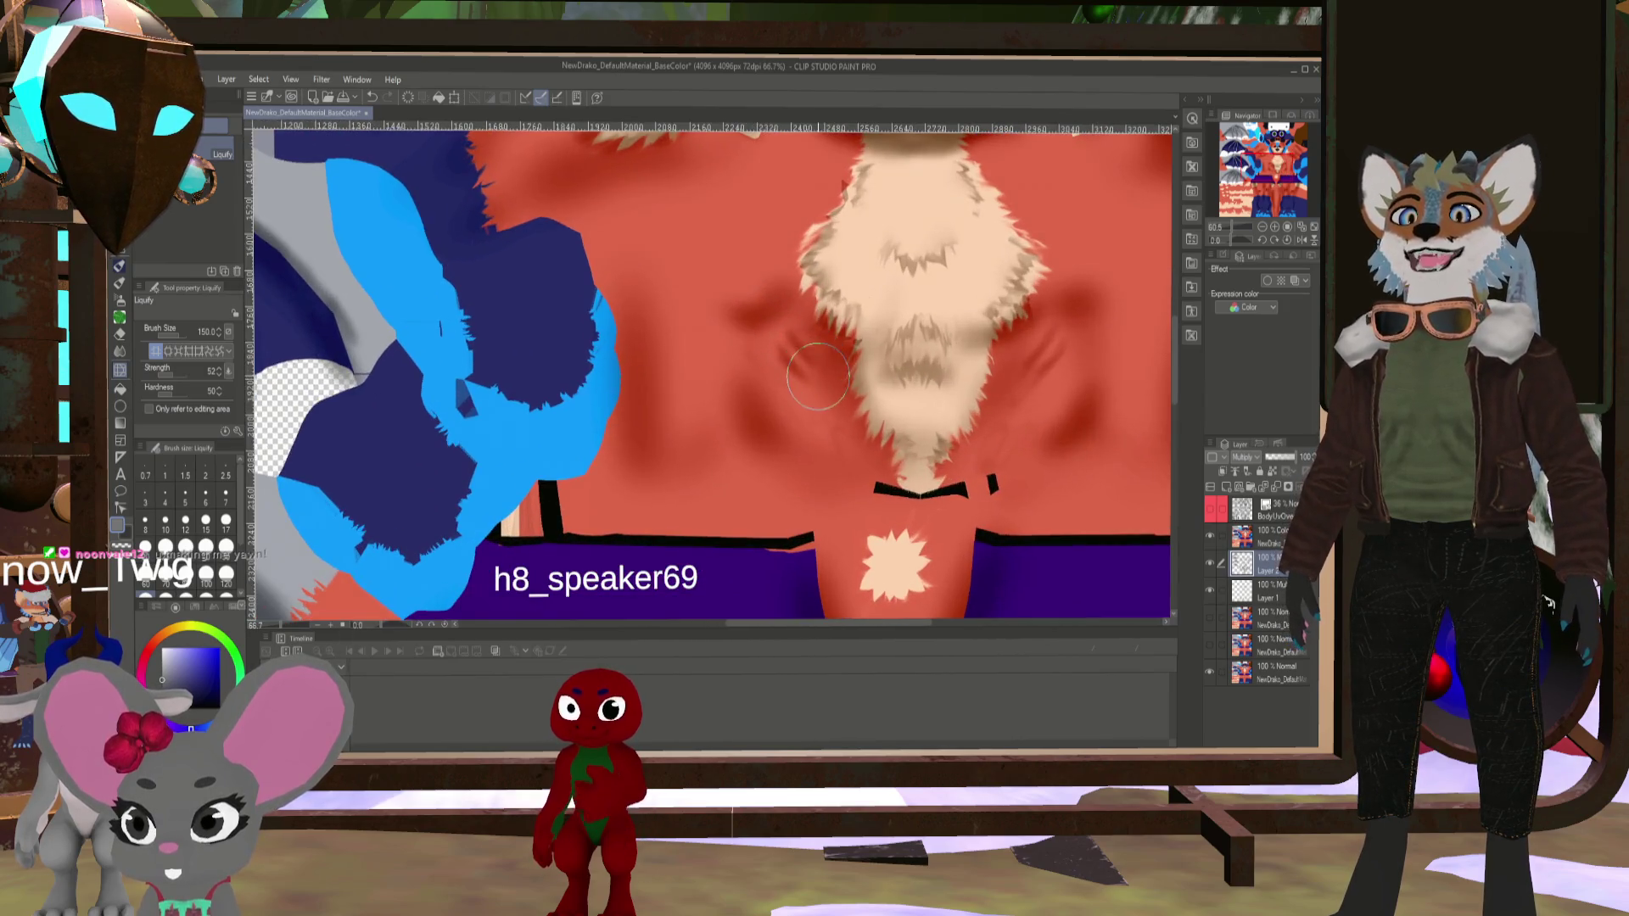
{"action": "scroll", "coordinate": [861, 439], "scroll_direction": "down", "scroll_amount": 2}
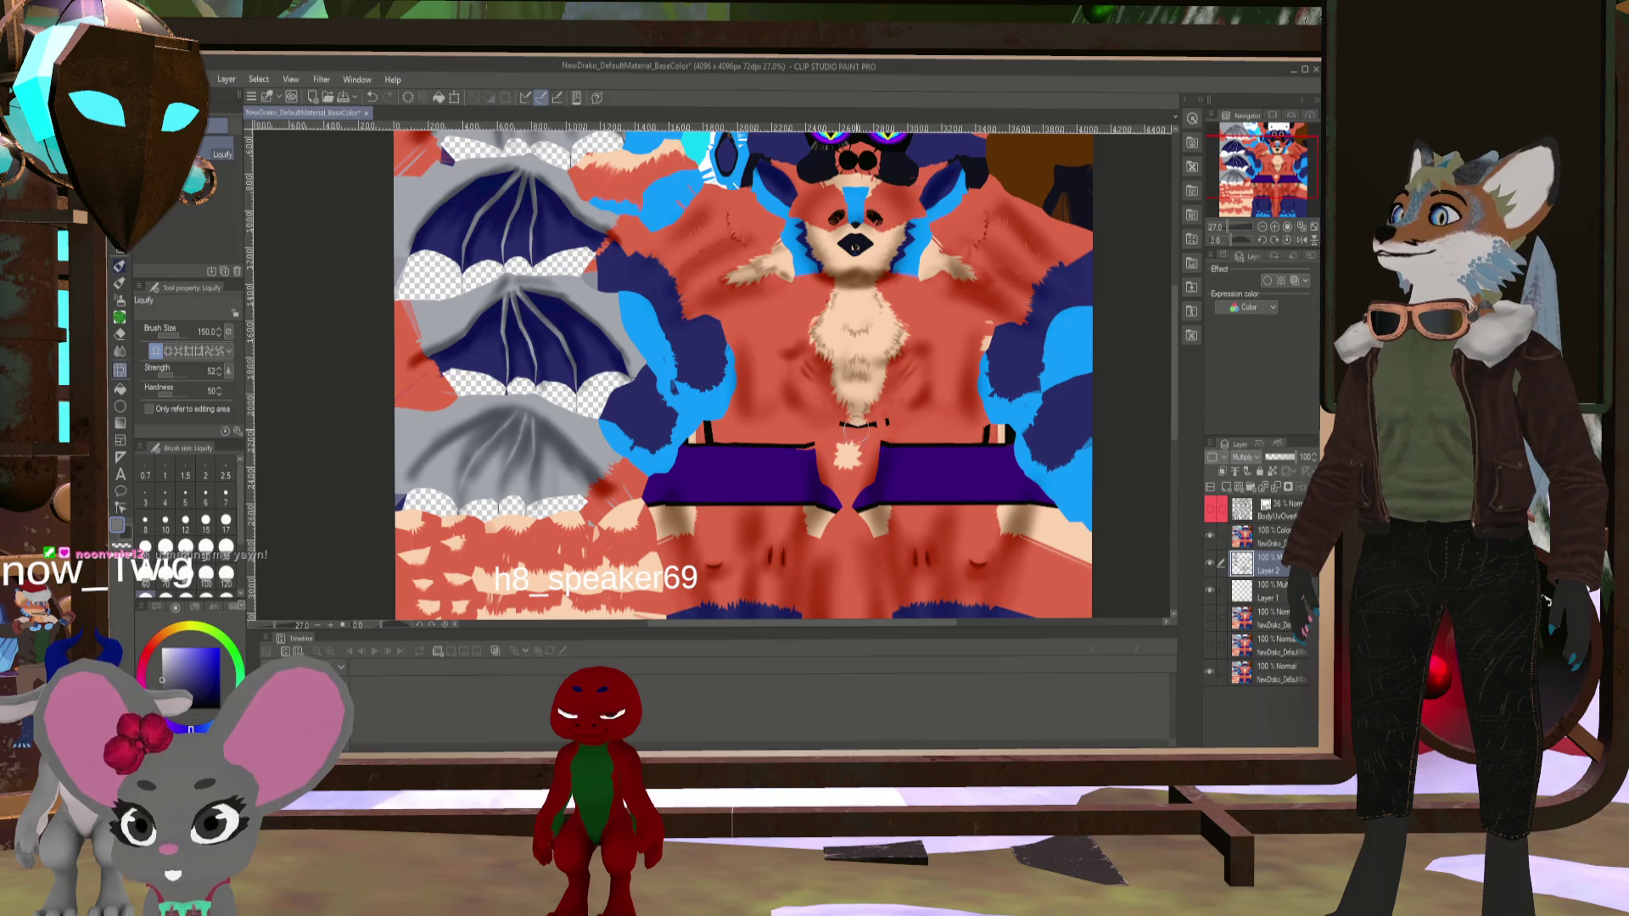
{"action": "scroll", "coordinate": [699, 378], "scroll_direction": "up", "scroll_amount": 1}
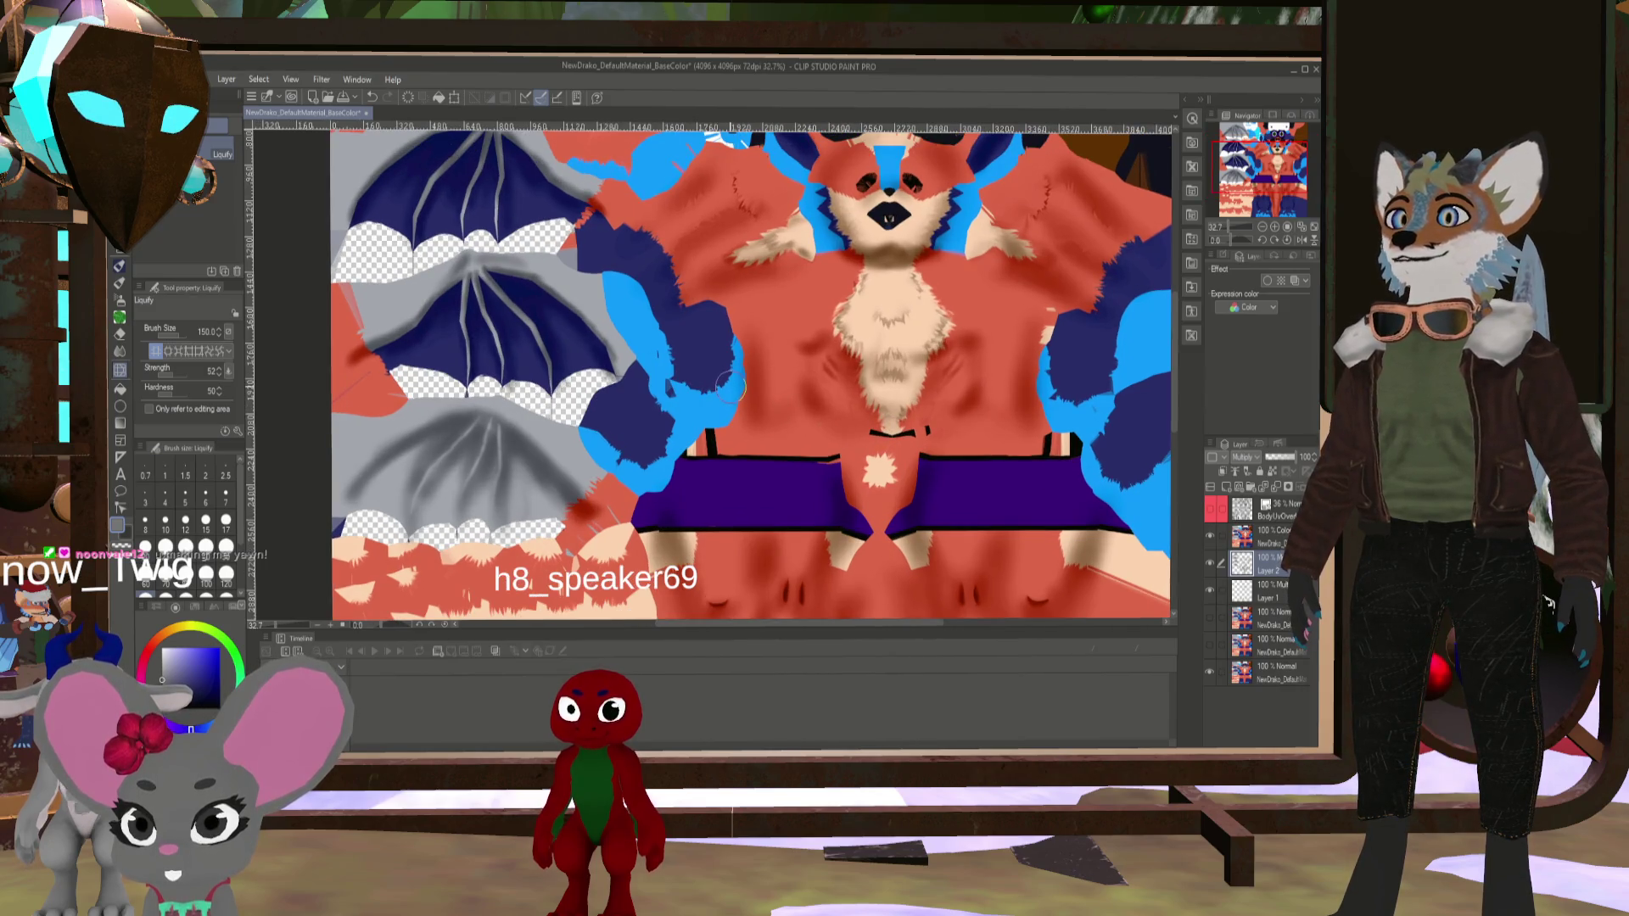
{"action": "scroll", "coordinate": [770, 388], "scroll_direction": "up", "scroll_amount": 2}
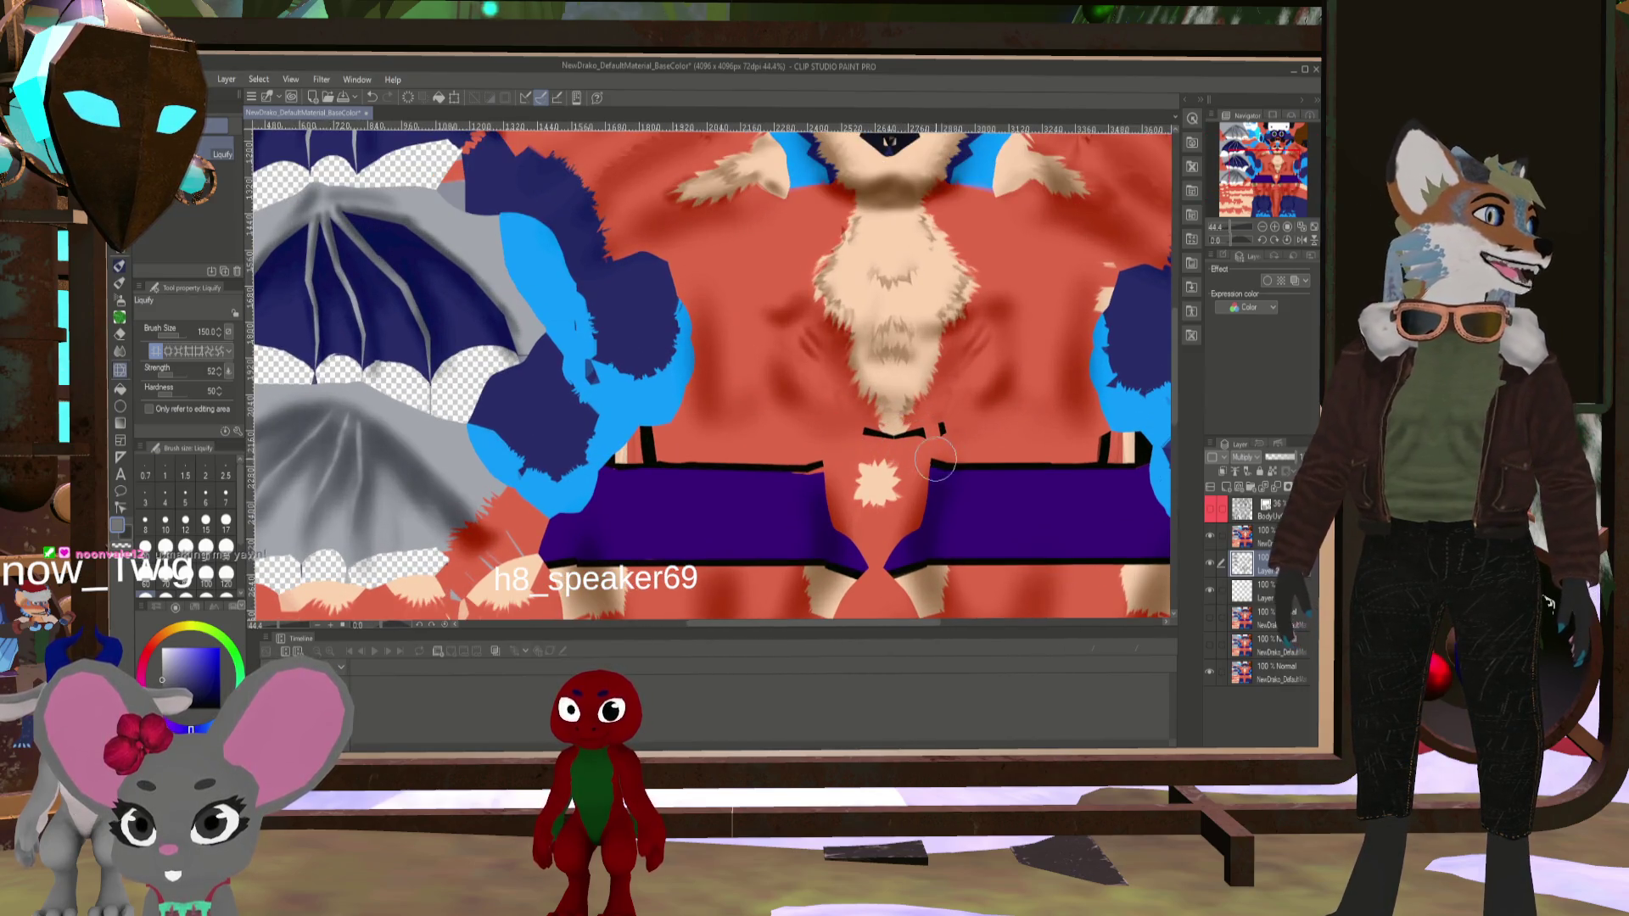
{"action": "scroll", "coordinate": [849, 411], "scroll_direction": "down", "scroll_amount": 3}
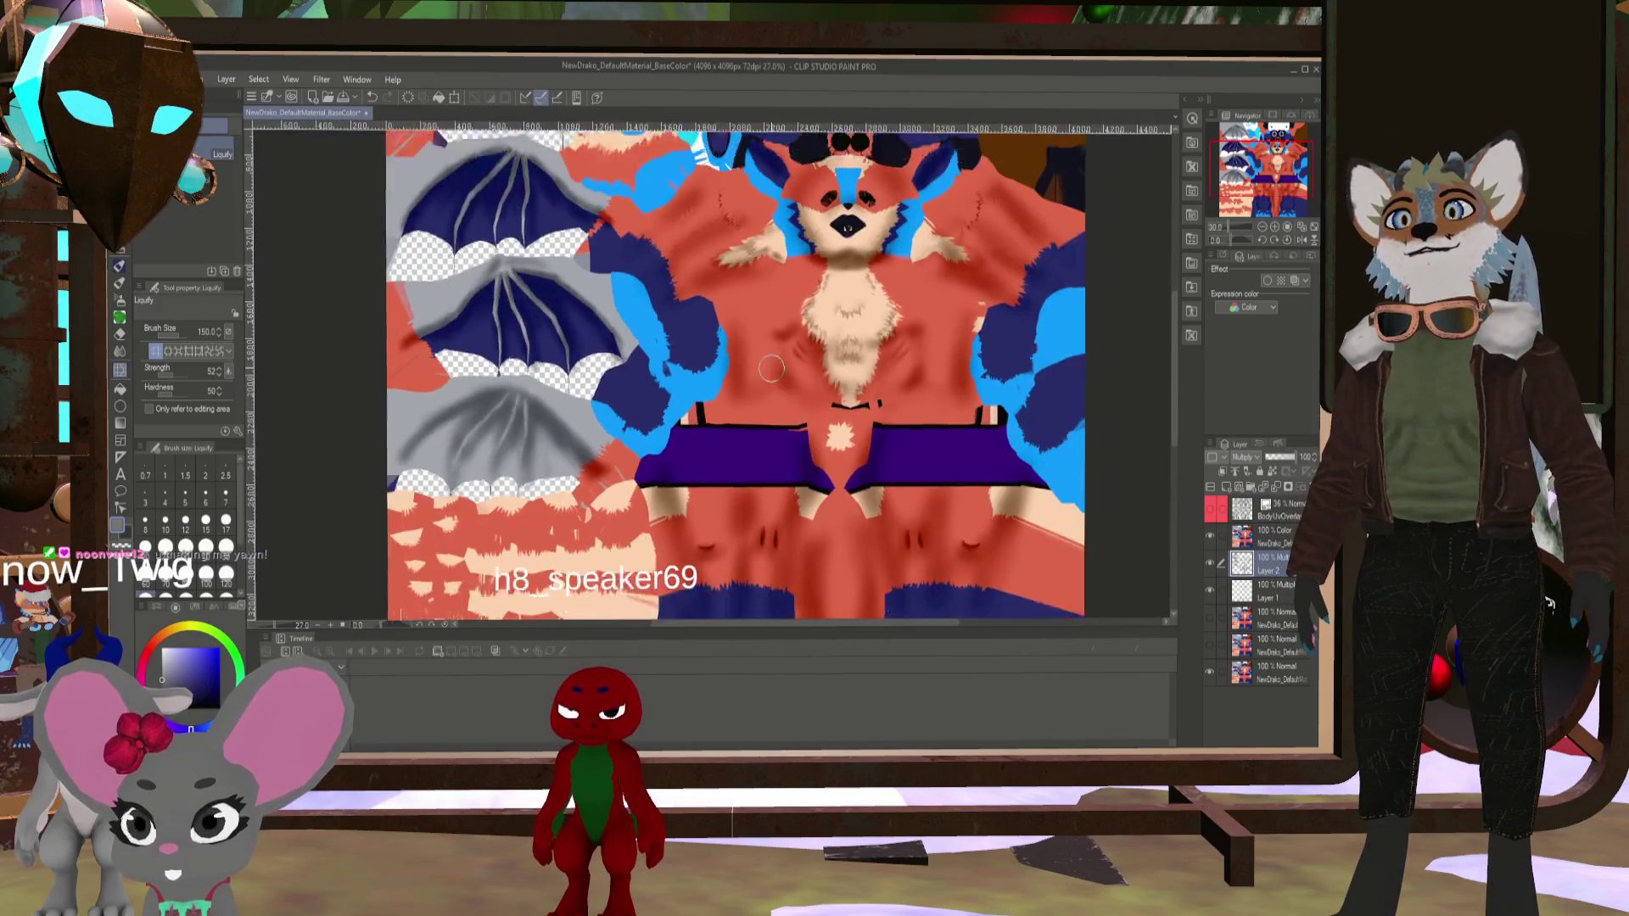
{"action": "scroll", "coordinate": [808, 497], "scroll_direction": "up", "scroll_amount": 2}
{"action": "scroll", "coordinate": [740, 528], "scroll_direction": "up", "scroll_amount": 3}
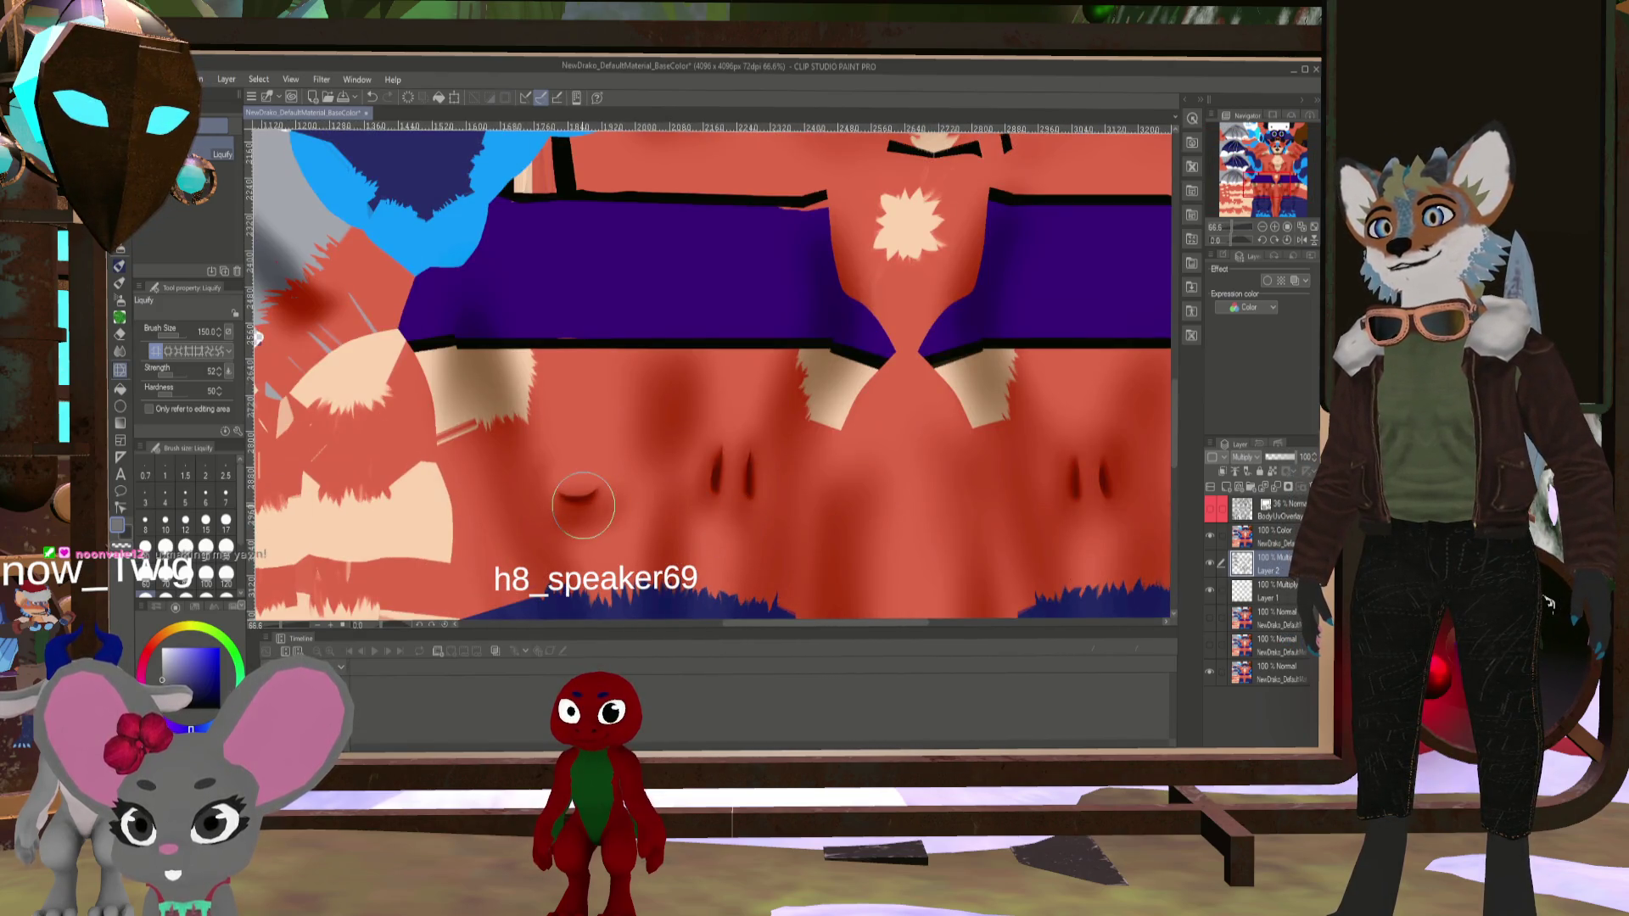
{"action": "scroll", "coordinate": [759, 474], "scroll_direction": "up", "scroll_amount": 1}
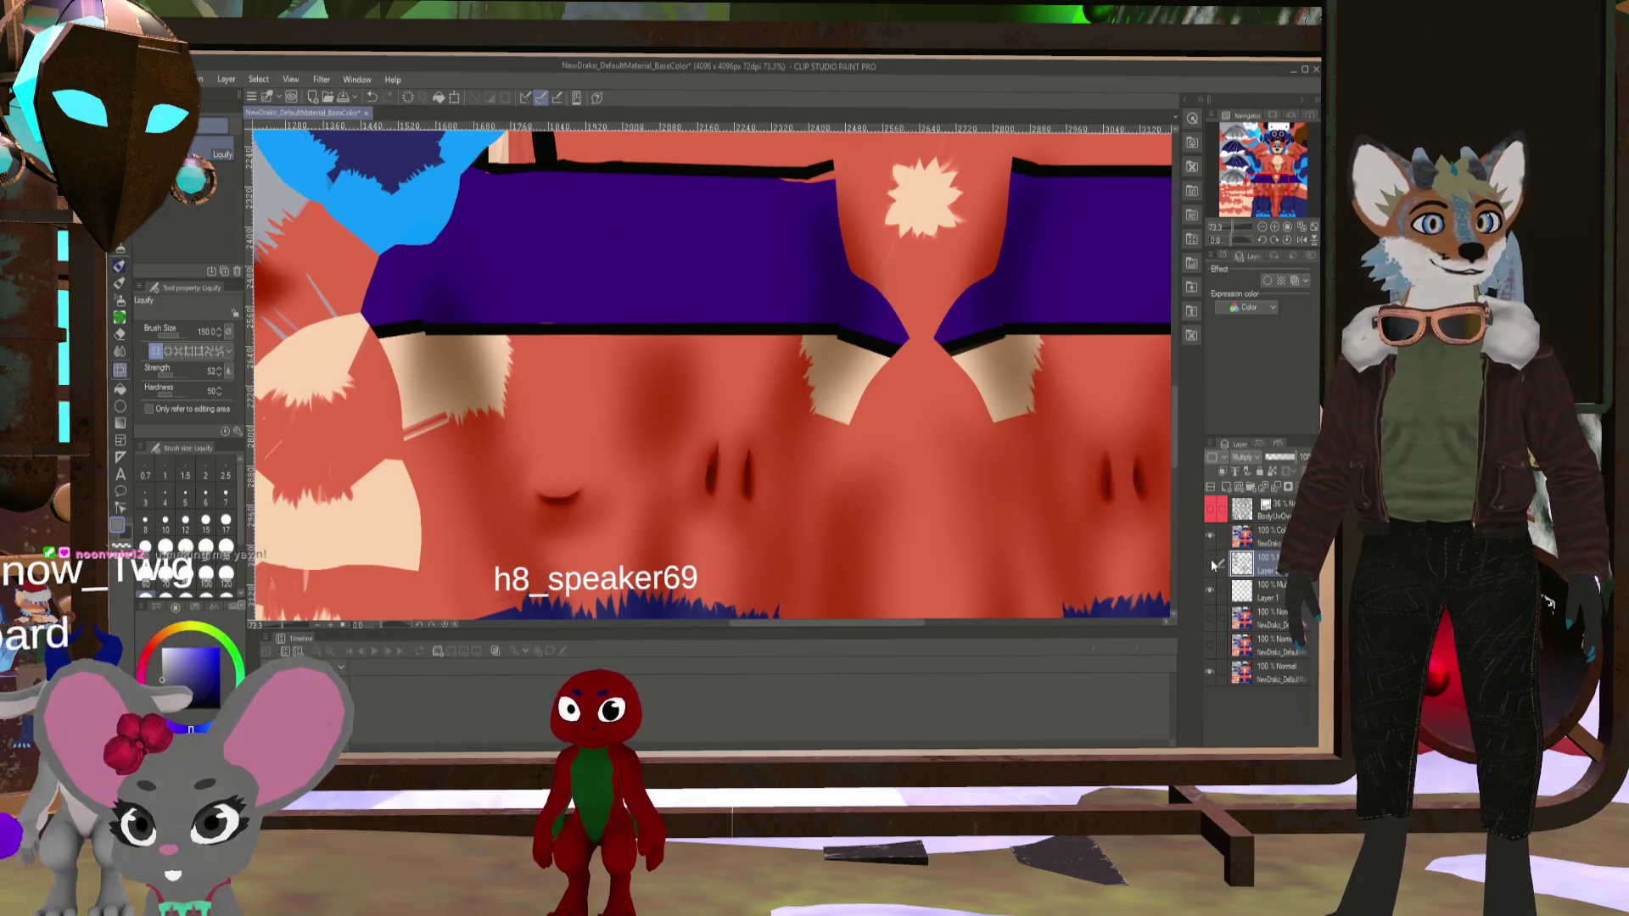
- Make Layer 1 the working layer for further edits on the body texture
{"action": "left_click", "coordinate": [1269, 591]}
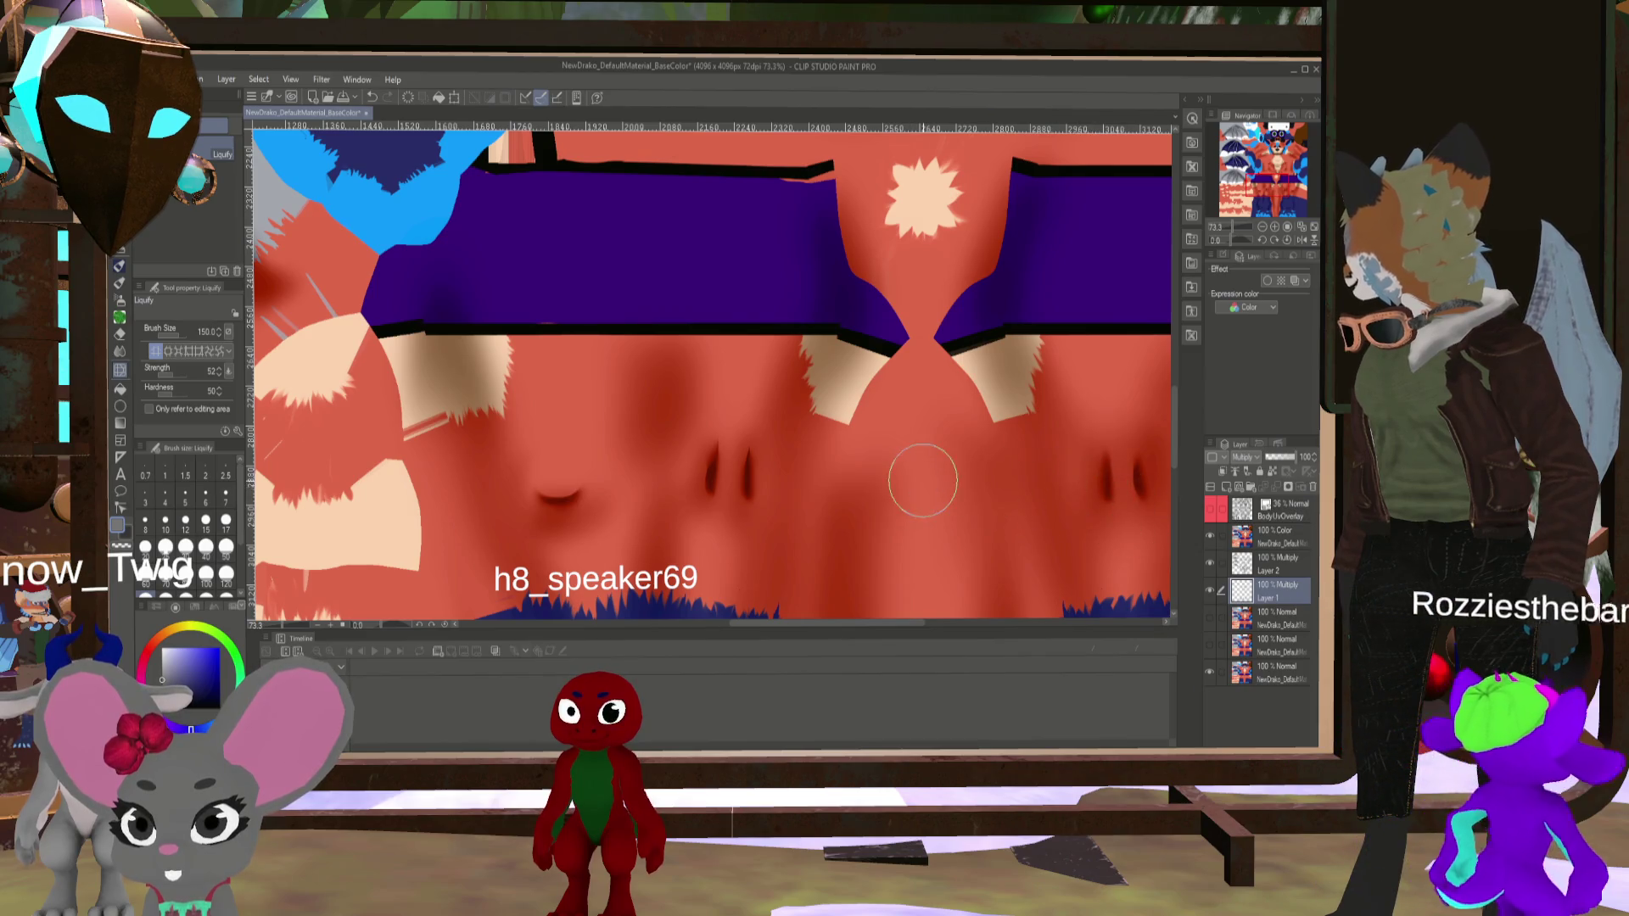
{"action": "scroll", "coordinate": [862, 476], "scroll_direction": "down", "scroll_amount": 3}
{"action": "scroll", "coordinate": [910, 520], "scroll_direction": "up", "scroll_amount": 2}
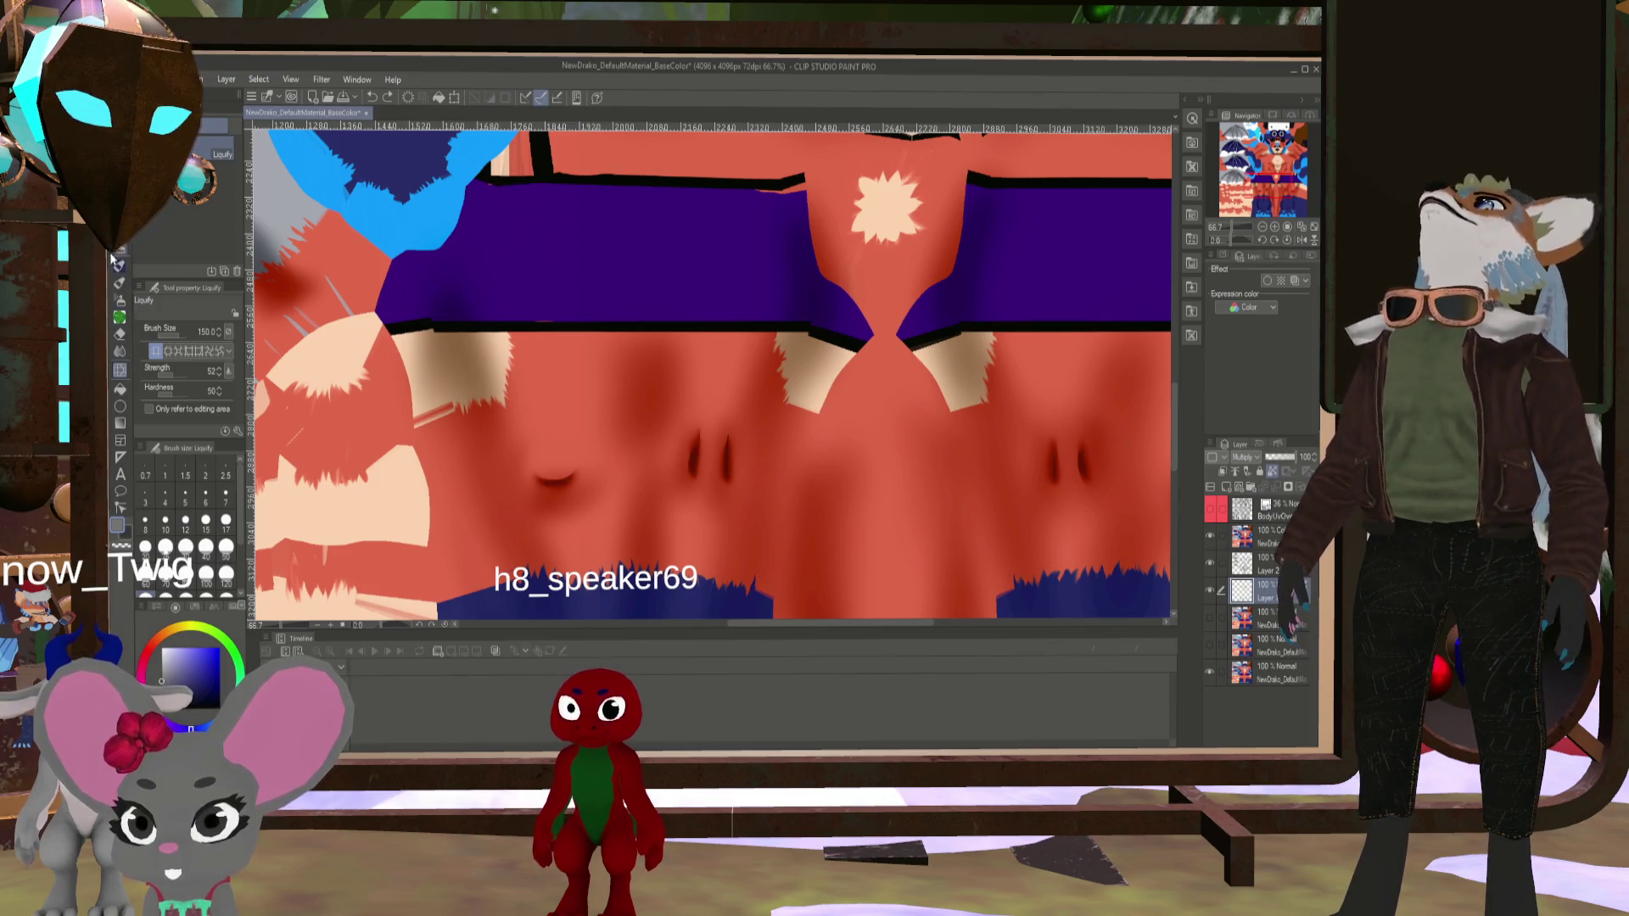
- Draw a dark size-50 G-pen stroke along the belly crease, then undo it
{"action": "left_click", "coordinate": [118, 262]}
{"action": "left_click", "coordinate": [222, 172]}
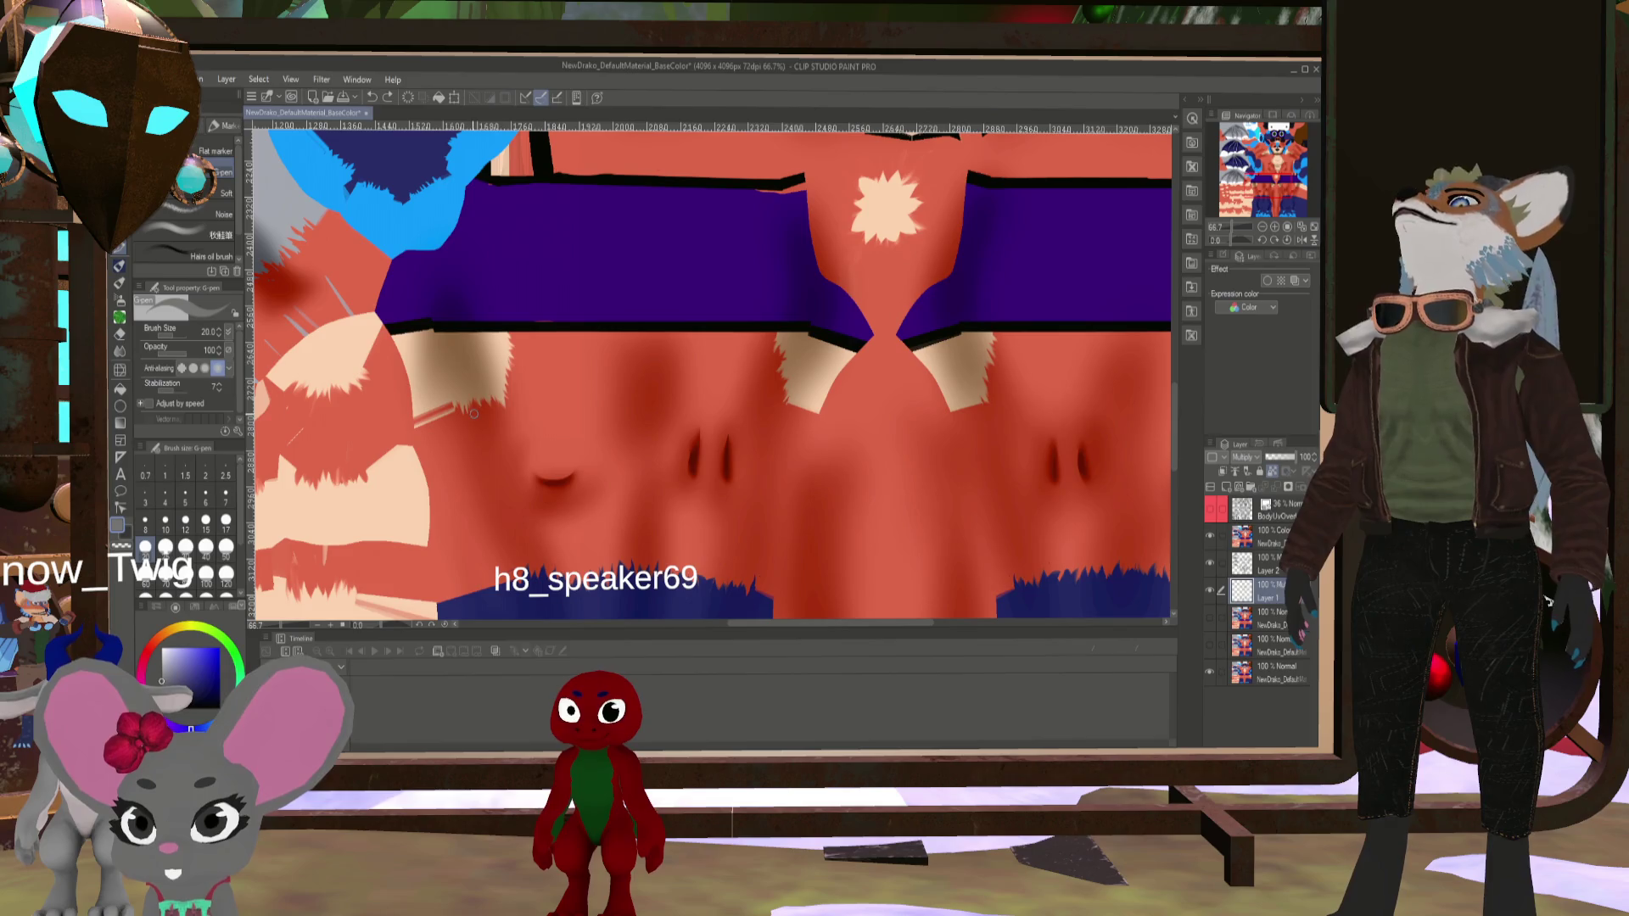
{"action": "scroll", "coordinate": [609, 467], "scroll_direction": "up", "scroll_amount": 2}
{"action": "key", "text": "bracketright"}
{"action": "key", "text": "bracketright"}
{"action": "key", "text": "bracketright"}
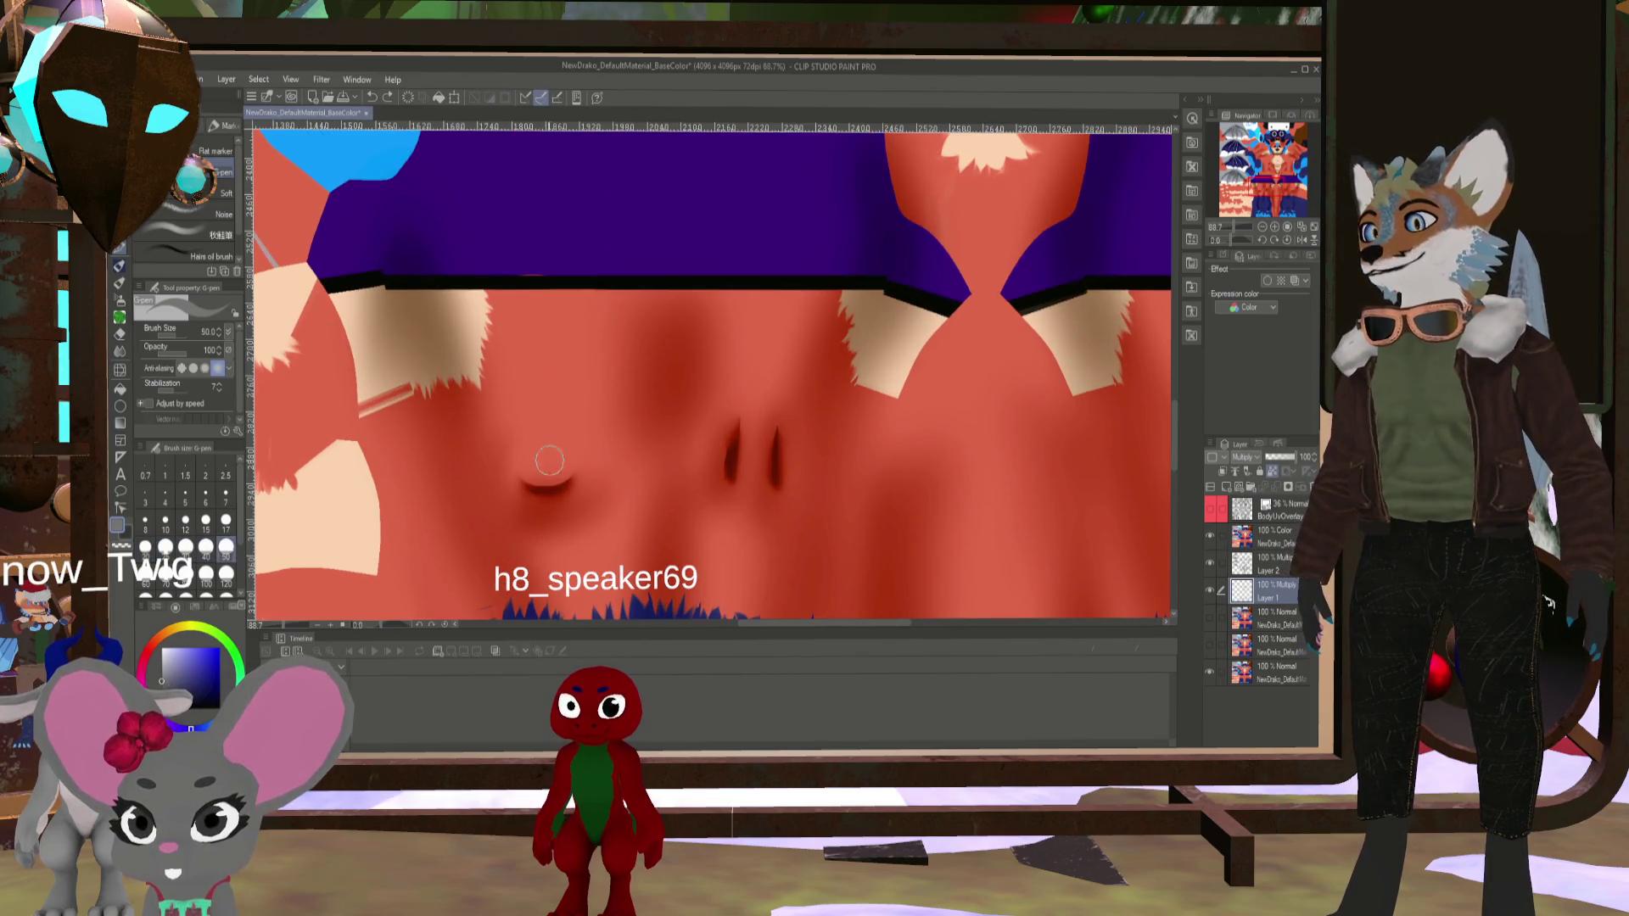
{"action": "left_click_drag", "start_coordinate": [544, 477], "coordinate": [566, 481]}
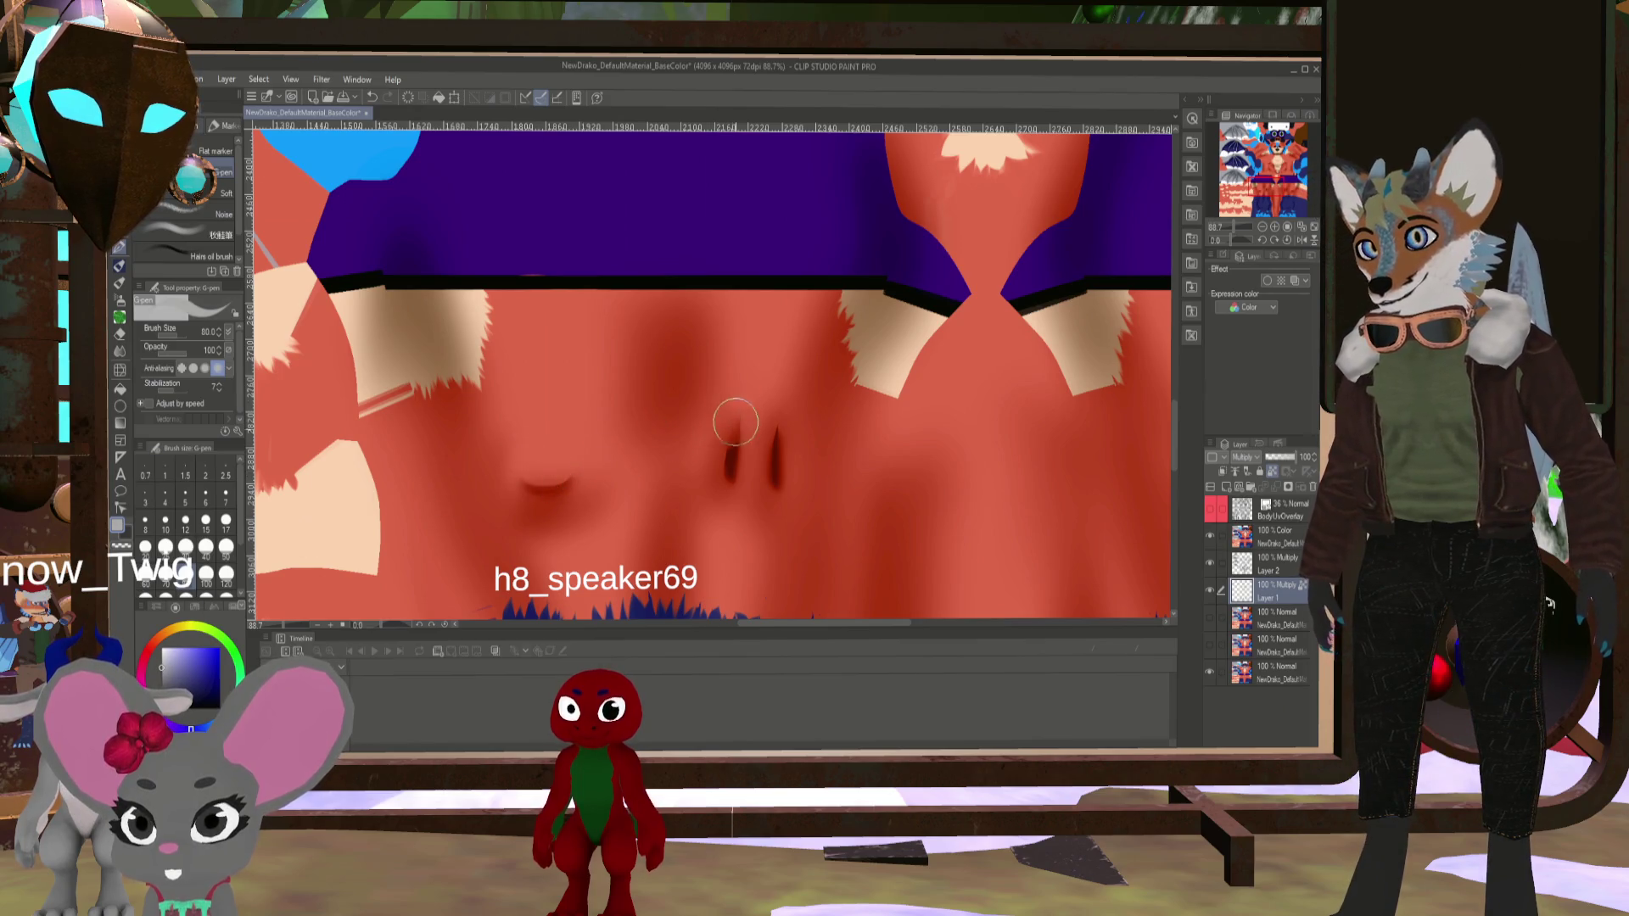
{"action": "left_click_drag", "start_coordinate": [927, 432], "coordinate": [507, 445]}
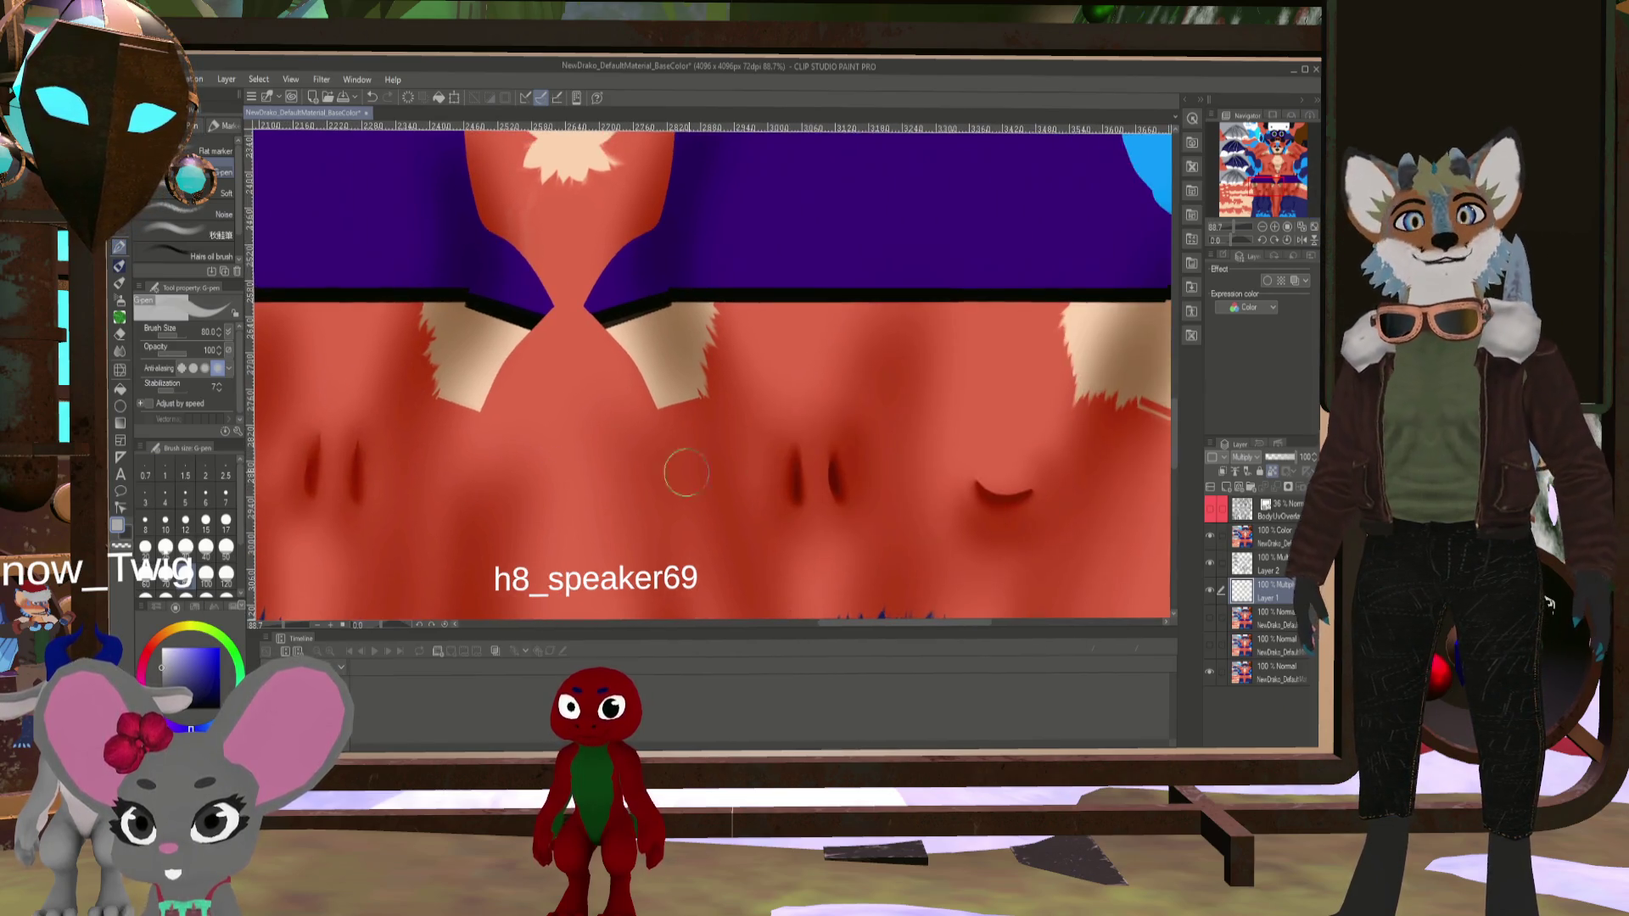
{"action": "key", "text": "ctrl+z"}
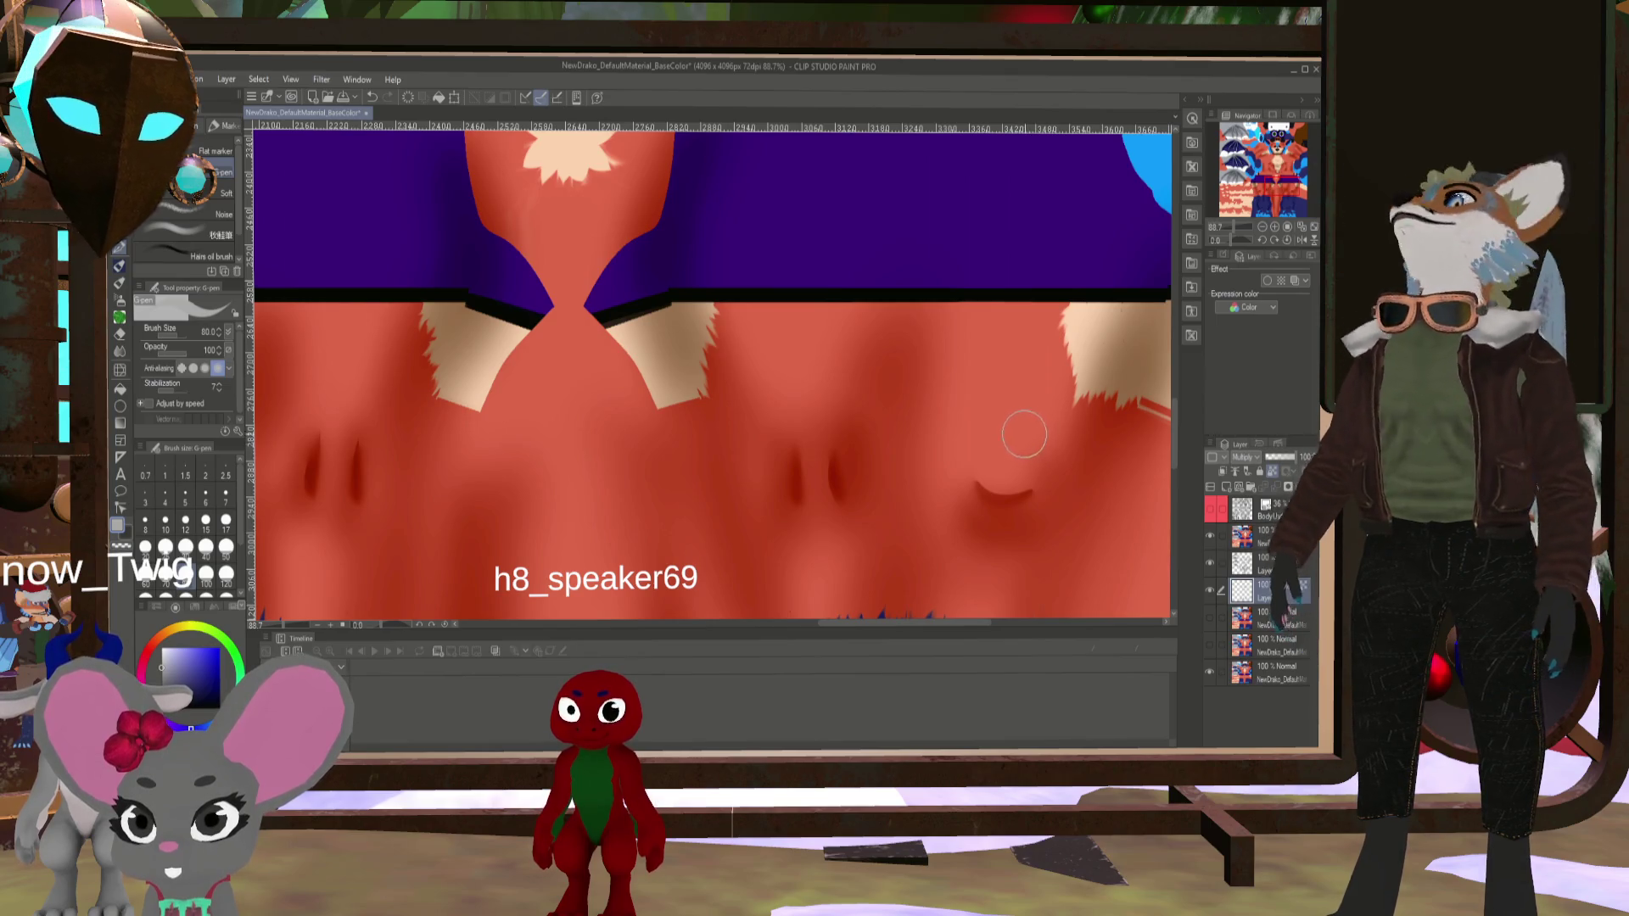
- Make Layer 2 the working layer and switch to the Blend tool
{"action": "scroll", "coordinate": [560, 289], "scroll_direction": "down", "scroll_amount": 2}
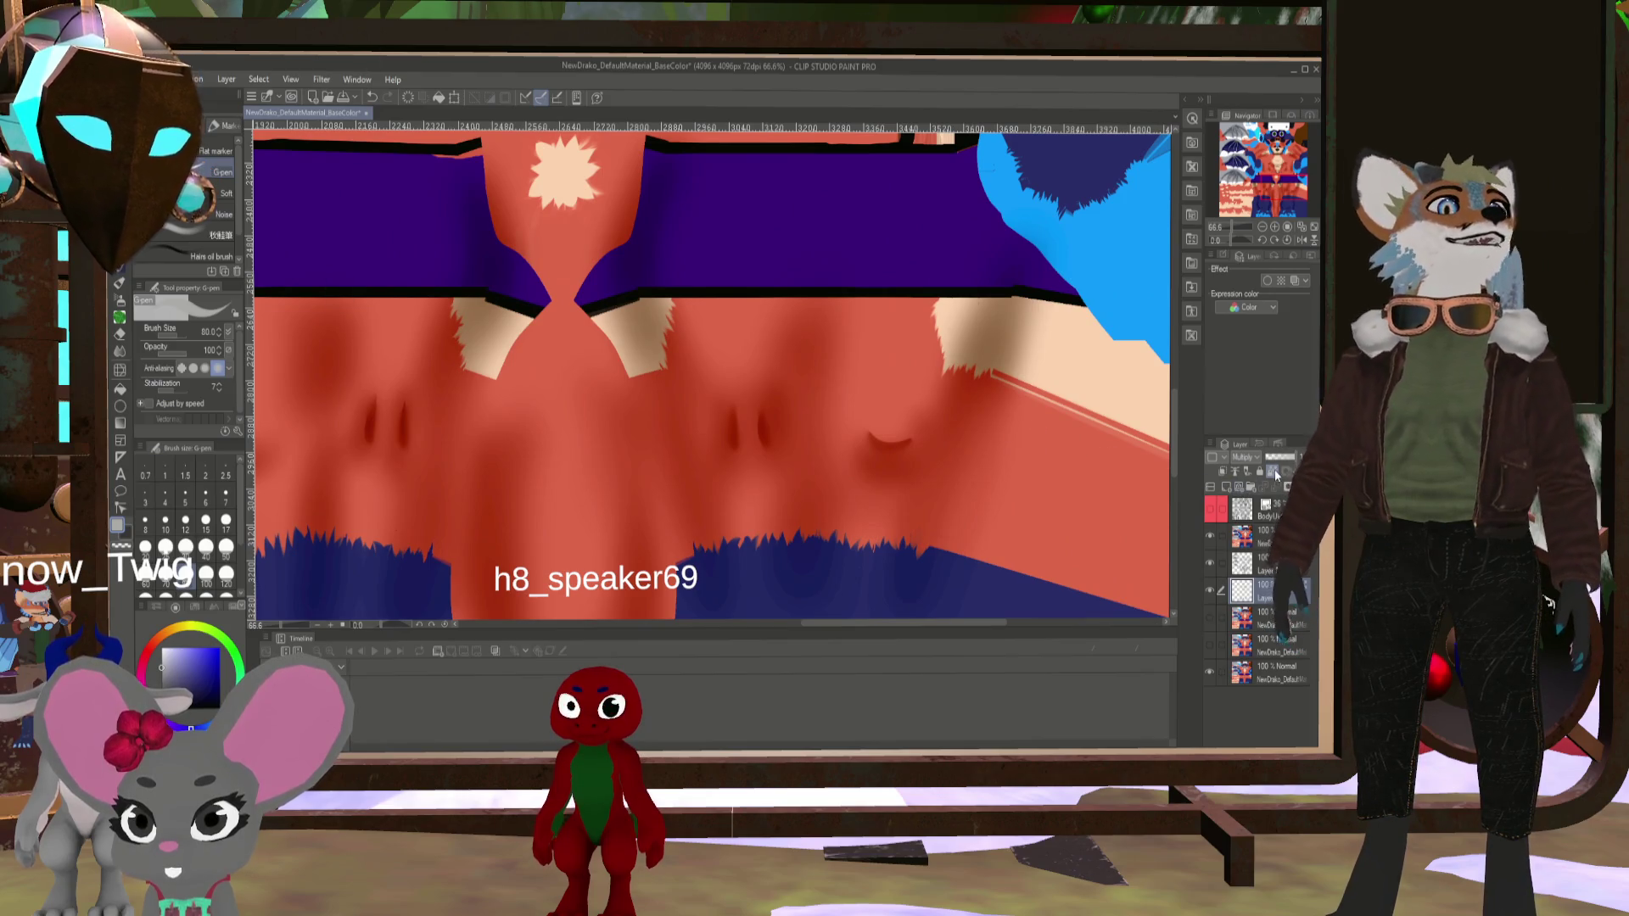
{"action": "left_click", "coordinate": [1226, 565]}
{"action": "scroll", "coordinate": [610, 234], "scroll_direction": "up", "scroll_amount": 2}
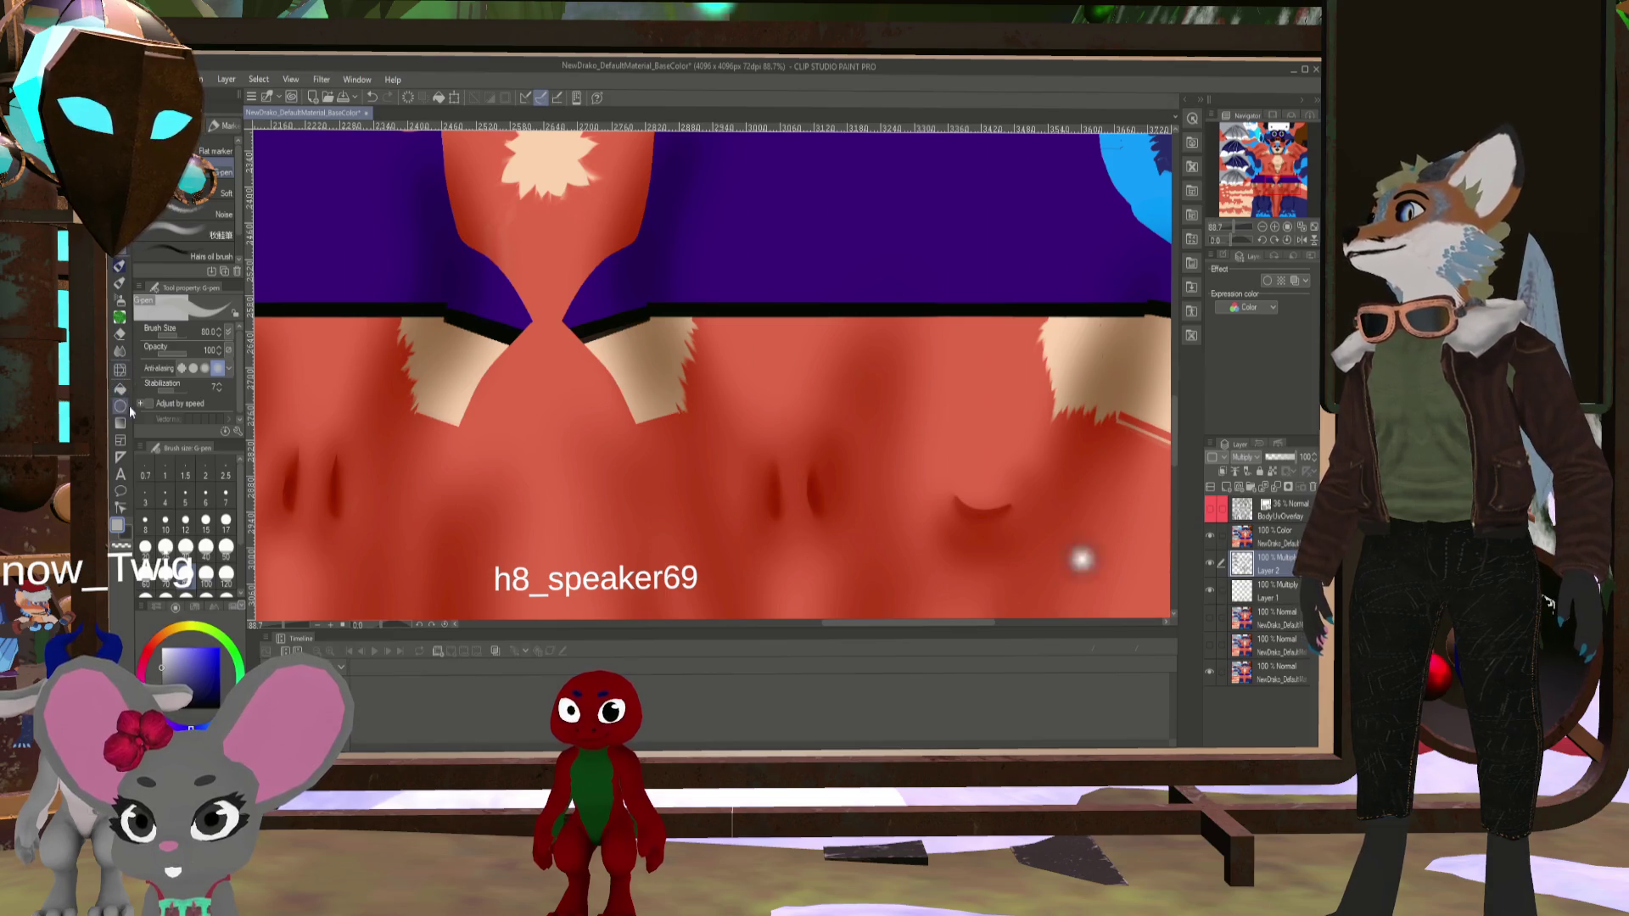
{"action": "left_click", "coordinate": [120, 350]}
- Smudge the edge of the tan fur patch with the Finger tip blender at size 30
{"action": "left_click", "coordinate": [219, 183]}
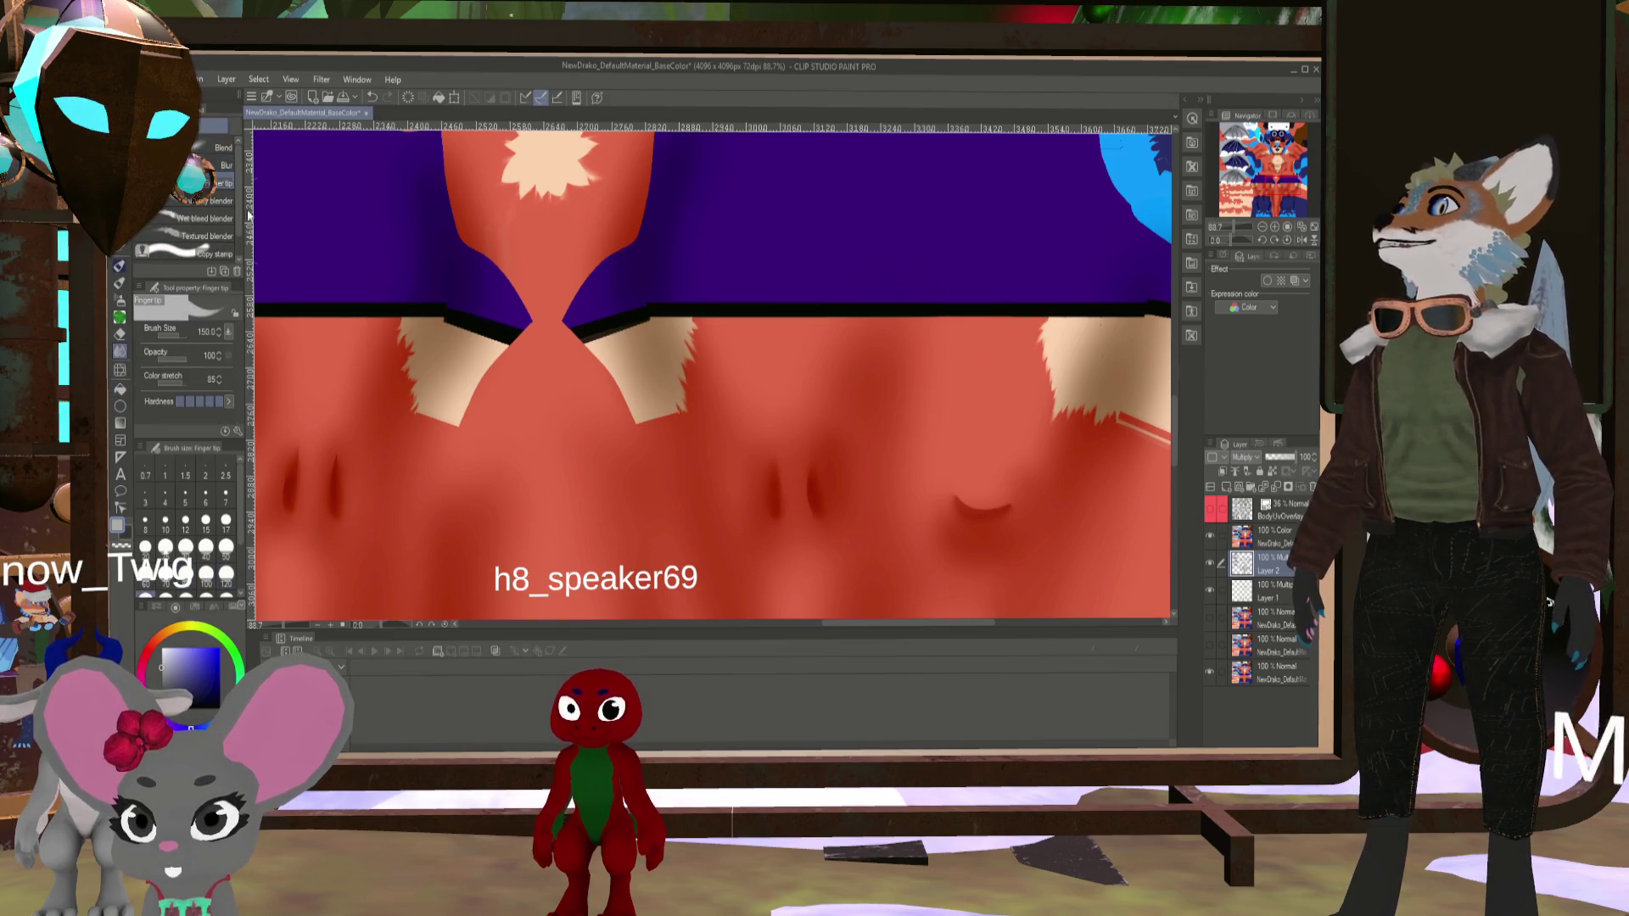
{"action": "scroll", "coordinate": [712, 379], "scroll_direction": "up", "scroll_amount": 2}
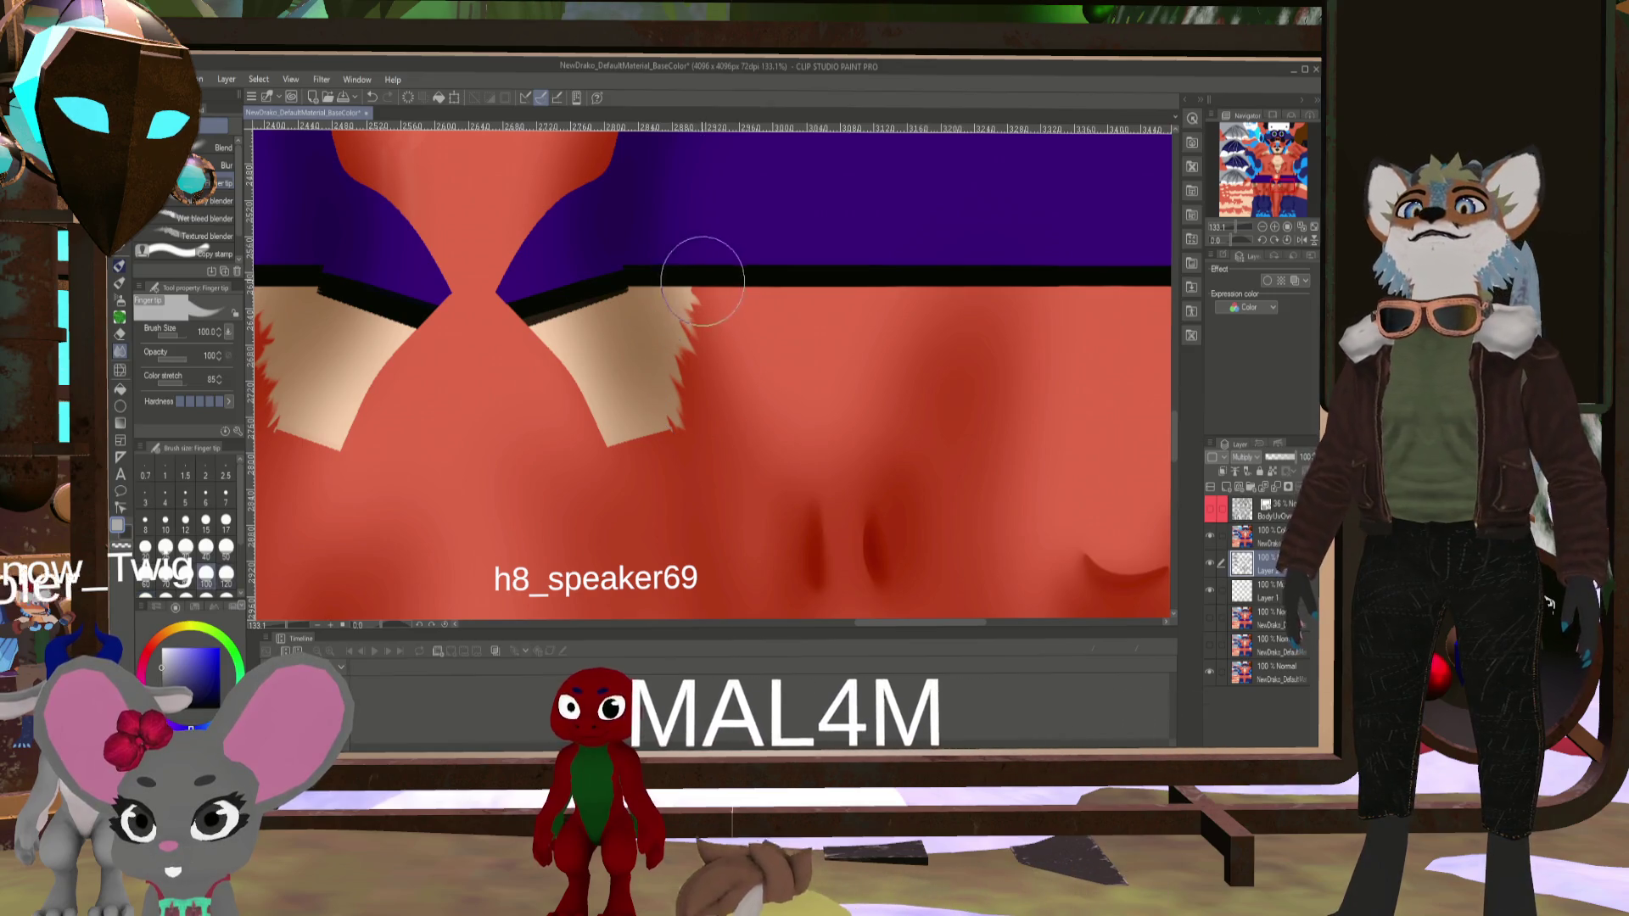
{"action": "left_click", "coordinate": [184, 545]}
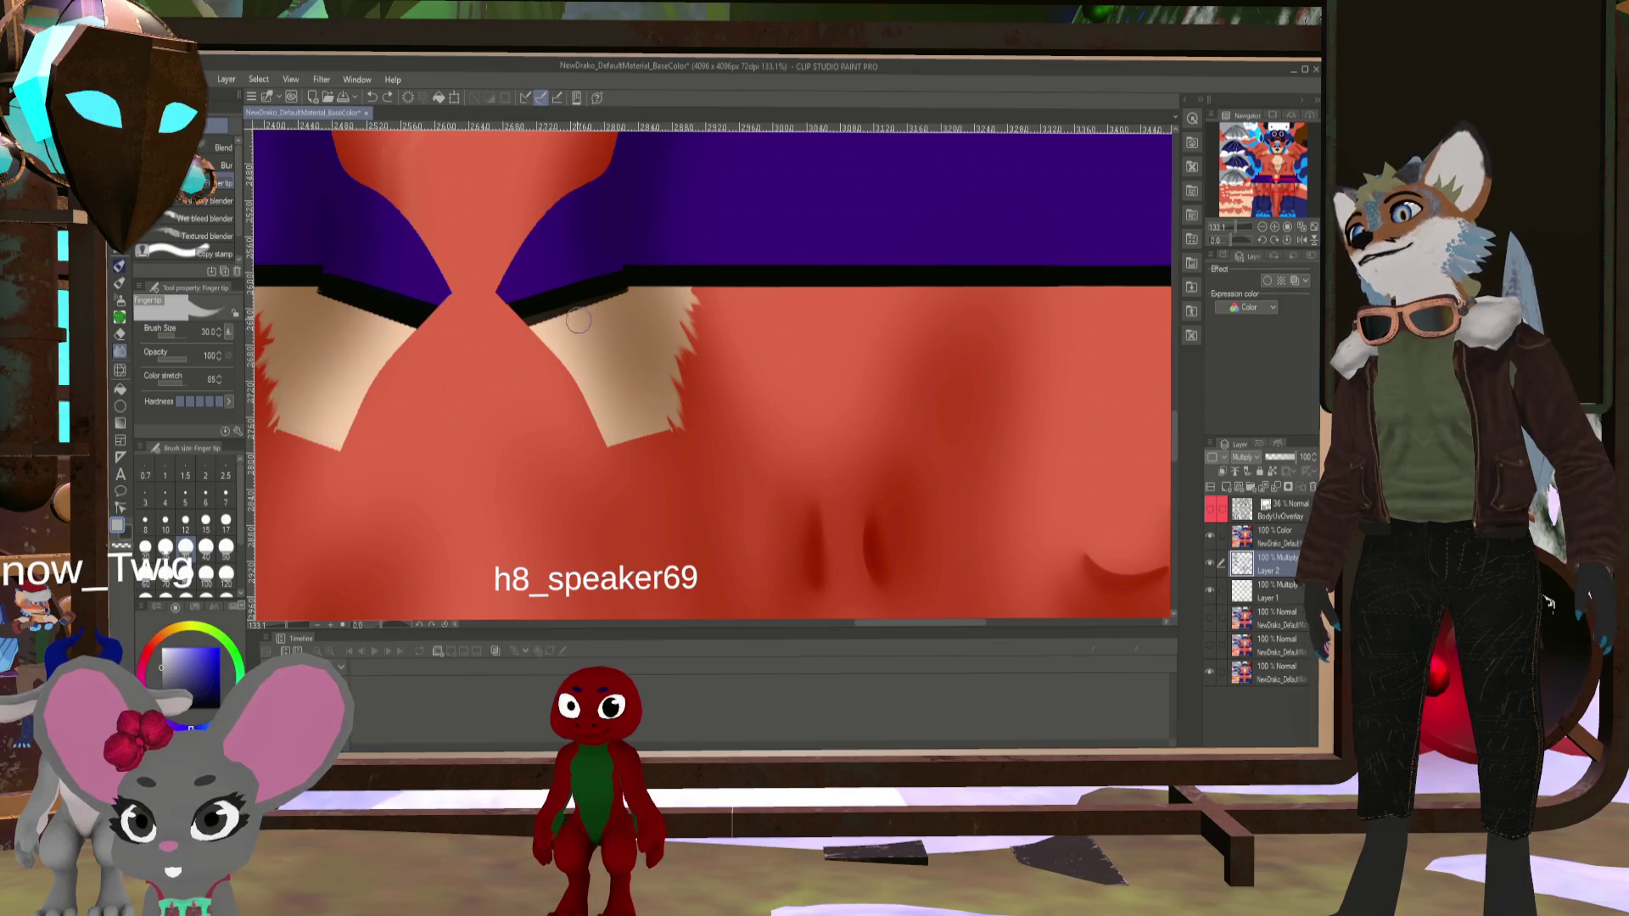
{"action": "left_click_drag", "start_coordinate": [579, 321], "coordinate": [670, 388]}
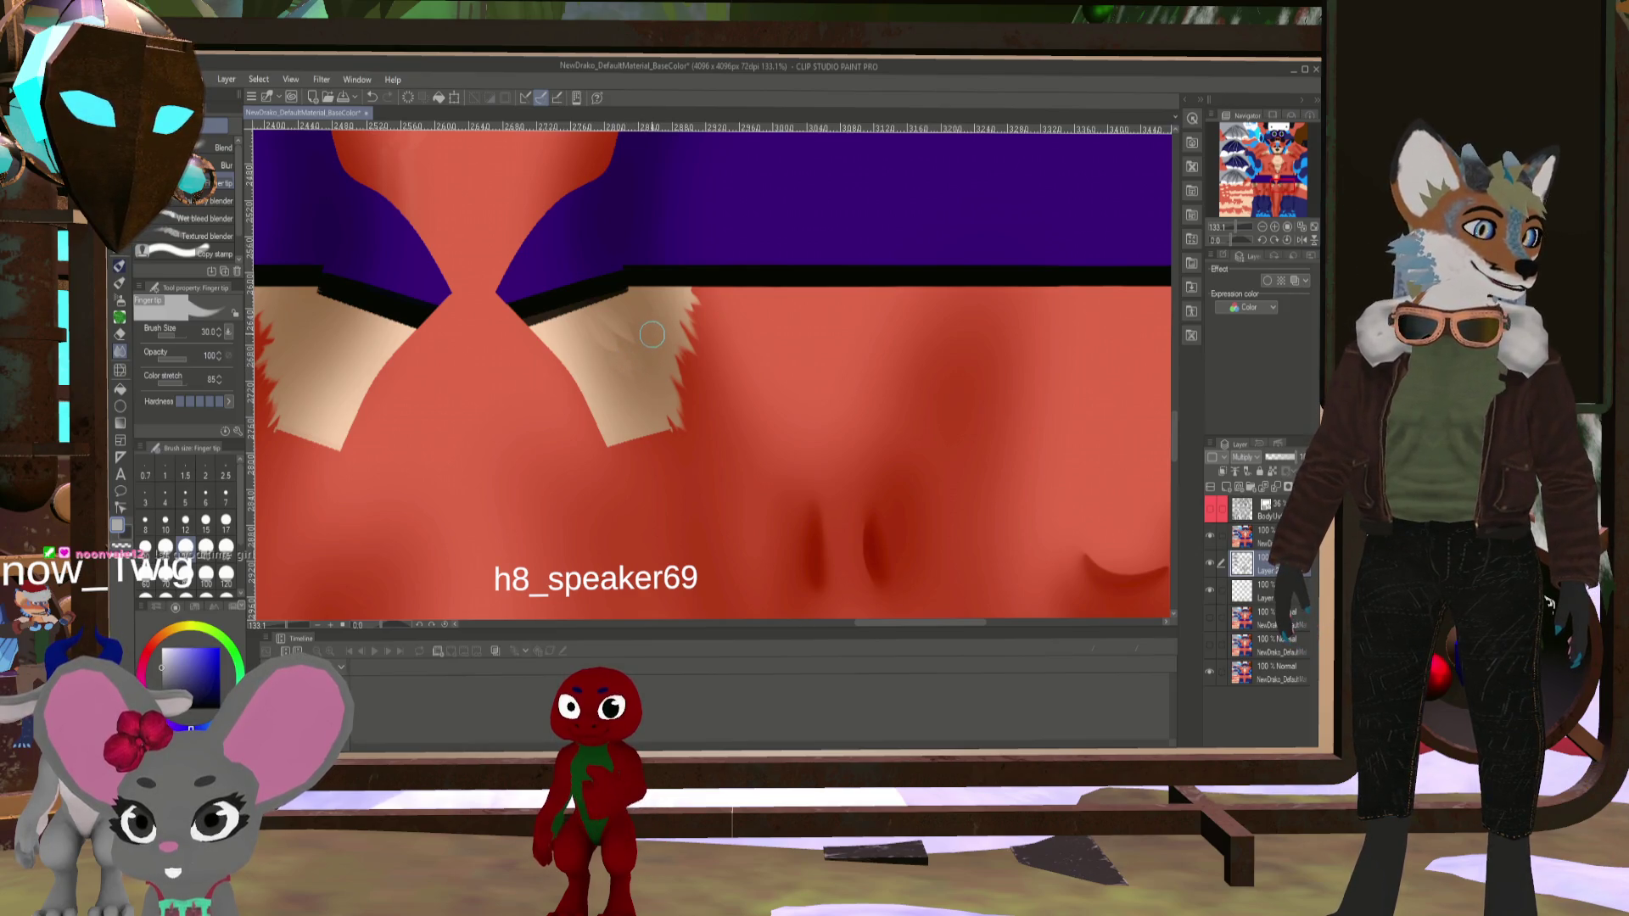
- At size 25, smudge the dark belly crease and crescent marks into soft streaks
{"action": "key", "text": "bracketleft"}
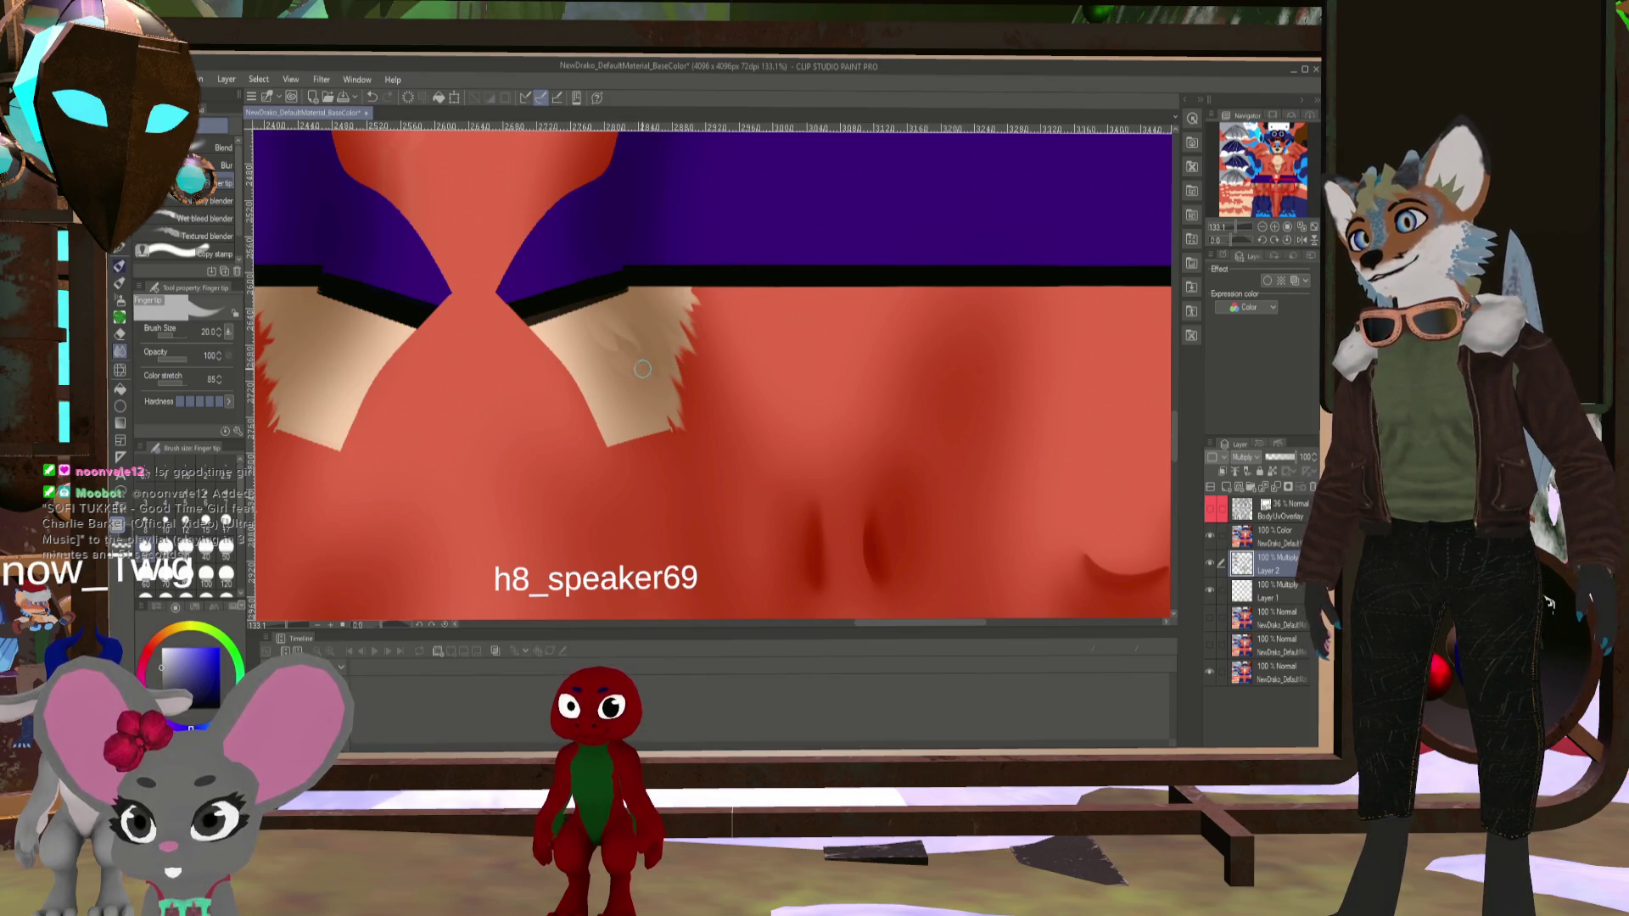
{"action": "middle_click_drag", "start_coordinate": [476, 399], "coordinate": [656, 262]}
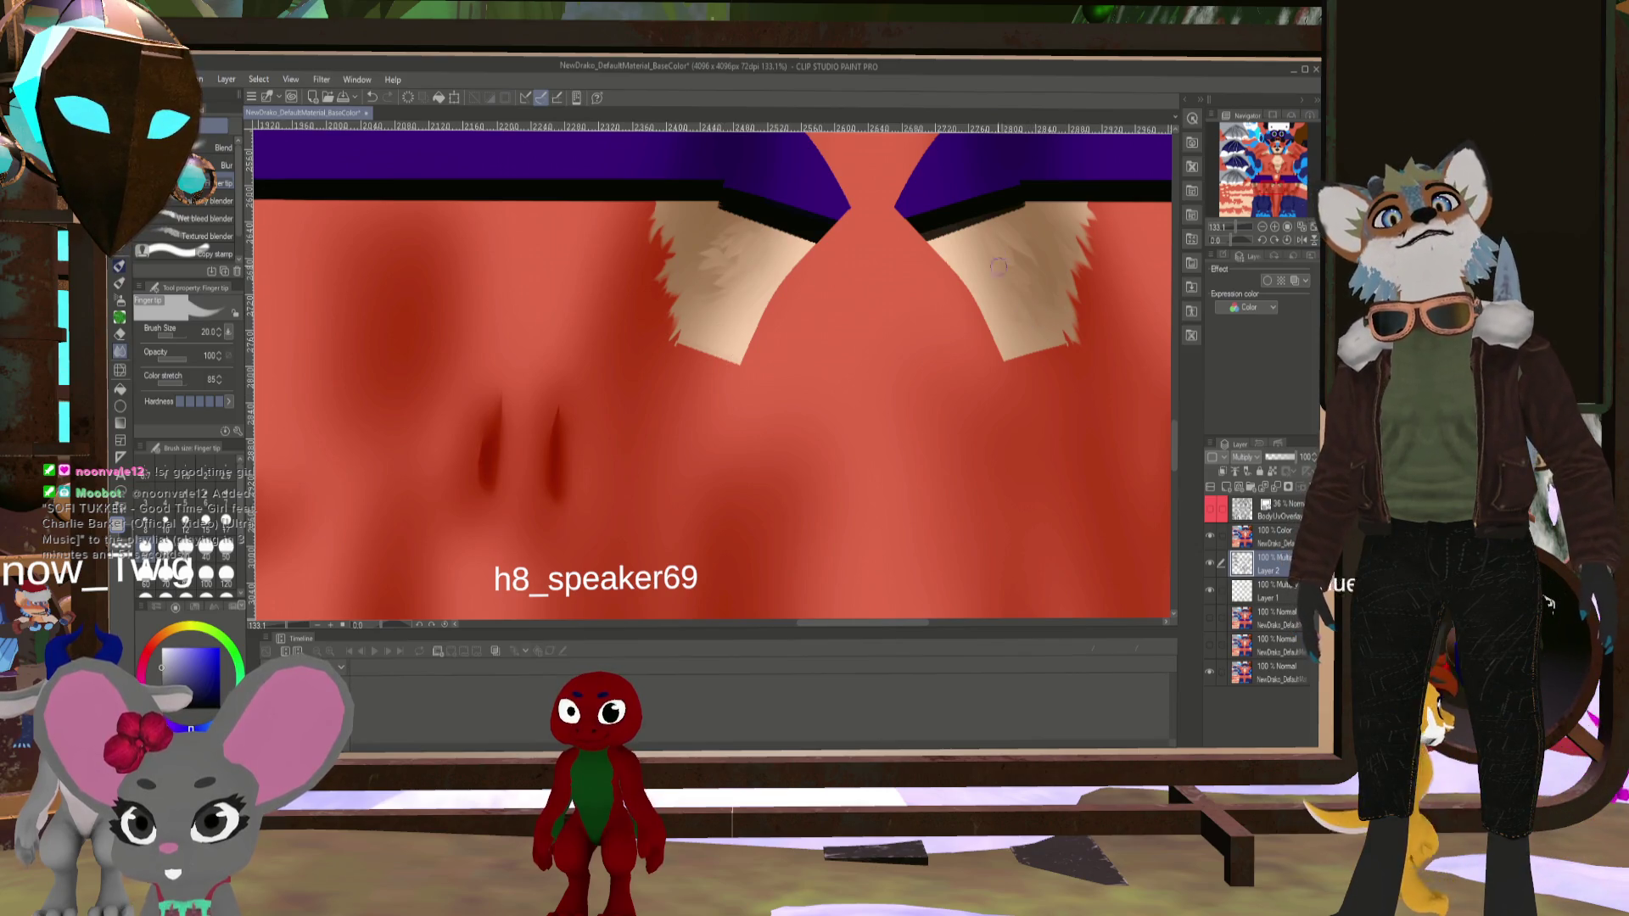
{"action": "mouse_move", "coordinate": [873, 370]}
{"action": "left_mouse_down"}
{"action": "mouse_move", "coordinate": [899, 218]}
{"action": "mouse_move", "coordinate": [1047, 305]}
{"action": "mouse_move", "coordinate": [787, 354]}
{"action": "mouse_move", "coordinate": [804, 359]}
{"action": "left_mouse_up"}
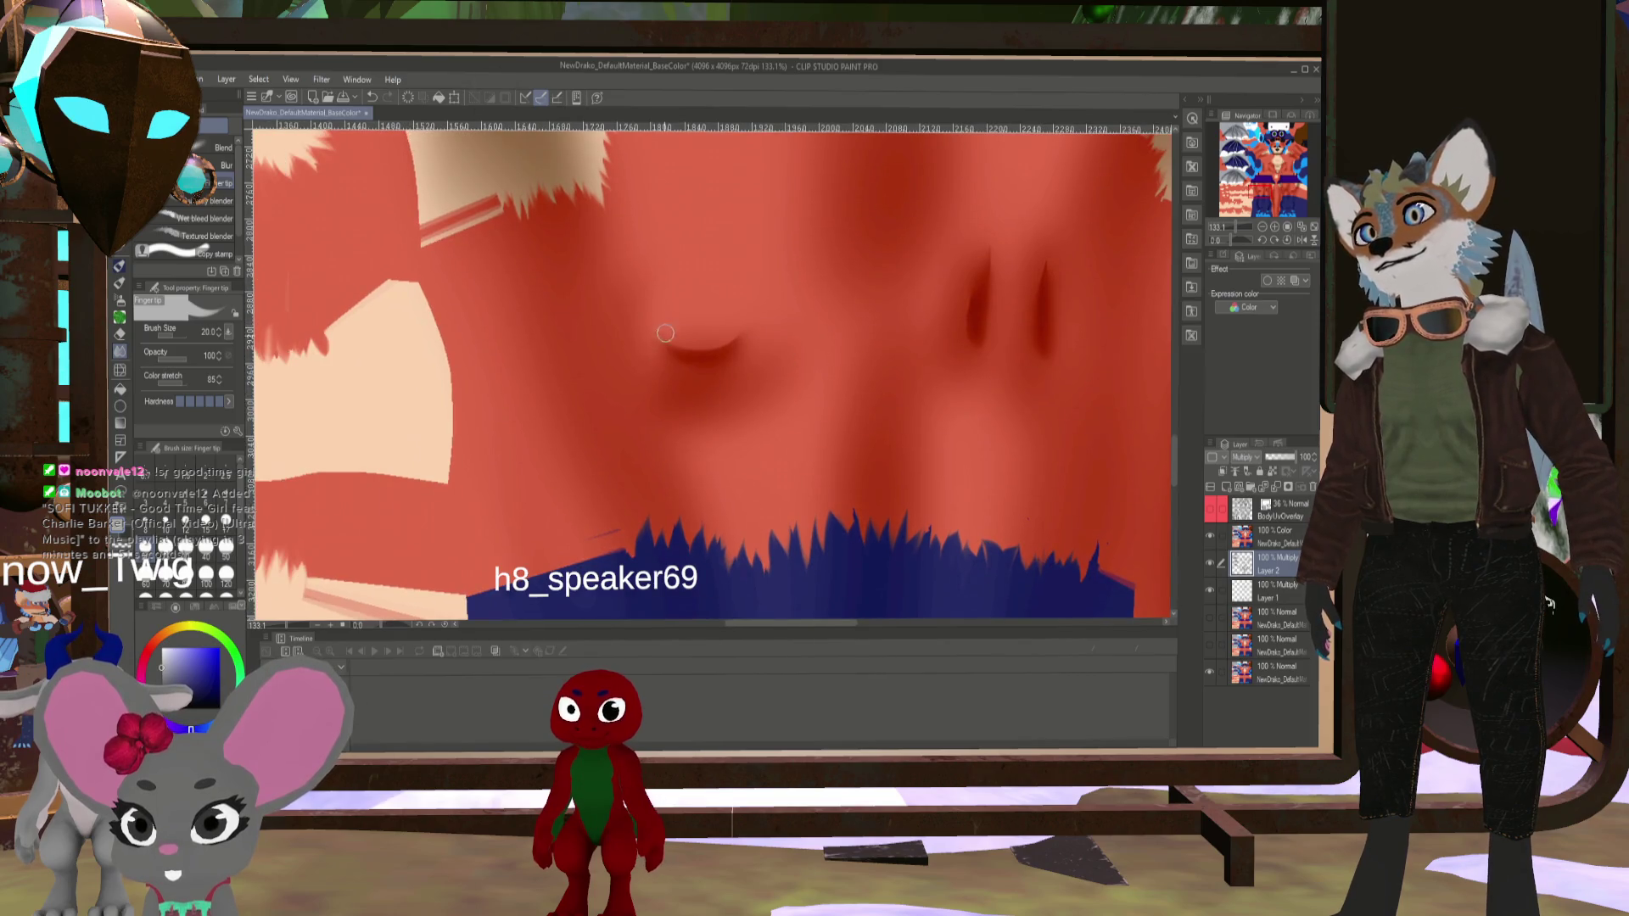
{"action": "left_click_drag", "start_coordinate": [682, 341], "coordinate": [713, 328]}
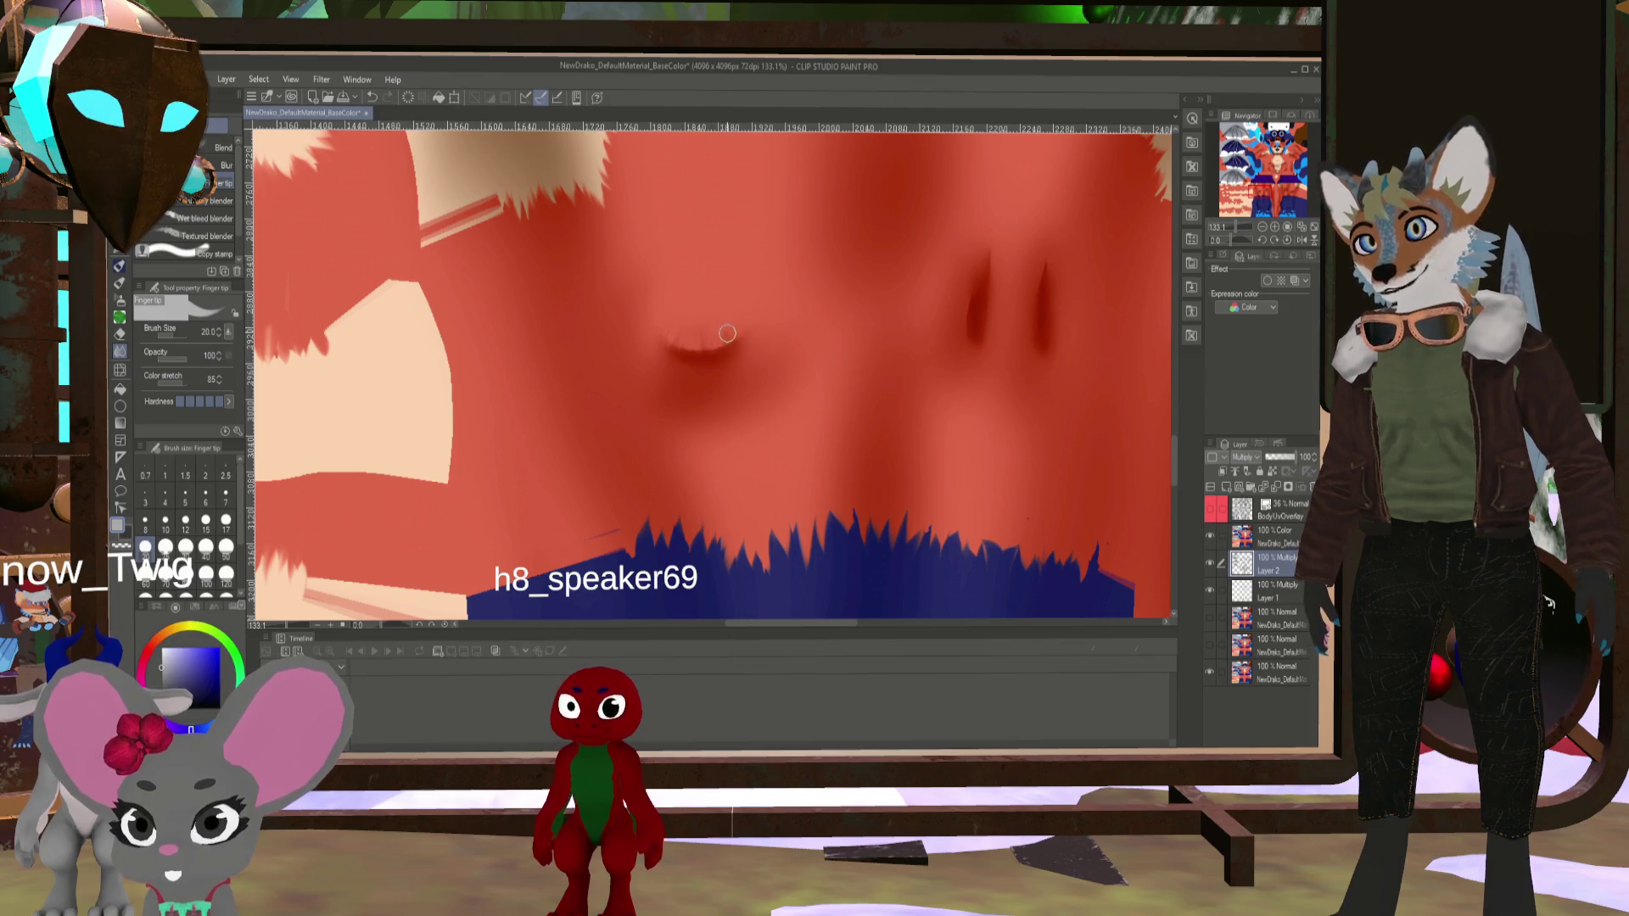
{"action": "mouse_move", "coordinate": [817, 373]}
{"action": "left_mouse_down"}
{"action": "mouse_move", "coordinate": [800, 381]}
{"action": "mouse_move", "coordinate": [865, 359]}
{"action": "mouse_move", "coordinate": [827, 386]}
{"action": "left_mouse_up"}
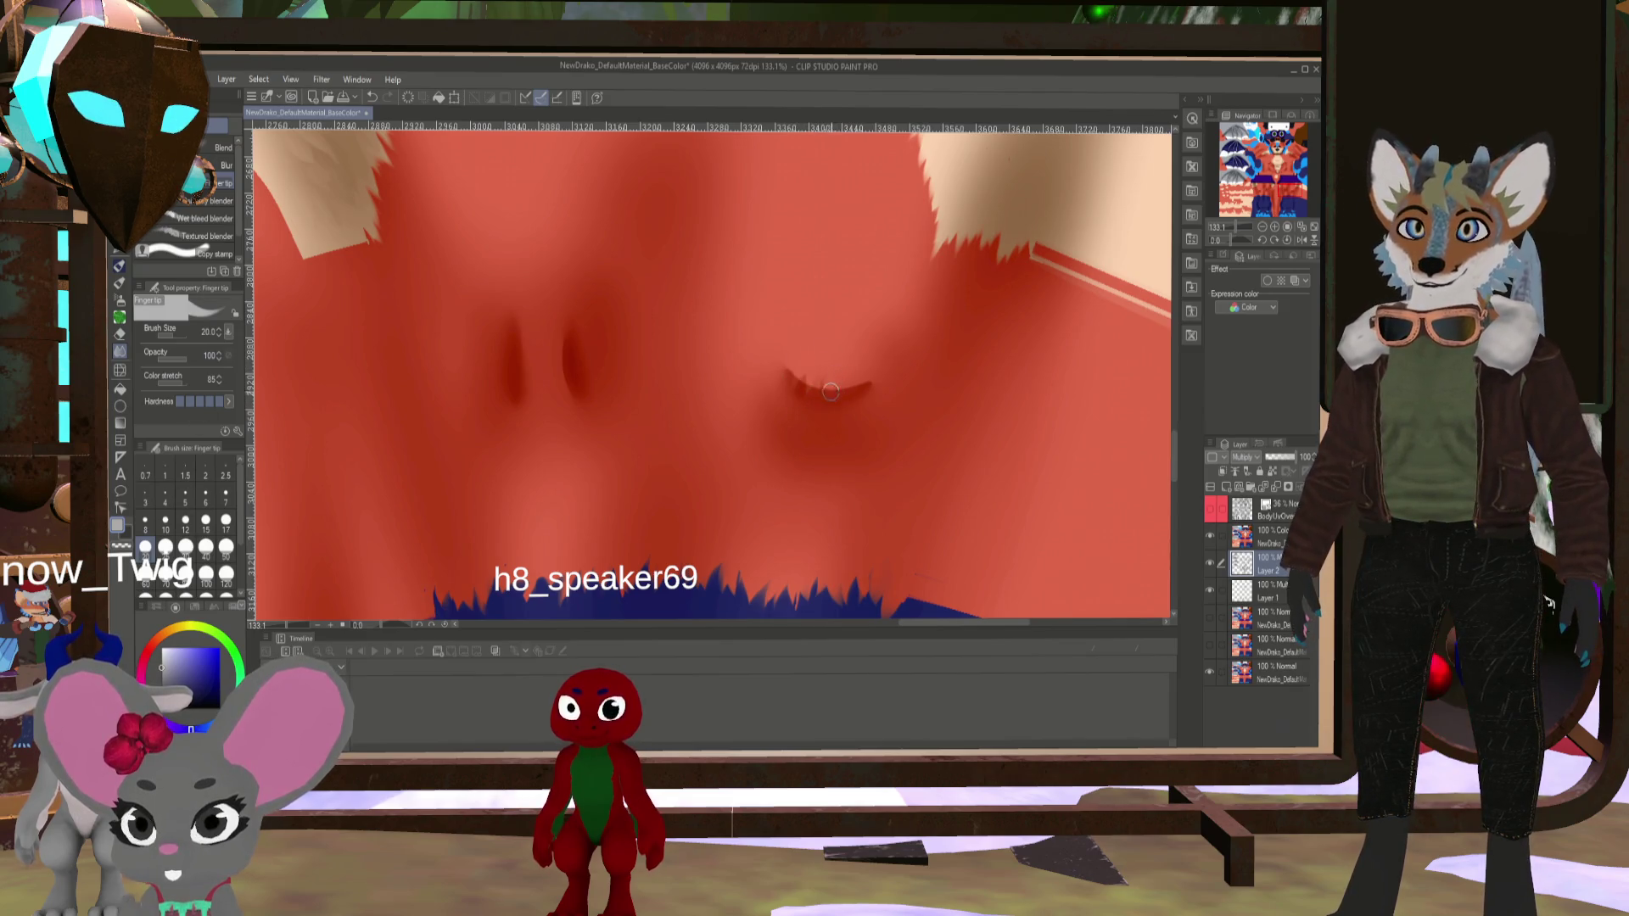
{"action": "mouse_move", "coordinate": [825, 402]}
{"action": "left_mouse_down"}
{"action": "mouse_move", "coordinate": [848, 382]}
{"action": "mouse_move", "coordinate": [877, 392]}
{"action": "left_mouse_up"}
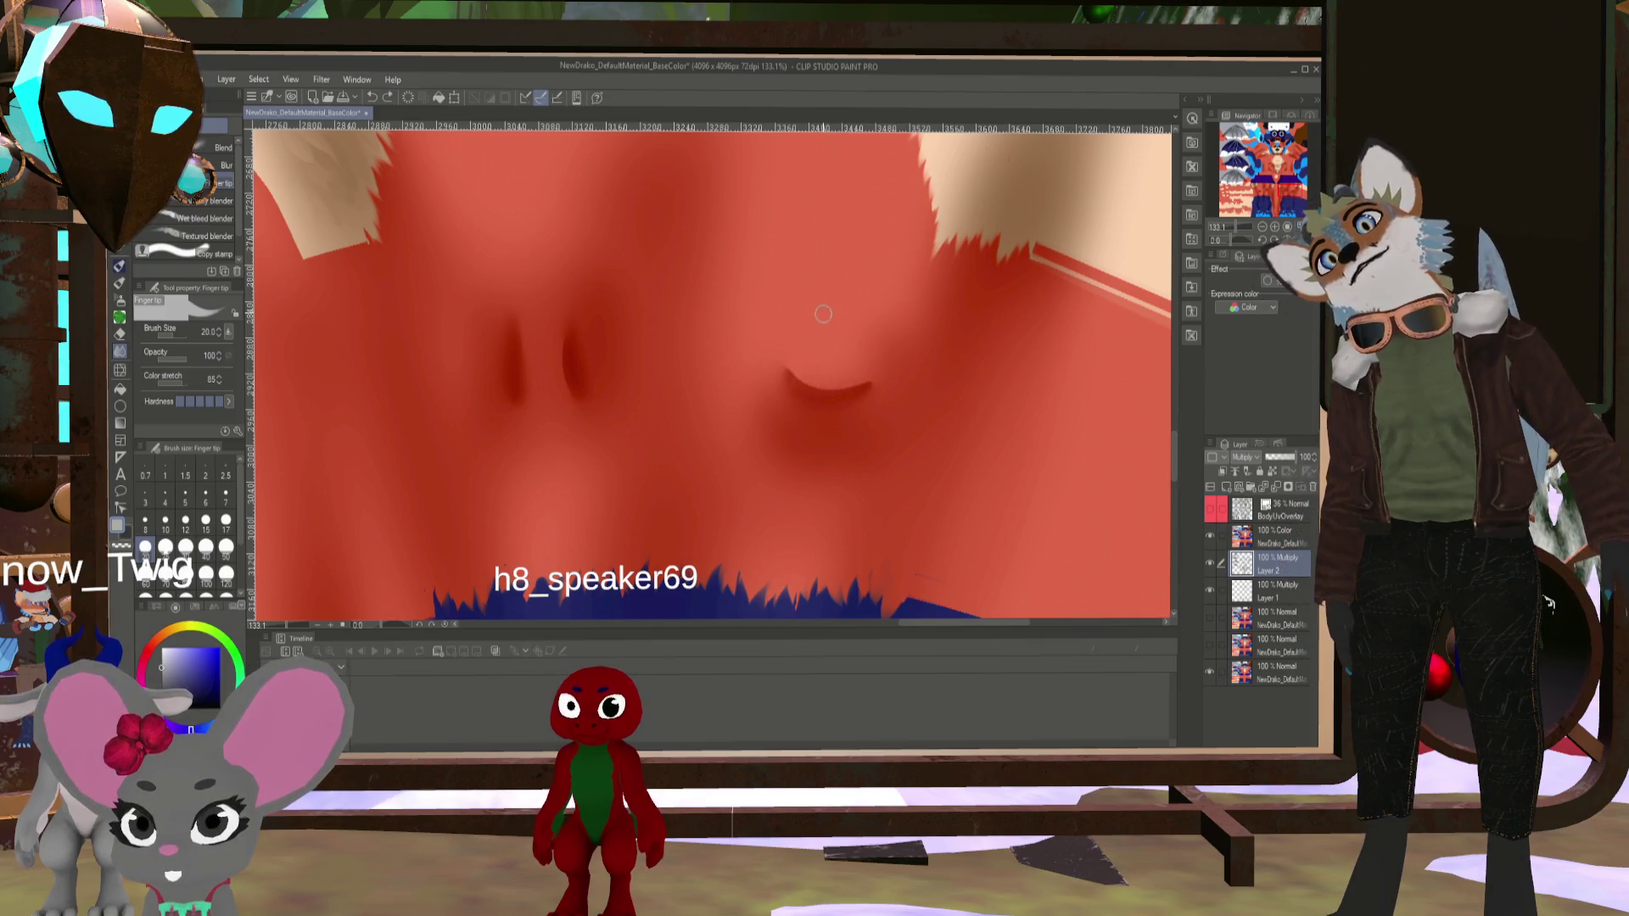
{"action": "scroll", "coordinate": [779, 303], "scroll_direction": "down", "scroll_amount": 5}
{"action": "scroll", "coordinate": [722, 305], "scroll_direction": "down", "scroll_amount": 2}
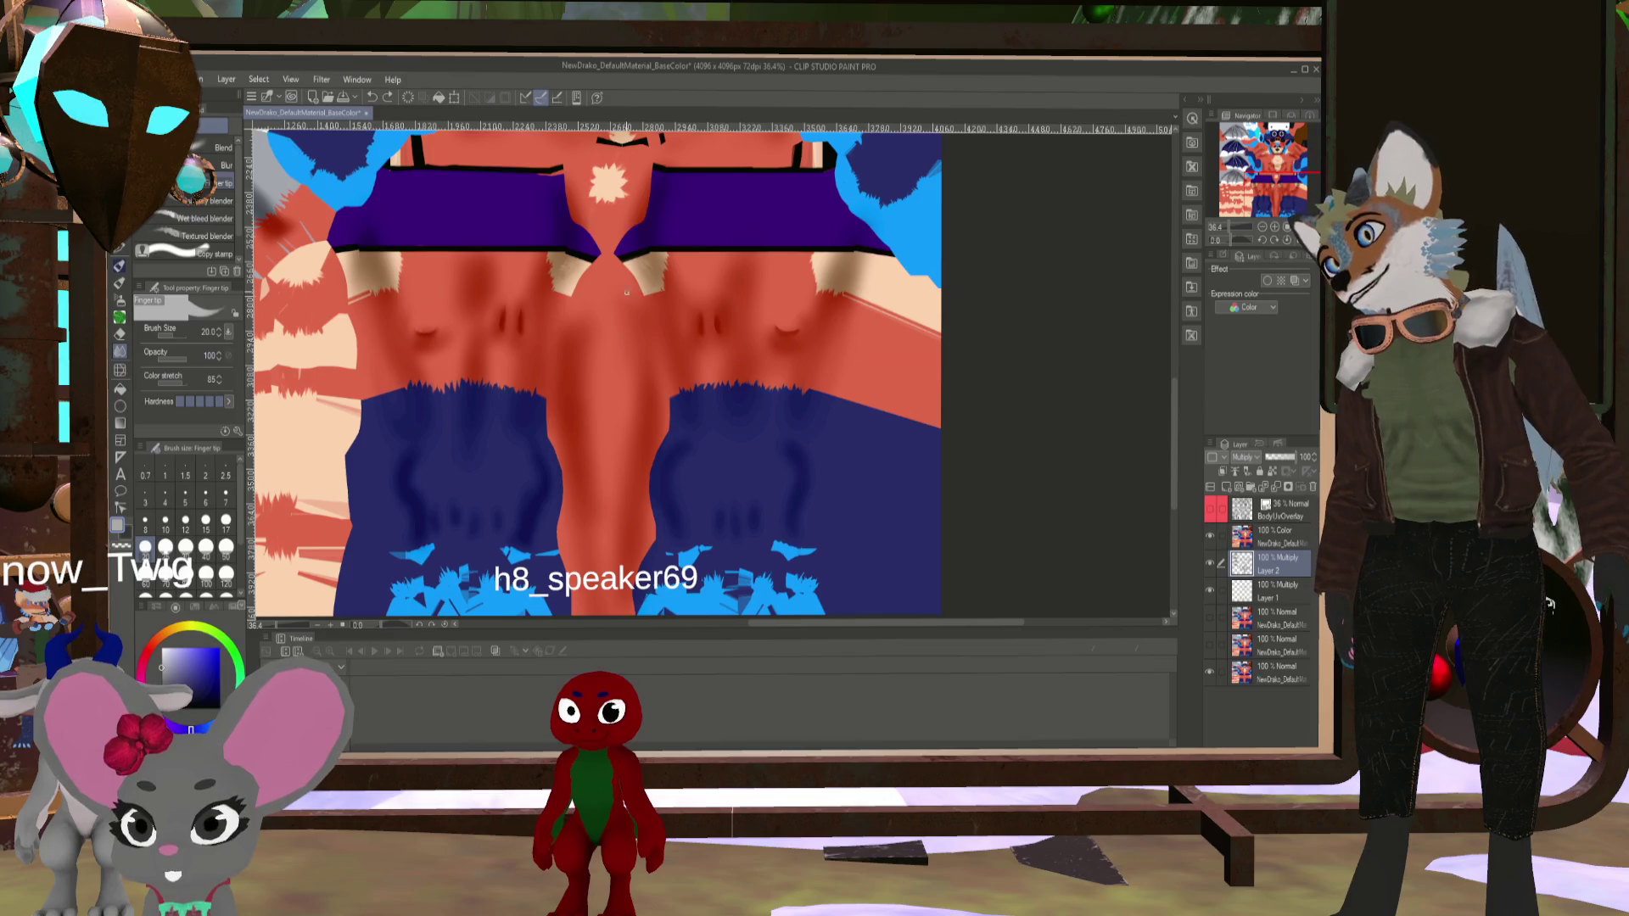
- Shrink the Finger tip brush to 17, then back to 25, panning toward the shorts area
{"action": "scroll", "coordinate": [485, 328], "scroll_direction": "up", "scroll_amount": 5}
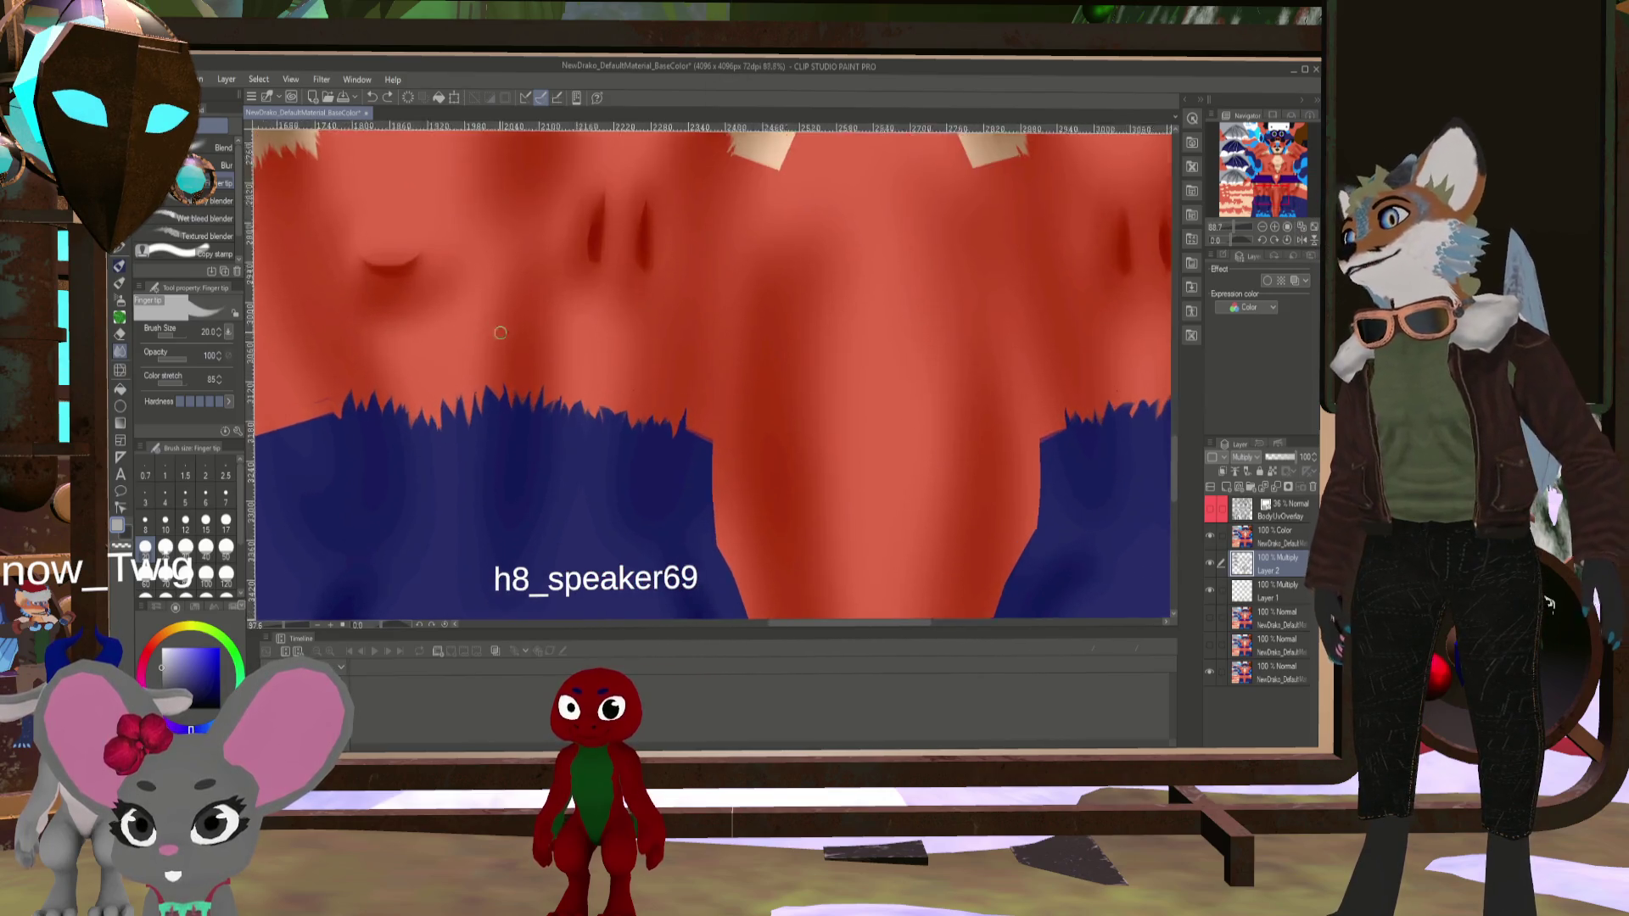
{"action": "scroll", "coordinate": [509, 280], "scroll_direction": "down", "scroll_amount": 5}
{"action": "scroll", "coordinate": [527, 231], "scroll_direction": "up", "scroll_amount": 3}
{"action": "scroll", "coordinate": [527, 232], "scroll_direction": "up", "scroll_amount": 1}
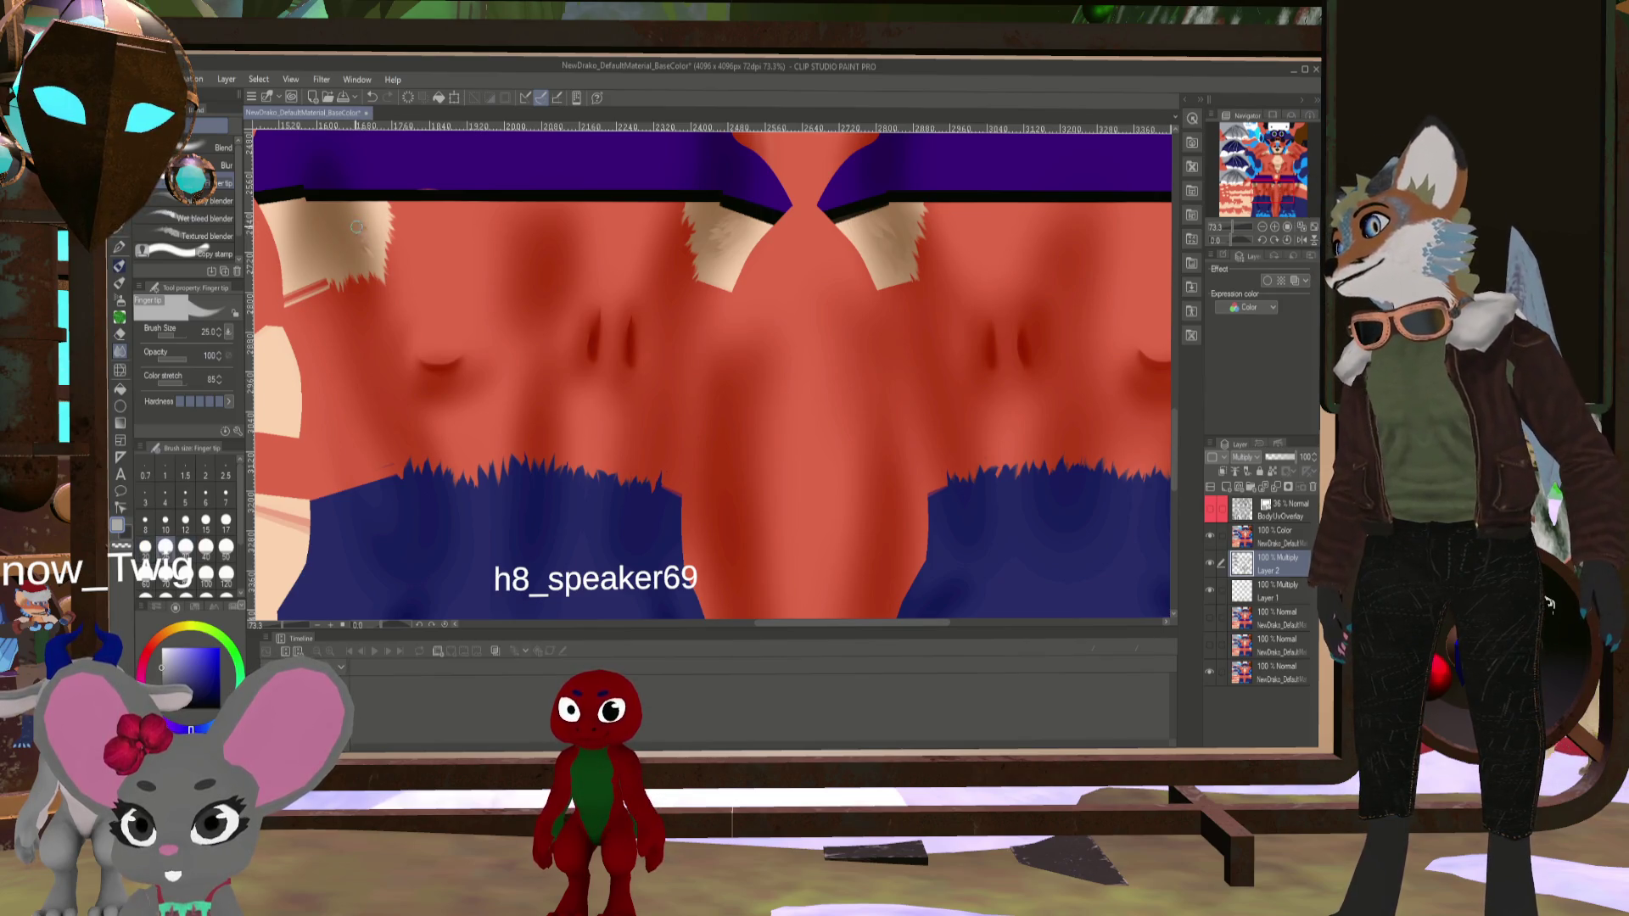
{"action": "key", "text": "bracketleft"}
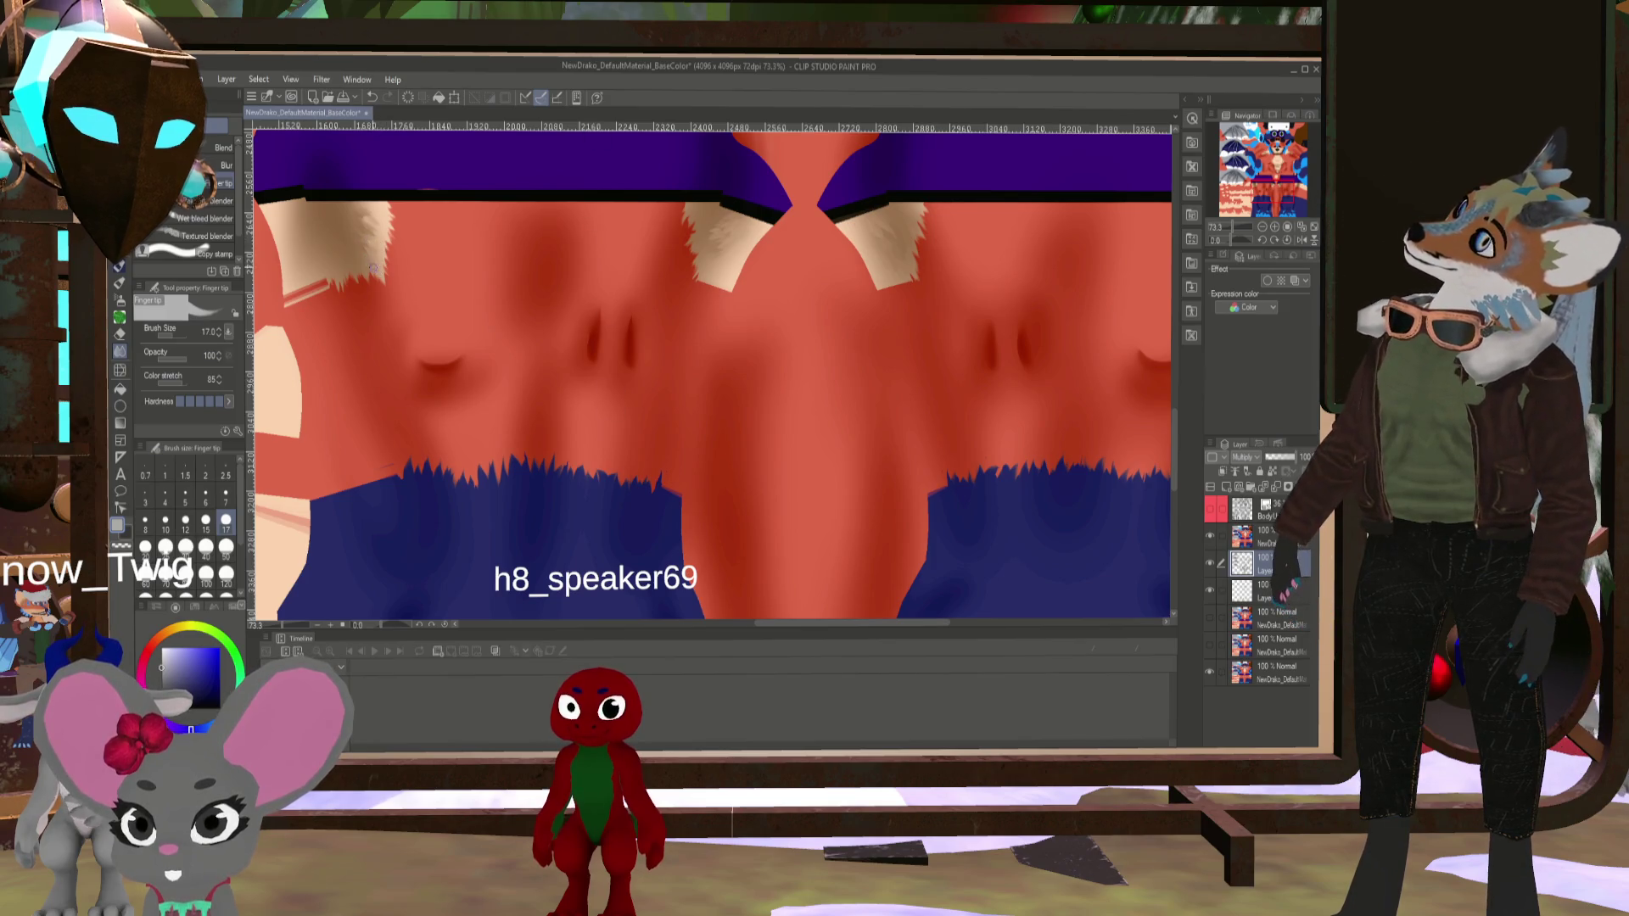
{"action": "left_click_drag", "start_coordinate": [1006, 263], "coordinate": [530, 362]}
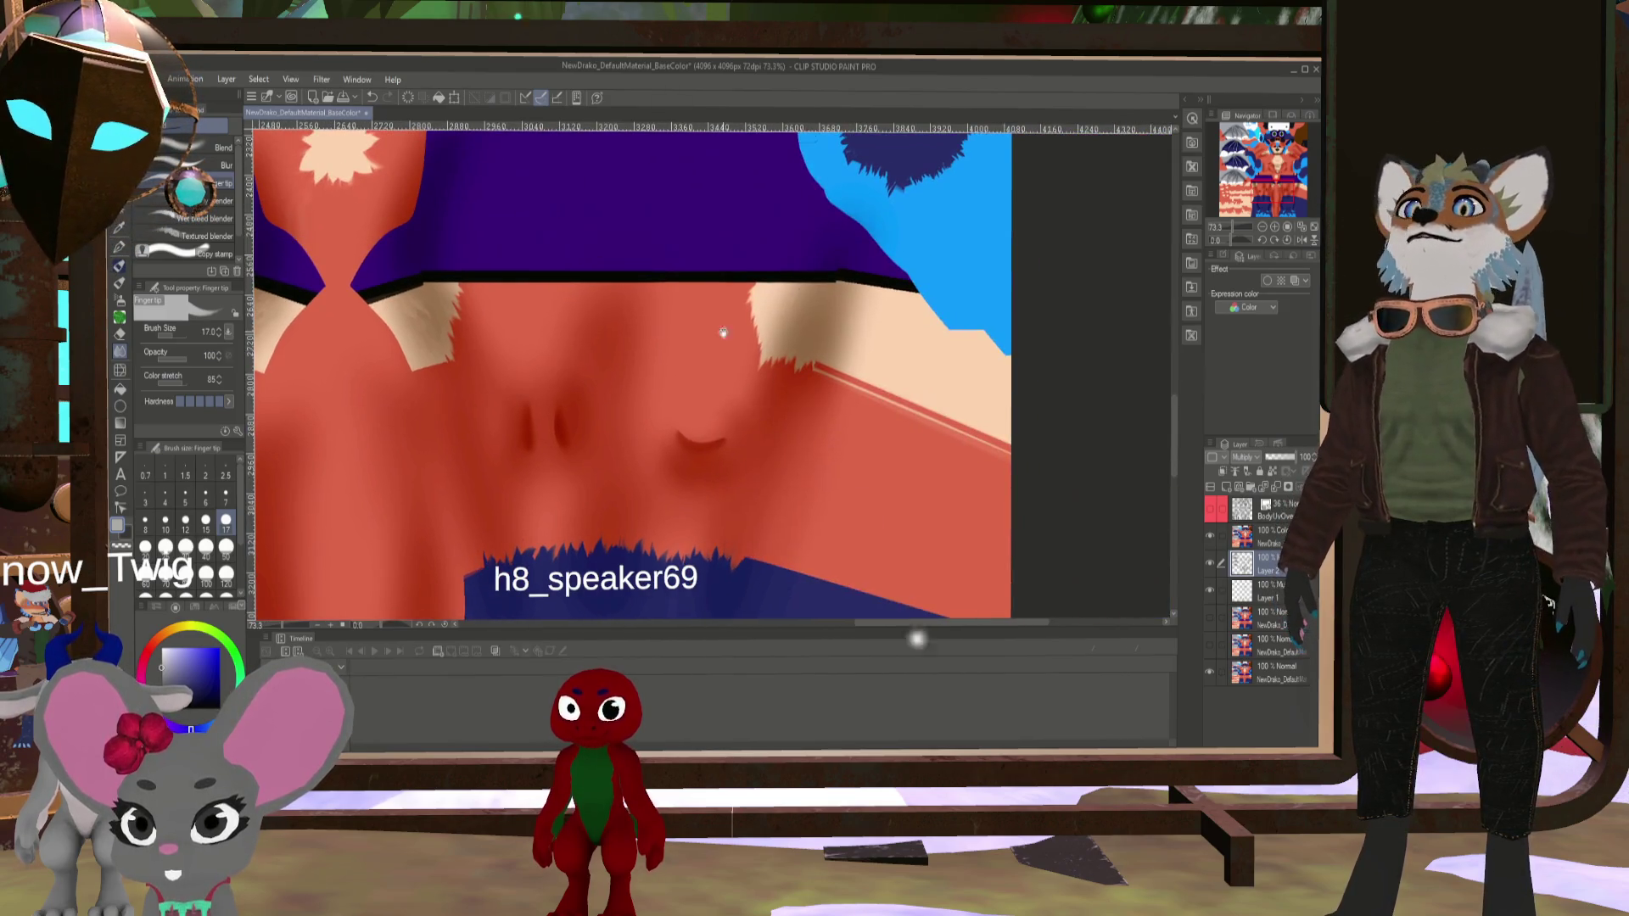
{"action": "key", "text": "bracketright"}
{"action": "key", "text": "bracketright"}
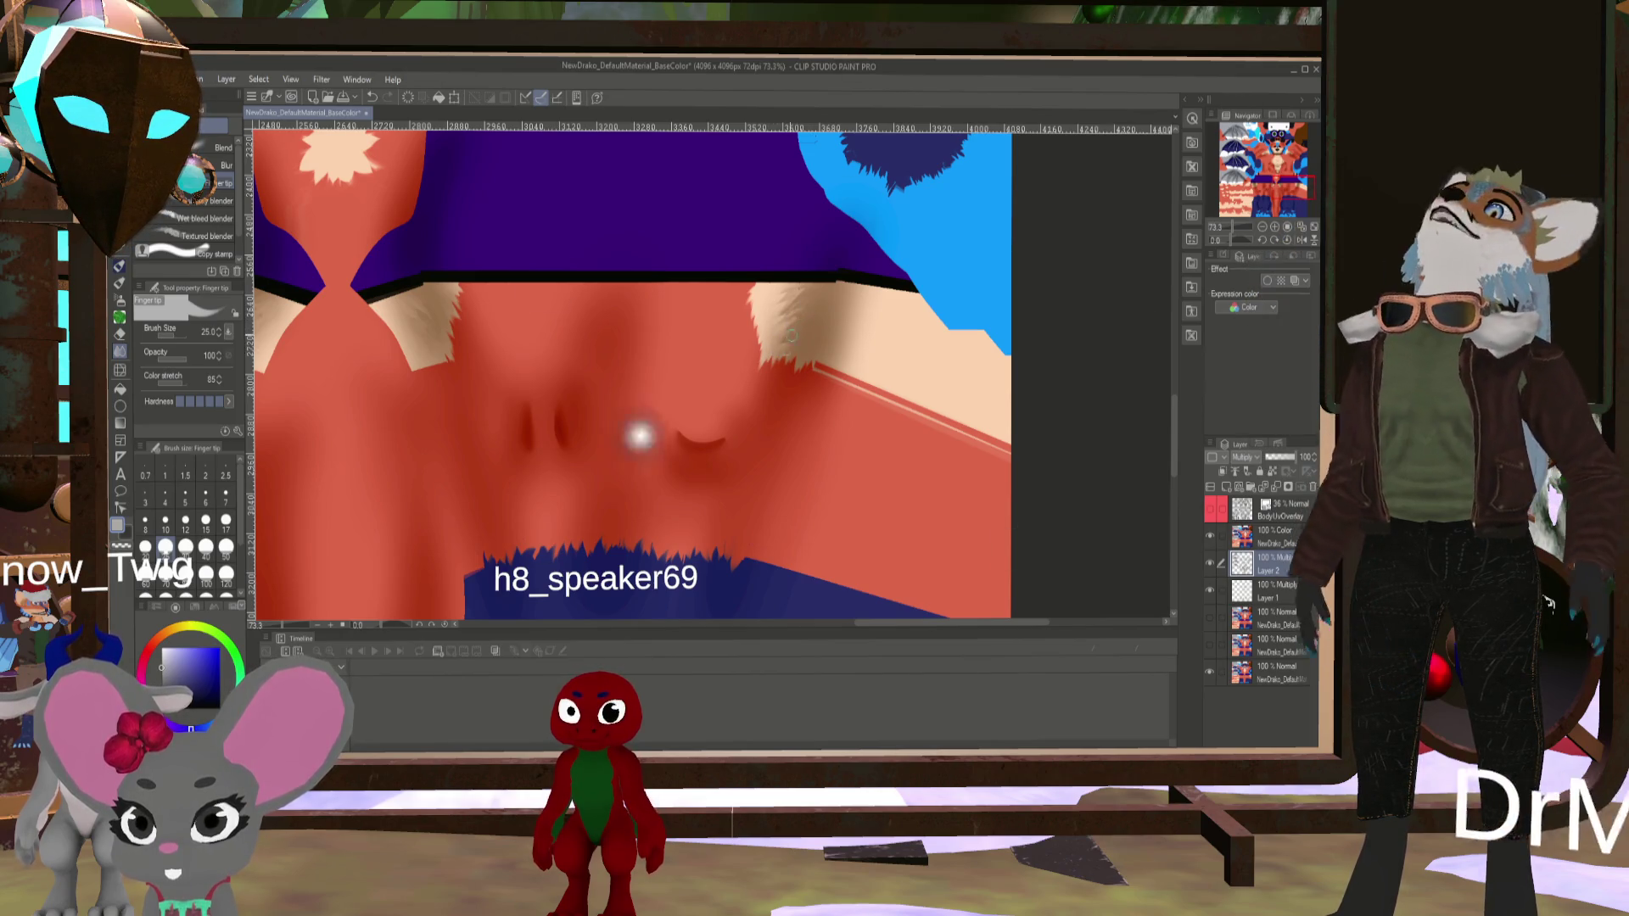
{"action": "mouse_move", "coordinate": [639, 433]}
{"action": "left_mouse_down"}
{"action": "mouse_move", "coordinate": [771, 226]}
{"action": "mouse_move", "coordinate": [812, 273]}
{"action": "mouse_move", "coordinate": [869, 277]}
{"action": "mouse_move", "coordinate": [862, 251]}
{"action": "mouse_move", "coordinate": [771, 385]}
{"action": "mouse_move", "coordinate": [847, 421]}
{"action": "left_mouse_up"}
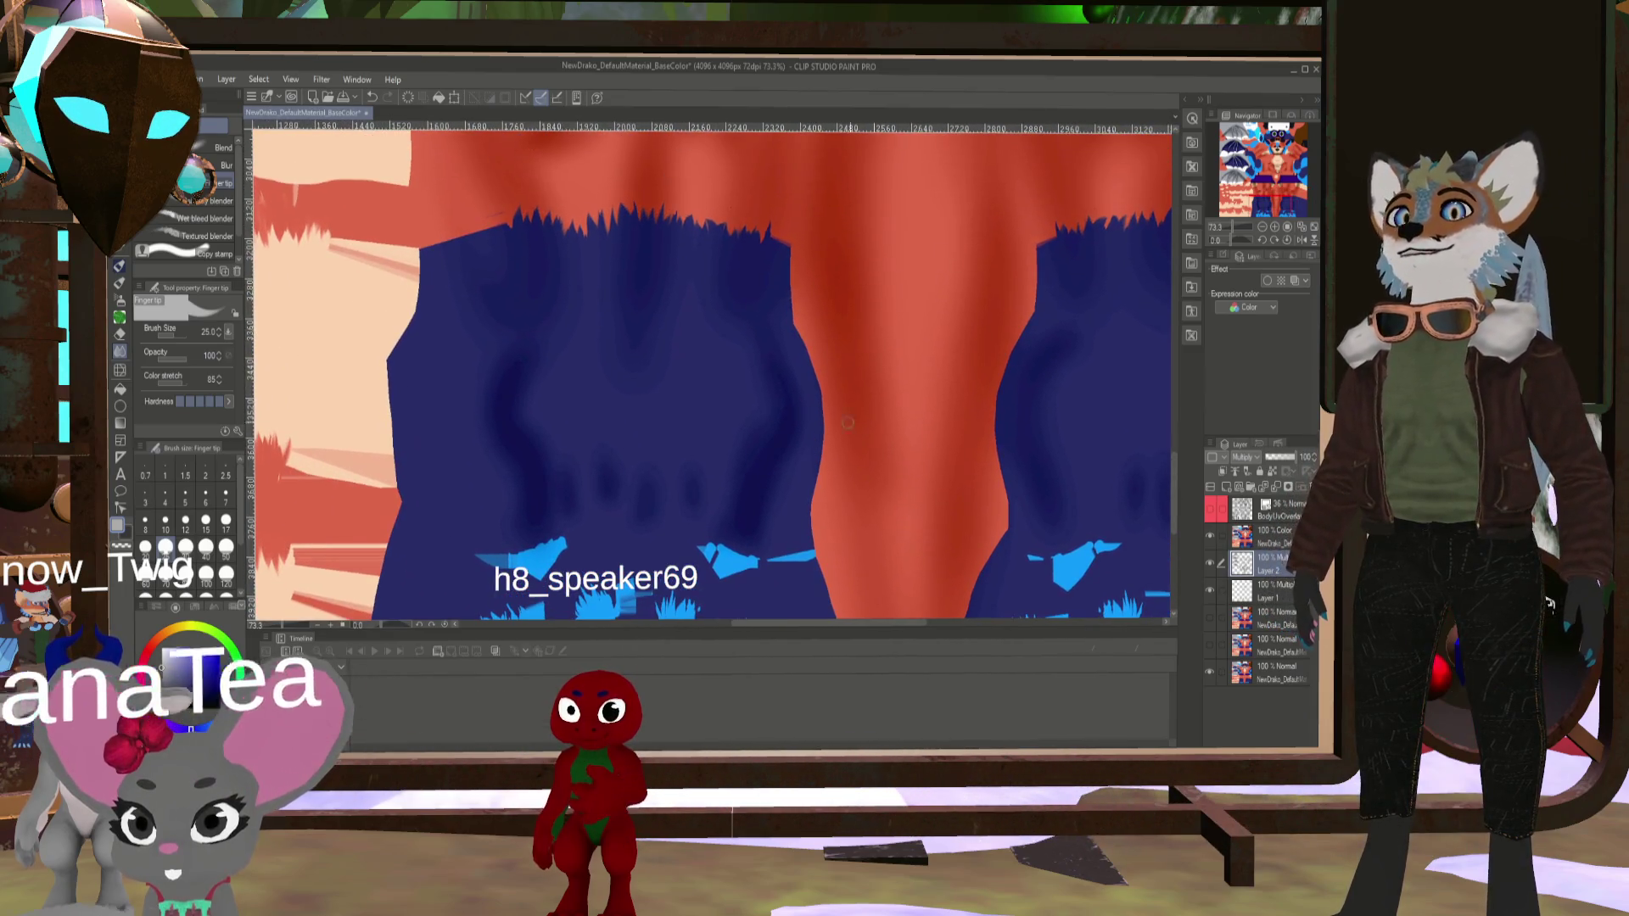
- Show the BodyUvOverlay wireframe to check the torso, raise the brush to 40, then hide it
{"action": "left_click", "coordinate": [1211, 513]}
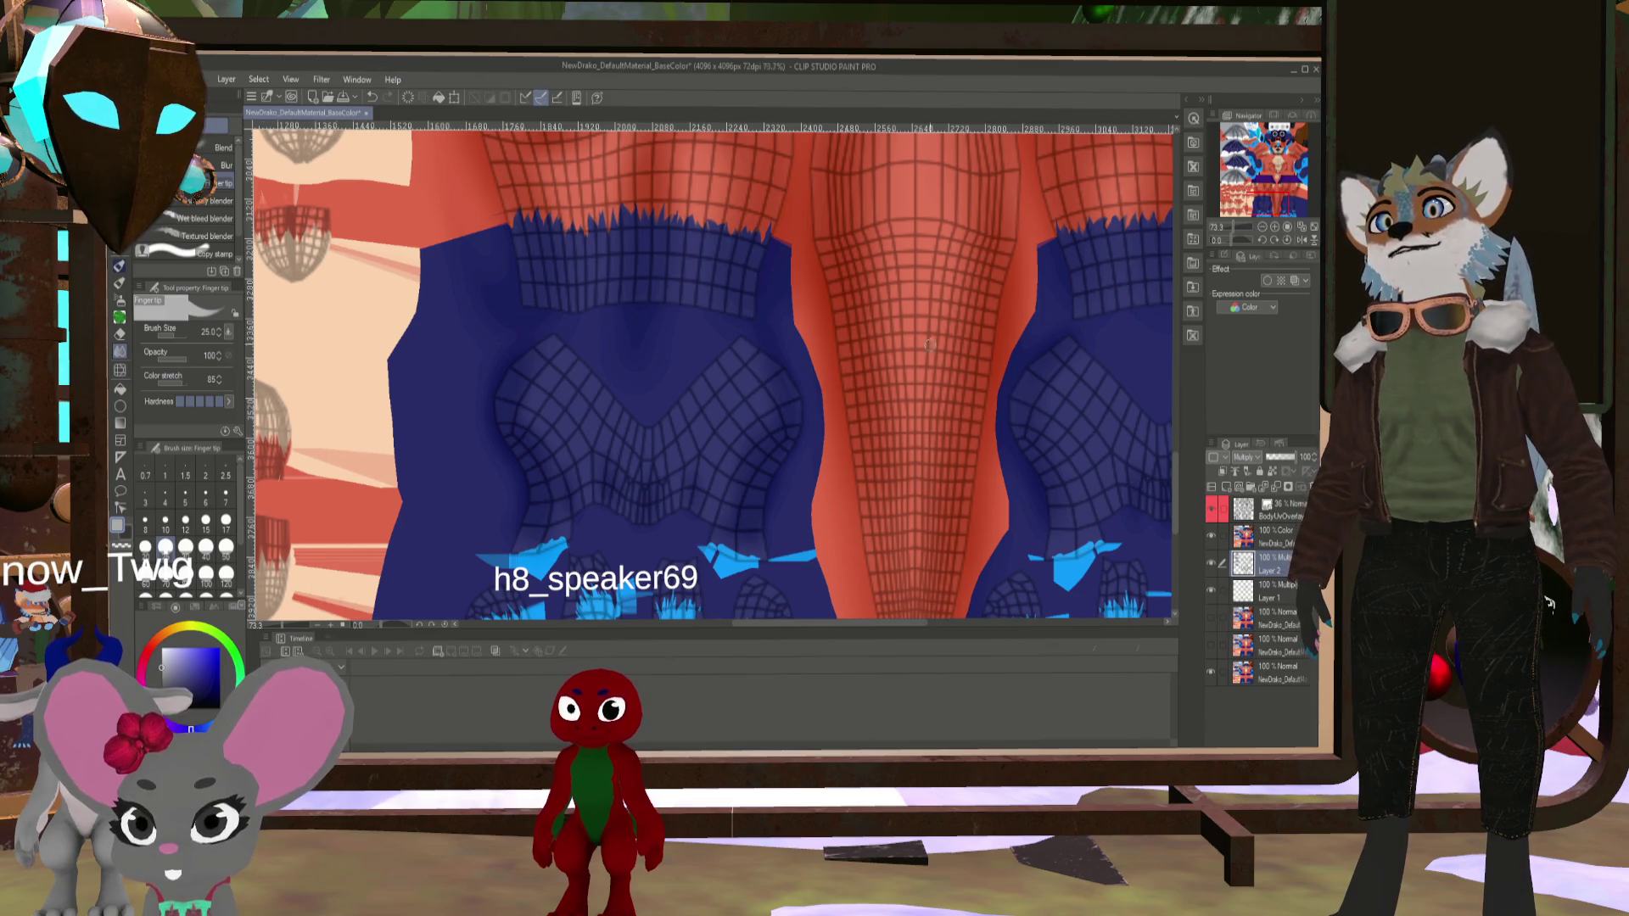
{"action": "scroll", "coordinate": [929, 345], "scroll_direction": "down", "scroll_amount": 2}
{"action": "scroll", "coordinate": [855, 240], "scroll_direction": "up", "scroll_amount": 4}
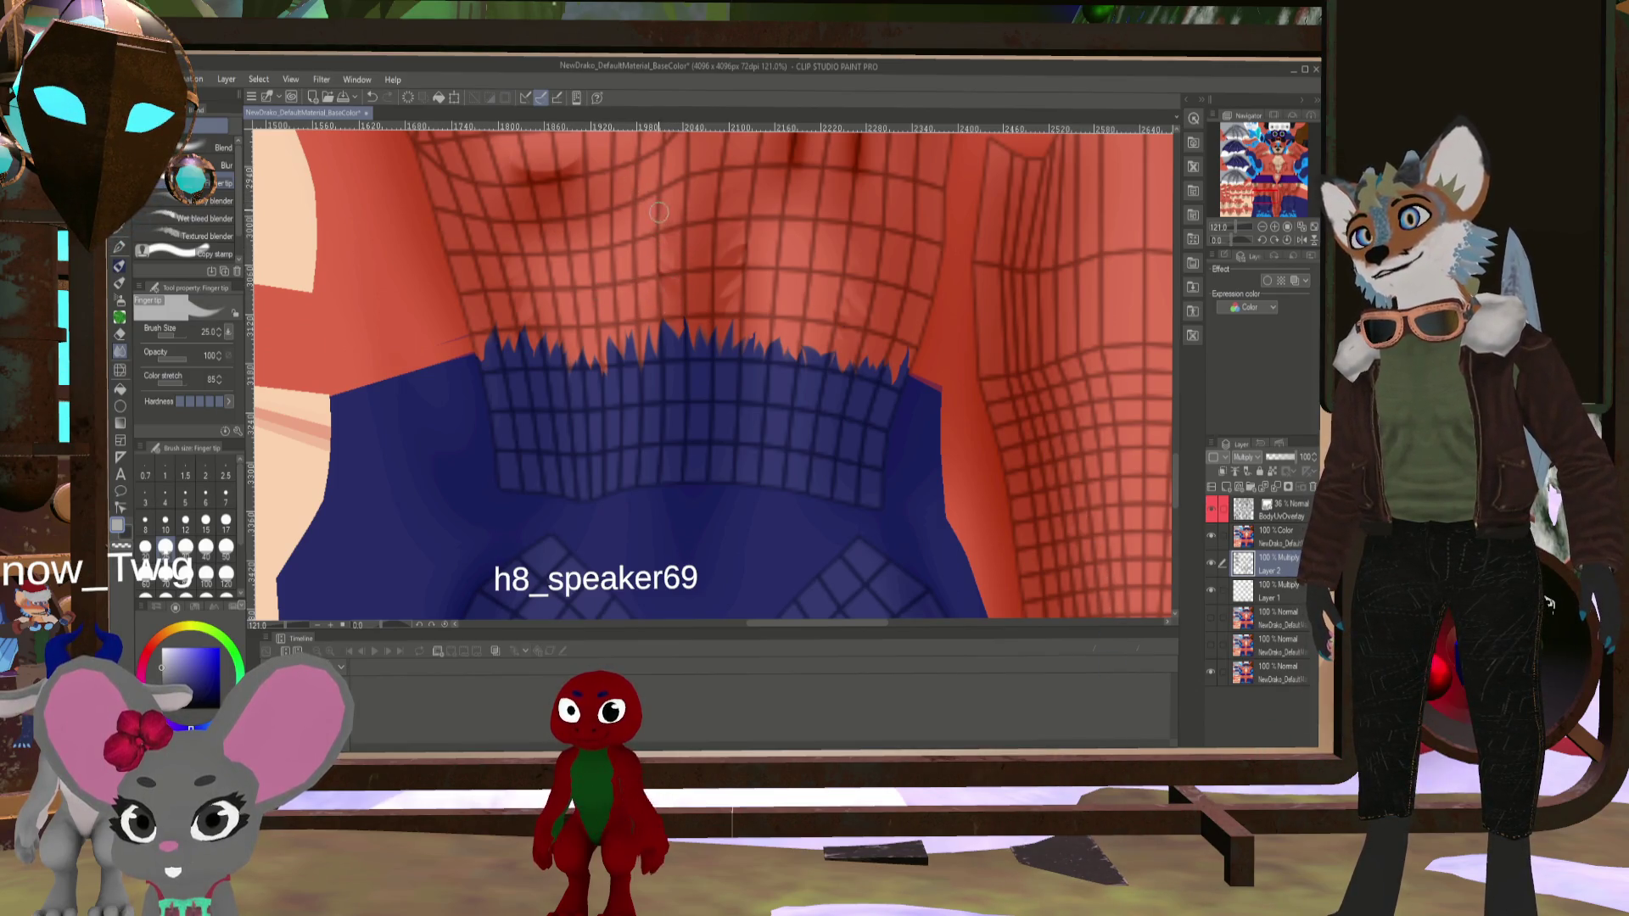
{"action": "scroll", "coordinate": [731, 217], "scroll_direction": "down", "scroll_amount": 5}
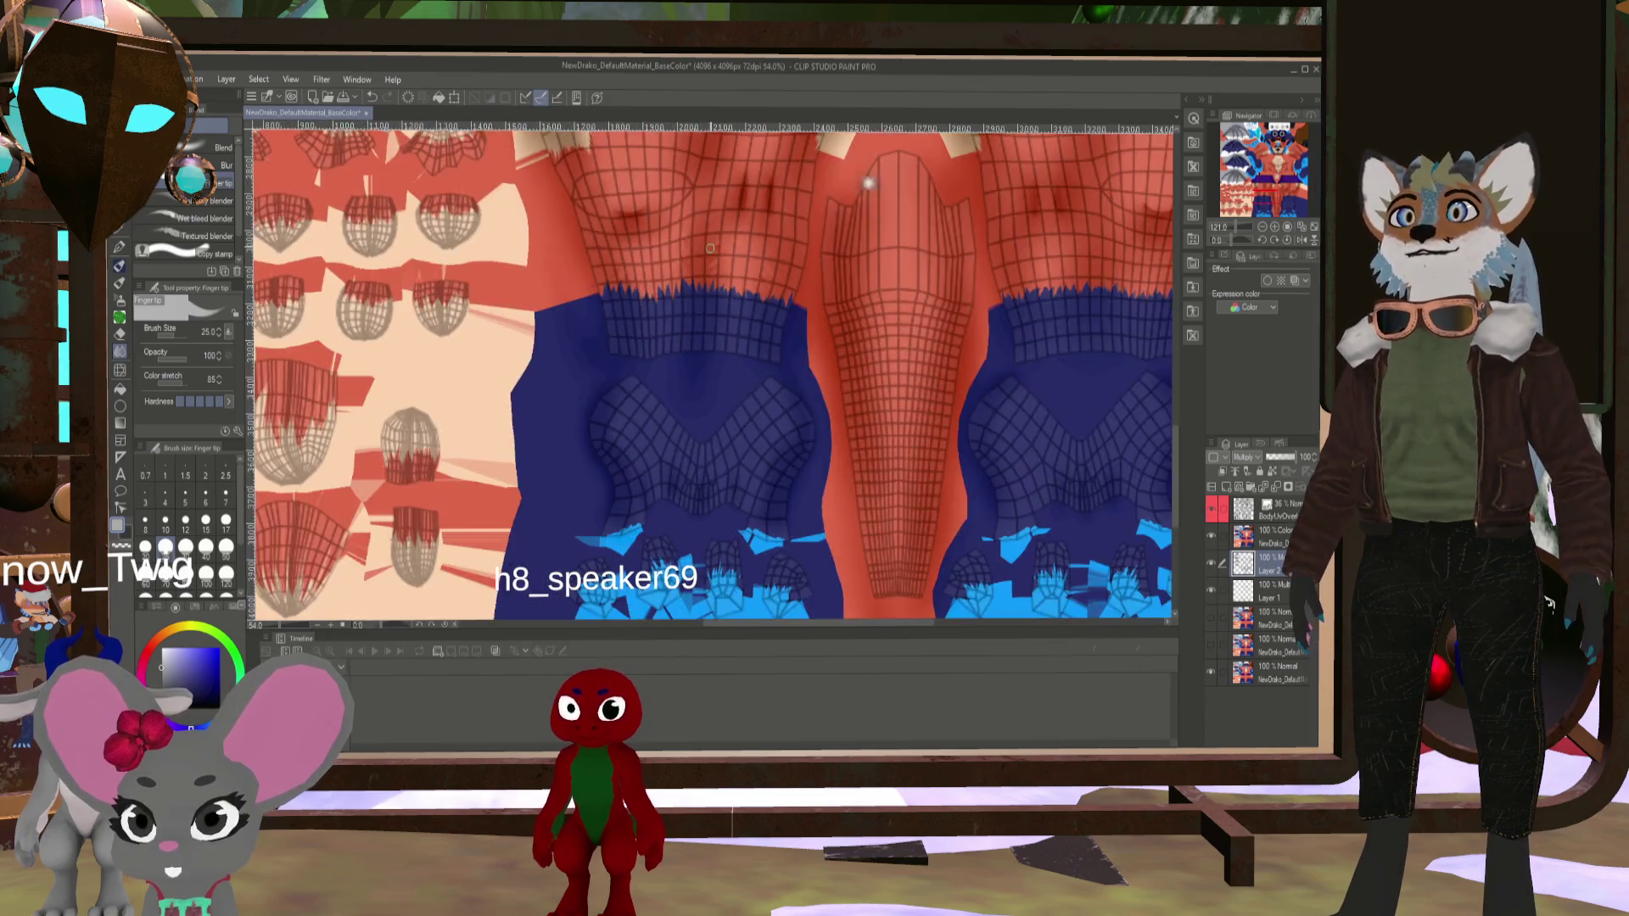
{"action": "scroll", "coordinate": [780, 427], "scroll_direction": "up", "scroll_amount": 2}
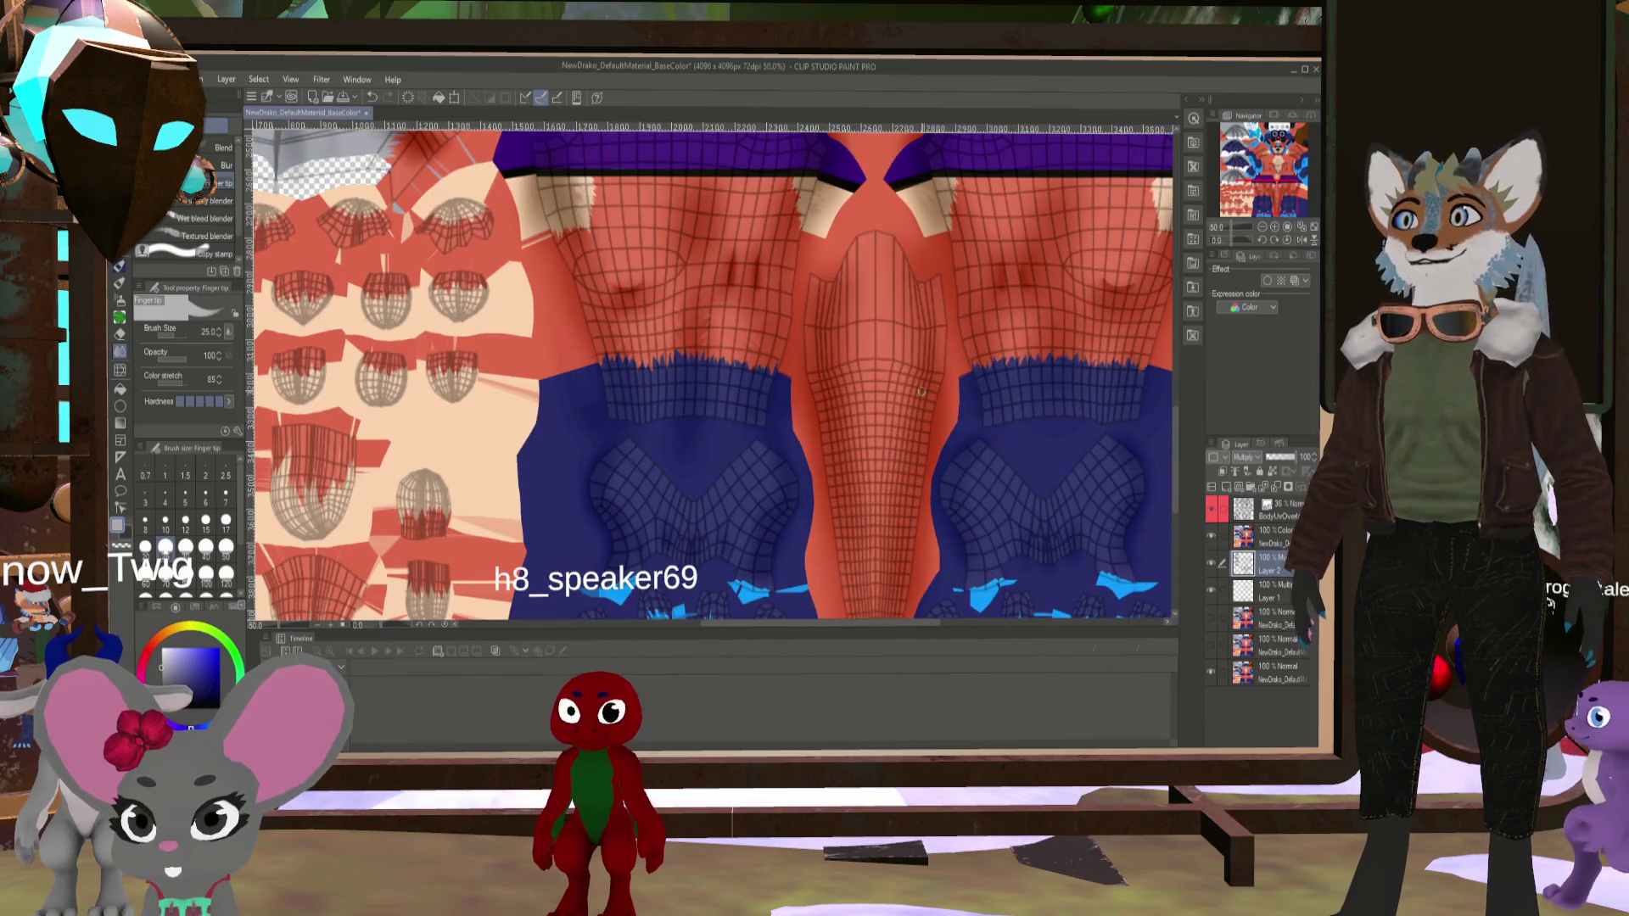
{"action": "key", "text": "bracketright"}
{"action": "key", "text": "bracketright"}
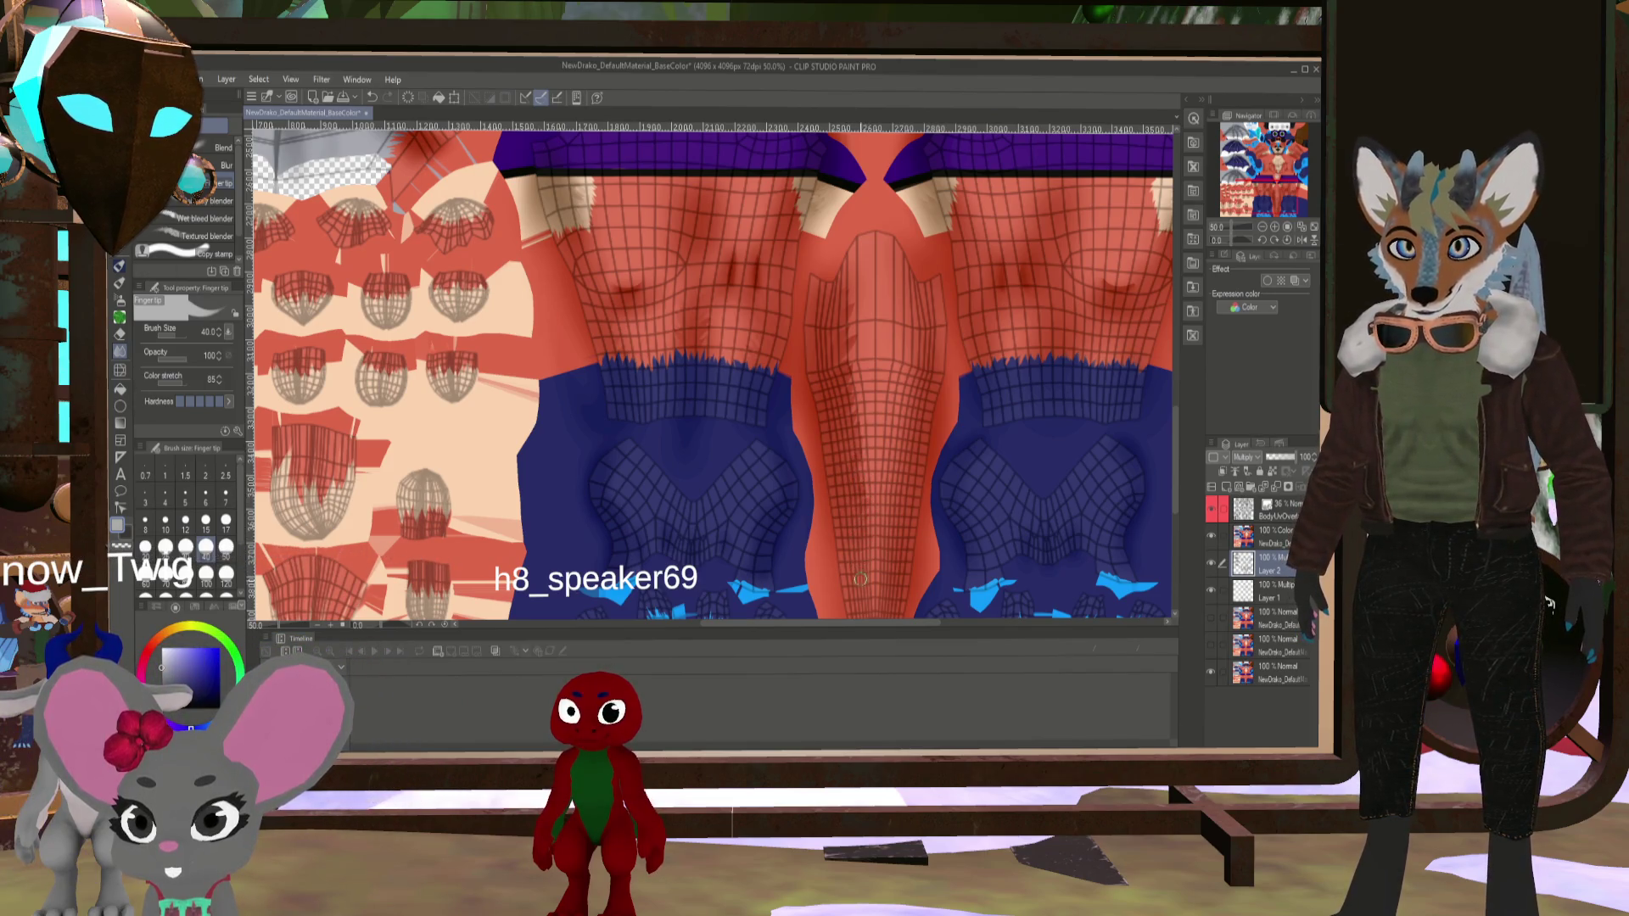
{"action": "left_click", "coordinate": [1211, 509]}
{"action": "middle_click_drag", "start_coordinate": [881, 392], "coordinate": [838, 318]}
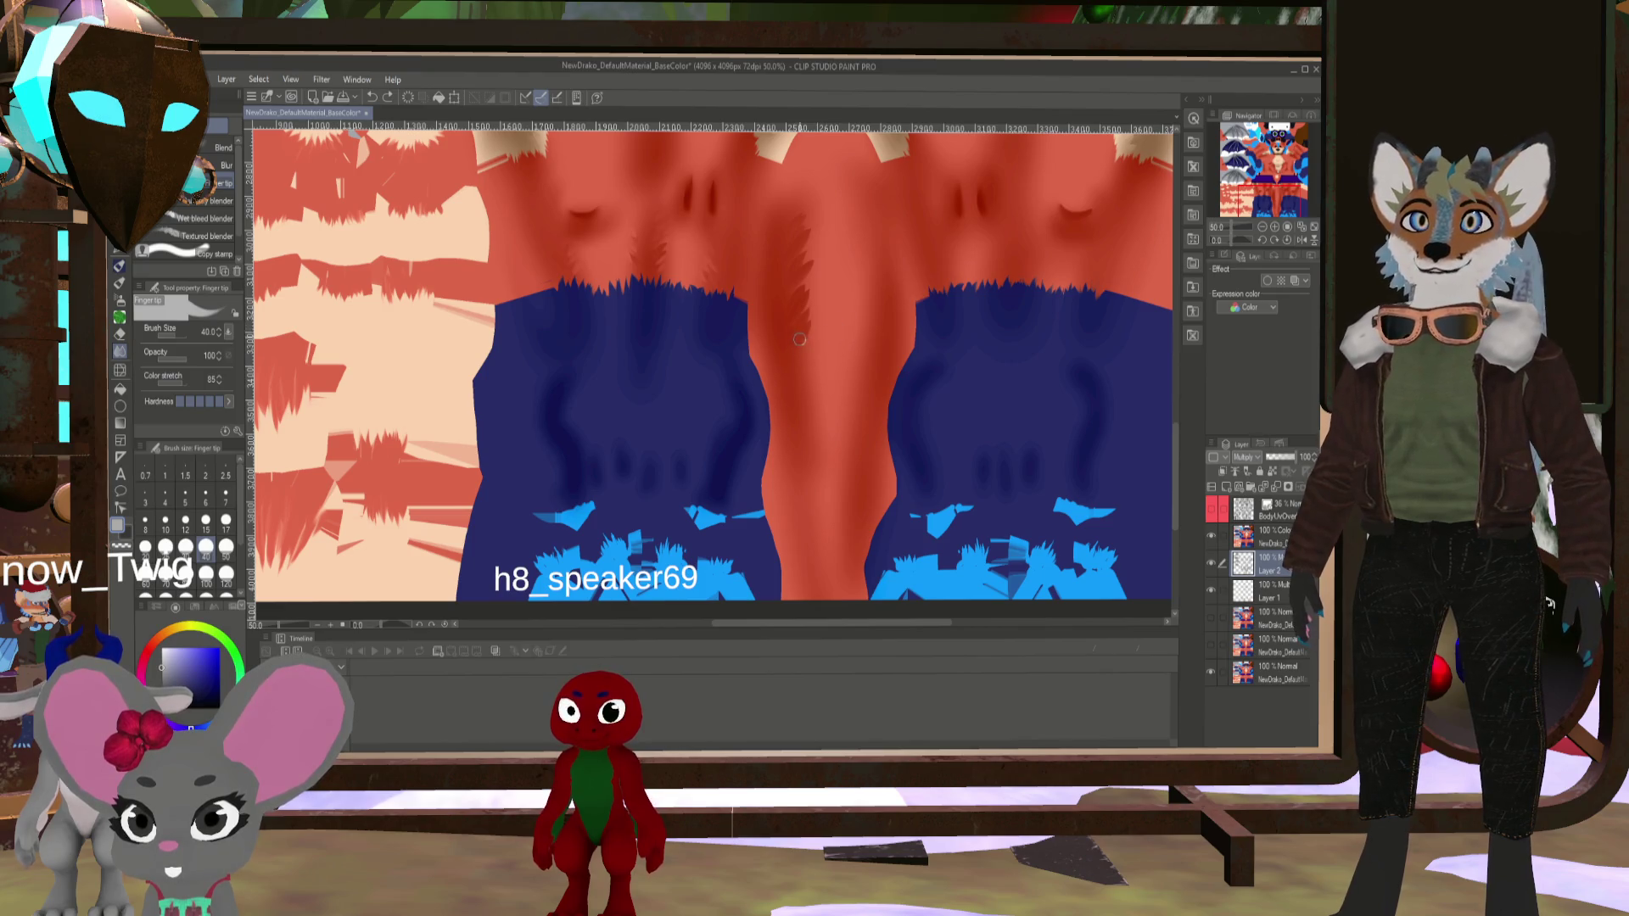
- Blend soft fur streaks down the central belly strip, then view the textured model in Blender
{"action": "left_click_drag", "start_coordinate": [795, 339], "coordinate": [799, 351]}
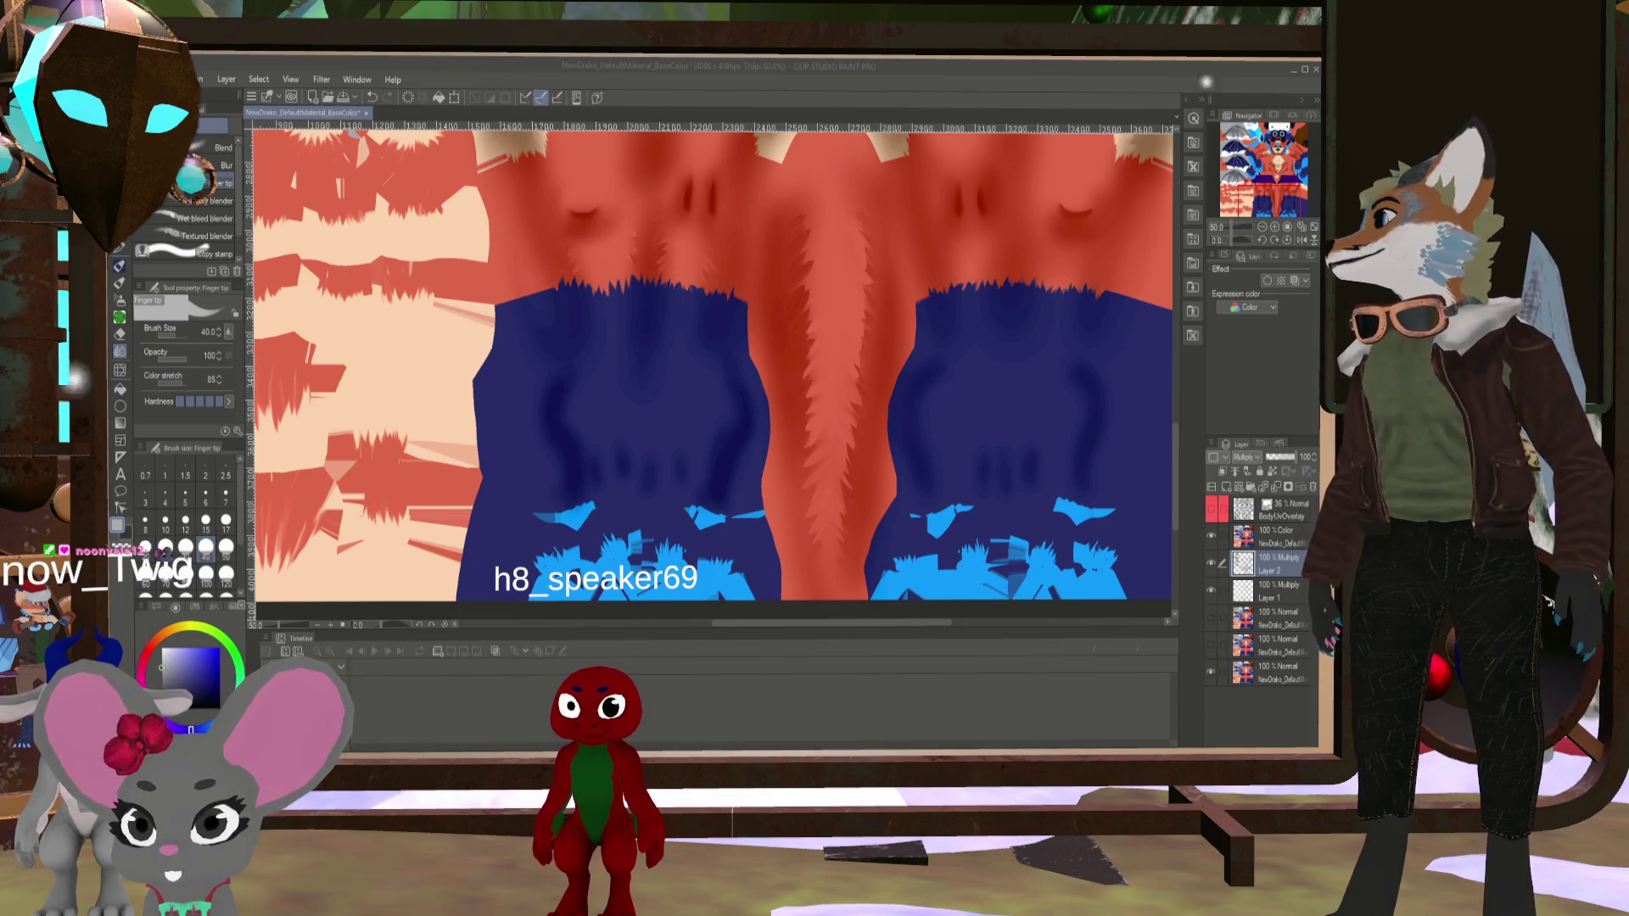
{"action": "key", "text": "alt+Tab"}
{"action": "mouse_move", "coordinate": [266, 471]}
{"action": "middle_mouse_down"}
{"action": "mouse_move", "coordinate": [344, 506]}
{"action": "mouse_move", "coordinate": [509, 415]}
{"action": "middle_mouse_up"}
- Orbit and zoom around the fox model to inspect the hand and tail
{"action": "mouse_move", "coordinate": [392, 460]}
{"action": "middle_mouse_down"}
{"action": "mouse_move", "coordinate": [486, 397]}
{"action": "mouse_move", "coordinate": [465, 352]}
{"action": "mouse_move", "coordinate": [448, 368]}
{"action": "mouse_move", "coordinate": [471, 317]}
{"action": "middle_mouse_up"}
{"action": "scroll", "coordinate": [470, 311], "scroll_direction": "up", "scroll_amount": 3}
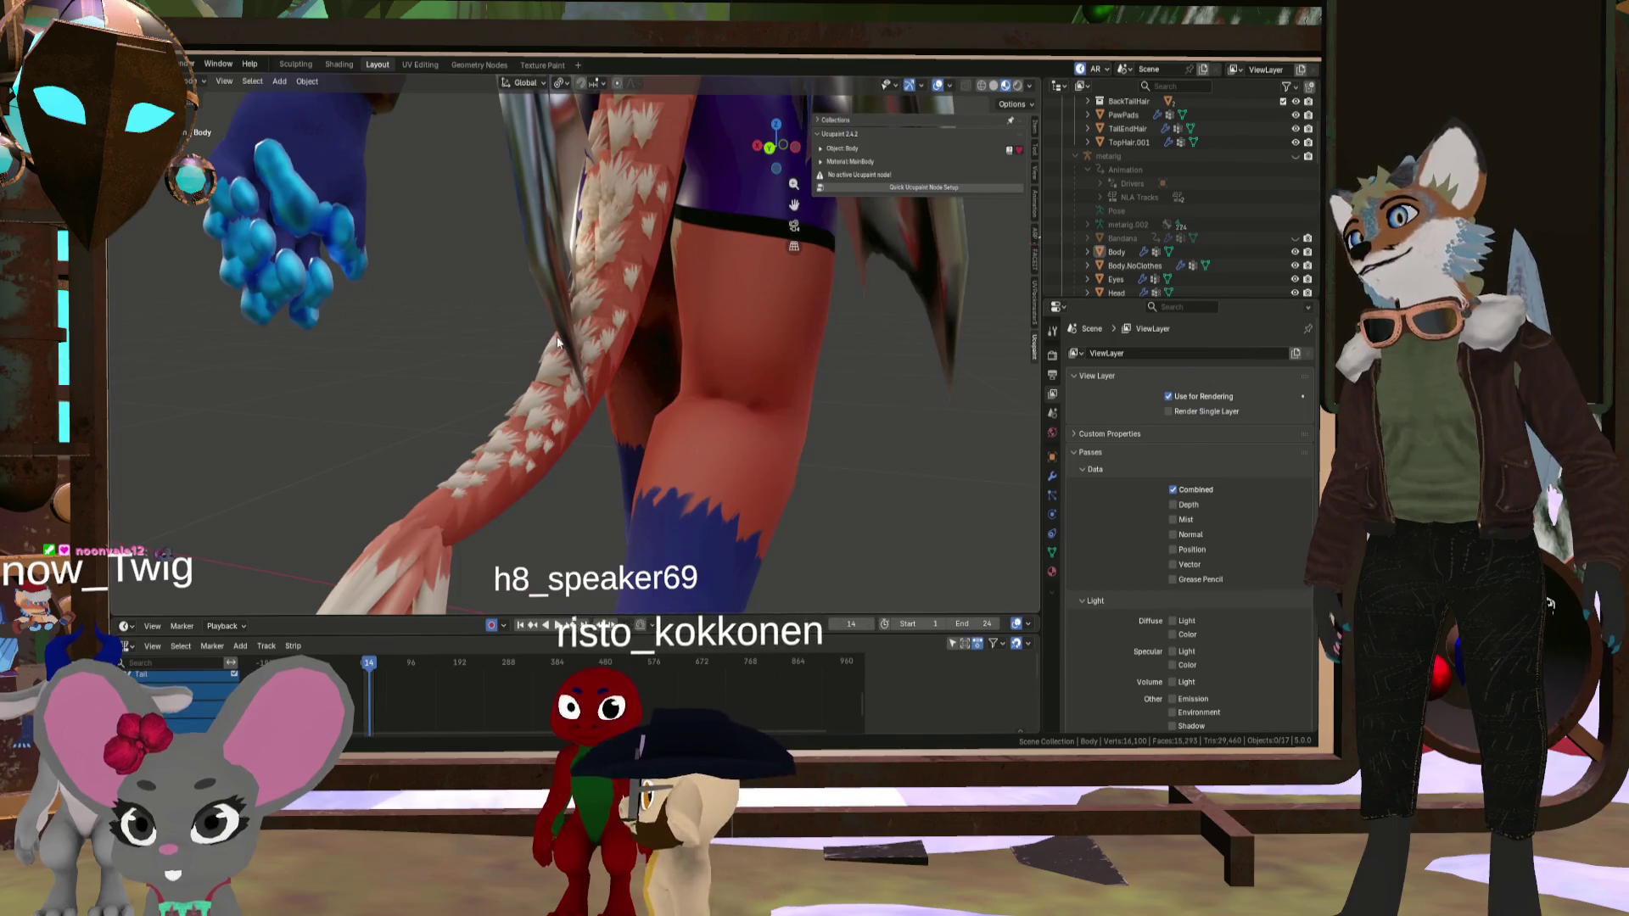
{"action": "mouse_move", "coordinate": [598, 317]}
{"action": "middle_mouse_down"}
{"action": "mouse_move", "coordinate": [515, 285]}
{"action": "mouse_move", "coordinate": [633, 323]}
{"action": "mouse_move", "coordinate": [771, 334]}
{"action": "middle_mouse_up"}
{"action": "scroll", "coordinate": [594, 314], "scroll_direction": "down", "scroll_amount": 3}
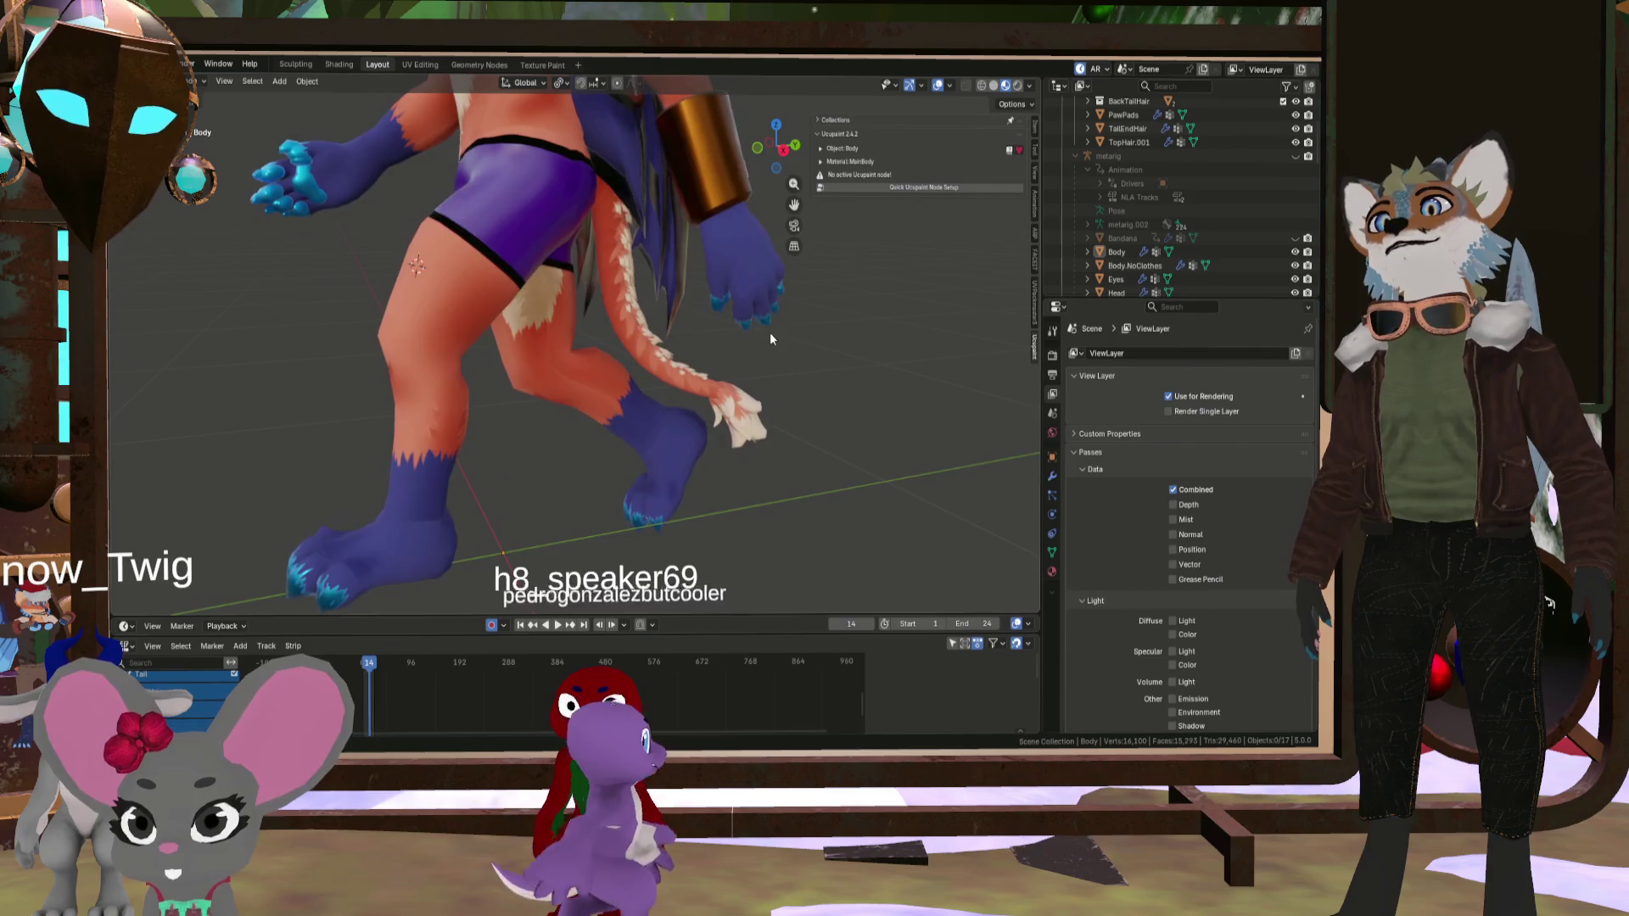
{"action": "scroll", "coordinate": [770, 334], "scroll_direction": "up", "scroll_amount": 3}
{"action": "scroll", "coordinate": [637, 334], "scroll_direction": "down", "scroll_amount": 3}
- Inspect the tail and legs from other angles, then start the walk animation playing
{"action": "mouse_move", "coordinate": [638, 333]}
{"action": "middle_mouse_down"}
{"action": "mouse_move", "coordinate": [658, 346]}
{"action": "mouse_move", "coordinate": [606, 375]}
{"action": "mouse_move", "coordinate": [588, 338]}
{"action": "mouse_move", "coordinate": [613, 284]}
{"action": "middle_mouse_up"}
{"action": "mouse_move", "coordinate": [685, 371]}
{"action": "middle_mouse_down"}
{"action": "mouse_move", "coordinate": [726, 391]}
{"action": "mouse_move", "coordinate": [636, 329]}
{"action": "mouse_move", "coordinate": [414, 318]}
{"action": "mouse_move", "coordinate": [813, 374]}
{"action": "mouse_move", "coordinate": [738, 379]}
{"action": "mouse_move", "coordinate": [482, 305]}
{"action": "mouse_move", "coordinate": [358, 313]}
{"action": "mouse_move", "coordinate": [531, 382]}
{"action": "middle_mouse_up"}
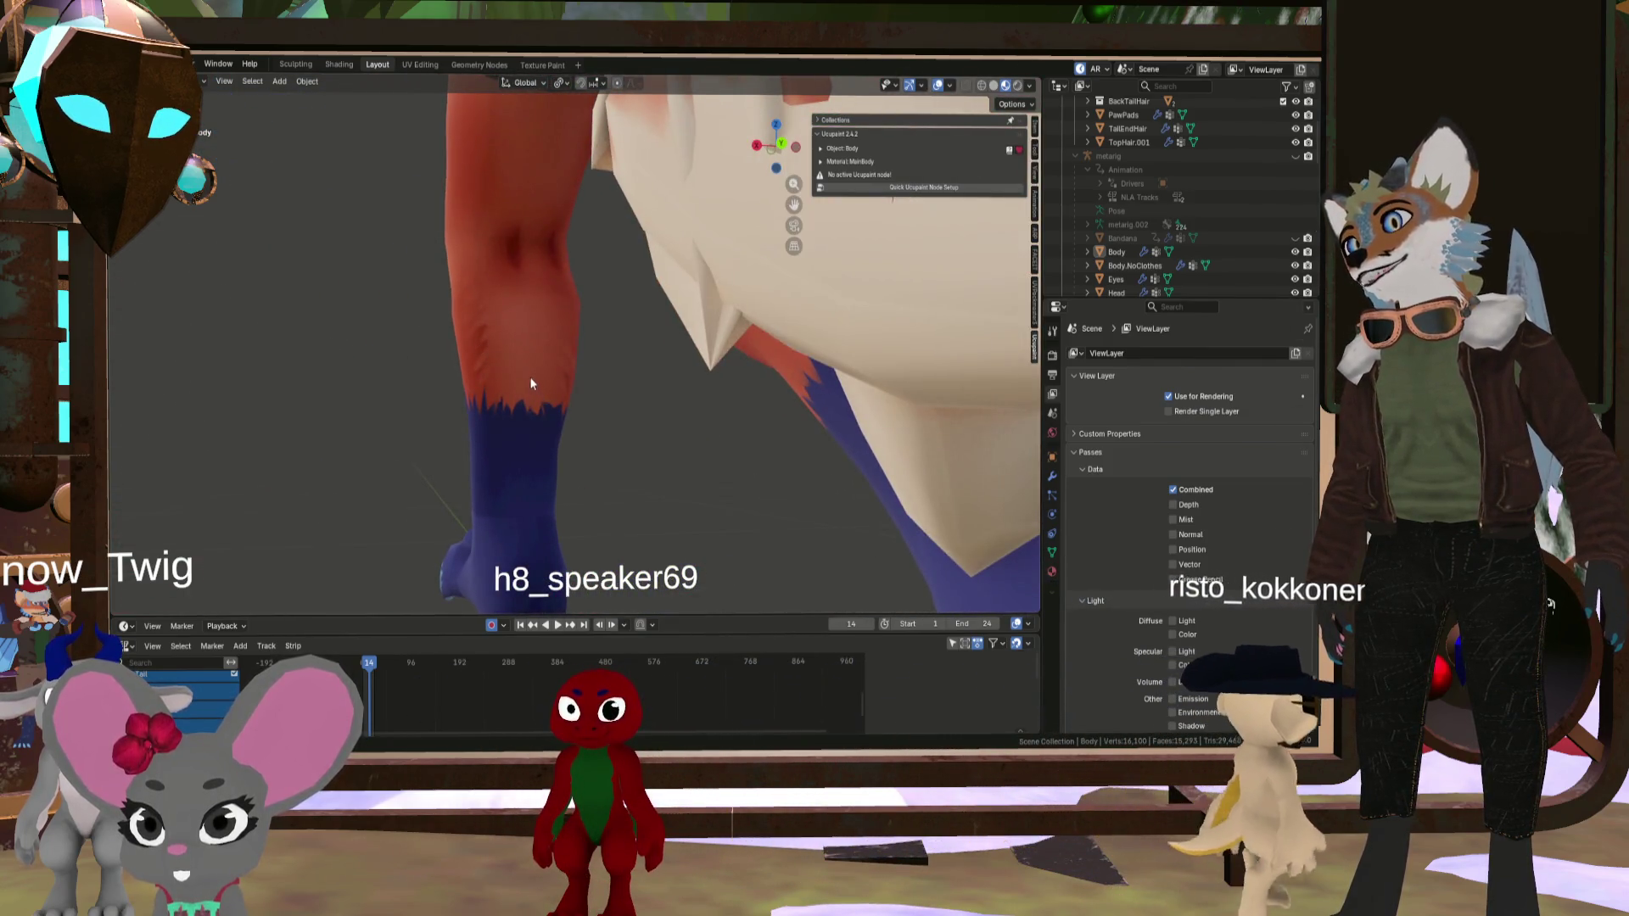
{"action": "scroll", "coordinate": [531, 145], "scroll_direction": "down", "scroll_amount": 3}
{"action": "mouse_move", "coordinate": [658, 193]}
{"action": "middle_mouse_down"}
{"action": "mouse_move", "coordinate": [650, 358]}
{"action": "mouse_move", "coordinate": [542, 364]}
{"action": "mouse_move", "coordinate": [558, 388]}
{"action": "mouse_move", "coordinate": [763, 399]}
{"action": "mouse_move", "coordinate": [811, 348]}
{"action": "mouse_move", "coordinate": [723, 406]}
{"action": "mouse_move", "coordinate": [892, 383]}
{"action": "mouse_move", "coordinate": [759, 377]}
{"action": "mouse_move", "coordinate": [982, 382]}
{"action": "mouse_move", "coordinate": [758, 412]}
{"action": "mouse_move", "coordinate": [673, 364]}
{"action": "mouse_move", "coordinate": [975, 400]}
{"action": "middle_mouse_up"}
{"action": "scroll", "coordinate": [541, 365], "scroll_direction": "up", "scroll_amount": 3}
{"action": "scroll", "coordinate": [692, 395], "scroll_direction": "down", "scroll_amount": 4}
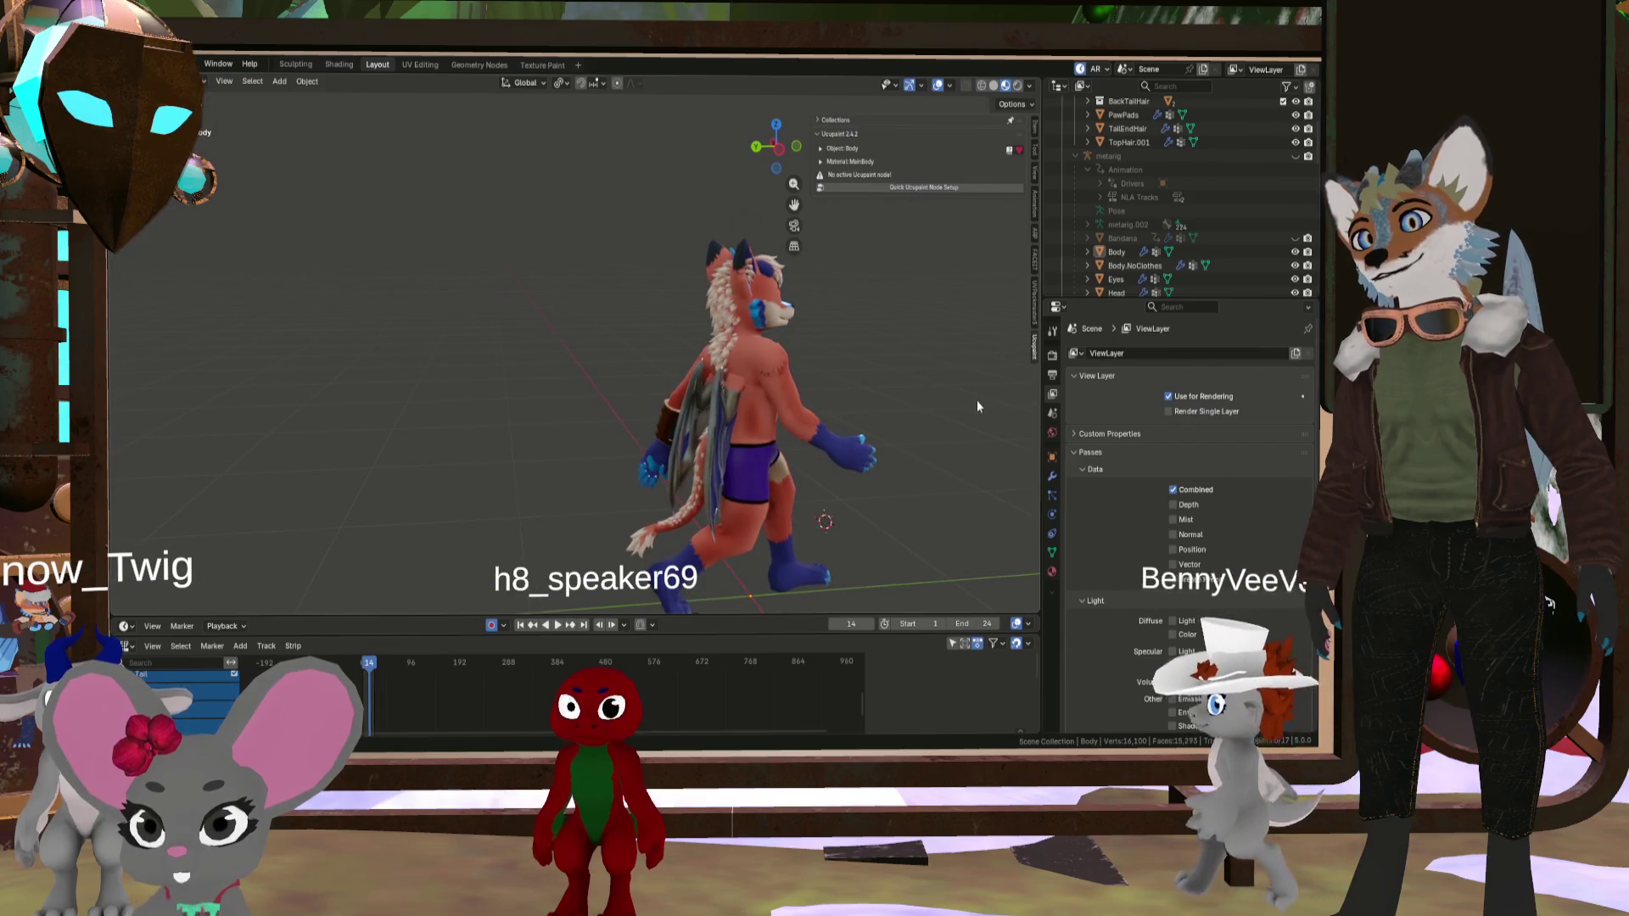
{"action": "left_click", "coordinate": [558, 625]}
{"action": "mouse_move", "coordinate": [782, 469]}
{"action": "middle_mouse_down"}
{"action": "mouse_move", "coordinate": [668, 454]}
{"action": "mouse_move", "coordinate": [884, 506]}
{"action": "mouse_move", "coordinate": [893, 547]}
{"action": "mouse_move", "coordinate": [776, 481]}
{"action": "middle_mouse_up"}
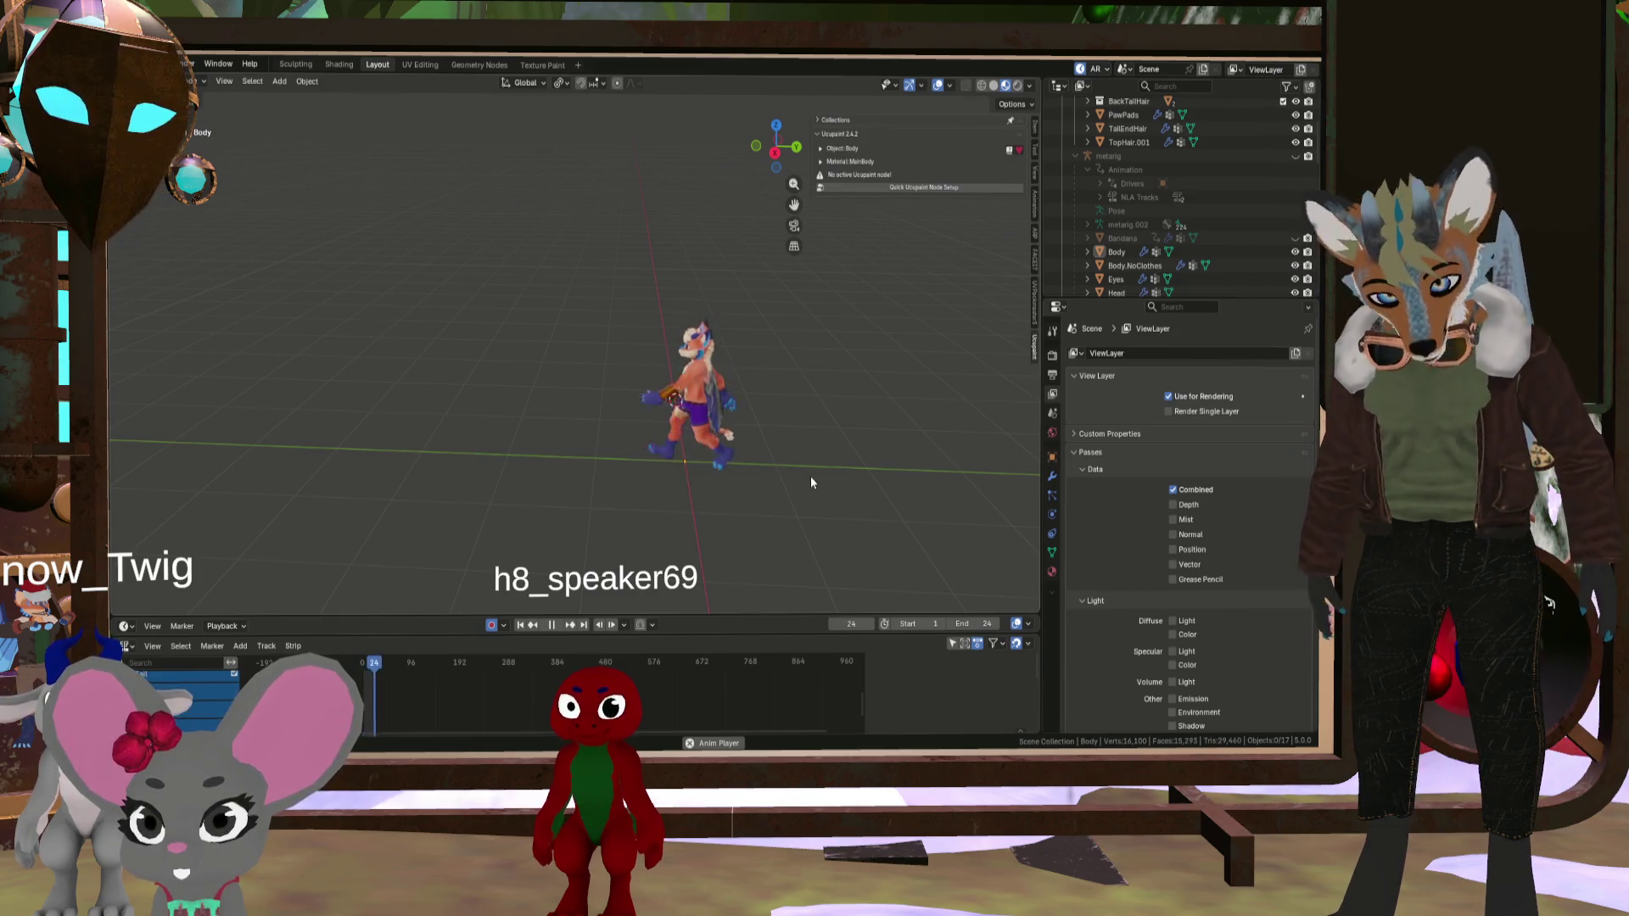
- Watch the walking fox from the side and near-front, then pause playback at frame 10
{"action": "mouse_move", "coordinate": [847, 461]}
{"action": "middle_mouse_down"}
{"action": "mouse_move", "coordinate": [735, 374]}
{"action": "mouse_move", "coordinate": [806, 351]}
{"action": "mouse_move", "coordinate": [695, 360]}
{"action": "mouse_move", "coordinate": [773, 387]}
{"action": "mouse_move", "coordinate": [677, 382]}
{"action": "mouse_move", "coordinate": [950, 410]}
{"action": "mouse_move", "coordinate": [829, 407]}
{"action": "mouse_move", "coordinate": [879, 380]}
{"action": "mouse_move", "coordinate": [704, 365]}
{"action": "mouse_move", "coordinate": [510, 374]}
{"action": "mouse_move", "coordinate": [790, 424]}
{"action": "mouse_move", "coordinate": [898, 404]}
{"action": "mouse_move", "coordinate": [1004, 438]}
{"action": "mouse_move", "coordinate": [124, 390]}
{"action": "mouse_move", "coordinate": [605, 418]}
{"action": "mouse_move", "coordinate": [606, 400]}
{"action": "mouse_move", "coordinate": [715, 368]}
{"action": "mouse_move", "coordinate": [886, 415]}
{"action": "mouse_move", "coordinate": [702, 419]}
{"action": "mouse_move", "coordinate": [780, 415]}
{"action": "middle_mouse_up"}
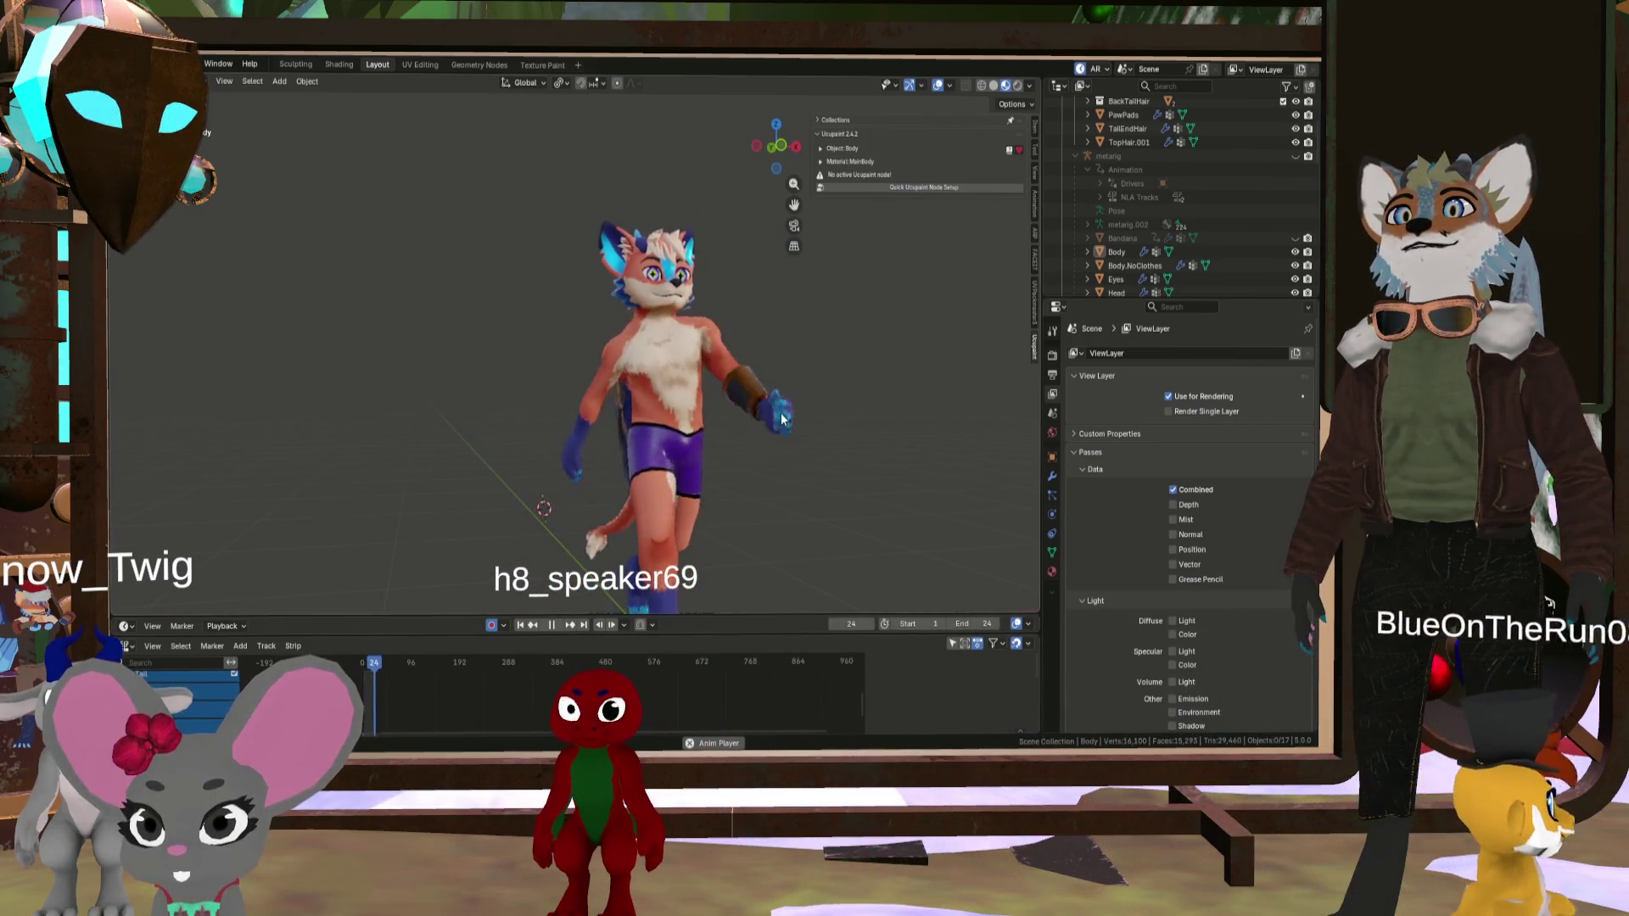
{"action": "mouse_move", "coordinate": [782, 419]}
{"action": "middle_mouse_down"}
{"action": "mouse_move", "coordinate": [977, 437]}
{"action": "mouse_move", "coordinate": [771, 385]}
{"action": "mouse_move", "coordinate": [959, 402]}
{"action": "mouse_move", "coordinate": [899, 444]}
{"action": "mouse_move", "coordinate": [429, 425]}
{"action": "mouse_move", "coordinate": [536, 536]}
{"action": "mouse_move", "coordinate": [552, 478]}
{"action": "mouse_move", "coordinate": [601, 468]}
{"action": "mouse_move", "coordinate": [593, 431]}
{"action": "mouse_move", "coordinate": [624, 448]}
{"action": "middle_mouse_up"}
{"action": "scroll", "coordinate": [553, 478], "scroll_direction": "up", "scroll_amount": 4}
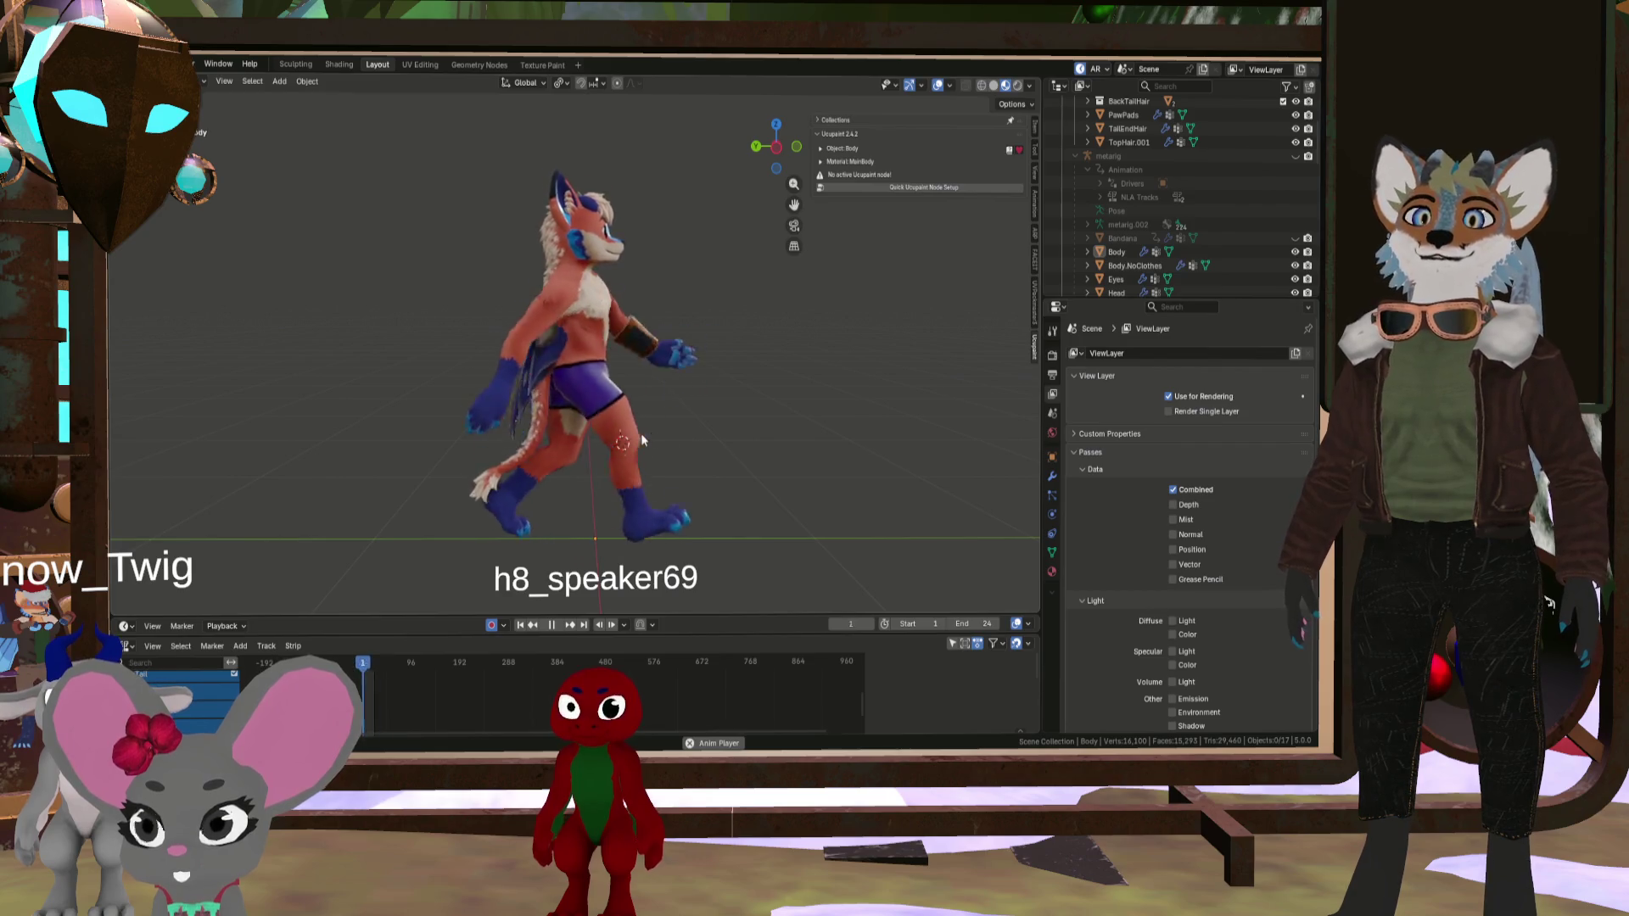
{"action": "middle_click_drag", "start_coordinate": [617, 446], "coordinate": [481, 449]}
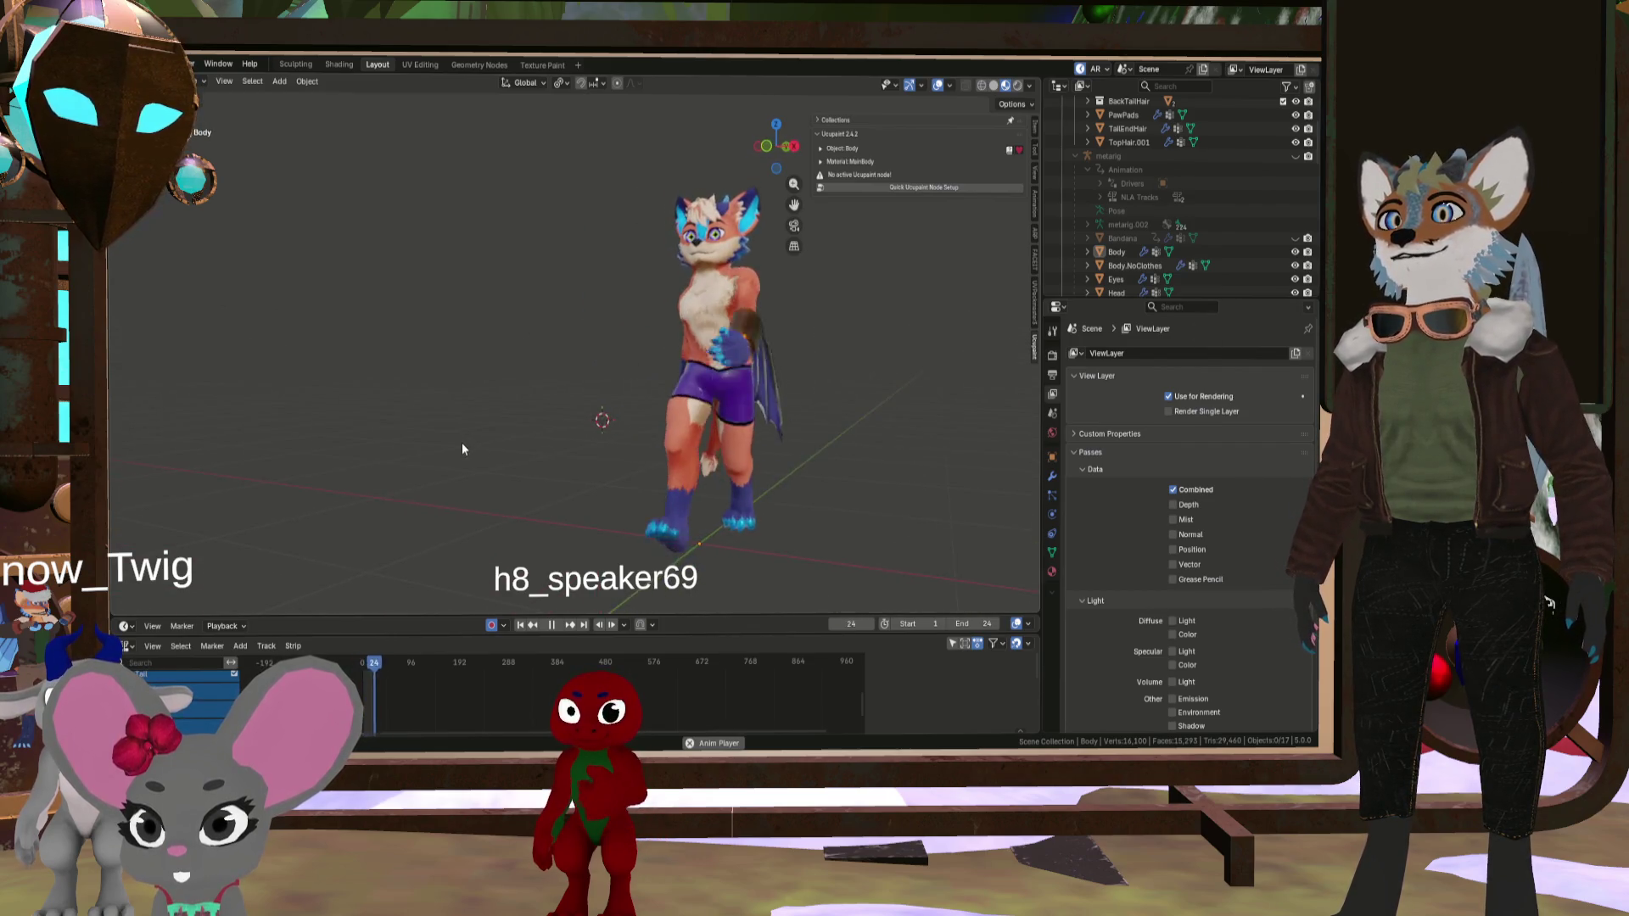
{"action": "scroll", "coordinate": [441, 446], "scroll_direction": "up", "scroll_amount": 5}
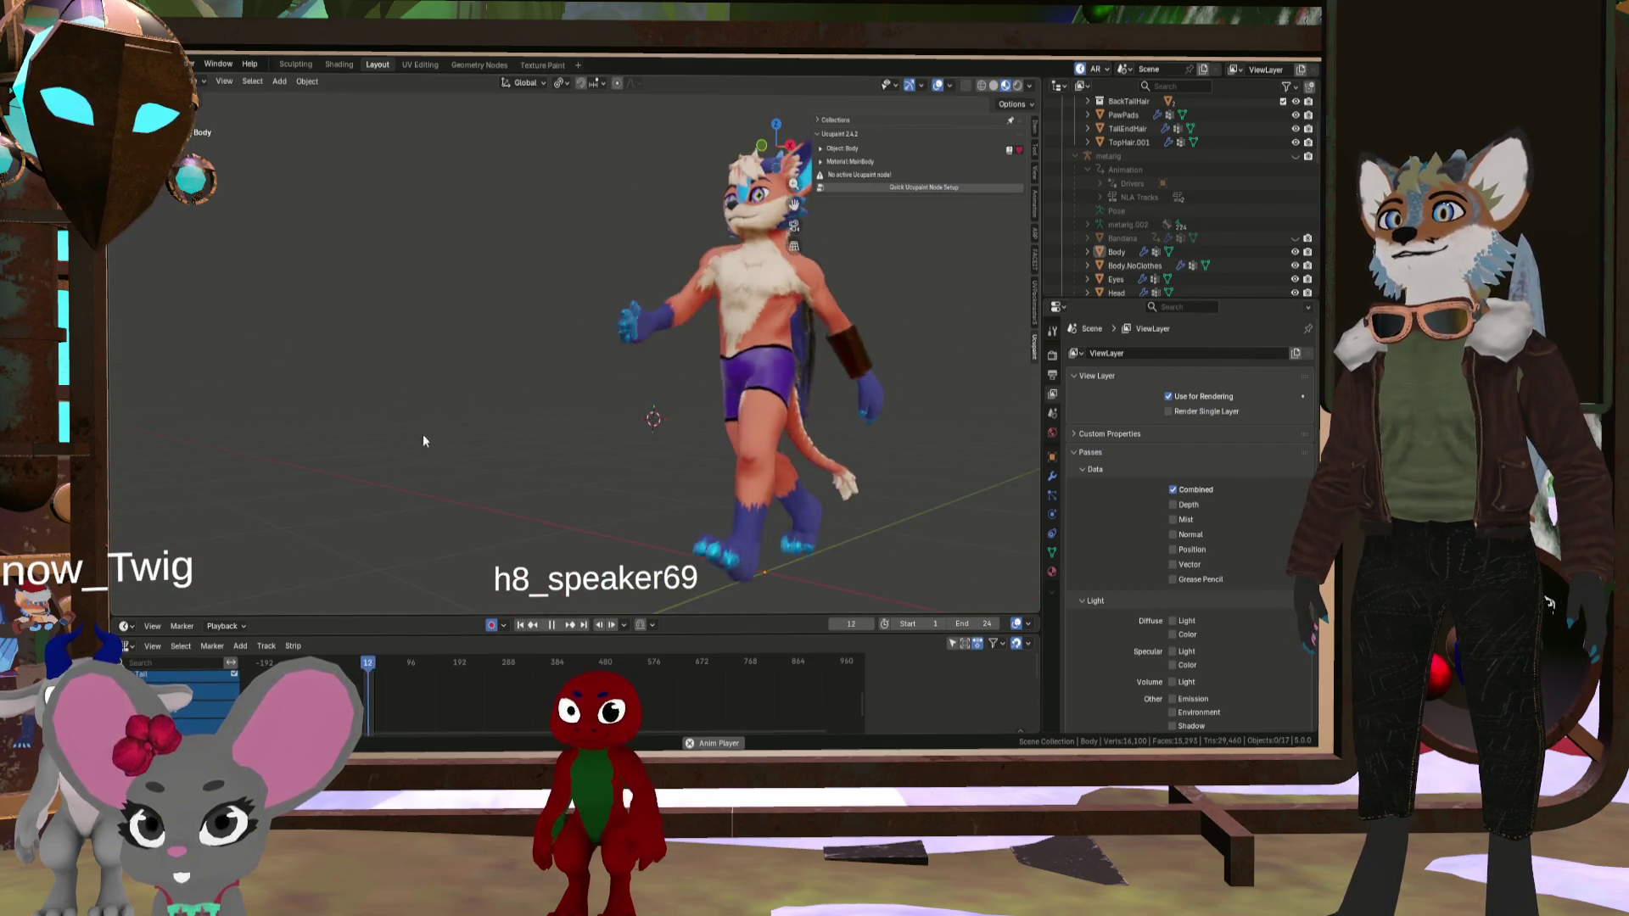
{"action": "left_click", "coordinate": [551, 625]}
- Orbit the paused model from the front of the legs around to its back
{"action": "mouse_move", "coordinate": [434, 623]}
{"action": "middle_mouse_down"}
{"action": "mouse_move", "coordinate": [709, 482]}
{"action": "mouse_move", "coordinate": [832, 459]}
{"action": "mouse_move", "coordinate": [714, 440]}
{"action": "middle_mouse_up"}
{"action": "scroll", "coordinate": [533, 411], "scroll_direction": "up", "scroll_amount": 5}
{"action": "middle_click_drag", "start_coordinate": [535, 457], "coordinate": [451, 466]}
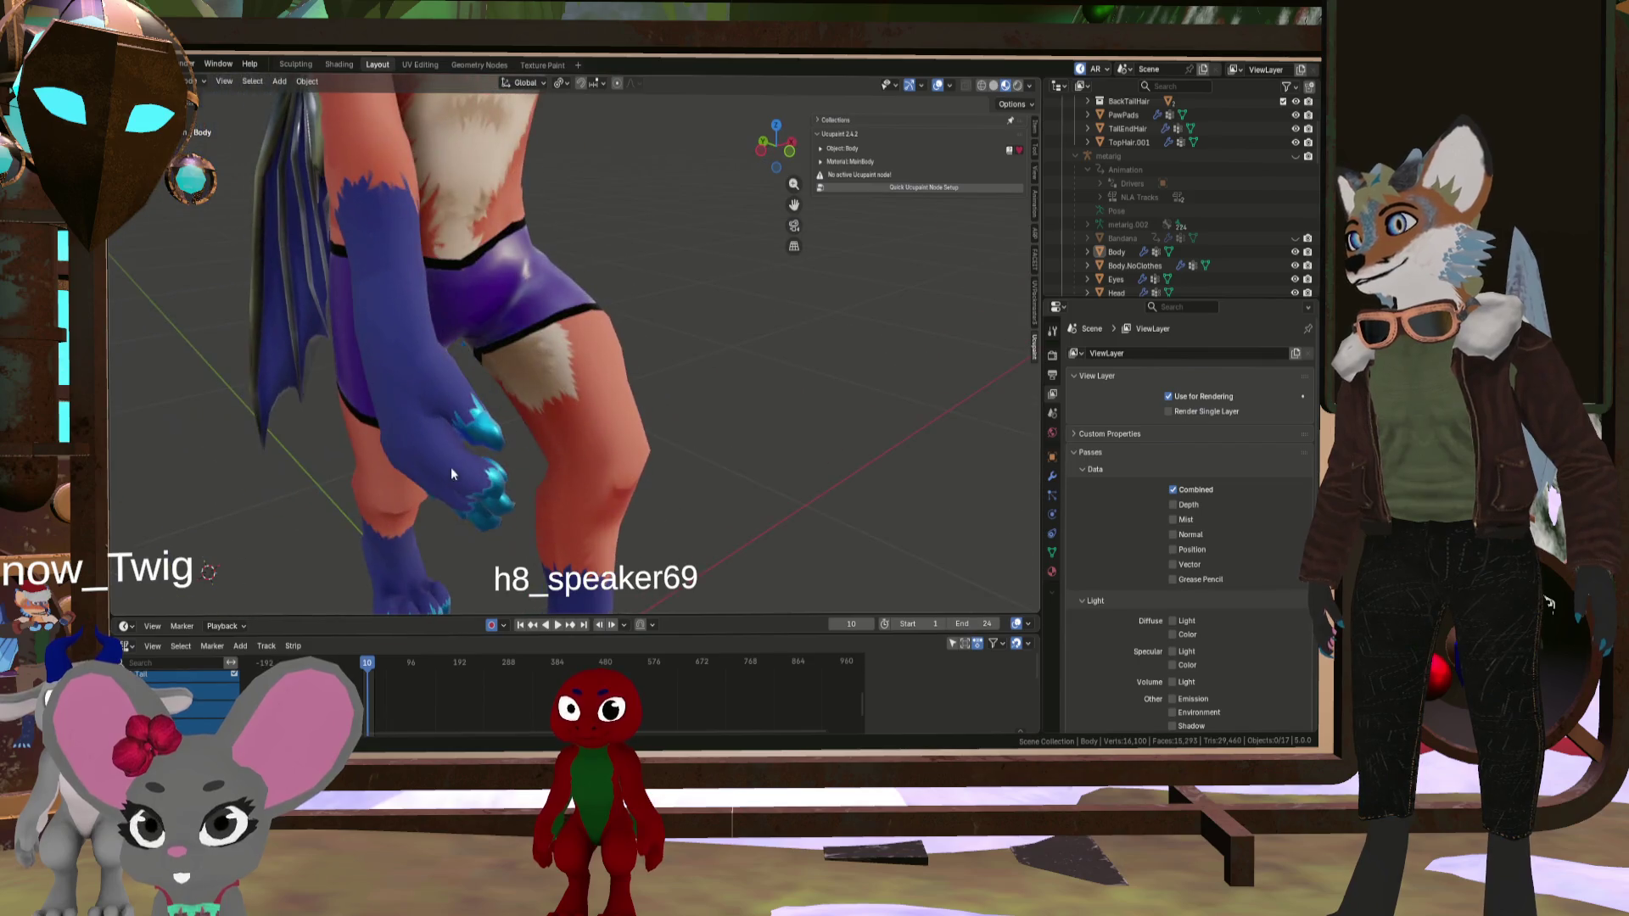
{"action": "mouse_move", "coordinate": [553, 386]}
{"action": "middle_mouse_down"}
{"action": "mouse_move", "coordinate": [490, 393]}
{"action": "mouse_move", "coordinate": [567, 445]}
{"action": "mouse_move", "coordinate": [543, 500]}
{"action": "mouse_move", "coordinate": [452, 425]}
{"action": "mouse_move", "coordinate": [324, 409]}
{"action": "mouse_move", "coordinate": [543, 383]}
{"action": "mouse_move", "coordinate": [558, 438]}
{"action": "mouse_move", "coordinate": [653, 407]}
{"action": "mouse_move", "coordinate": [723, 410]}
{"action": "mouse_move", "coordinate": [378, 424]}
{"action": "mouse_move", "coordinate": [480, 441]}
{"action": "middle_mouse_up"}
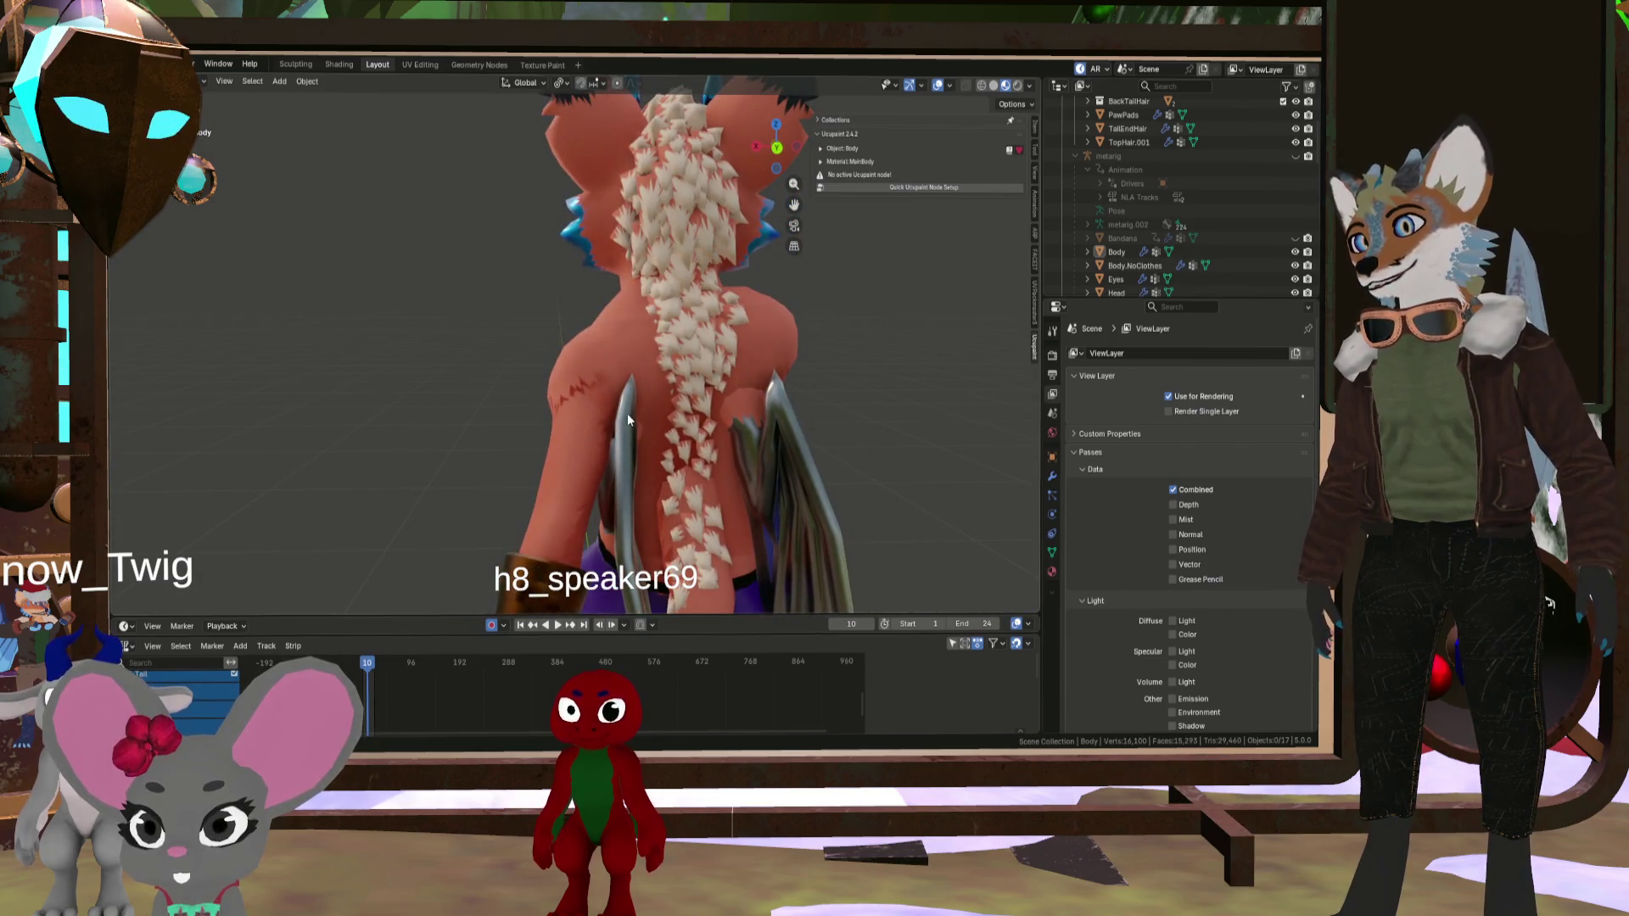
{"action": "mouse_move", "coordinate": [583, 498]}
{"action": "middle_mouse_down"}
{"action": "mouse_move", "coordinate": [545, 521]}
{"action": "mouse_move", "coordinate": [641, 515]}
{"action": "mouse_move", "coordinate": [541, 482]}
{"action": "mouse_move", "coordinate": [406, 502]}
{"action": "mouse_move", "coordinate": [582, 495]}
{"action": "mouse_move", "coordinate": [517, 470]}
{"action": "mouse_move", "coordinate": [534, 470]}
{"action": "mouse_move", "coordinate": [656, 528]}
{"action": "mouse_move", "coordinate": [777, 472]}
{"action": "mouse_move", "coordinate": [654, 443]}
{"action": "mouse_move", "coordinate": [535, 472]}
{"action": "mouse_move", "coordinate": [345, 469]}
{"action": "mouse_move", "coordinate": [513, 475]}
{"action": "middle_mouse_up"}
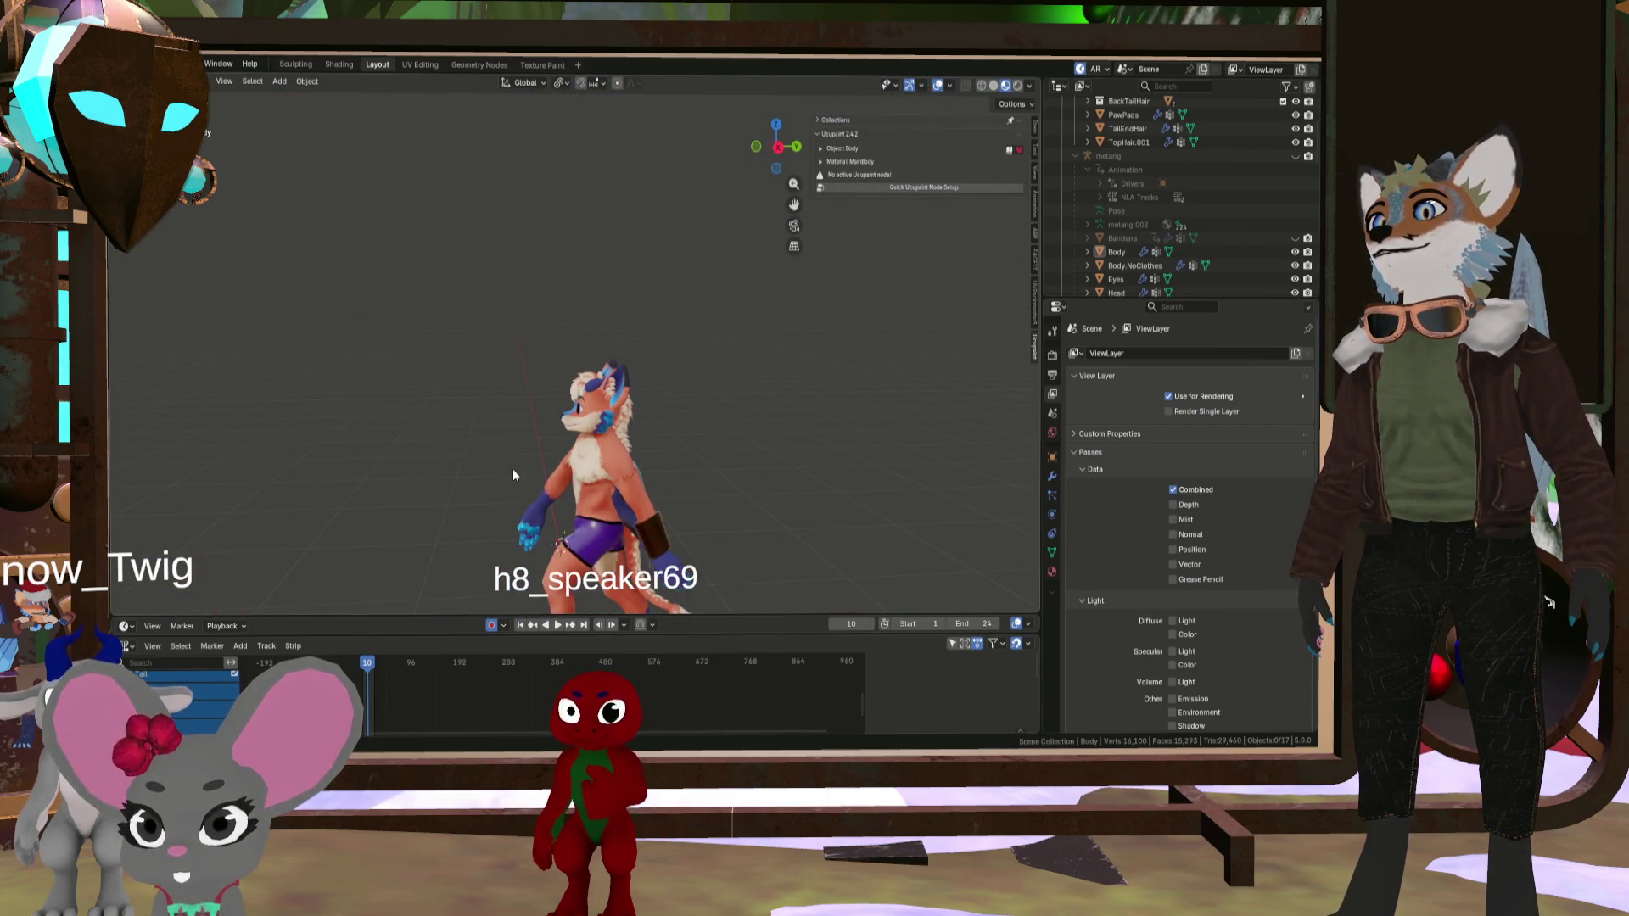